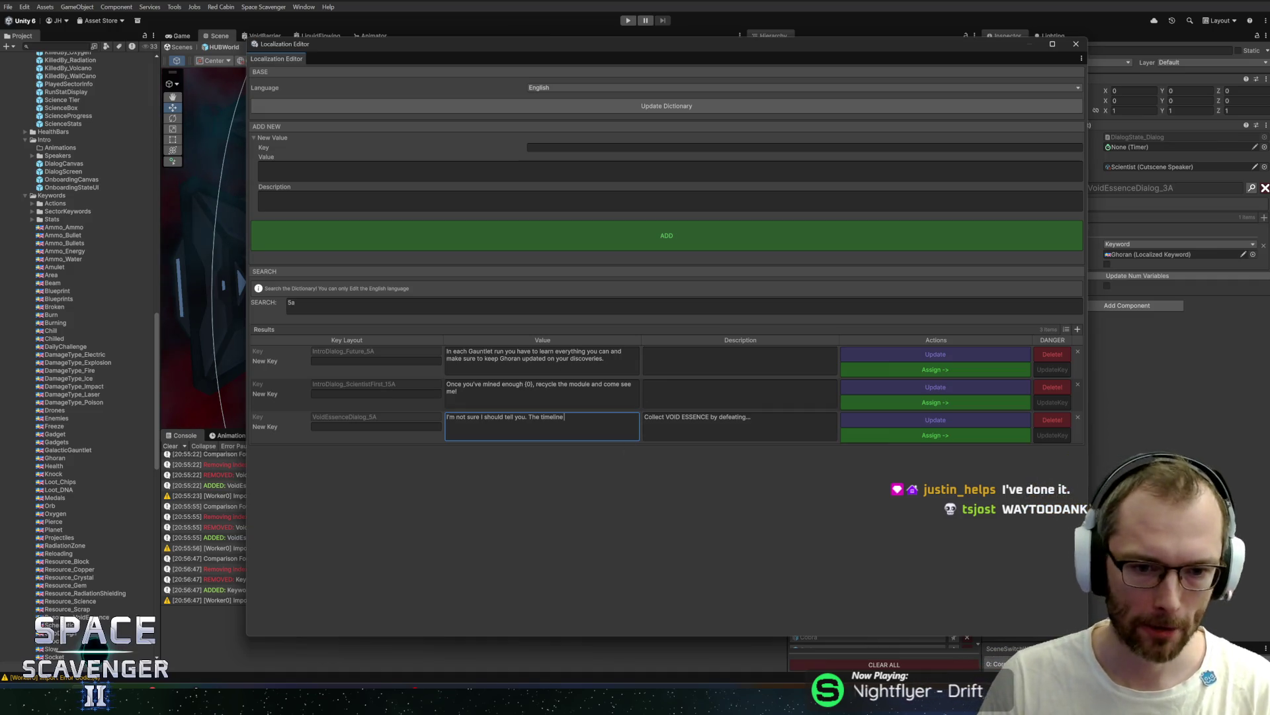
Step: Rewrite VoidEssenceDialog_5A's value as 'Your future self told me! These bootstrap paradoxes are pretty neat!'
key(ctrl+a)
key(Home)
key(ctrl+shift+Right)
key(ctrl+shift+Right)
key(ctrl+shift+Right)
key(ctrl+shift+Right)
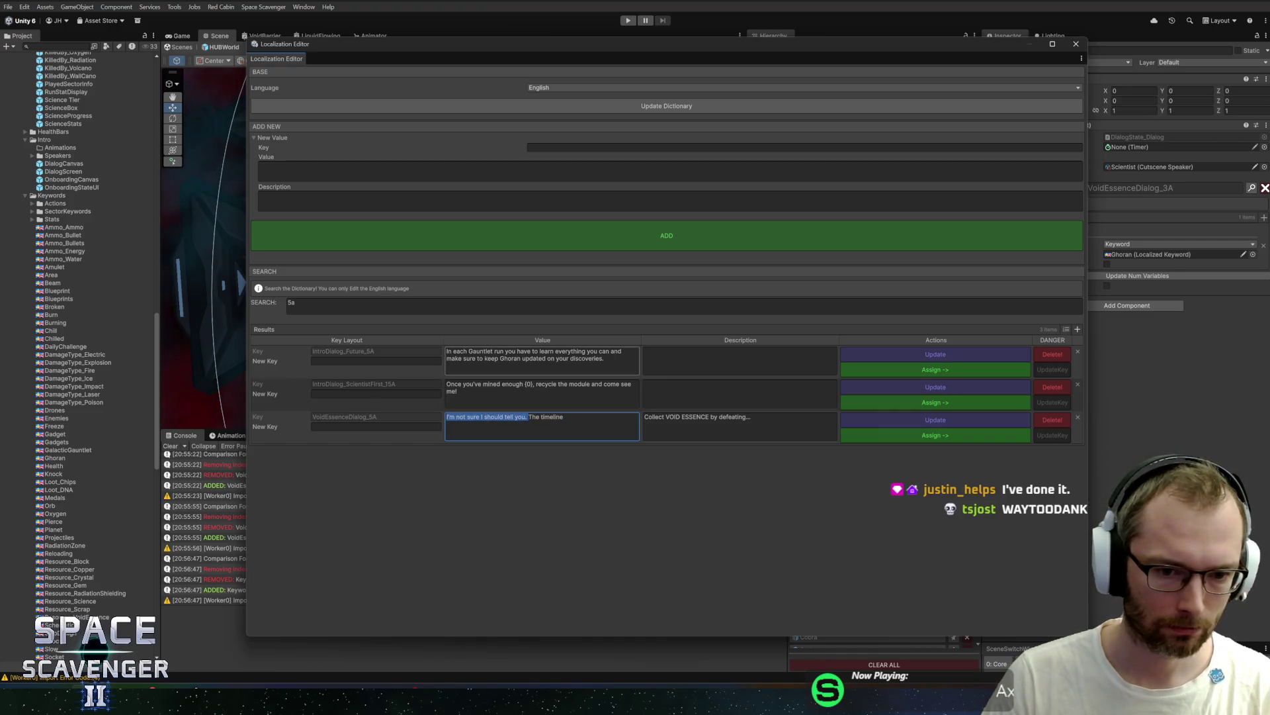
key(ctrl+shift+Right)
key(ctrl+shift+Right)
text(Your fu)
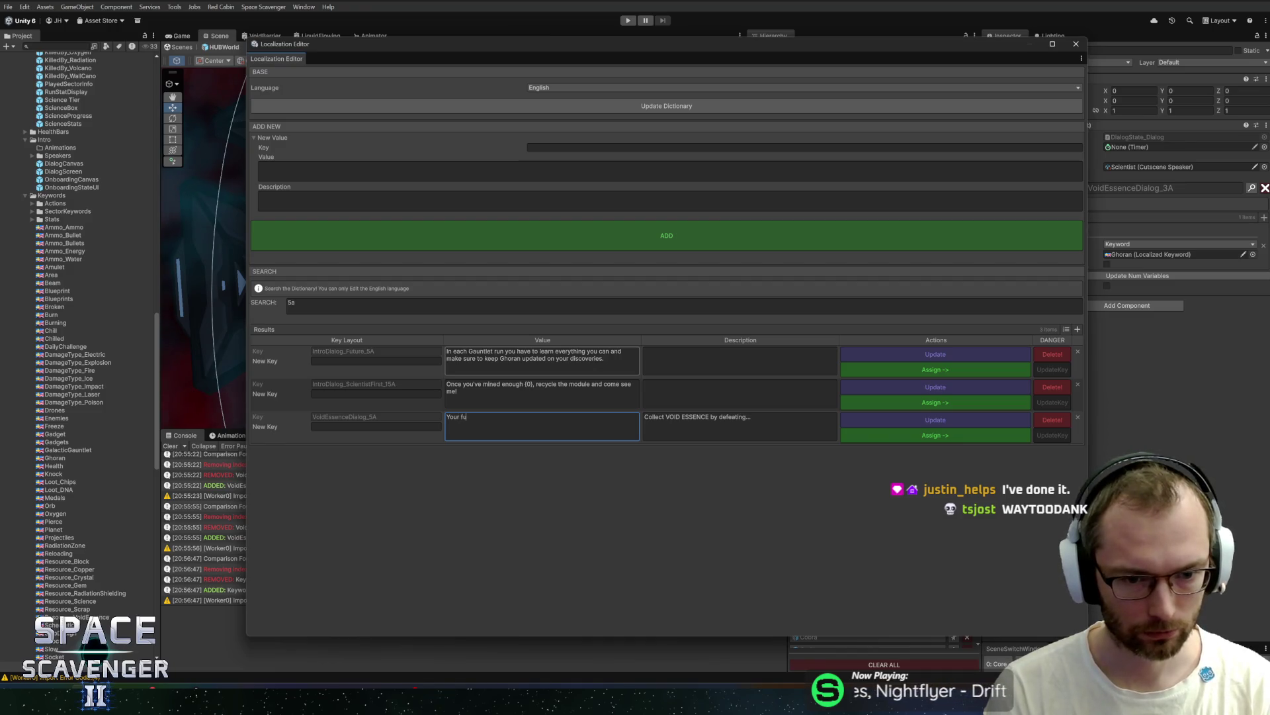
text(ture self told me! These boo)
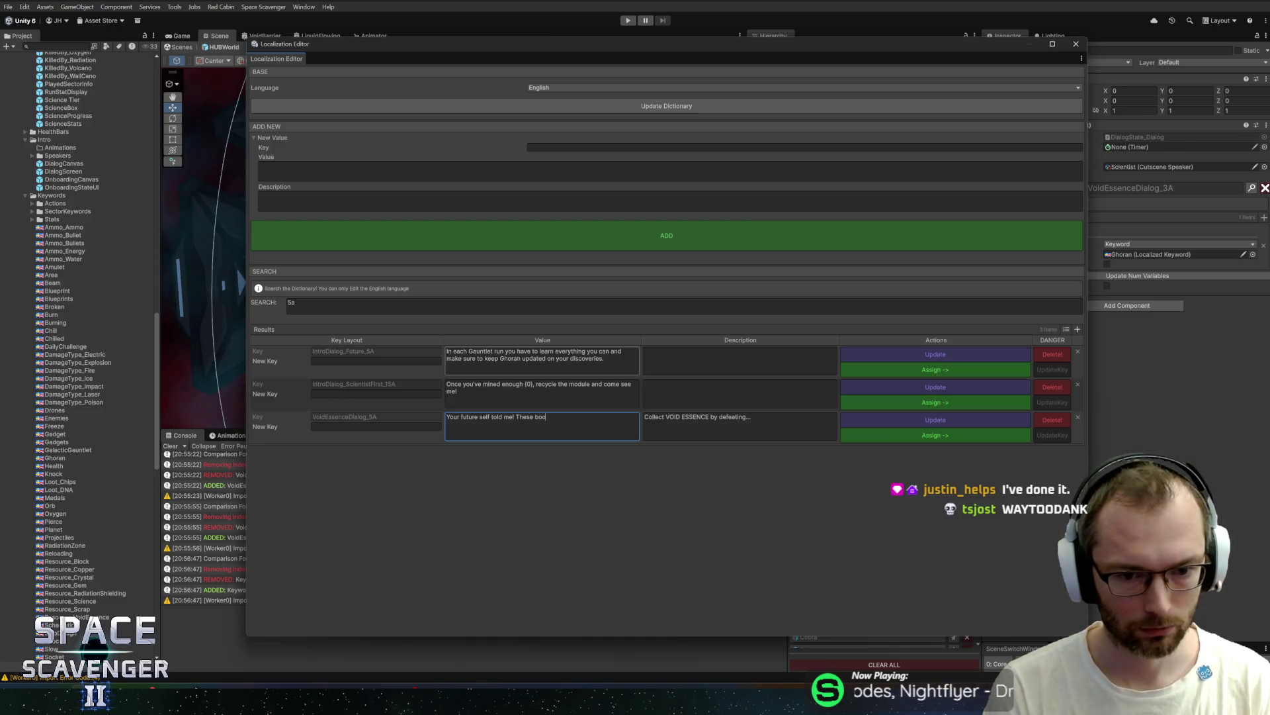
text(tstrap paraxod)
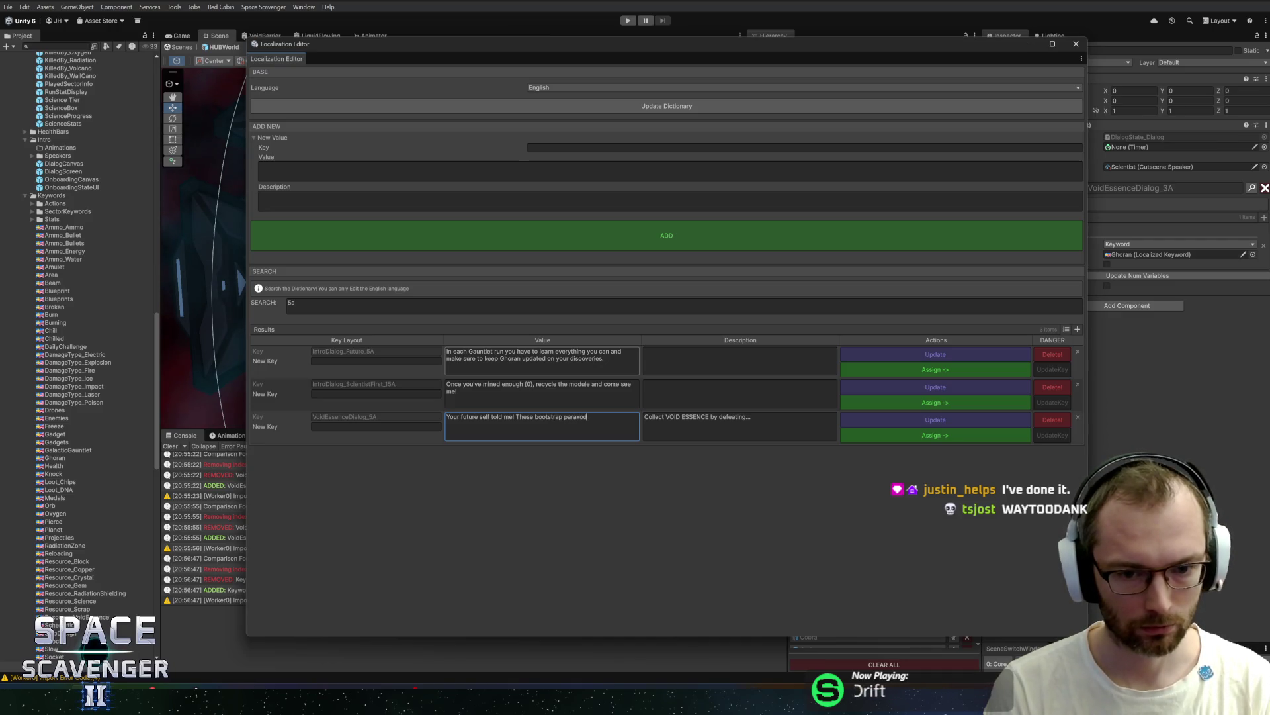
key(BackSpace)
key(BackSpace)
key(BackSpace)
text(dox)
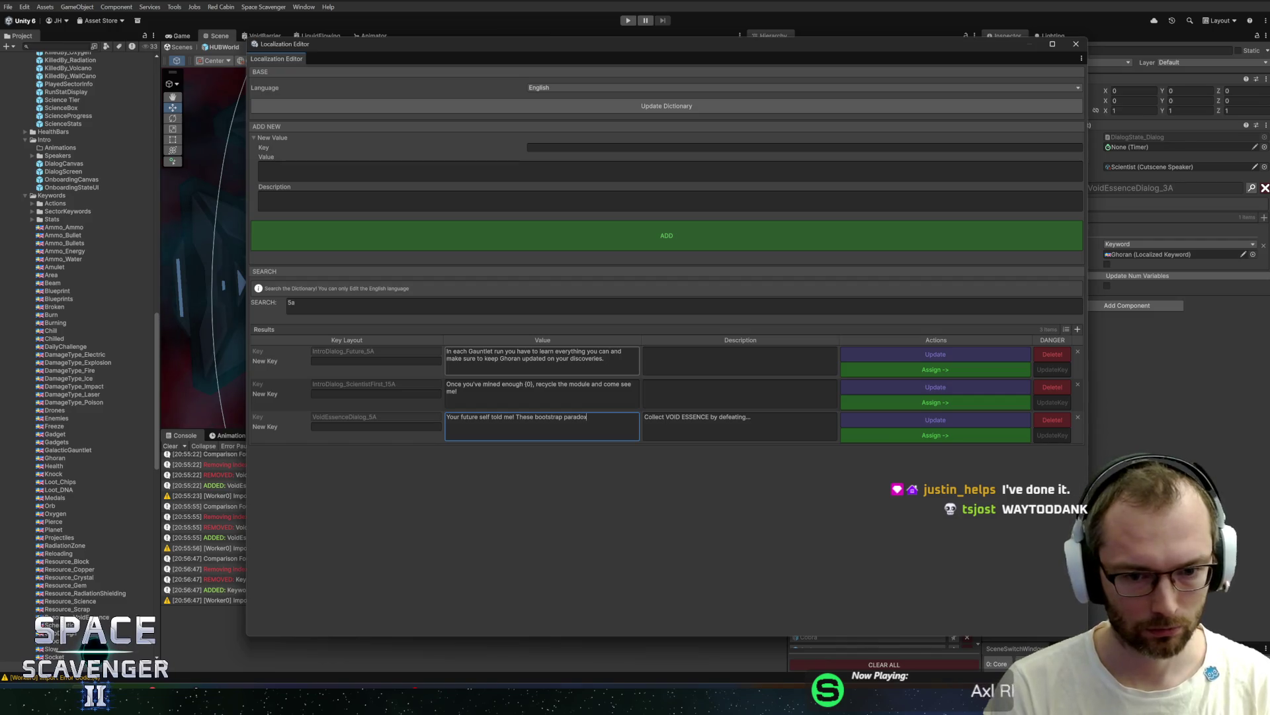
text(es are)
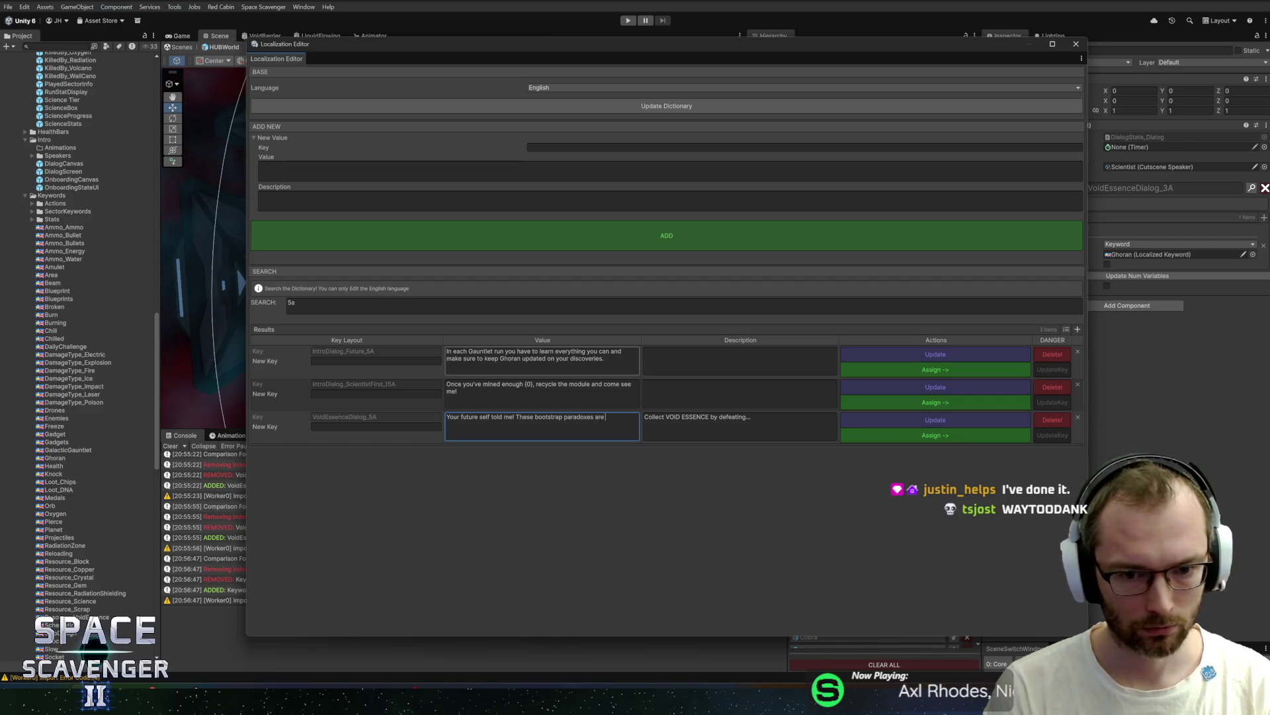
text(!)
Step: Delete the entry's old description and assign the edited line to the dialog
key(Tab)
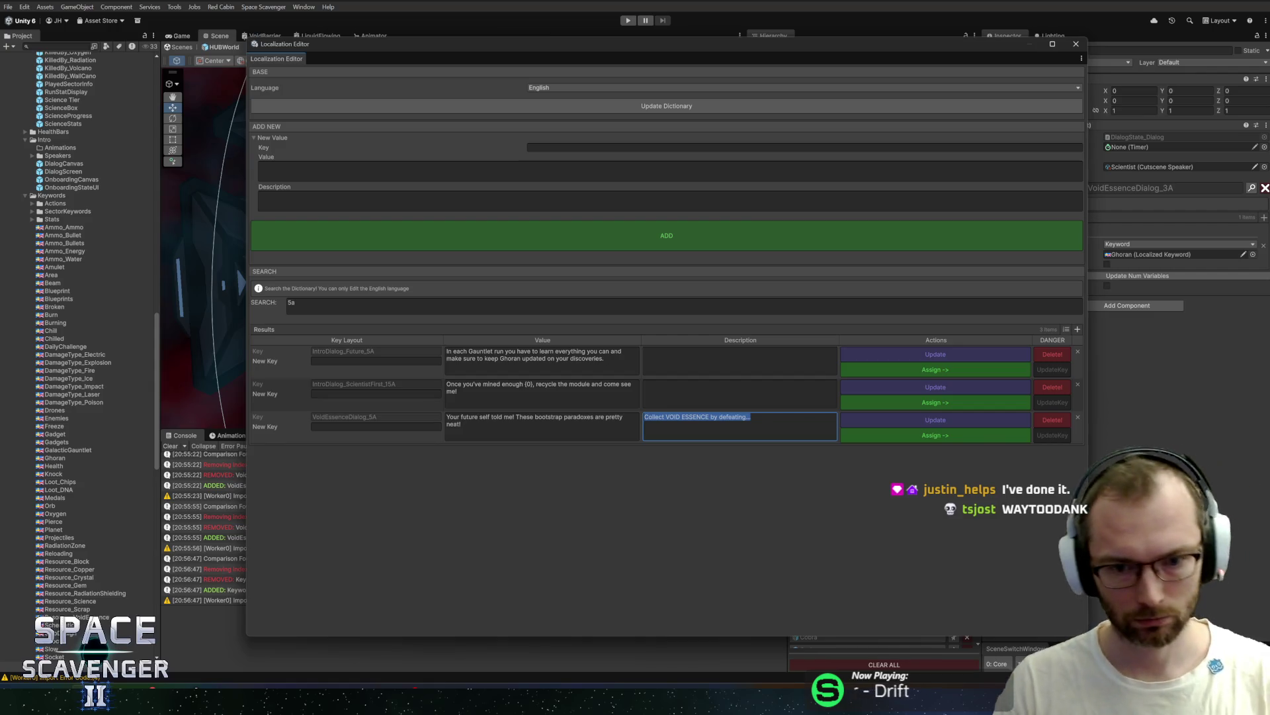
key(BackSpace)
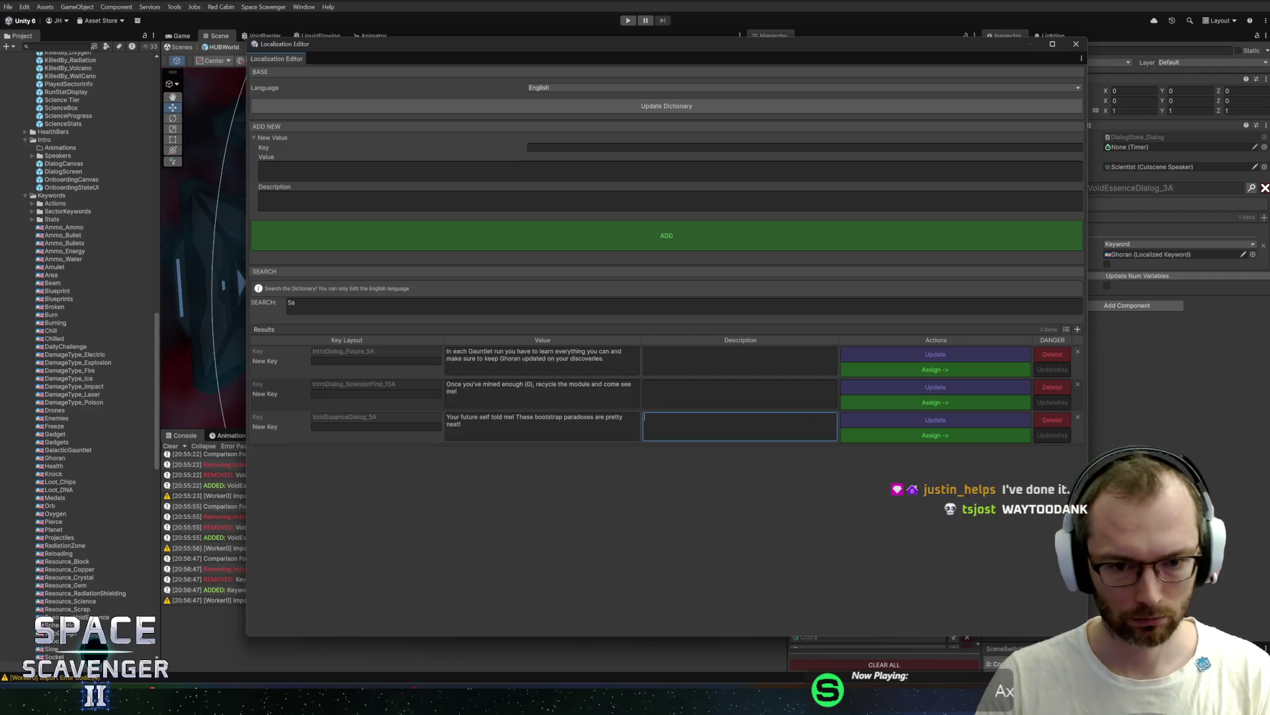
click(883, 436)
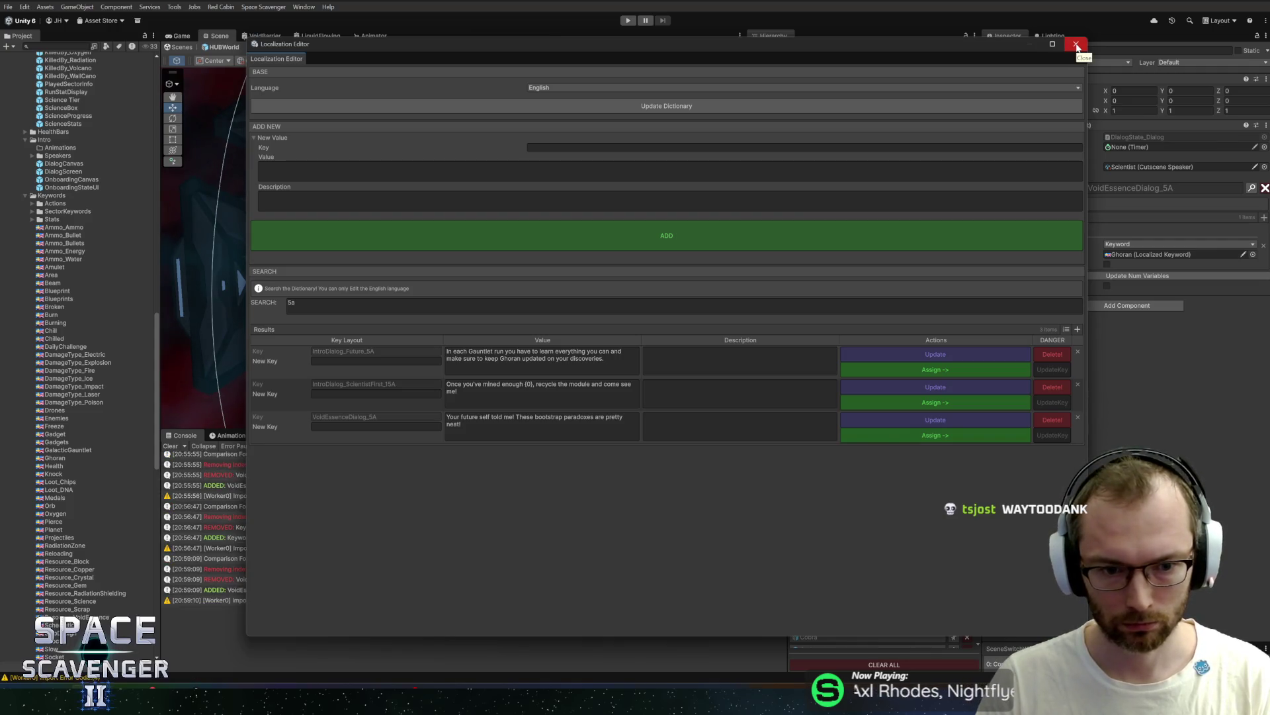
click(457, 421)
Step: Replace 'future self' in the dialog line with a {0} placeholder
click(457, 421)
key(ctrl+shift+Right)
key(ctrl+shift+Right)
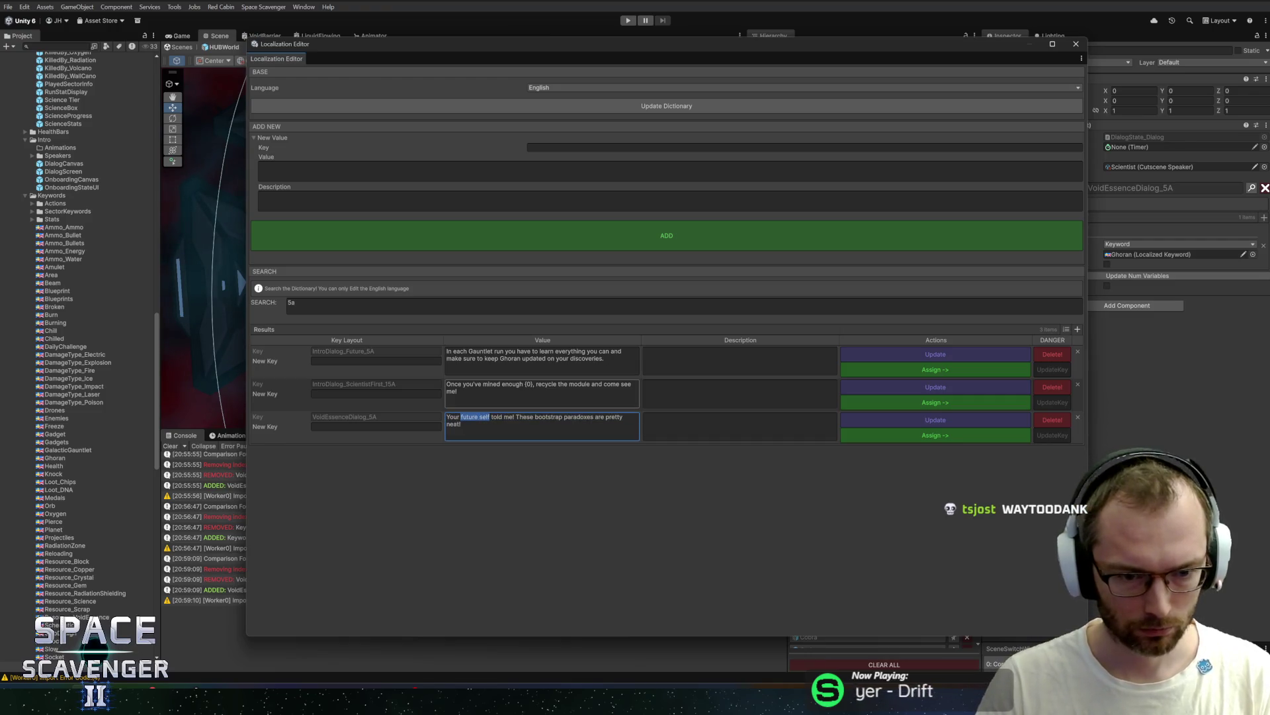
key(BackSpace)
text({0})
Step: Write the description 'Ex: Your FUTURE SELF told me!' followed by the bootstrap paradoxes sentence
click(740, 426)
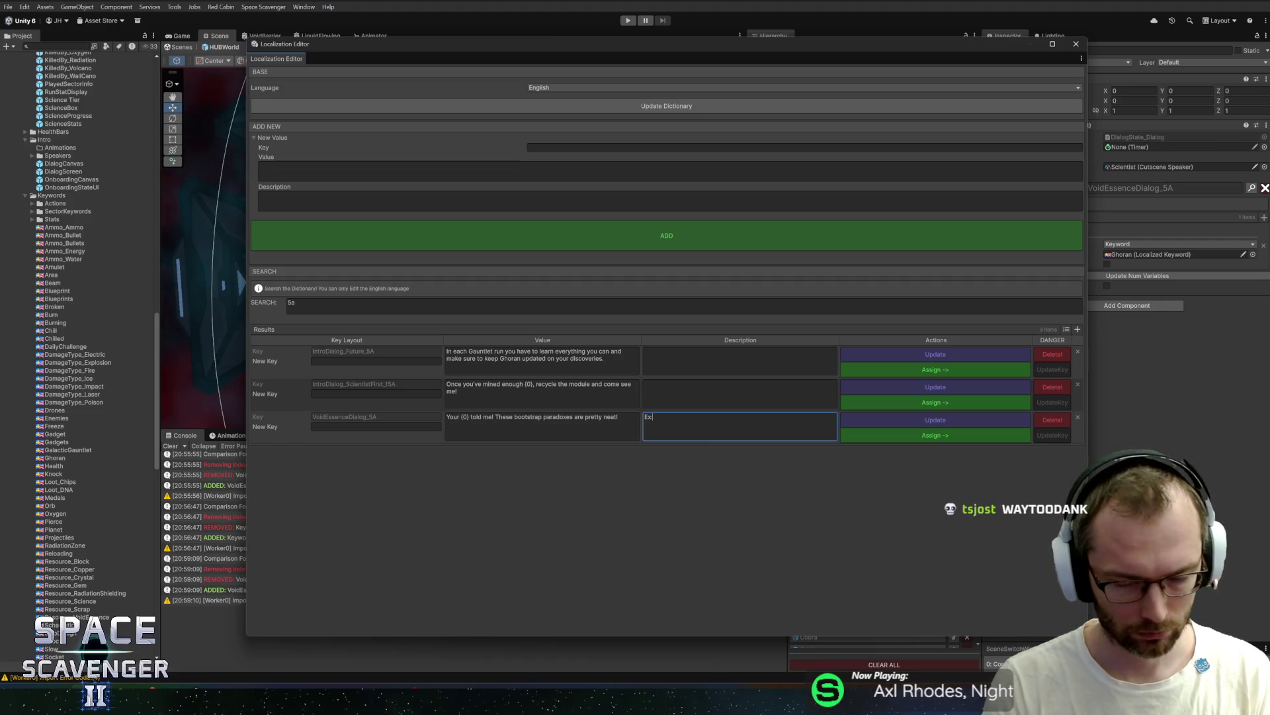
text(: Your {0})
double_click(673, 417)
text(FUTURE SELF told me!)
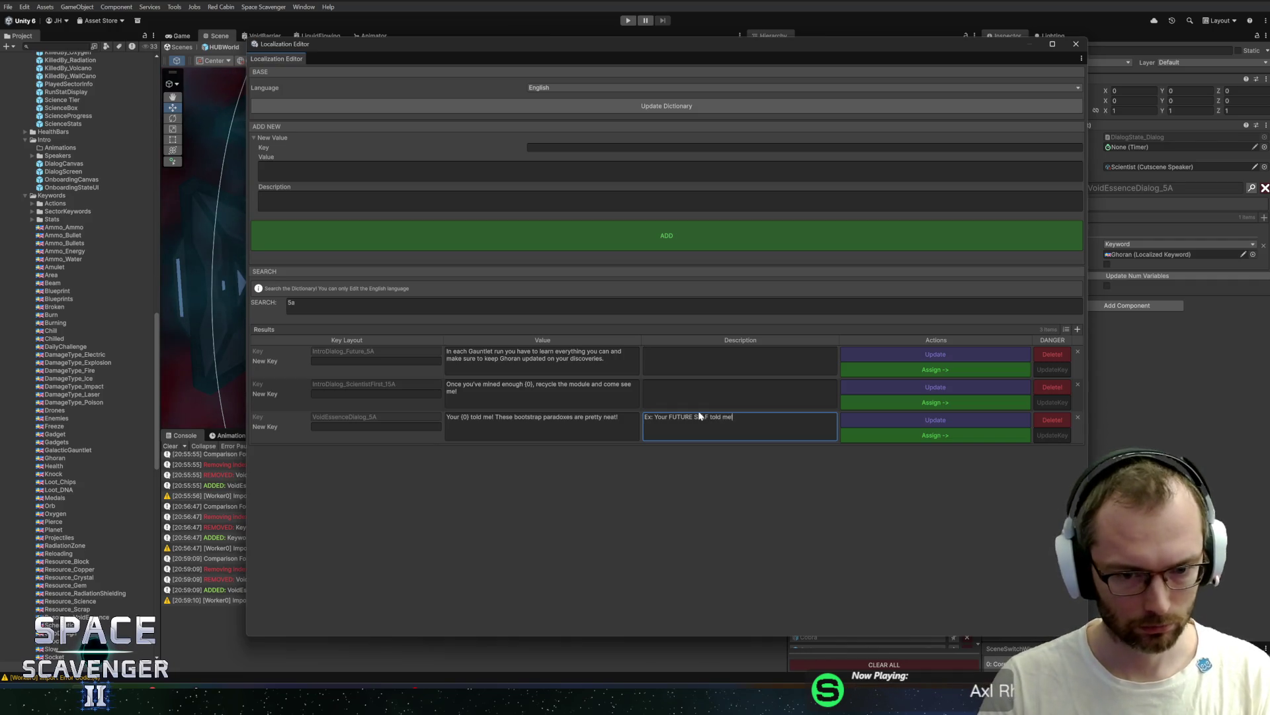
click(629, 422)
drag(628, 422, 524, 423)
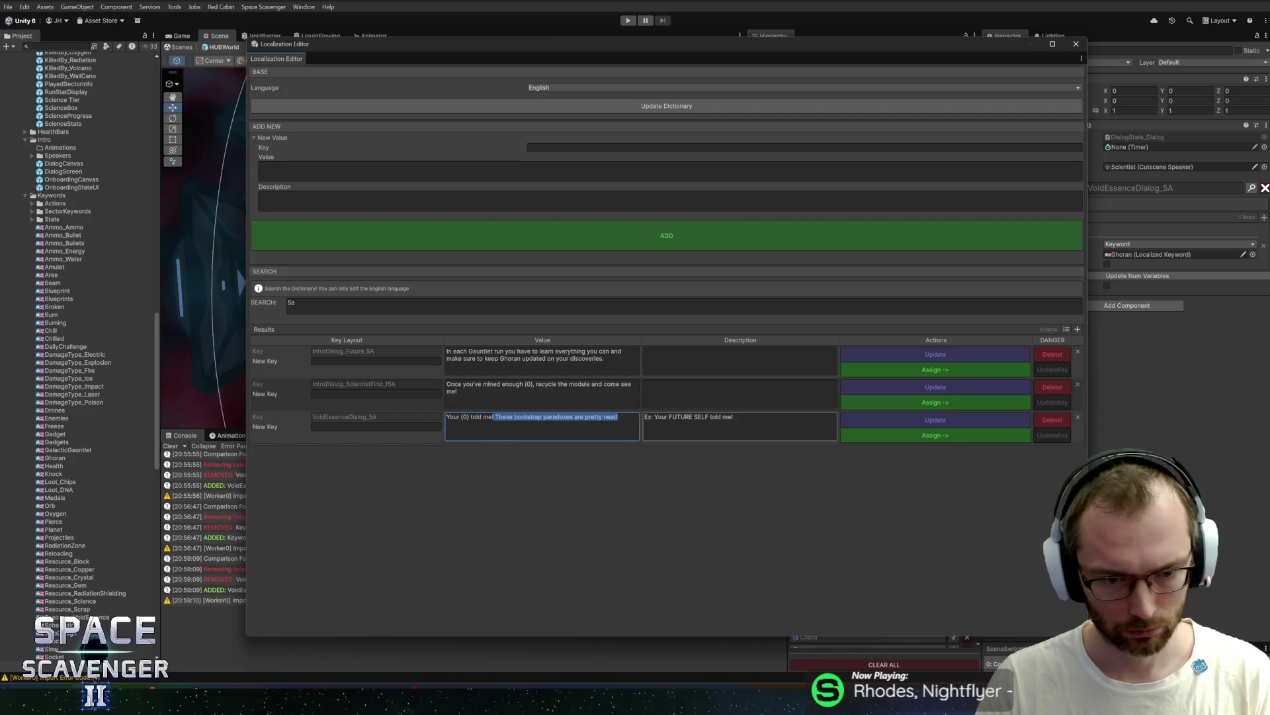
click(734, 418)
text(These bootstrap paradoxes are pretty neat!)
Step: Update the entry and close the Localization Editor
click(907, 423)
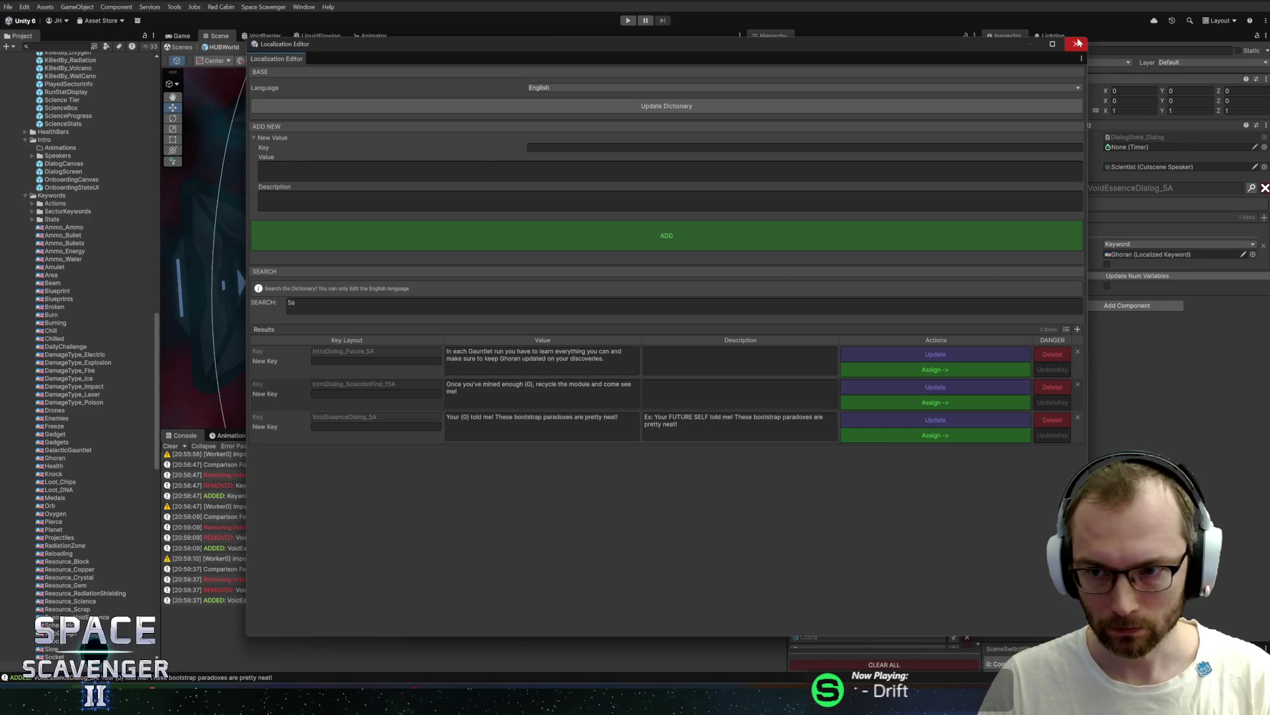
click(1079, 42)
click(1253, 255)
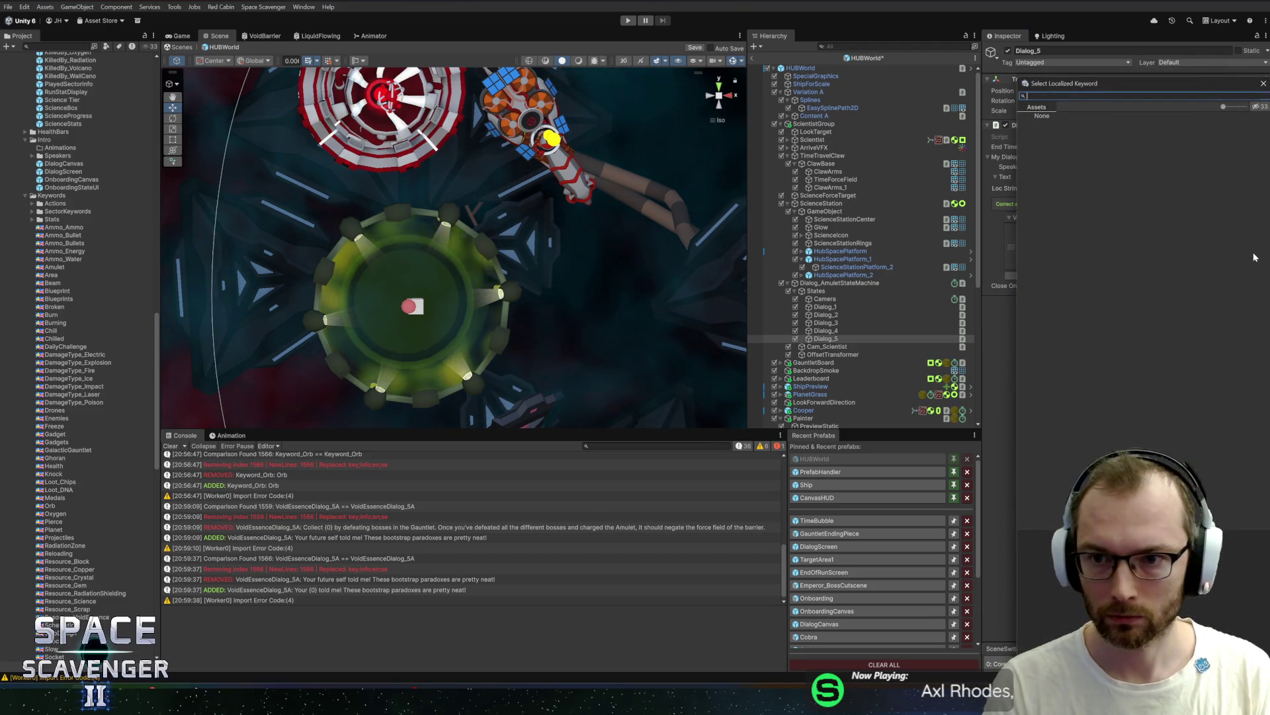
Step: Reset the dialog's Localized Keyword to None, keeping Keyword as the stat source
double_click(1144, 255)
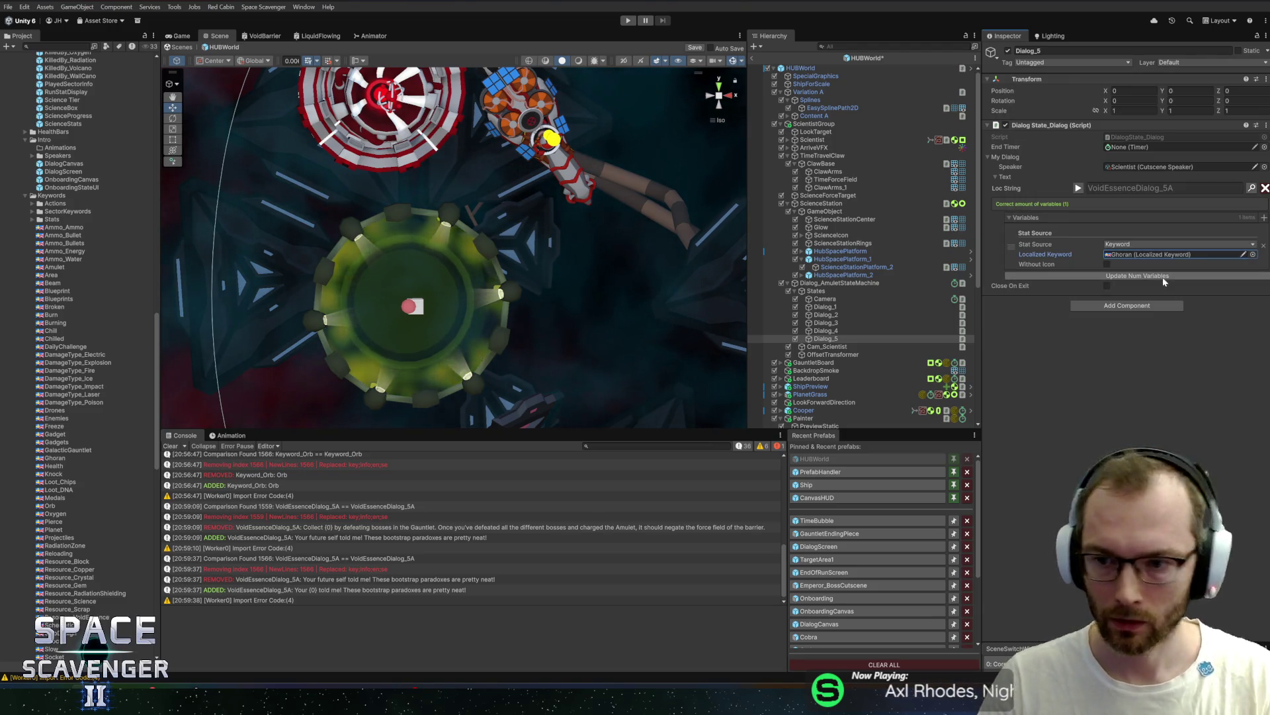
click(1144, 244)
click(1019, 258)
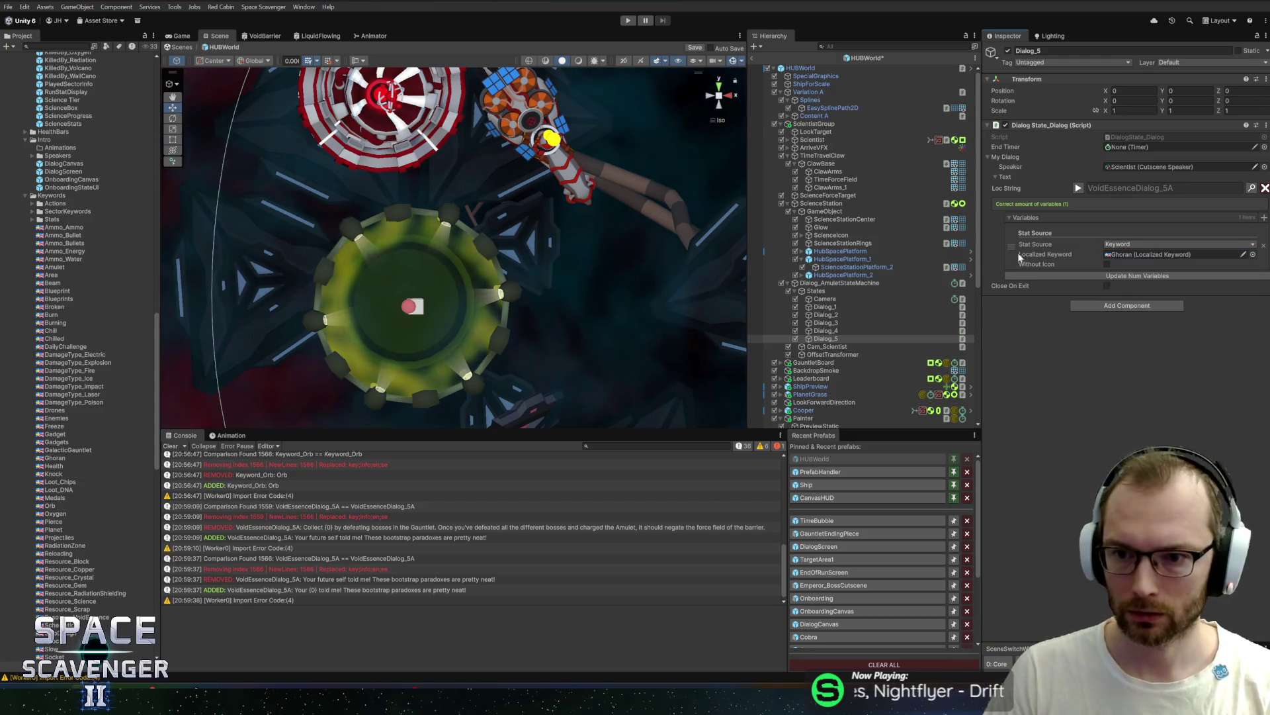
right_click(1019, 258)
click(1198, 249)
click(1194, 249)
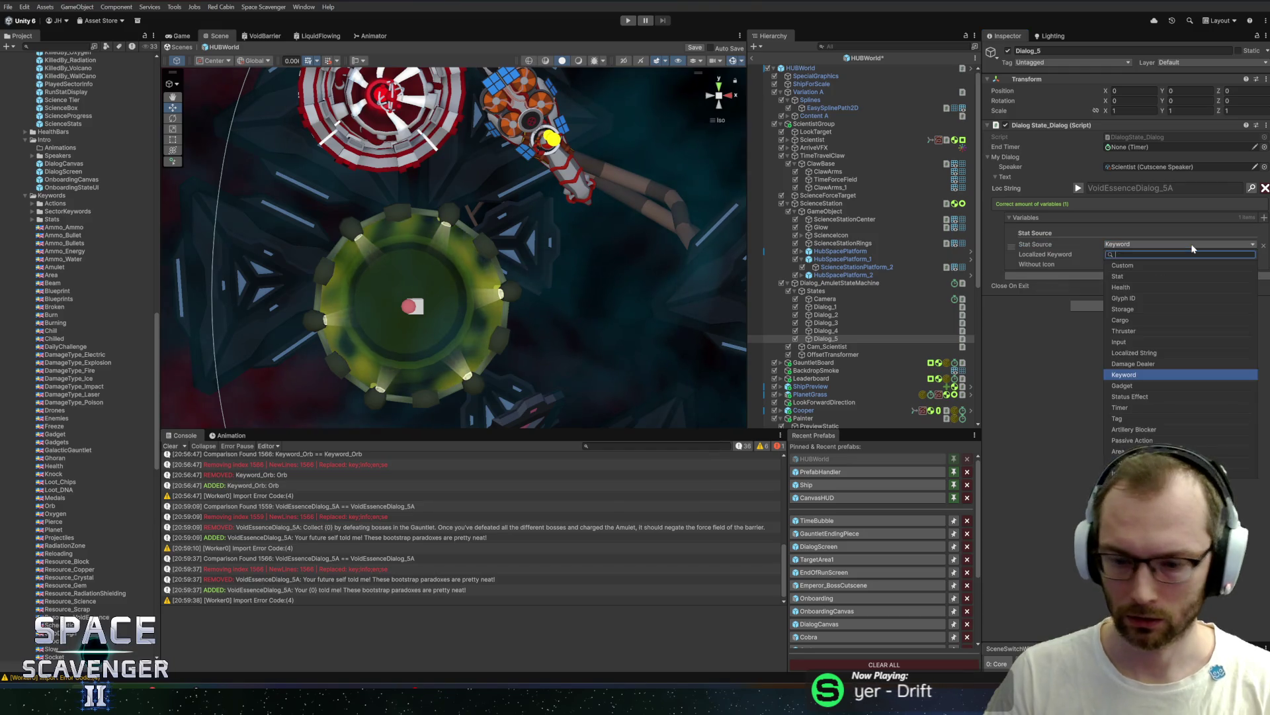
click(1123, 374)
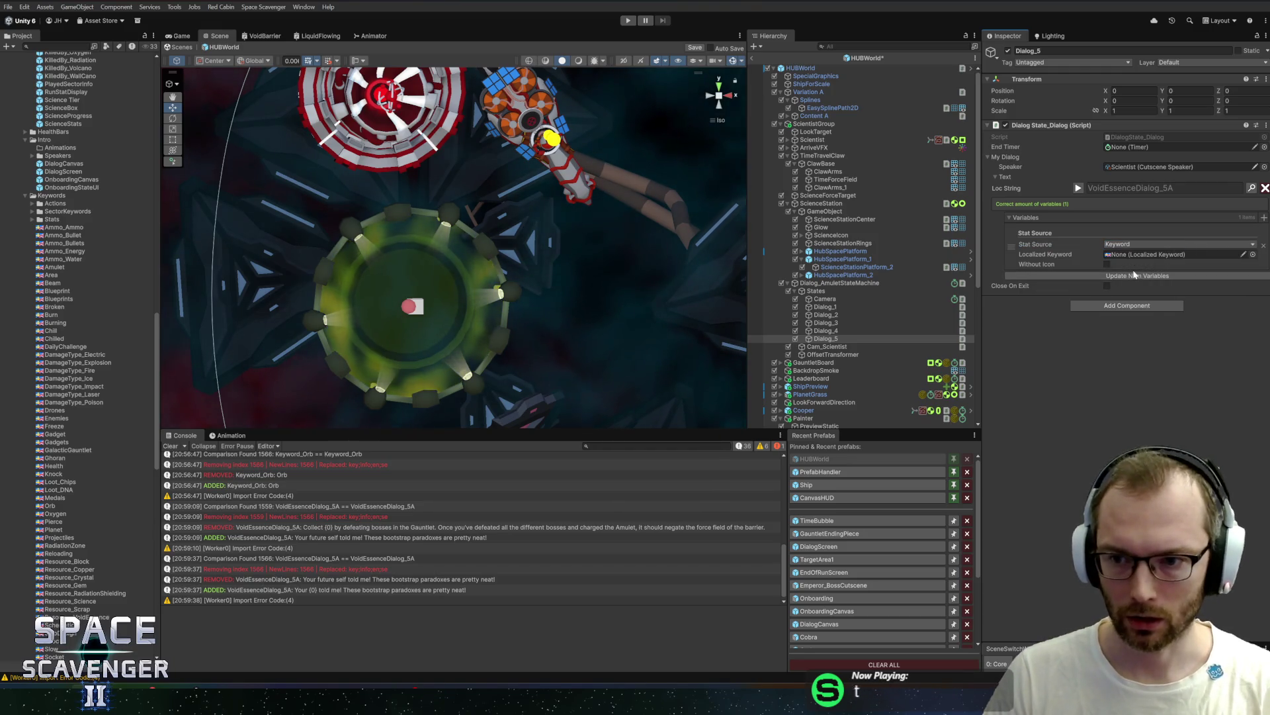
Step: Create a Custom > Keyword asset named FutureSelf in the Keywords folder
right_click(70, 199)
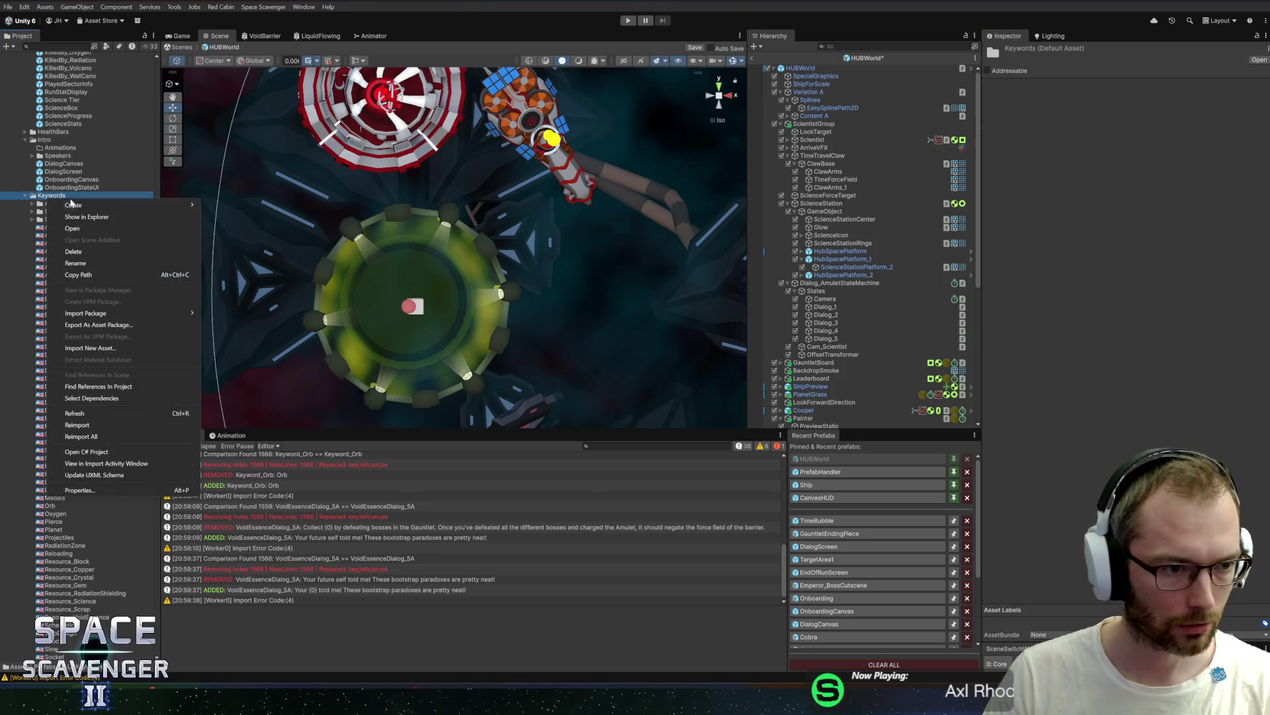
mouse_move(73, 205)
mouse_move(241, 266)
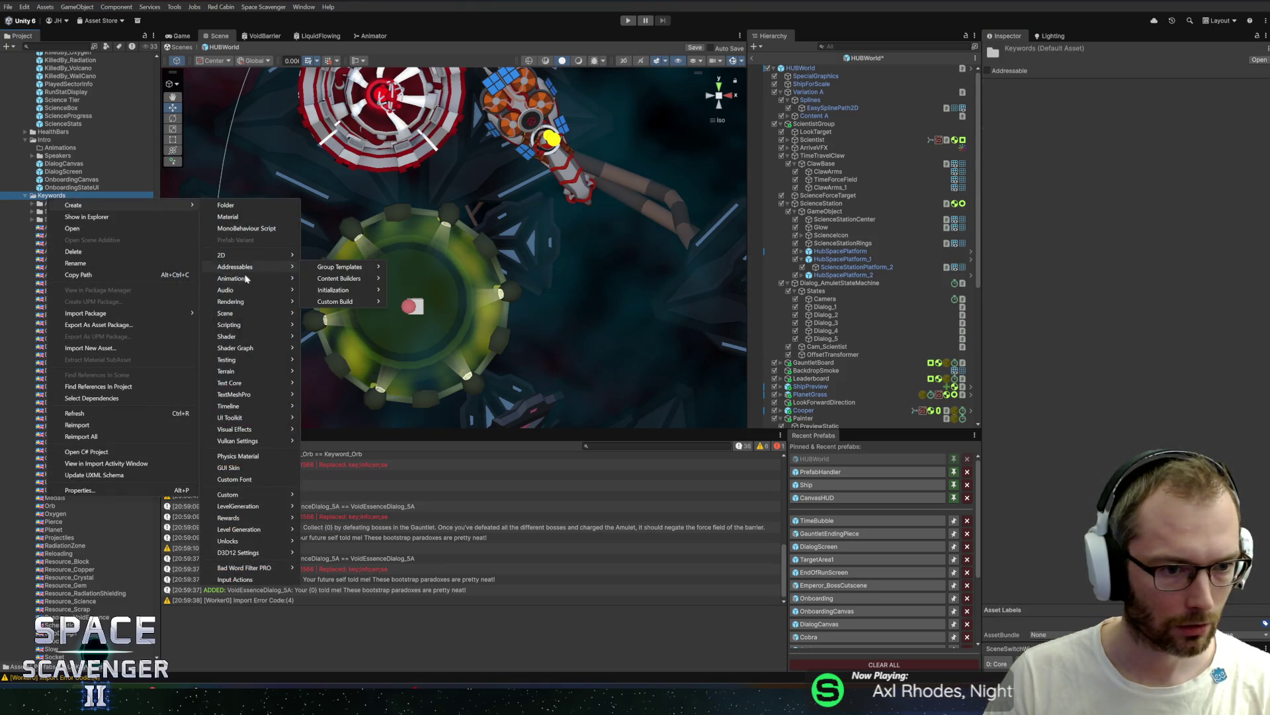
mouse_move(239, 494)
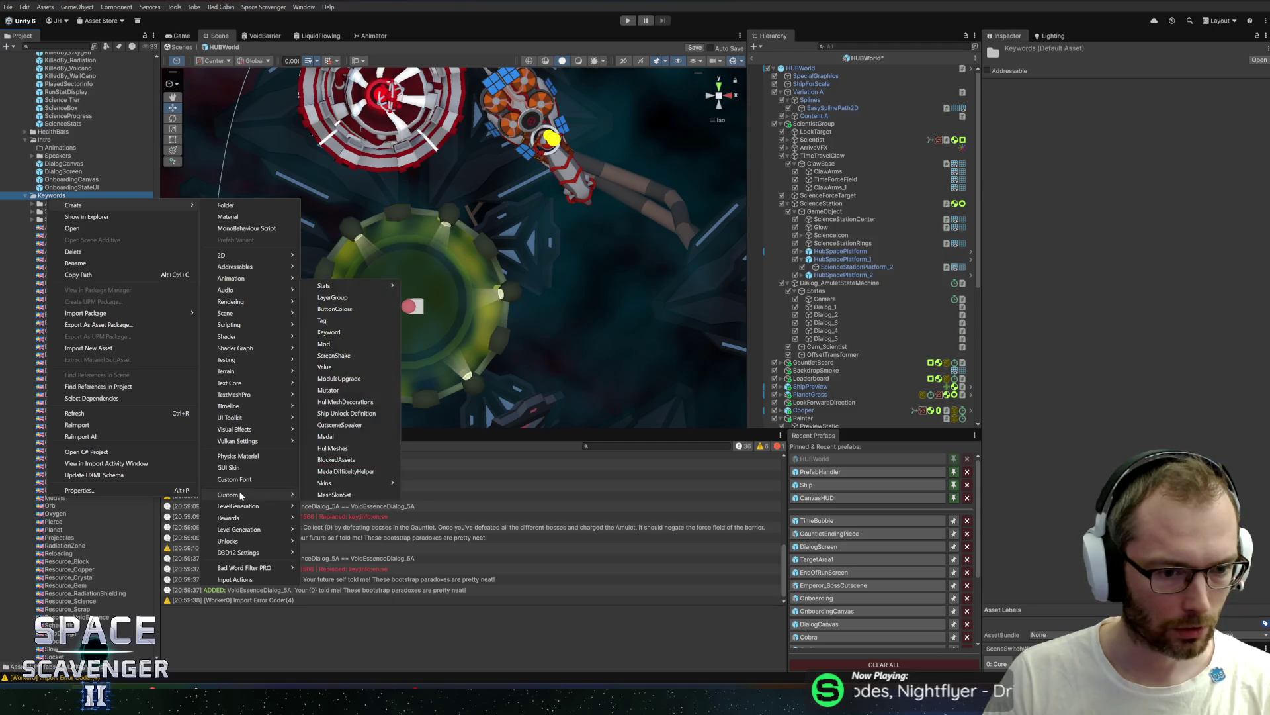
click(356, 335)
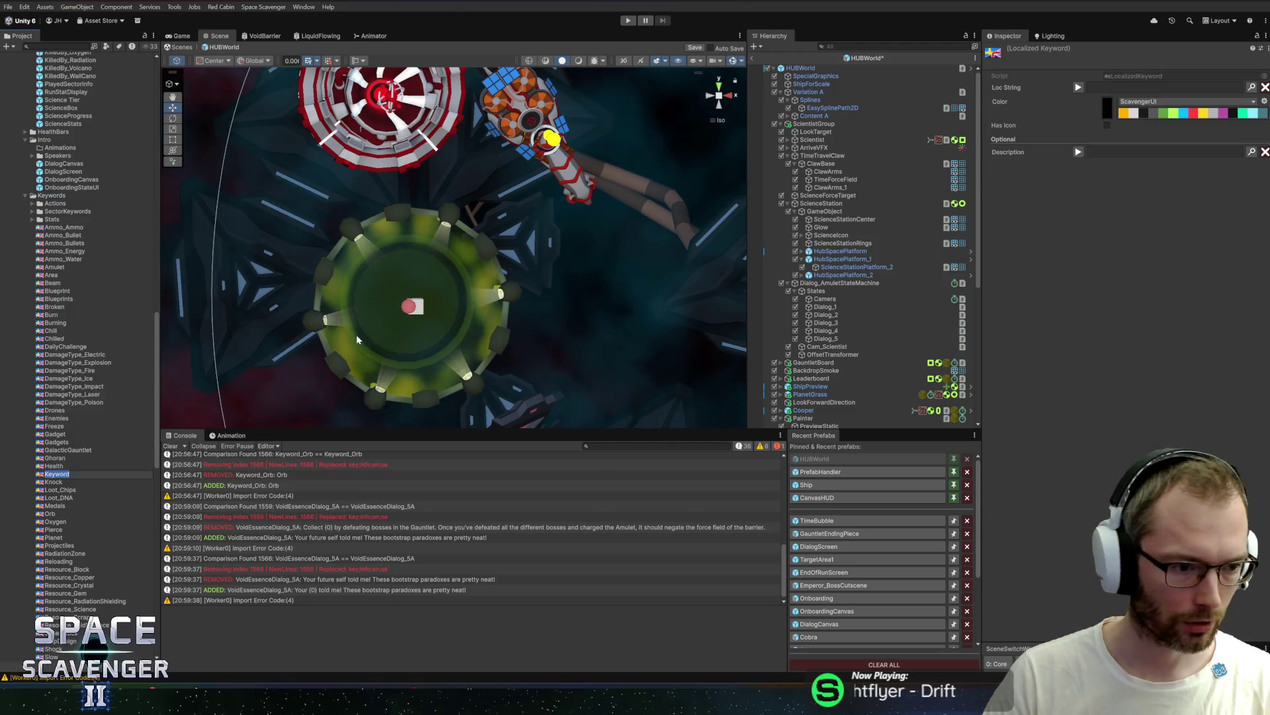
text(FutureSelf)
key(Return)
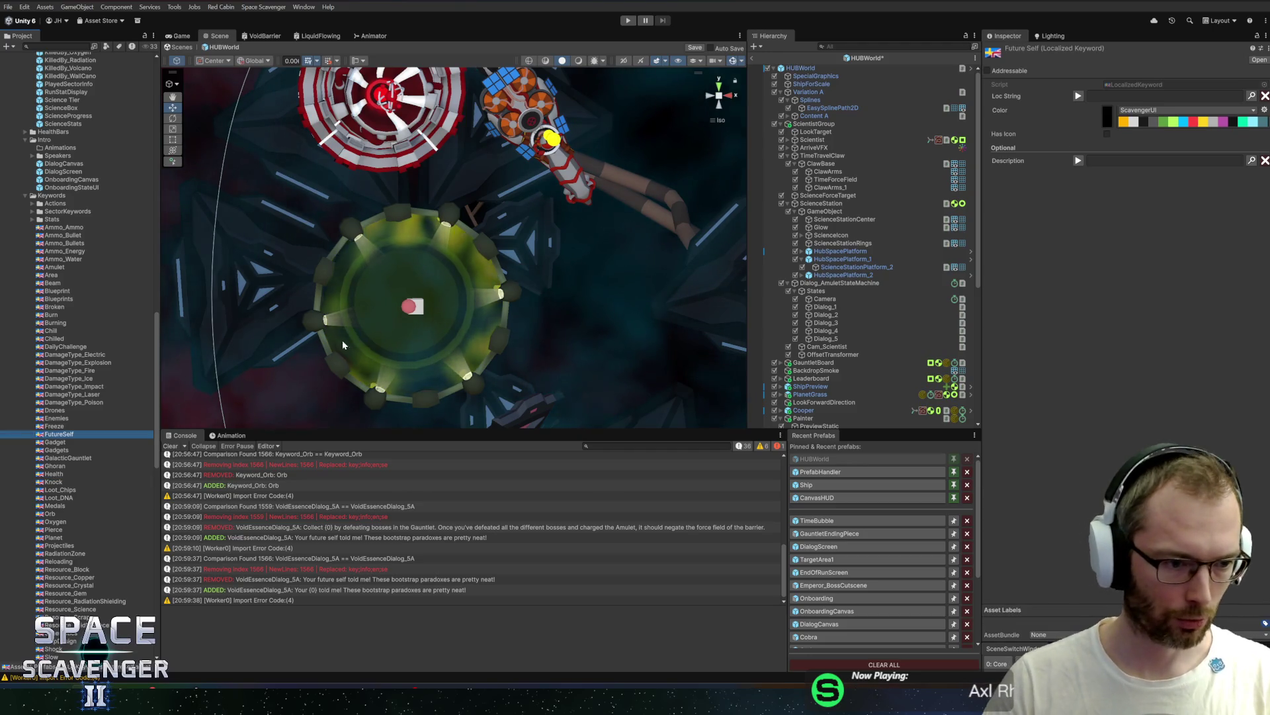
Step: Give FutureSelf a lime colour from the Medals palette, then search localization for 'future se'
click(1168, 122)
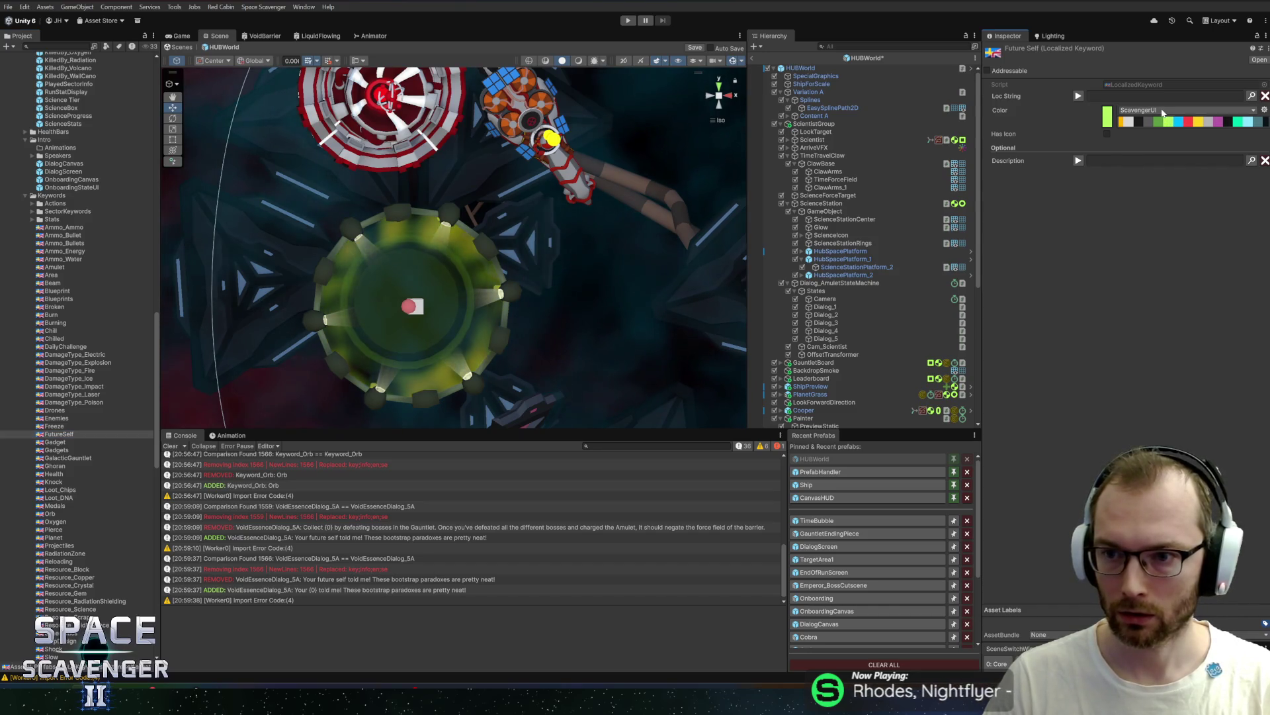
click(1162, 113)
click(1153, 144)
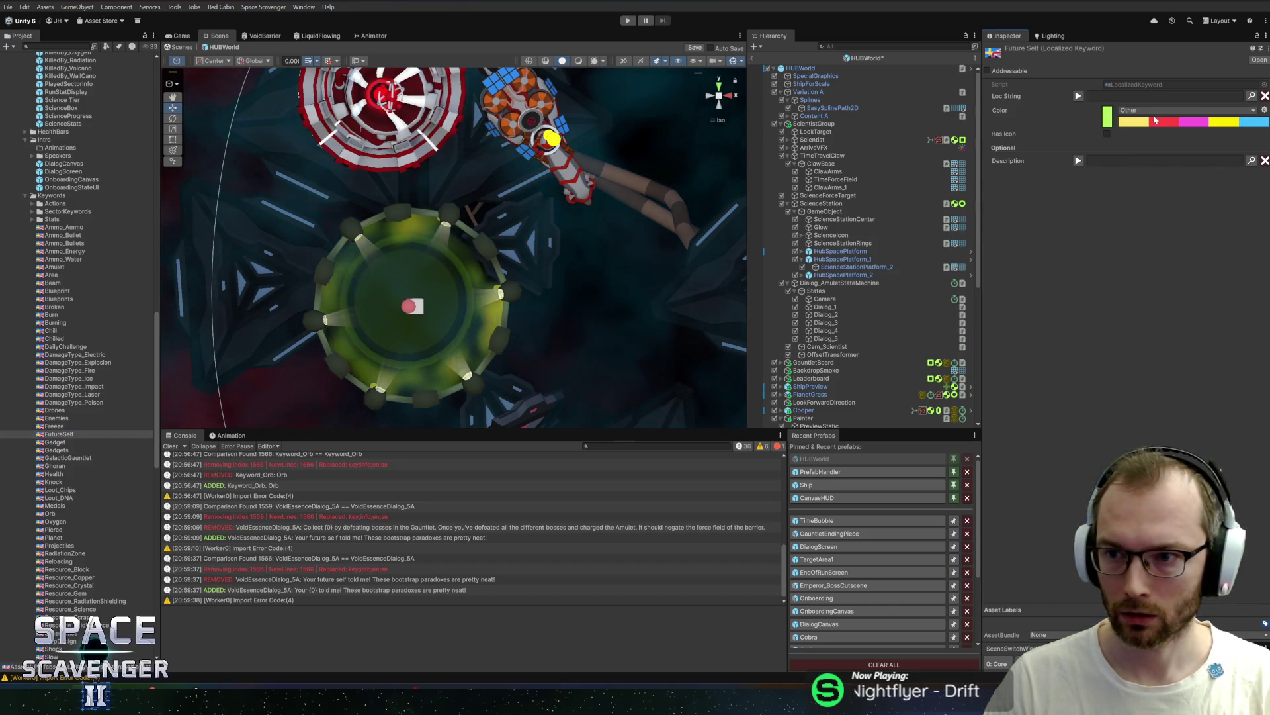
click(1162, 111)
click(1151, 151)
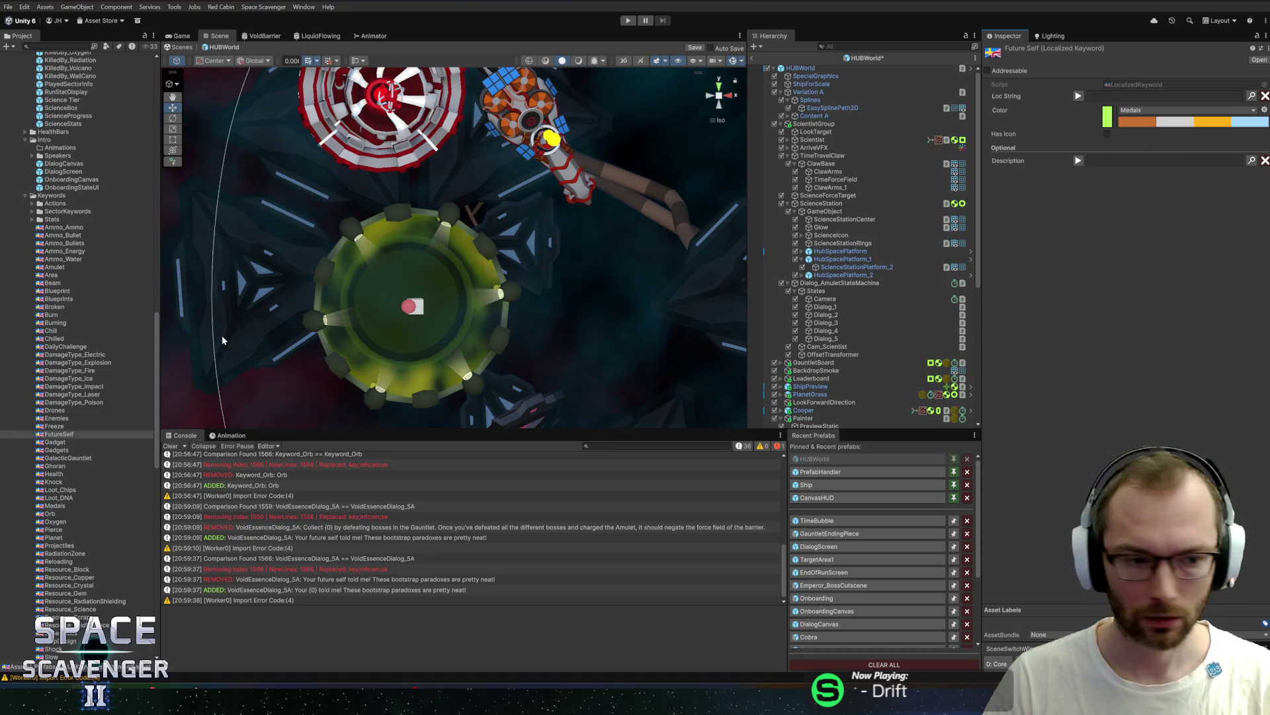
click(1156, 108)
text(future se)
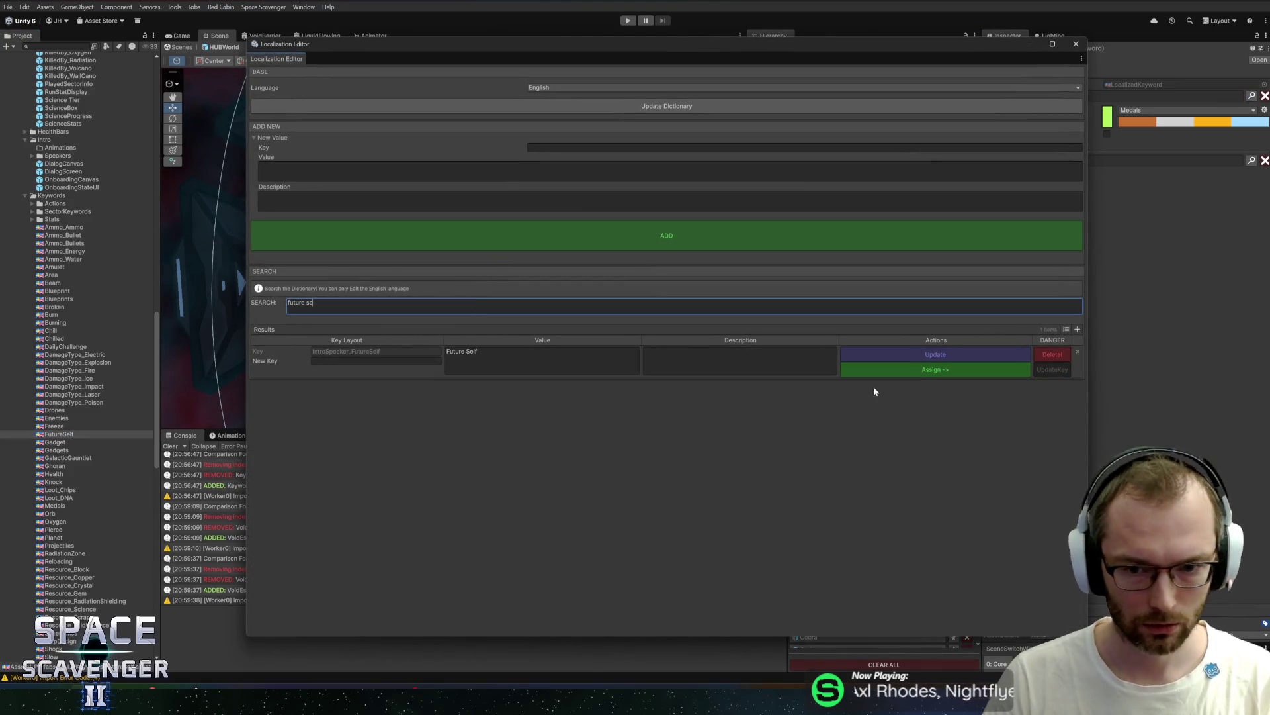
Step: Assign IntroSpeaker_FutureSelf as the keyword's Loc String and open the Future Self speaker asset
key(Tab)
click(926, 373)
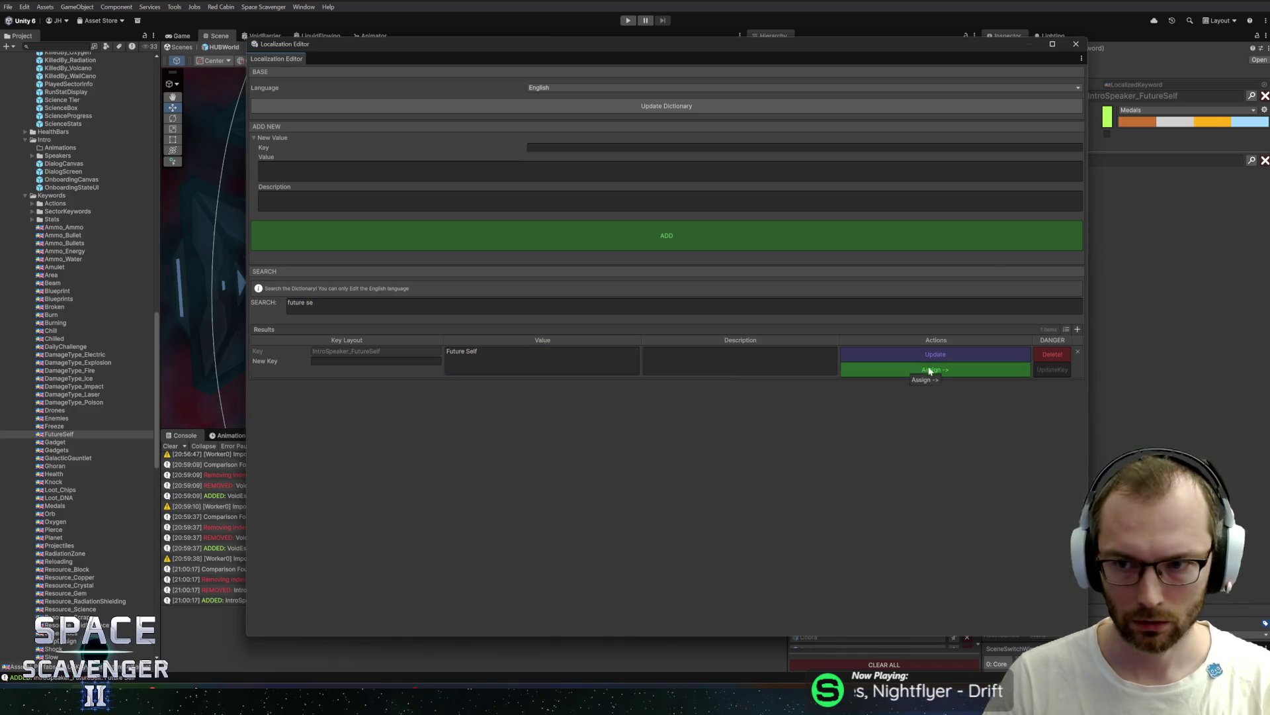
click(1076, 44)
click(57, 47)
text(Future Self)
click(32, 74)
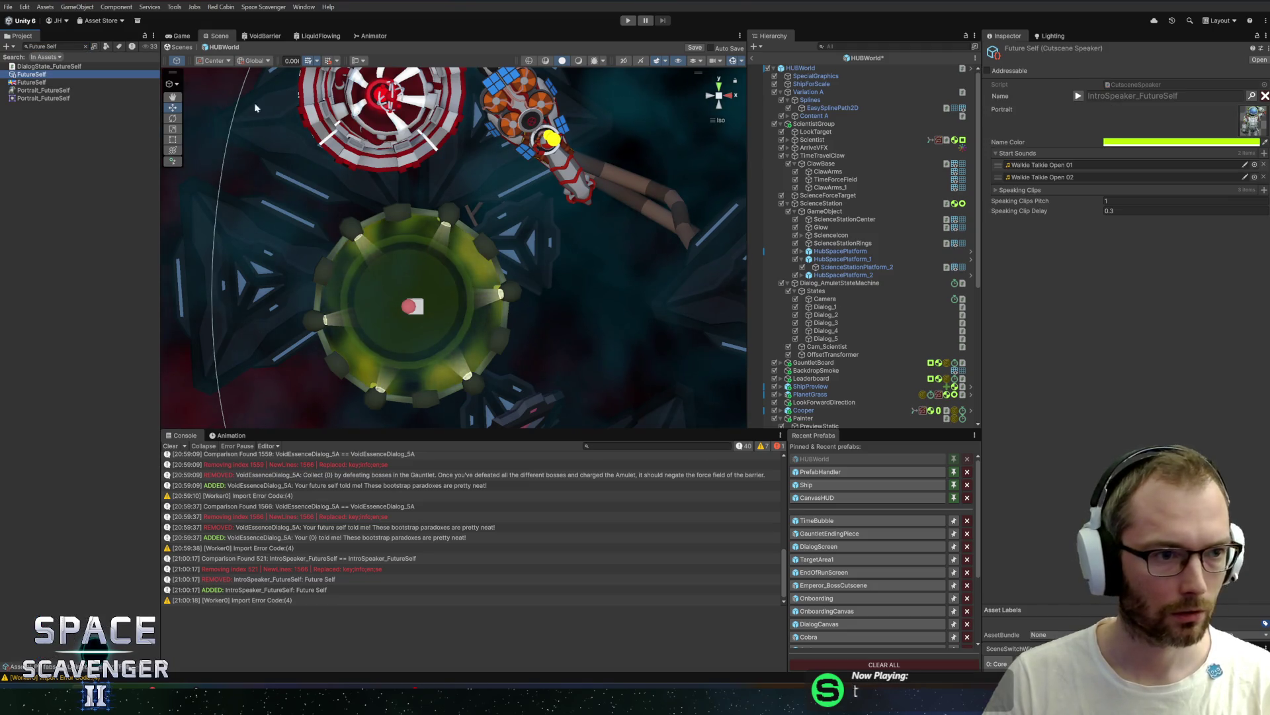
Step: Read the Future Self speaker's Name Color in its colour picker
right_click(1122, 142)
click(1136, 158)
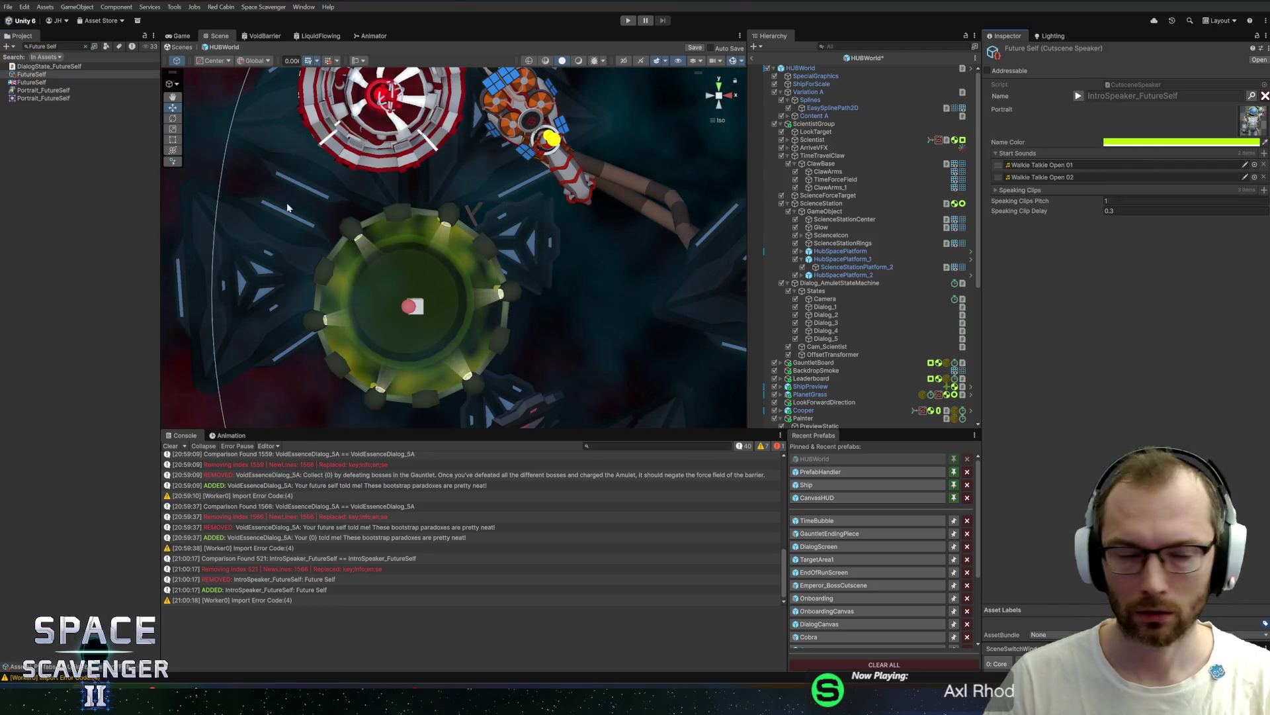
key(Down)
right_click(1108, 119)
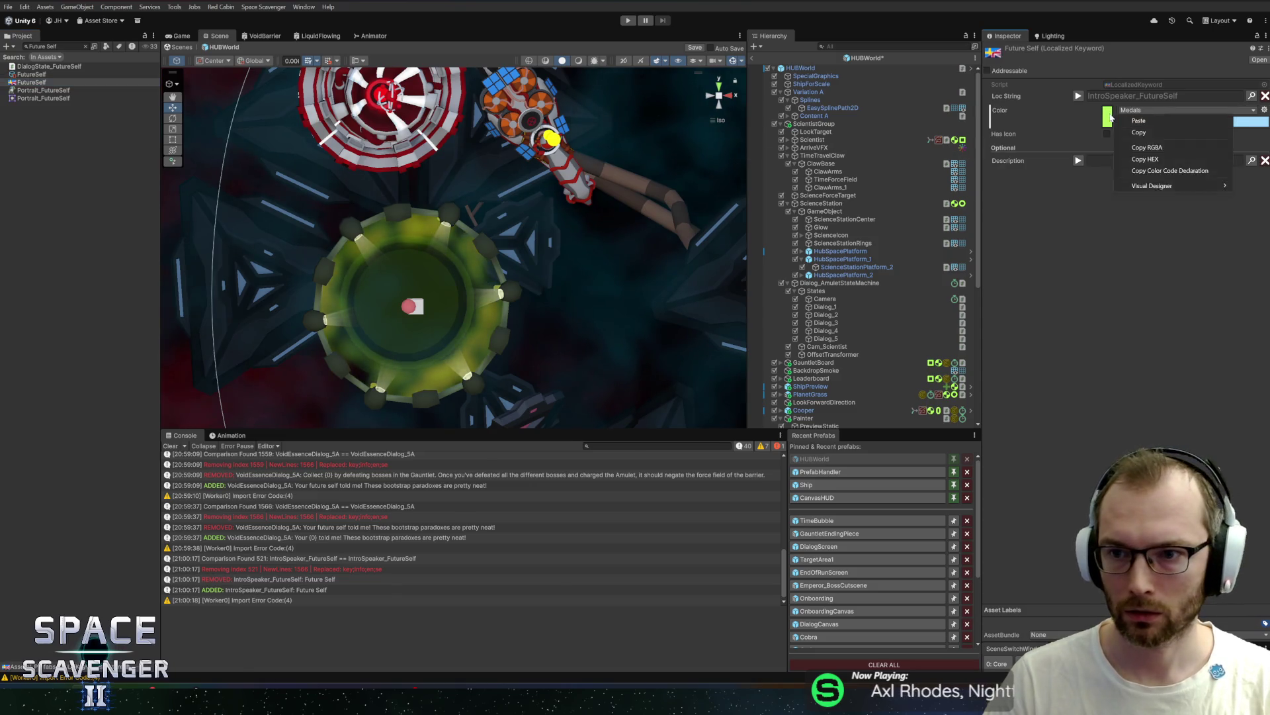
key(Escape)
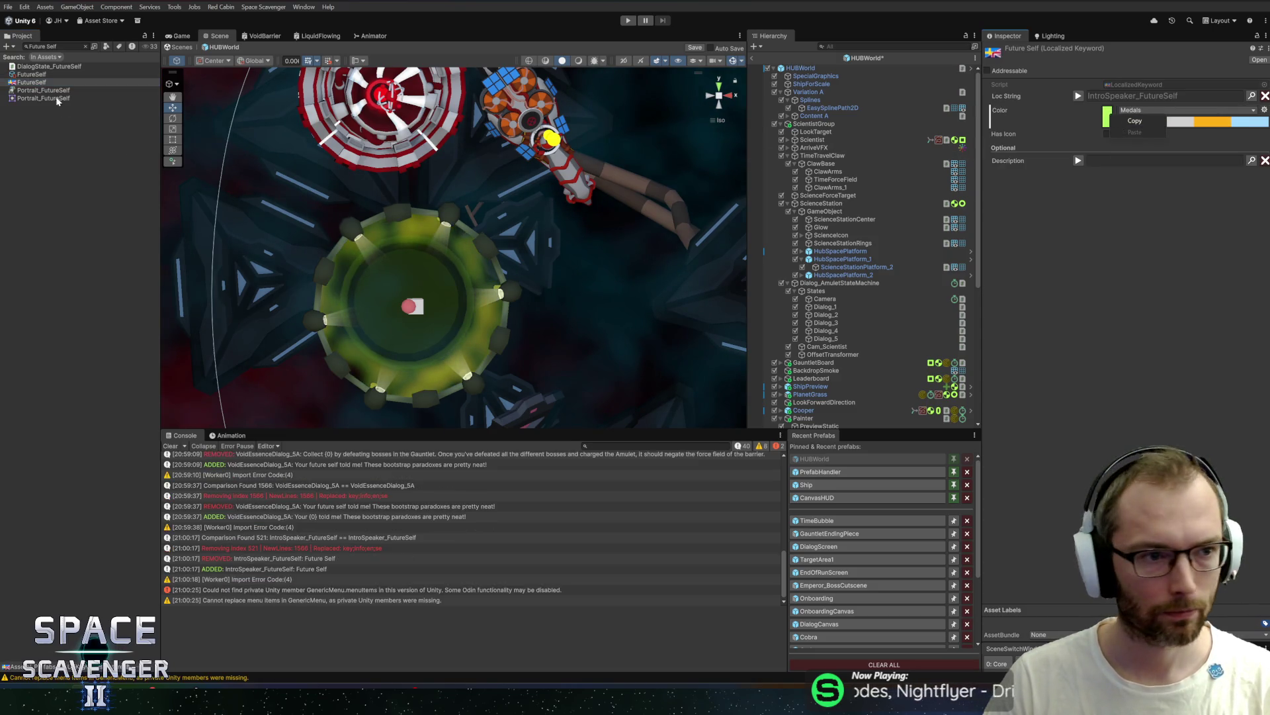
key(Up)
click(1137, 143)
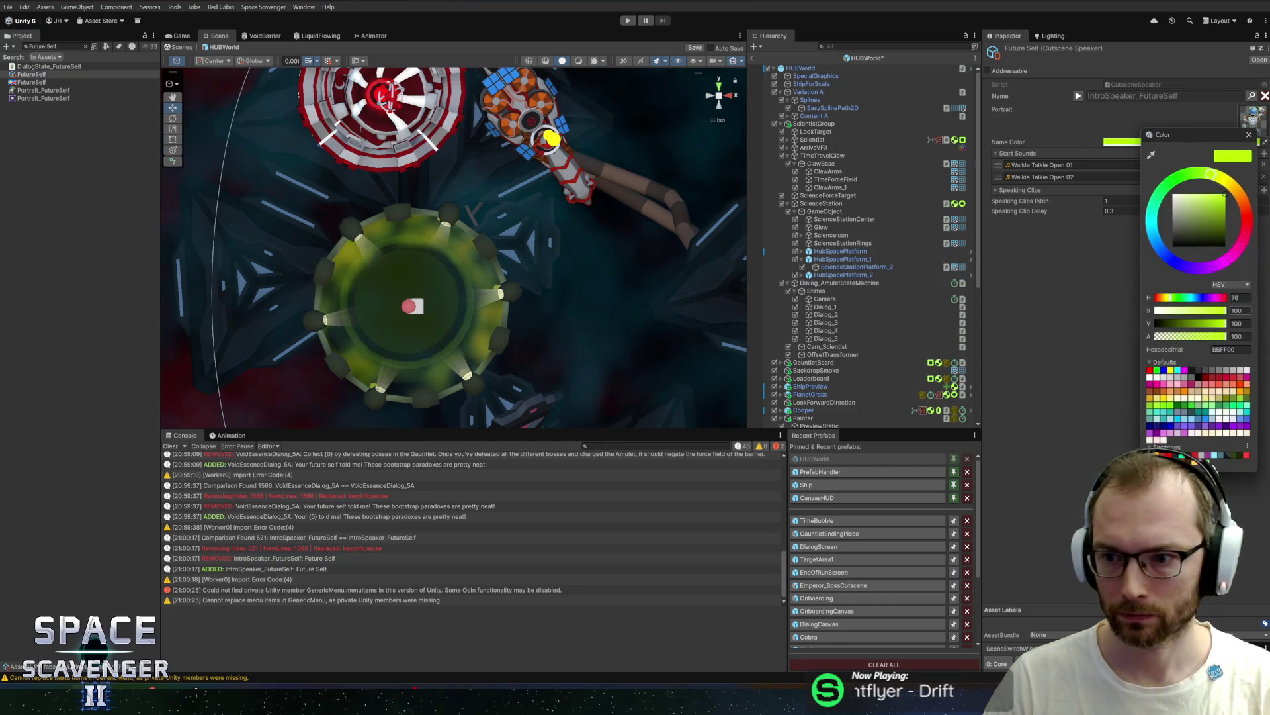
click(1249, 135)
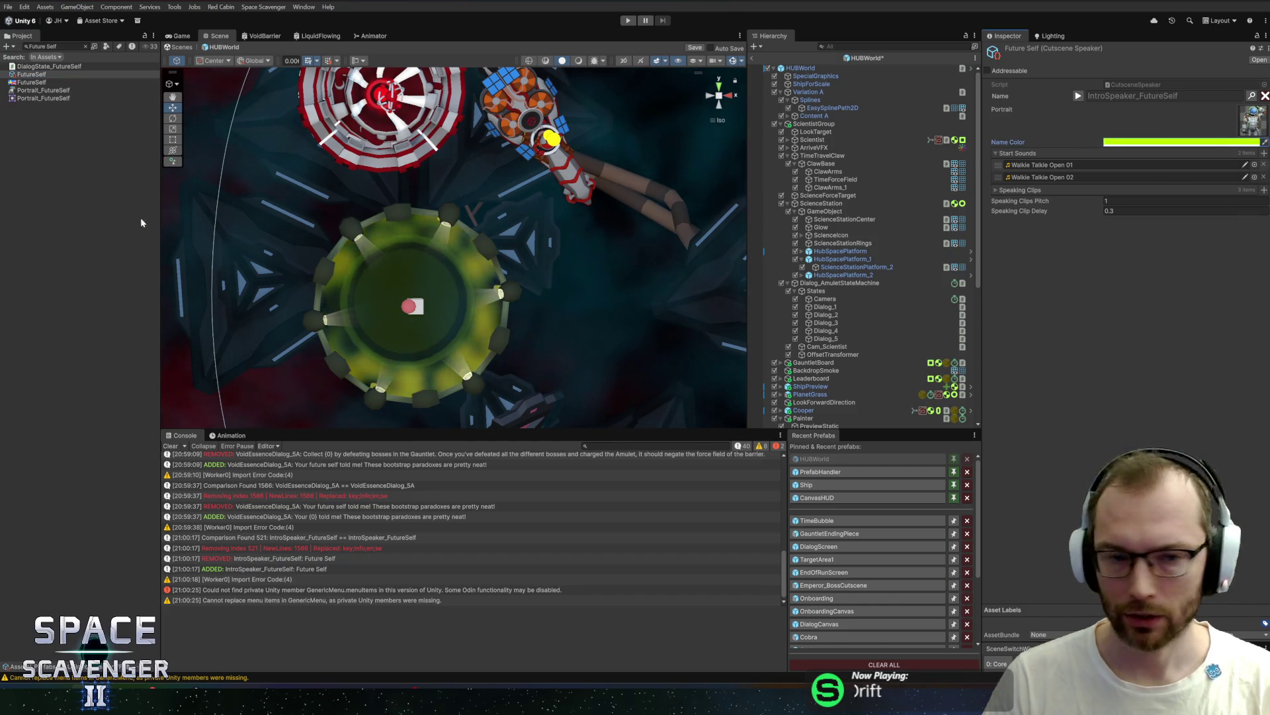
Step: Set the FutureSelf keyword colour's saturation to 100 for bright lime BBFF00, keeping Medals
key(Down)
click(1118, 110)
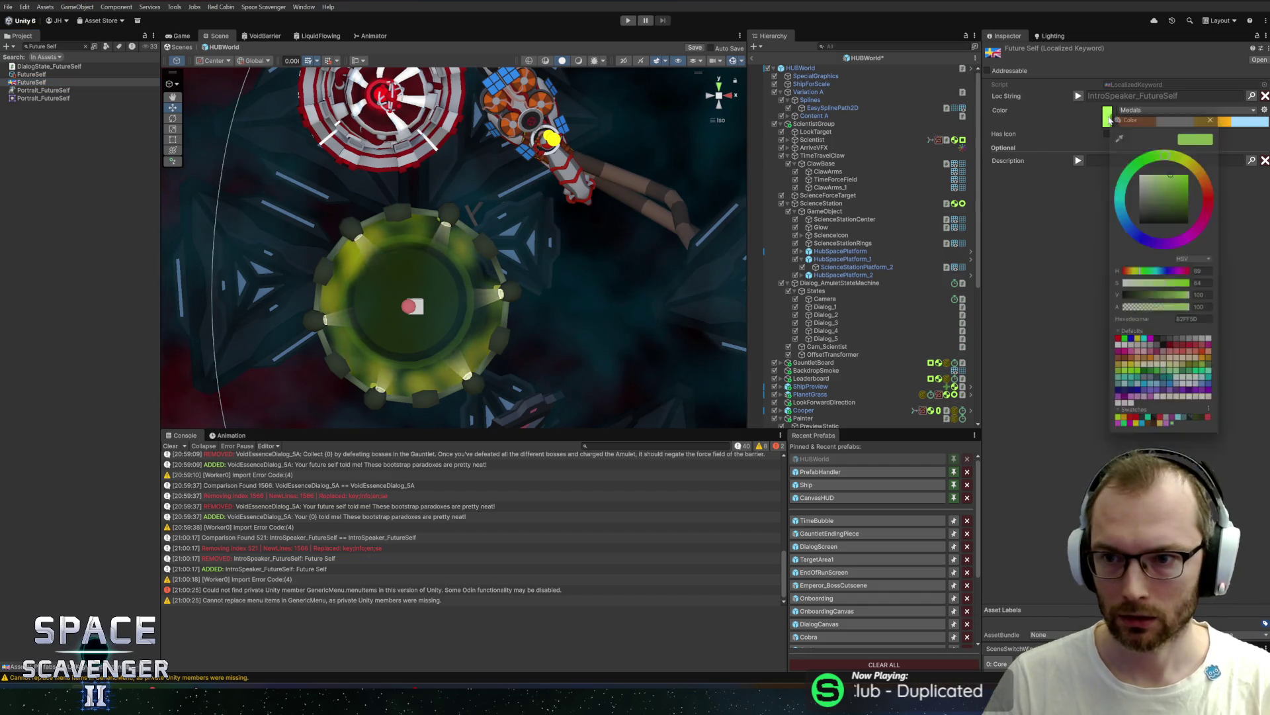
click(1202, 284)
text(1)
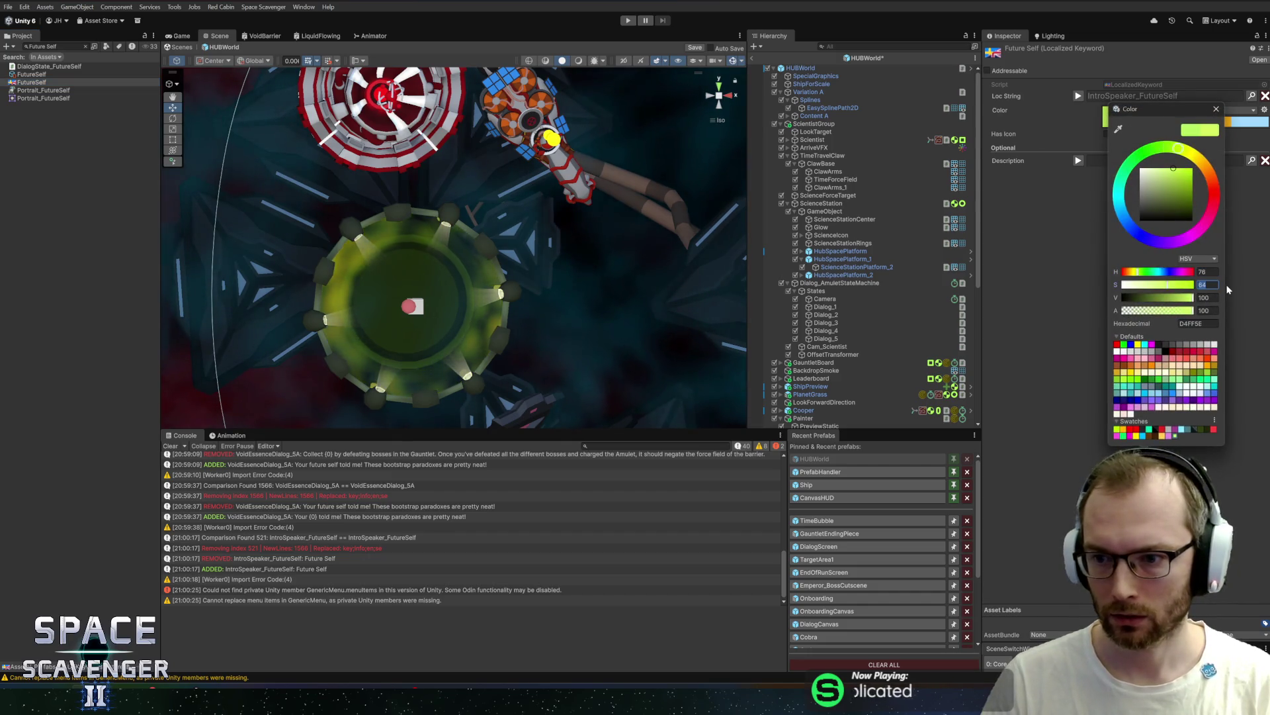
text(00)
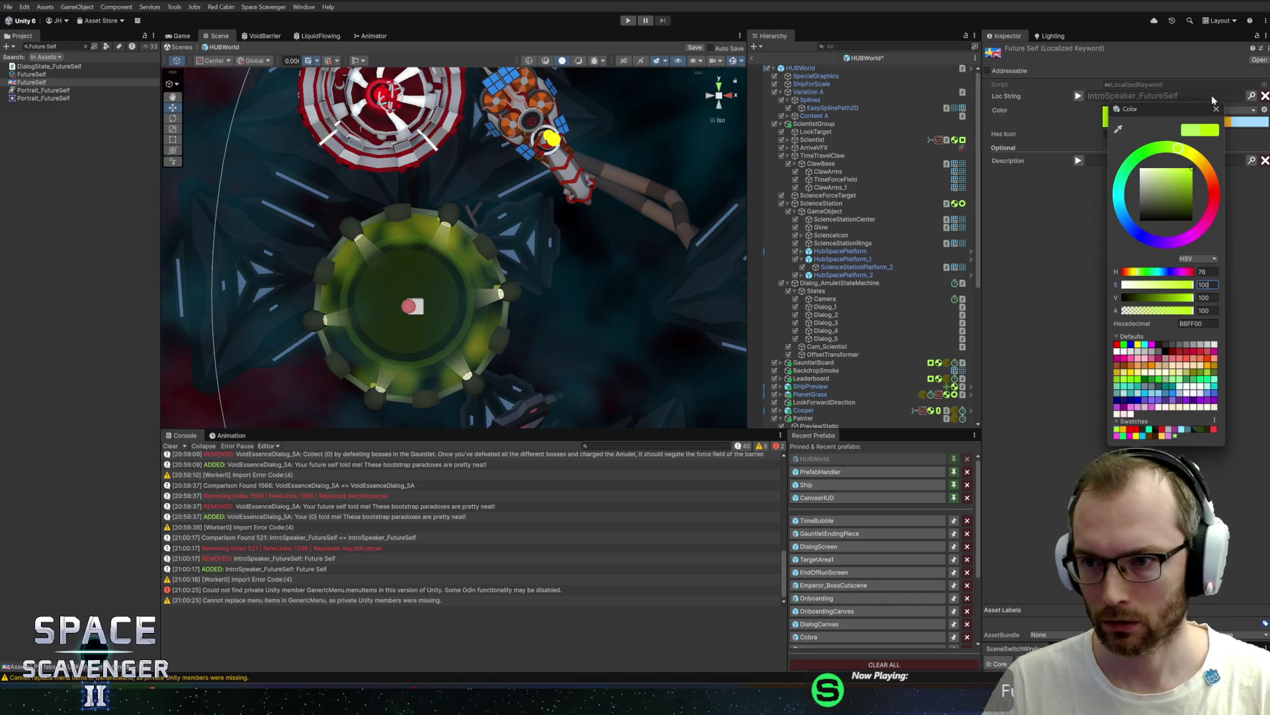
click(1216, 109)
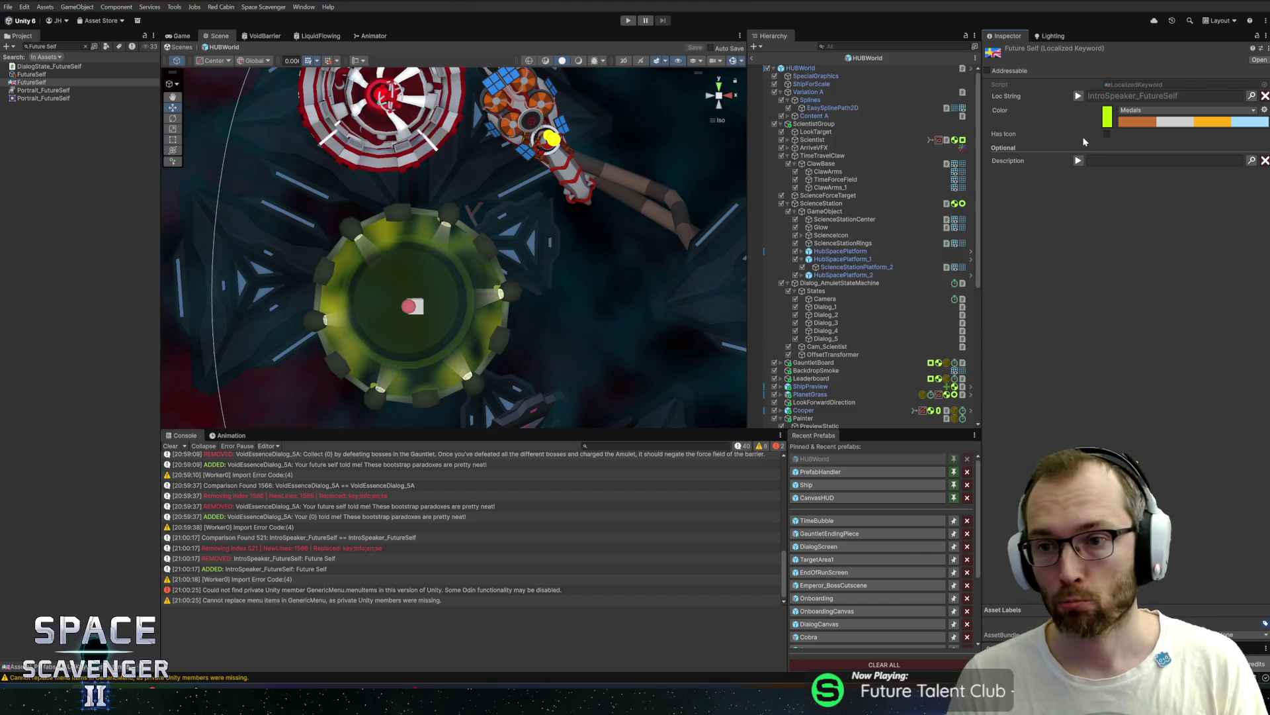
click(1136, 111)
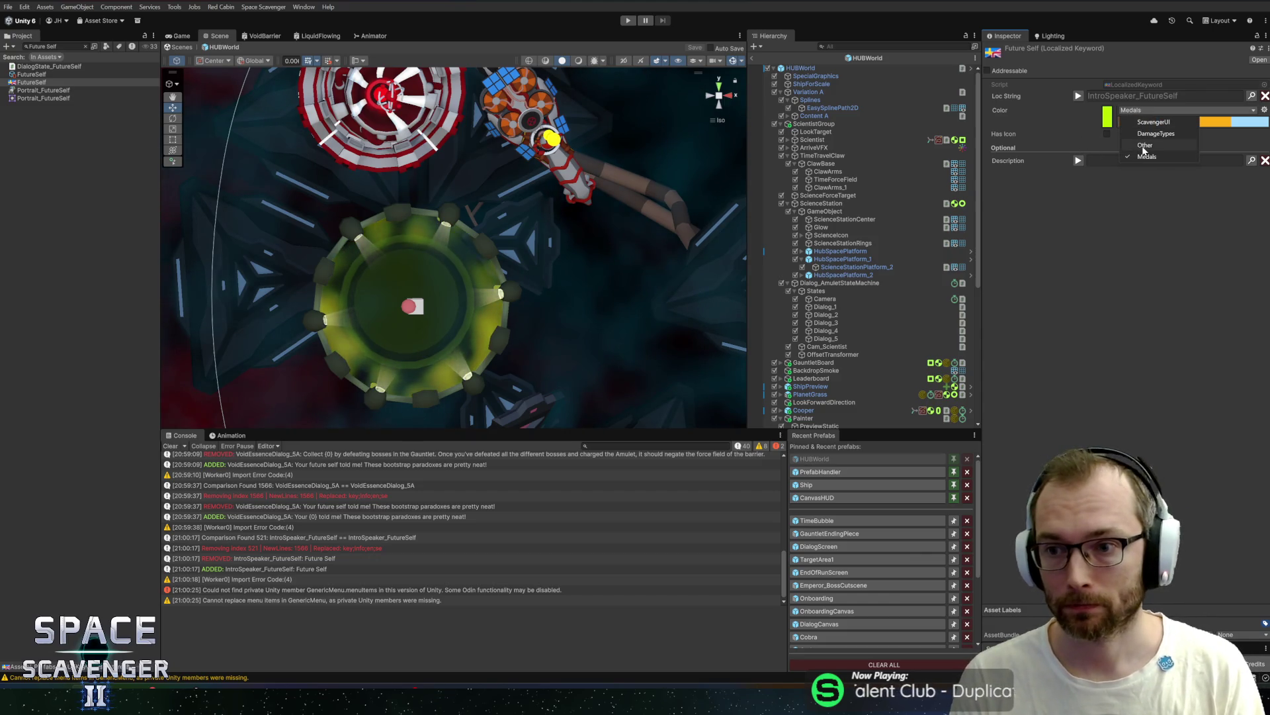
click(1114, 259)
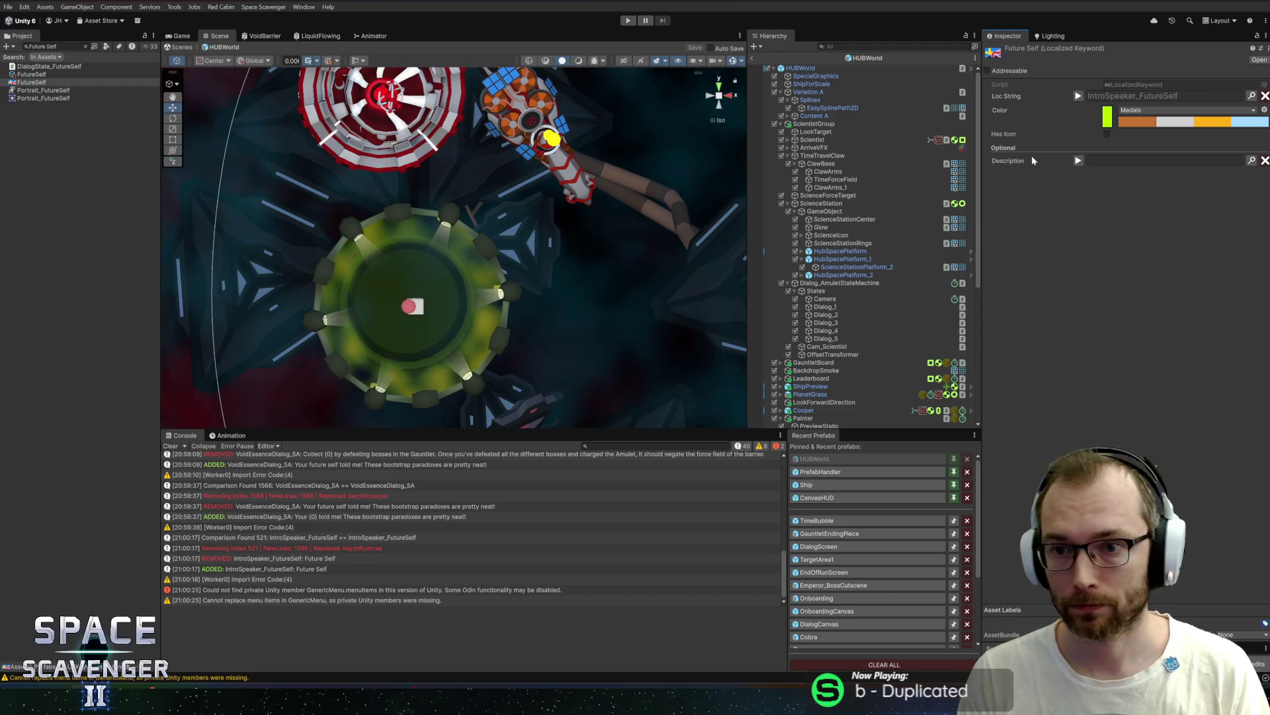
Step: Set Dialog_5's variable Localized Keyword to FutureSelf
click(836, 340)
click(1252, 260)
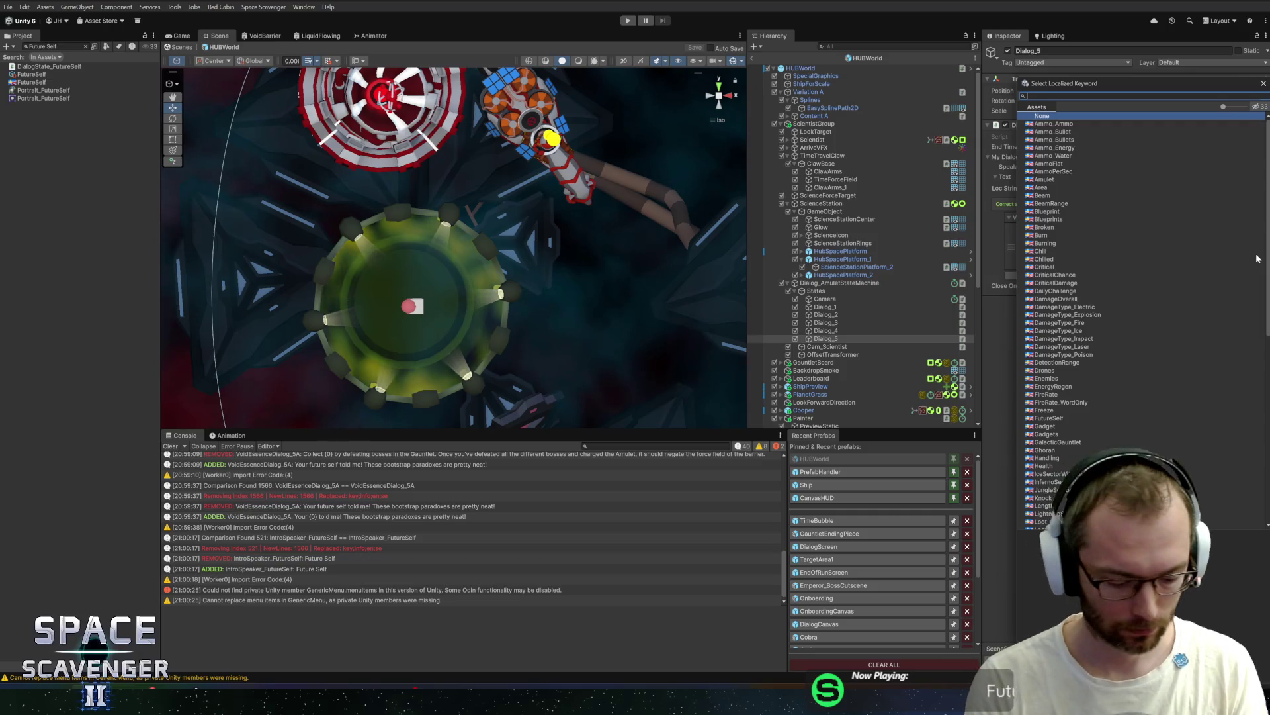
text(future)
click(1052, 124)
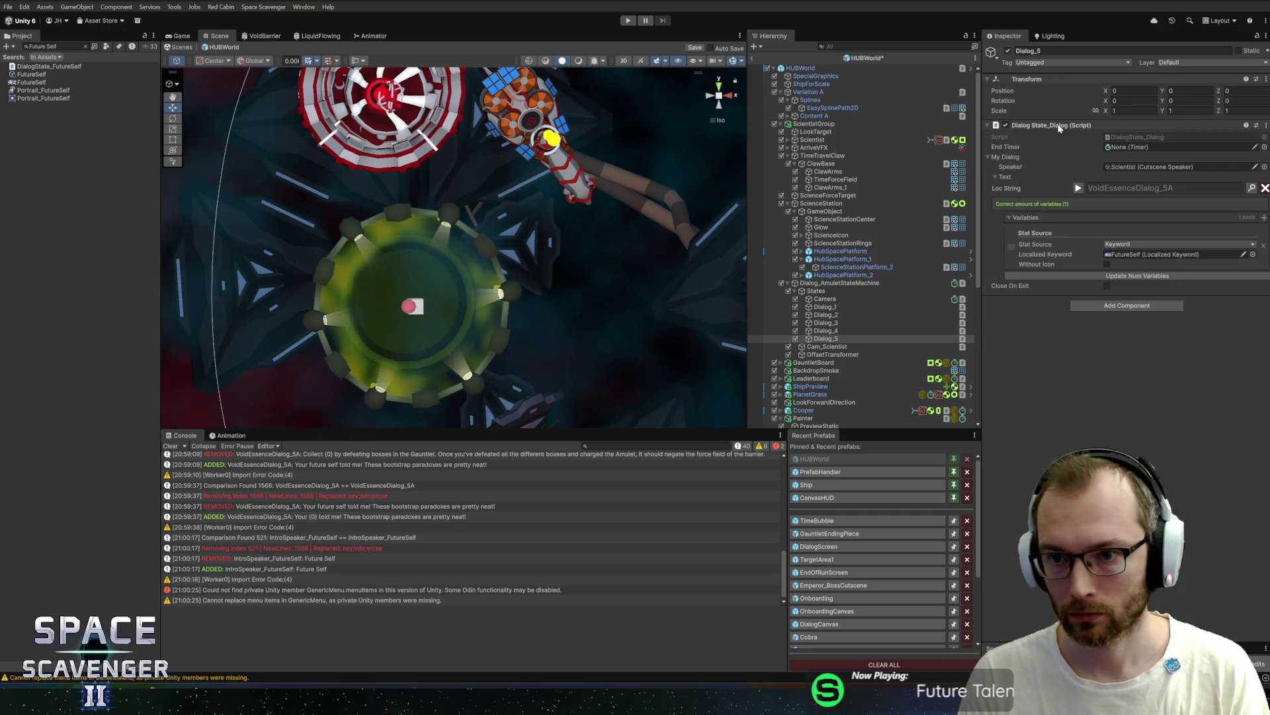
click(838, 338)
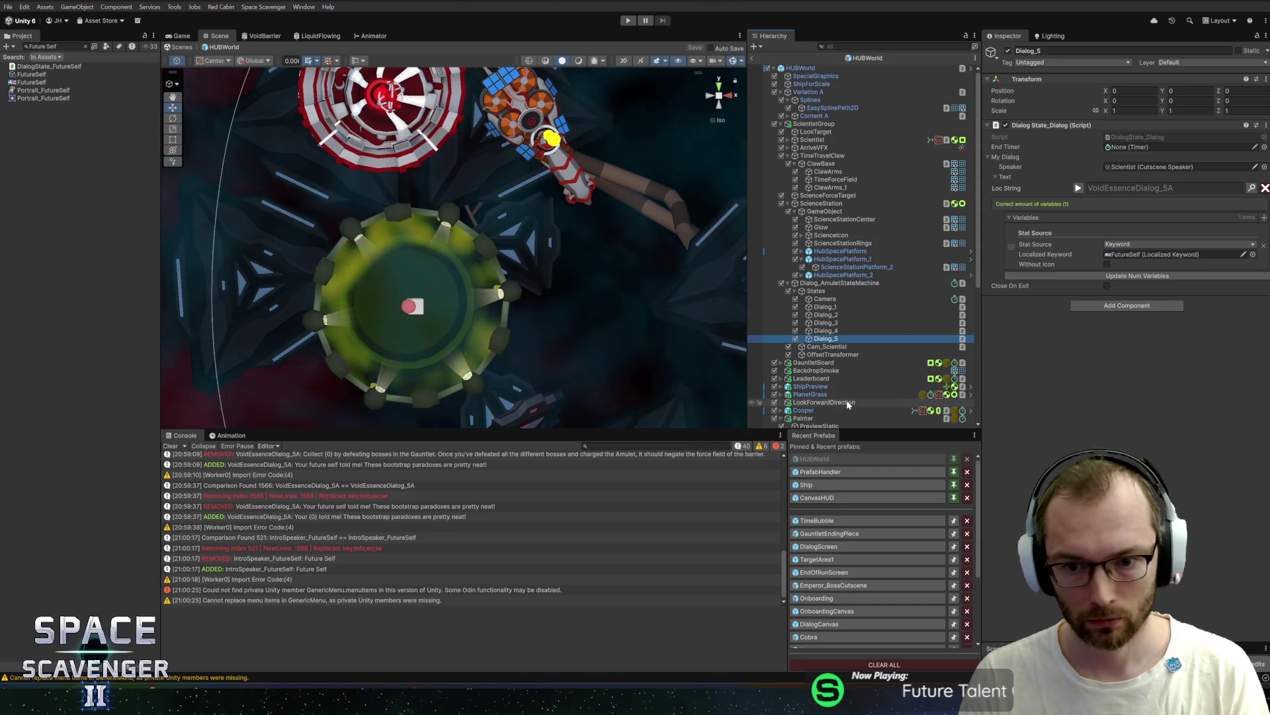
Step: Duplicate Dialog_5 as Dialog_6 and open the Localization Editor for its Loc String
key(ctrl+d)
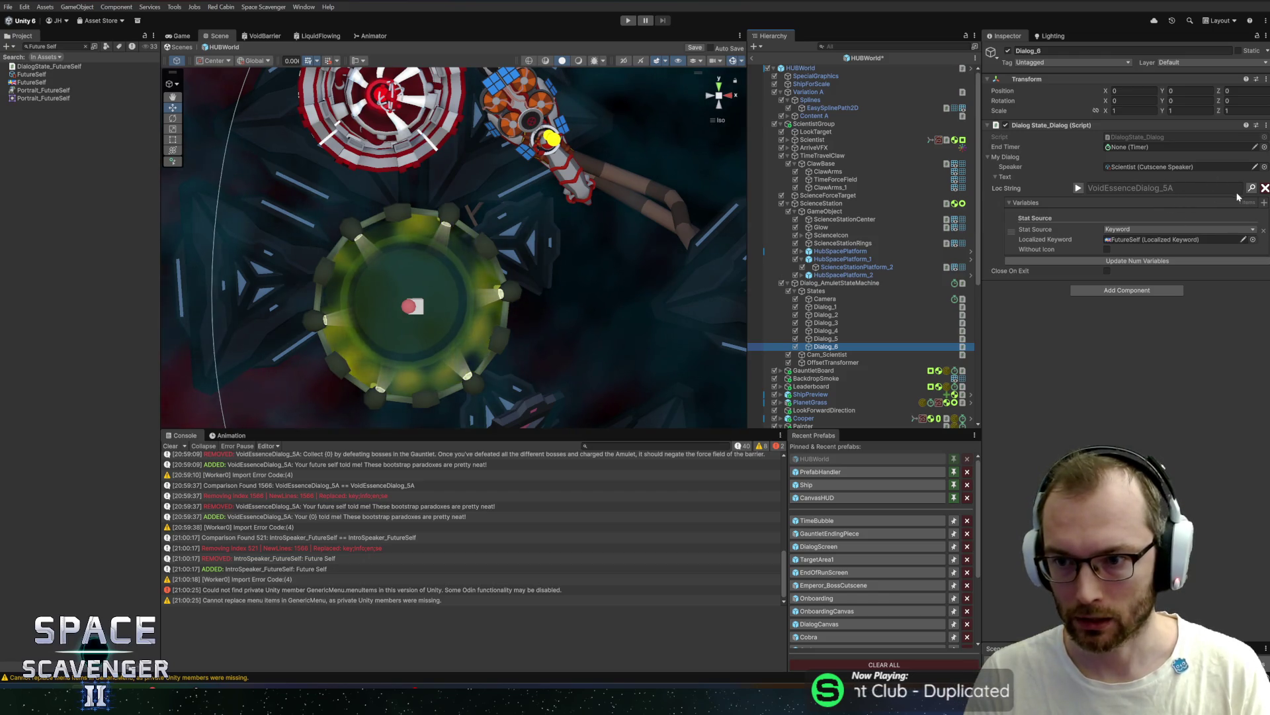
click(1250, 189)
click(420, 303)
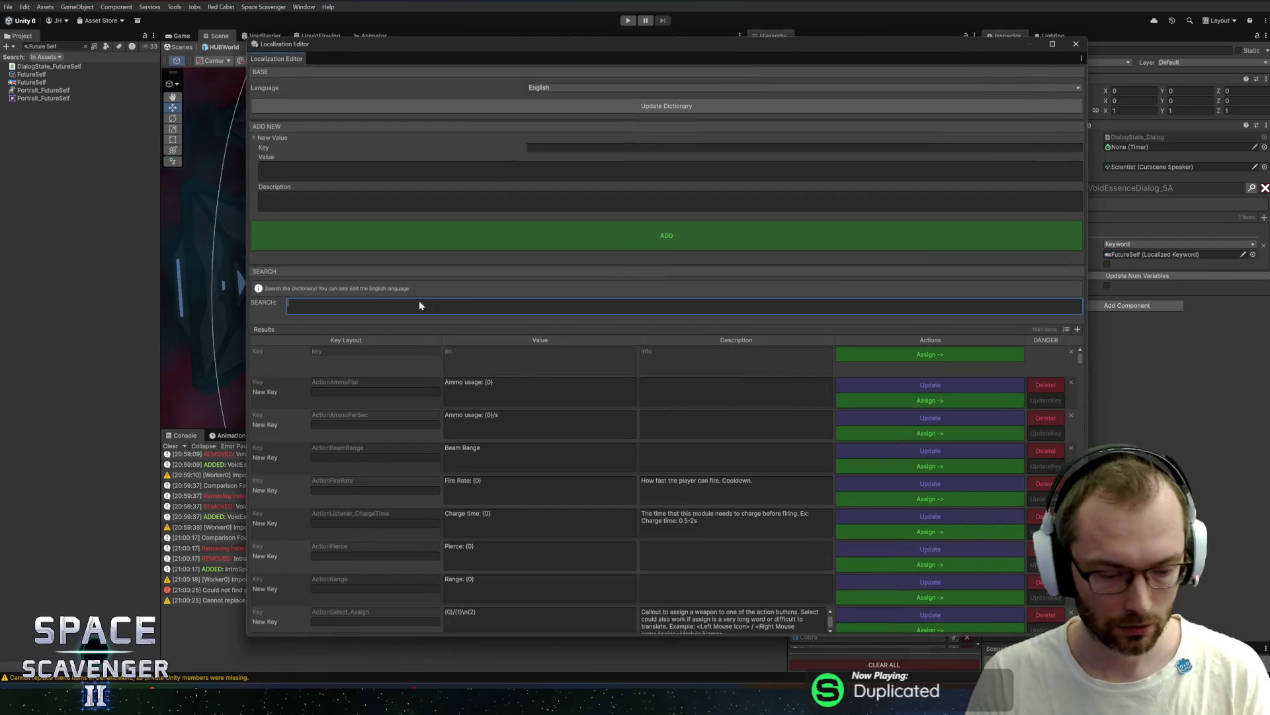
Step: Enter key VoidEssenceDialog_6A with value 'Track your progress in the top-left of your screen!'
text(6a)
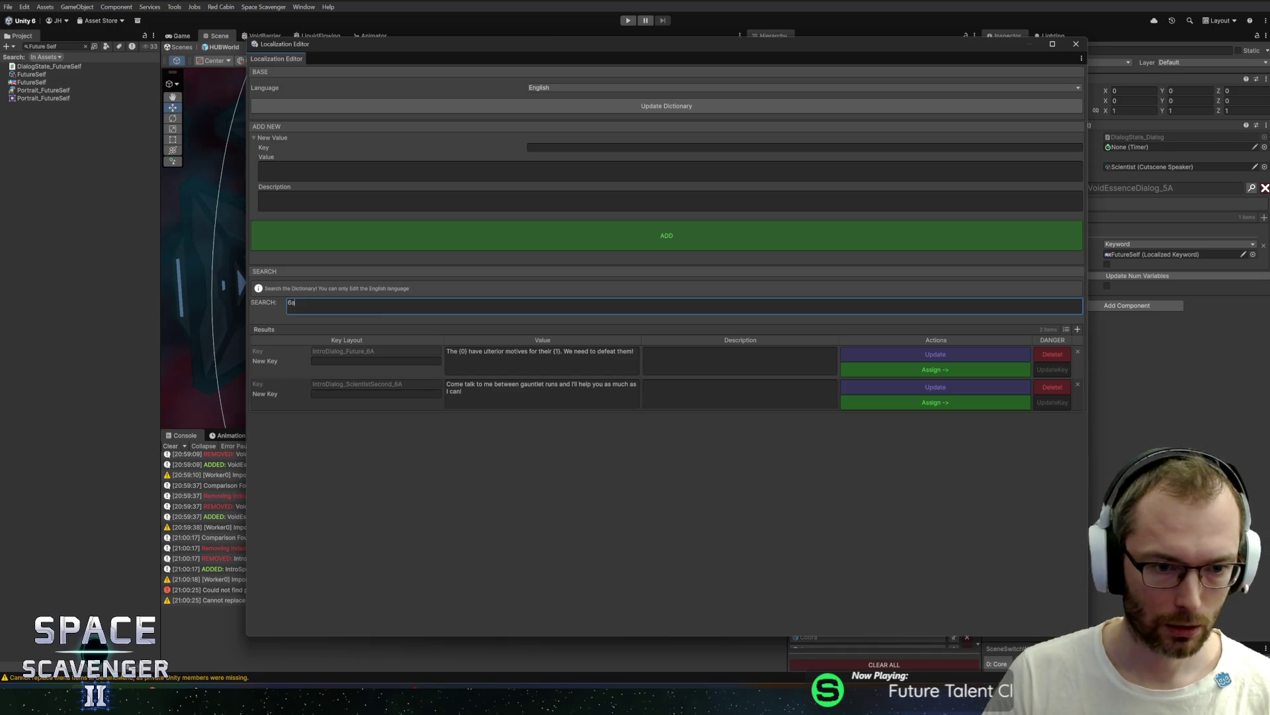
click(604, 147)
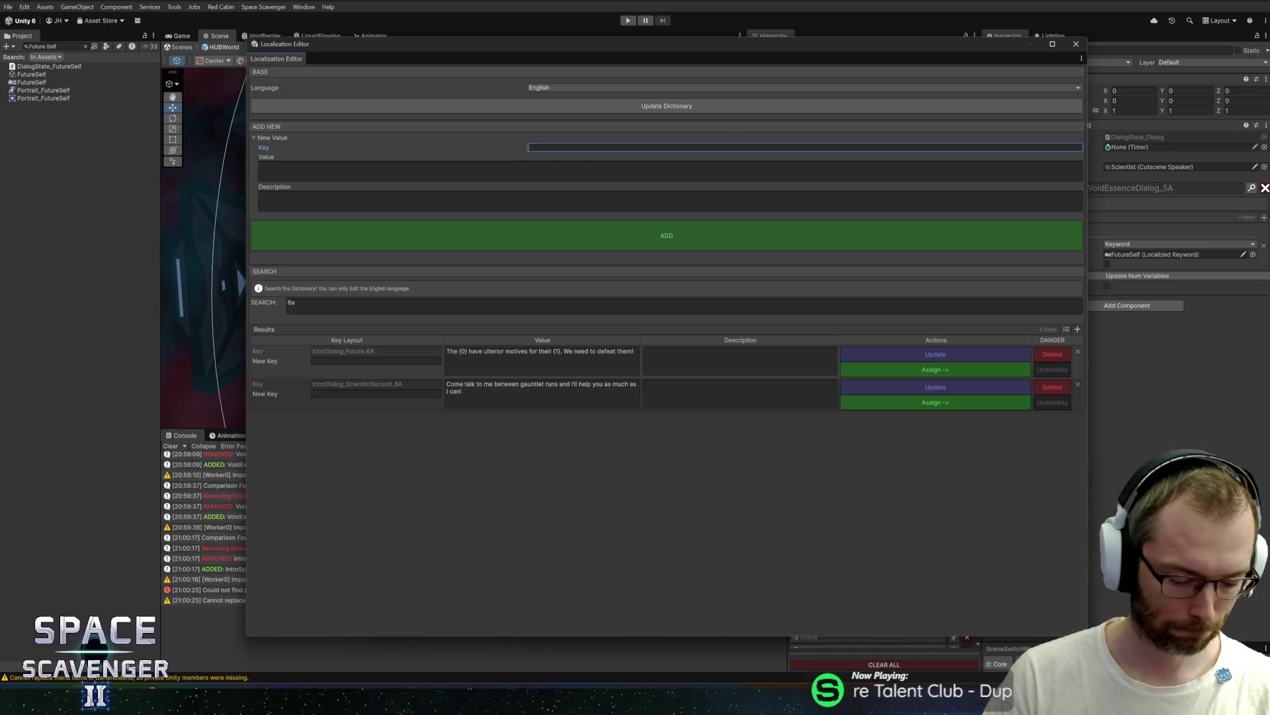
text(Voides)
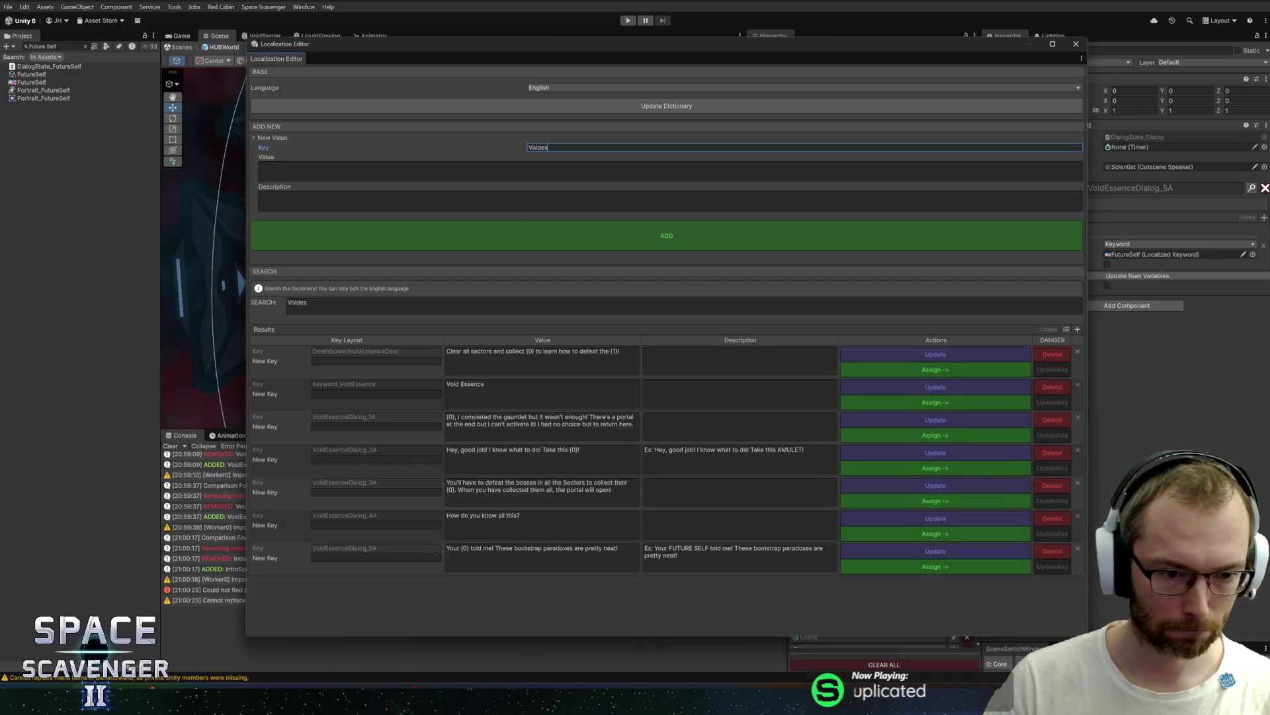
key(BackSpace)
key(BackSpace)
text(EssenceD)
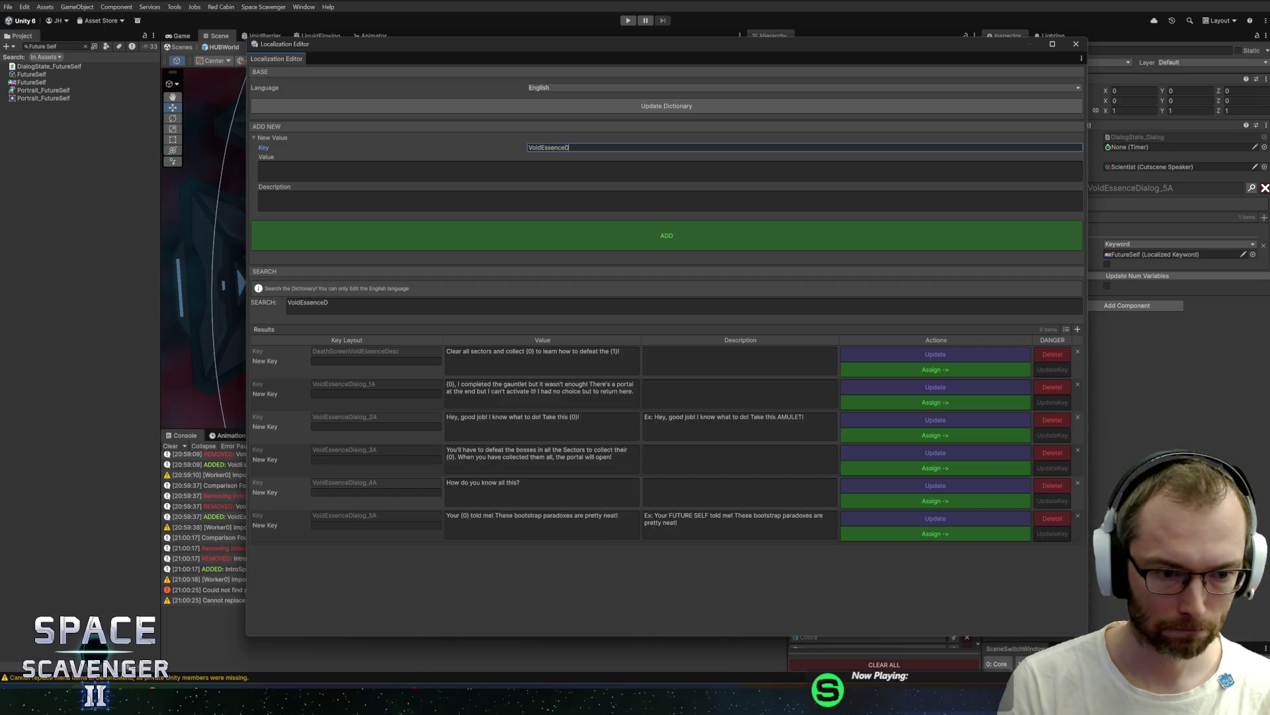
text(ialog_6A)
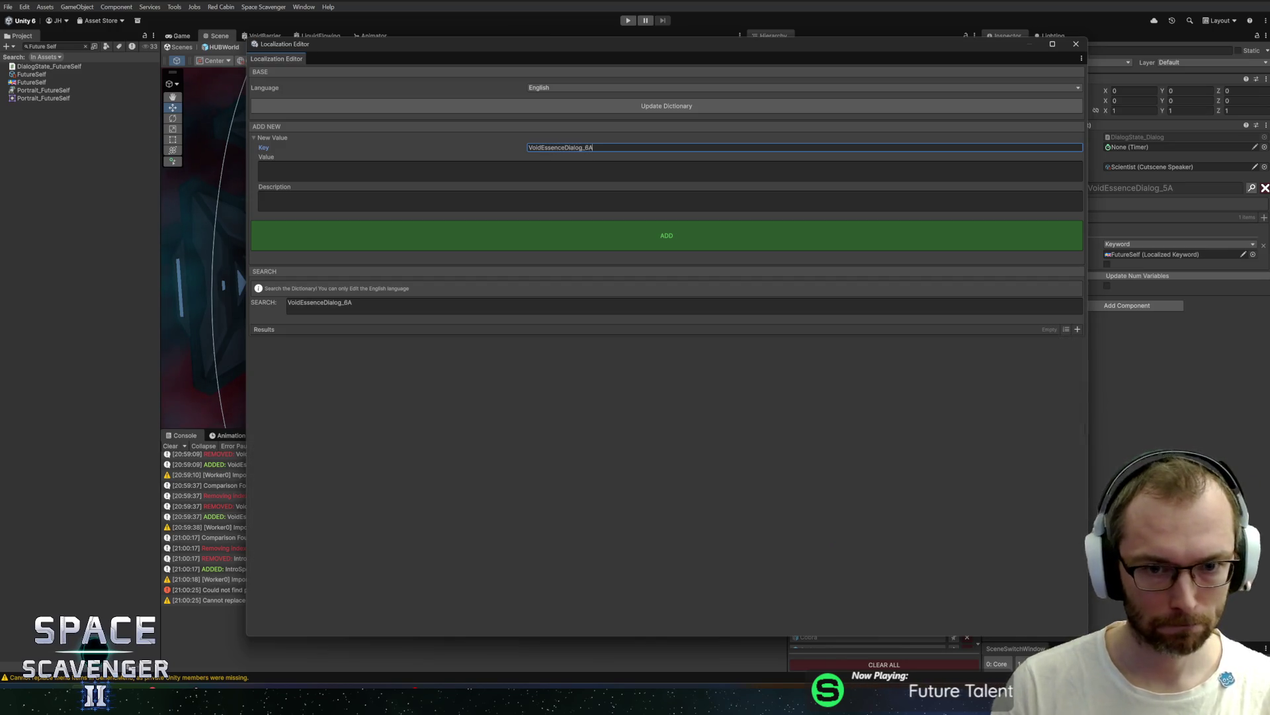
click(261, 170)
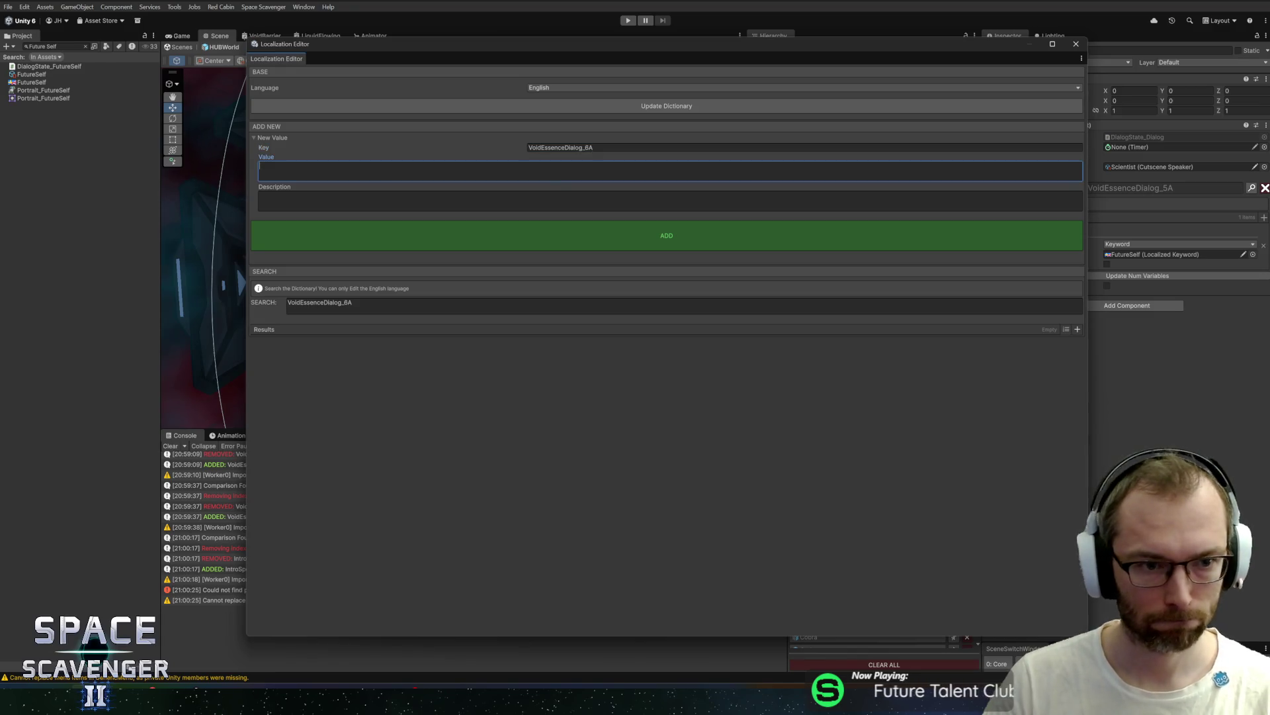
text(Trackyour progress in)
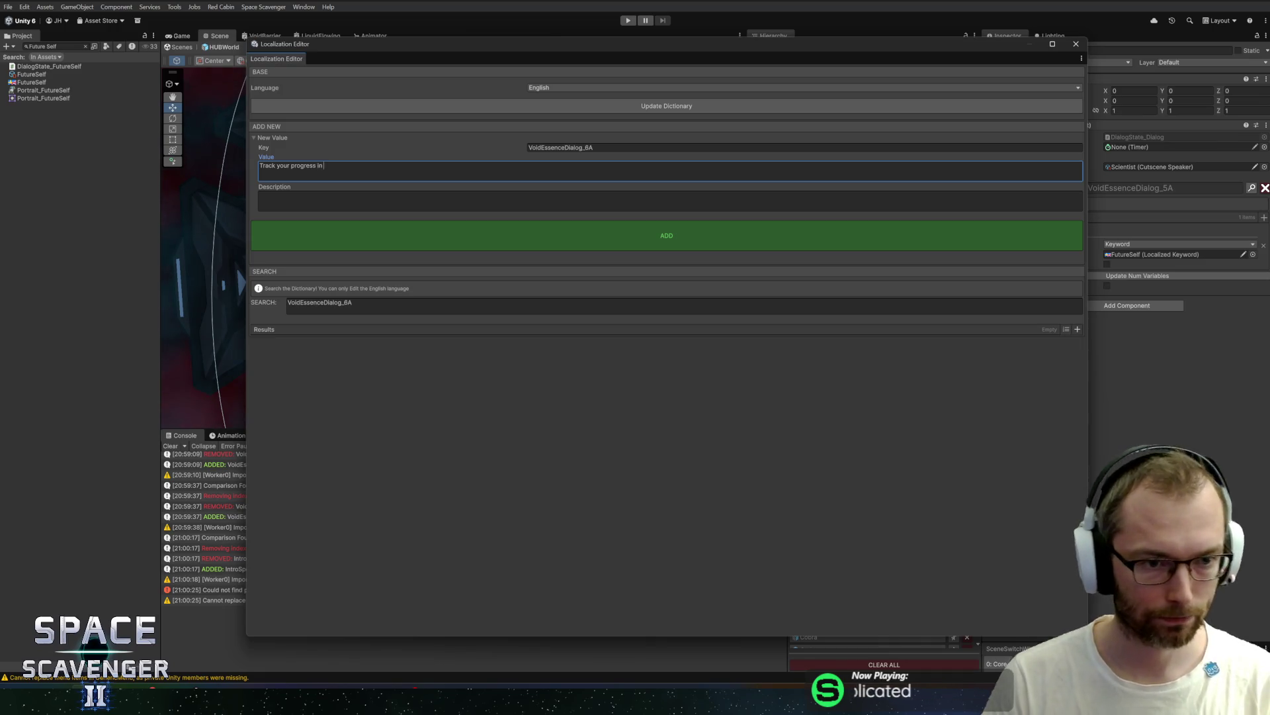
text(the top-left of your screen!)
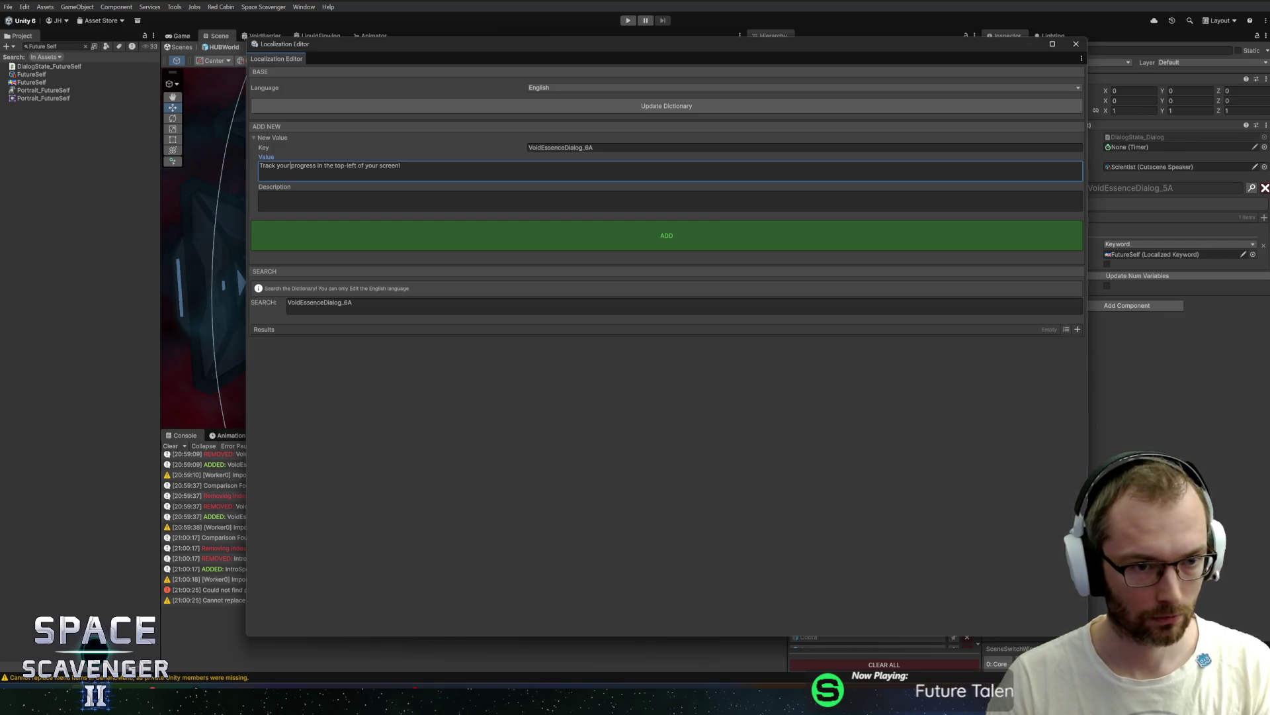
Step: Add the VoidEssenceDialog_6A entry and assign it to Dialog_6
click(573, 236)
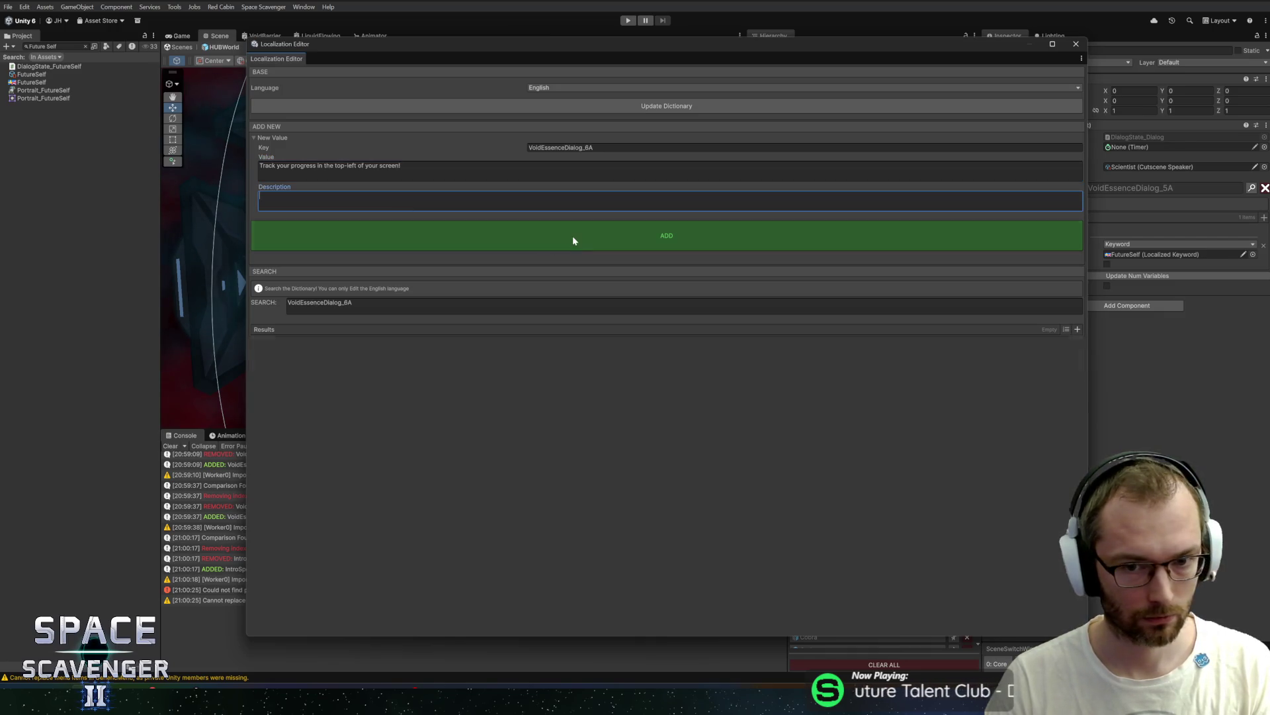
click(874, 372)
click(1075, 44)
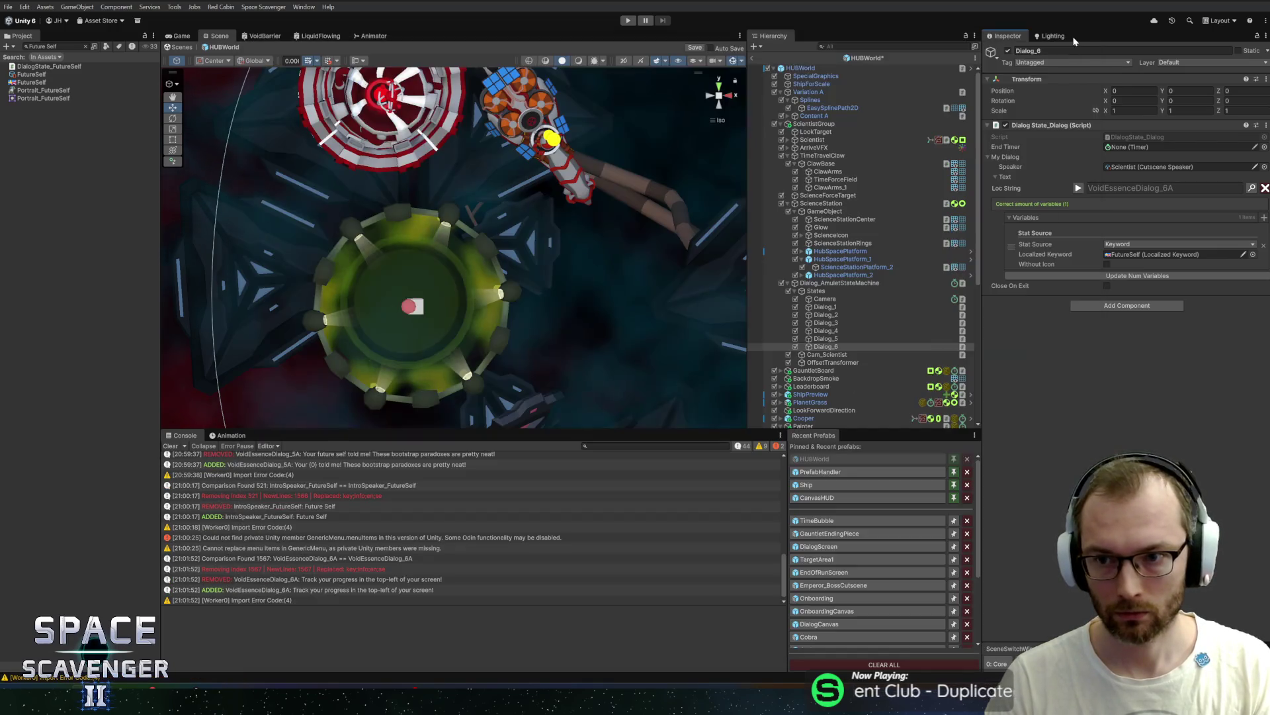
Step: Clear Dialog_6's variables, save, and duplicate Camera as Camera_1 below Dialog_6
click(1053, 275)
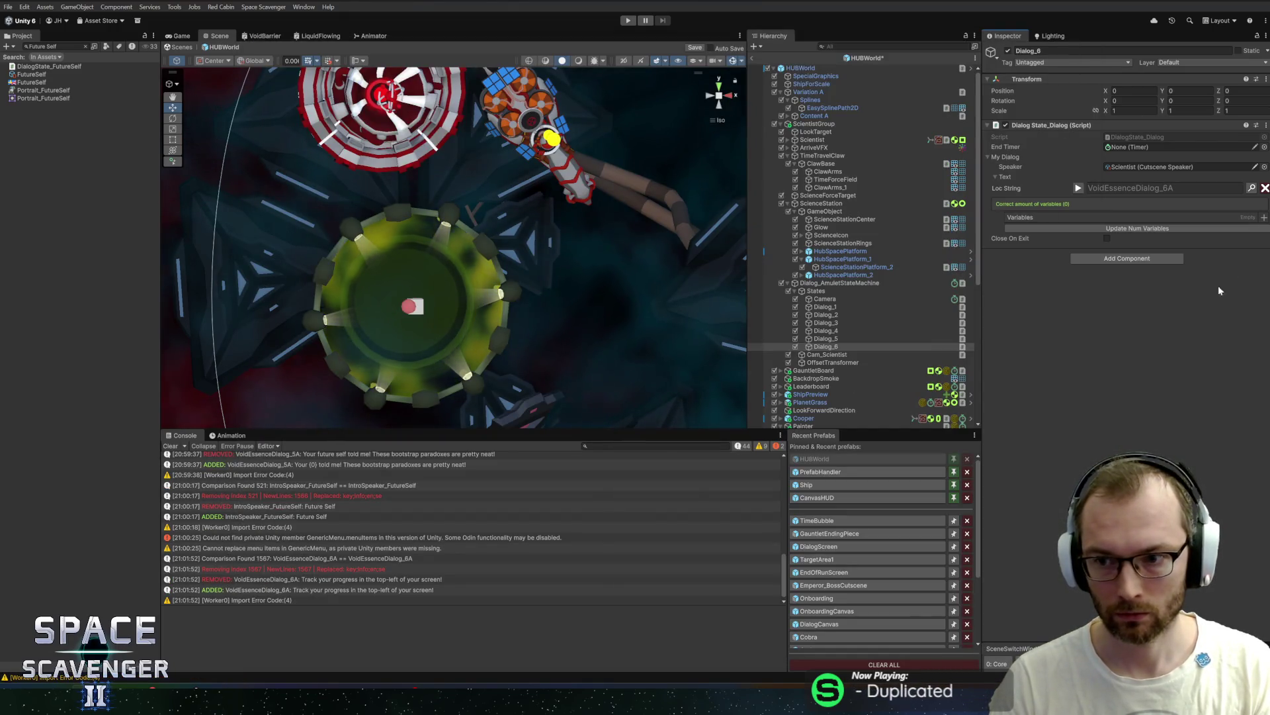
key(ctrl+s)
click(825, 298)
key(ctrl+d)
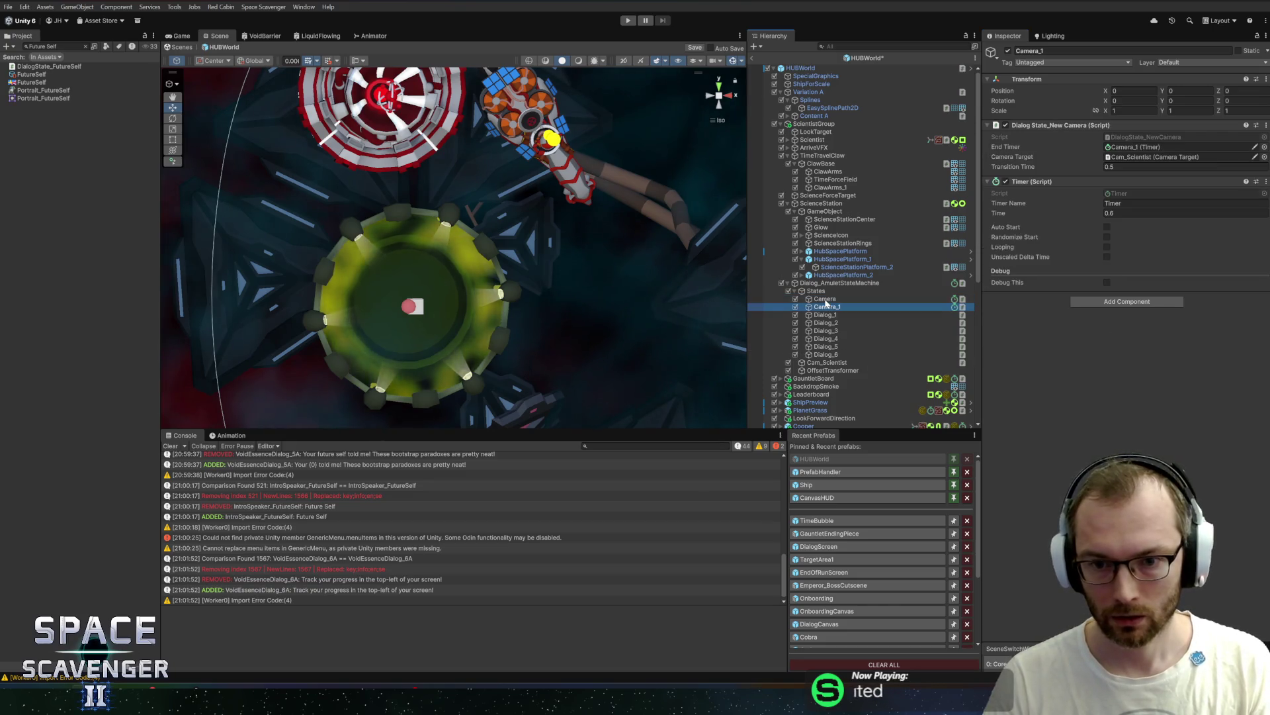
drag(827, 306, 827, 351)
Step: Replace Camera_1's New Camera component with Dialog State_End above Timer and save
right_click(1050, 125)
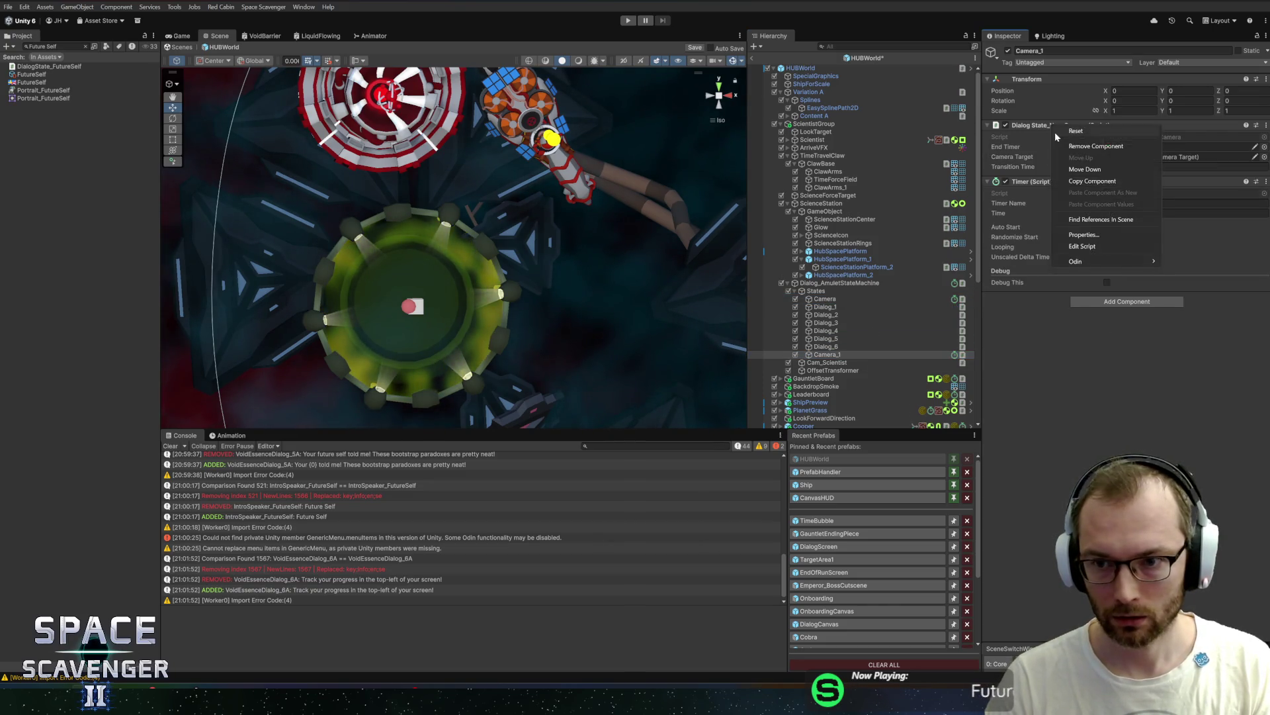
click(1072, 145)
click(1123, 246)
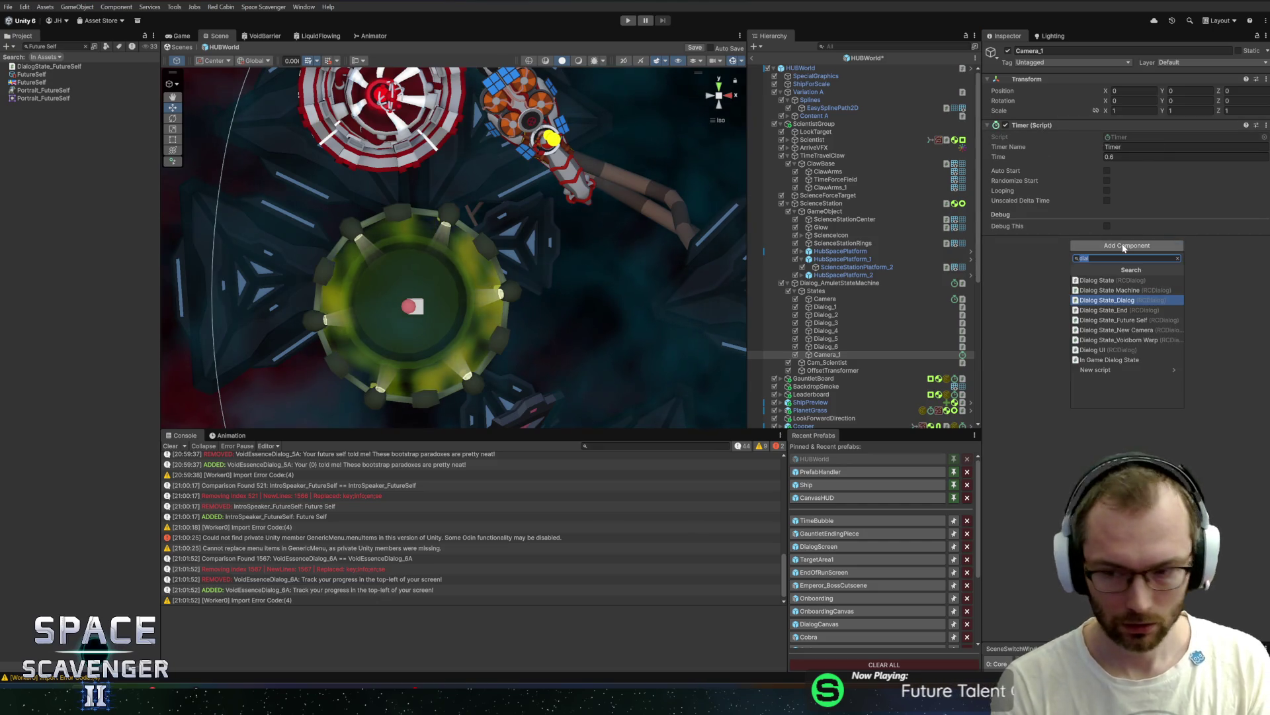
key(Down)
key(Return)
mouse_move(1039, 244)
mouse_down()
mouse_move(1046, 122)
mouse_move(1125, 147)
mouse_up()
key(ctrl+s)
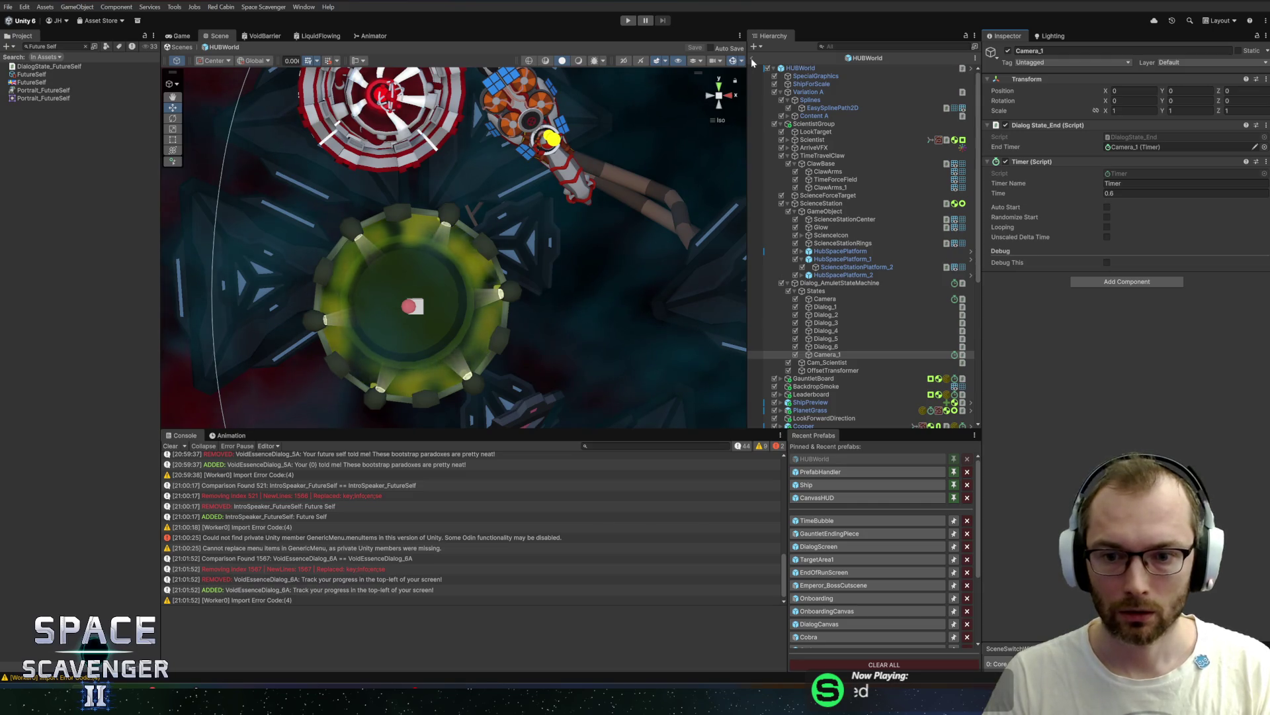
click(752, 60)
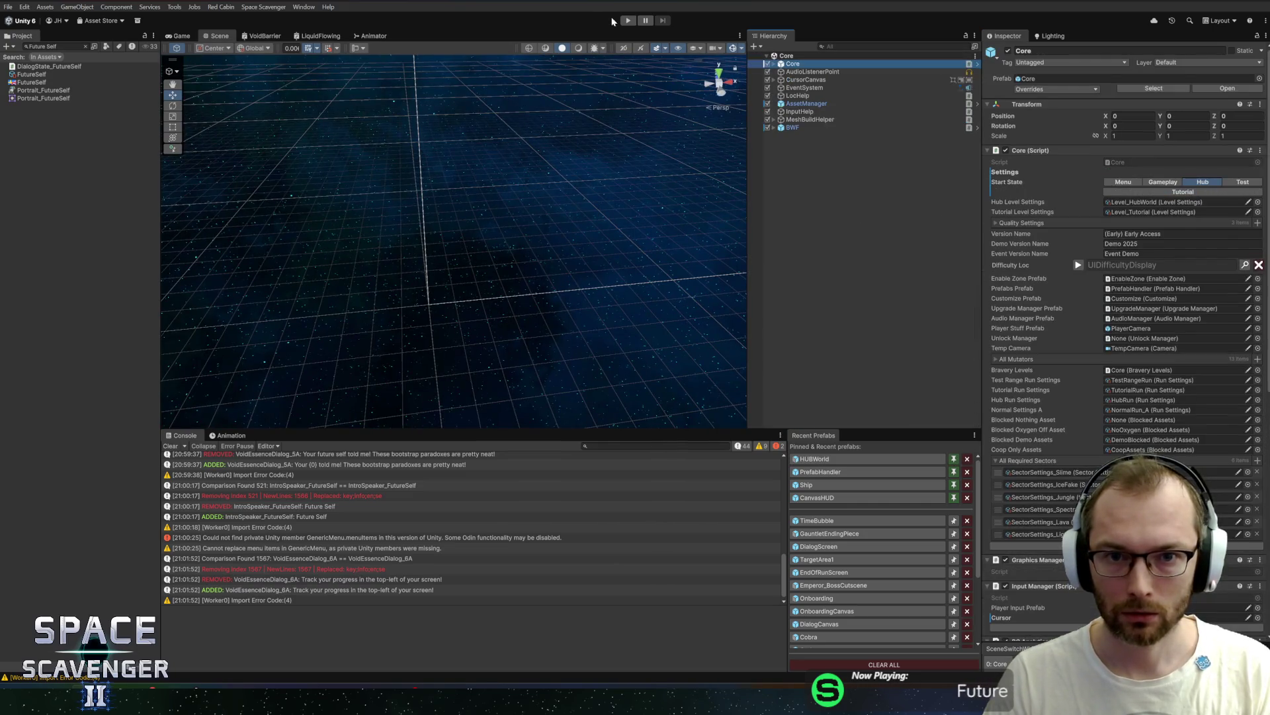
Step: Play-test the hub, read the Scientist null-reference stack trace, stop, and reopen HUBWorld
click(627, 22)
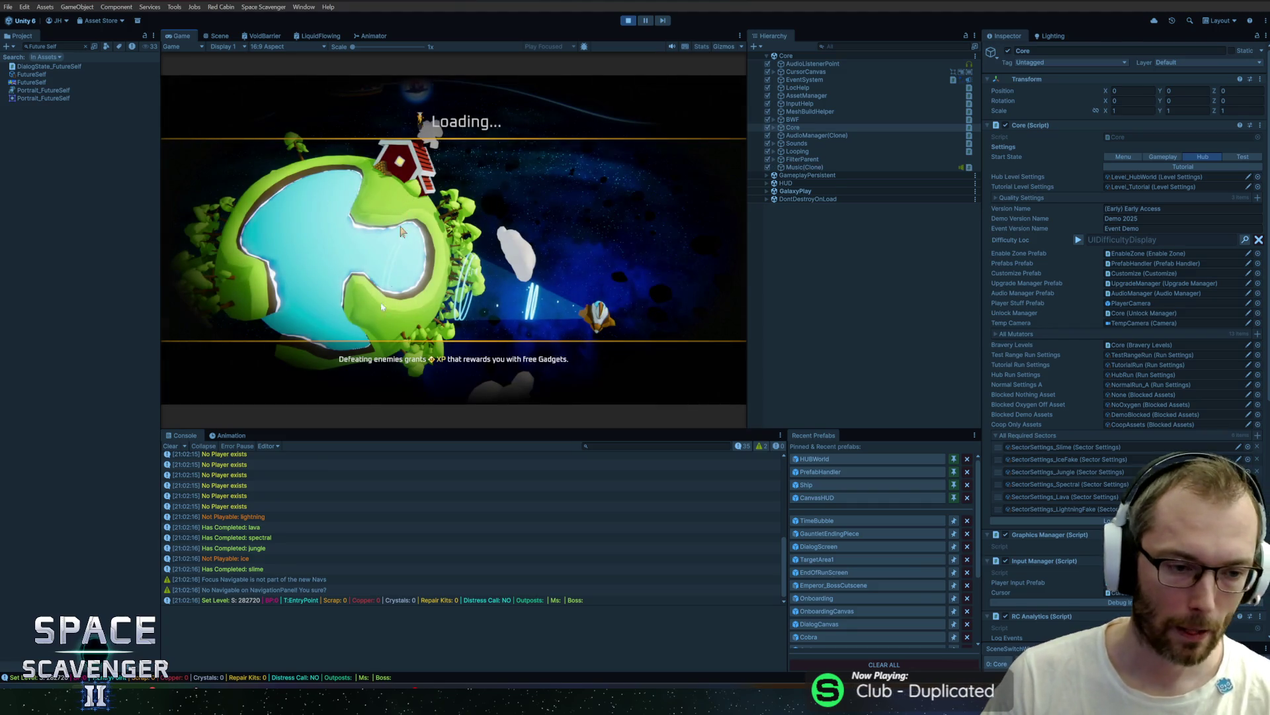
click(293, 458)
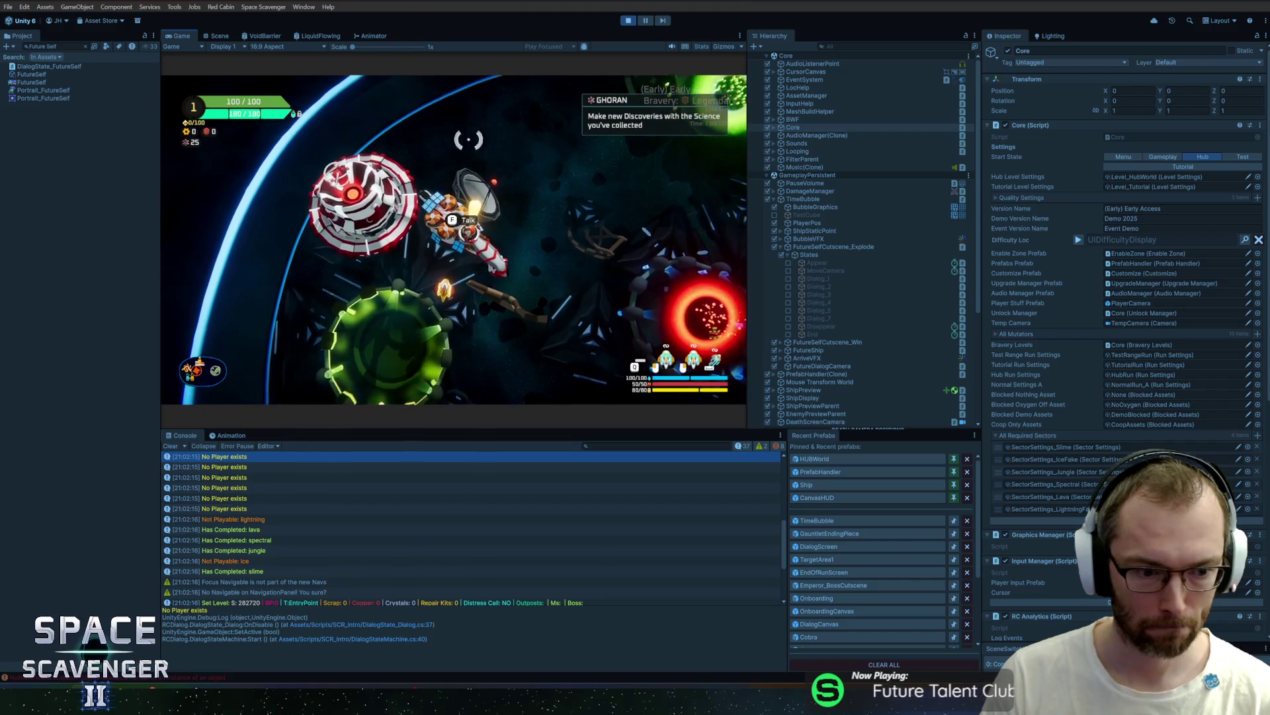
click(384, 581)
click(263, 507)
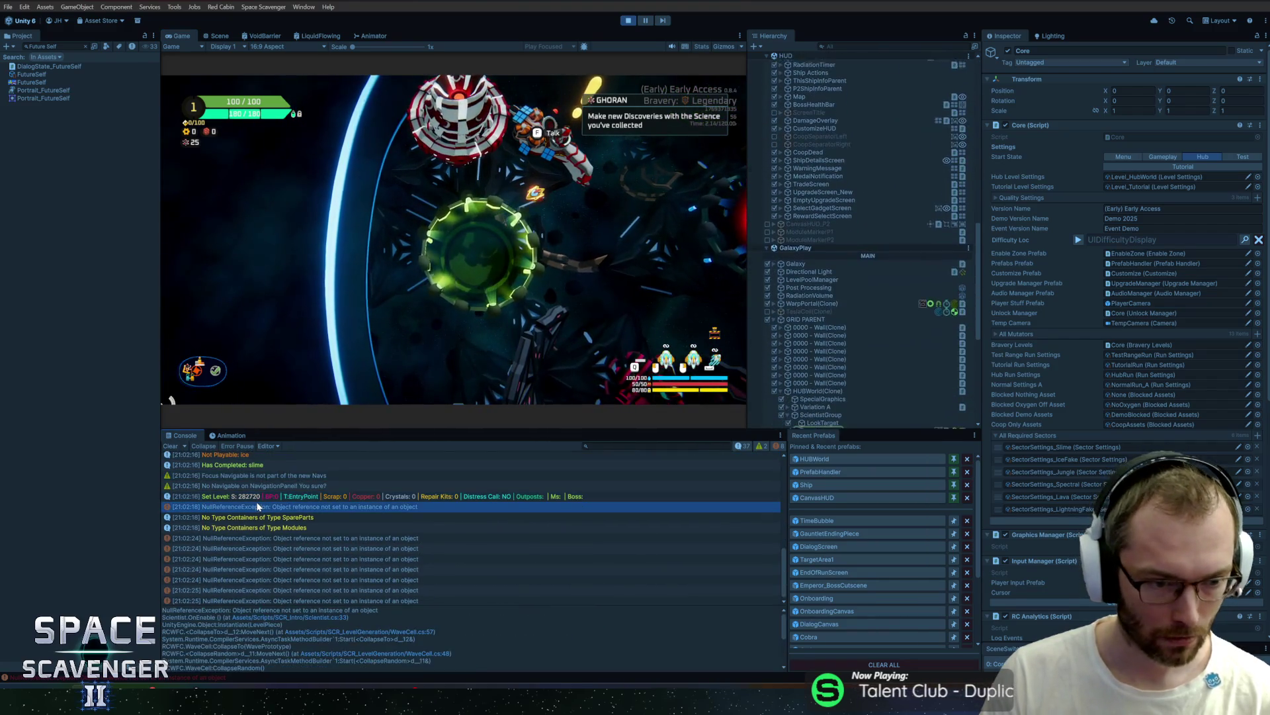
key(ctrl+p)
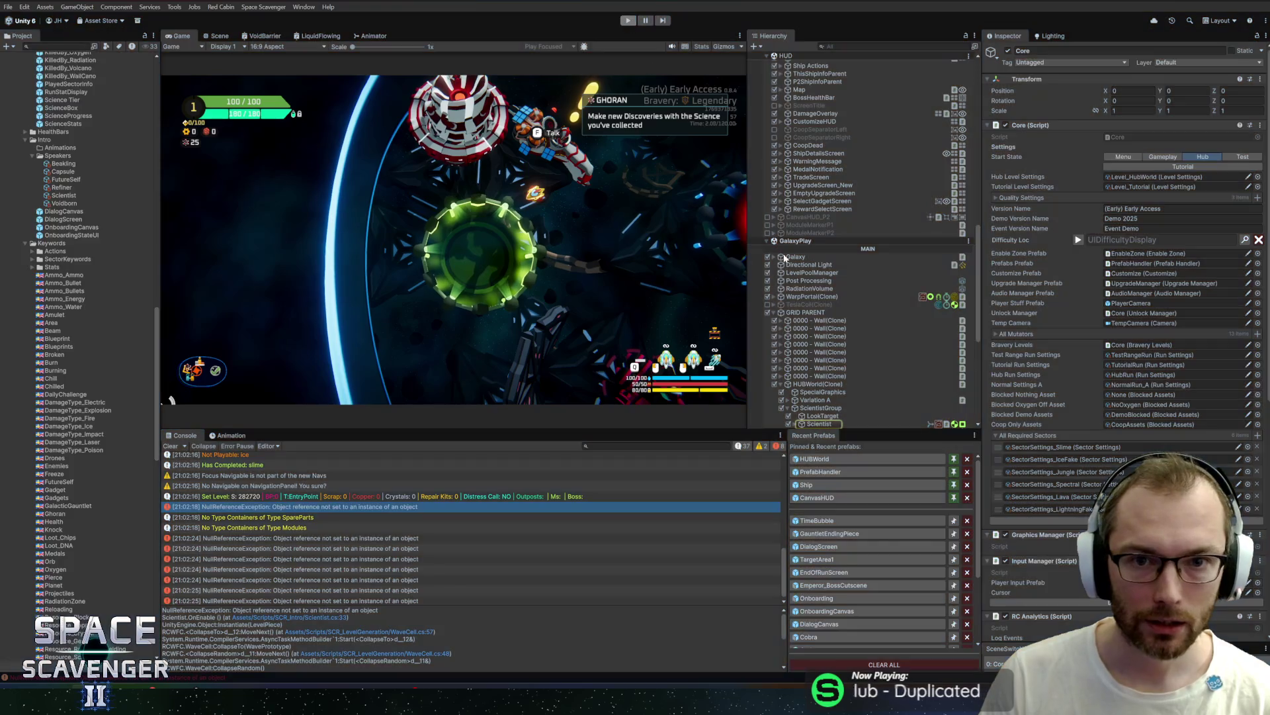
click(814, 458)
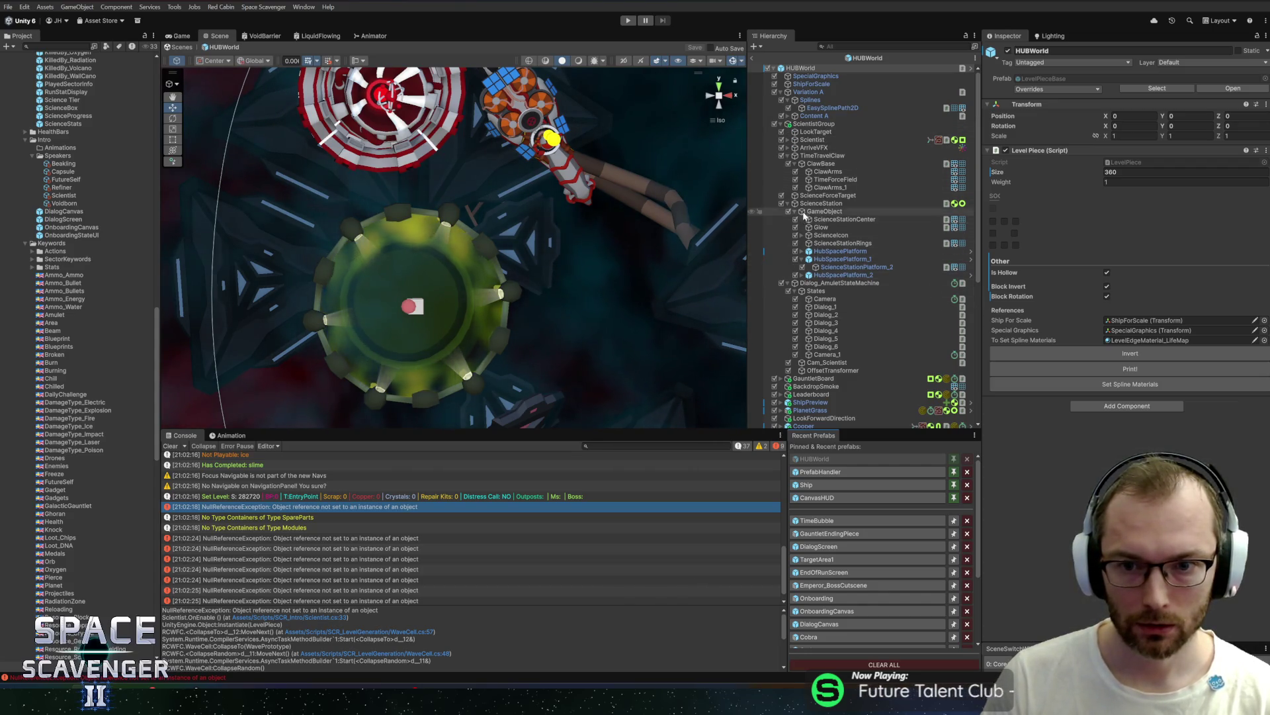
Step: Drag Dialog_AmuletStateMachine into the Scientist's Dialog State Machine field, then enter Play mode
click(814, 140)
scroll(1071, 332, down, 5)
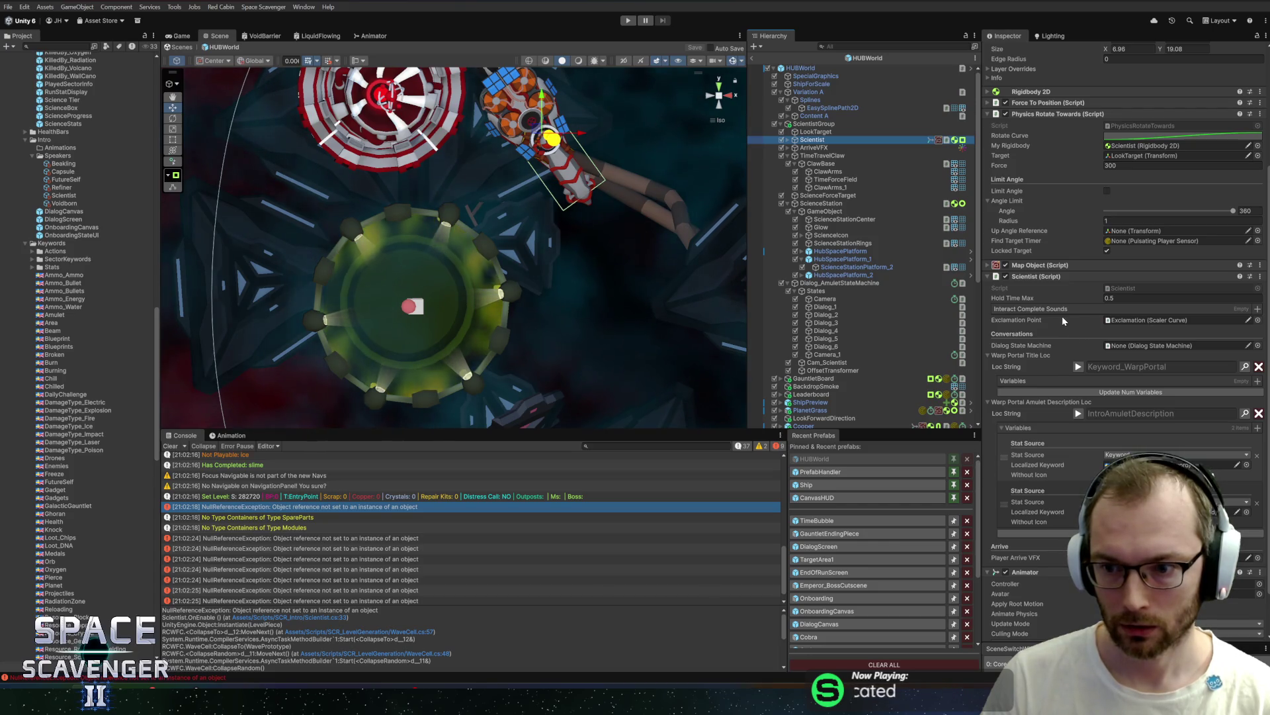
drag(838, 282, 1167, 351)
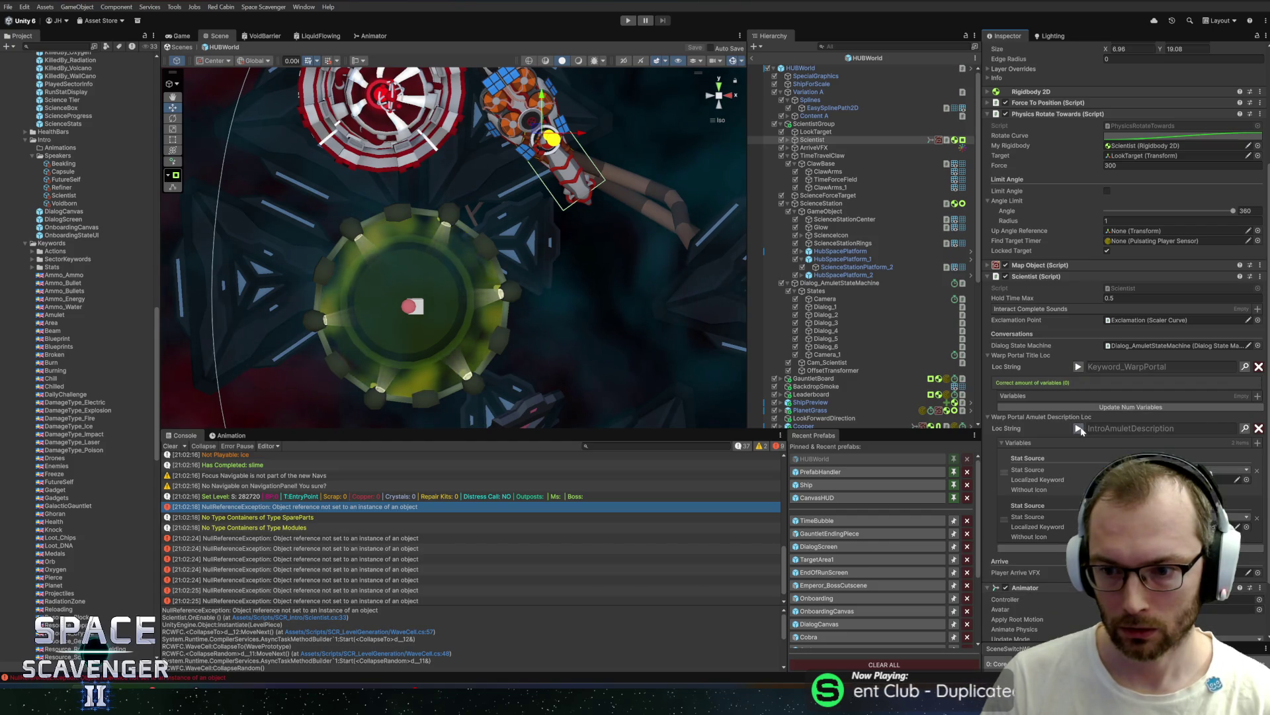
click(1079, 428)
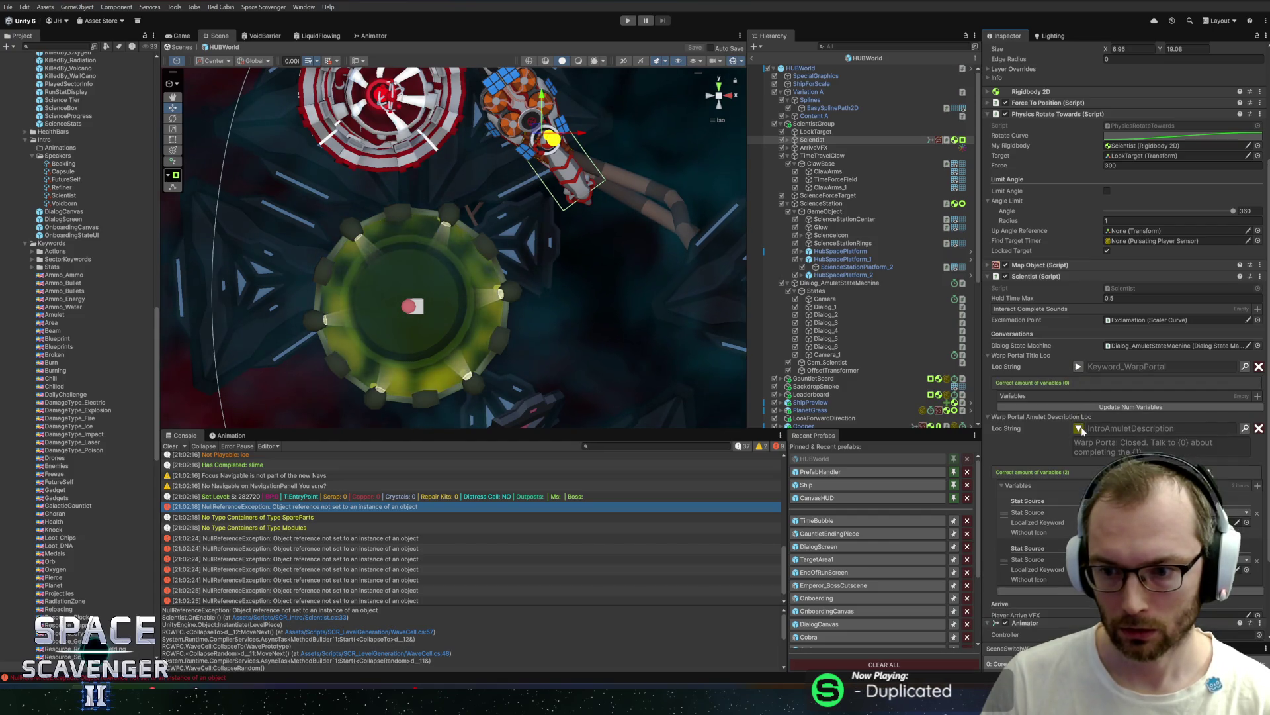
click(1080, 428)
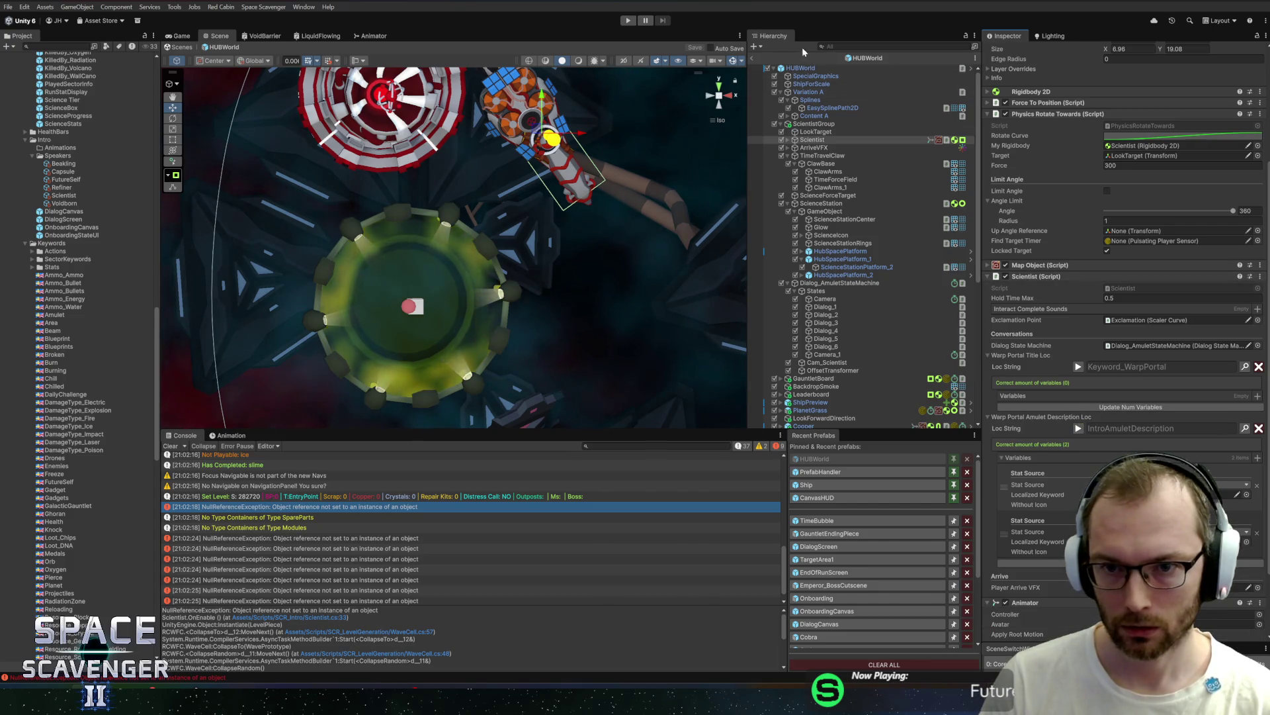
click(628, 21)
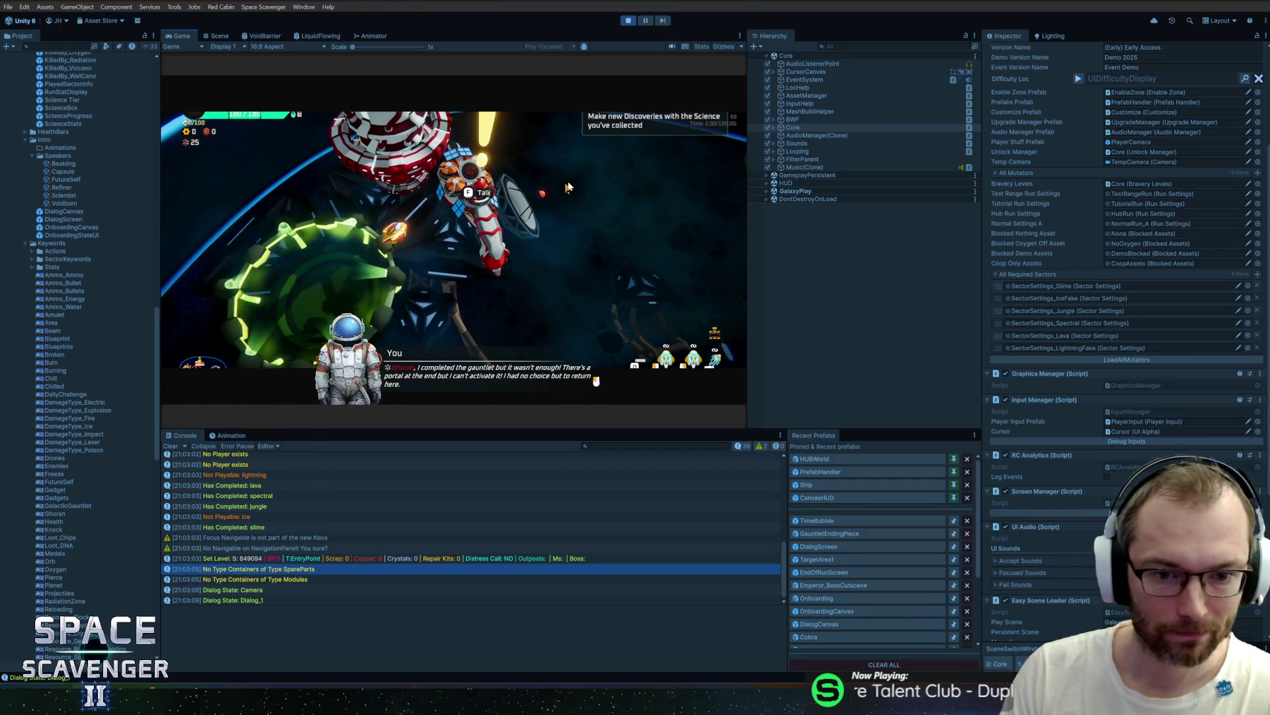
Step: Advance the amulet dialog past the Future Self line and progress hint to Camera_1, then stop playing
click(562, 184)
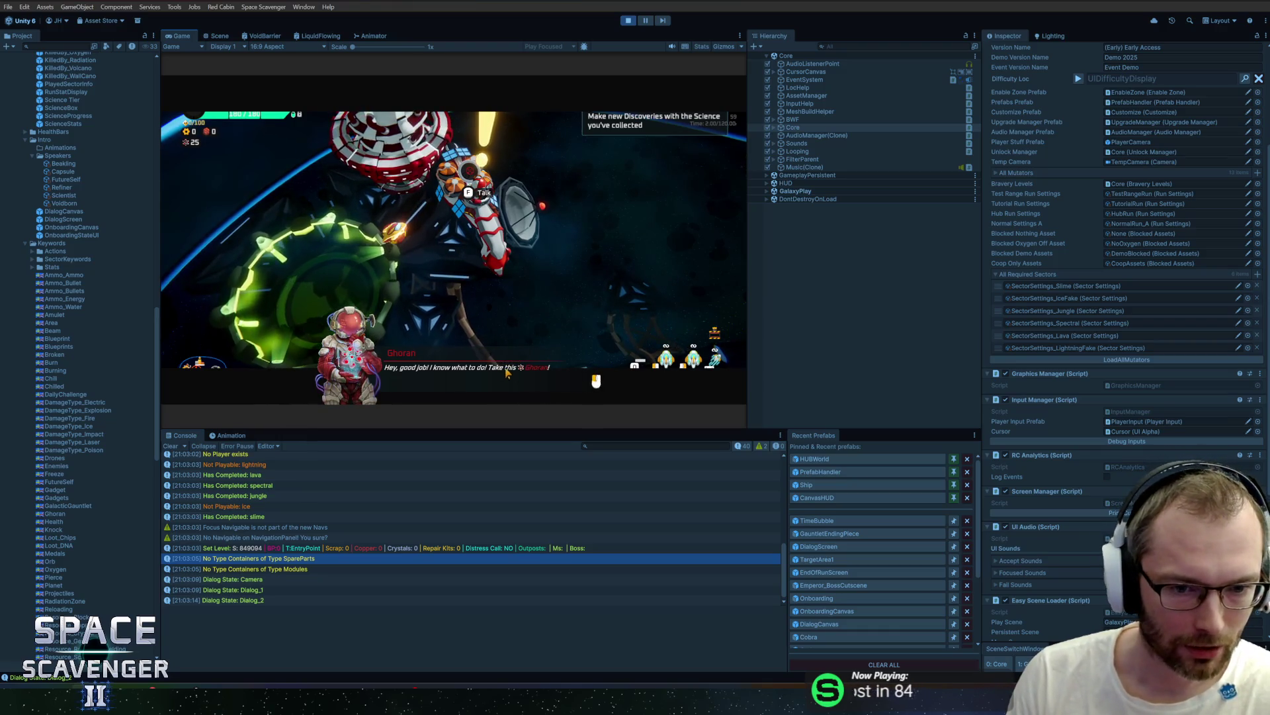
key(f)
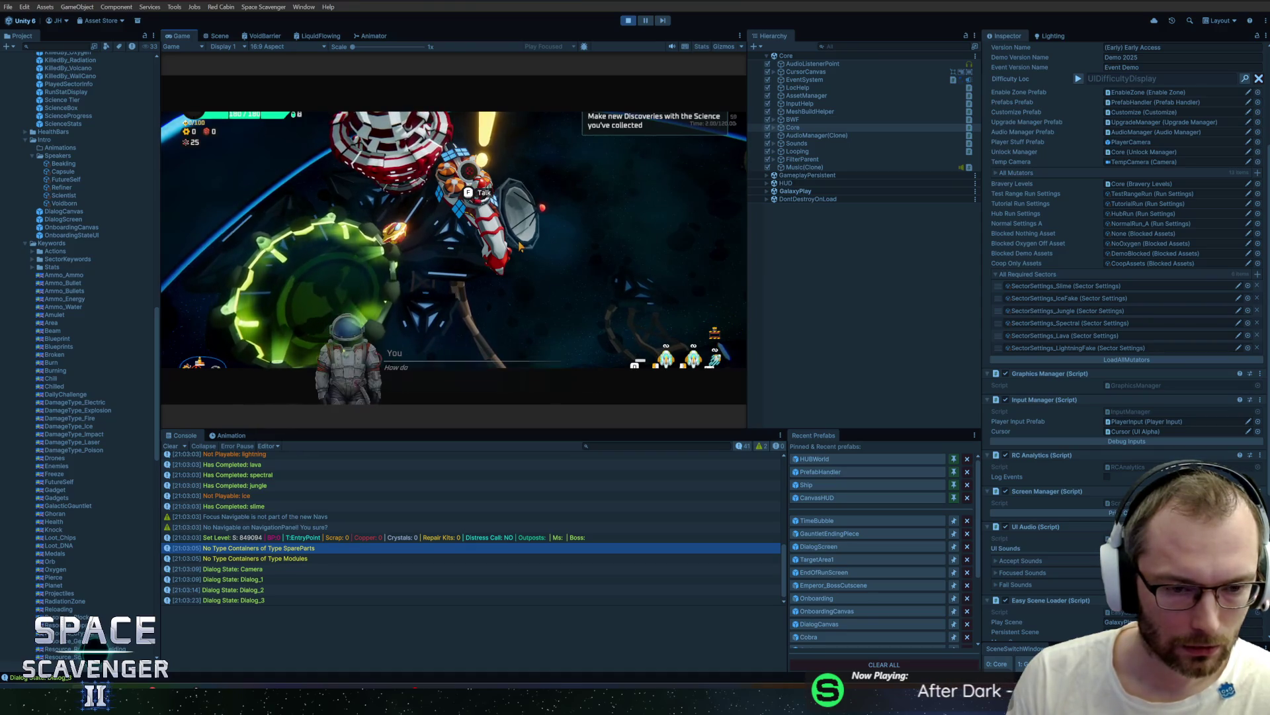
click(519, 246)
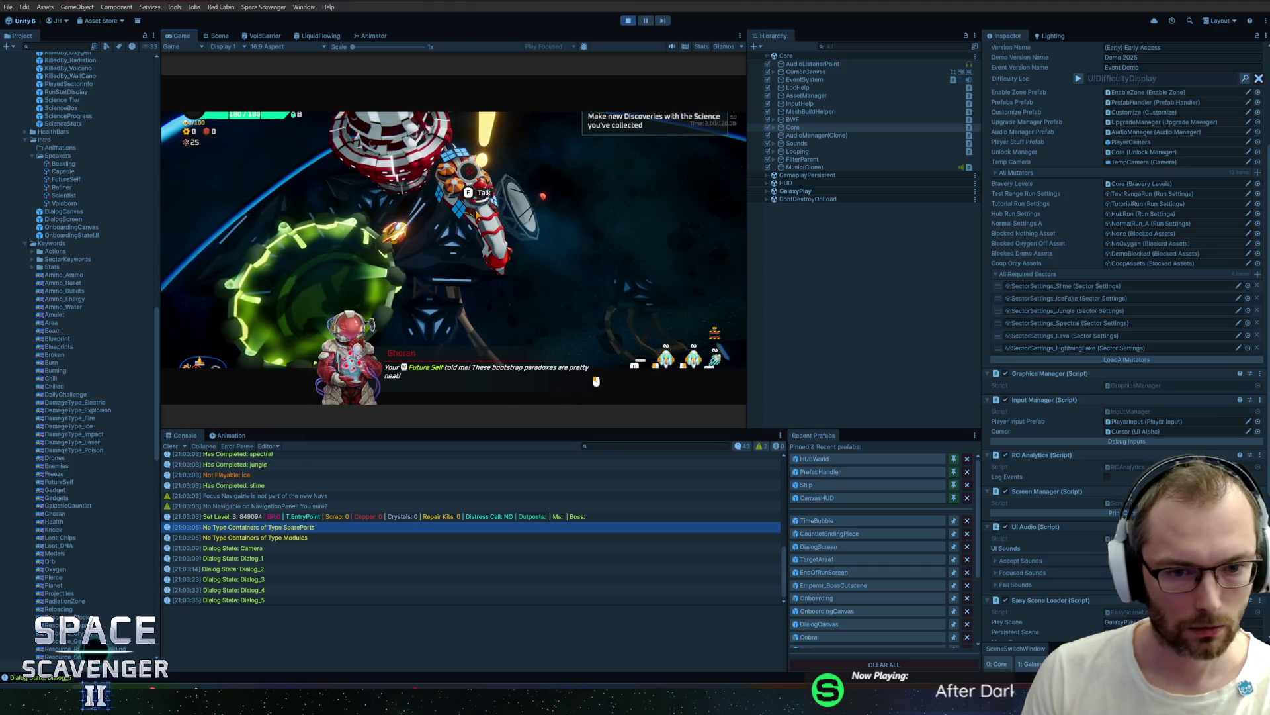
key(space)
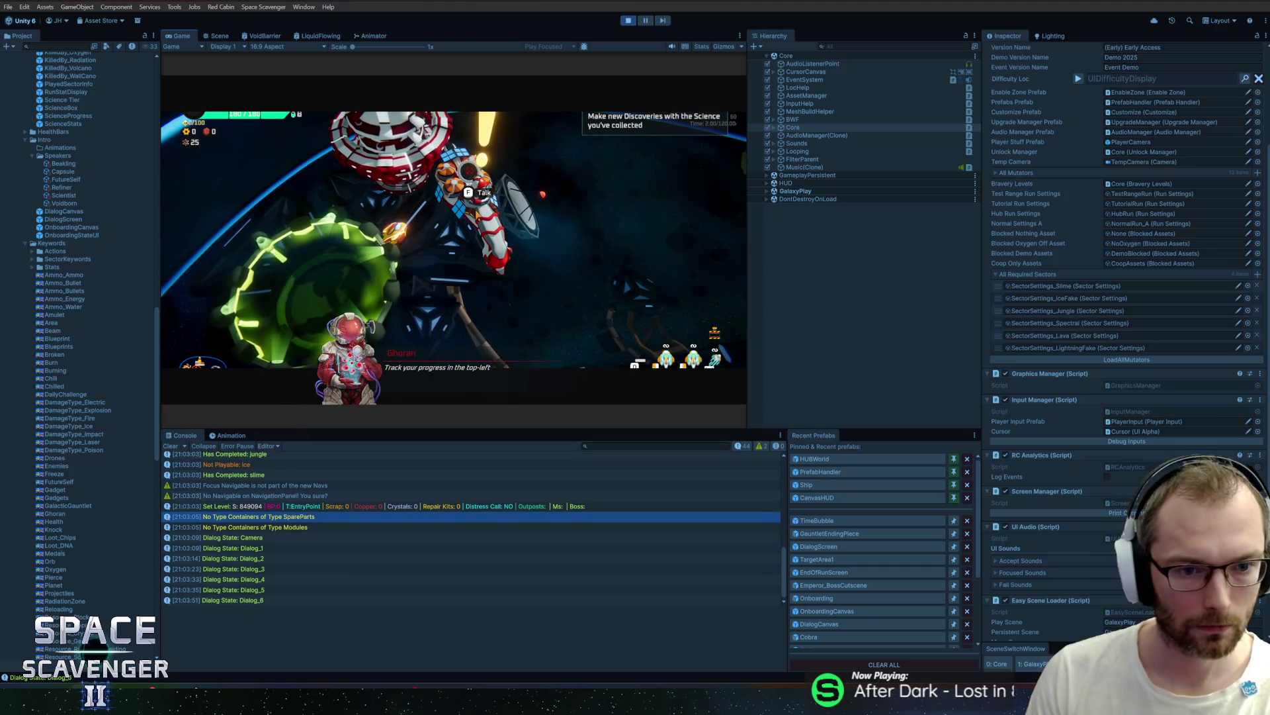
key(space)
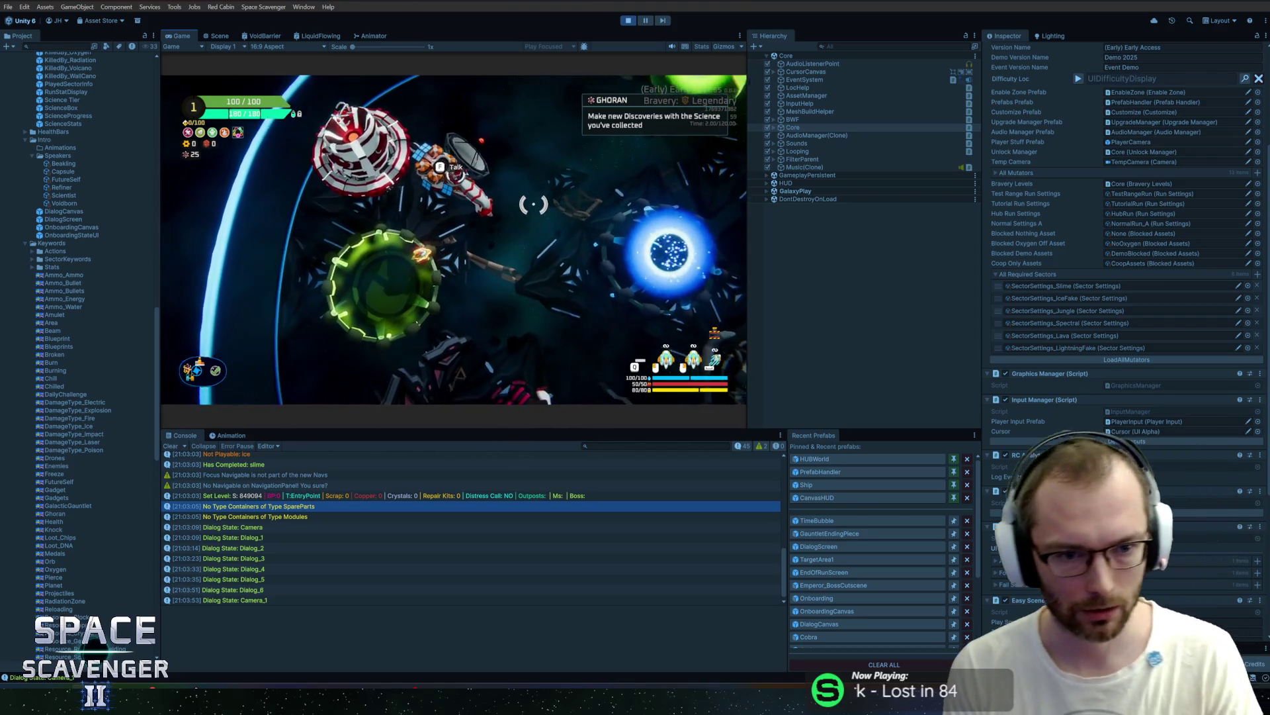
key(ctrl+p)
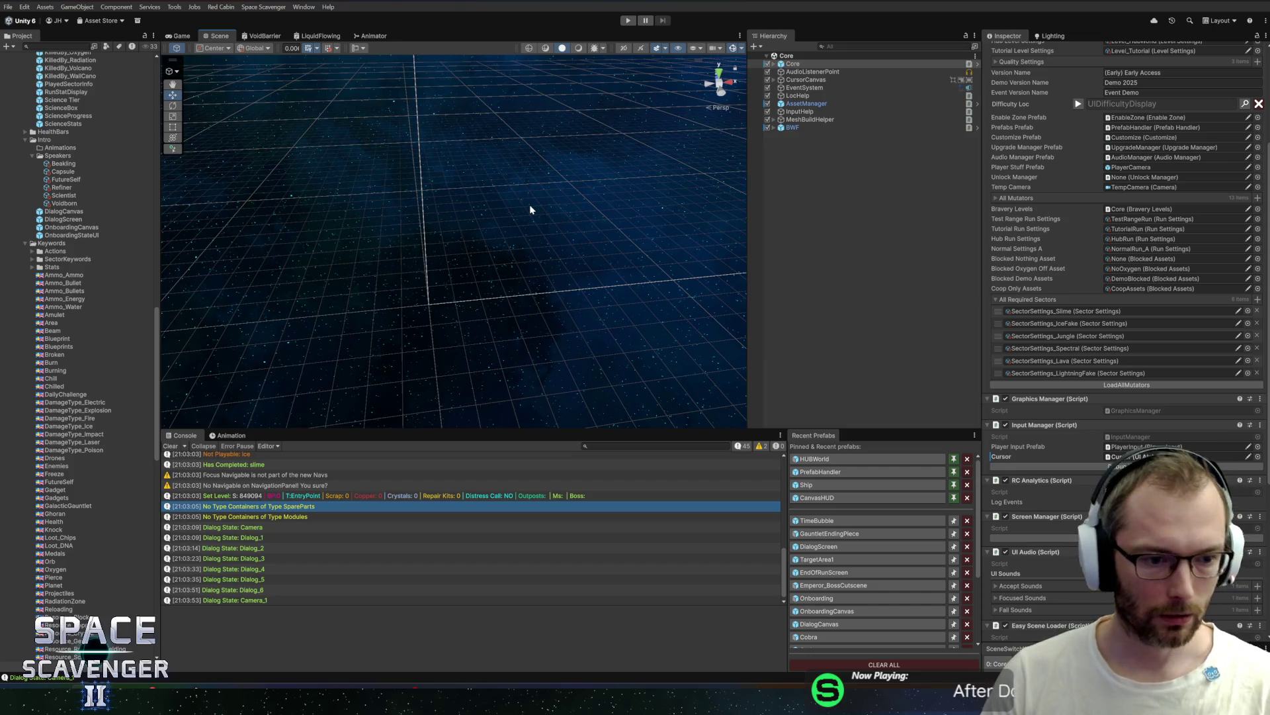
Step: Comment out the two 'No Player exists' Debug.Log lines (lines 23 and 37) in DialogState_Dialog.cs
double_click(318, 514)
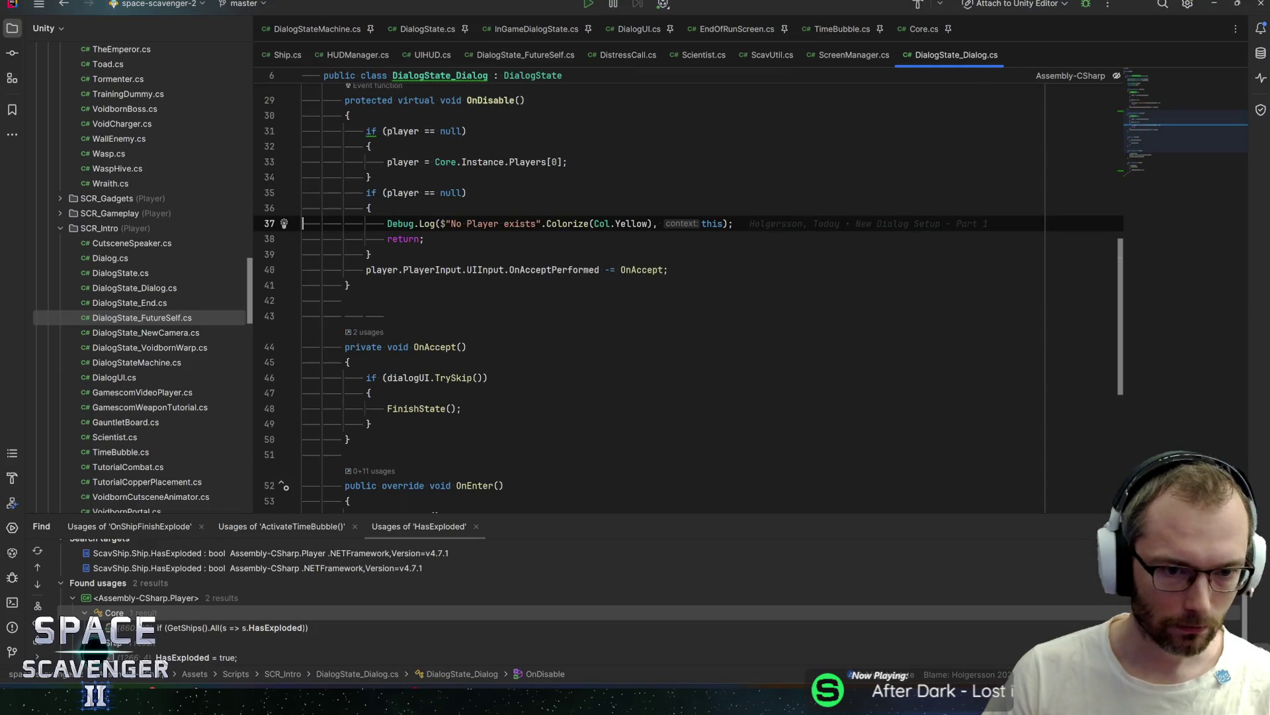
text(//)
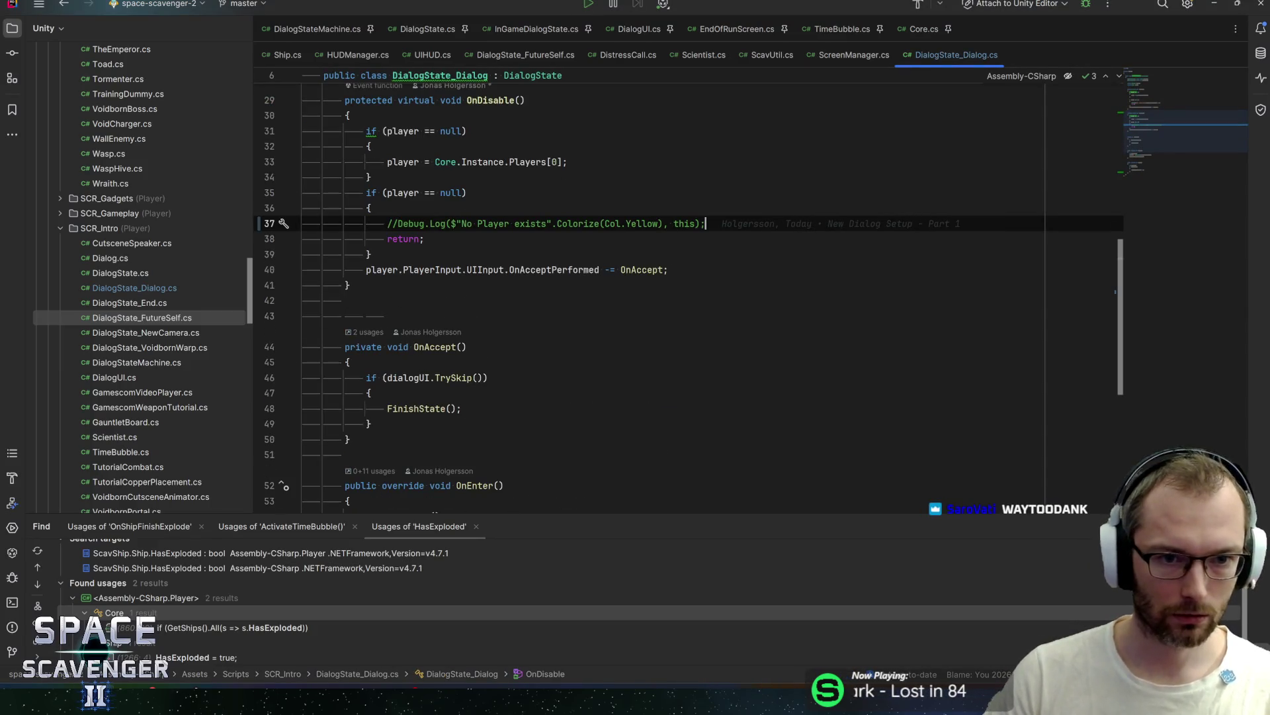
scroll(688, 291, up, 4)
click(704, 176)
key(ctrl+slash)
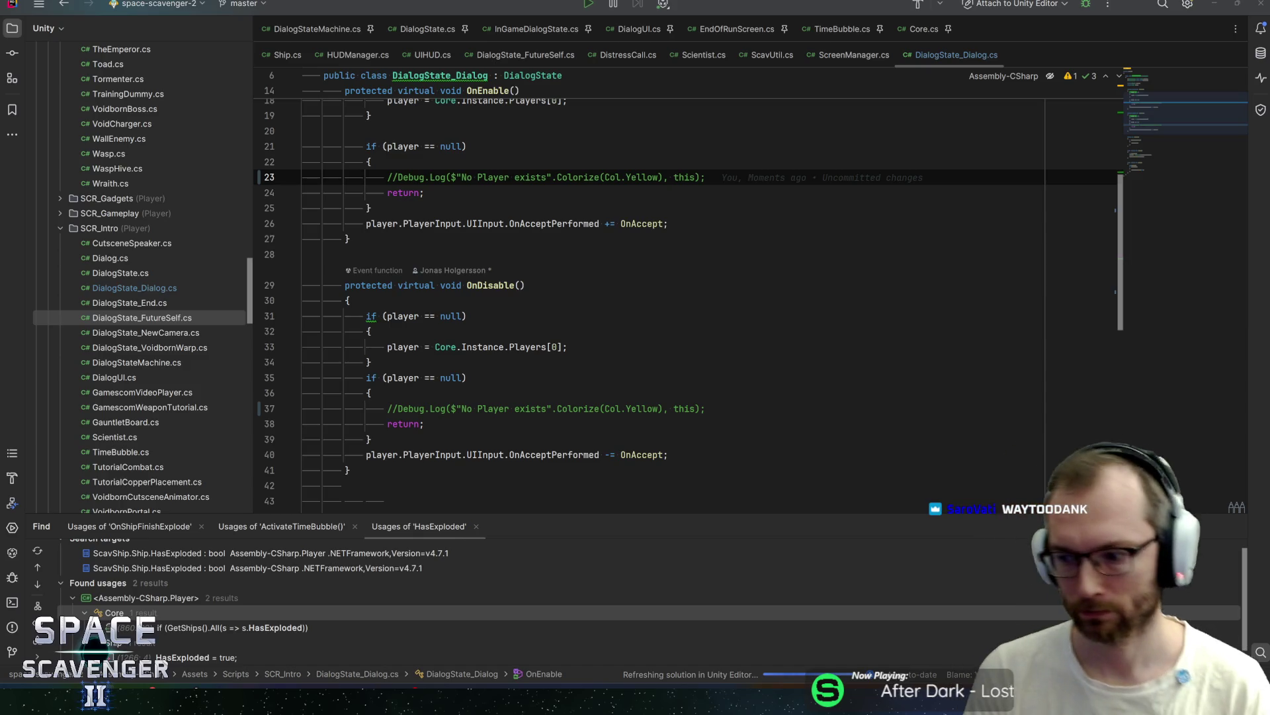
key(alt+Tab)
key(shift+Tab)
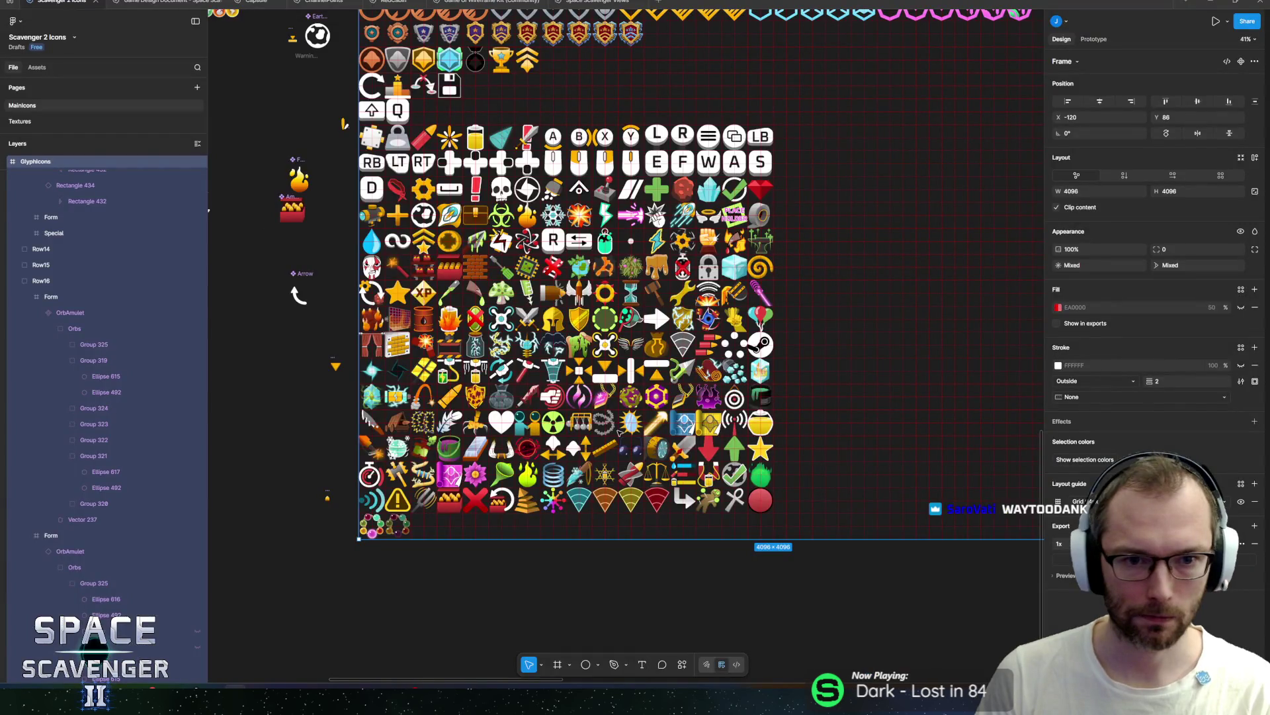
Step: Minimize the Rider window to bring Unity back while it recompiles the scripts
click(1218, 5)
click(1217, 5)
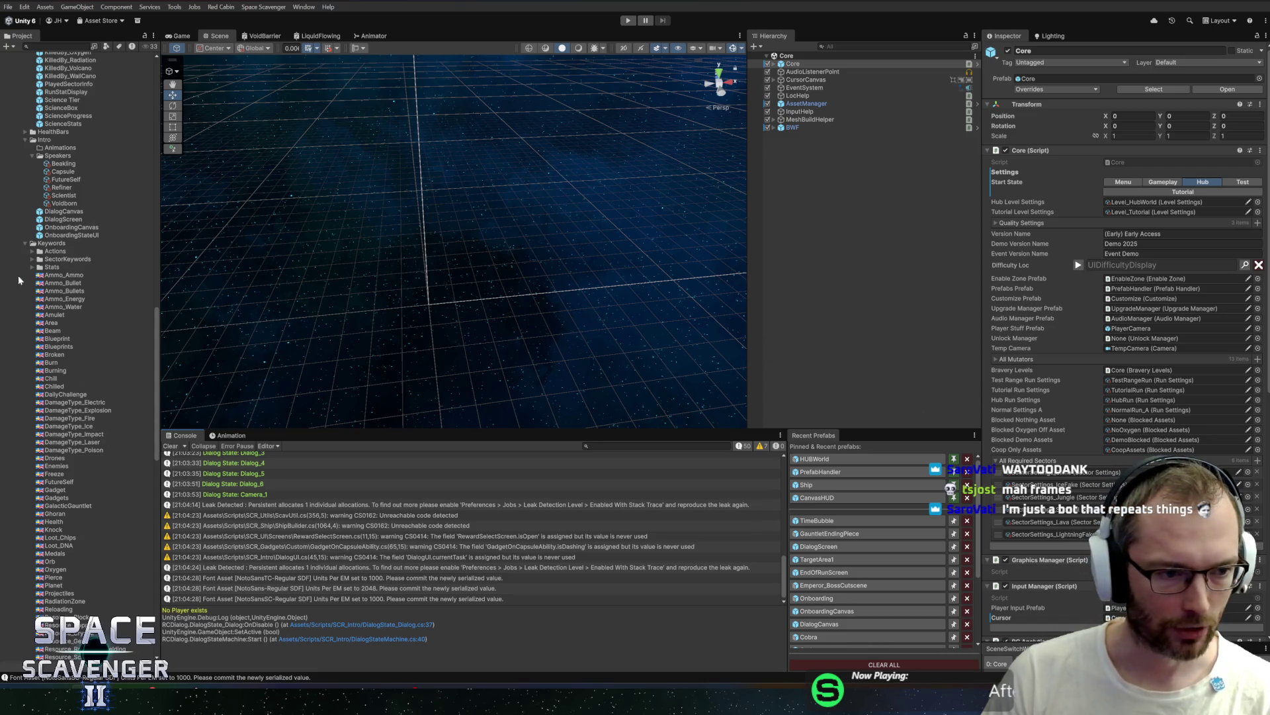
Step: Delete the Intro/Animations folder from the project
click(26, 244)
click(53, 149)
key(Delete)
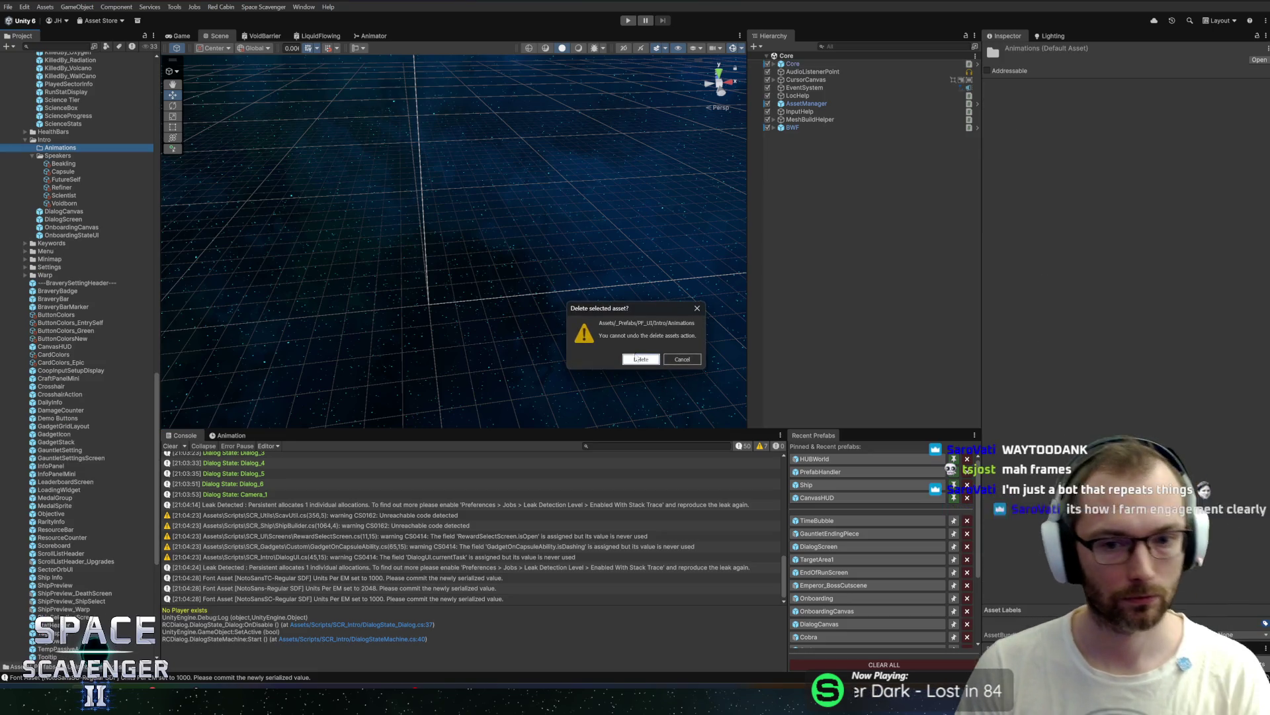
click(635, 358)
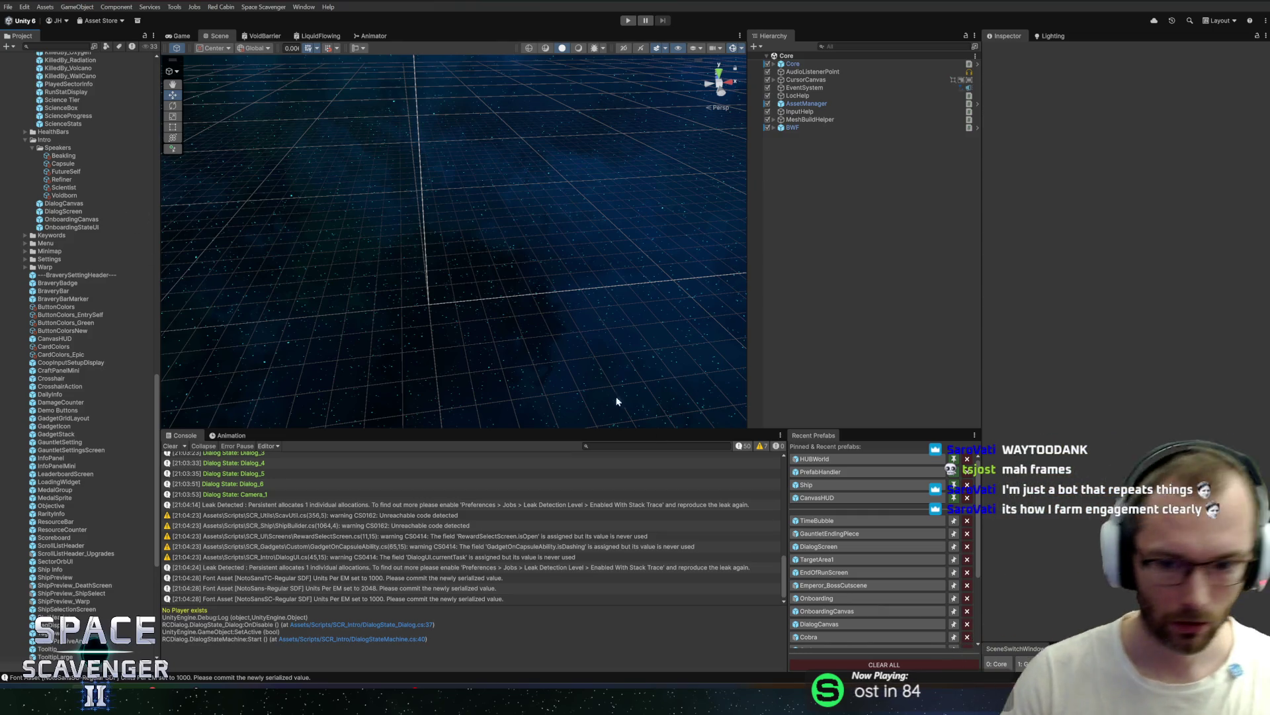
Step: In the HUBWorld scene, set Dialog_2's localized keyword to Amulet
click(814, 459)
click(826, 314)
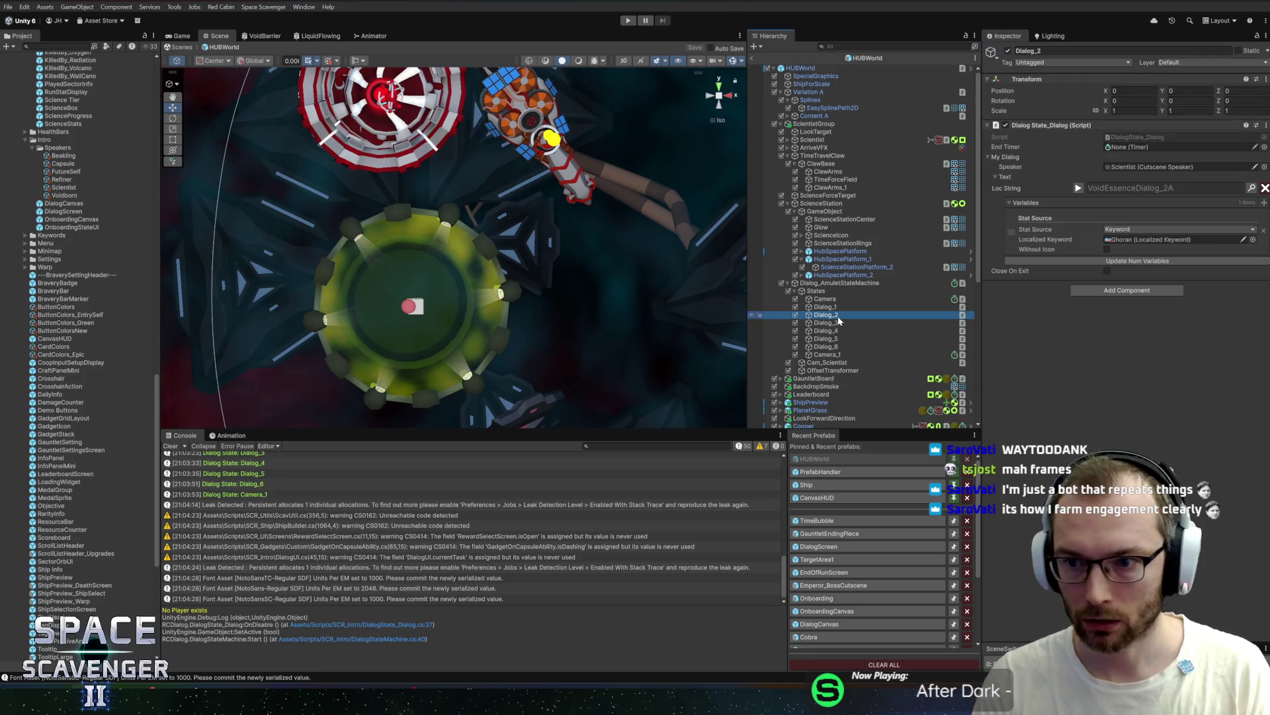
click(1079, 188)
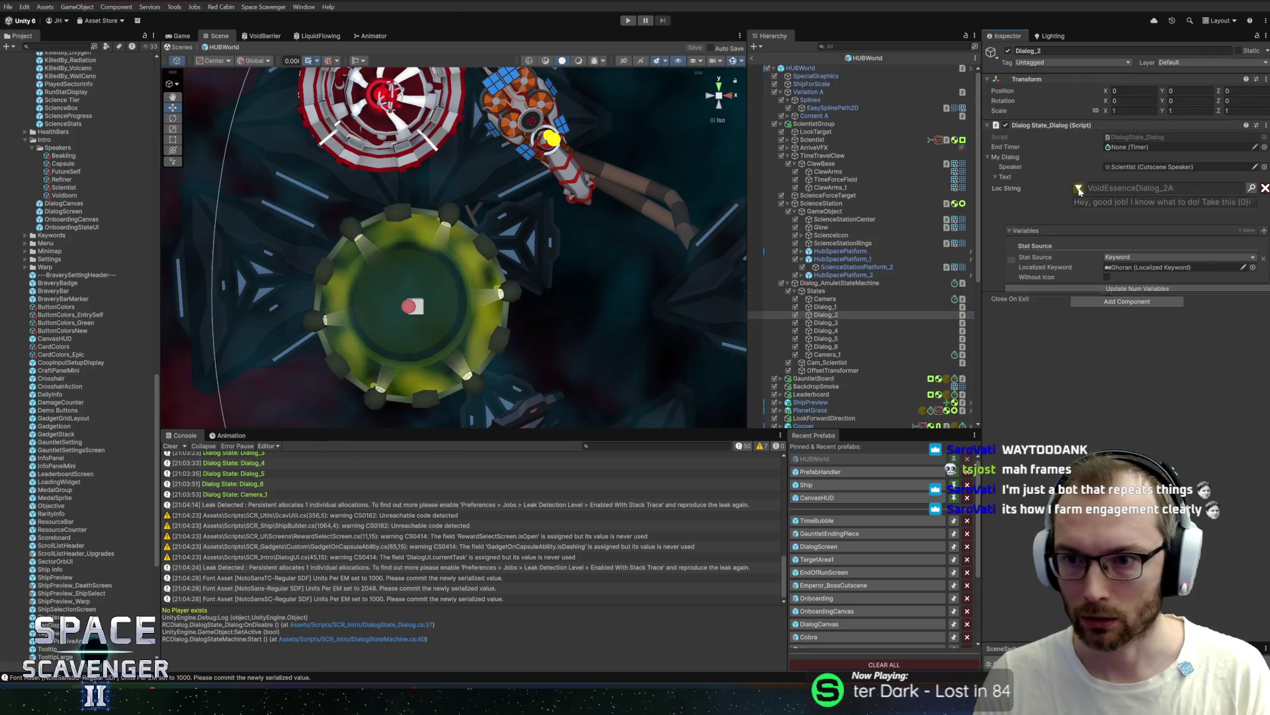
click(1078, 189)
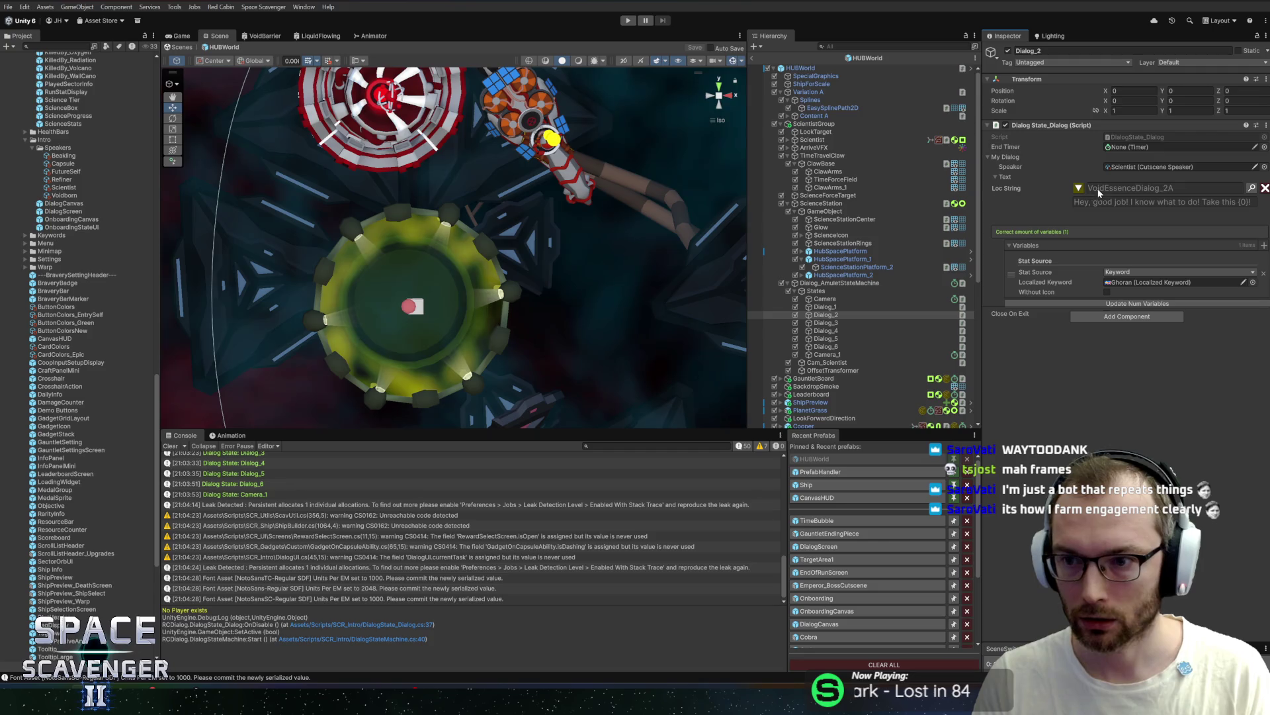
click(1253, 283)
text(amu)
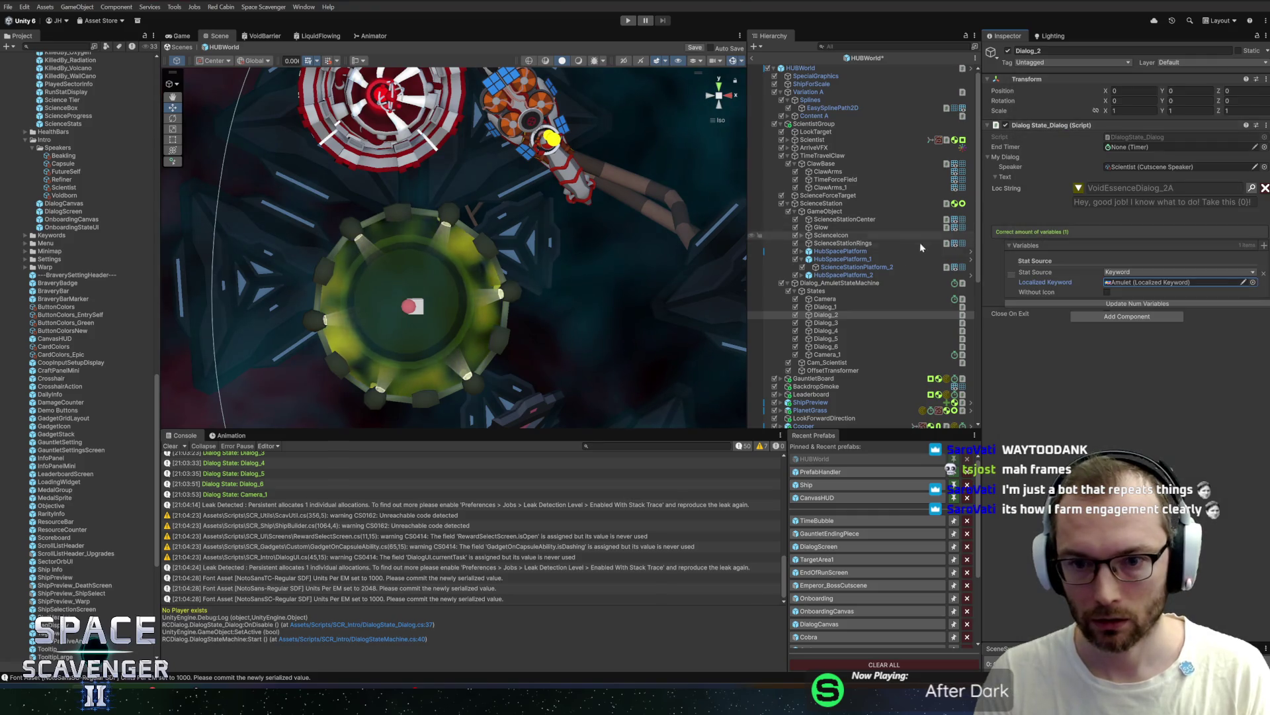
Step: Set Dialog_3's localized keyword to Orb
click(826, 322)
click(1154, 199)
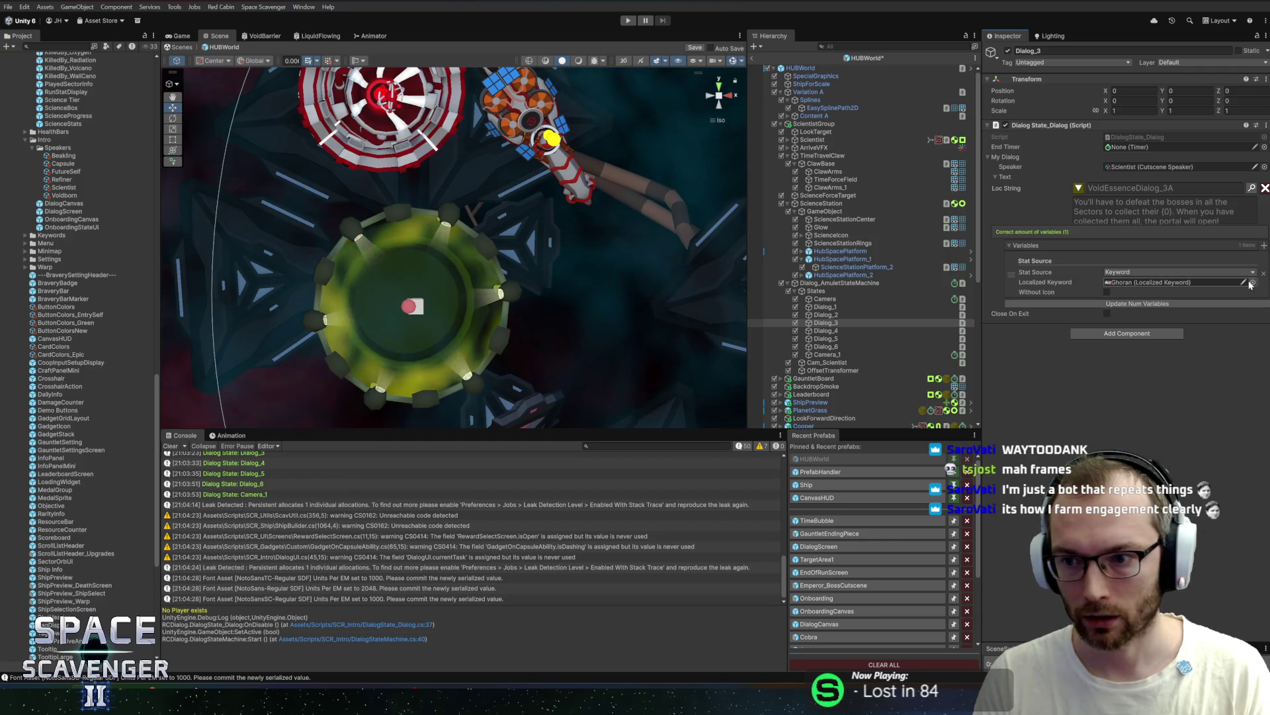
click(1252, 282)
text(rb)
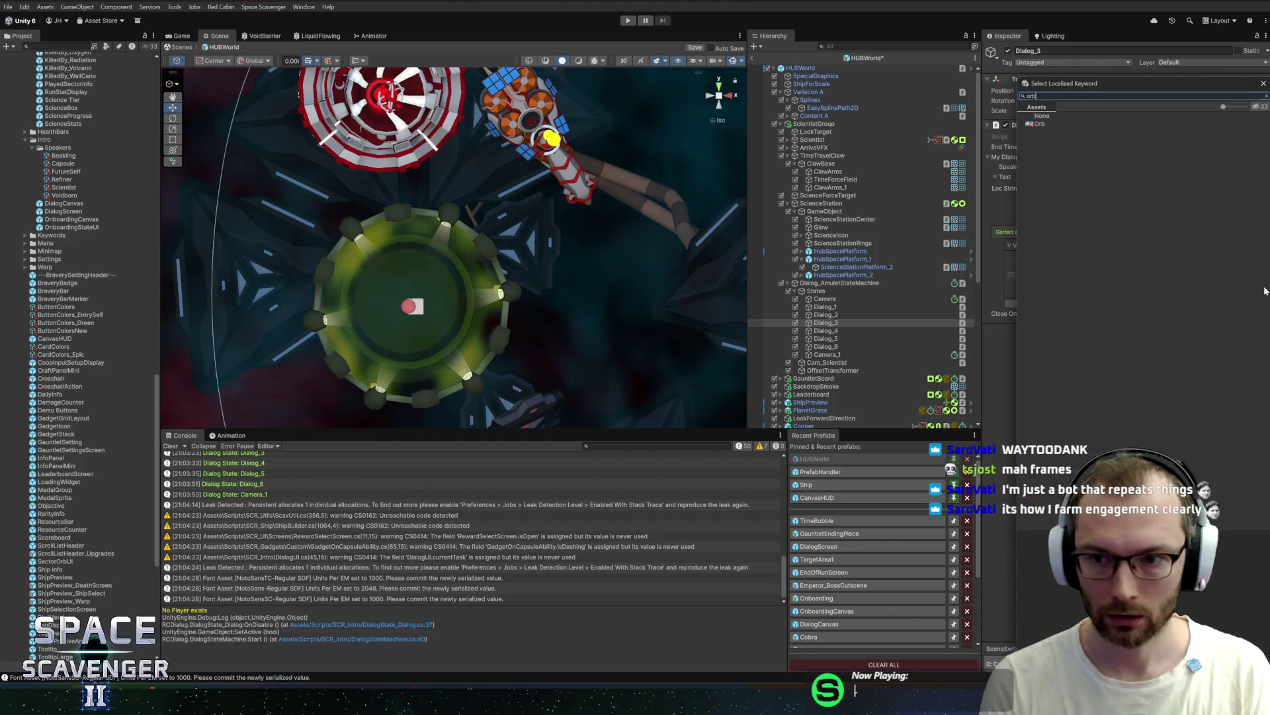
double_click(1043, 126)
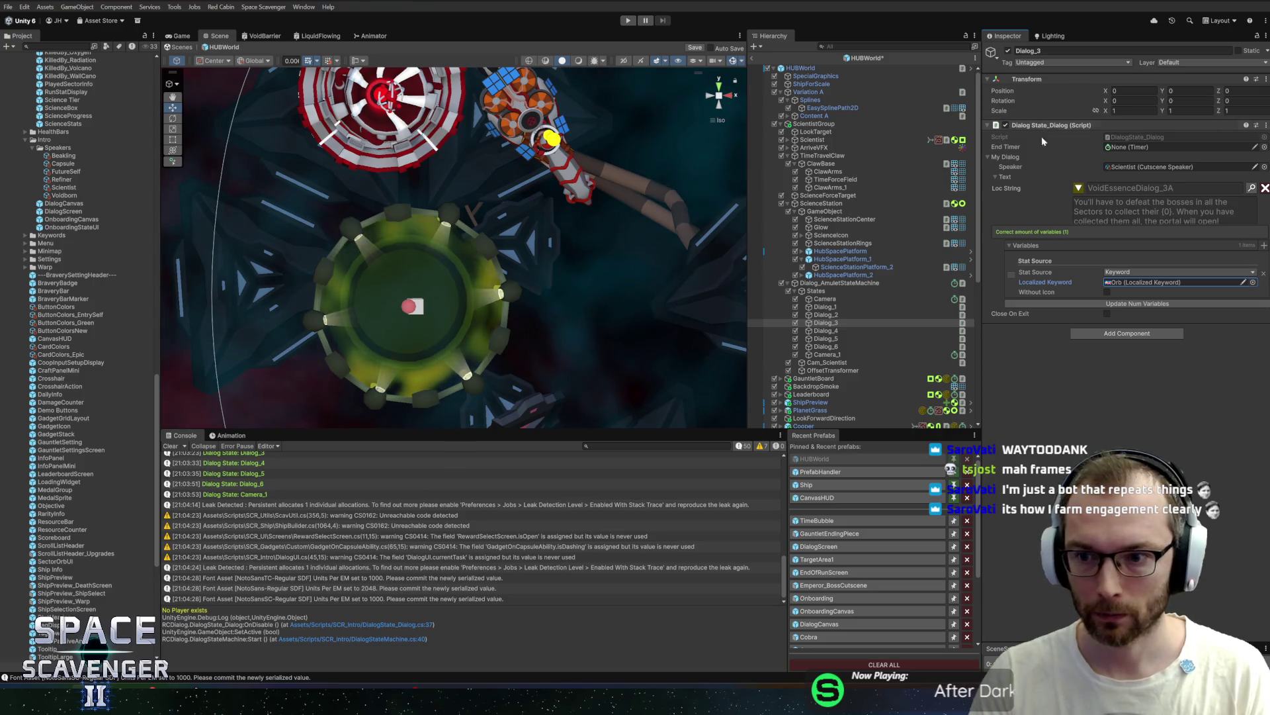
key(alt+Tab)
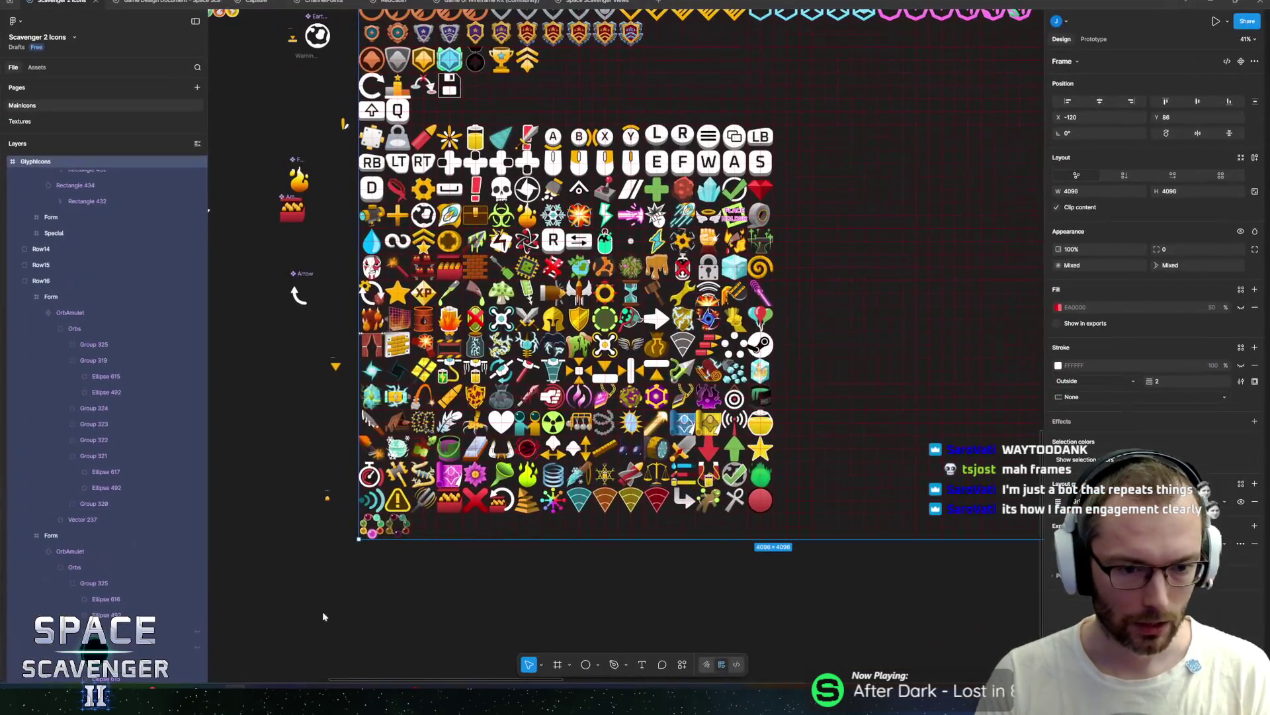
Step: Move the red orb ellipse into the empty grid cell beside the orb rings
scroll(319, 551, down, 2)
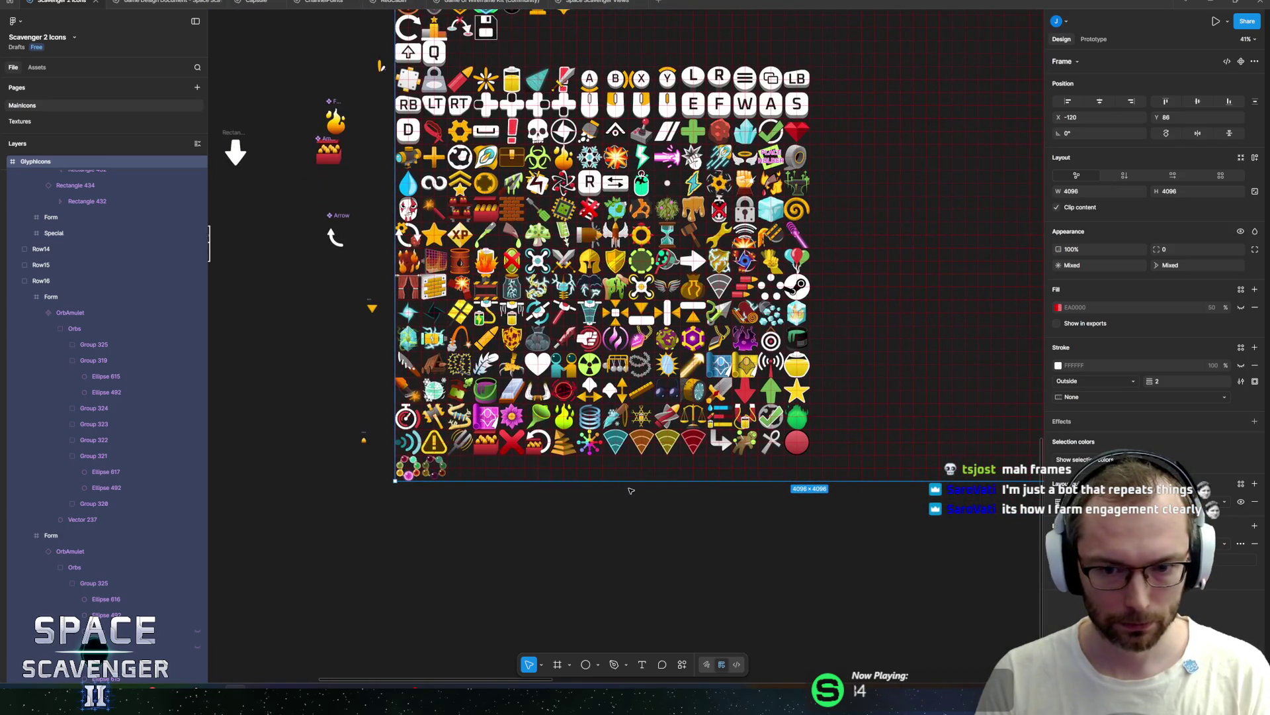
scroll(391, 477, up, 3)
scroll(531, 514, up, 8)
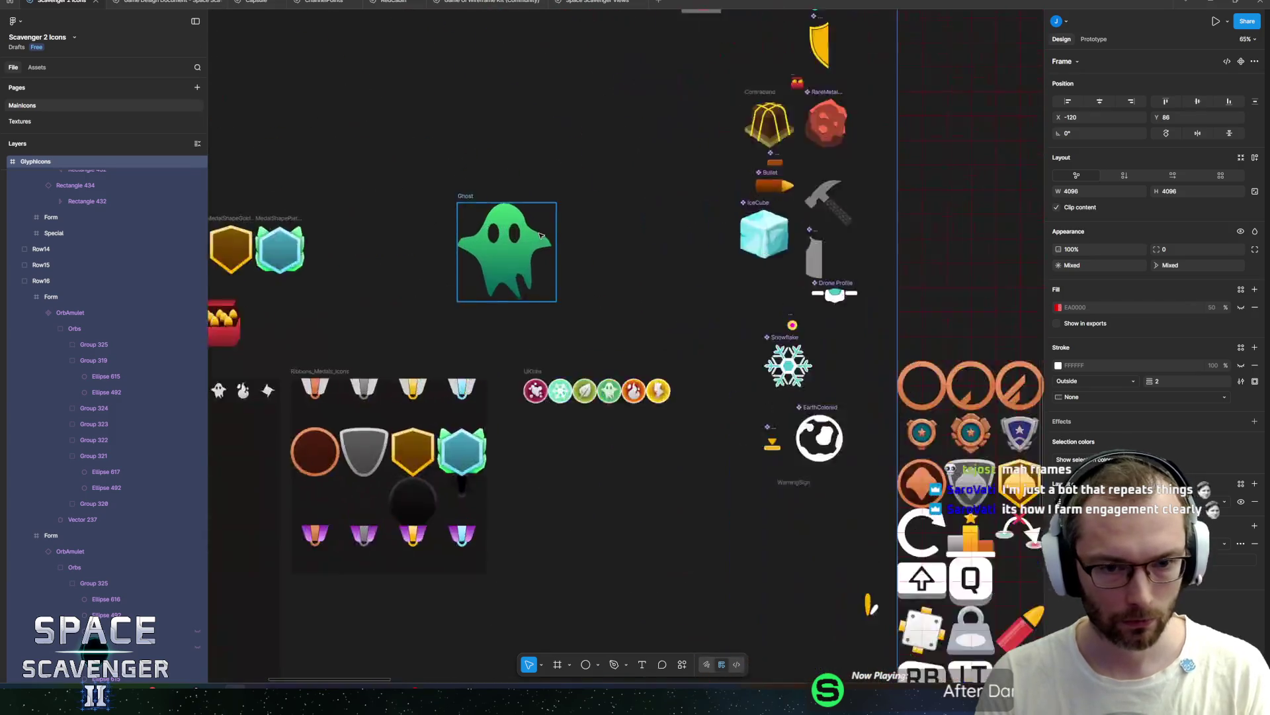
click(514, 572)
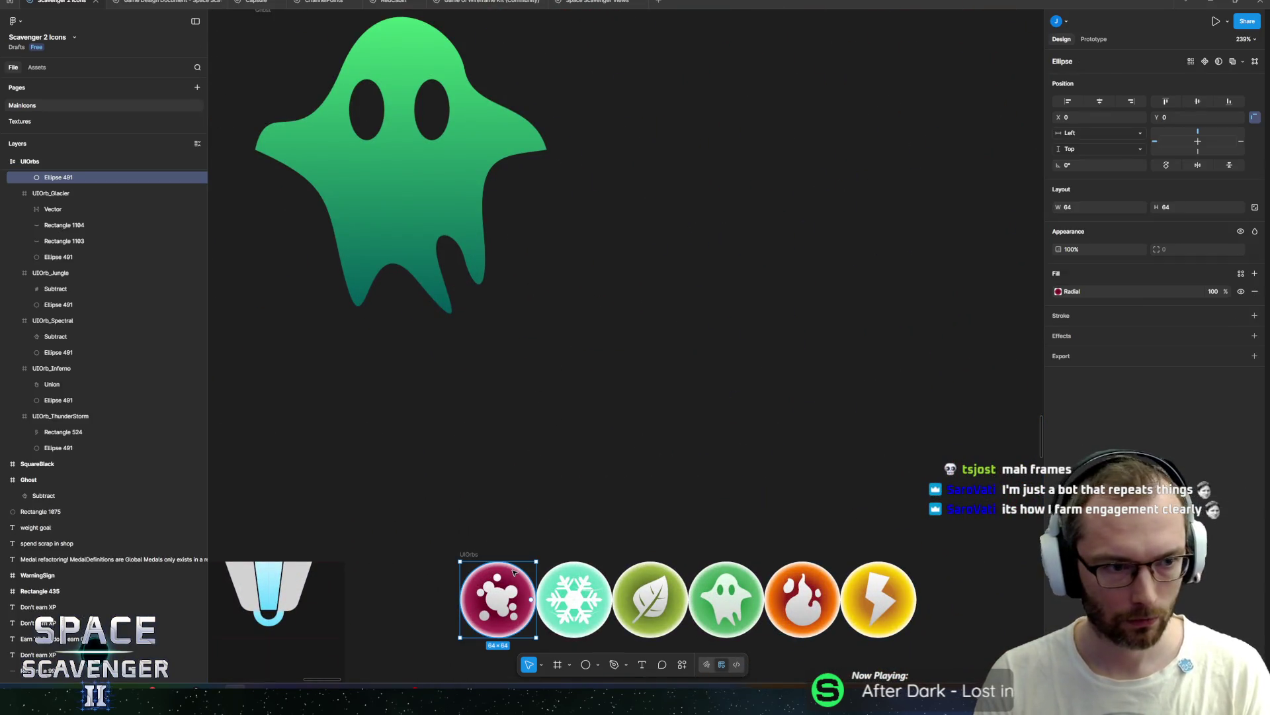
scroll(611, 526, down, 8)
scroll(529, 476, down, 2)
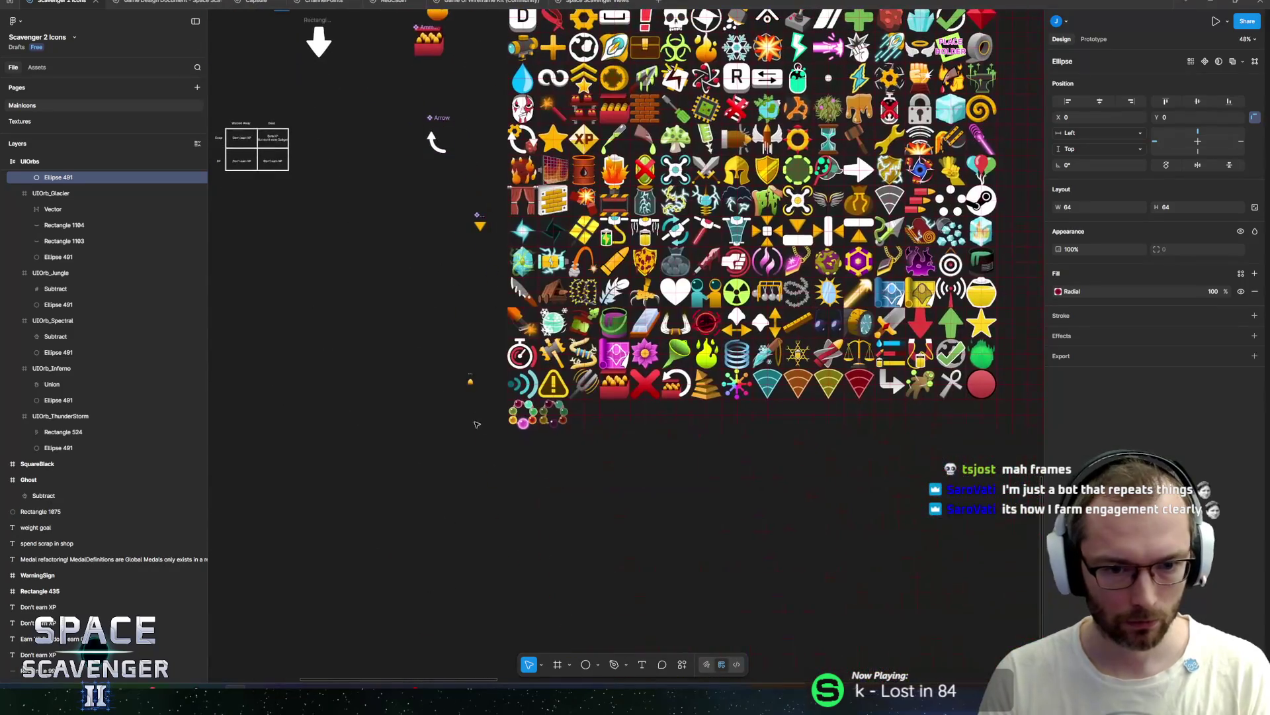
click(479, 458)
click(487, 466)
scroll(320, 439, up, 5)
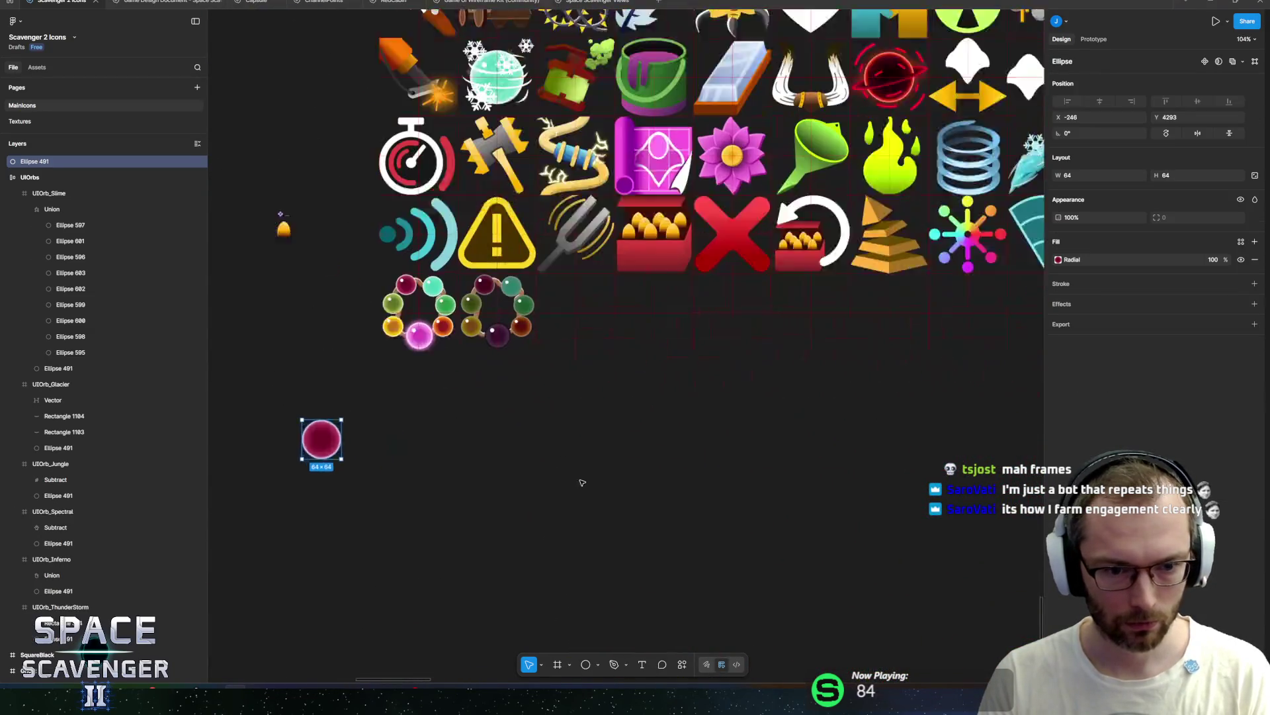
drag(264, 439, 561, 292)
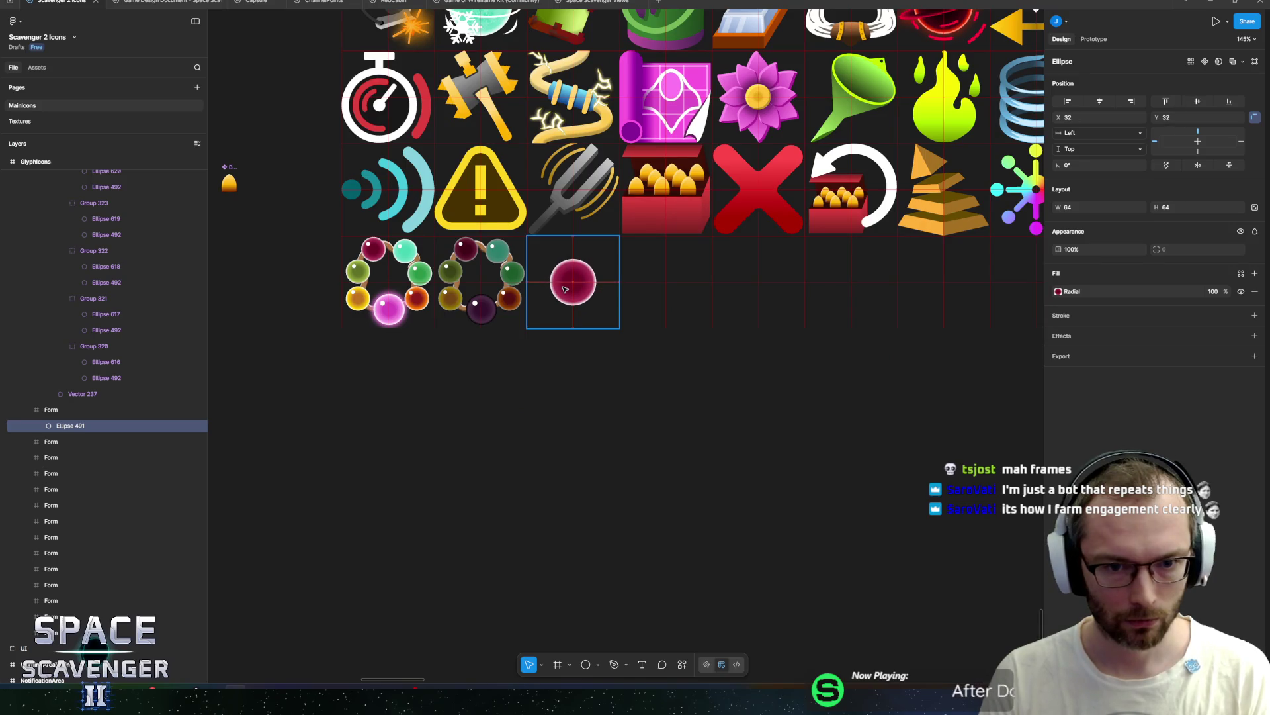
Step: Scale the red orb proportionally to 2x, making it 128×128
scroll(605, 282, up, 5)
scroll(605, 282, up, 1)
drag(584, 352, 619, 392)
key(ctrl+z)
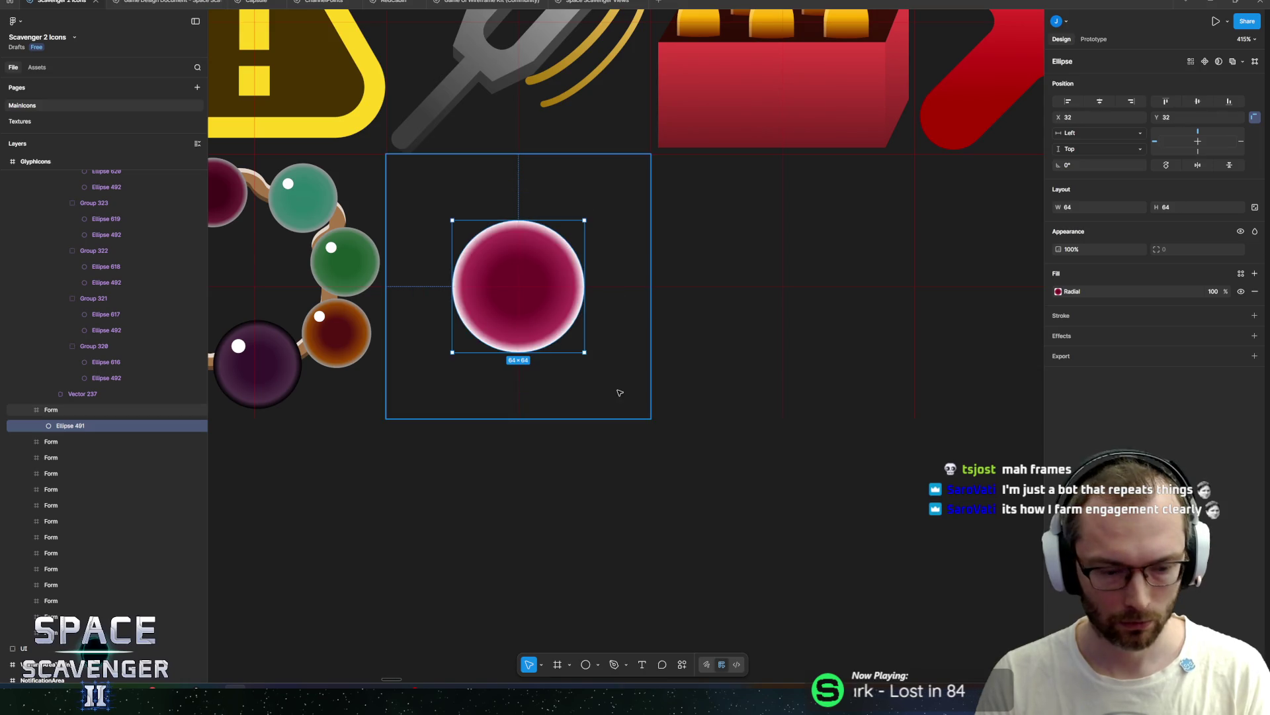
key(k)
drag(585, 352, 649, 414)
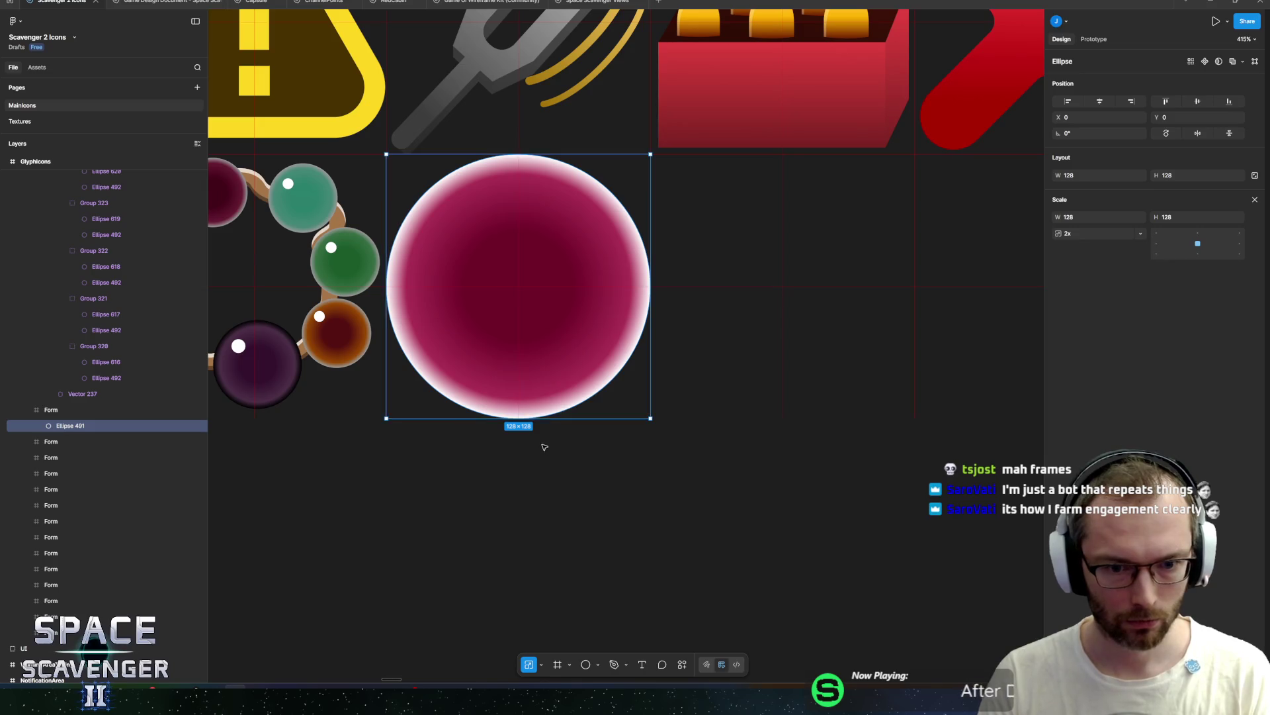
scroll(576, 457, up, 2)
Step: Add a second fill layer at 20% to the orb
key(v)
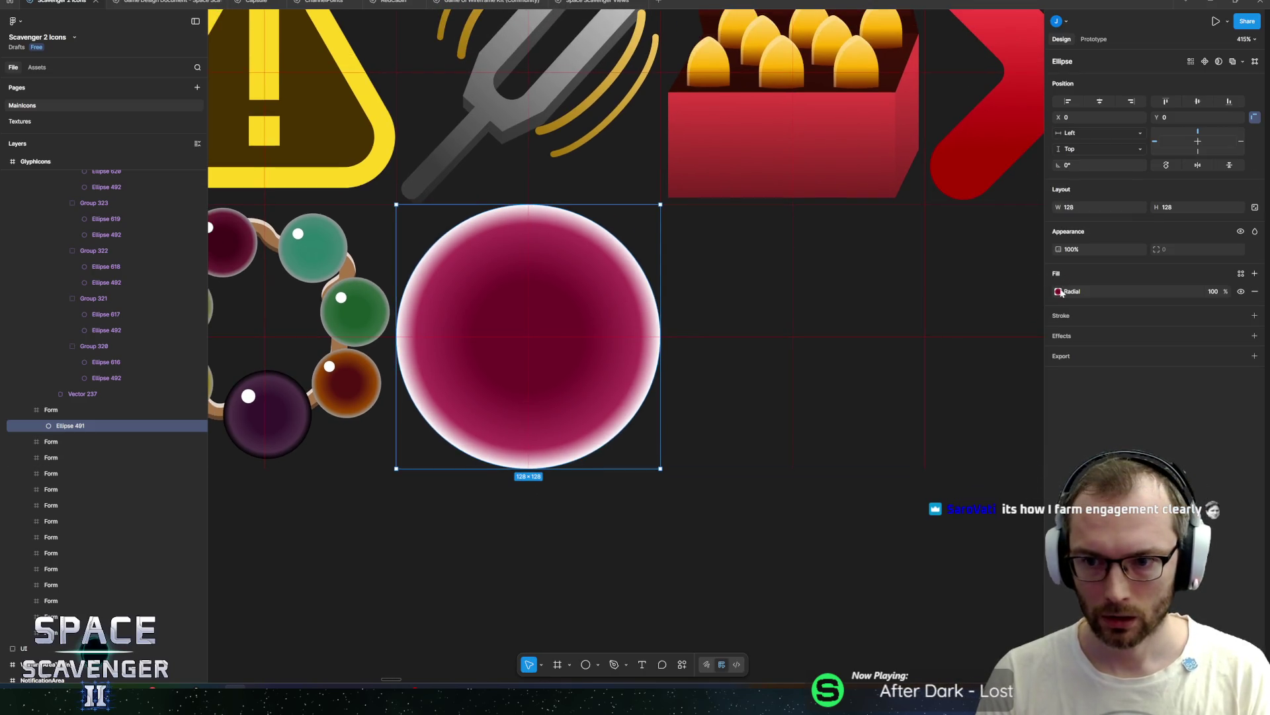
click(1058, 291)
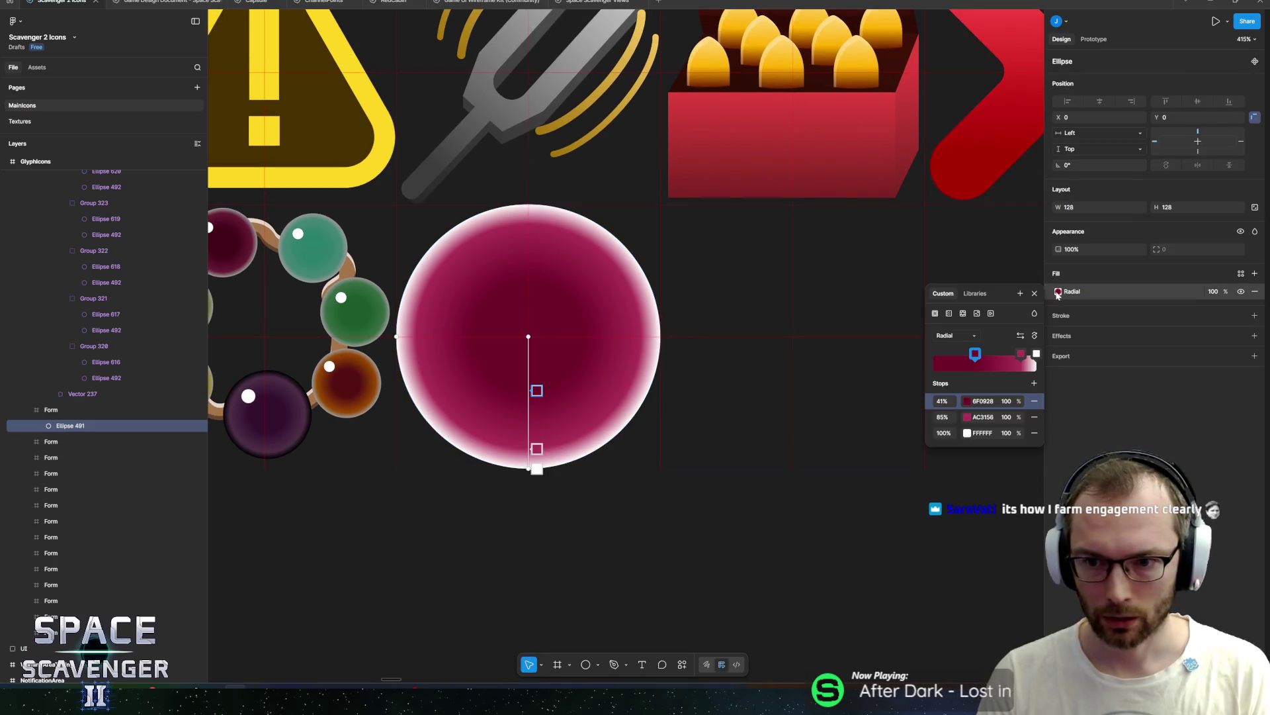
click(1093, 377)
click(1255, 274)
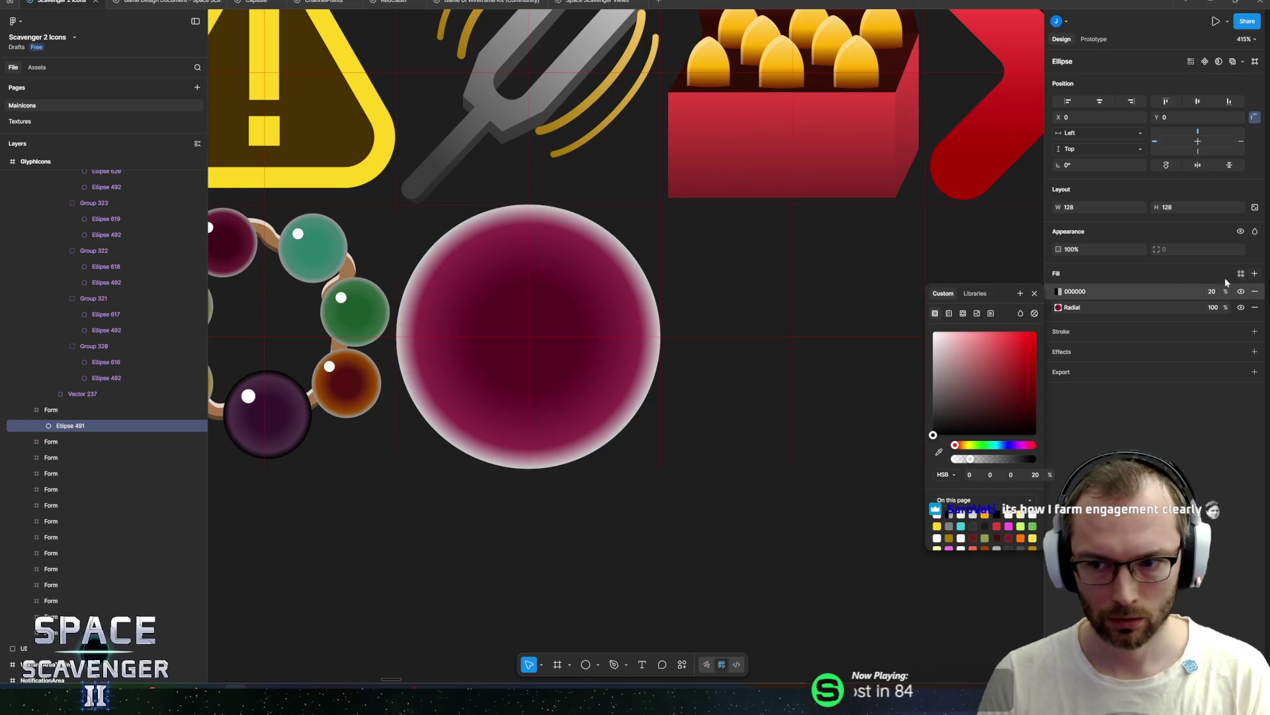
Step: Desaturate the radial gradient's 41% and 85% stops to grey
click(1058, 308)
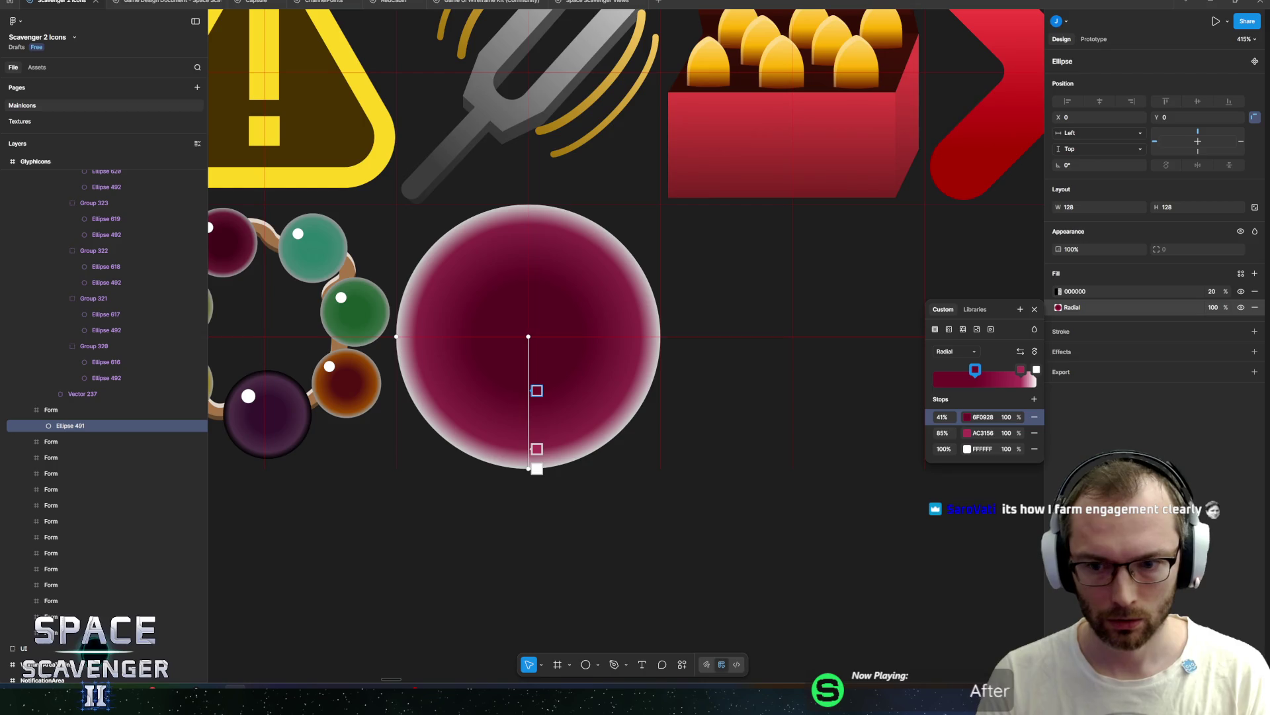
click(968, 417)
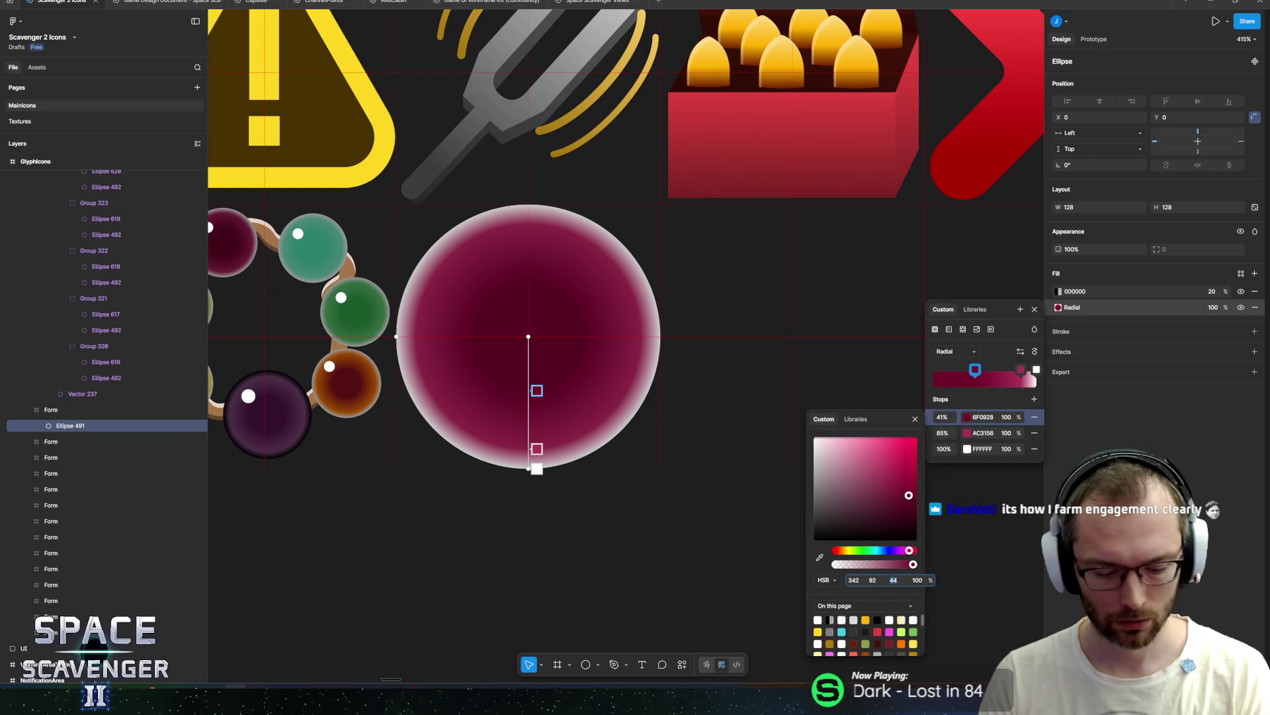
text(0)
key(Return)
click(1021, 370)
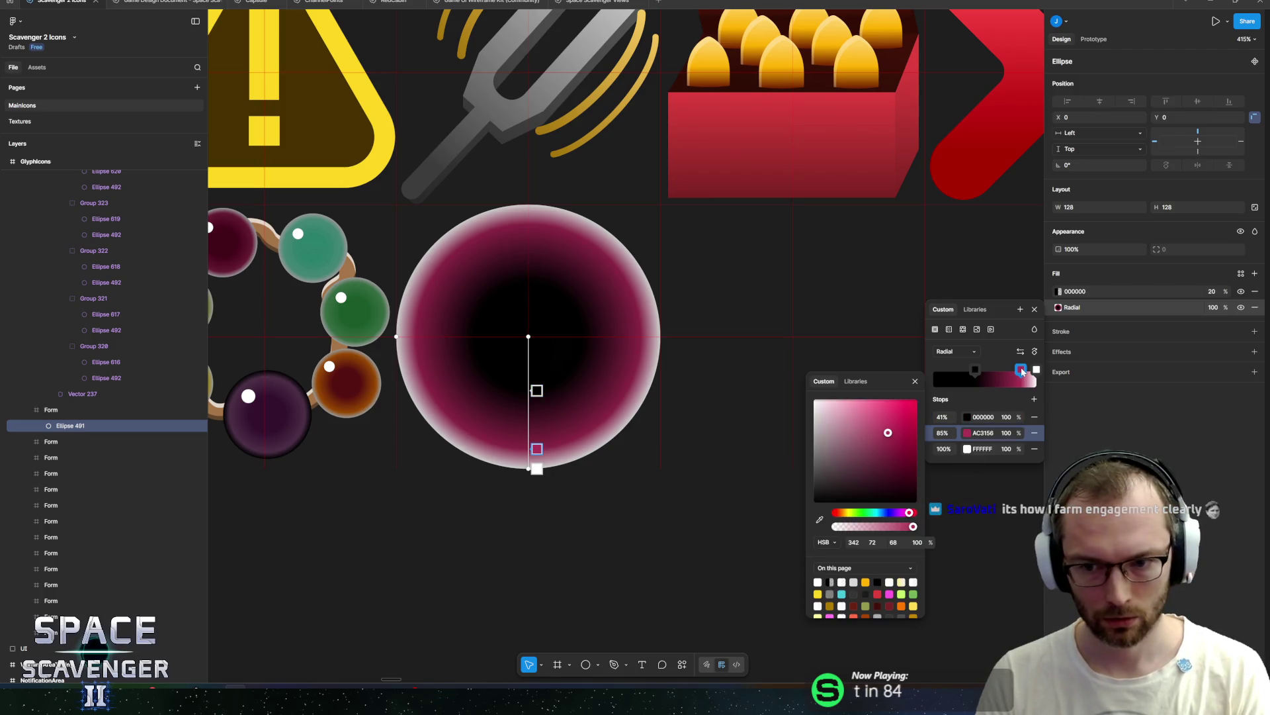
key(ctrl+z)
click(967, 417)
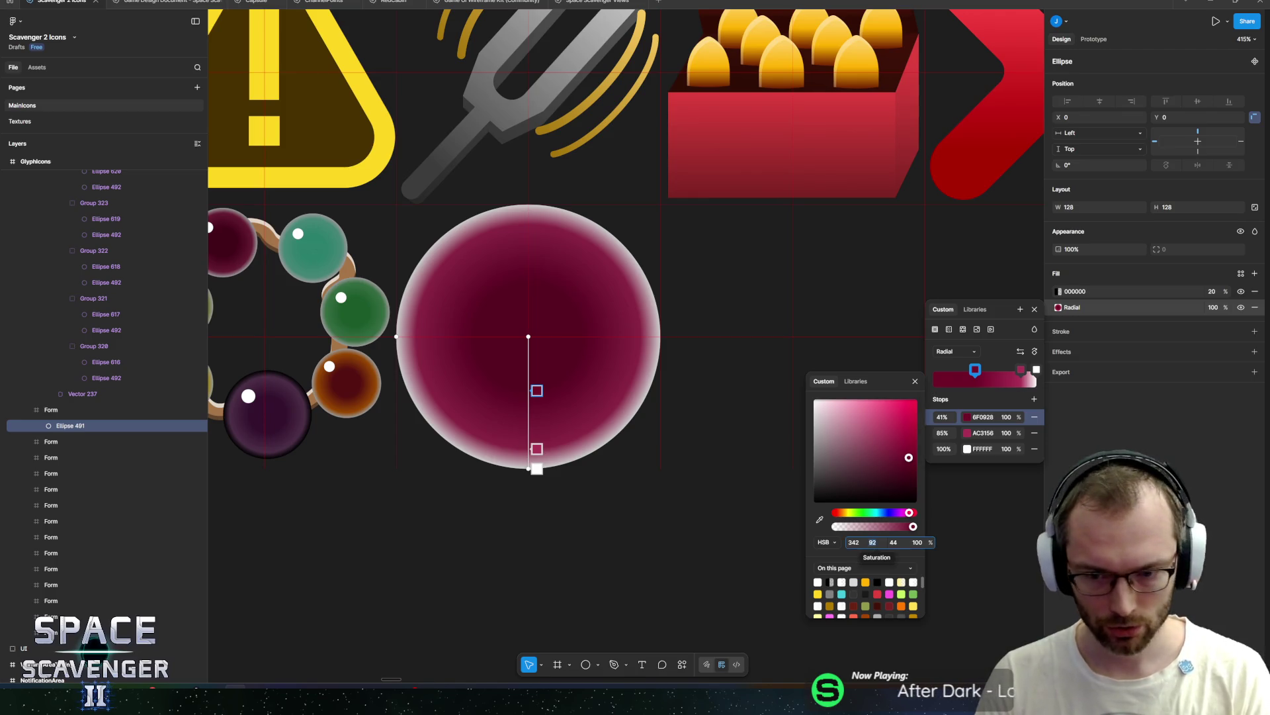
text(0)
key(Return)
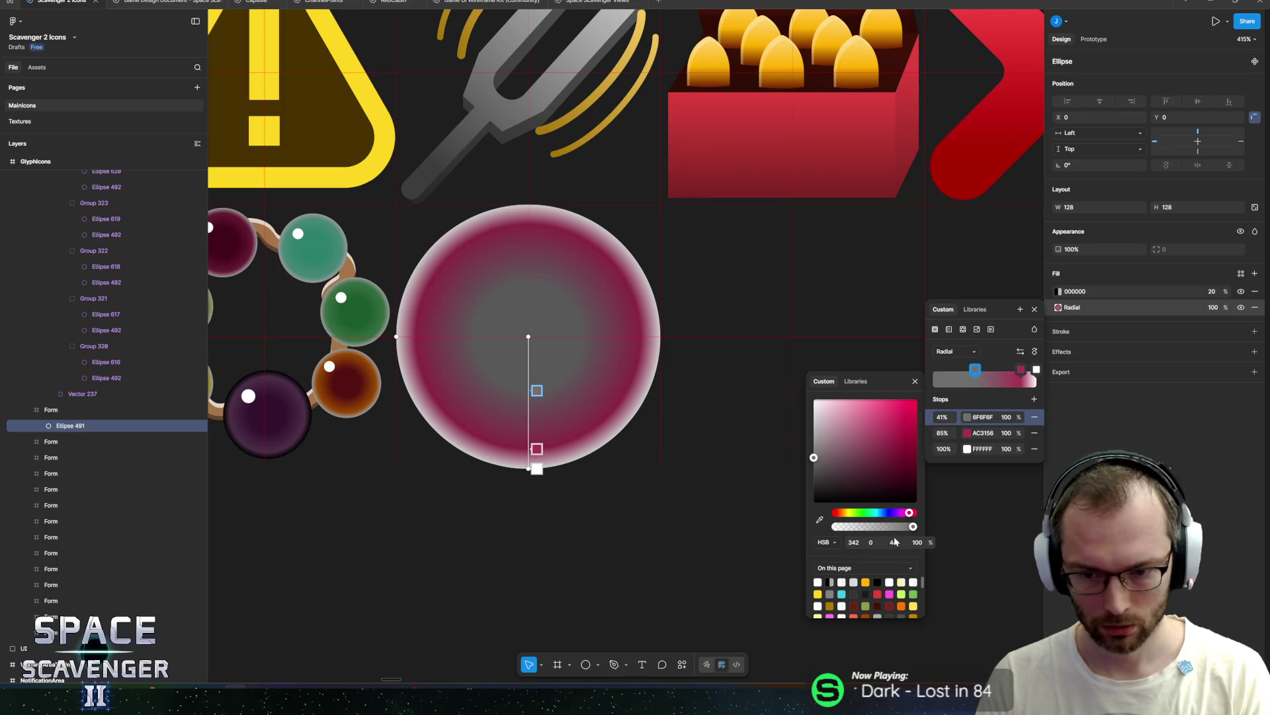
click(1022, 372)
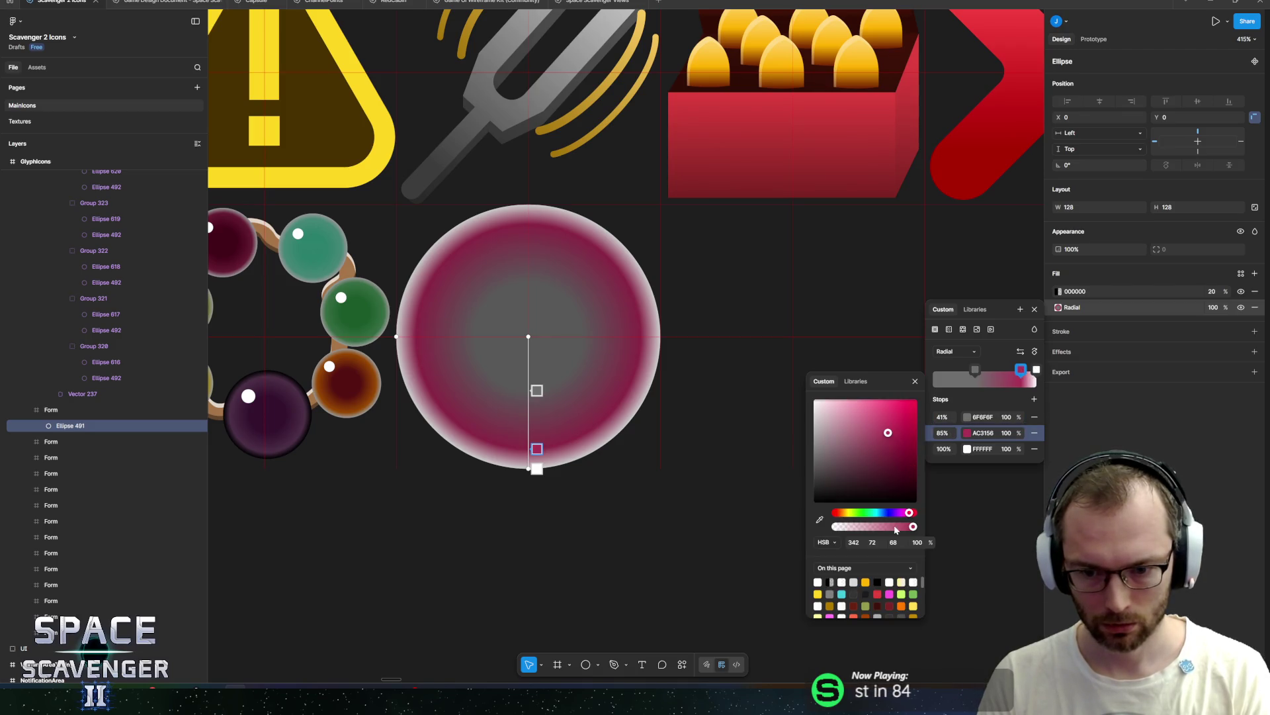
text(0)
key(Return)
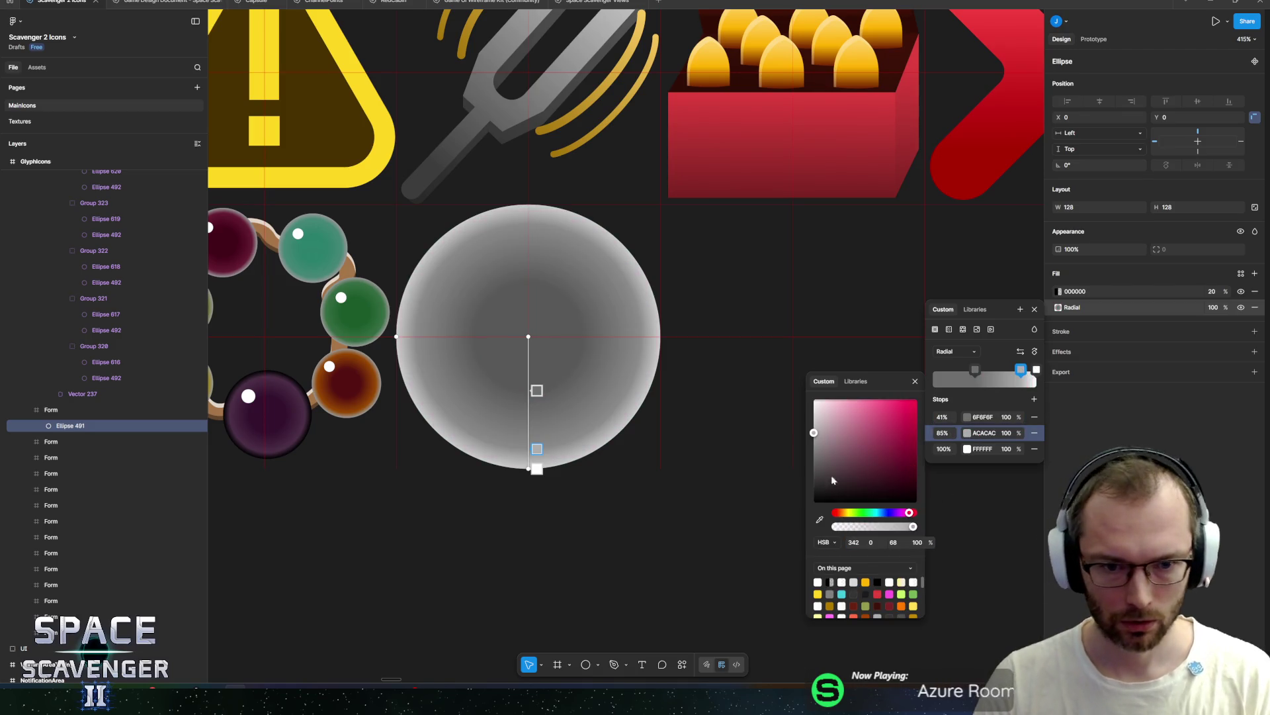
key(Escape)
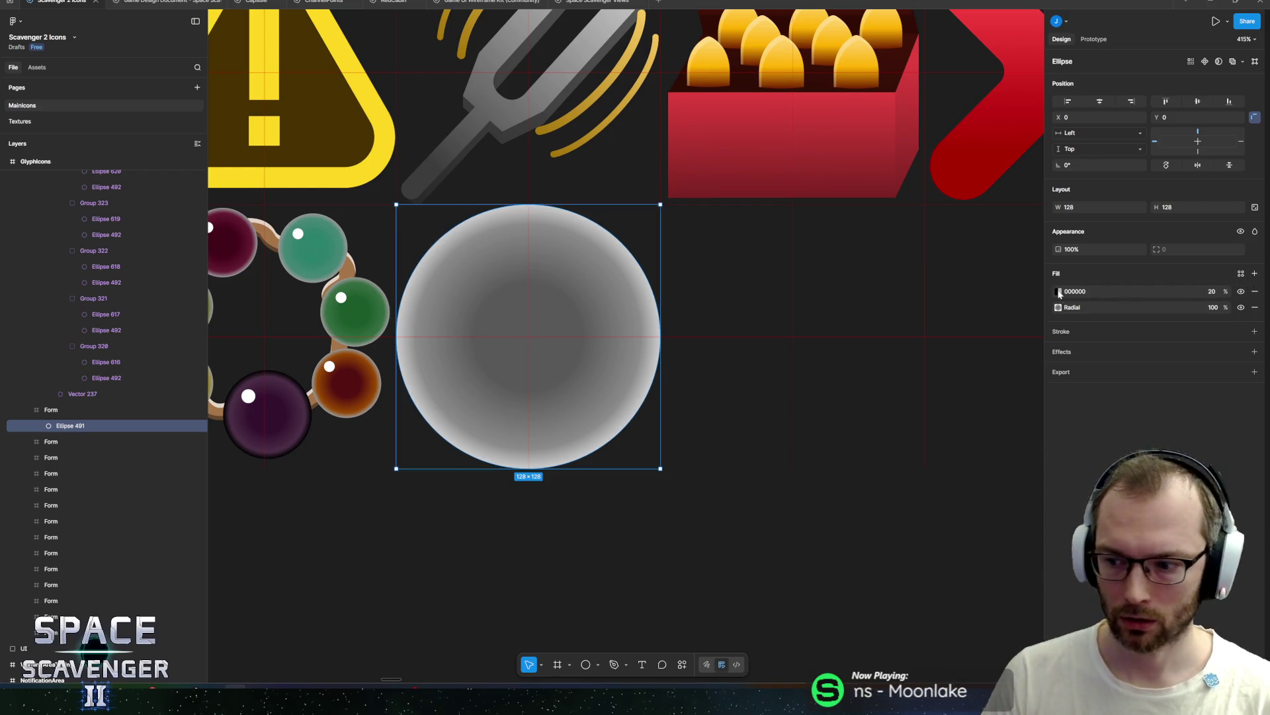
Step: Make the new 20% fill an angular gradient with both stops pure red FF0000
click(1059, 292)
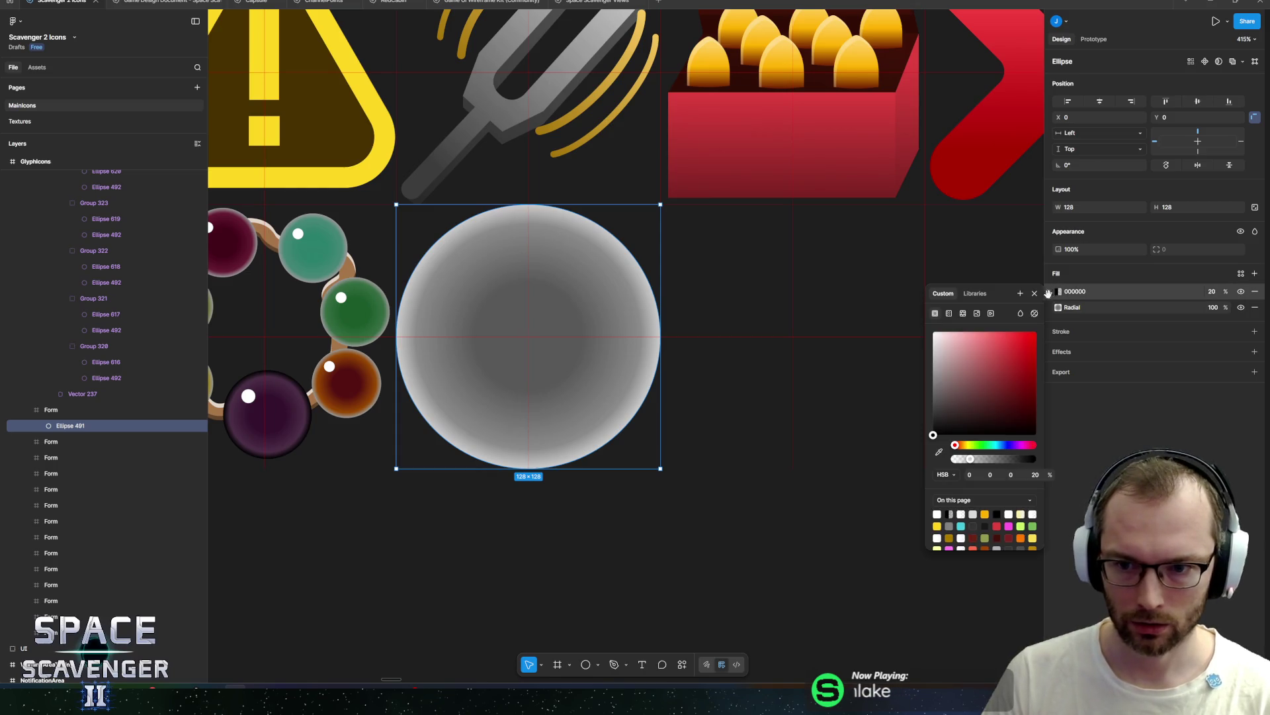
click(950, 314)
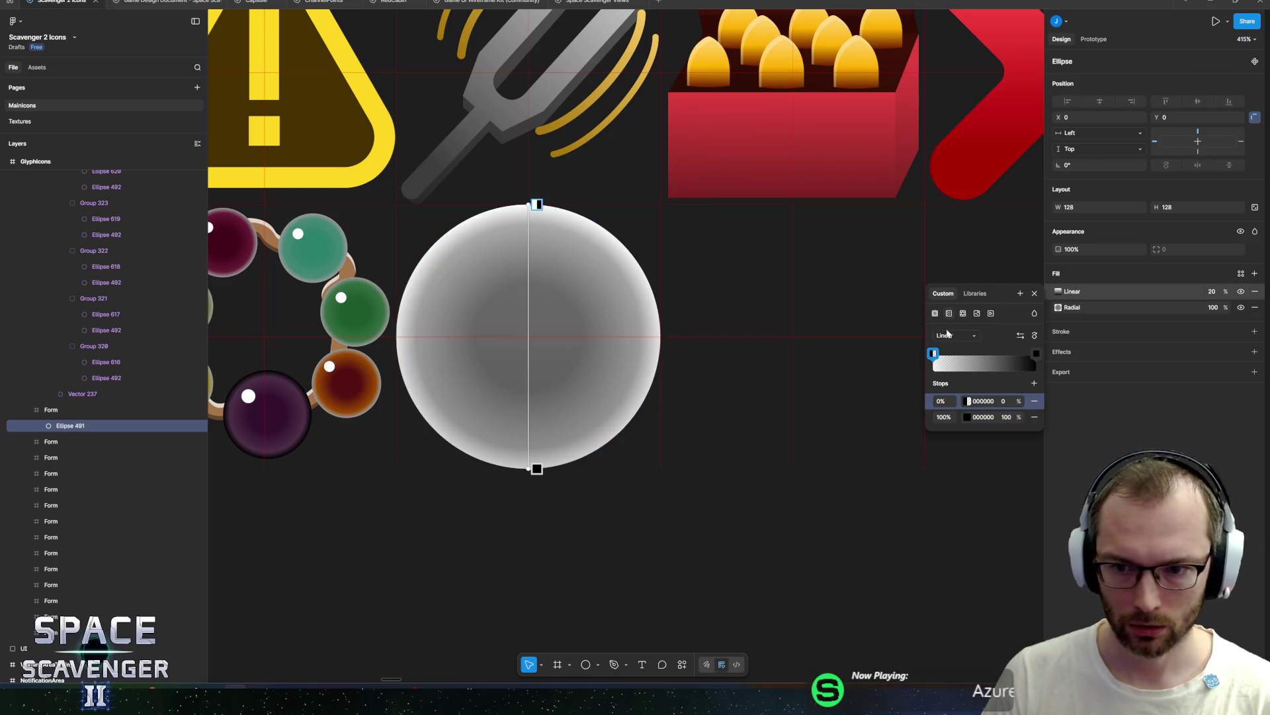
click(947, 335)
click(960, 360)
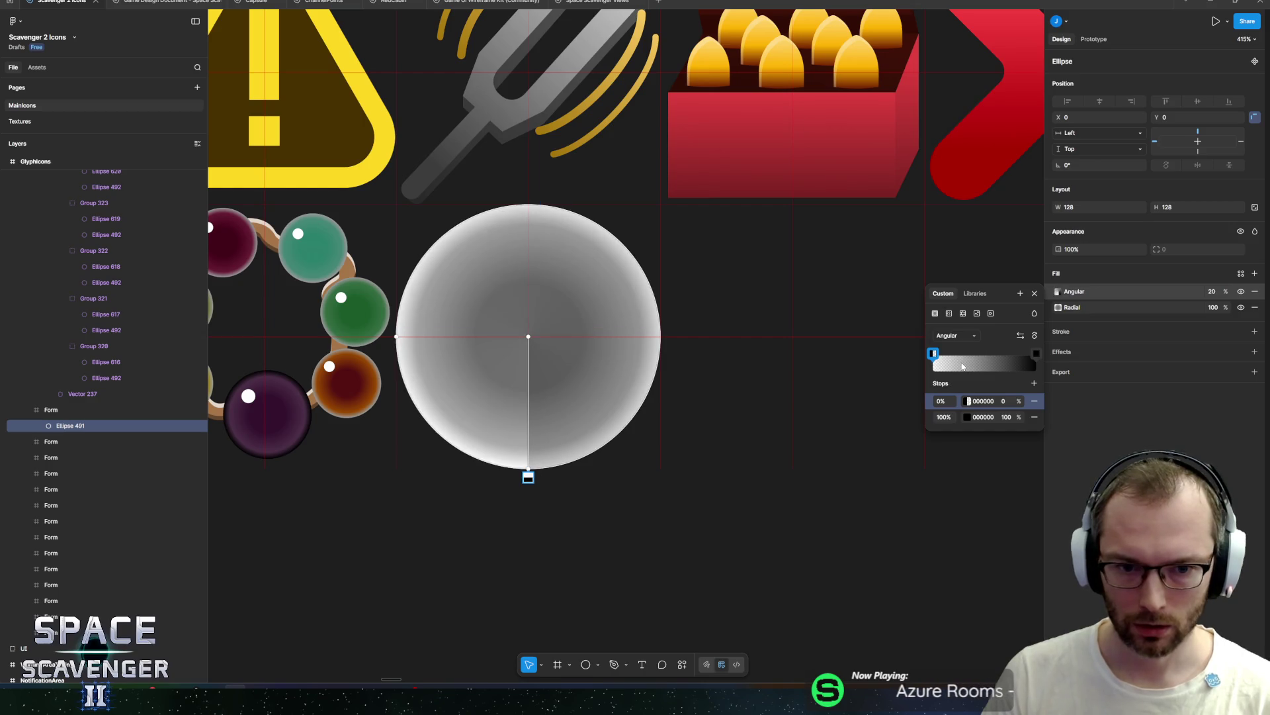
click(969, 401)
drag(903, 443, 999, 351)
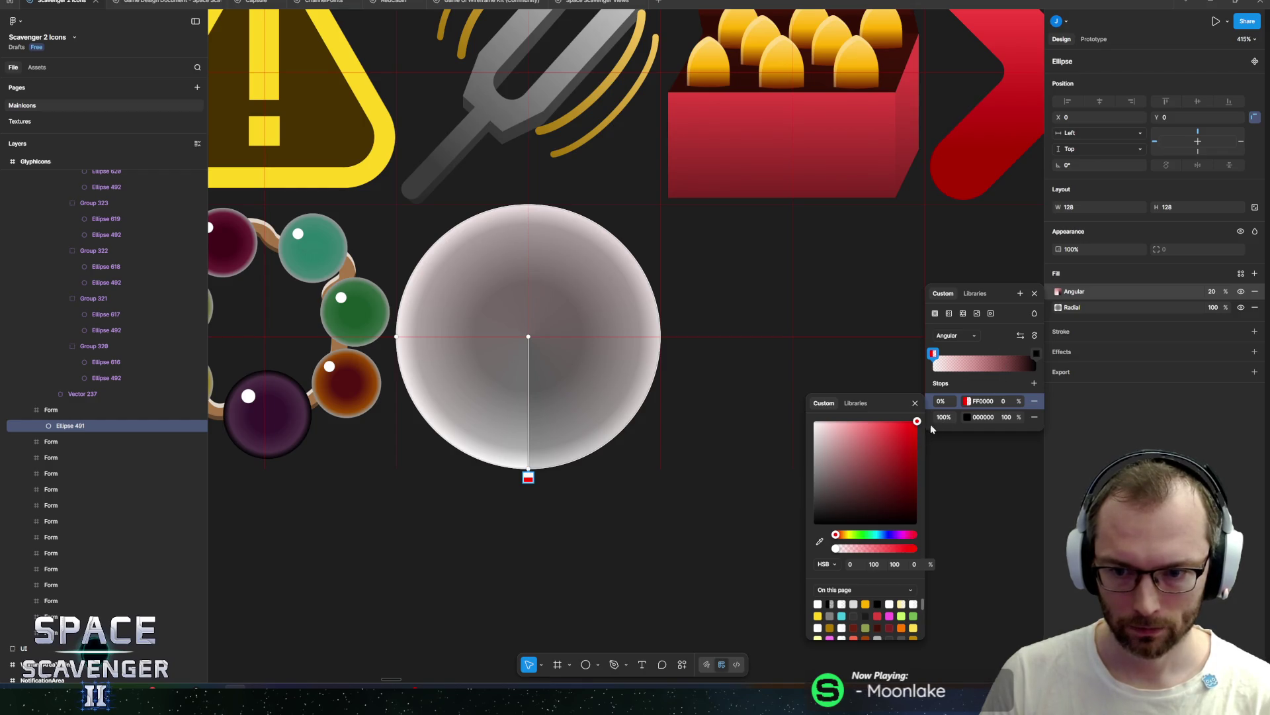
click(1018, 400)
text(100)
key(Return)
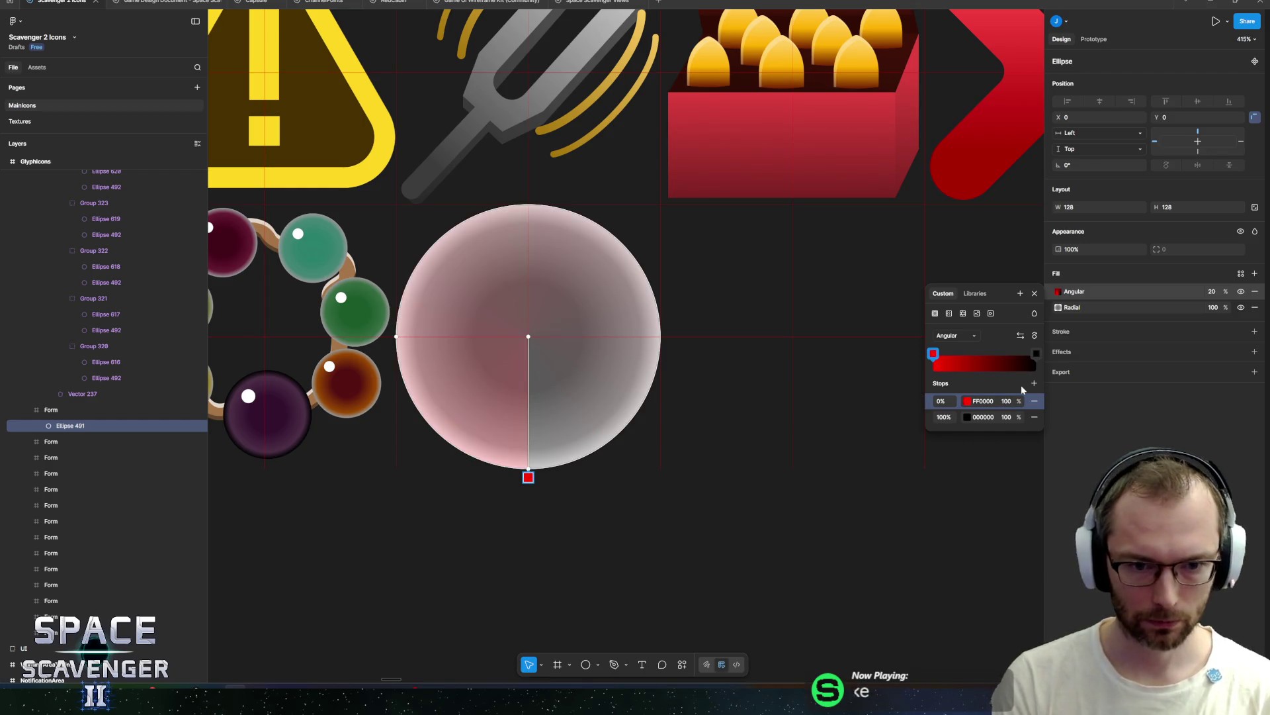
click(1036, 354)
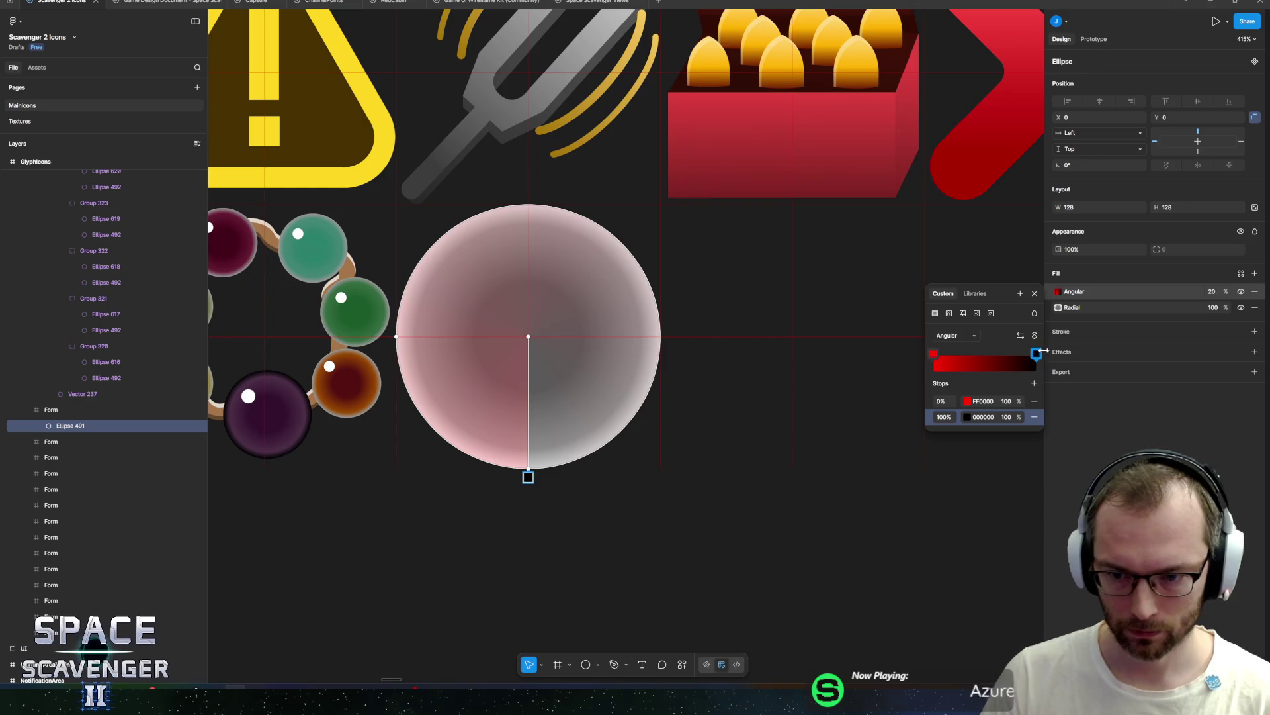
click(966, 419)
click(878, 632)
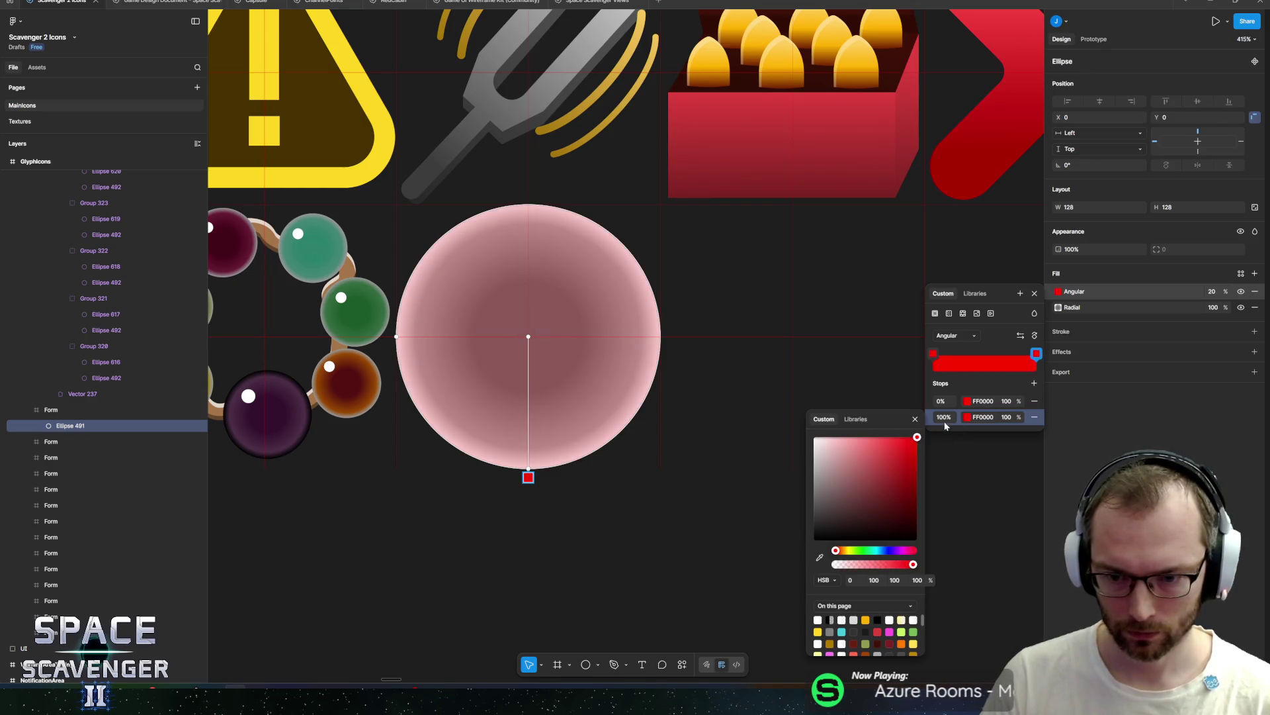
key(Escape)
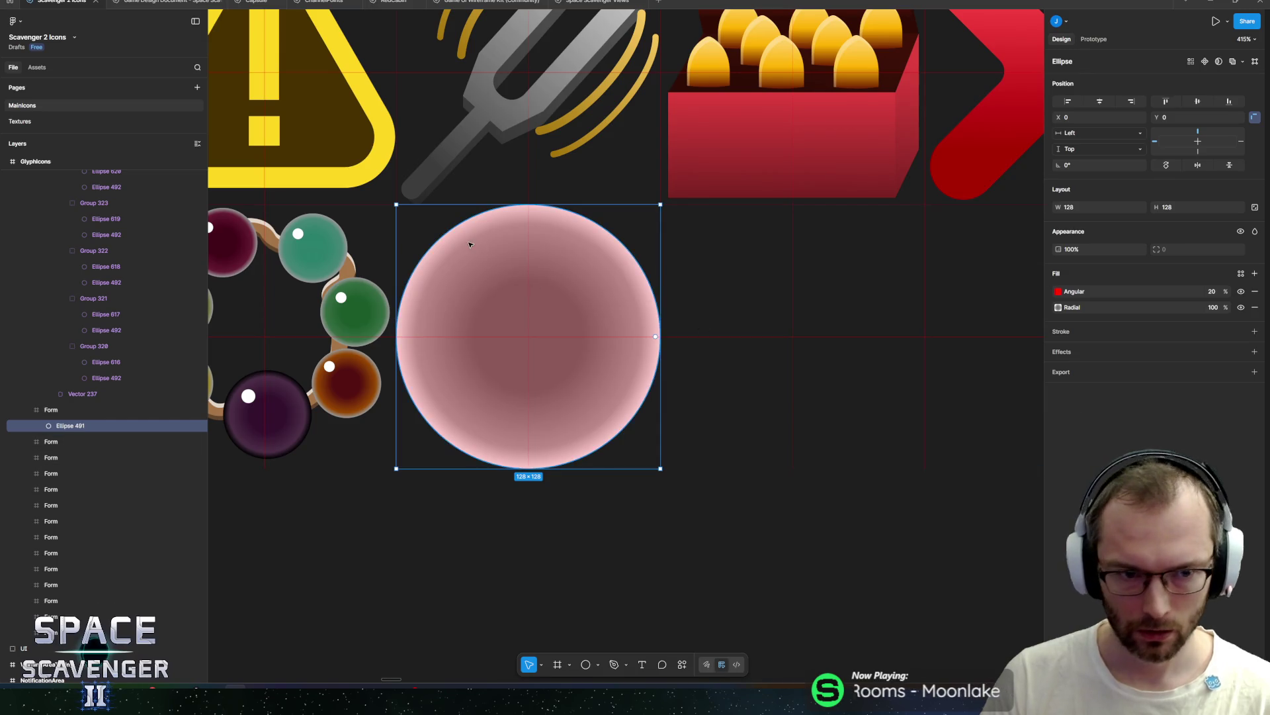
Step: Duplicate the pink glass circle, Ellipse 491, twice
scroll(568, 447, down, 10)
scroll(569, 448, up, 5)
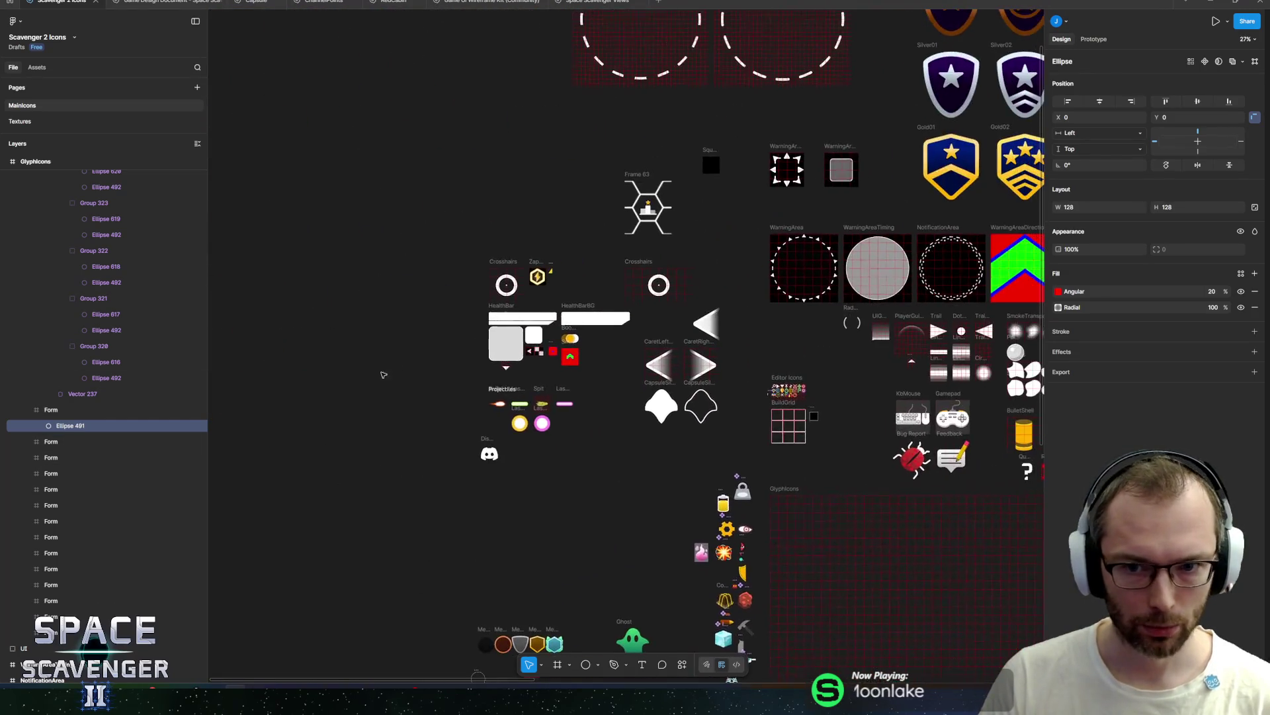
scroll(545, 434, down, 4)
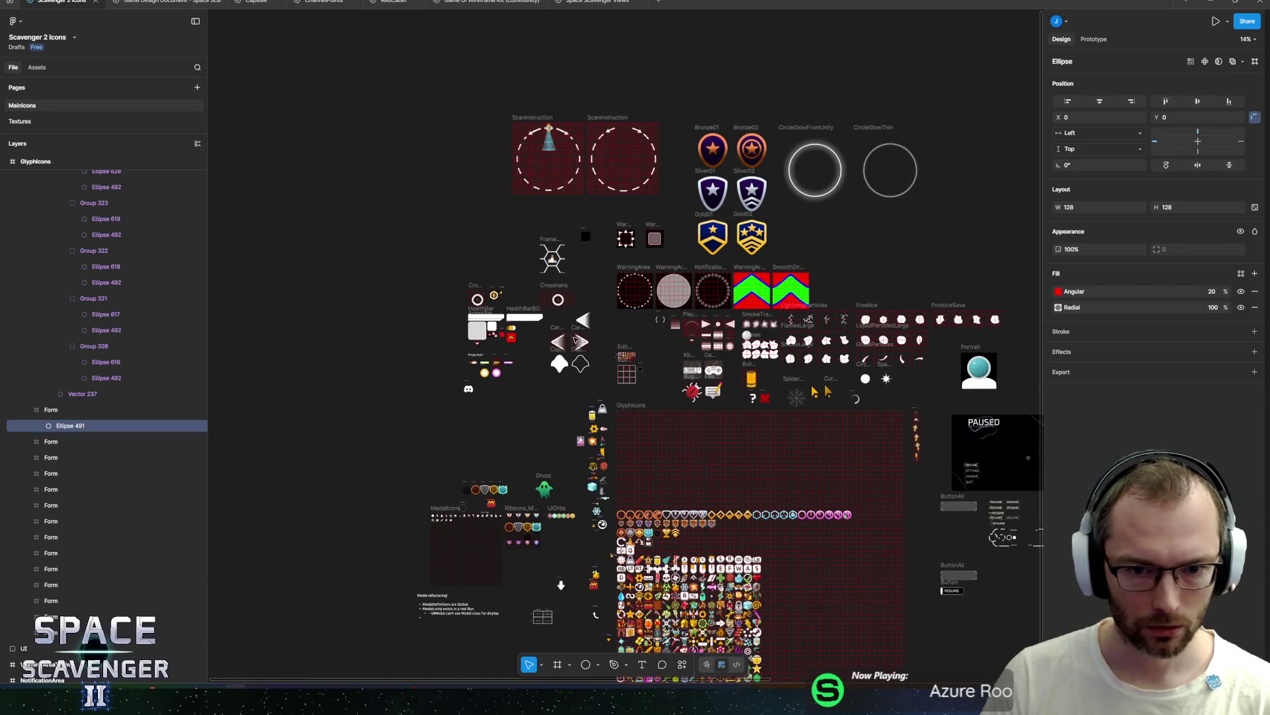
scroll(578, 339, up, 15)
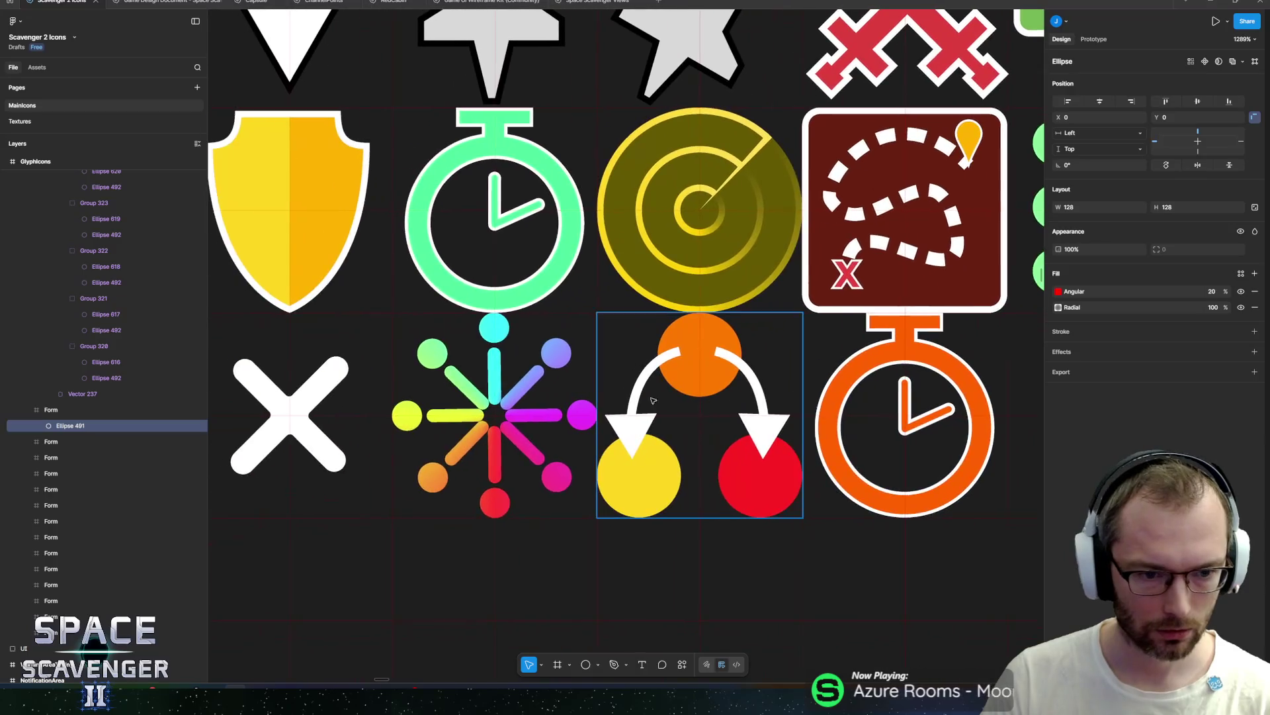
ctrl+click(494, 415)
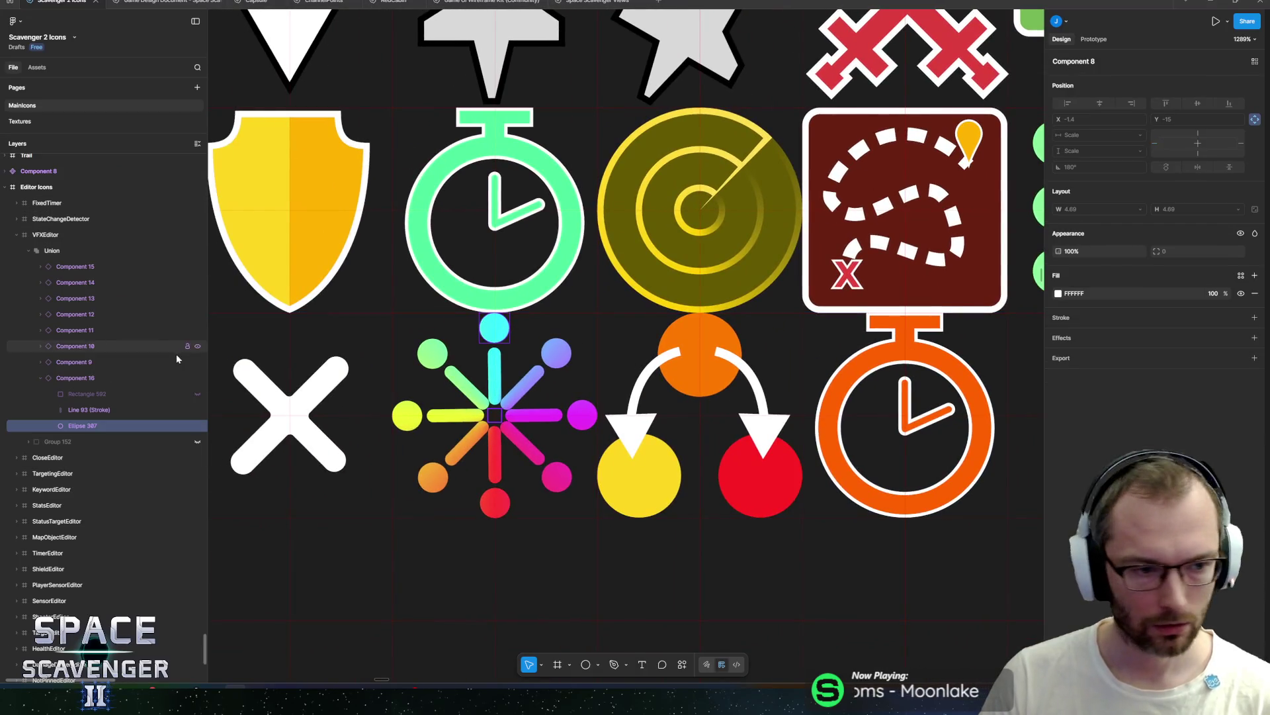
click(159, 251)
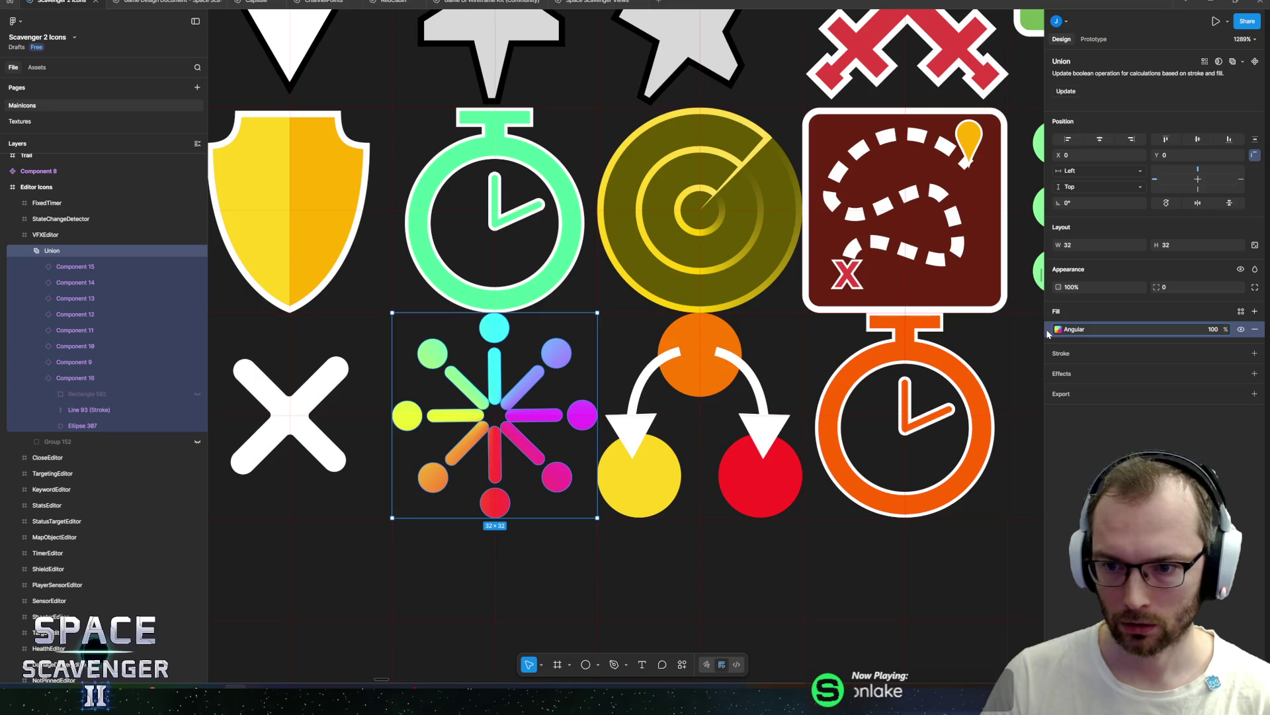
scroll(655, 371, down, 15)
scroll(667, 410, down, 15)
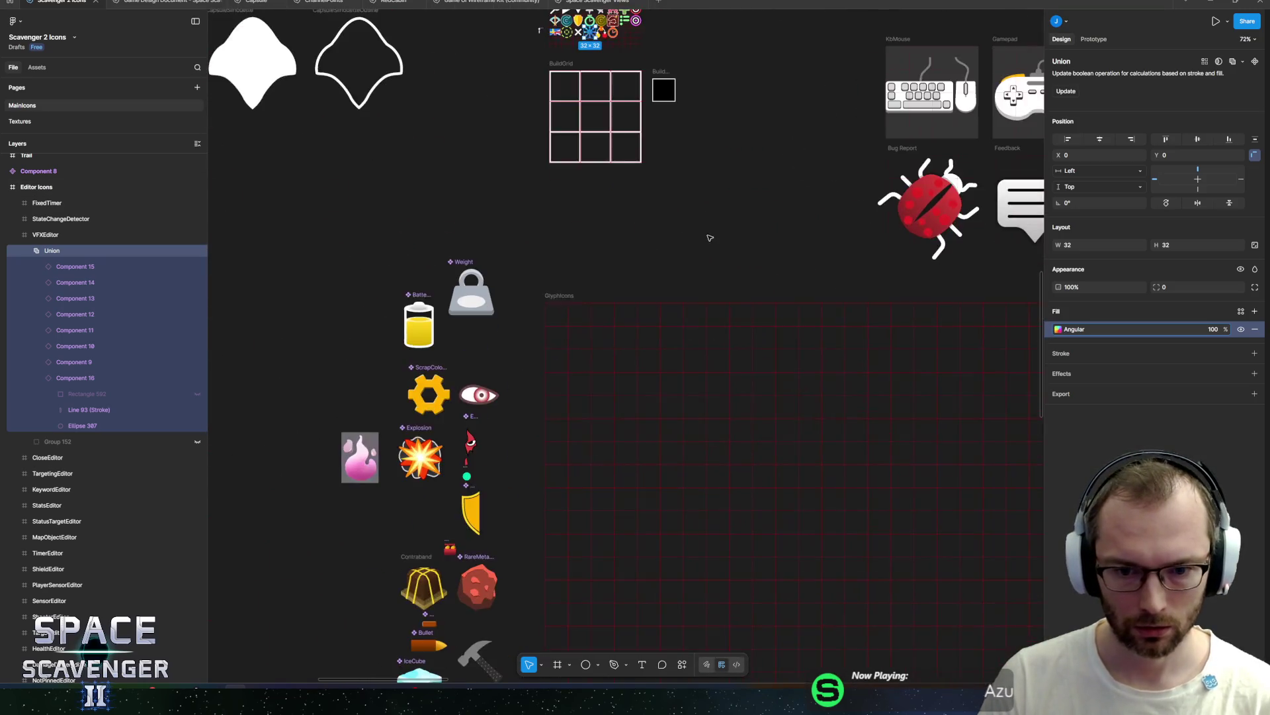
scroll(707, 356, down, 4)
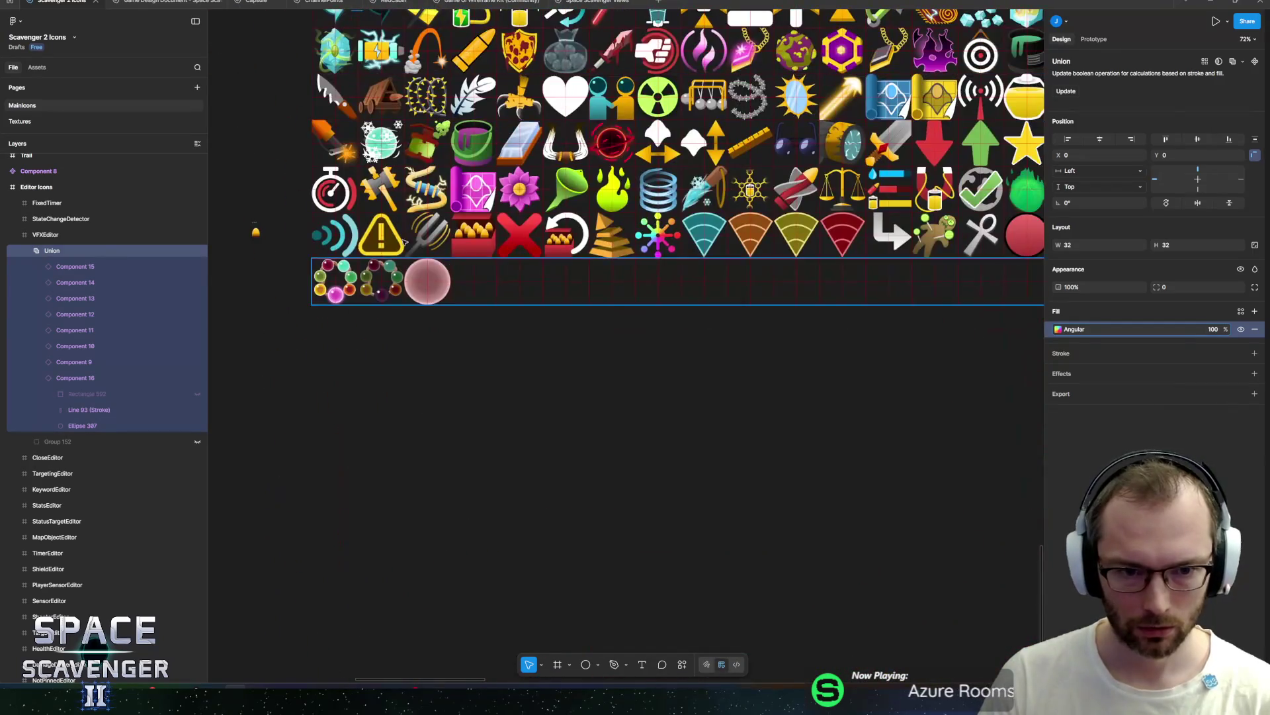
scroll(428, 263, up, 5)
click(509, 341)
scroll(989, 319, left, 3)
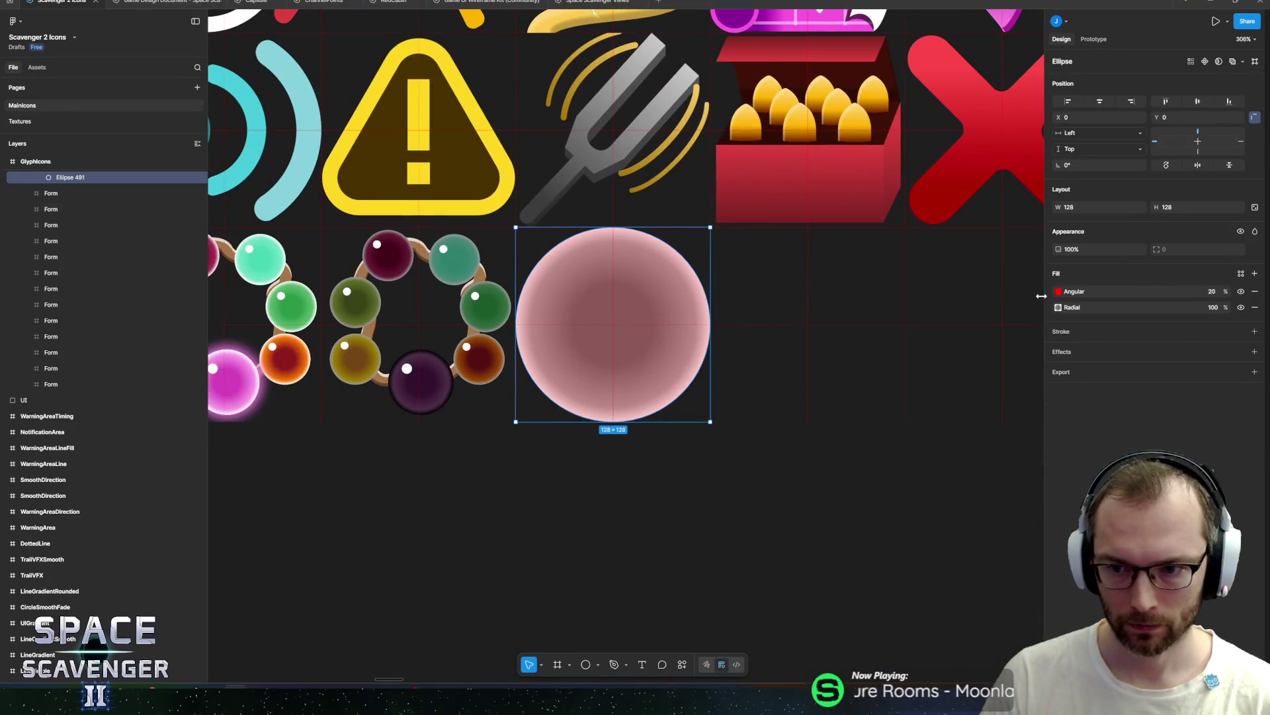
scroll(78, 283, up, 3)
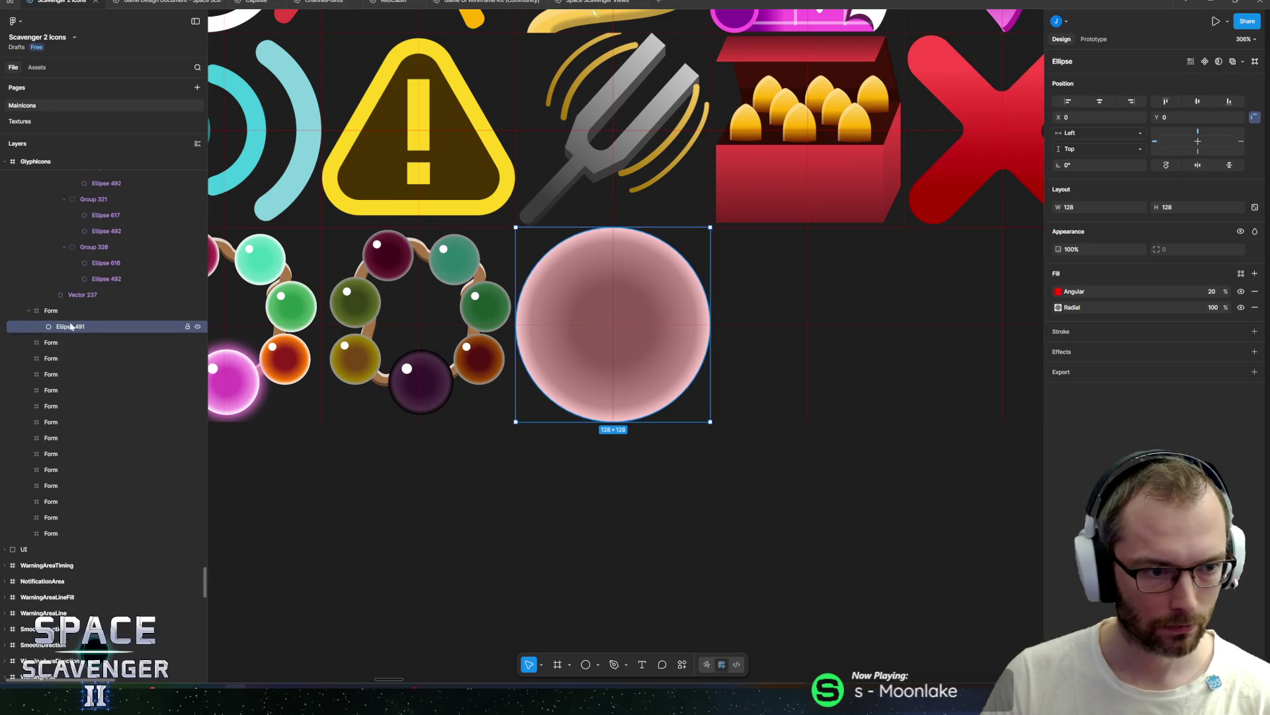
key(ctrl+d)
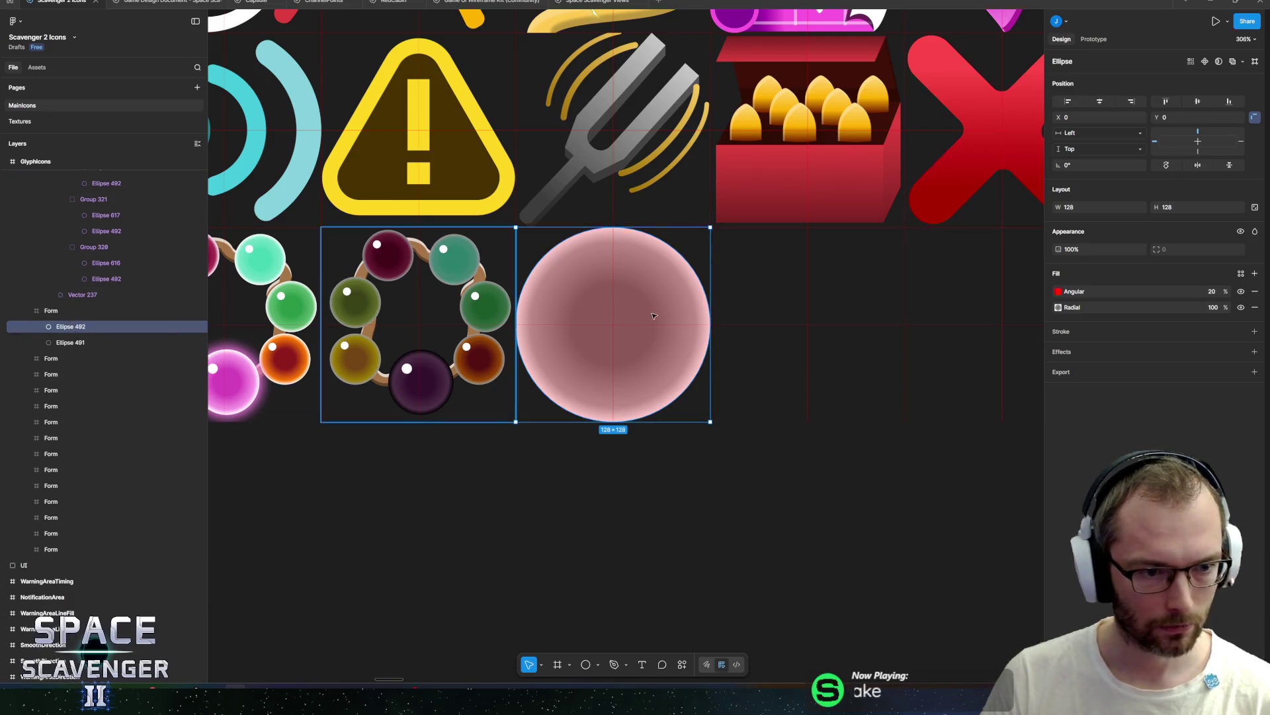
key(ctrl+d)
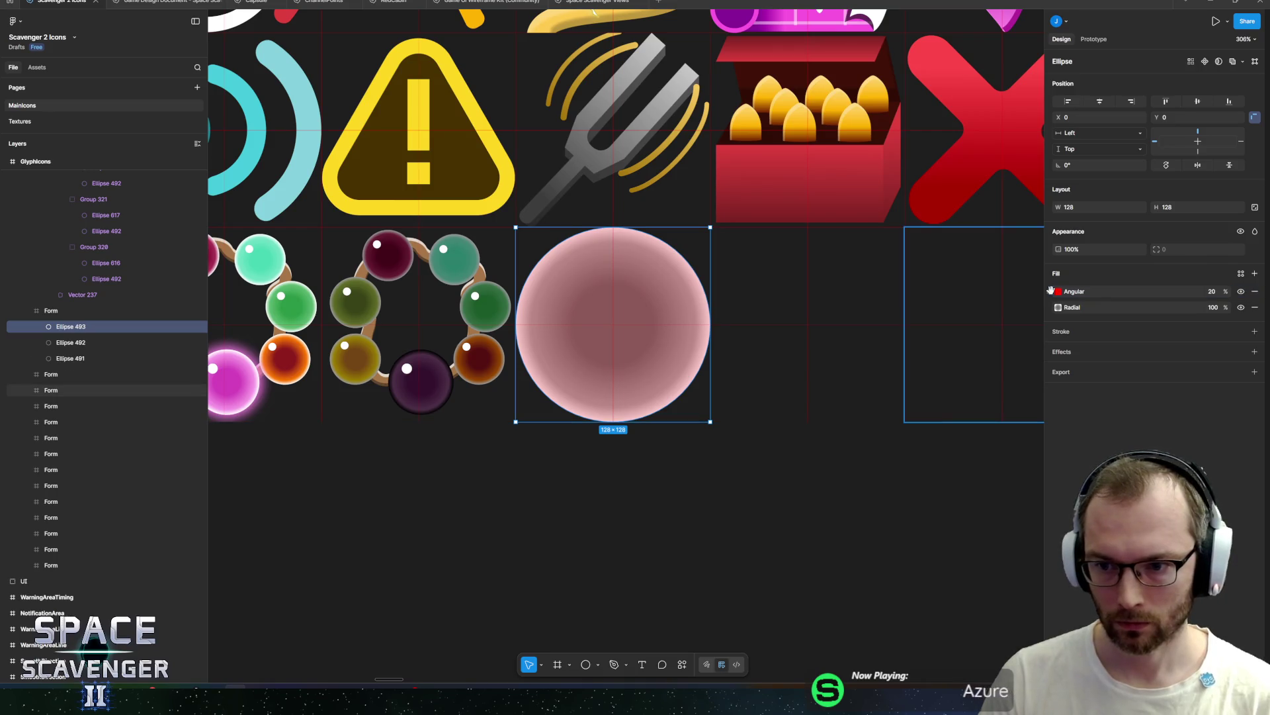
Step: Select the rainbow starburst Union to copy its angular fill
scroll(924, 306, down, 10)
scroll(751, 275, up, 5)
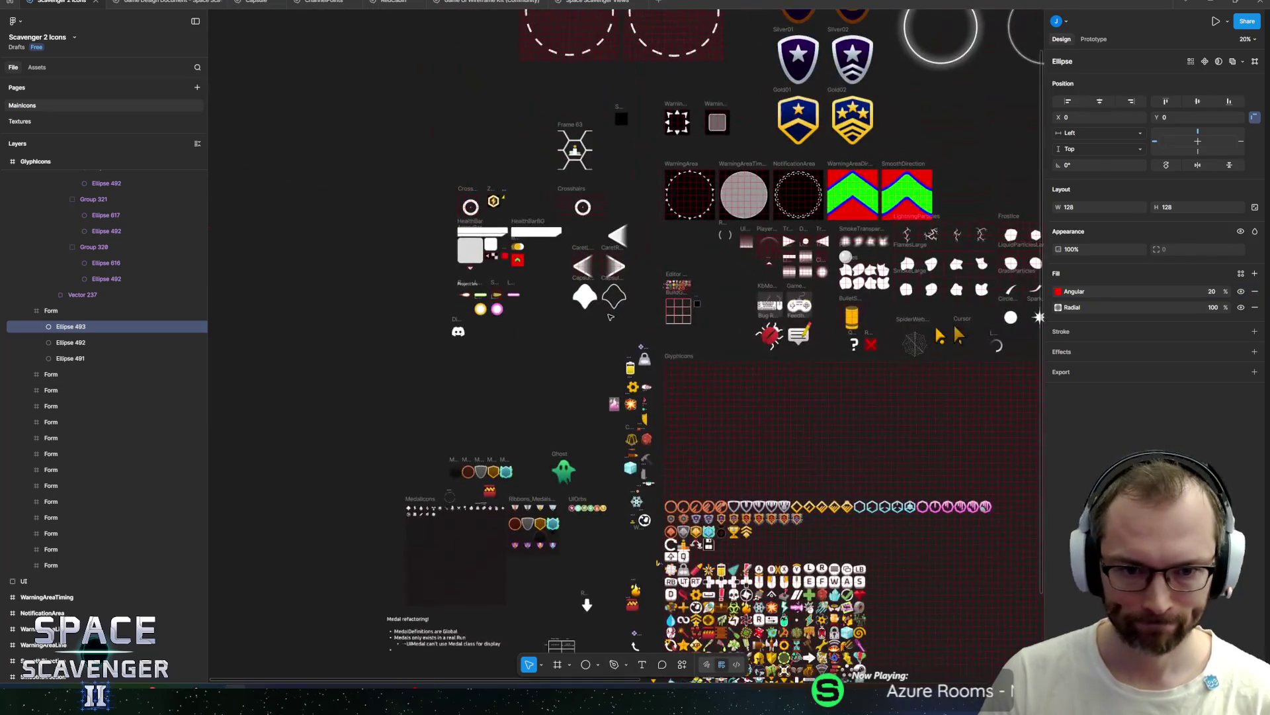
scroll(751, 274, up, 8)
ctrl+click(534, 249)
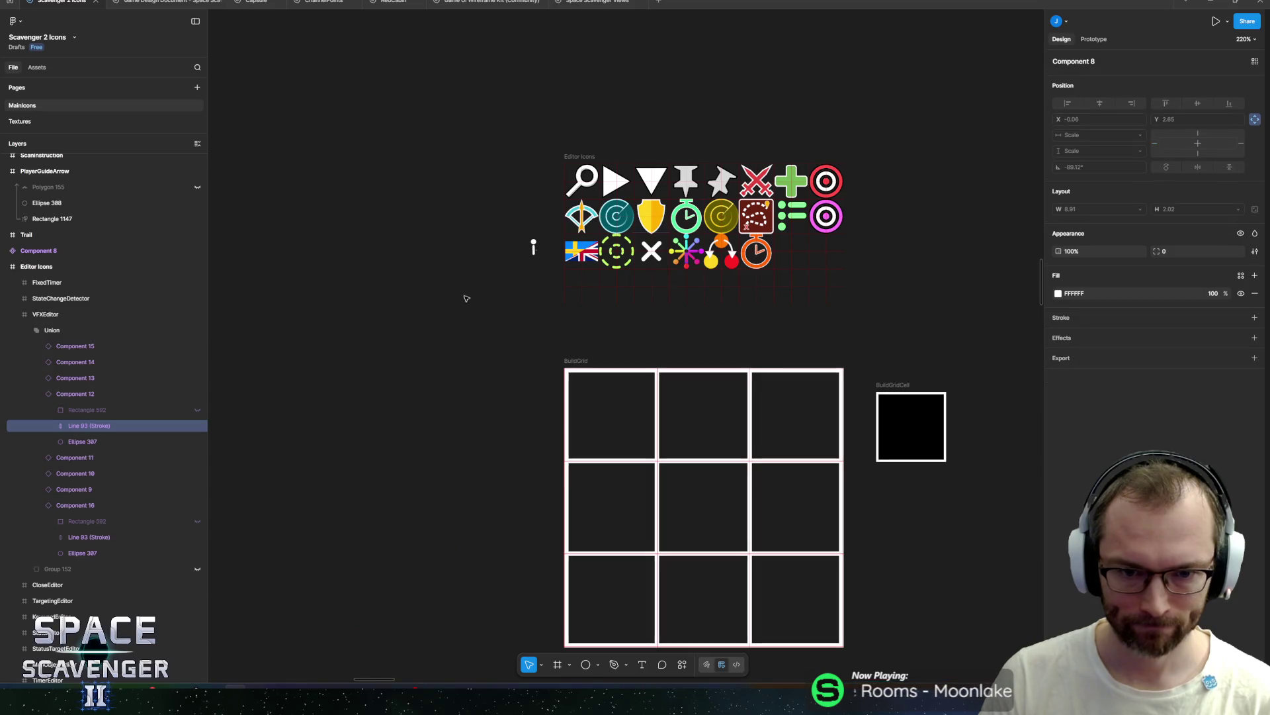
click(99, 325)
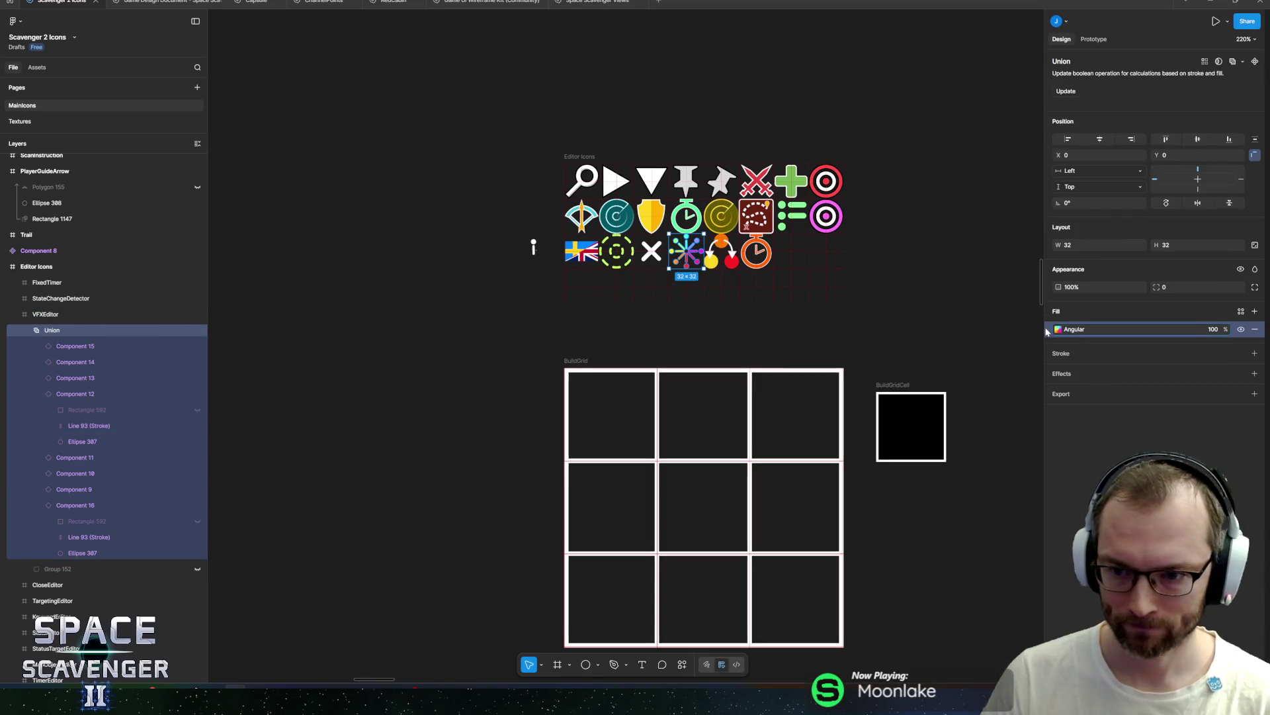
Step: Paste the rainbow angular fill onto Ellipse 493, removing its old Angular 20% and Radial fills
scroll(802, 360, down, 15)
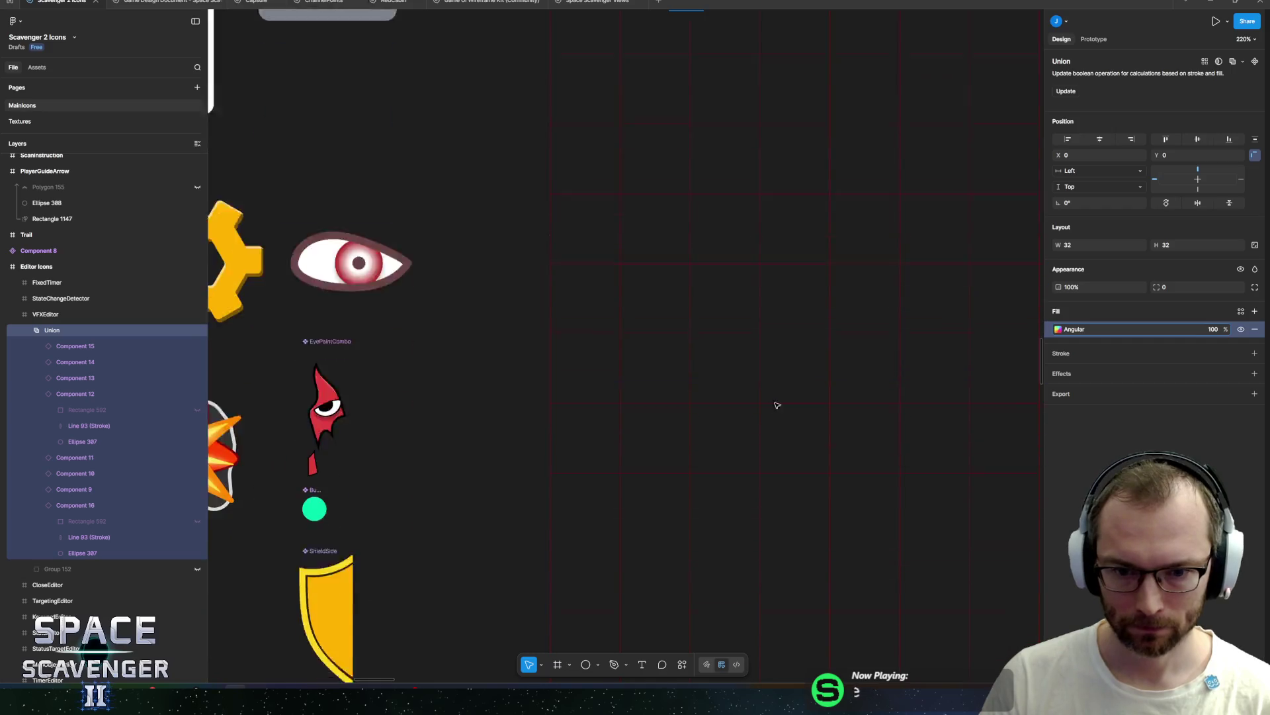
scroll(800, 400, down, 10)
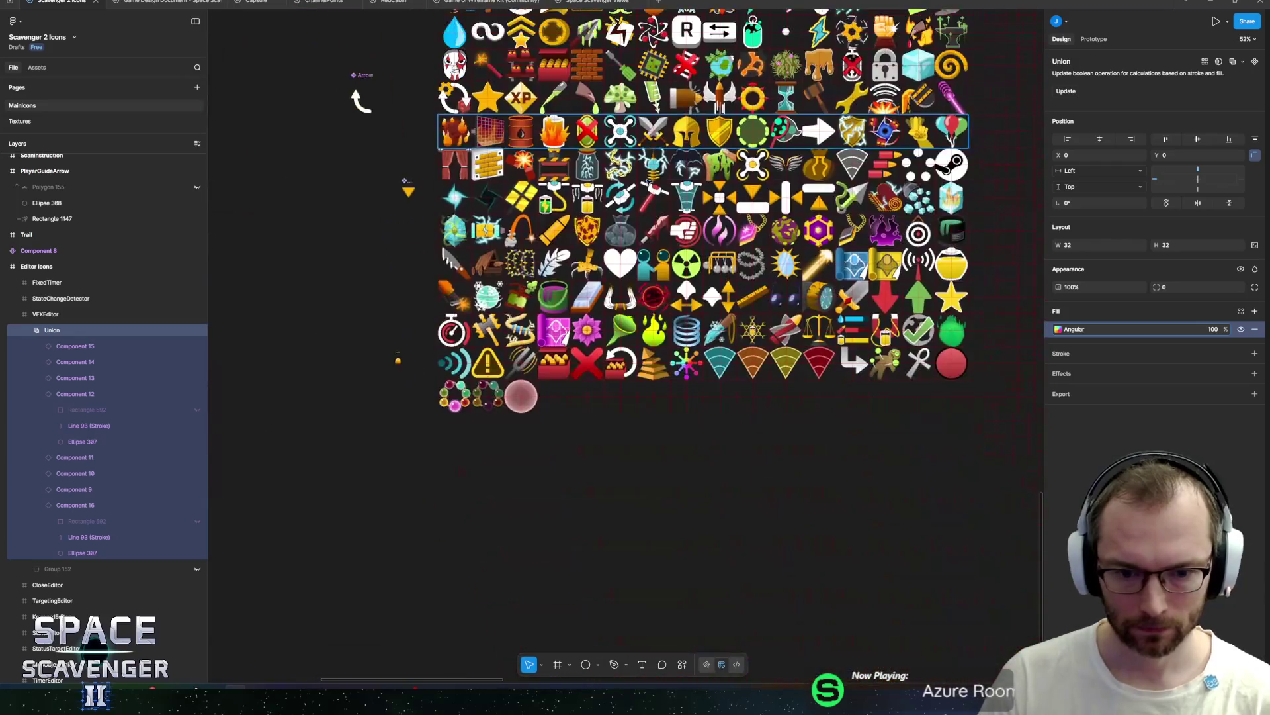
scroll(516, 398, up, 10)
click(638, 343)
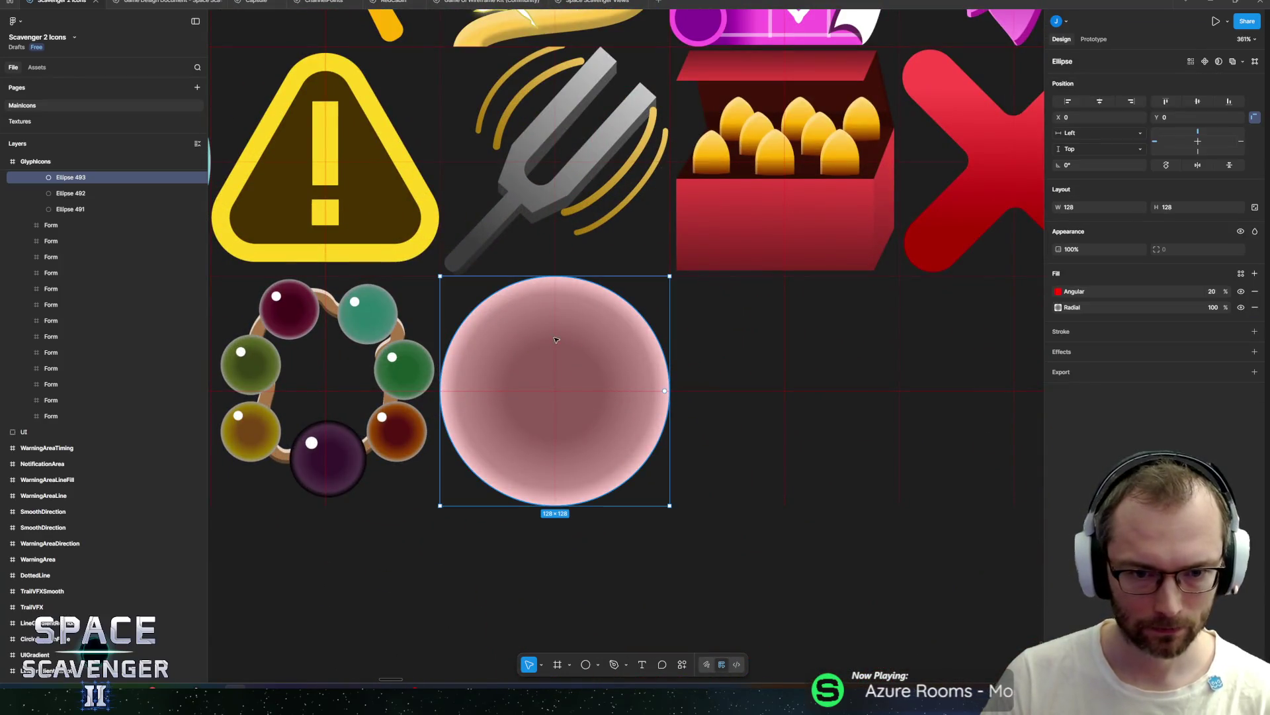
click(1048, 290)
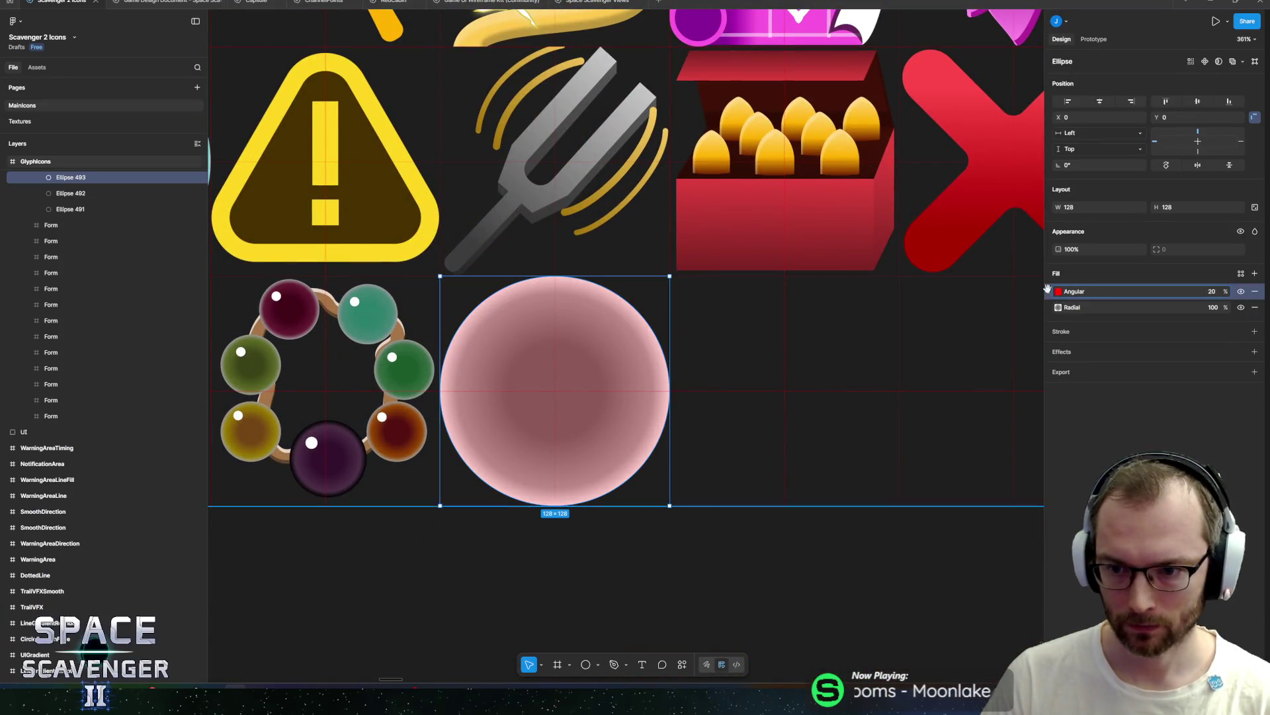
key(ctrl+v)
click(1255, 307)
click(1255, 307)
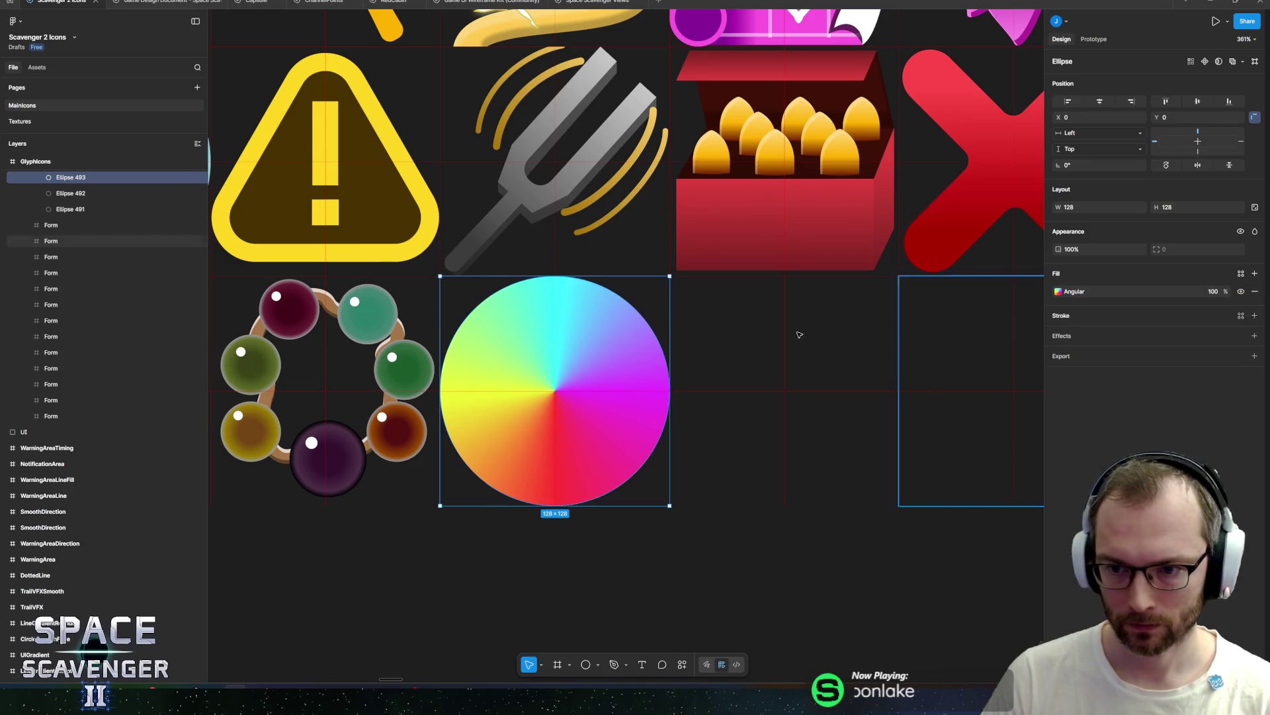
Step: Delete the spare Ellipse 492 and remove the angular fill from Ellipse 491
scroll(539, 304, left, 2)
scroll(539, 304, up, 1)
scroll(539, 304, up, 1)
scroll(539, 305, left, 1)
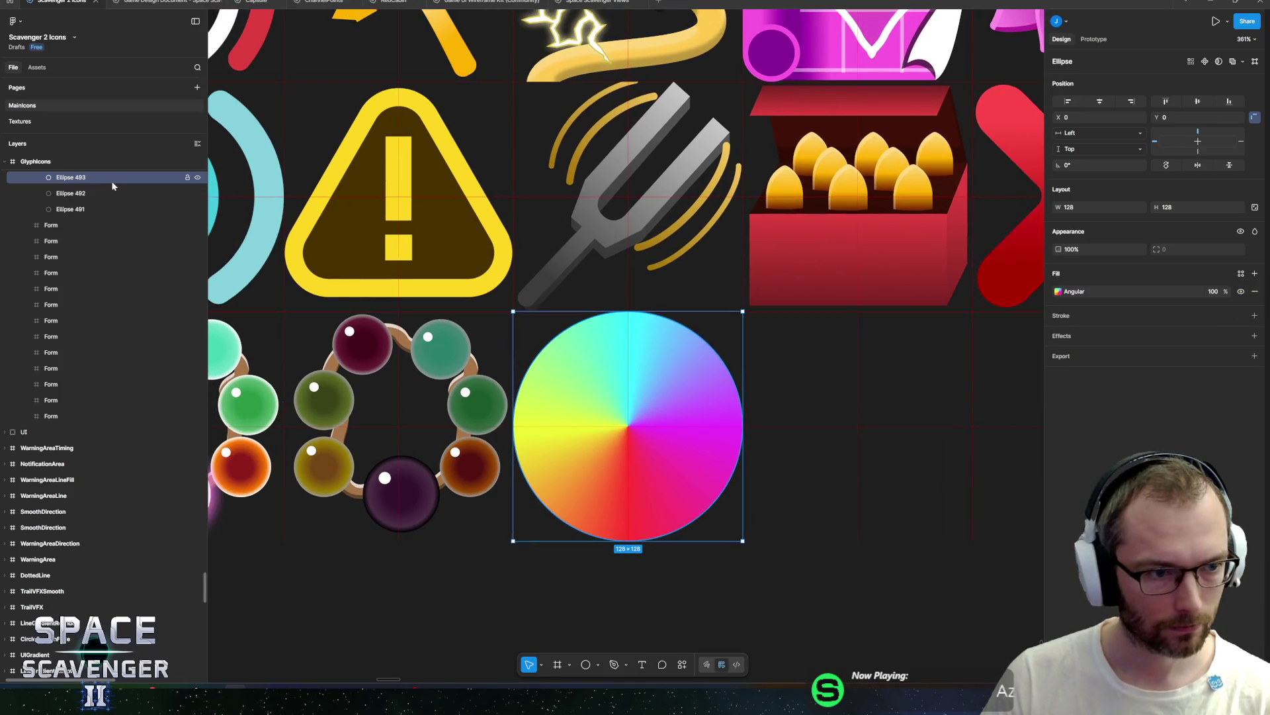
click(93, 192)
key(Delete)
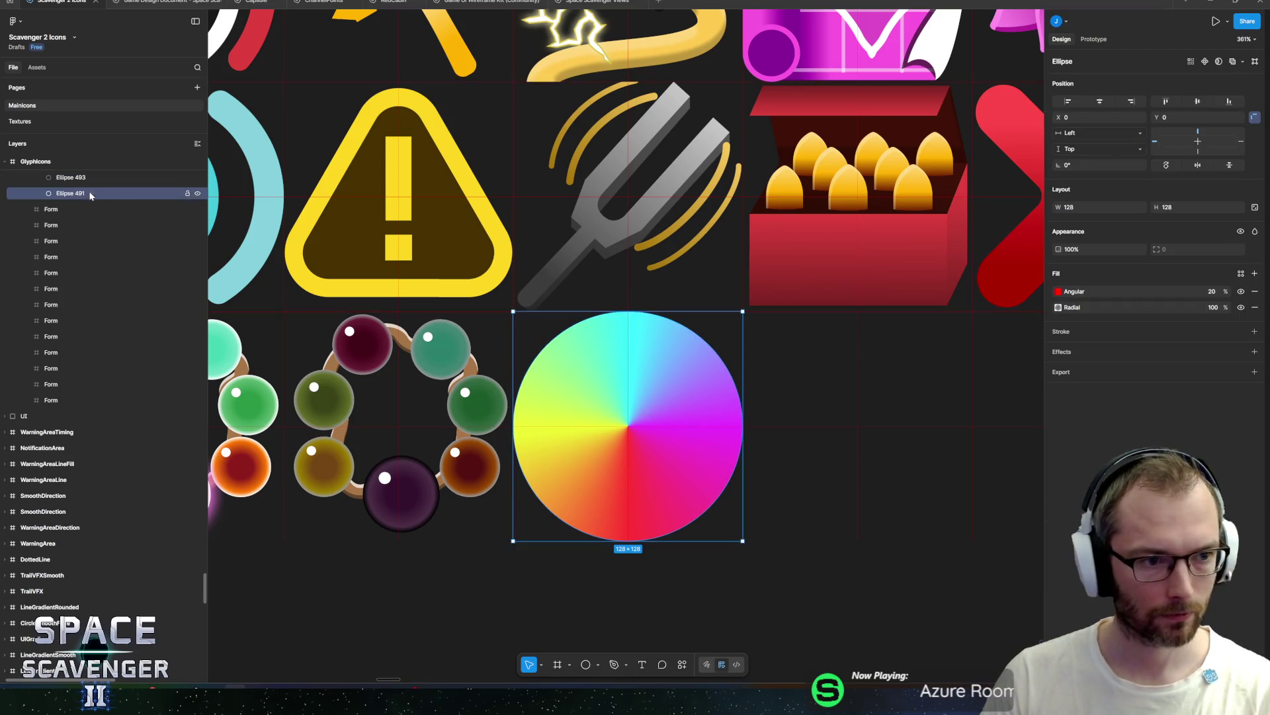
click(1255, 291)
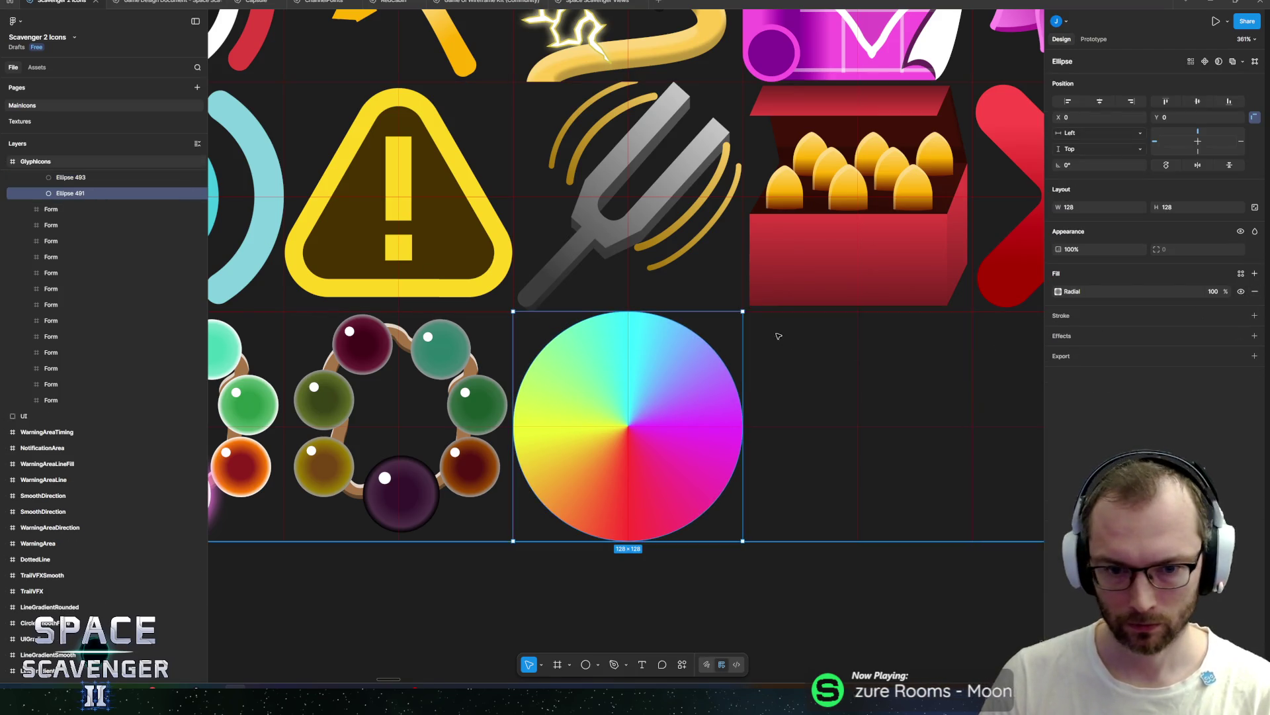
Step: Make the radial gradient's 41% stop fully transparent and move Ellipse 491 above Ellipse 493
scroll(774, 331, down, 5)
scroll(730, 327, up, 5)
scroll(730, 328, up, 2)
scroll(730, 328, right, 1)
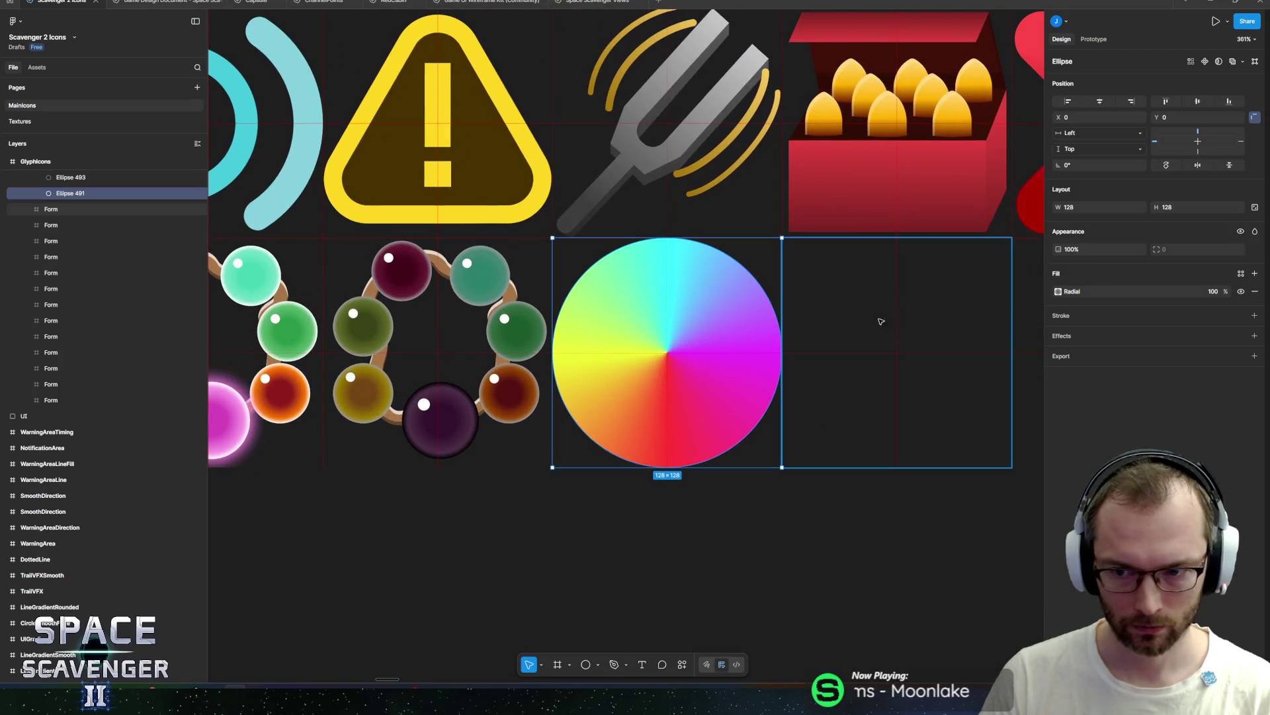
click(1058, 291)
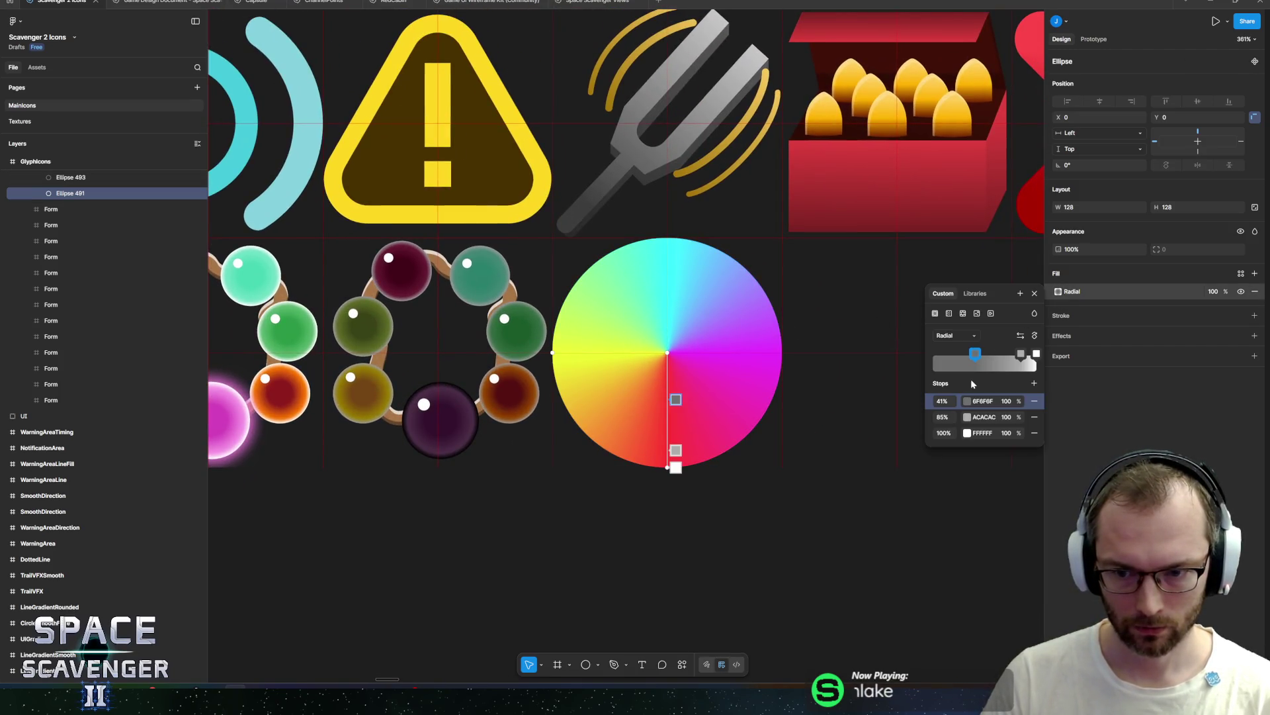
text(0)
key(Return)
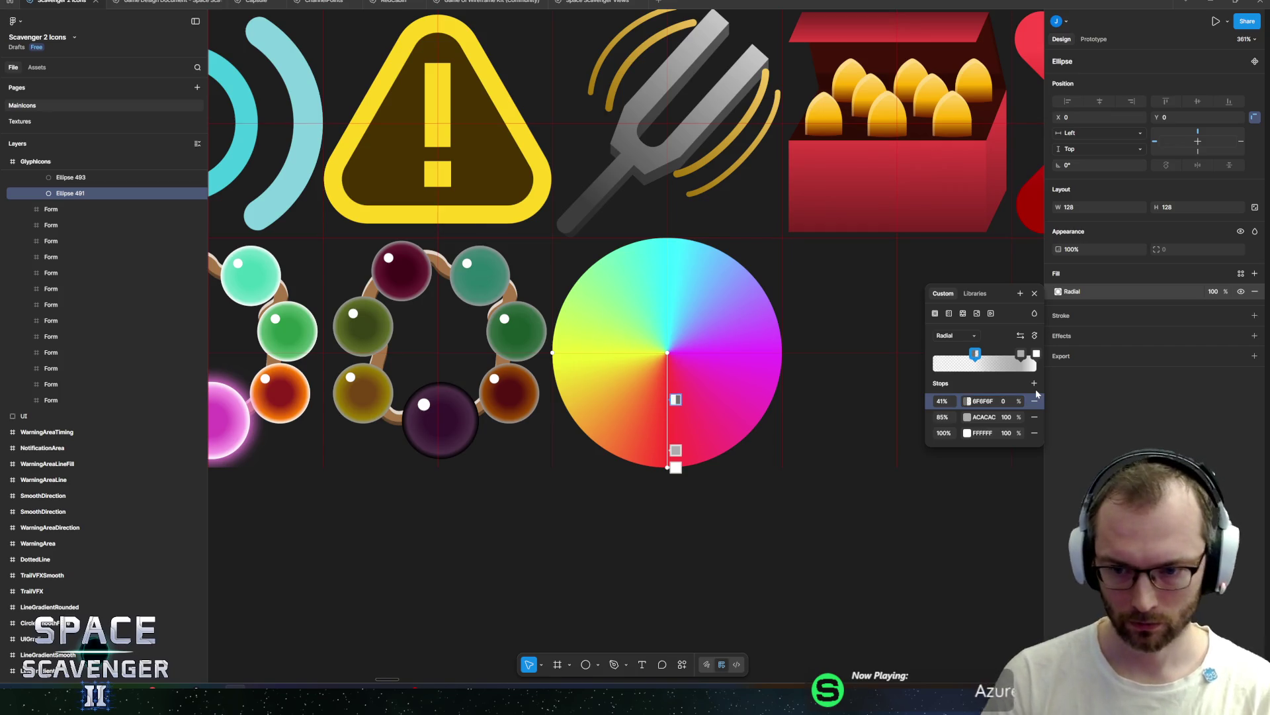
scroll(73, 229, up, 3)
drag(78, 341, 77, 326)
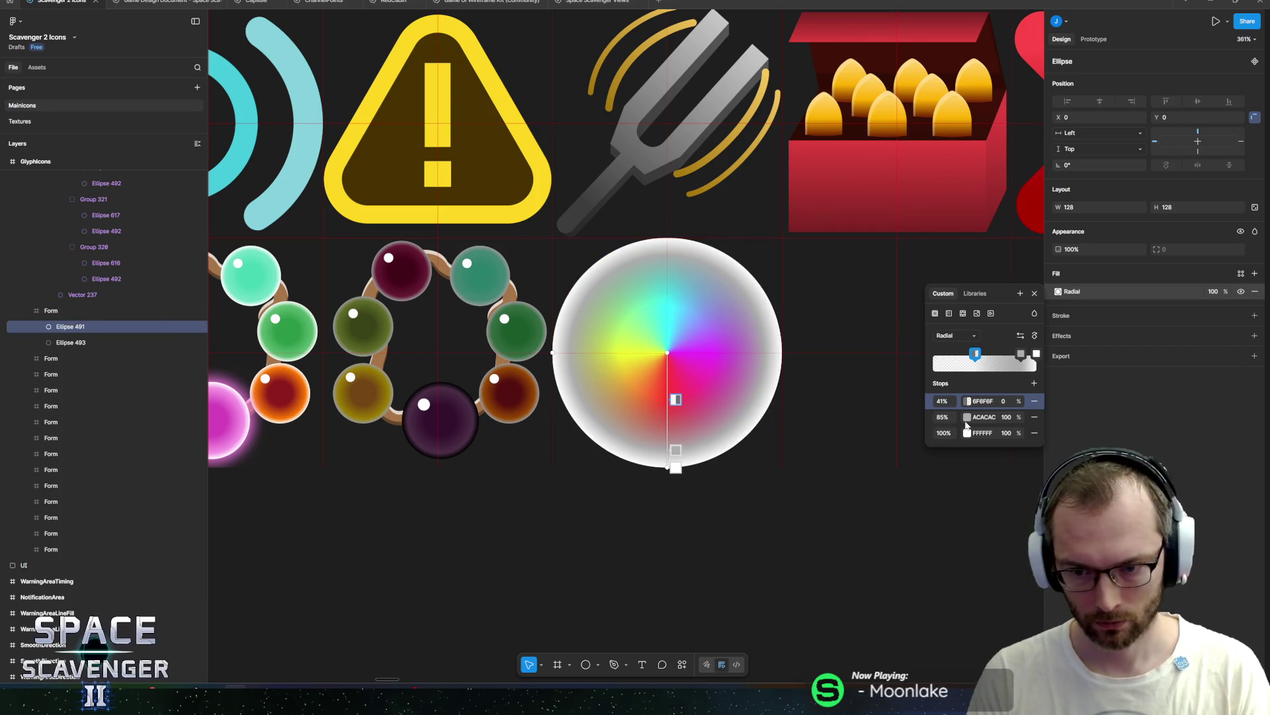
Step: Set the 85% stop to 20% opacity and the outer stop colour to white FFFFFF
key(Tab)
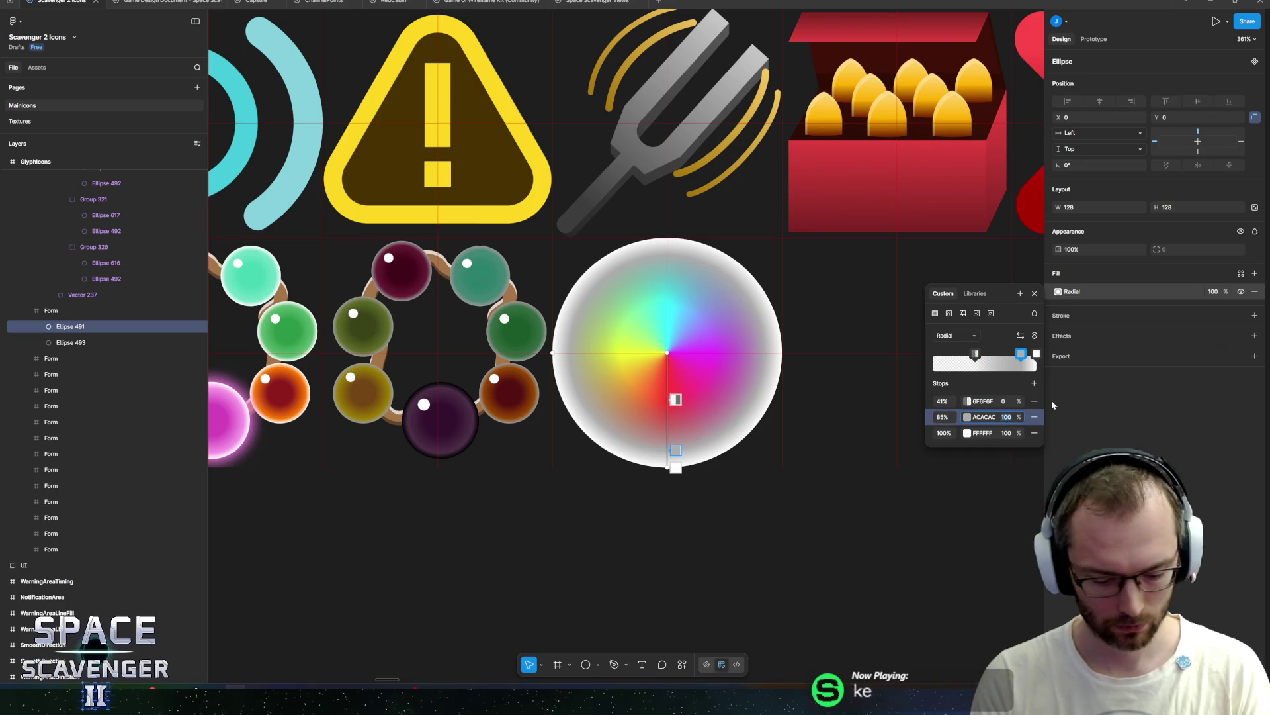
text(20)
key(Return)
click(975, 433)
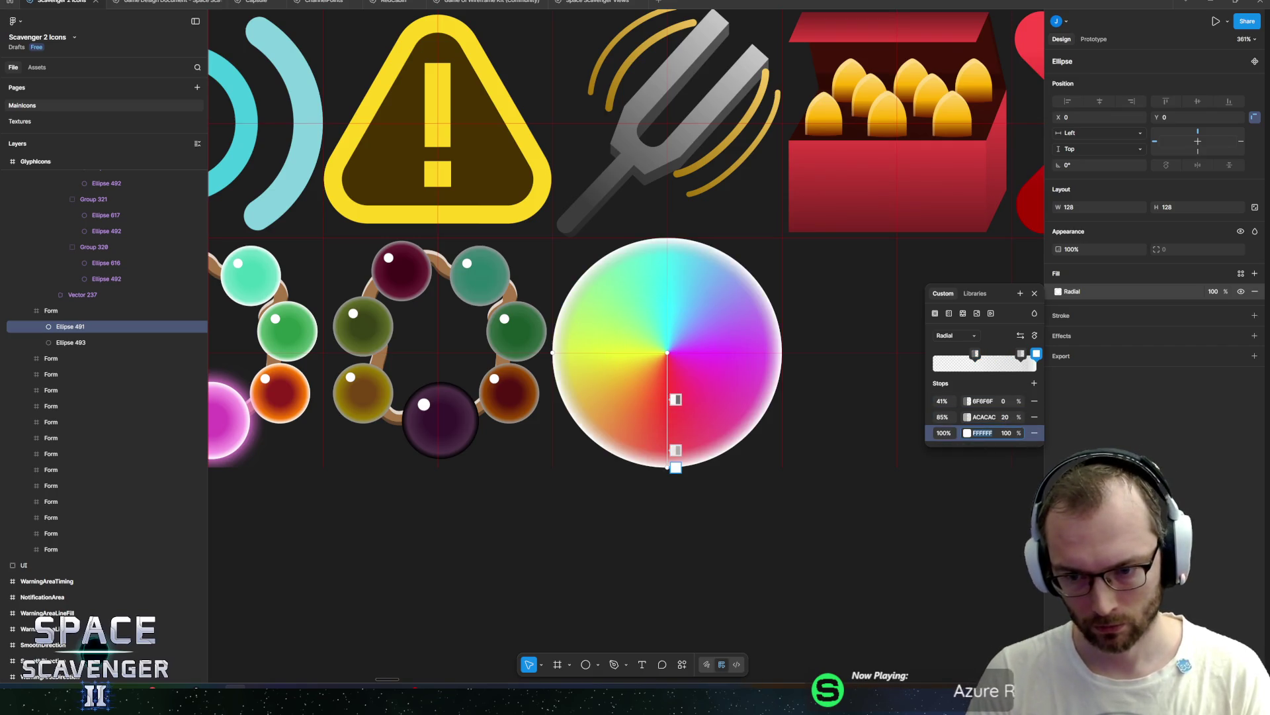
click(979, 417)
text(FFFFFF)
key(Return)
key(Escape)
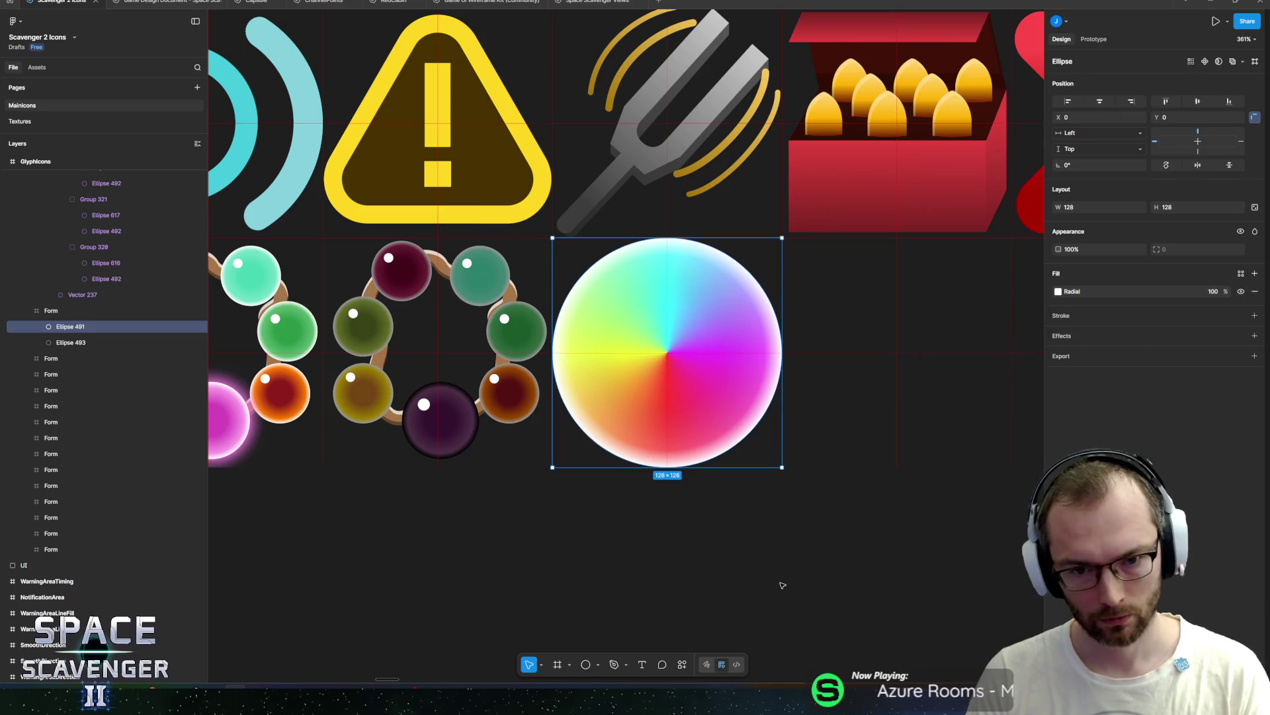
key(Escape)
scroll(767, 548, down, 5)
scroll(741, 510, up, 5)
scroll(732, 498, up, 2)
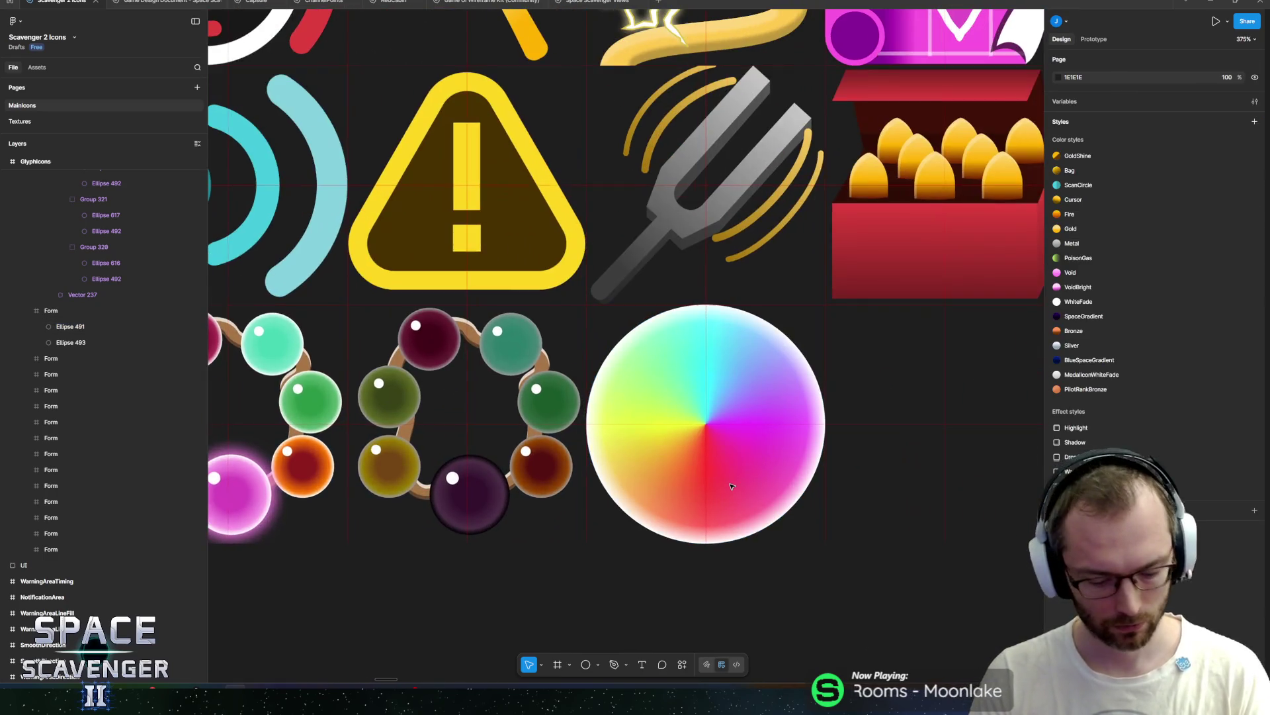
Step: Draw a small circle on the colour wheel's upper left and fill it white (FFFFFF)
key(o)
drag(639, 368, 681, 410)
drag(647, 371, 638, 358)
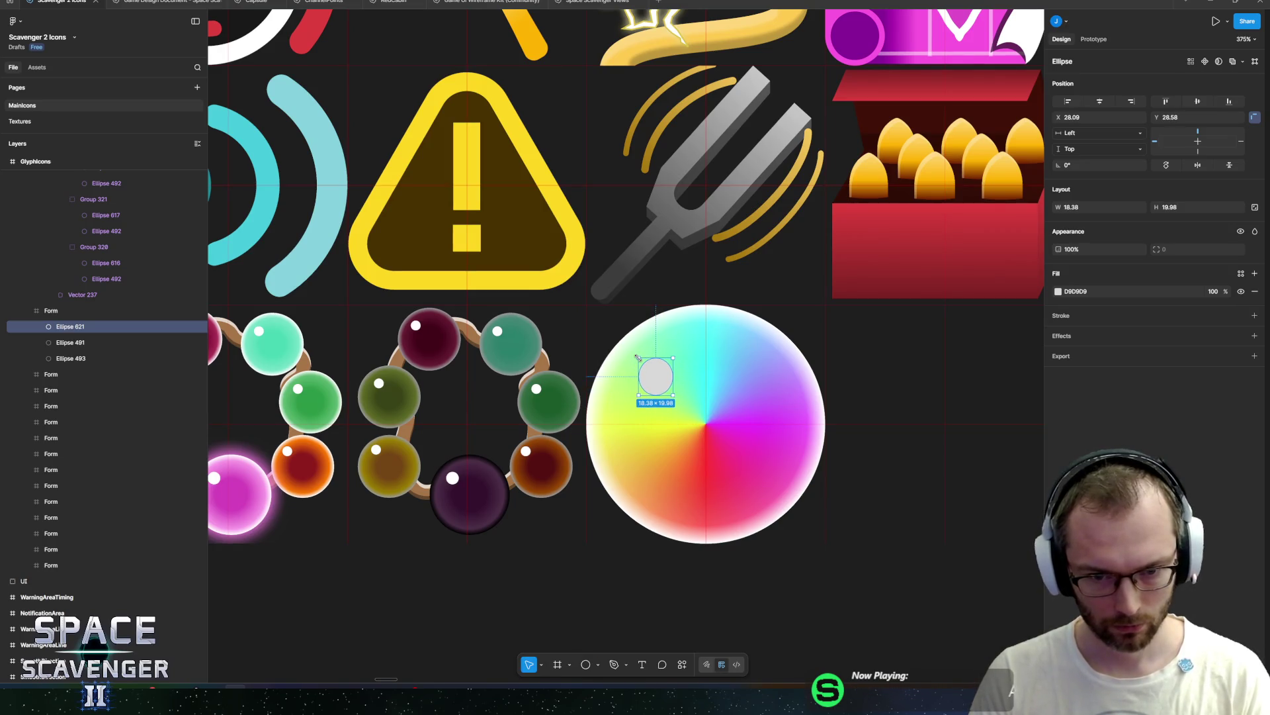
click(1058, 291)
drag(966, 370, 932, 330)
key(Escape)
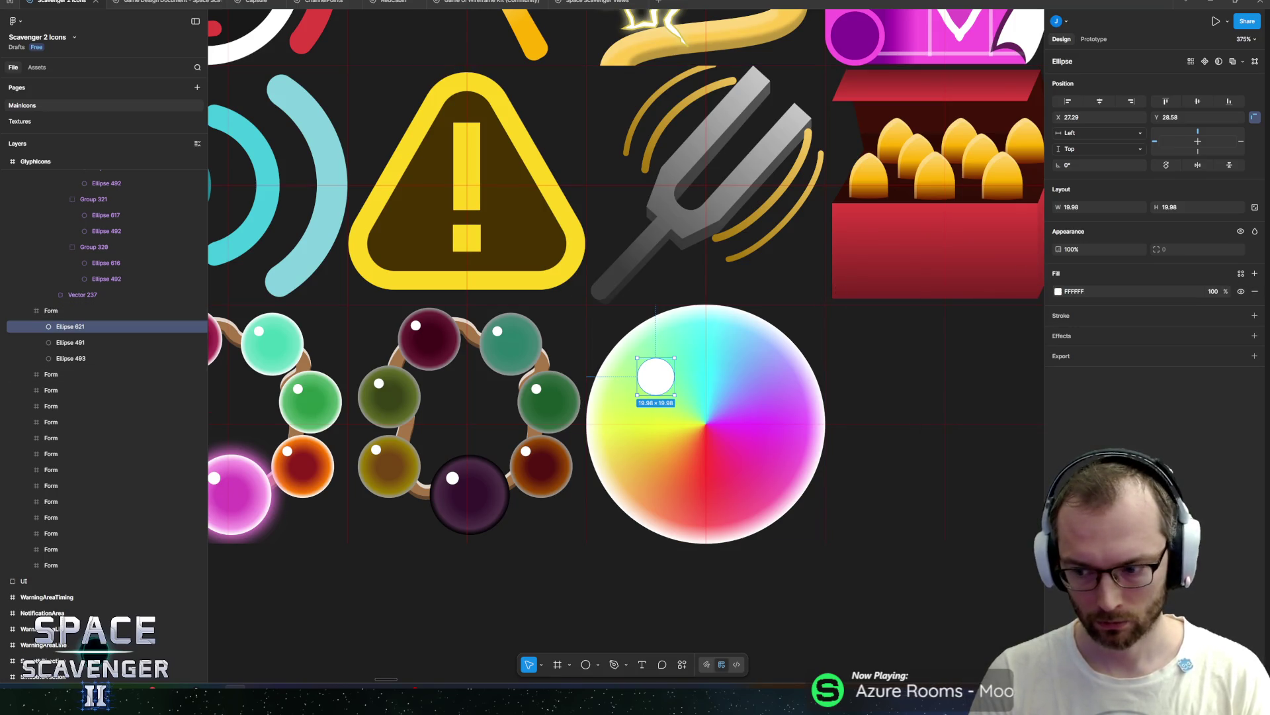
Step: Nudge the white highlight dot slightly higher on the wheel, then clear the selection
scroll(605, 437, down, 10)
scroll(639, 469, up, 6)
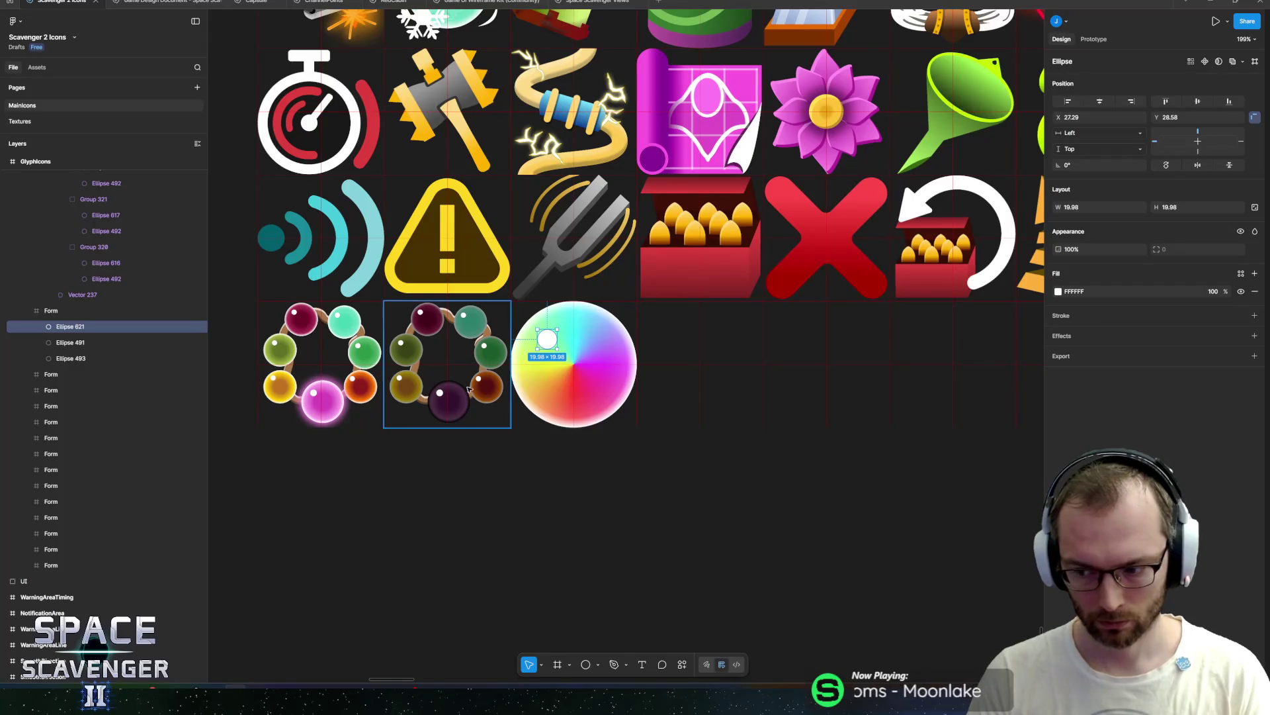
scroll(657, 507, up, 3)
scroll(657, 506, left, 3)
scroll(606, 378, up, 5)
drag(609, 376, 621, 334)
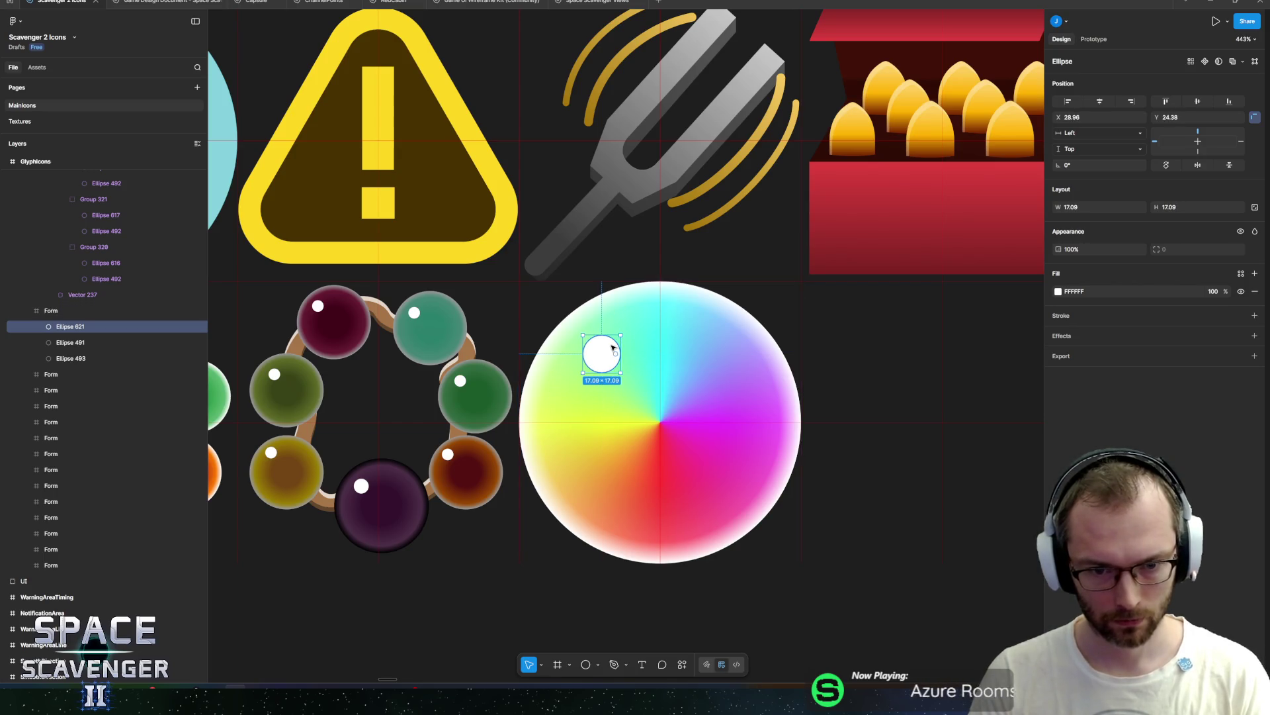
click(699, 540)
scroll(691, 580, down, 10)
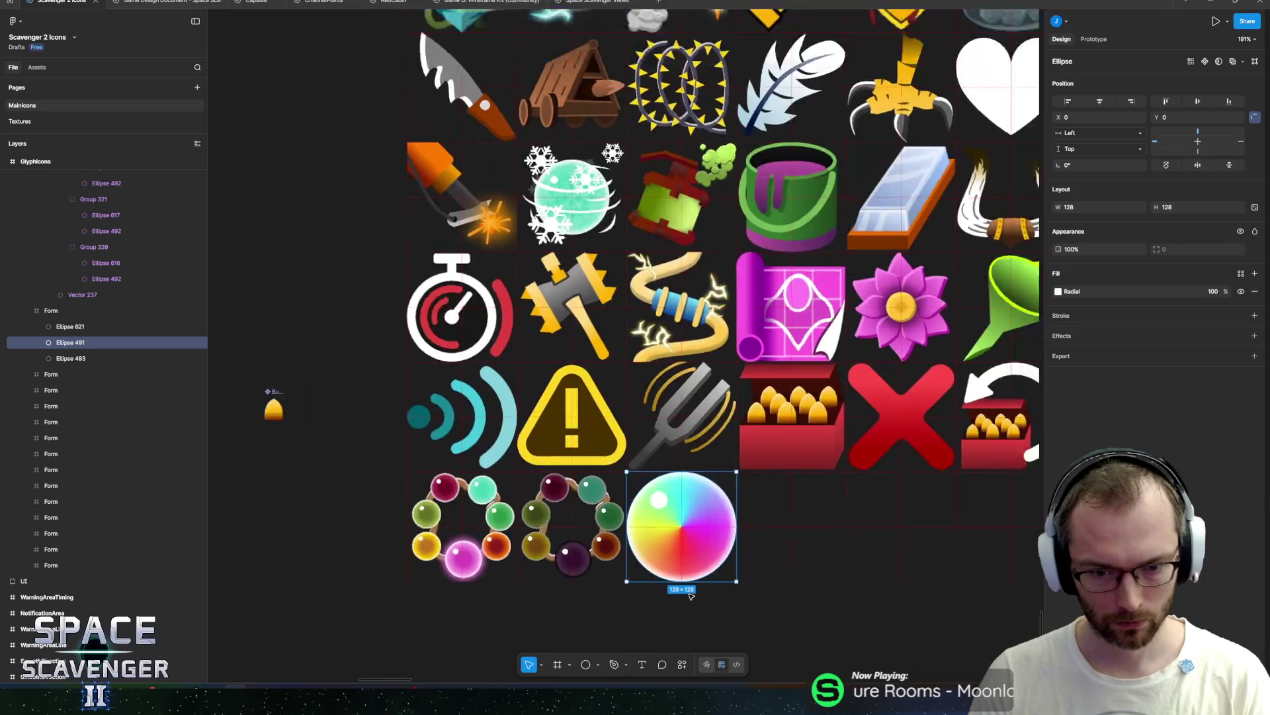
click(485, 476)
Step: Export the GlyphIcons frame as GlyphIcons.png, overwriting the existing file, then return to Unity
drag(482, 453, 475, 377)
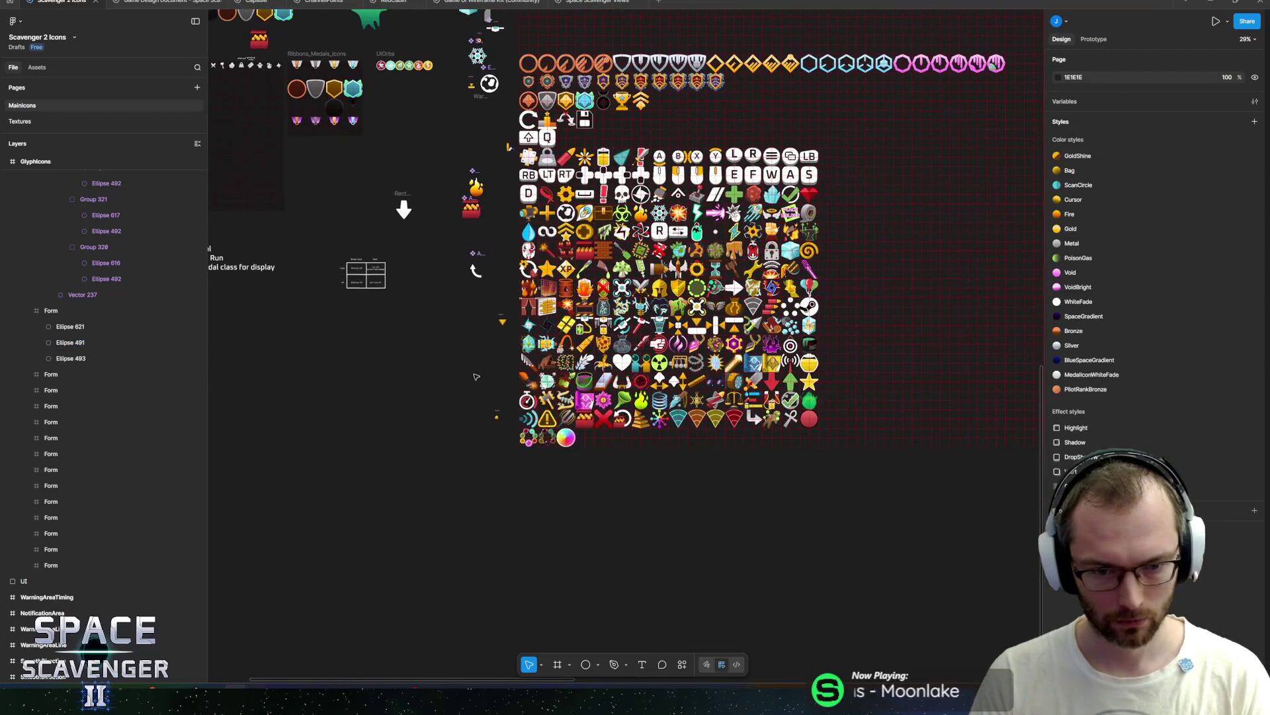
scroll(476, 340, up, 3)
scroll(548, 172, up, 3)
click(544, 186)
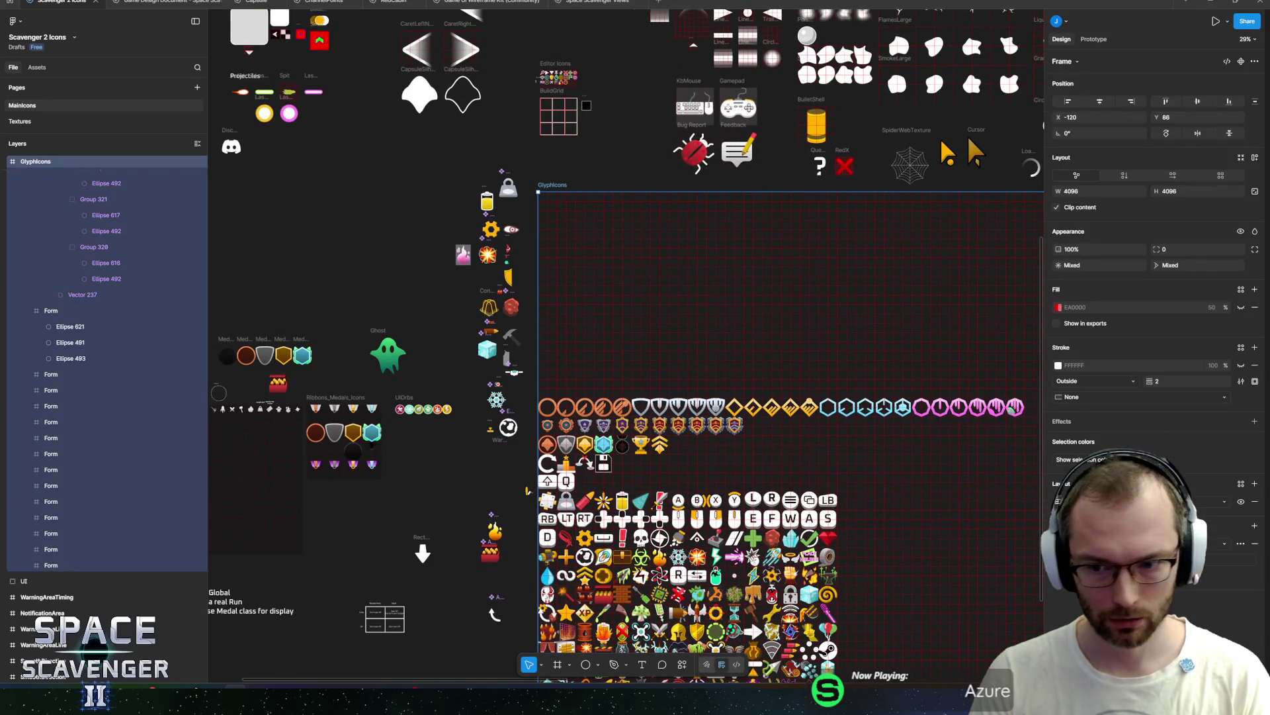
click(1079, 559)
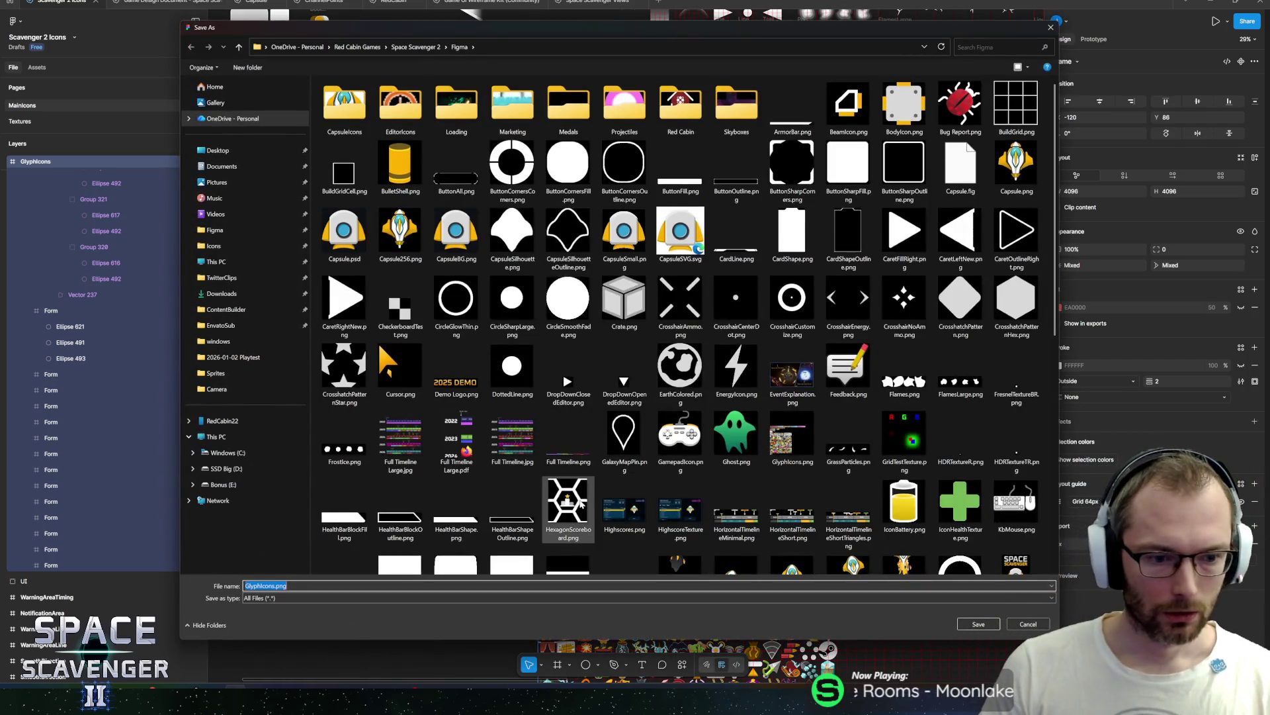
key(Return)
click(664, 344)
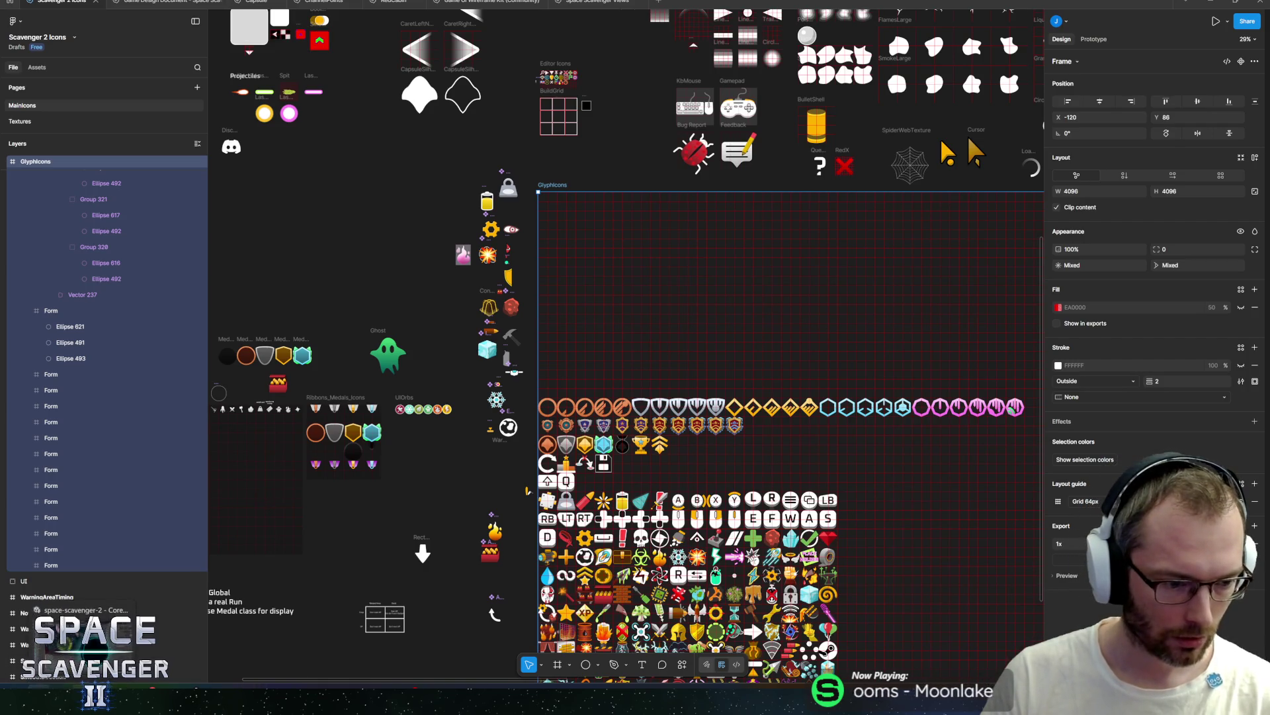
click(86, 645)
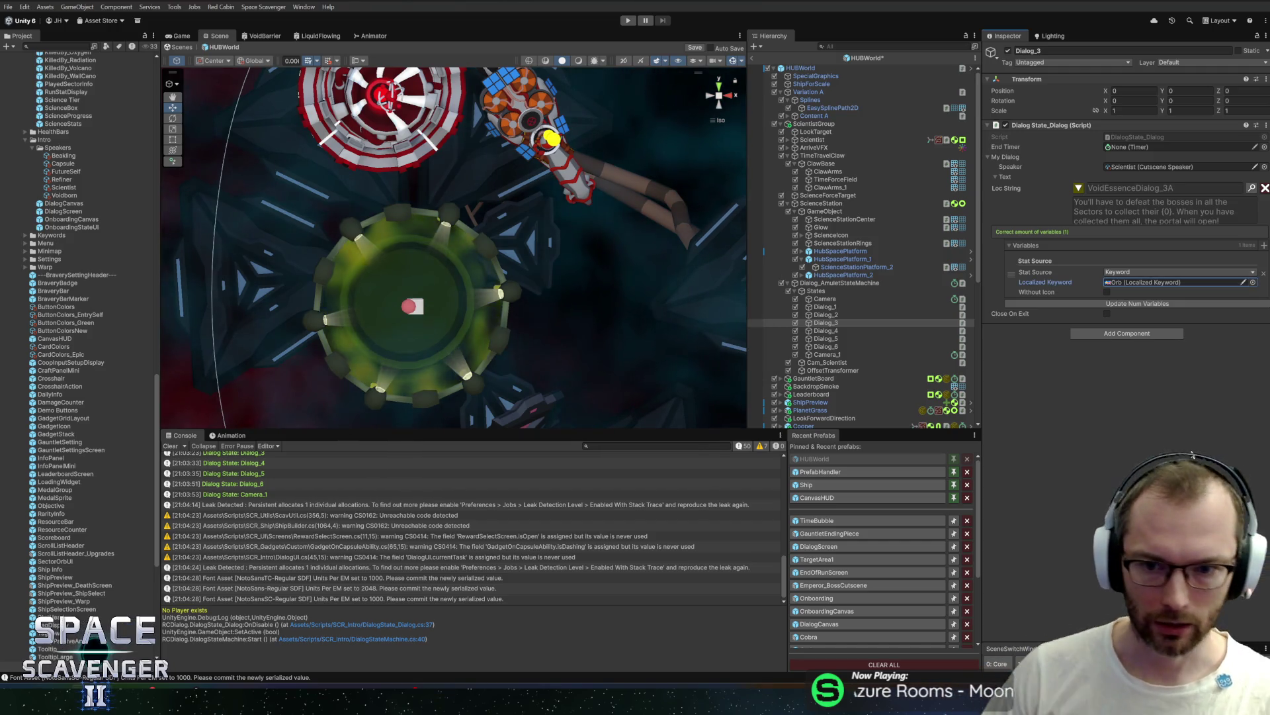
Step: Back in Unity, review the Dialog_4, Dialog_5 and Dialog_3 states and their line text
key(alt+Tab)
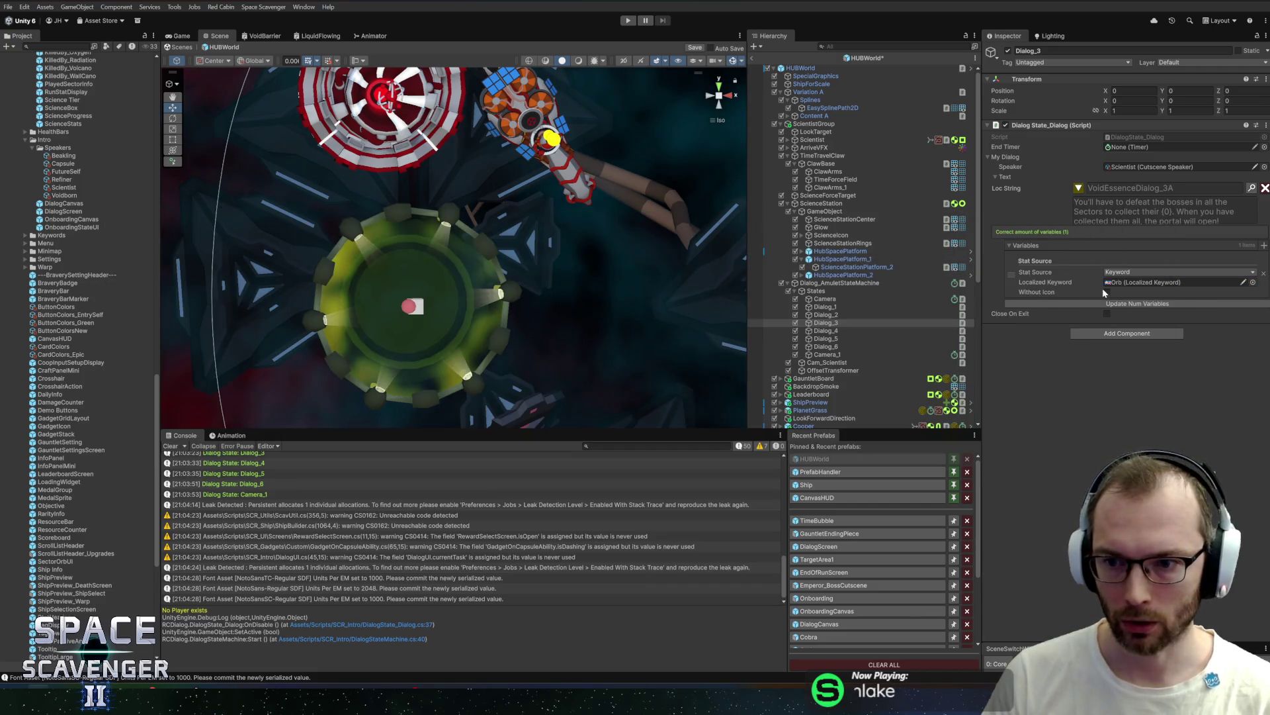
click(843, 331)
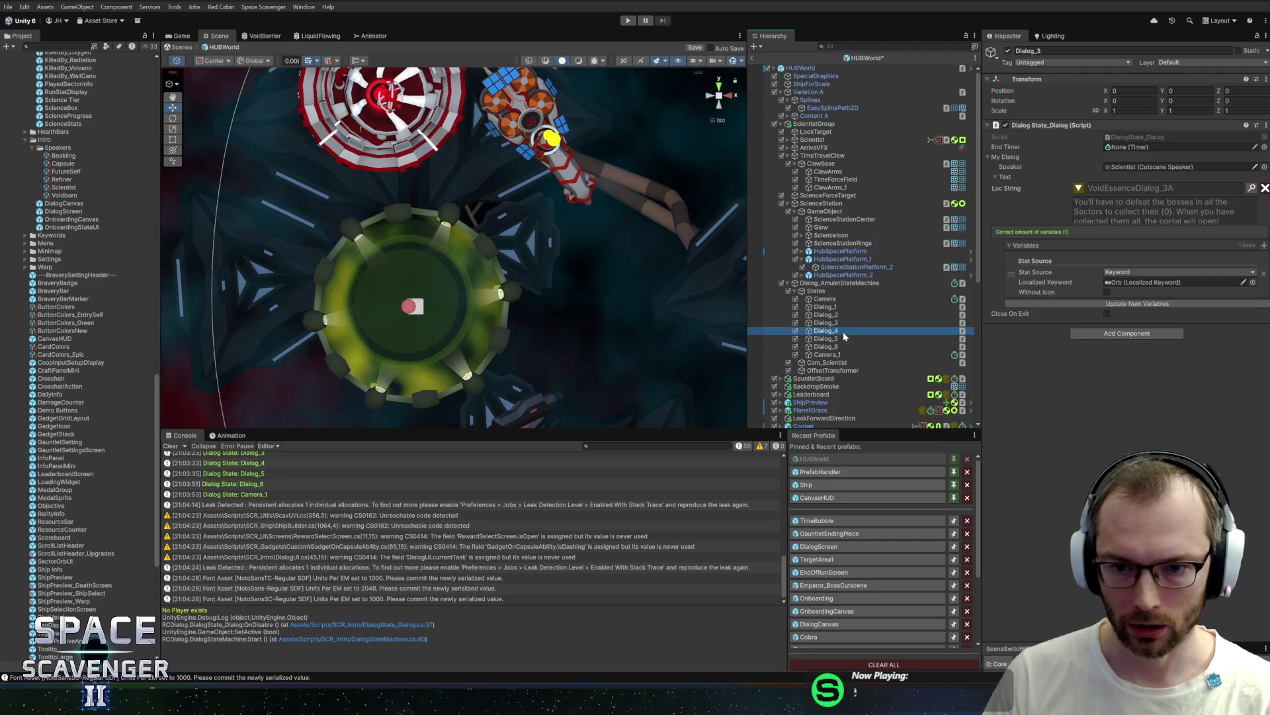
click(1078, 188)
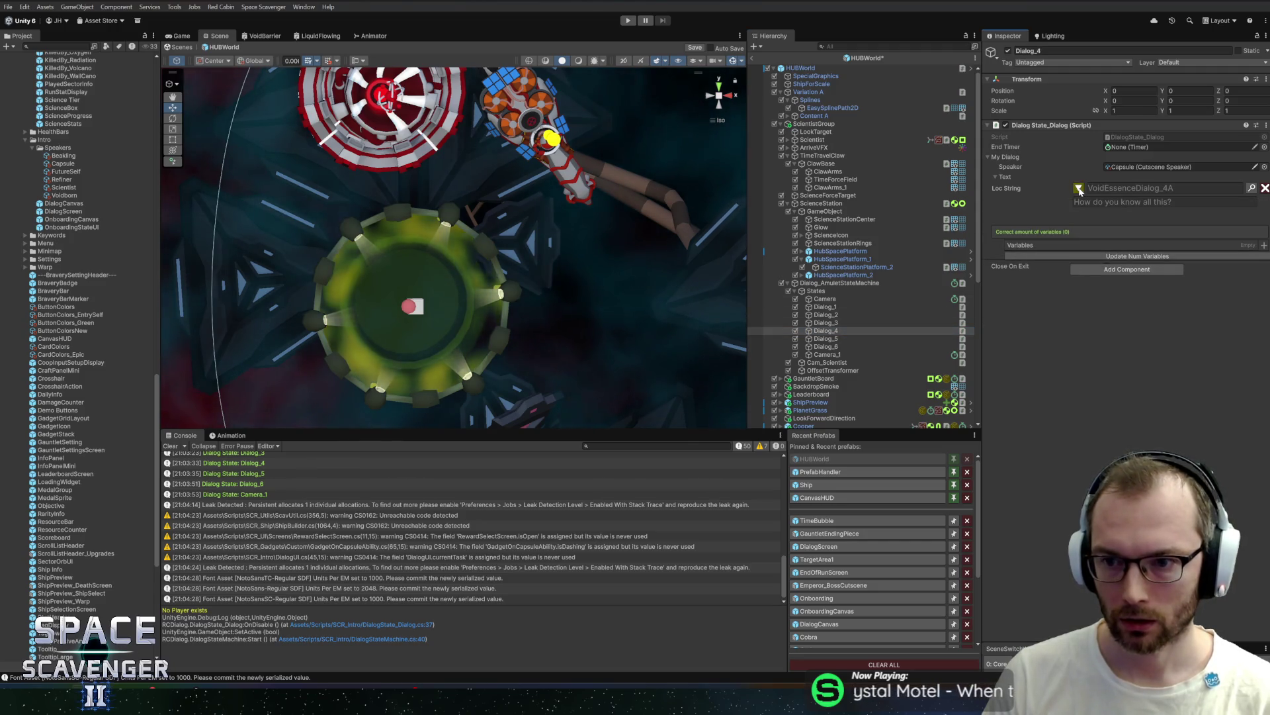
click(841, 338)
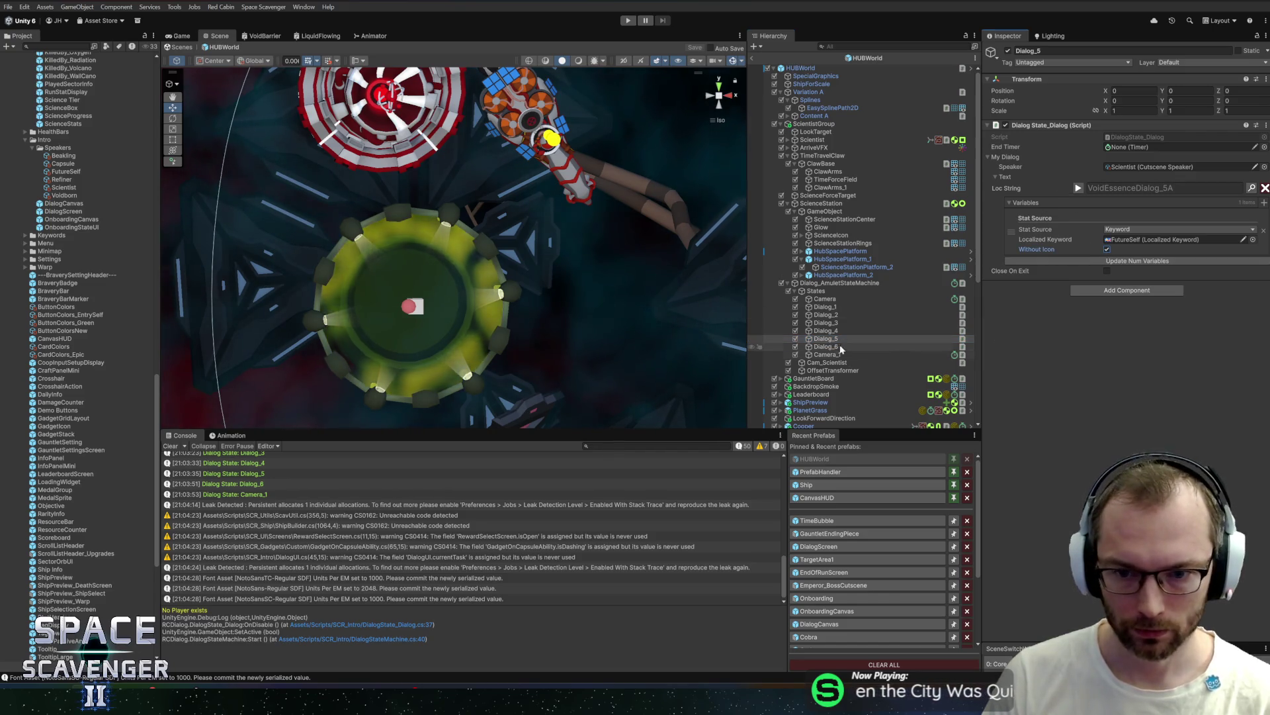
click(823, 323)
Step: Locate the Orb keyword asset, then bring up the Glyphicons texture's import settings
click(1145, 254)
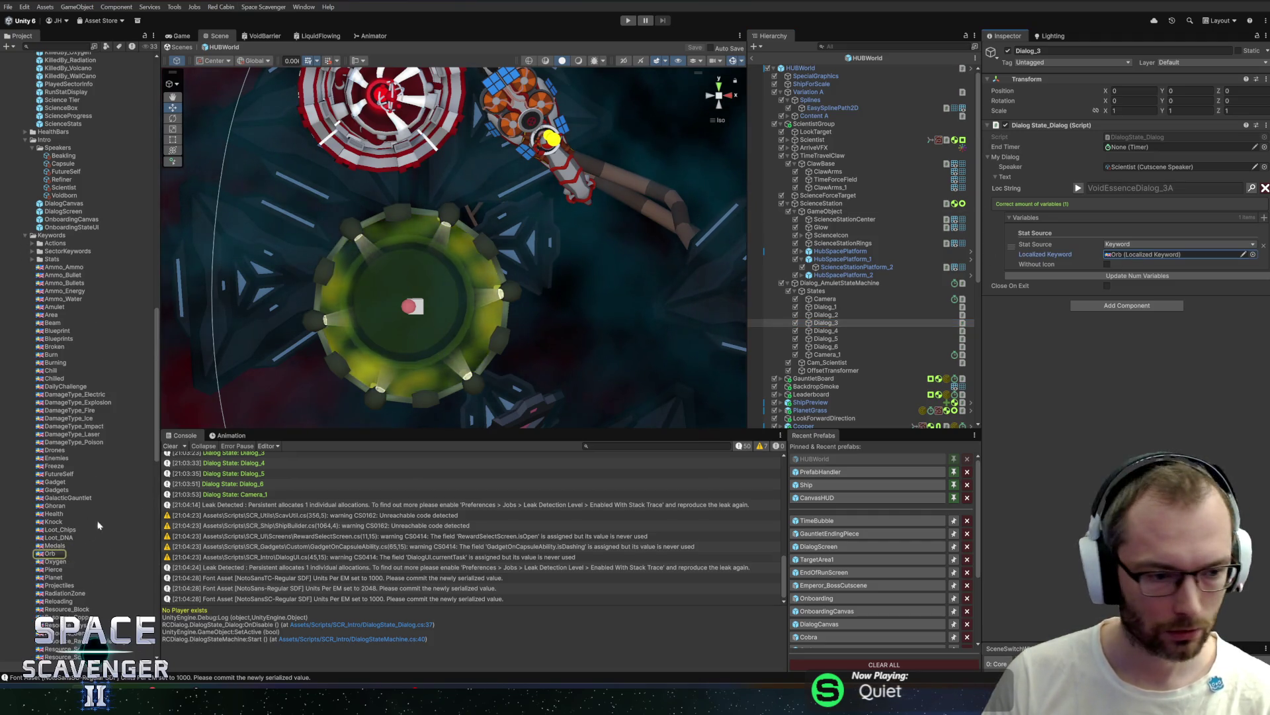
click(68, 553)
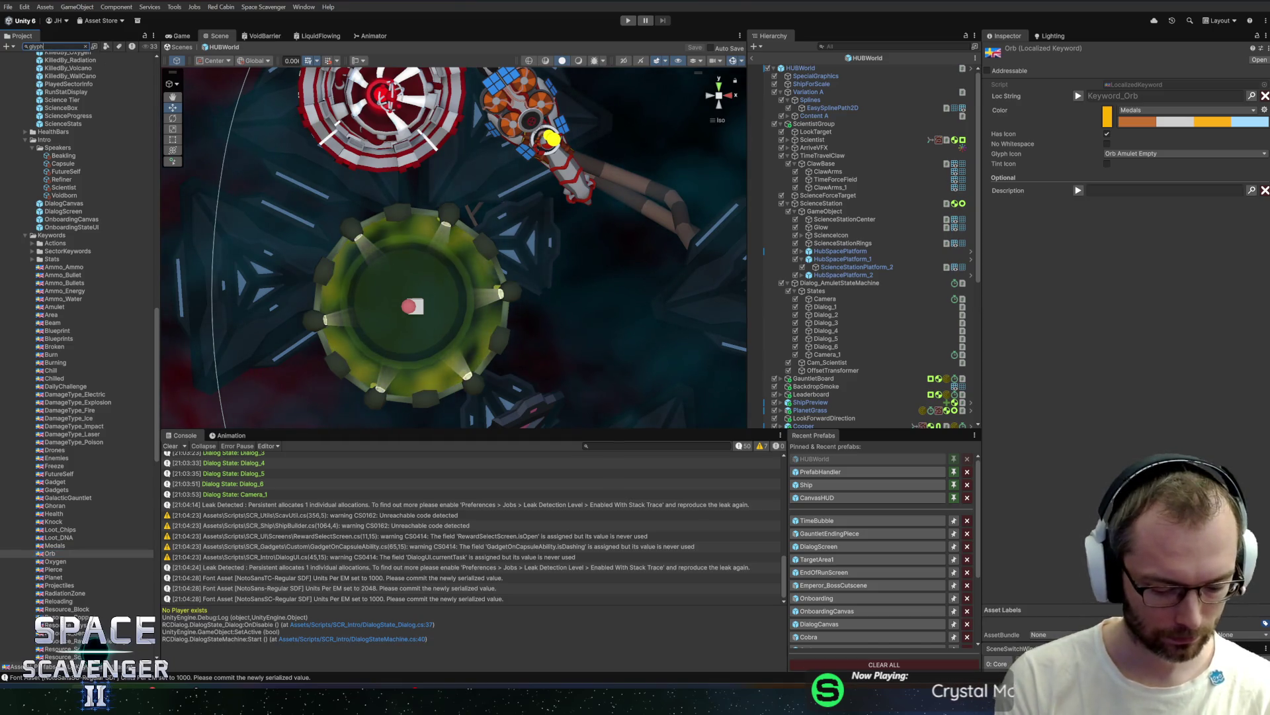
text(glyphicons)
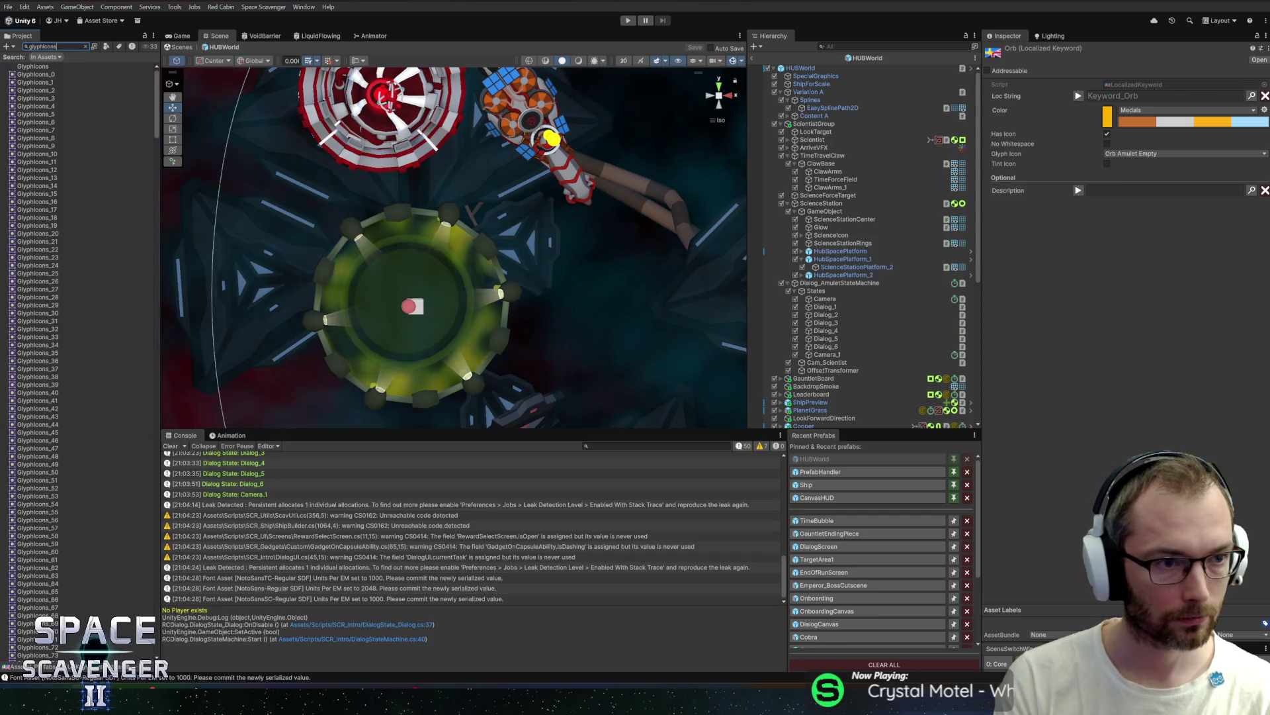
click(46, 69)
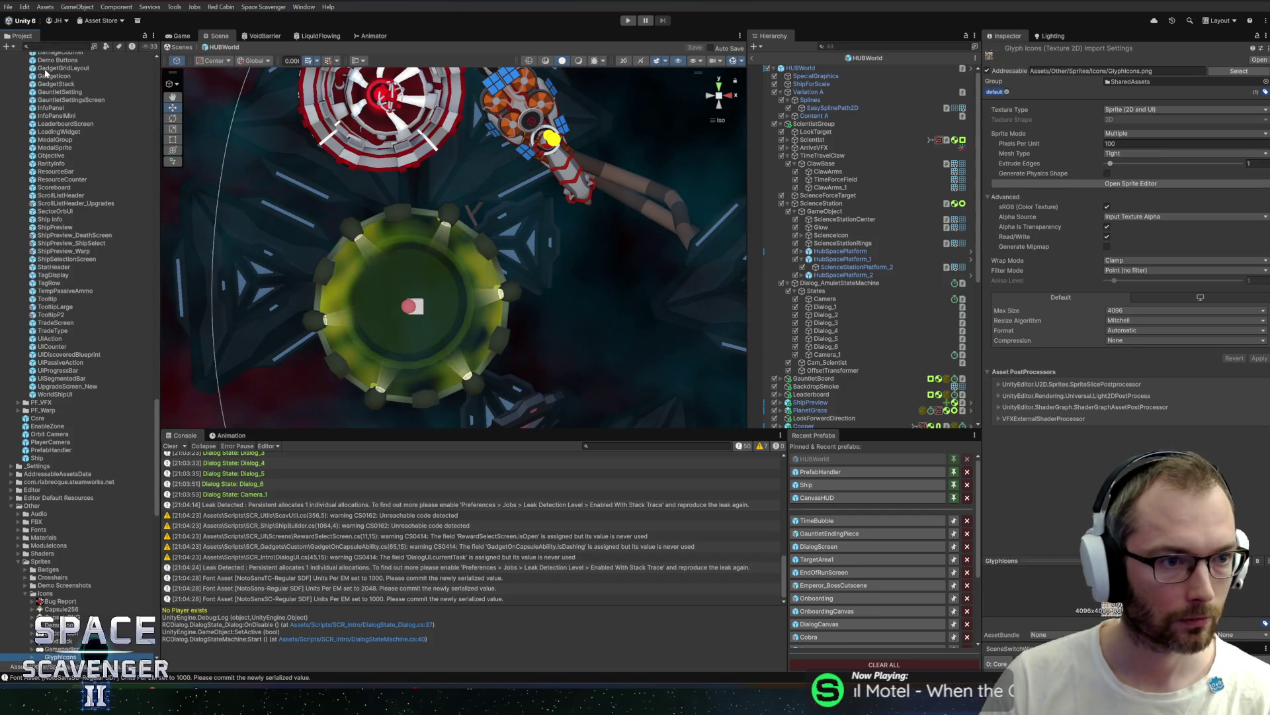
click(1131, 182)
text(Icon)
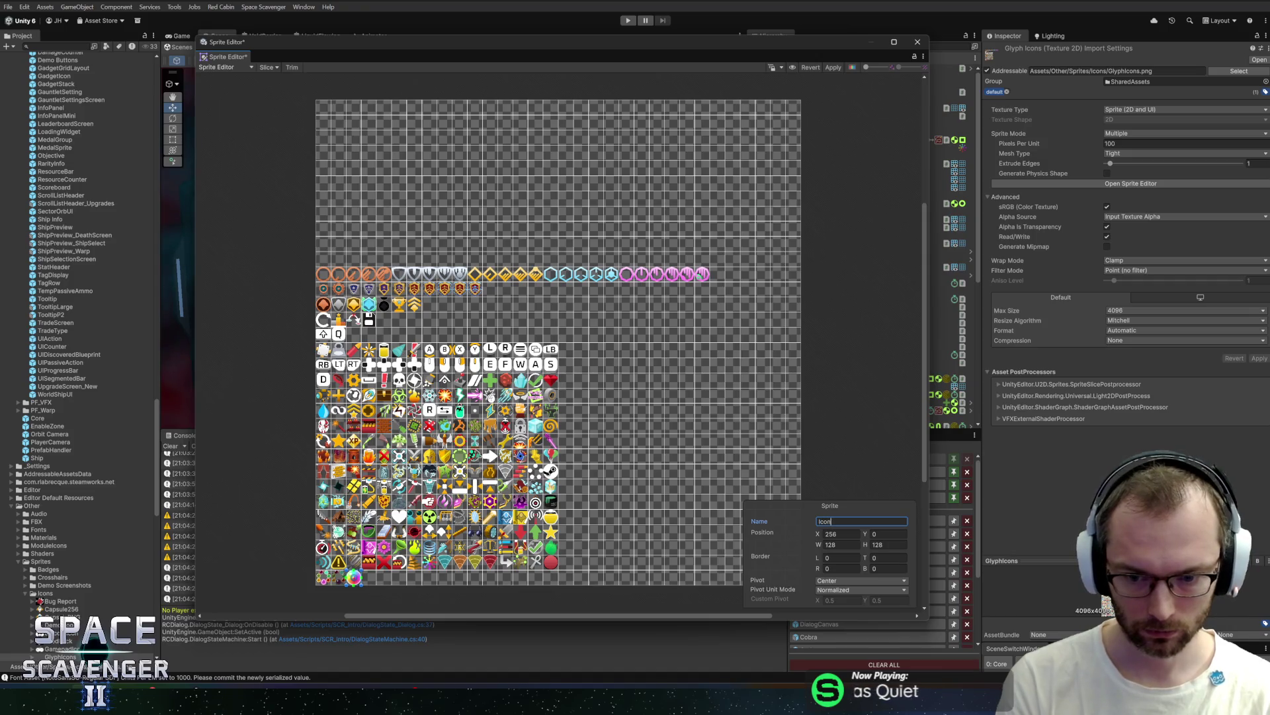
text(?)
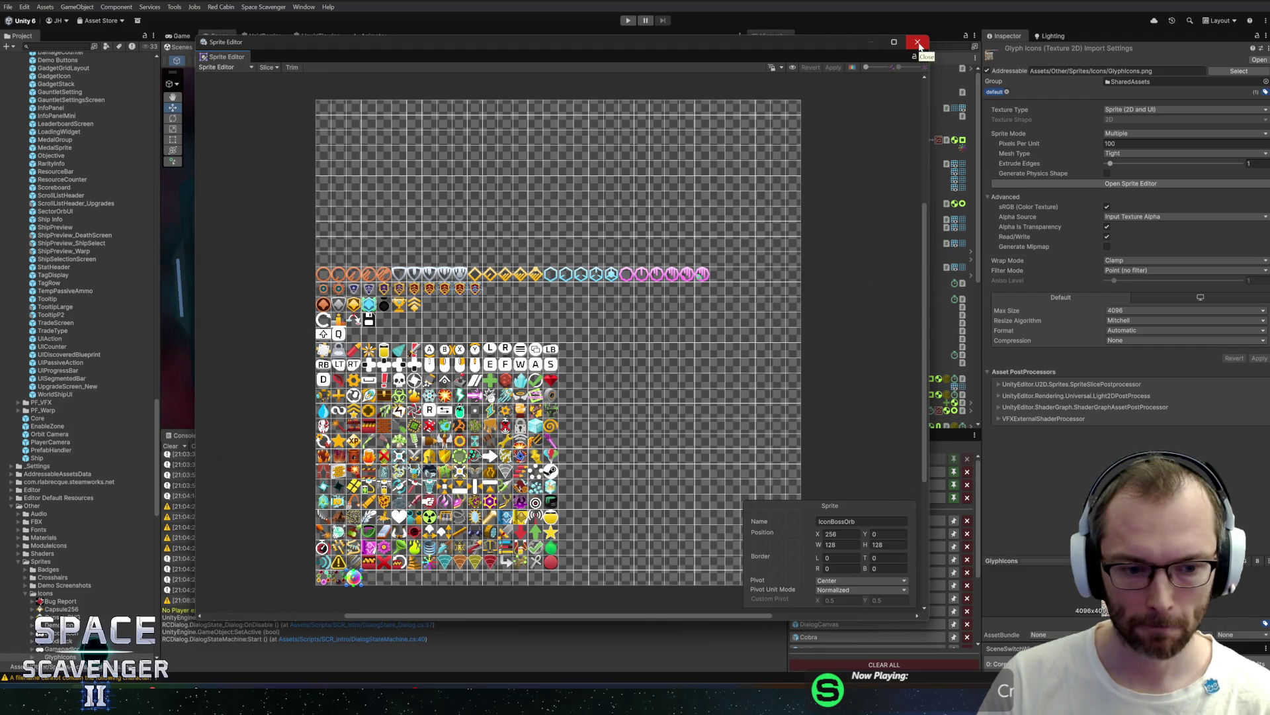
click(918, 42)
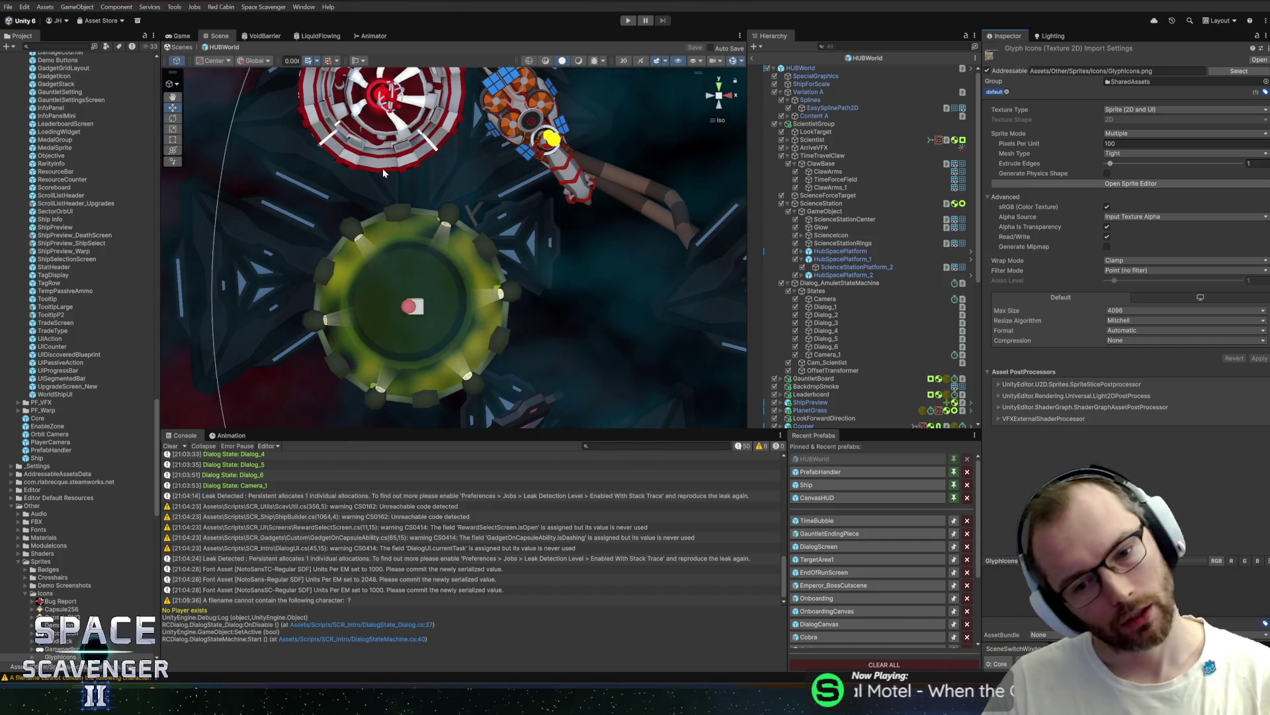
Step: In Figma, survey the icon sheet and select the yellow orb on the amulet's bead ring
key(alt+Tab)
key(alt+Tab)
key(alt+Tab)
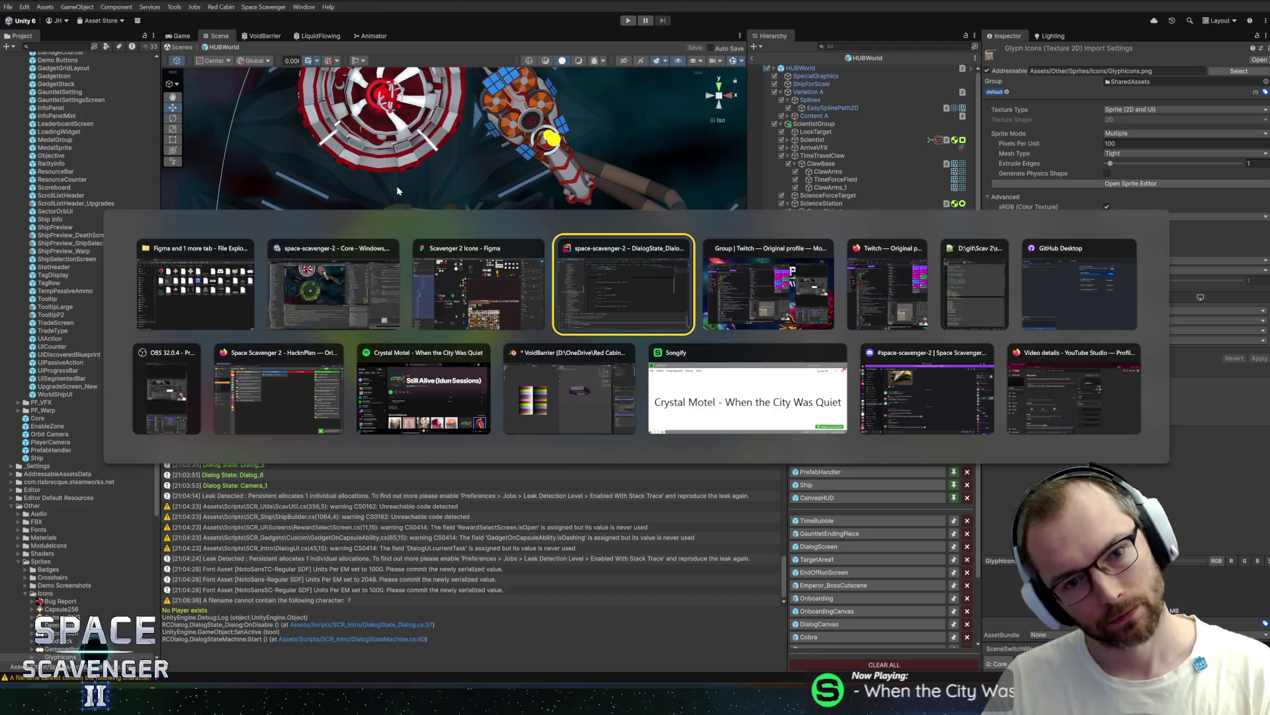
scroll(769, 386, down, 2)
scroll(769, 386, up, 10)
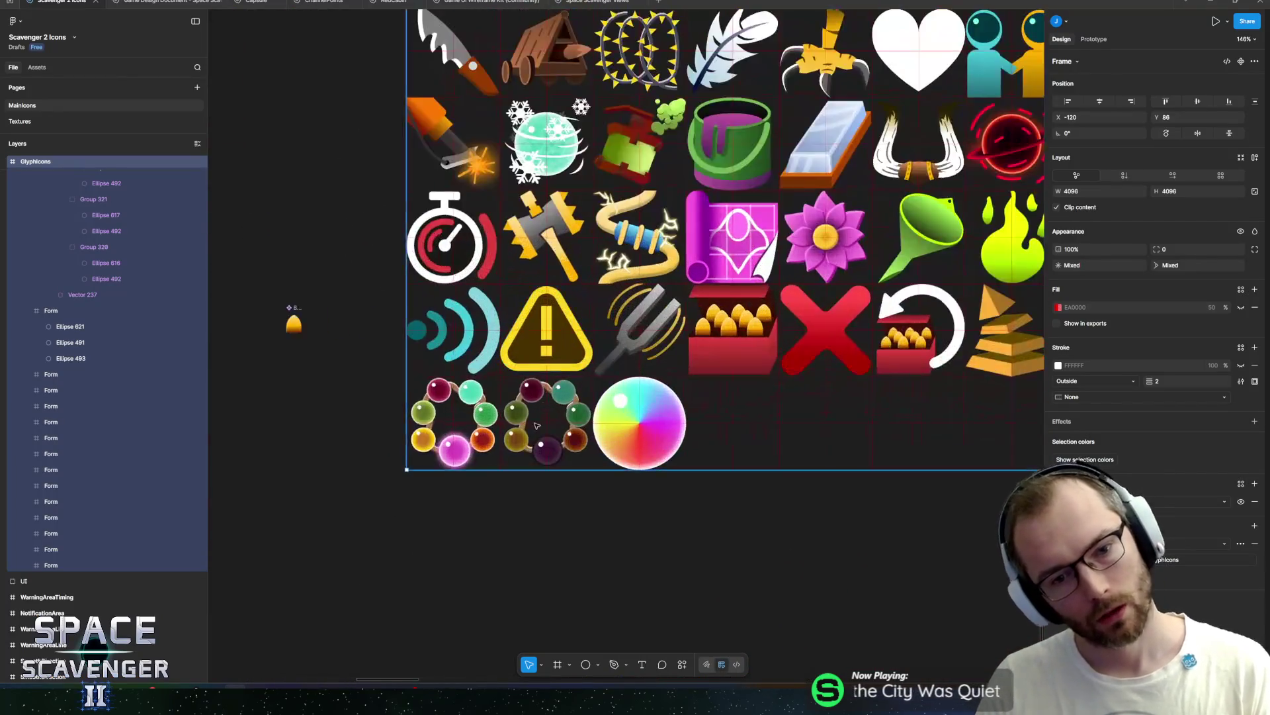
scroll(768, 385, left, 1)
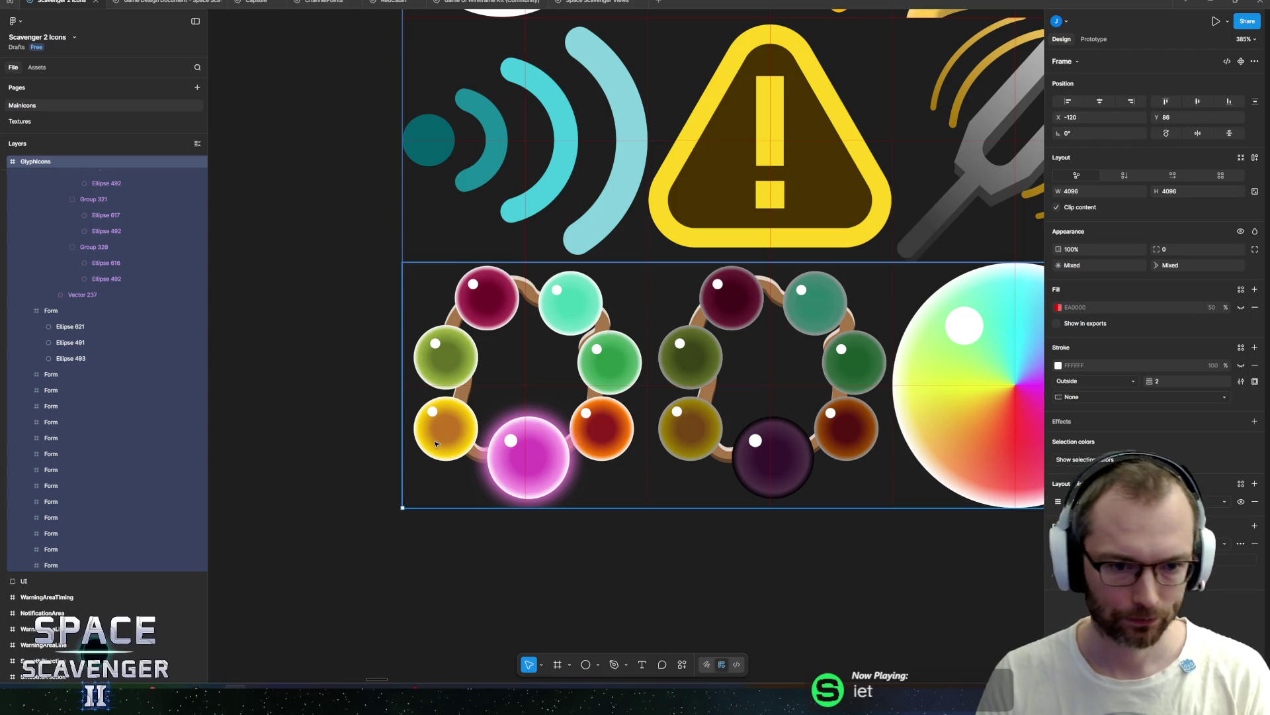
scroll(459, 410, down, 10)
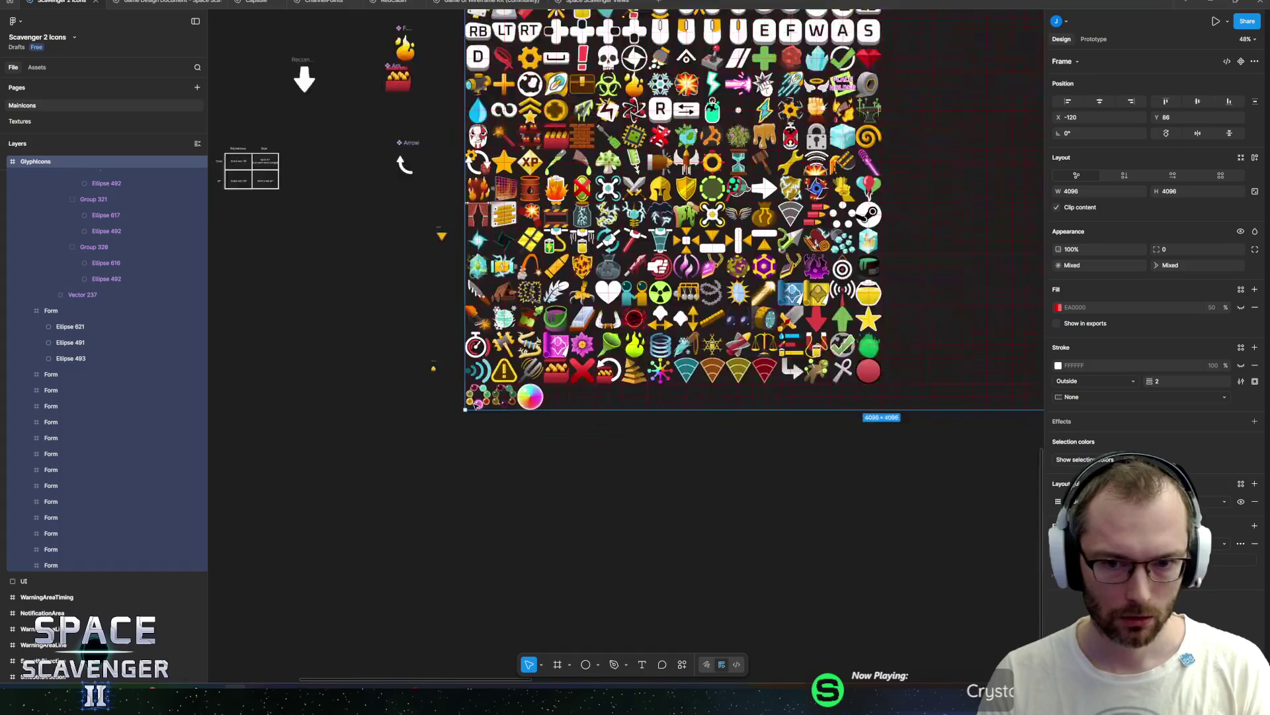
scroll(669, 328, up, 3)
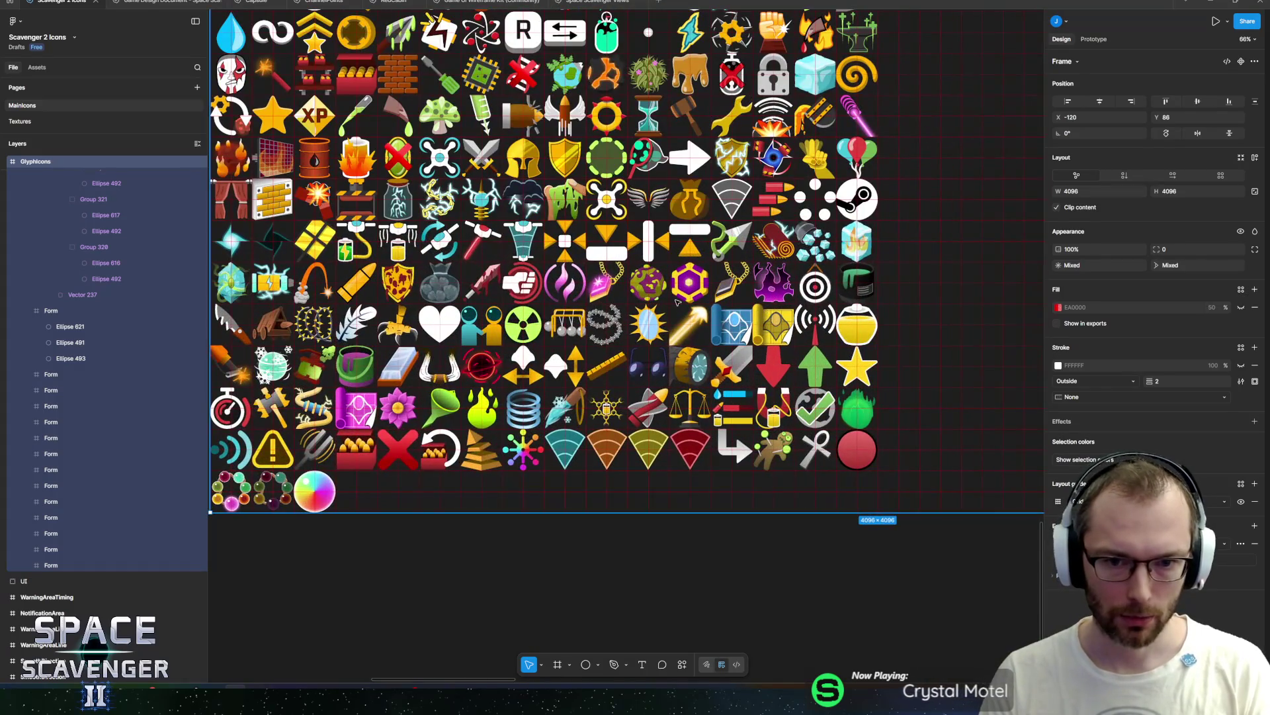
scroll(588, 300, up, 5)
scroll(295, 488, down, 6)
scroll(296, 488, up, 8)
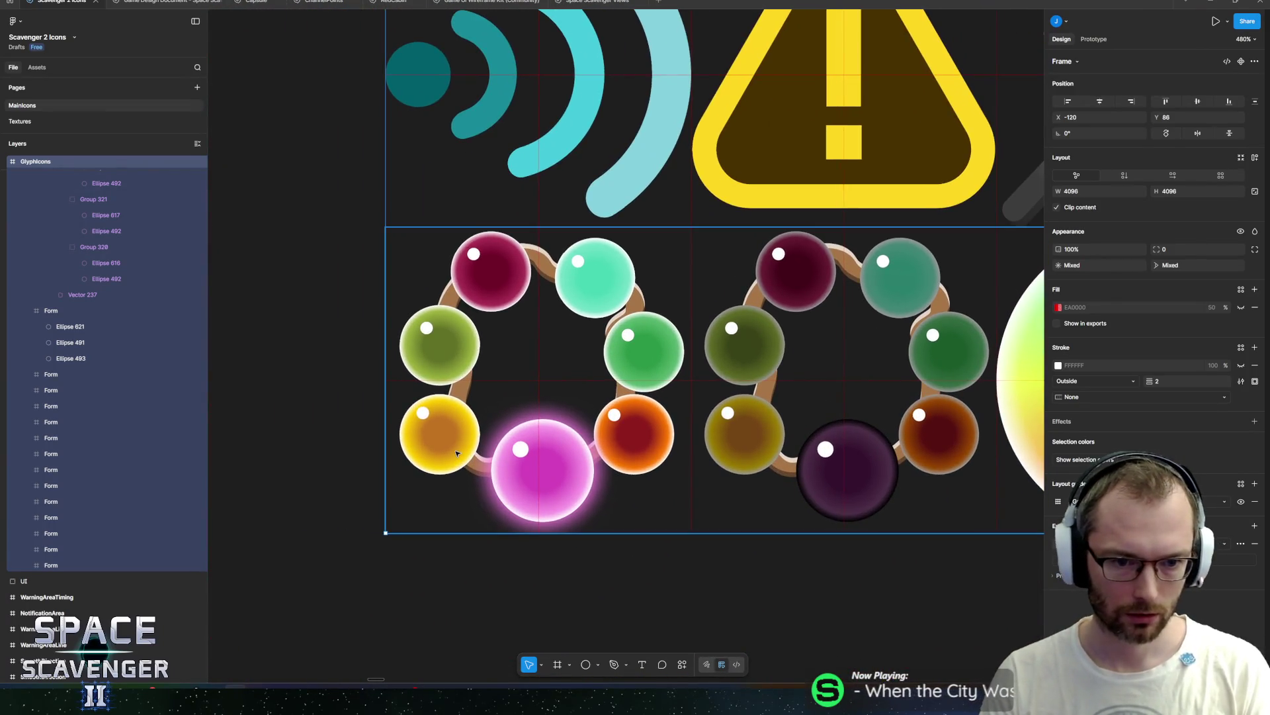
ctrl+click(454, 440)
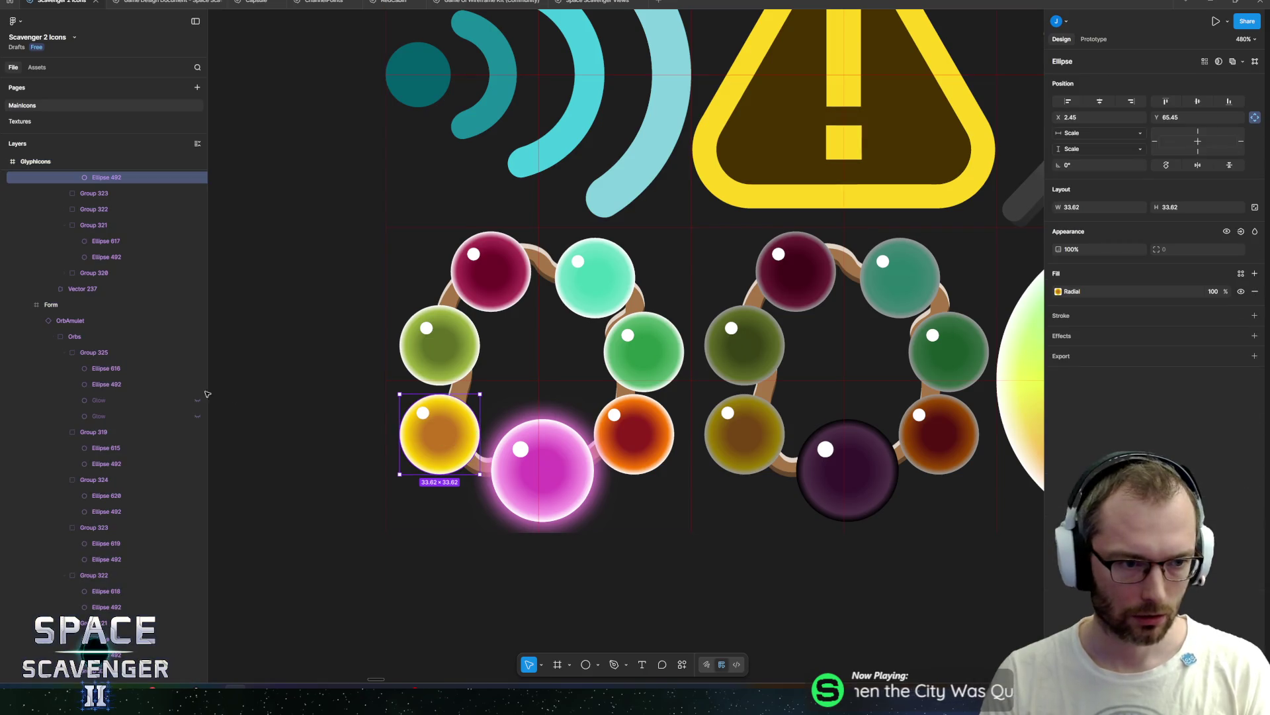
scroll(125, 411, up, 4)
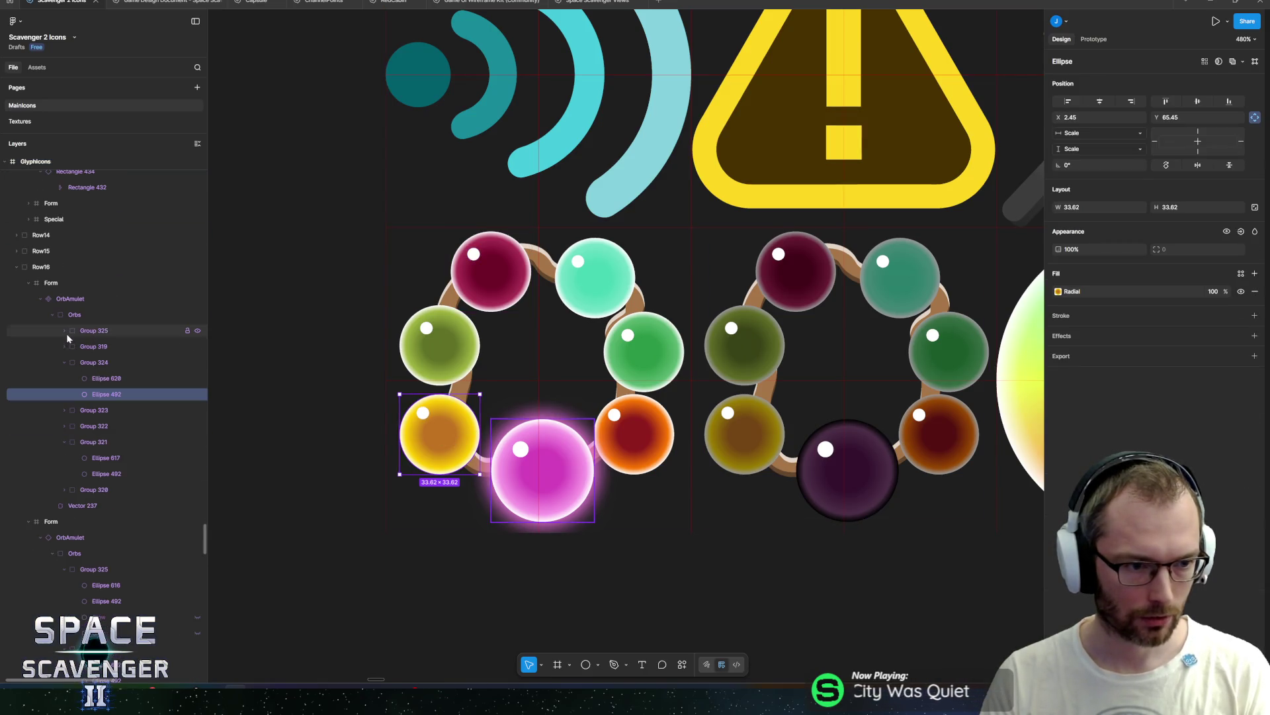
Step: Select all six small orb groups and scale them proportionally down to 0.8x
click(65, 361)
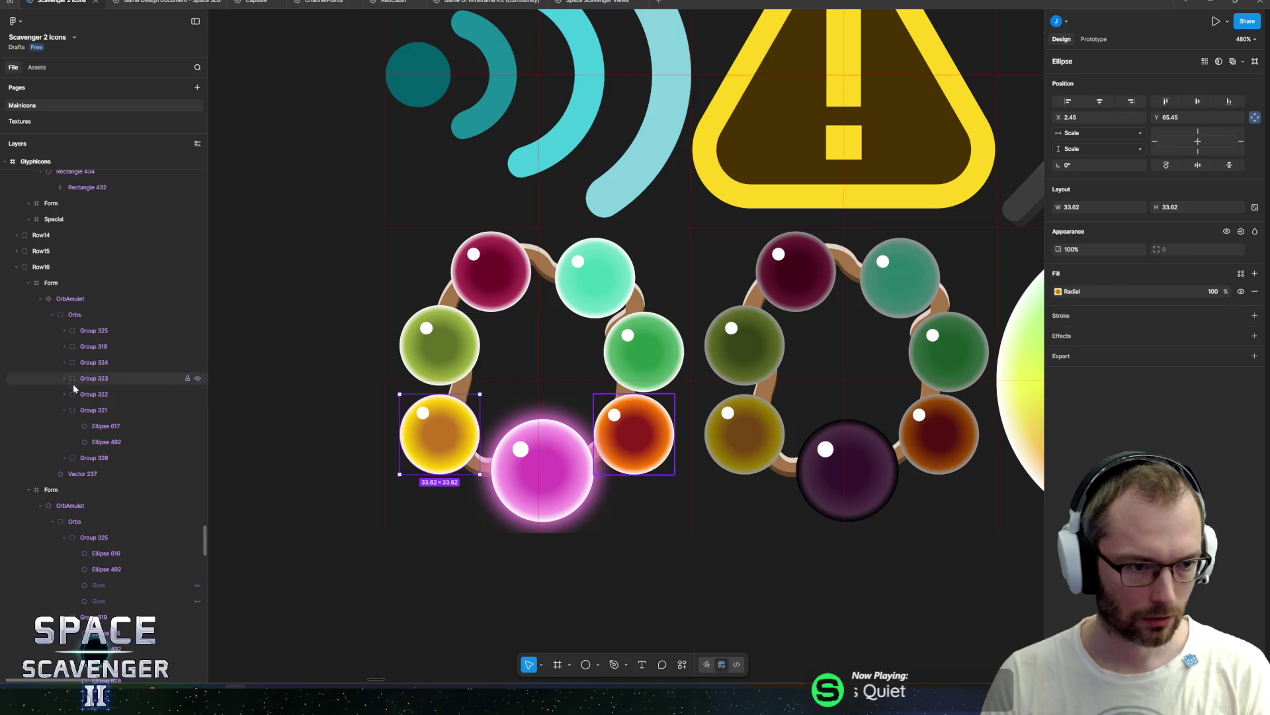
click(94, 411)
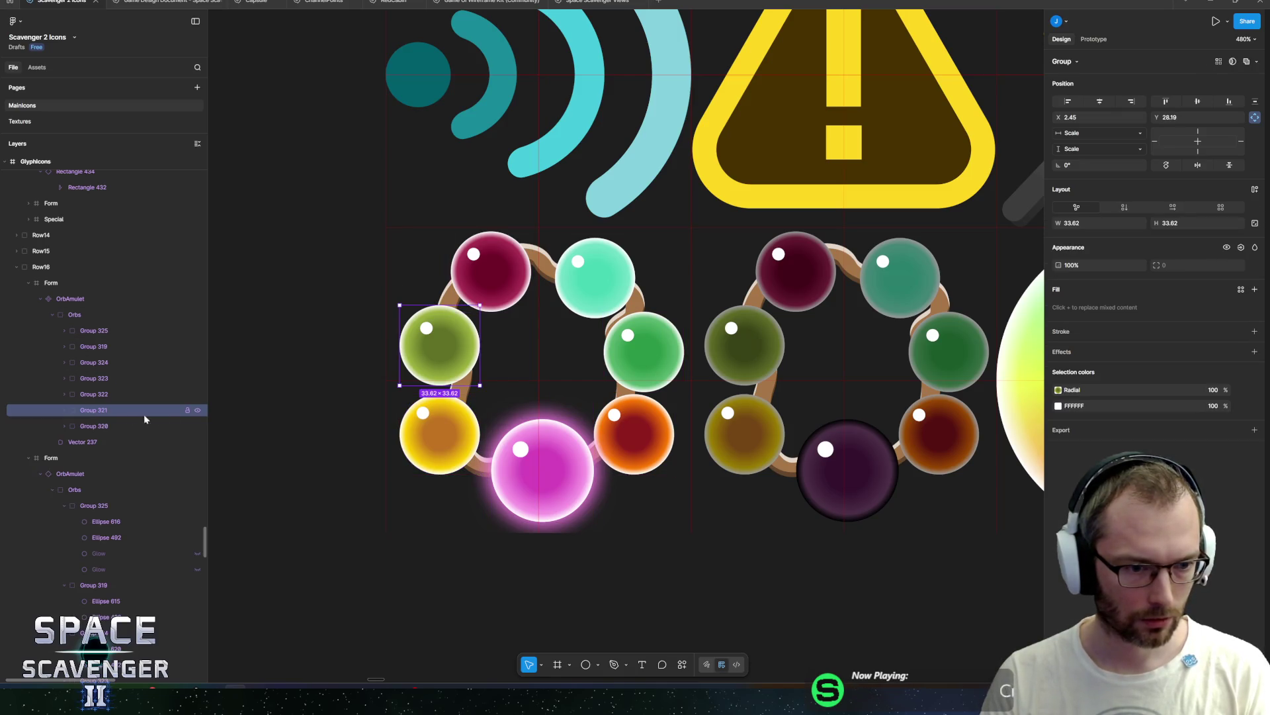
shift+click(99, 332)
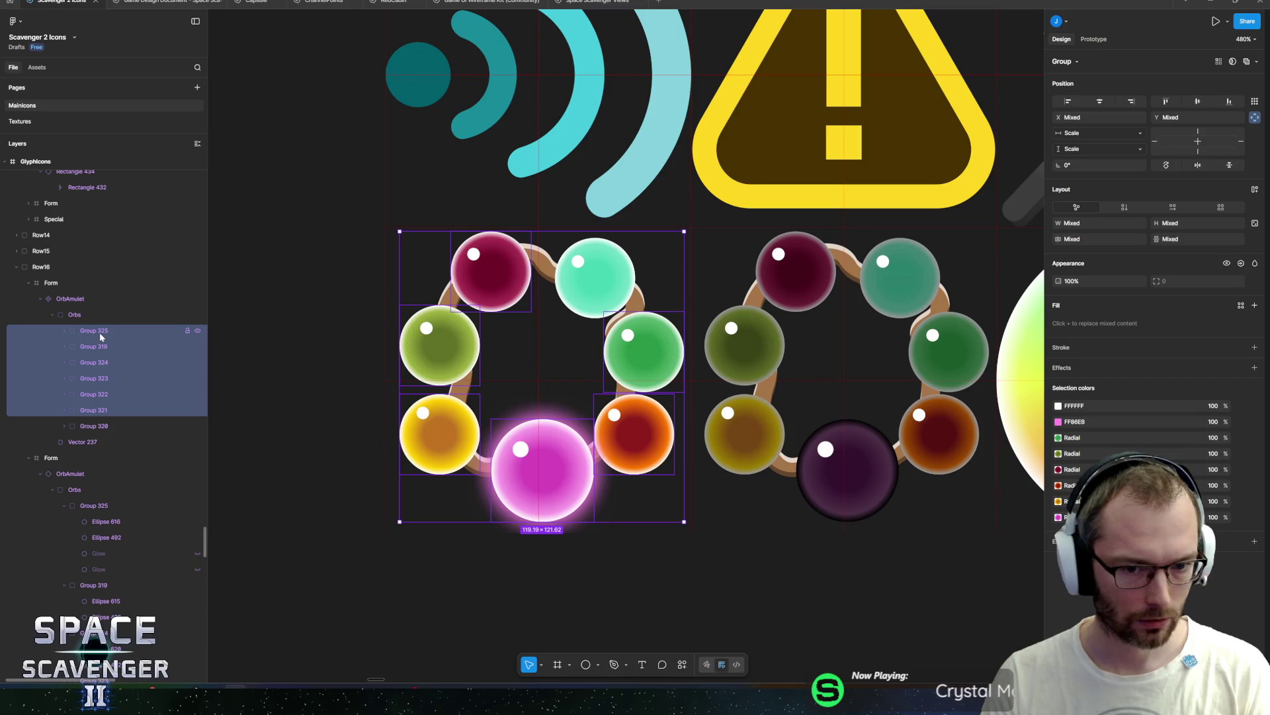
click(100, 426)
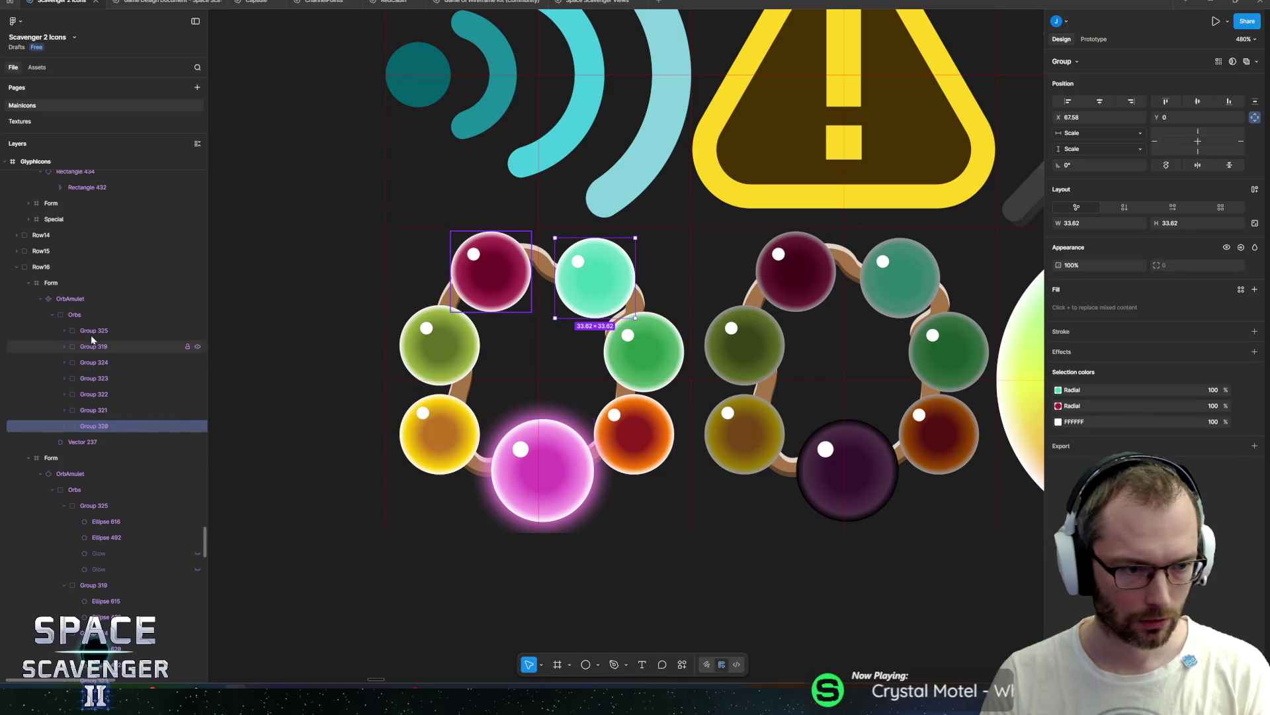
click(90, 346)
shift+click(88, 427)
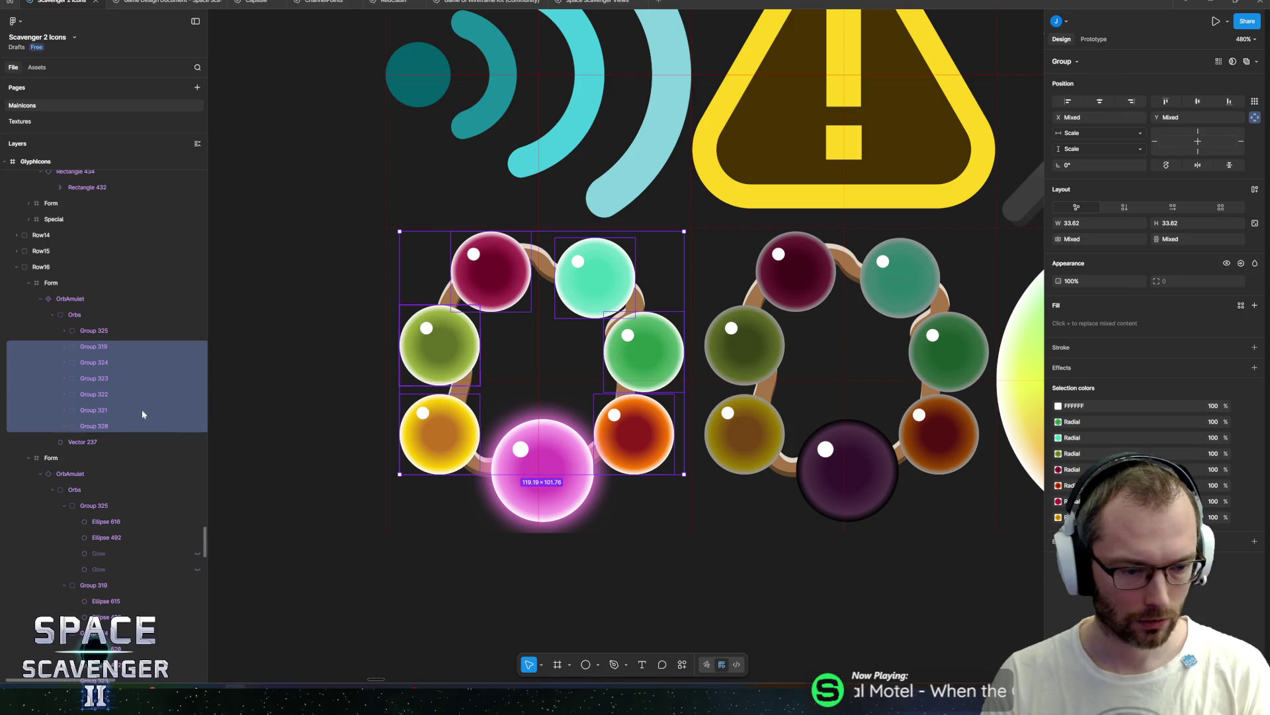
key(k)
drag(682, 232, 655, 259)
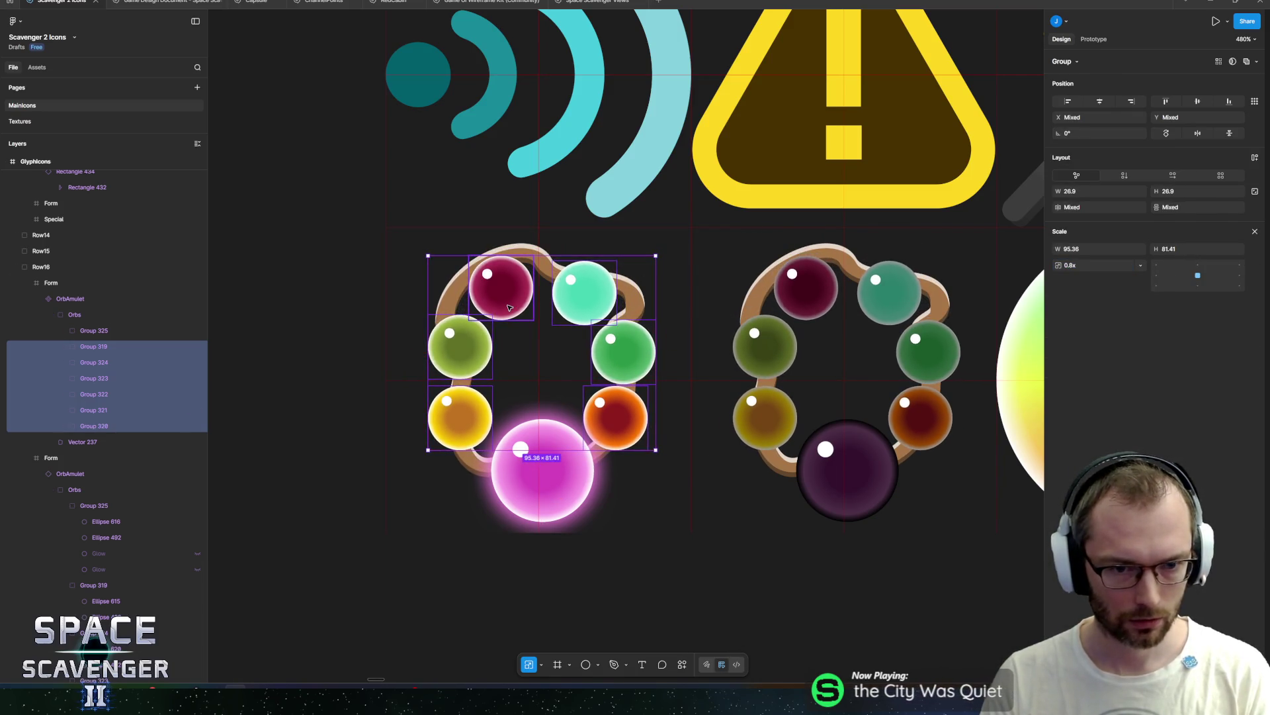
Step: Move the red, olive, yellow, teal, green and orange orbs back onto the amulet chain
click(508, 301)
drag(508, 301, 502, 282)
click(453, 346)
drag(454, 347, 426, 328)
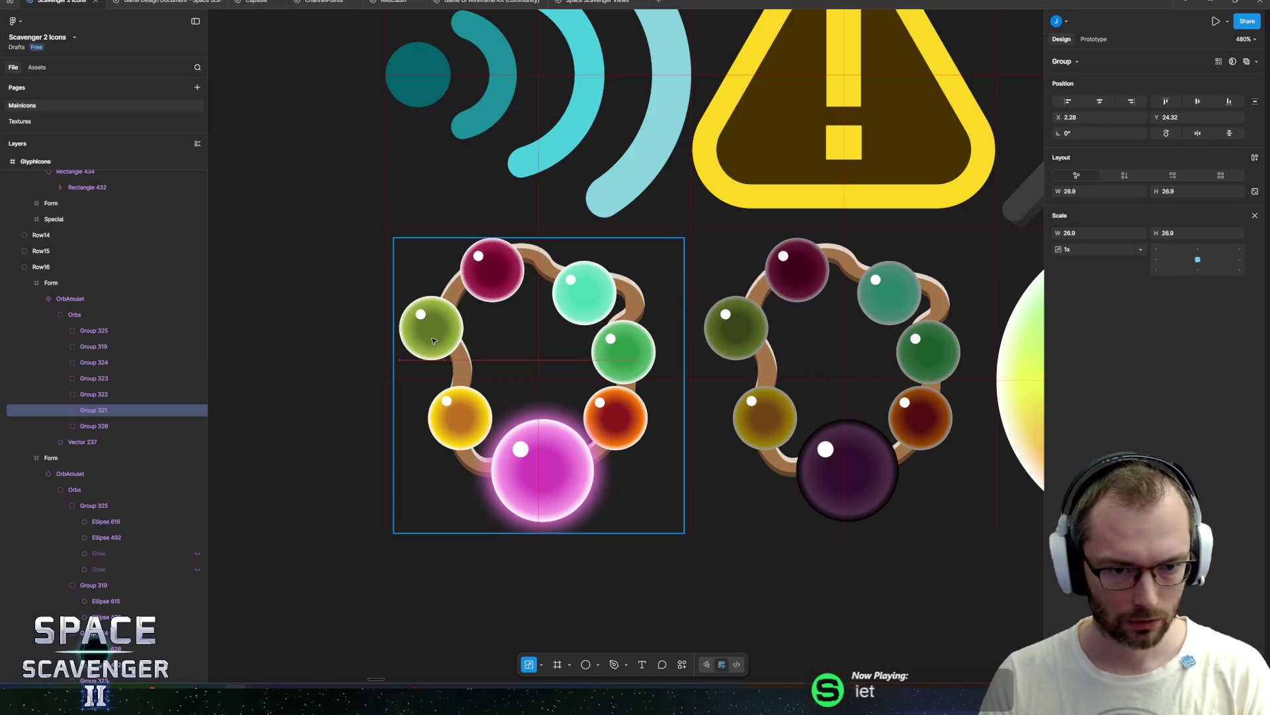
click(463, 433)
drag(463, 434, 445, 431)
mouse_move(583, 318)
mouse_down()
mouse_move(594, 311)
mouse_move(574, 302)
mouse_move(571, 323)
mouse_up()
mouse_move(614, 361)
mouse_down()
mouse_move(633, 361)
mouse_move(635, 336)
mouse_up()
click(612, 419)
mouse_move(612, 420)
mouse_down()
mouse_move(599, 394)
mouse_move(633, 430)
mouse_up()
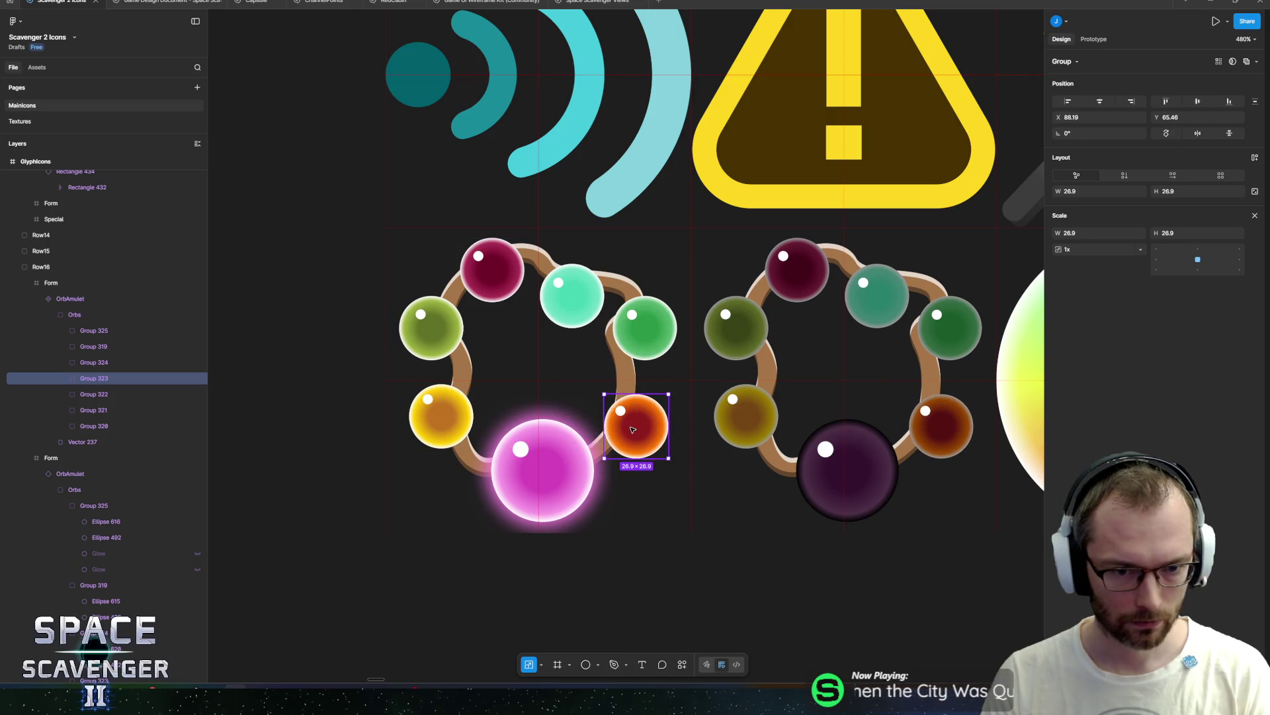
Step: Clear the orb selection, scroll out over the sheet, and return to Unity
scroll(298, 381, down, 5)
click(281, 387)
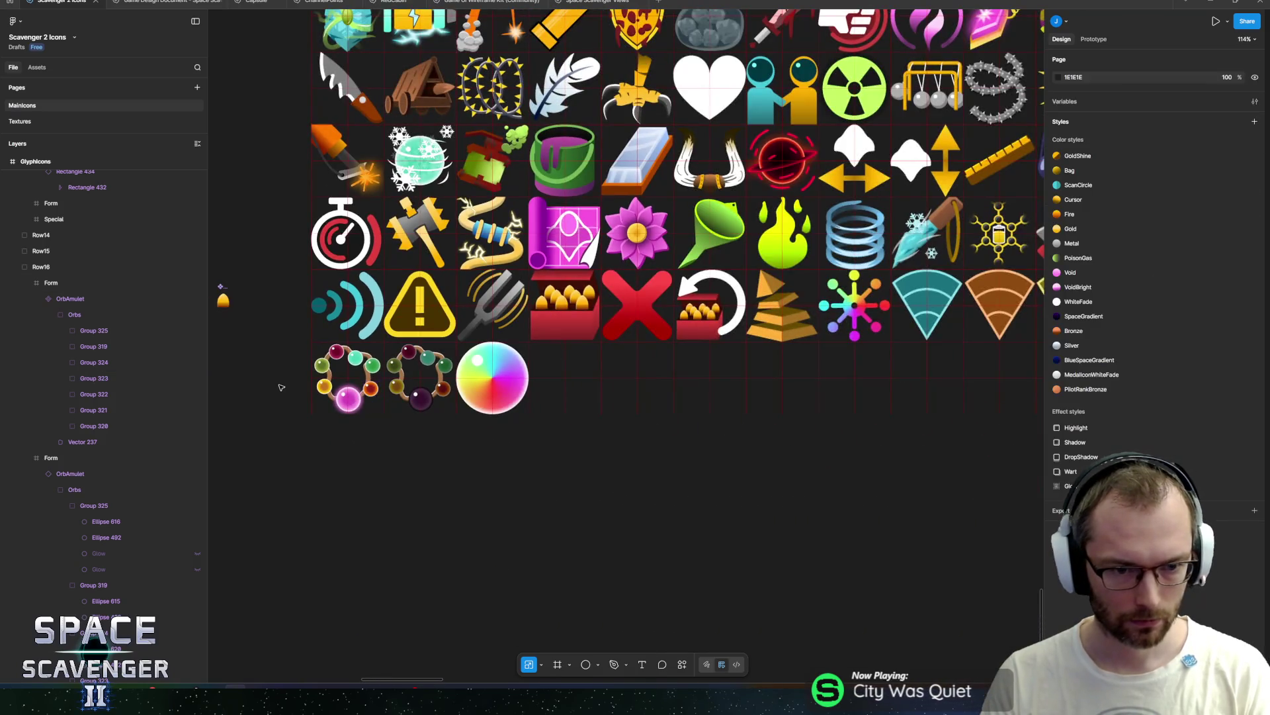
scroll(282, 388, down, 5)
scroll(369, 507, left, 2)
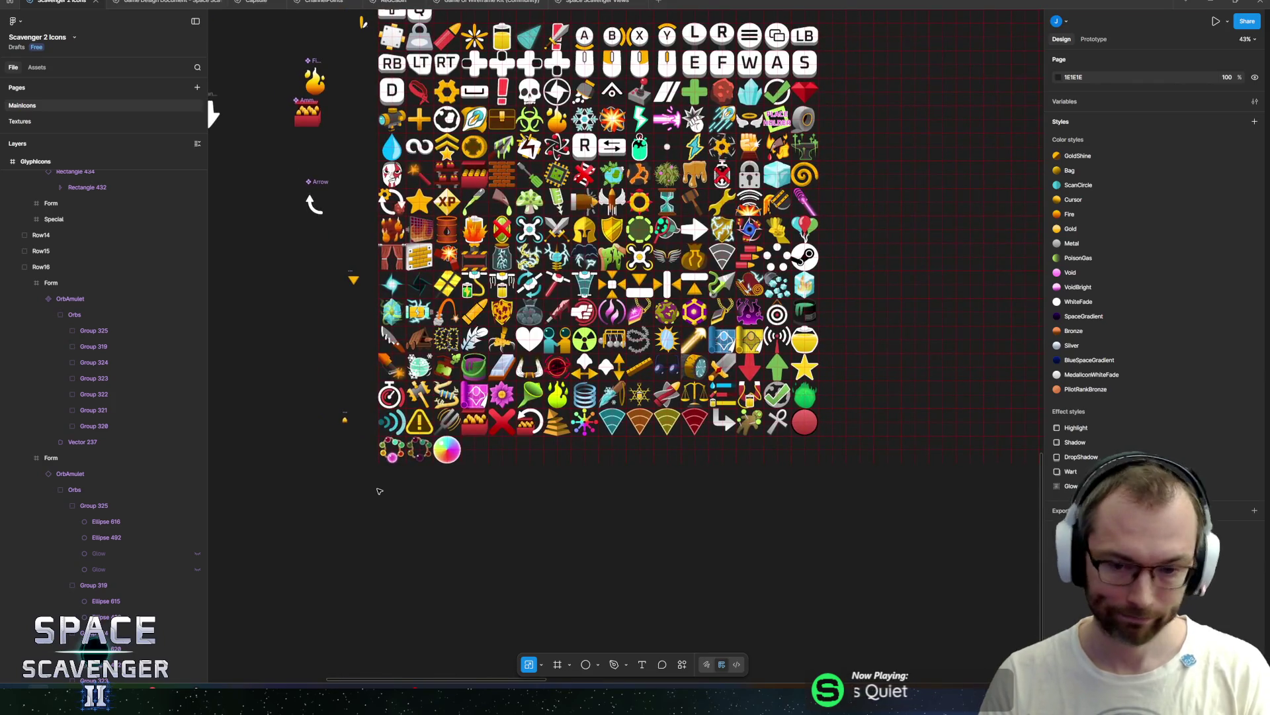
key(alt+Tab)
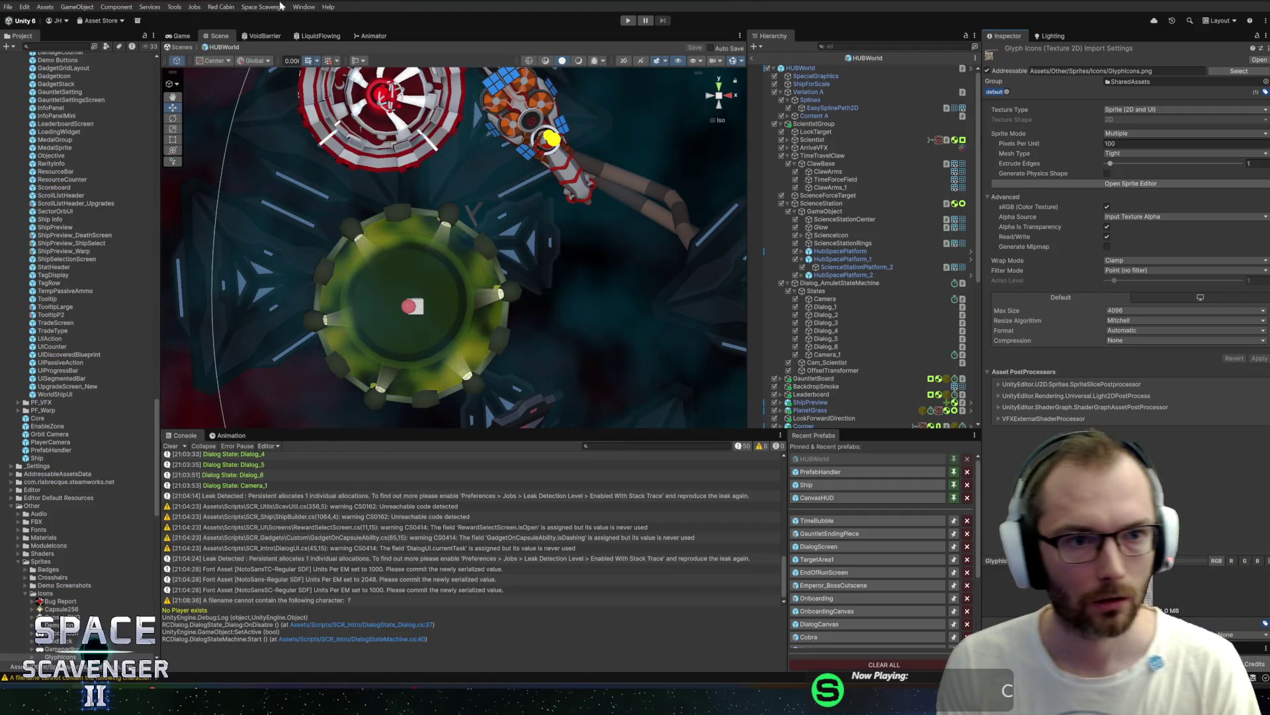
Step: Run Space Scavenger > Generate Glyph Enum to rebuild the glyph icon list from the sprites
click(281, 6)
click(285, 33)
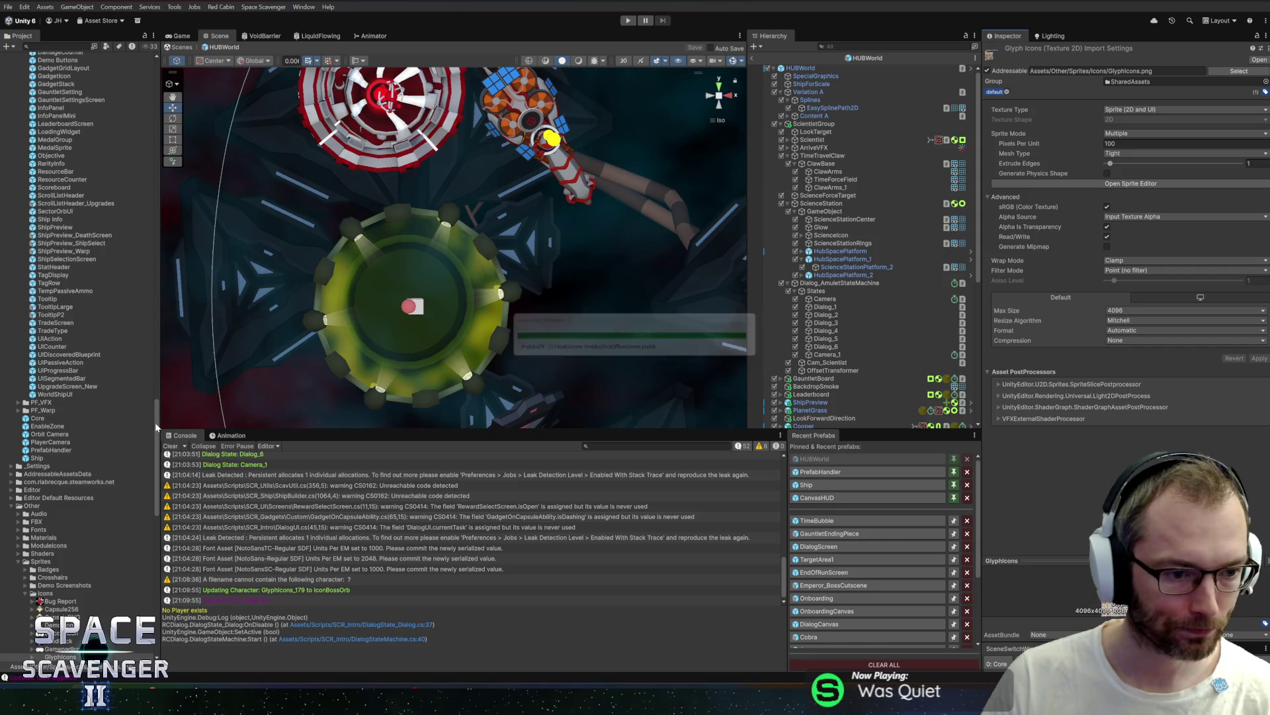
scroll(151, 411, up, 10)
scroll(151, 412, up, 7)
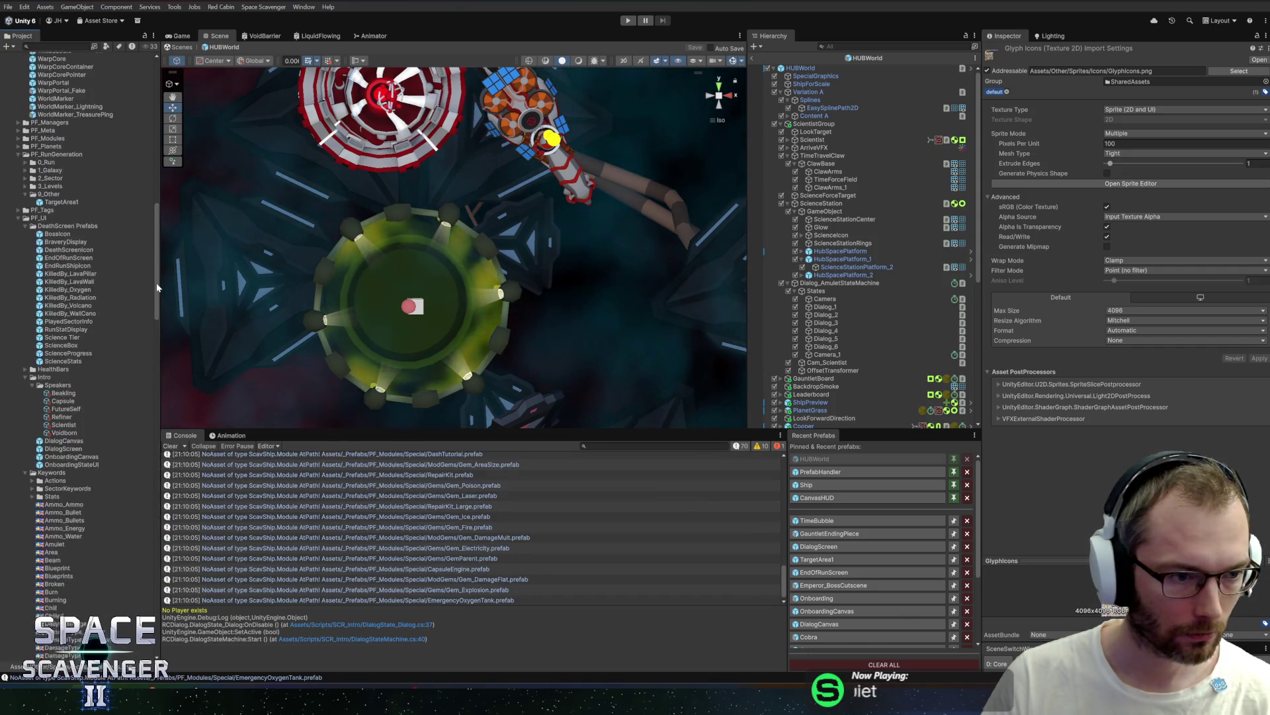
Step: Search 'orb' and set the Orb keyword's Glyph Icon to Icon Boss Orb
click(66, 364)
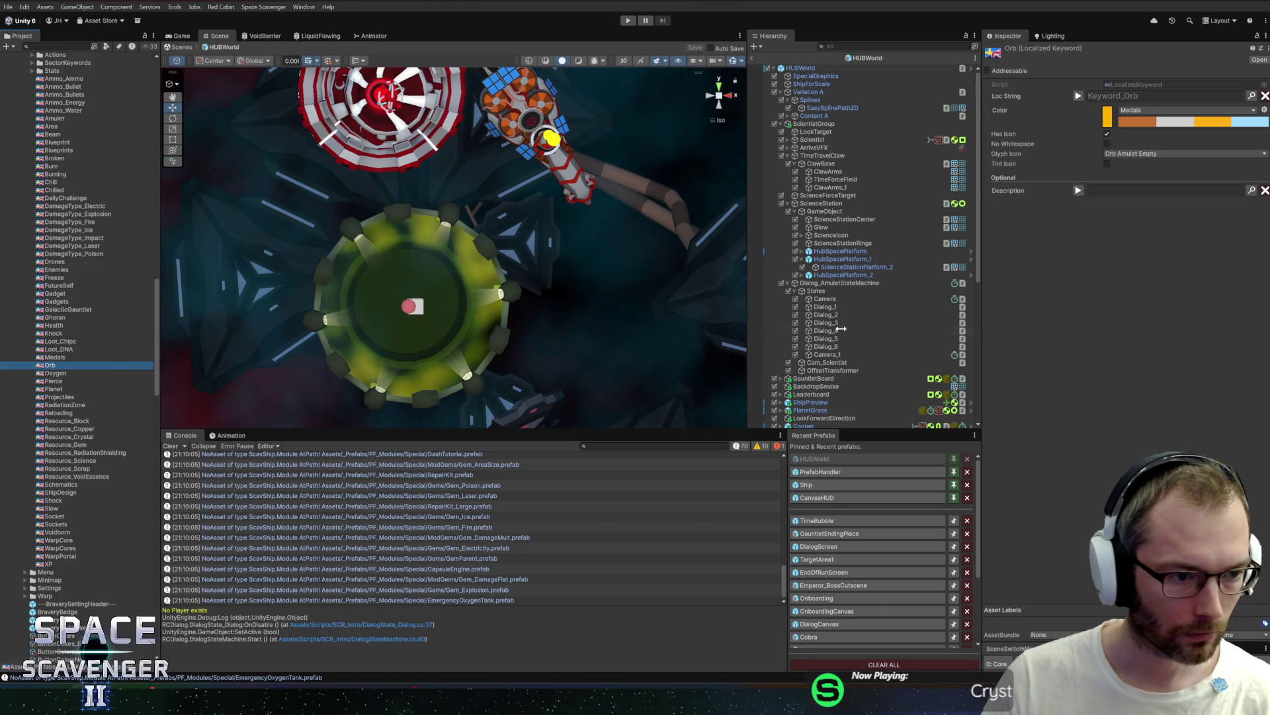
click(1218, 154)
text(orb)
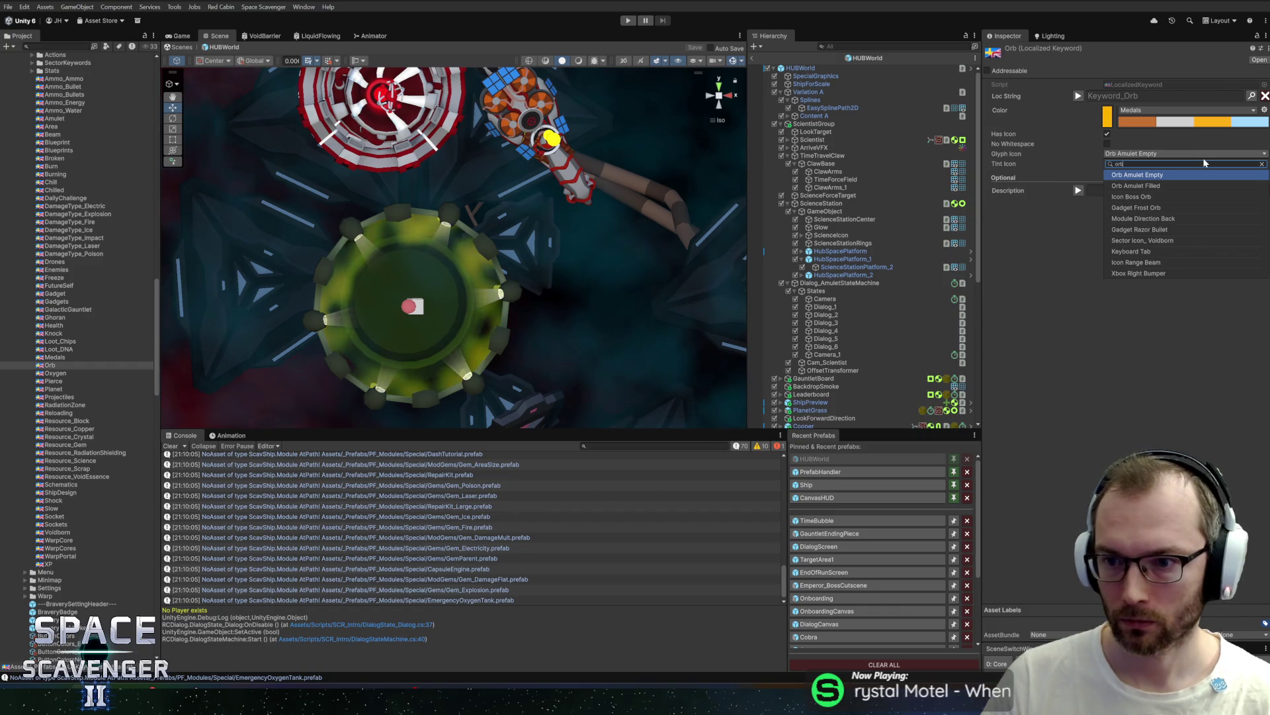
click(1142, 197)
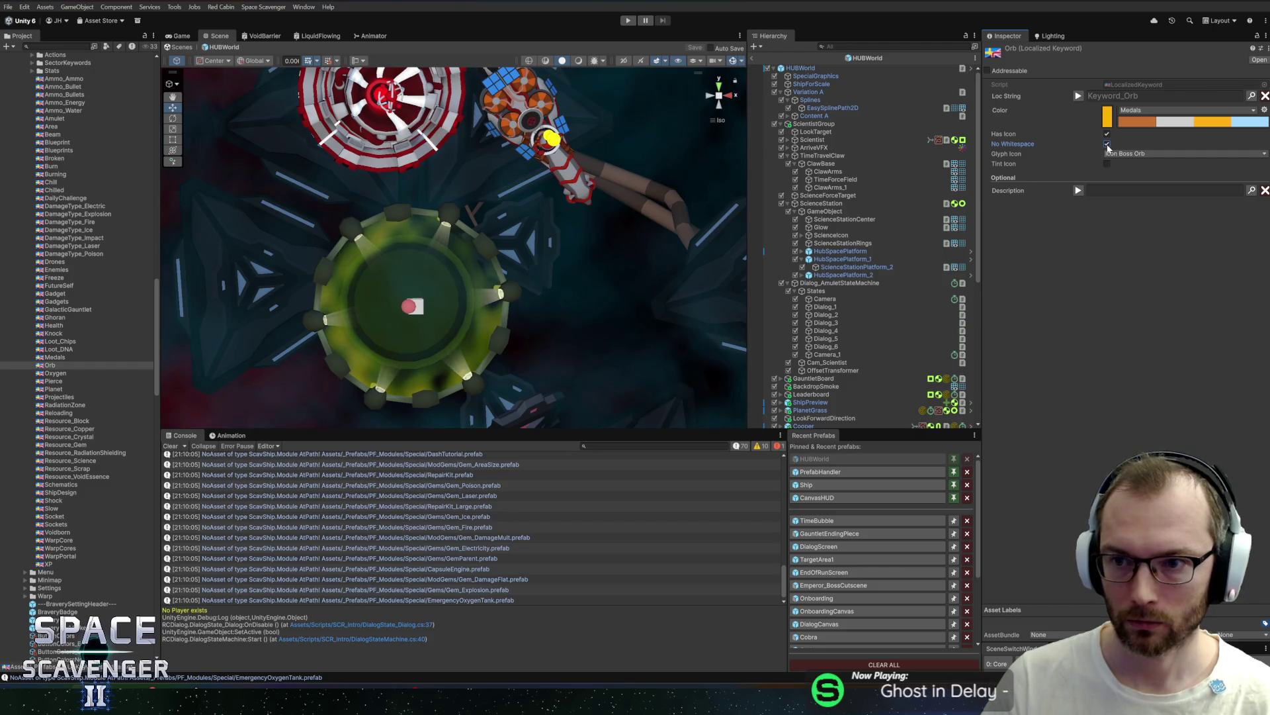
click(56, 357)
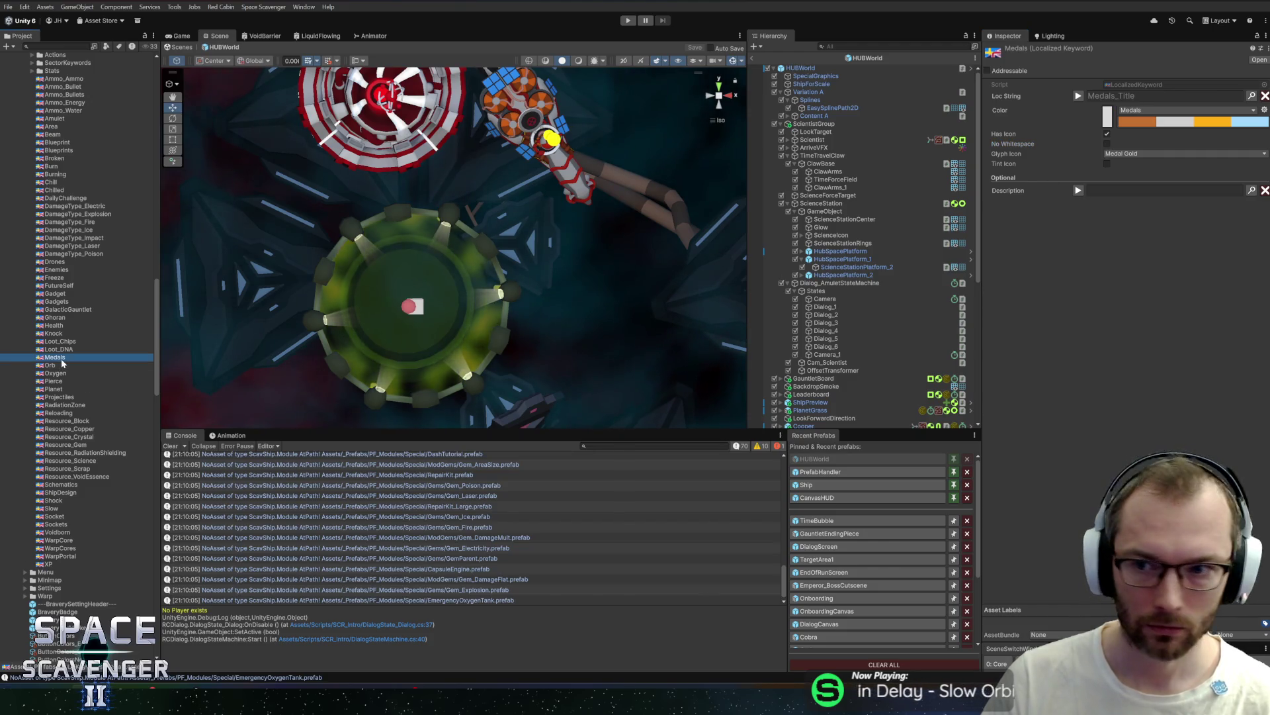
Step: Inspect the Orb and XP keyword assets and the full Ammo_Ammo to XP keyword list
click(63, 365)
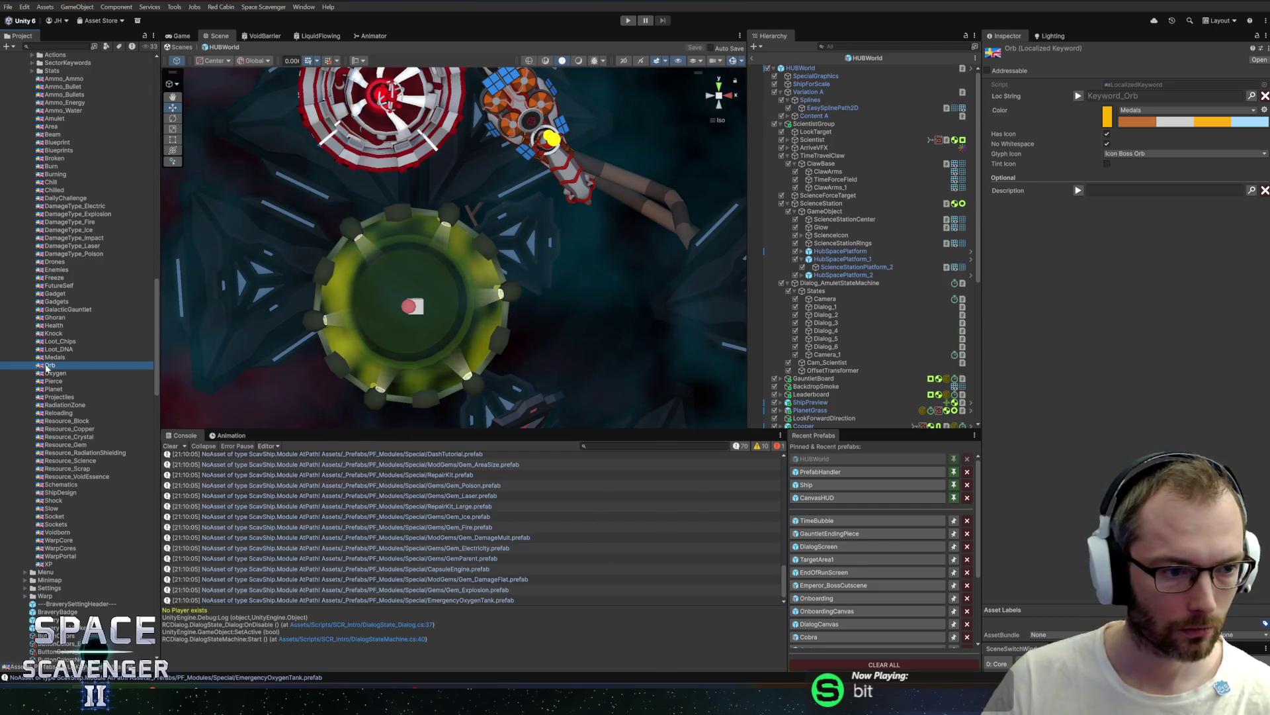
click(44, 563)
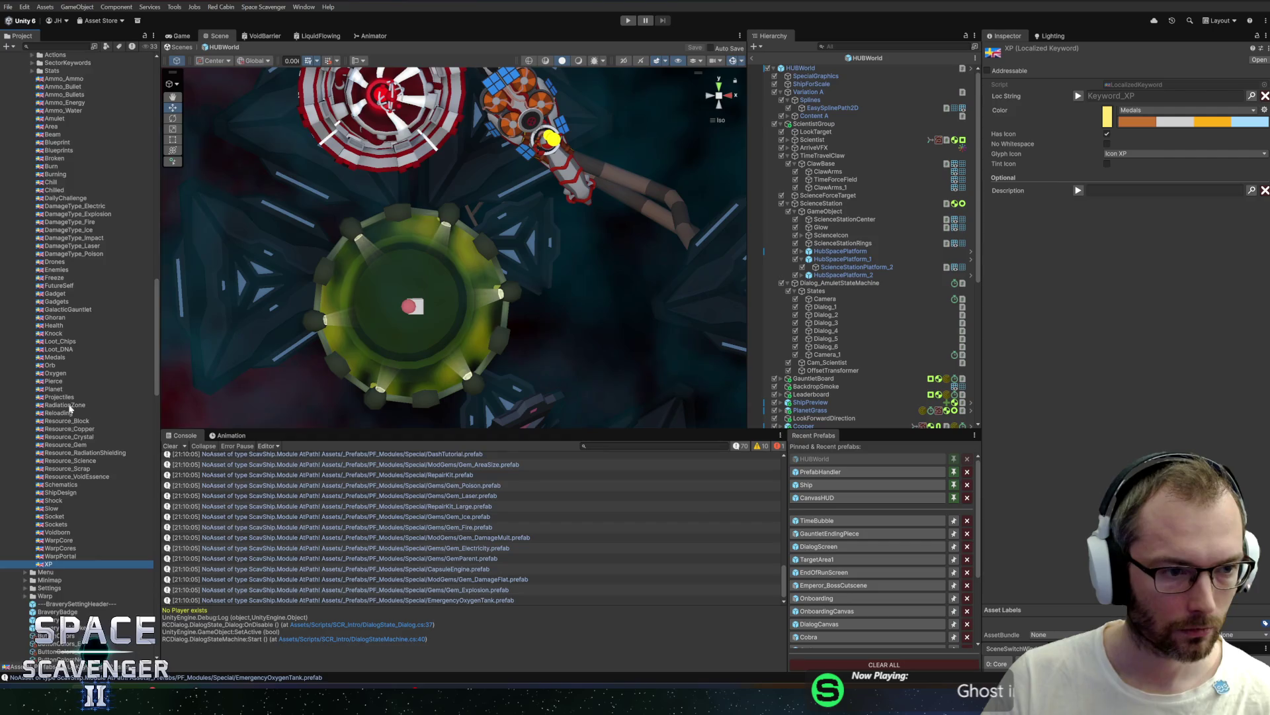
scroll(48, 236, up, 3)
shift+click(55, 169)
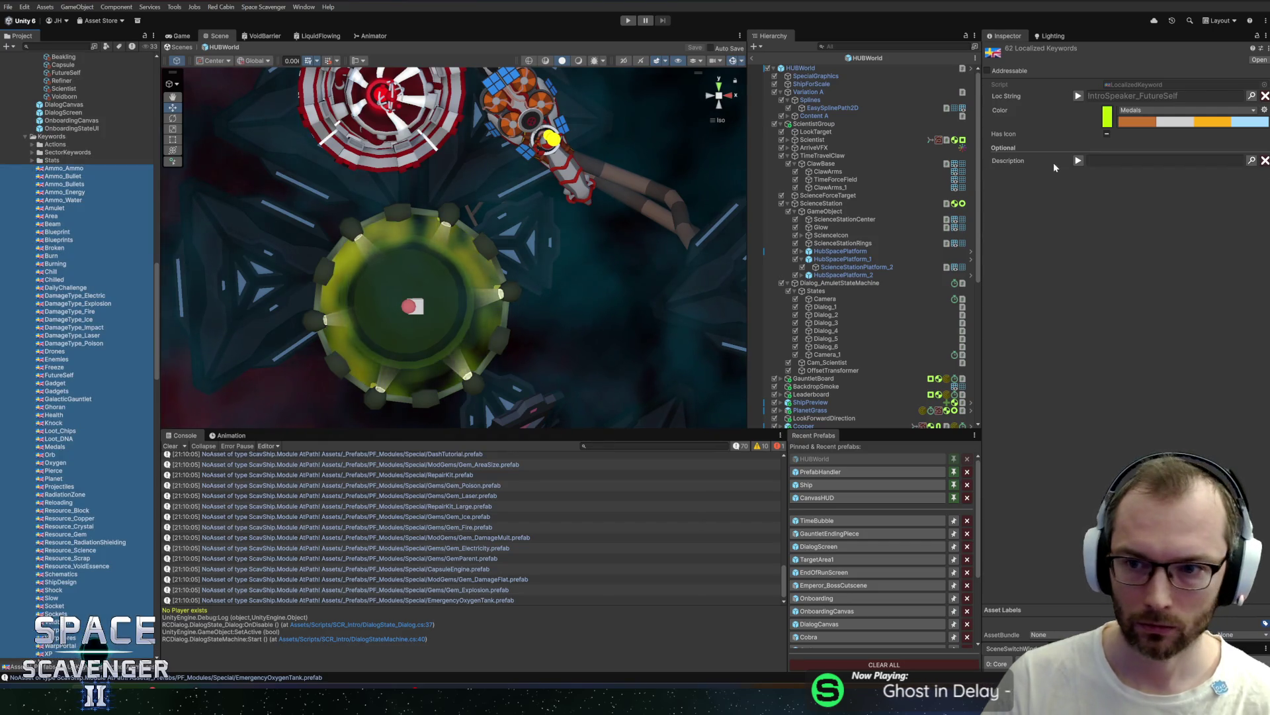
click(1072, 271)
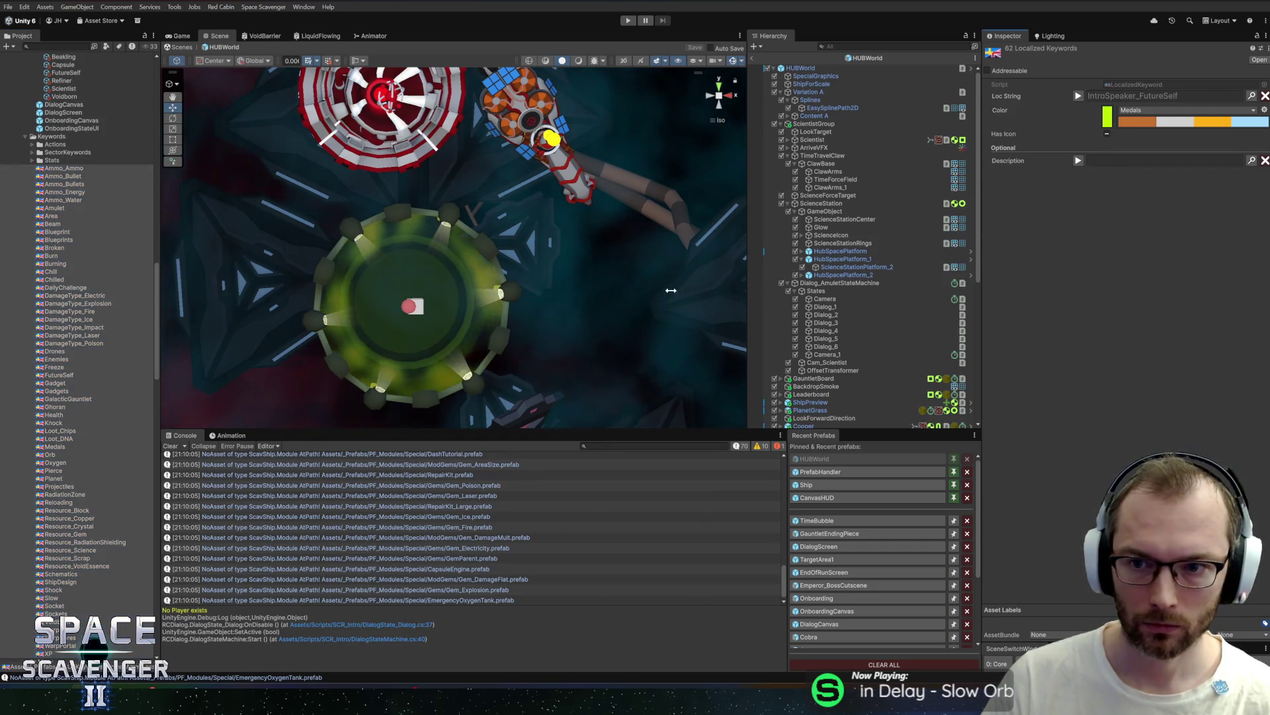
Step: Check DamageType_Electric and the other damage type keywords, then enter Play mode
click(78, 296)
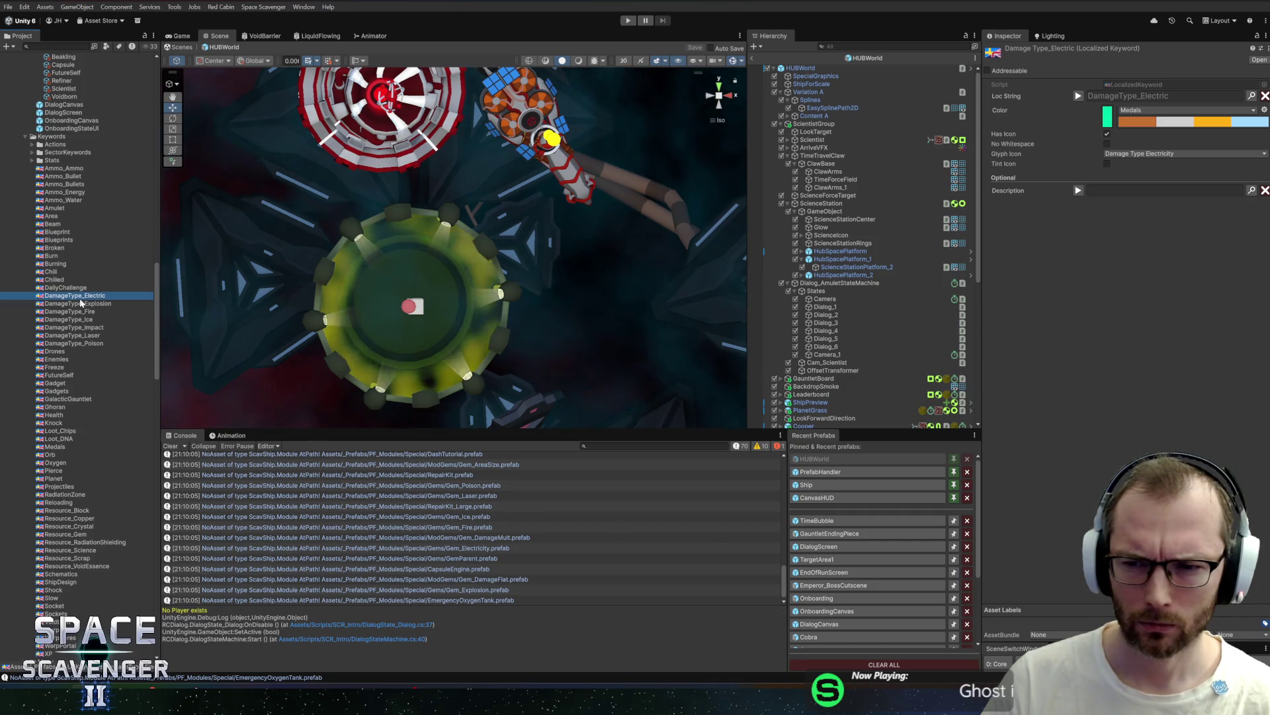
shift+click(88, 345)
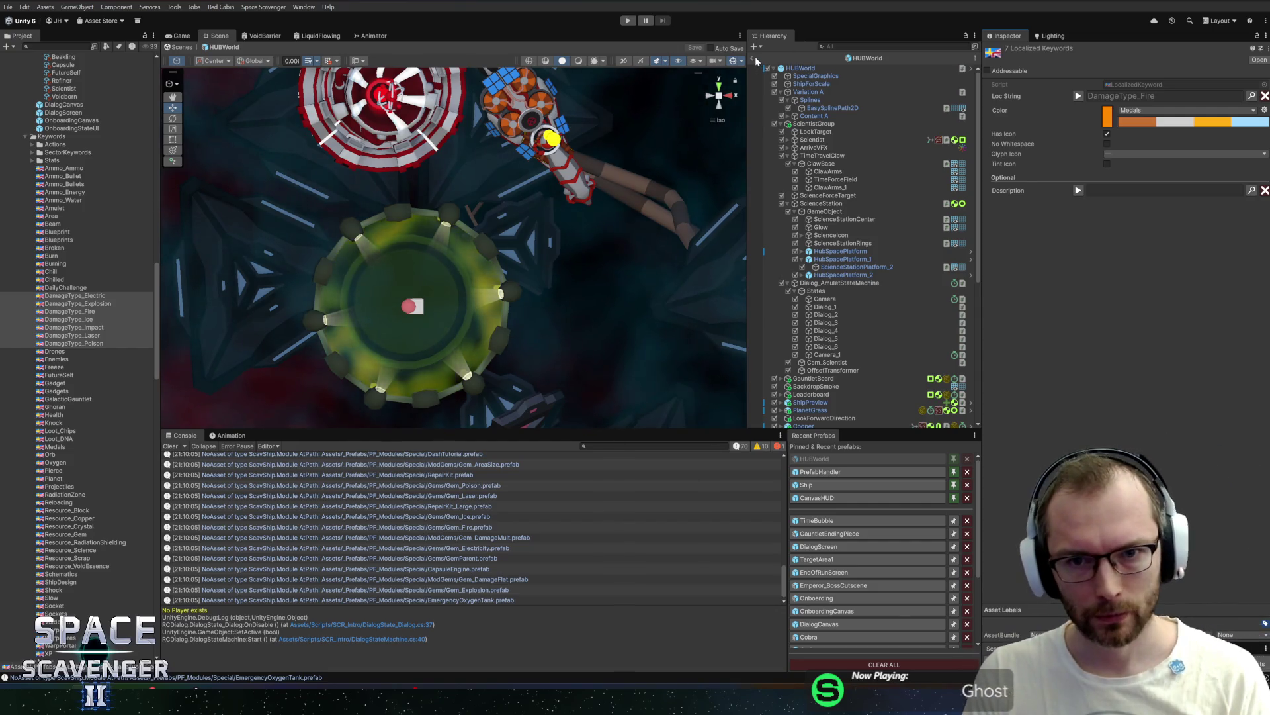
click(628, 21)
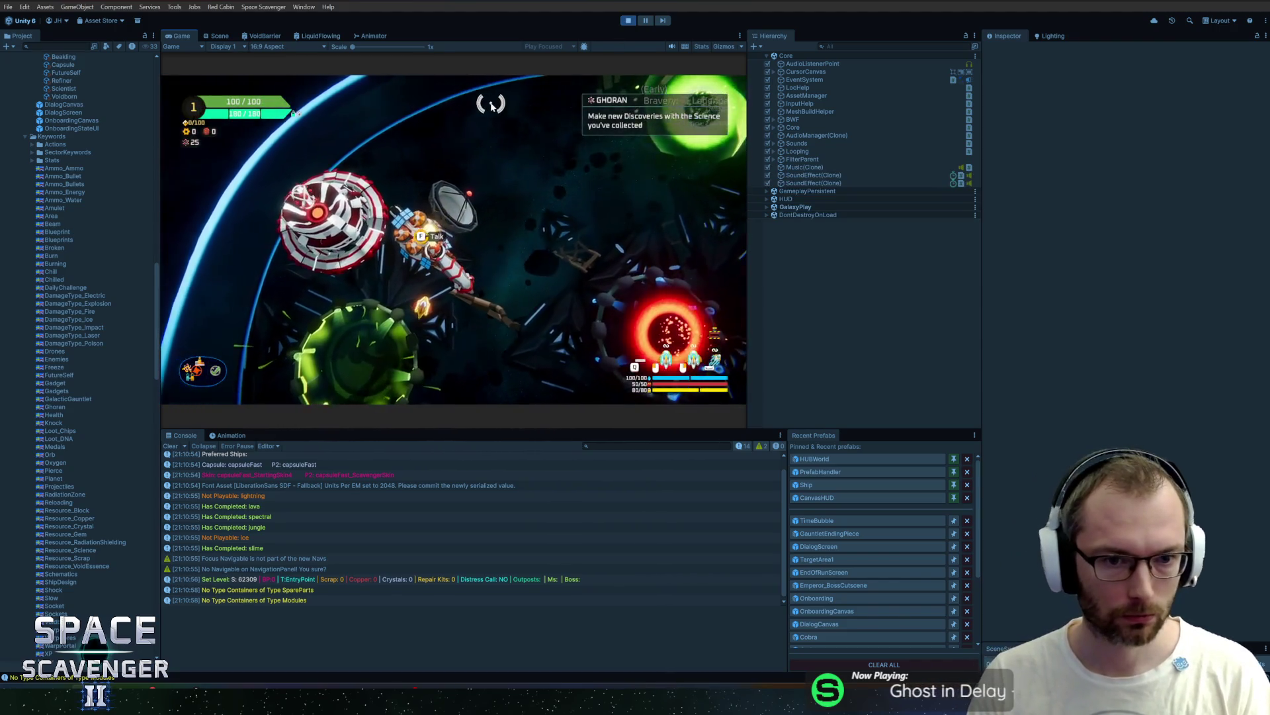
Step: Talk to Ghoran in the maximized Game view, read through every Amulet and Orb line, then stop play
key(f)
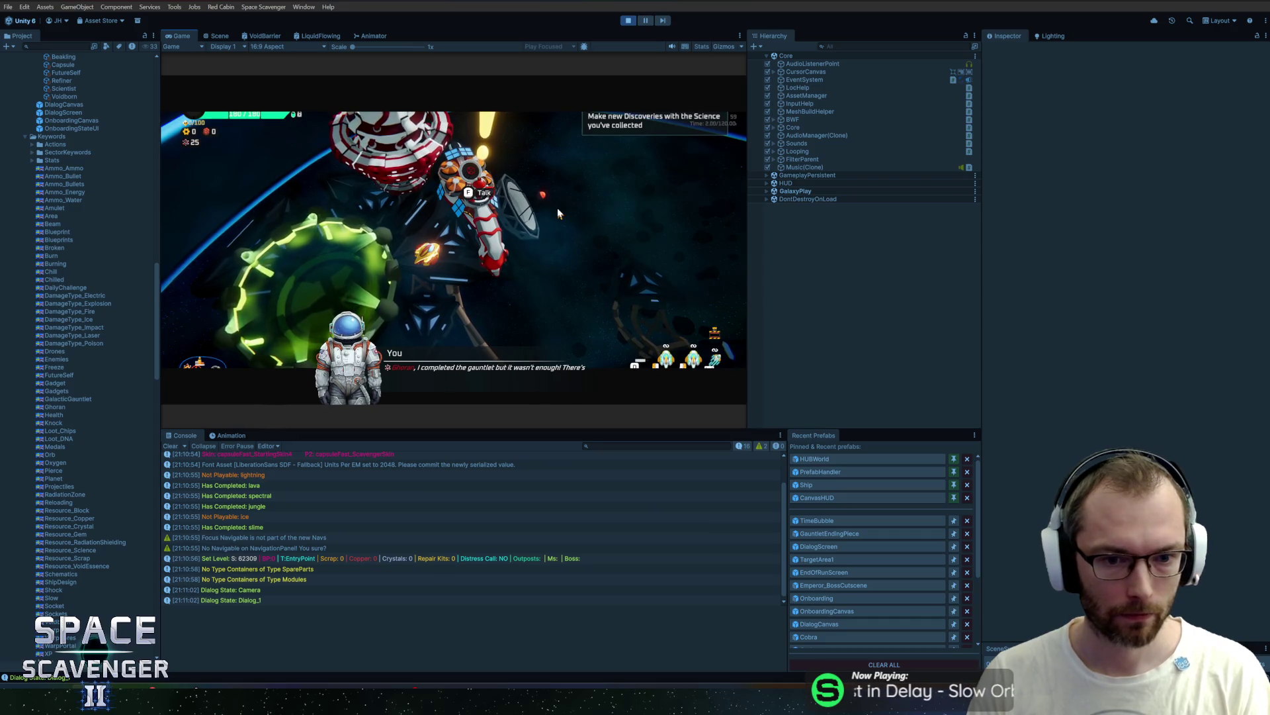
double_click(185, 41)
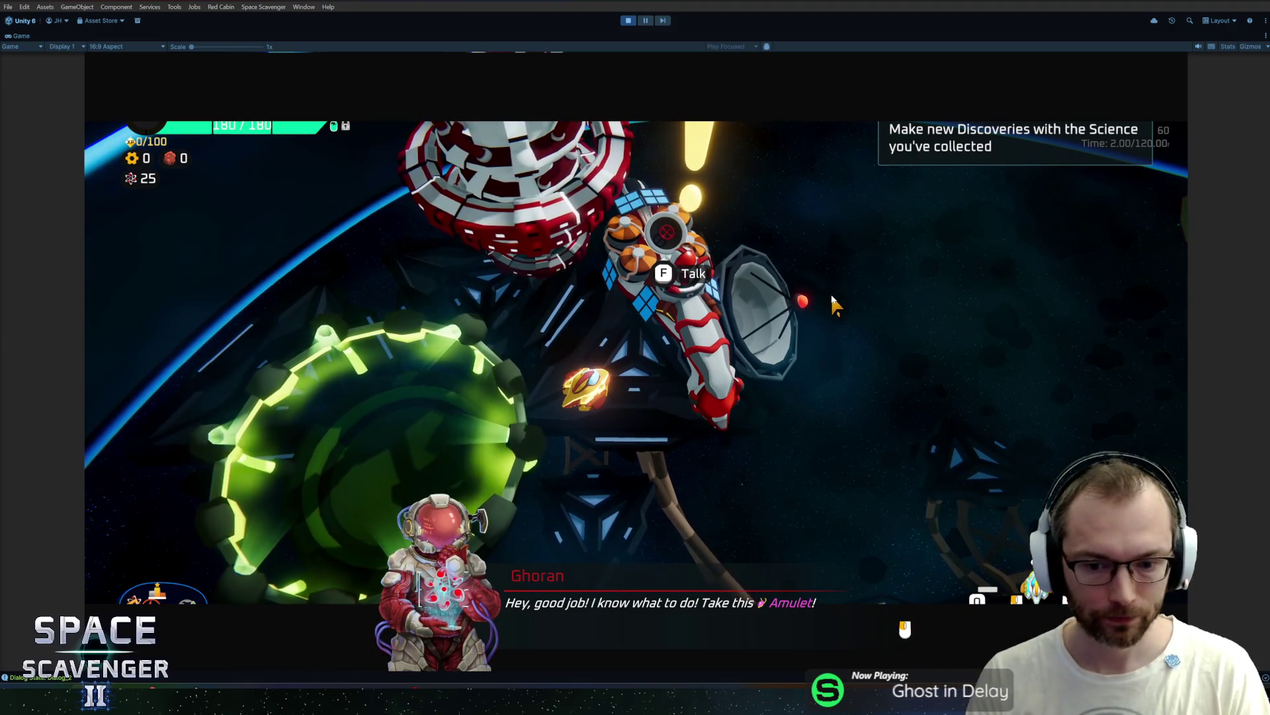
click(786, 272)
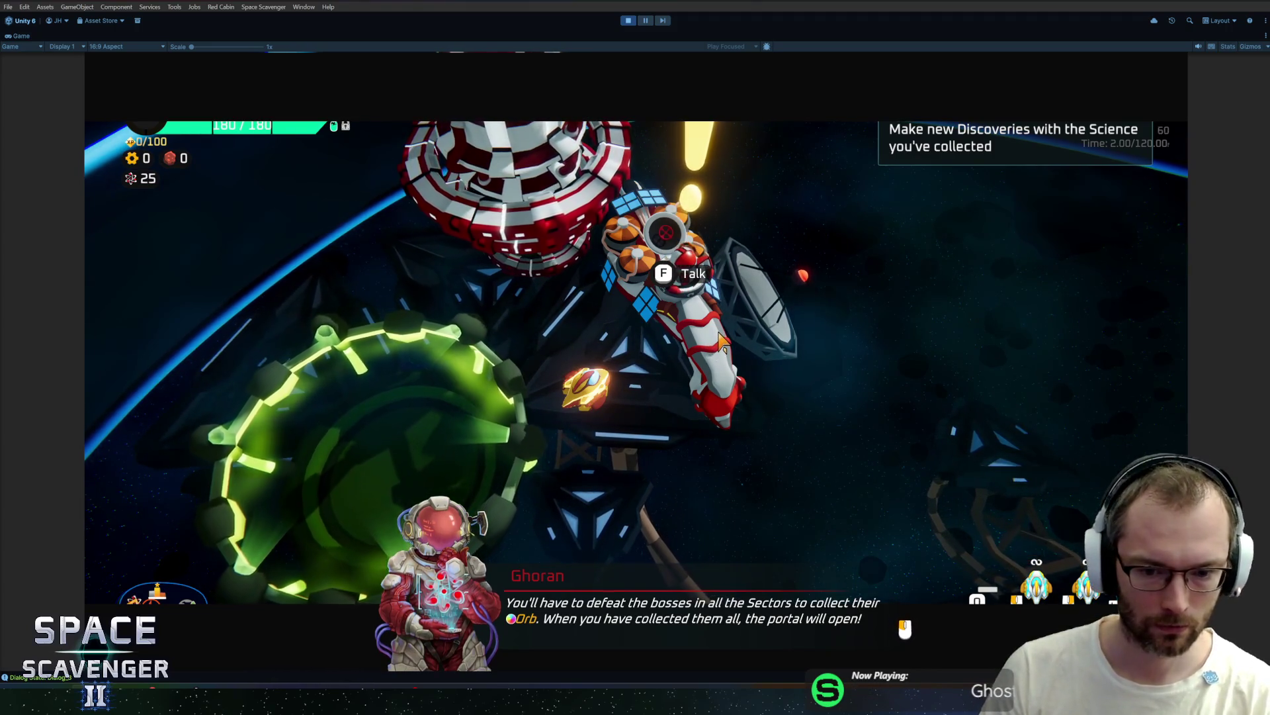
click(721, 343)
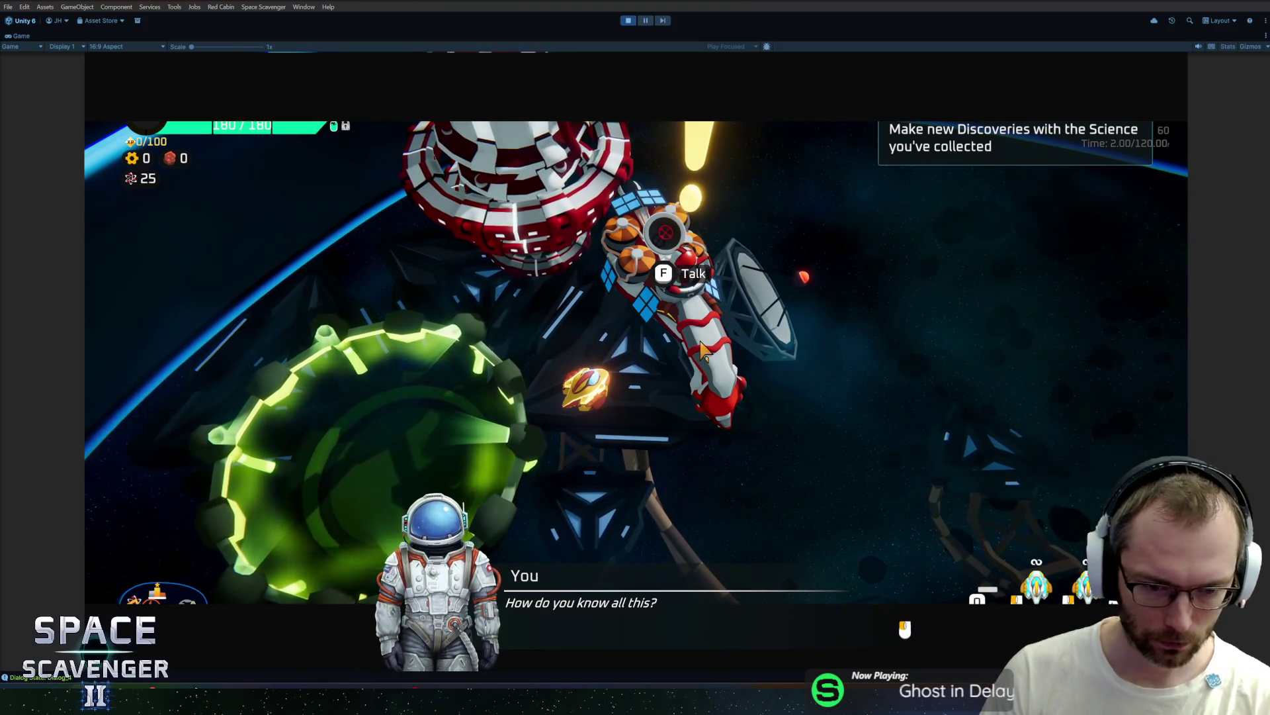
click(761, 352)
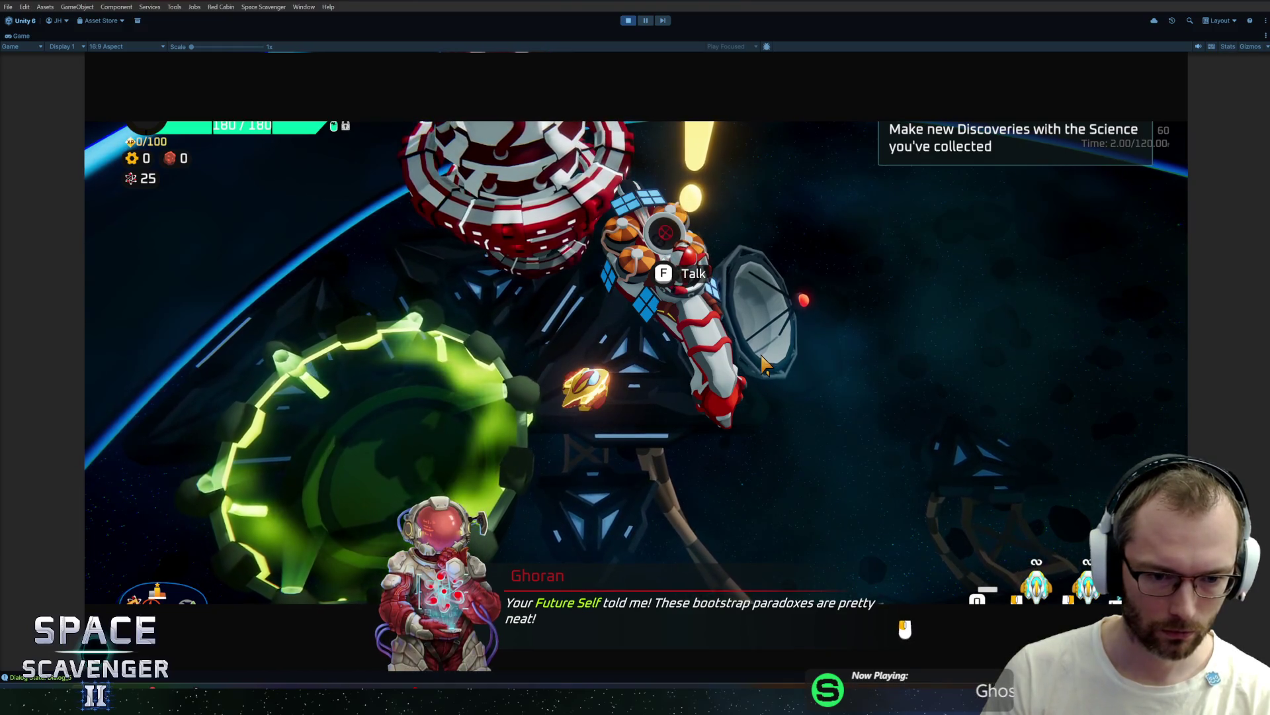
click(761, 357)
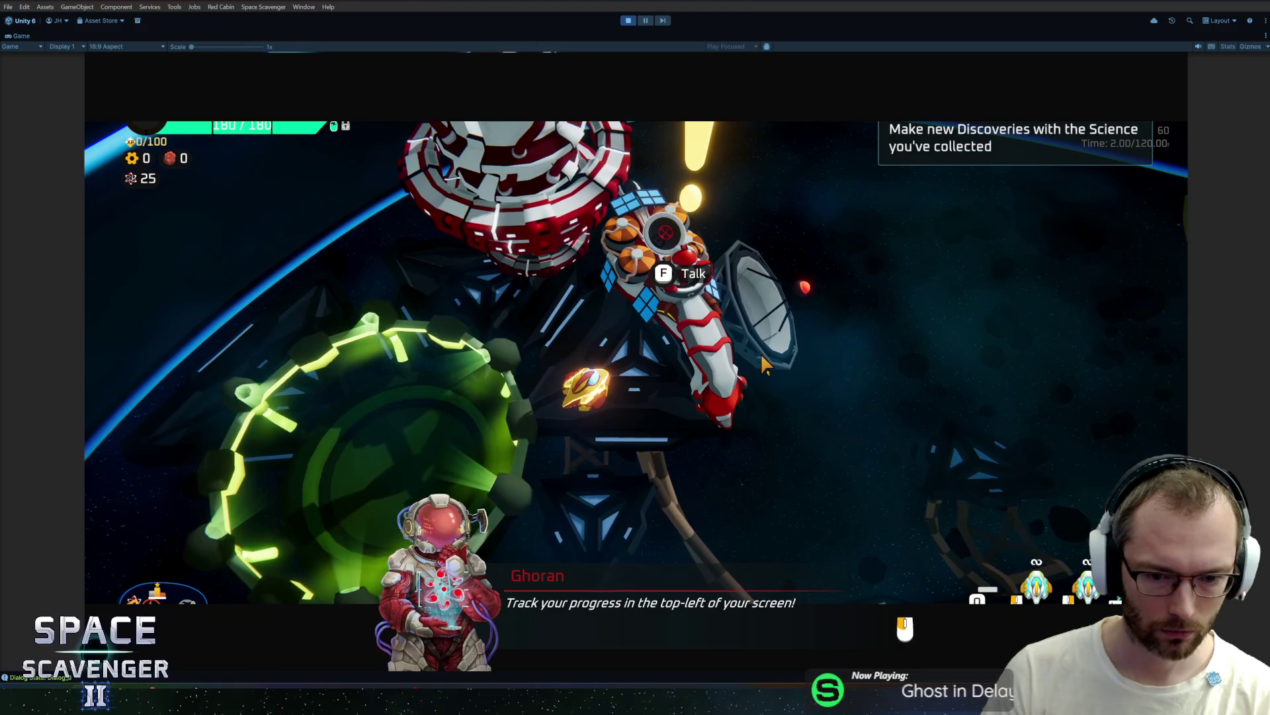
click(760, 352)
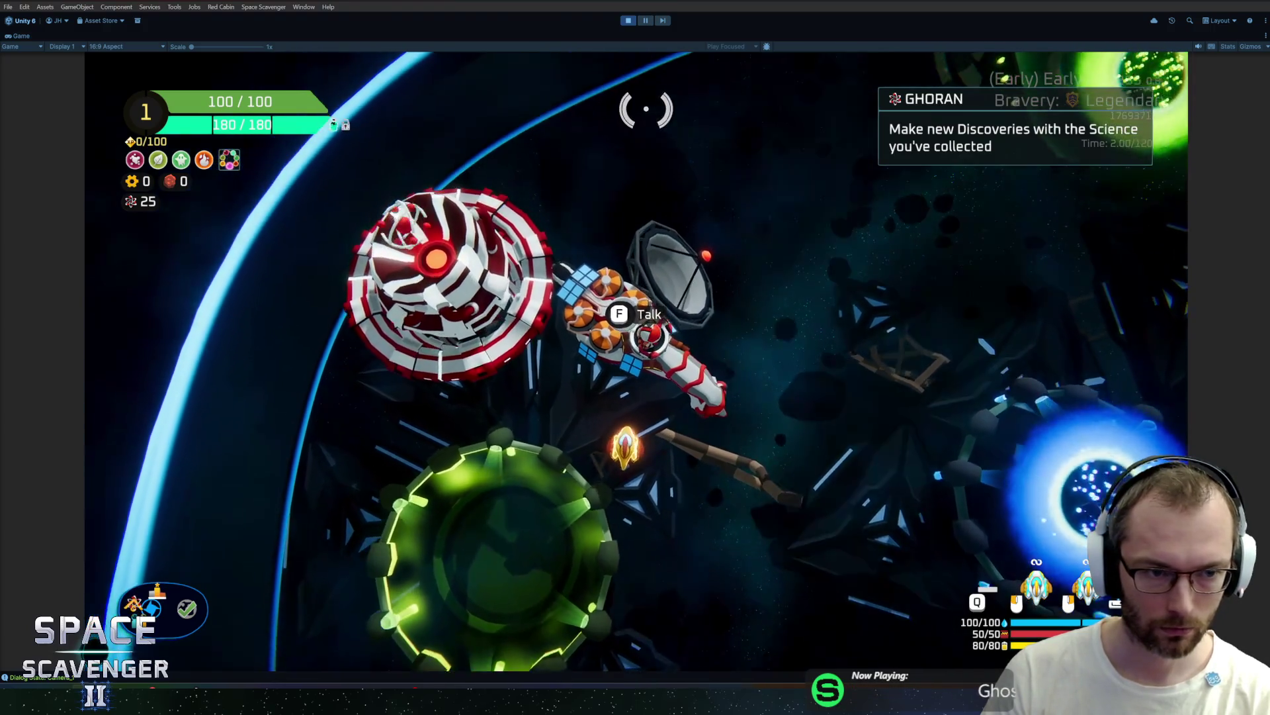
key(ctrl+p)
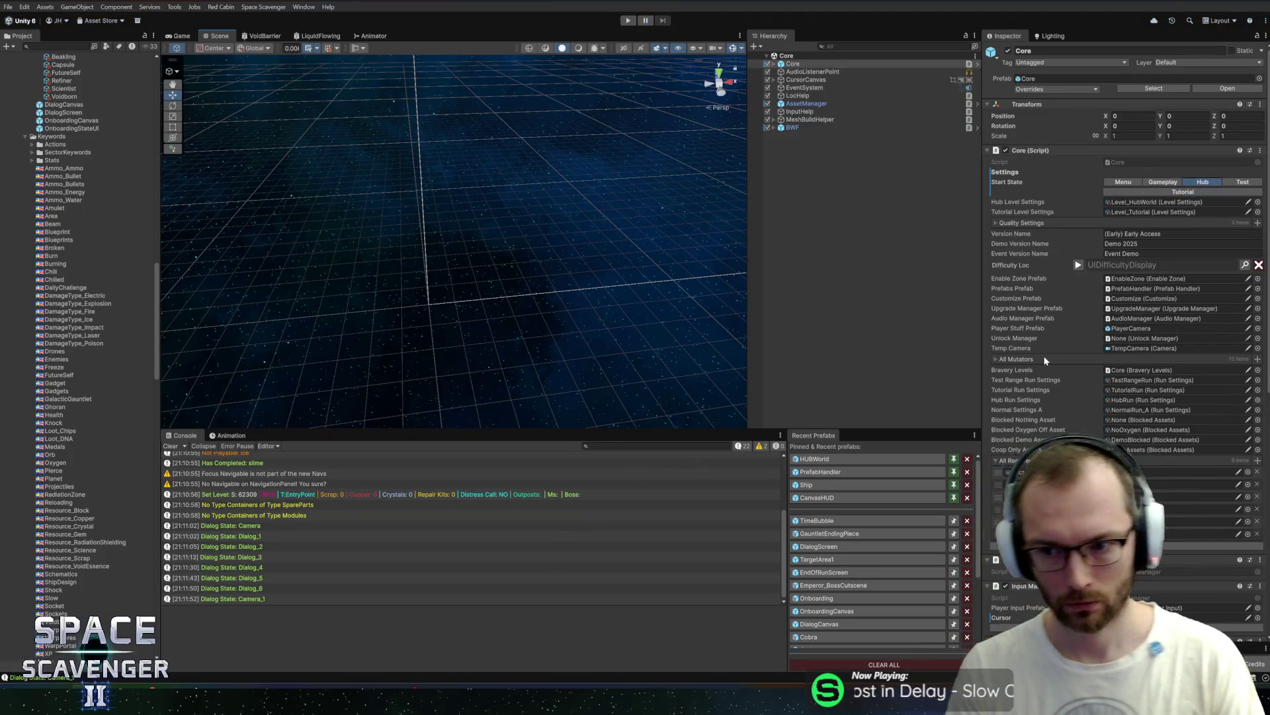
Step: Set the Amulet keyword's glyph to Orb Amulet Empty, then open the Dialog State logging code
click(58, 208)
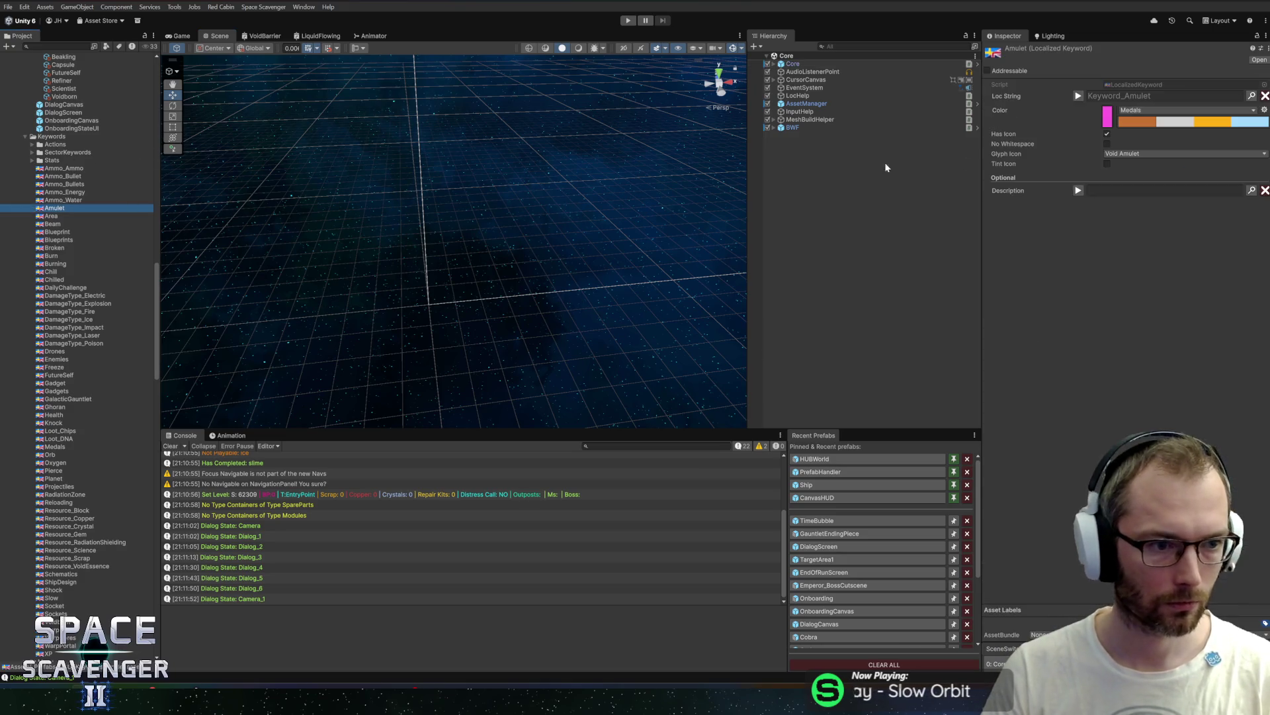
click(1159, 154)
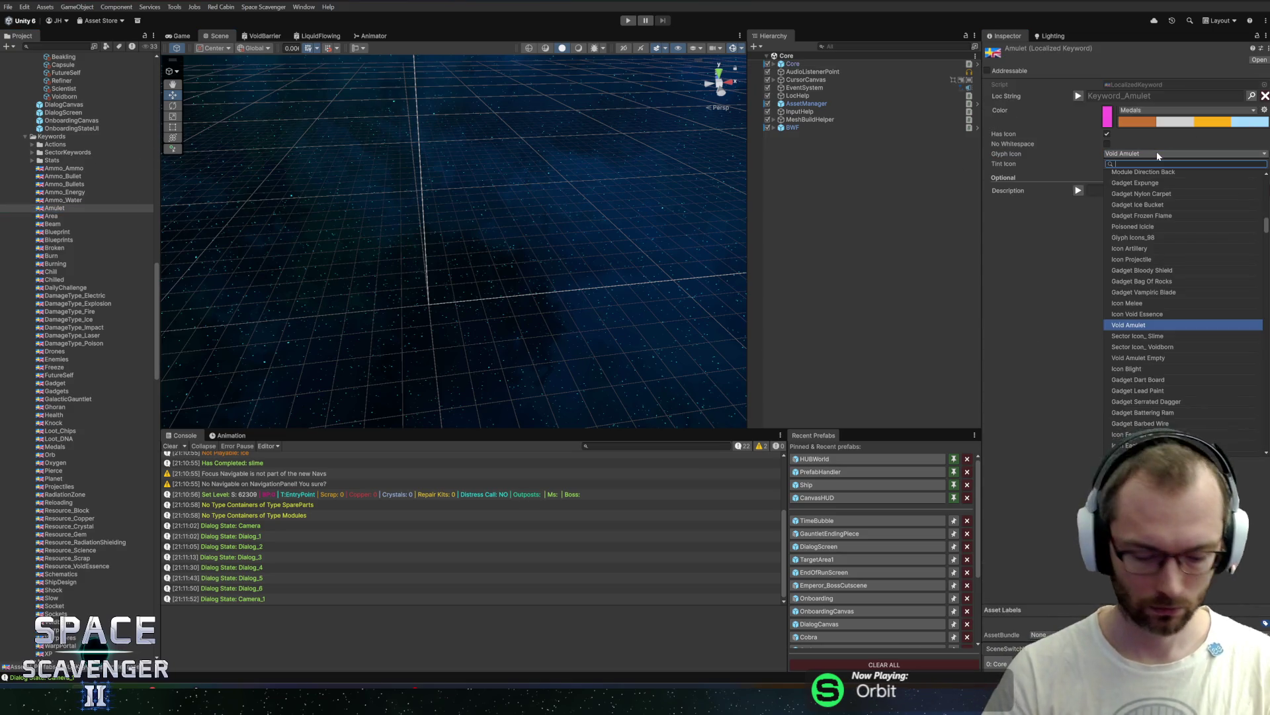
text(amulet)
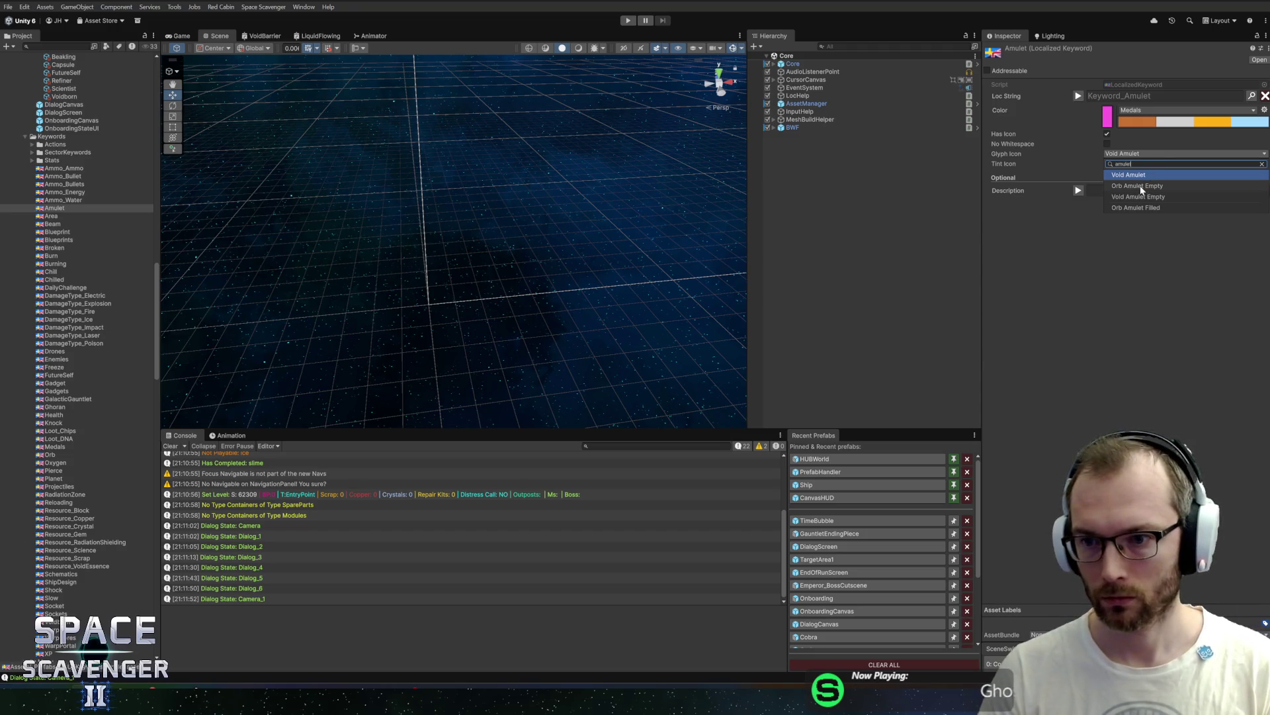
click(1141, 185)
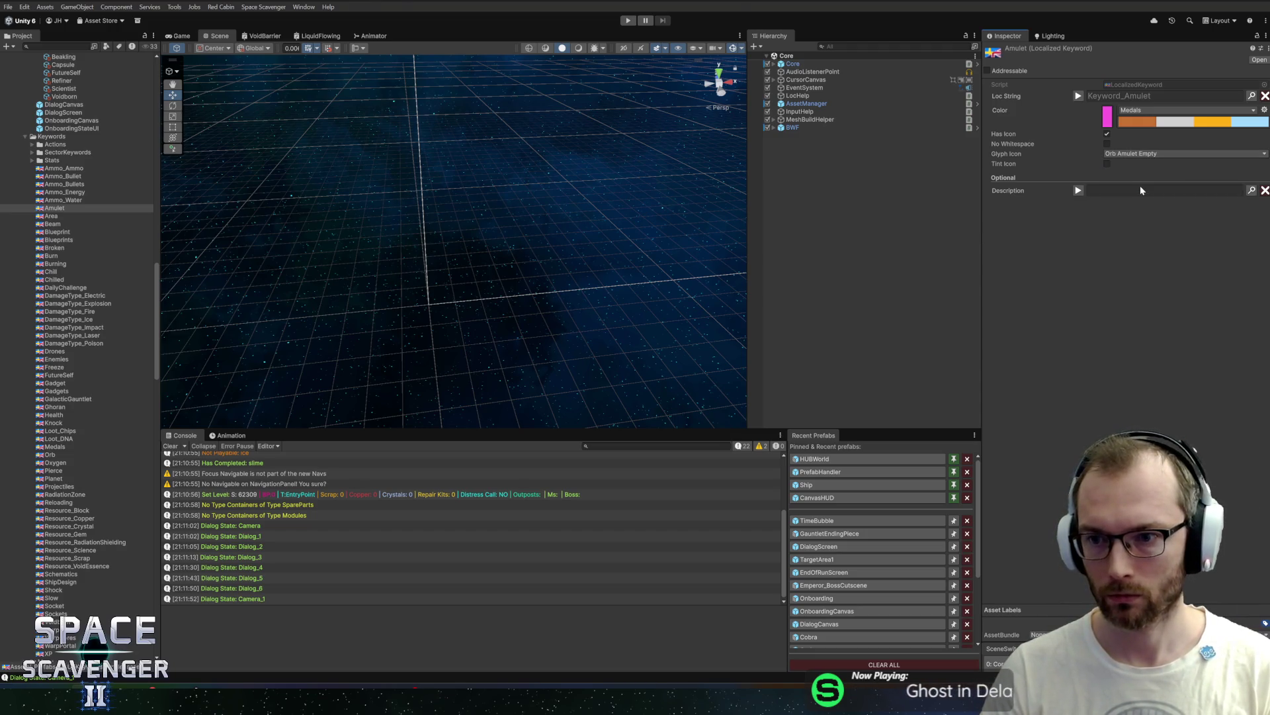
click(1129, 154)
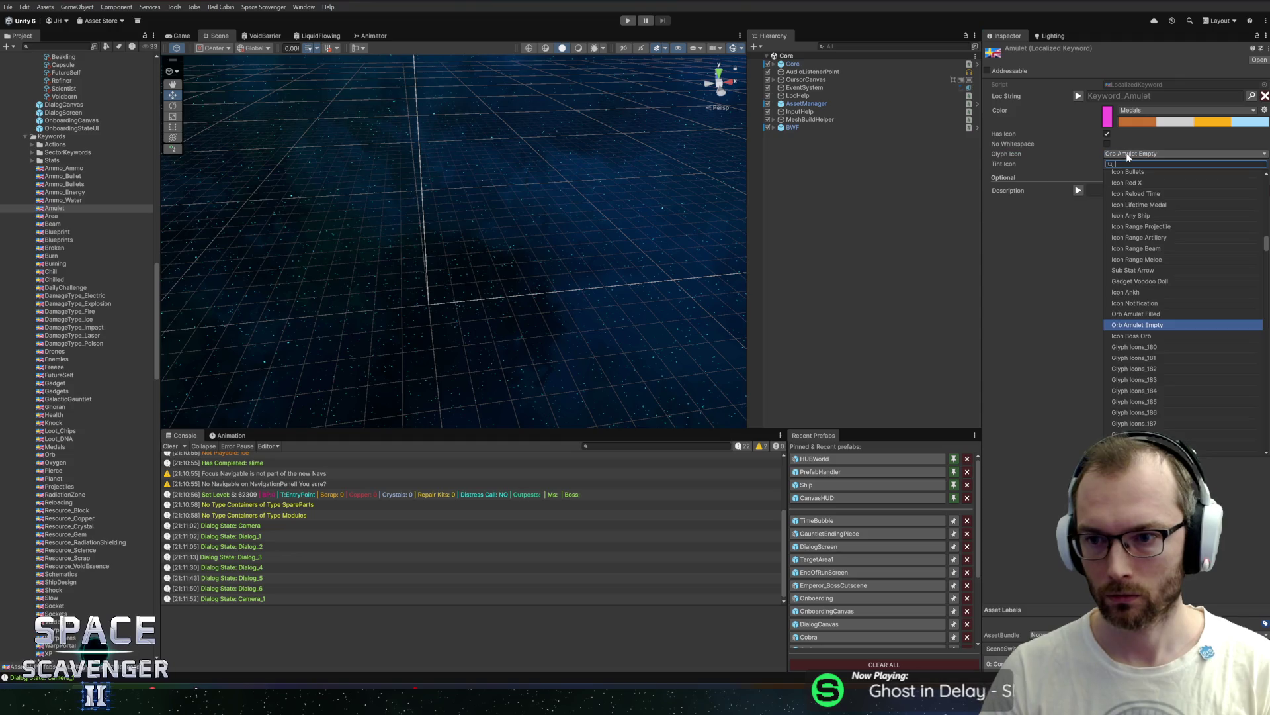
click(1146, 315)
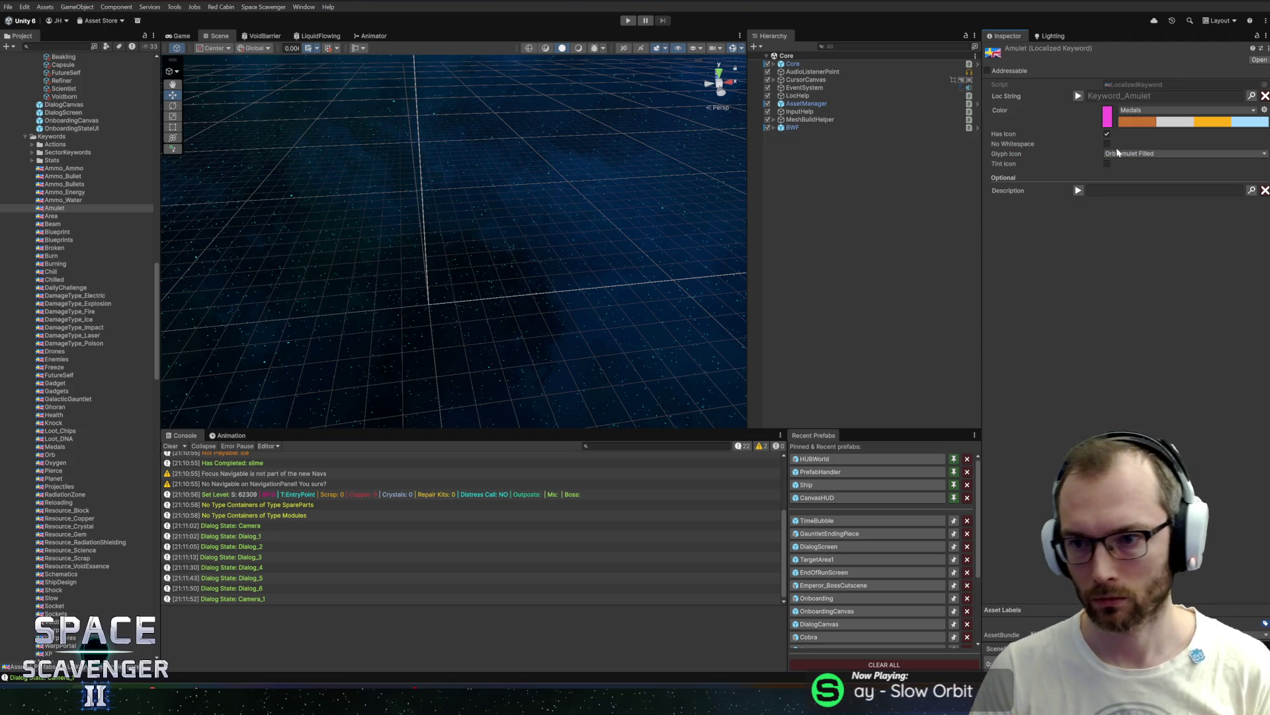
click(1138, 153)
click(1139, 336)
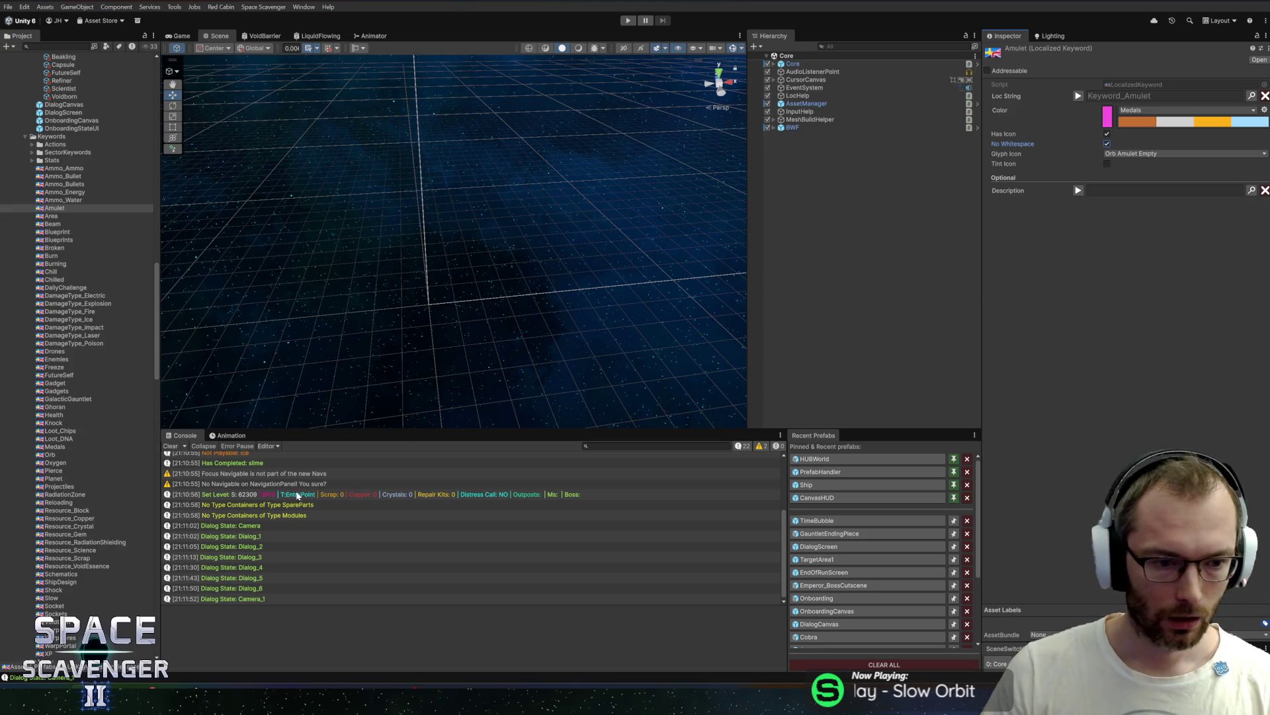
double_click(272, 534)
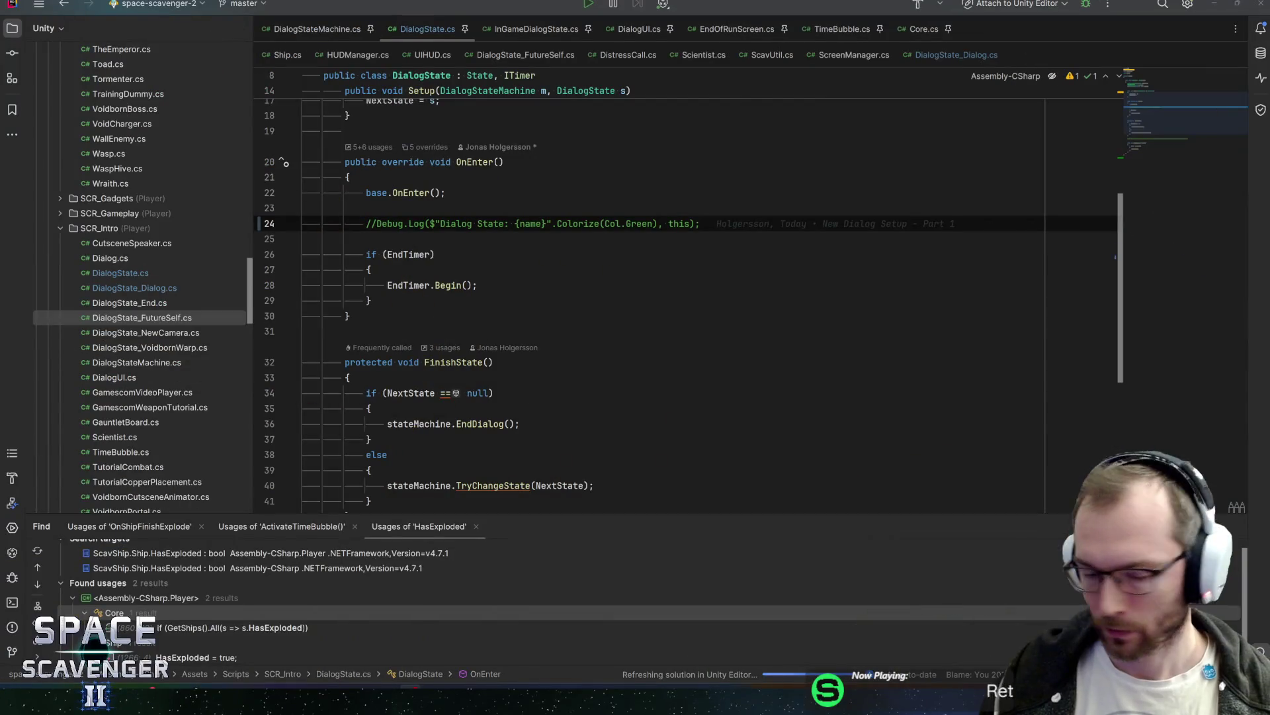
Step: Review the commented Debug.Log on line 24 of DialogState.cs, then switch to GitHub Desktop
click(476, 285)
click(303, 238)
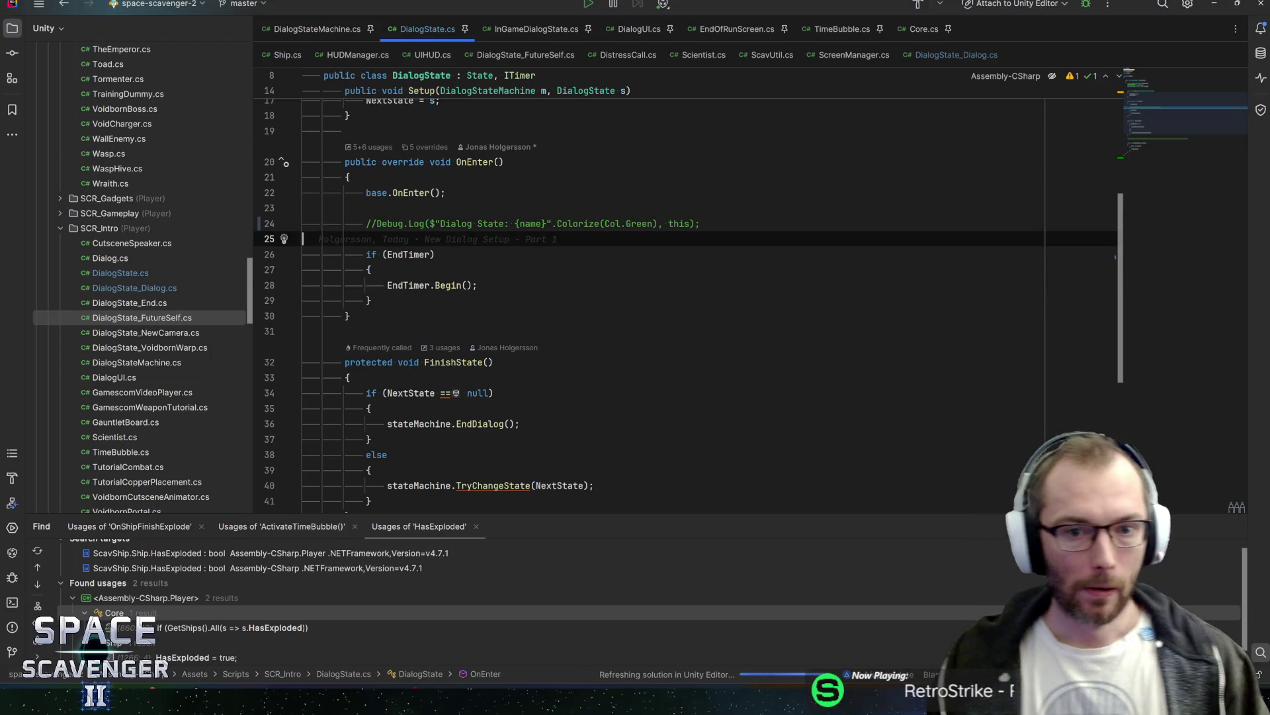
click(303, 223)
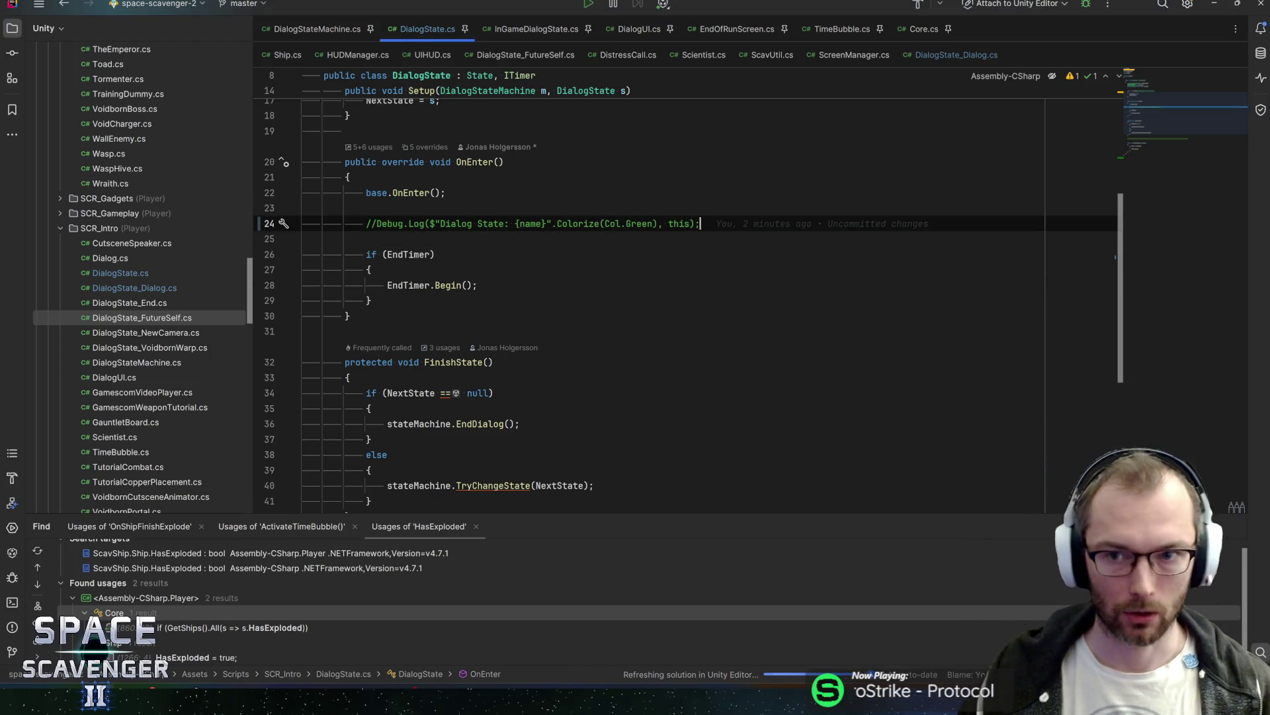
key(alt+Tab)
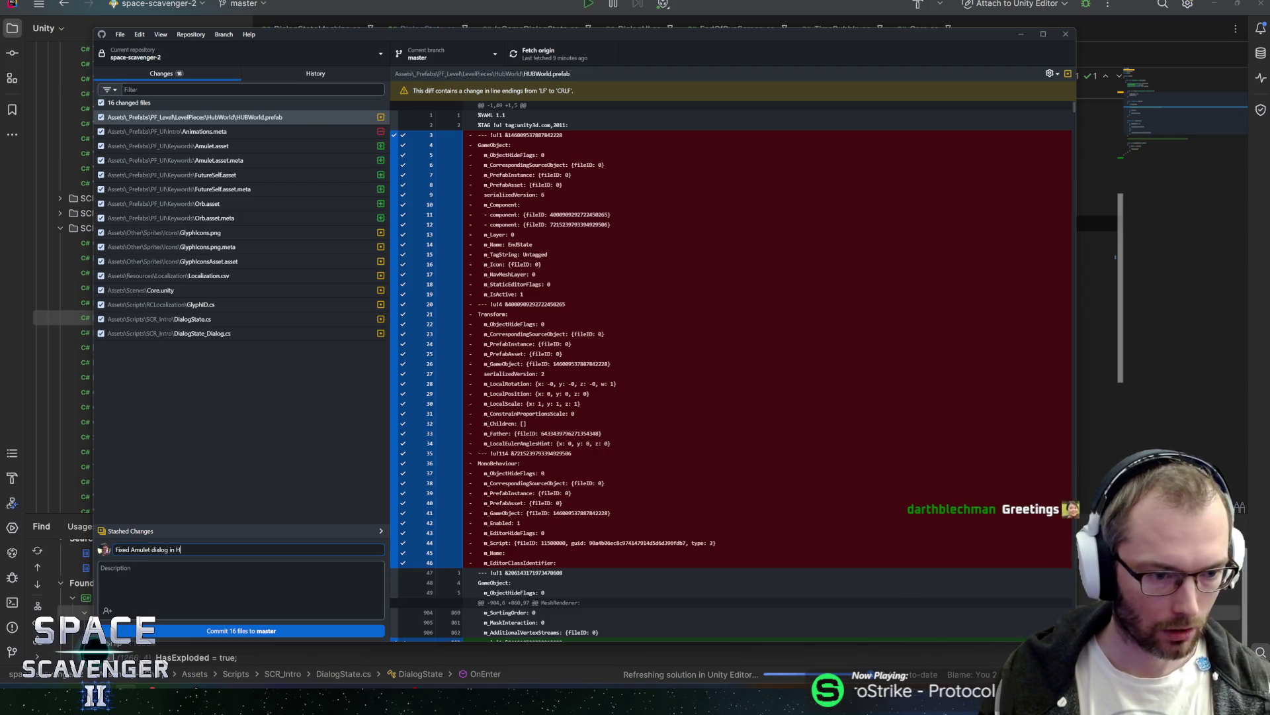
Step: Commit the 16 changed files to master, push to origin, and close GitHub Desktop
click(207, 632)
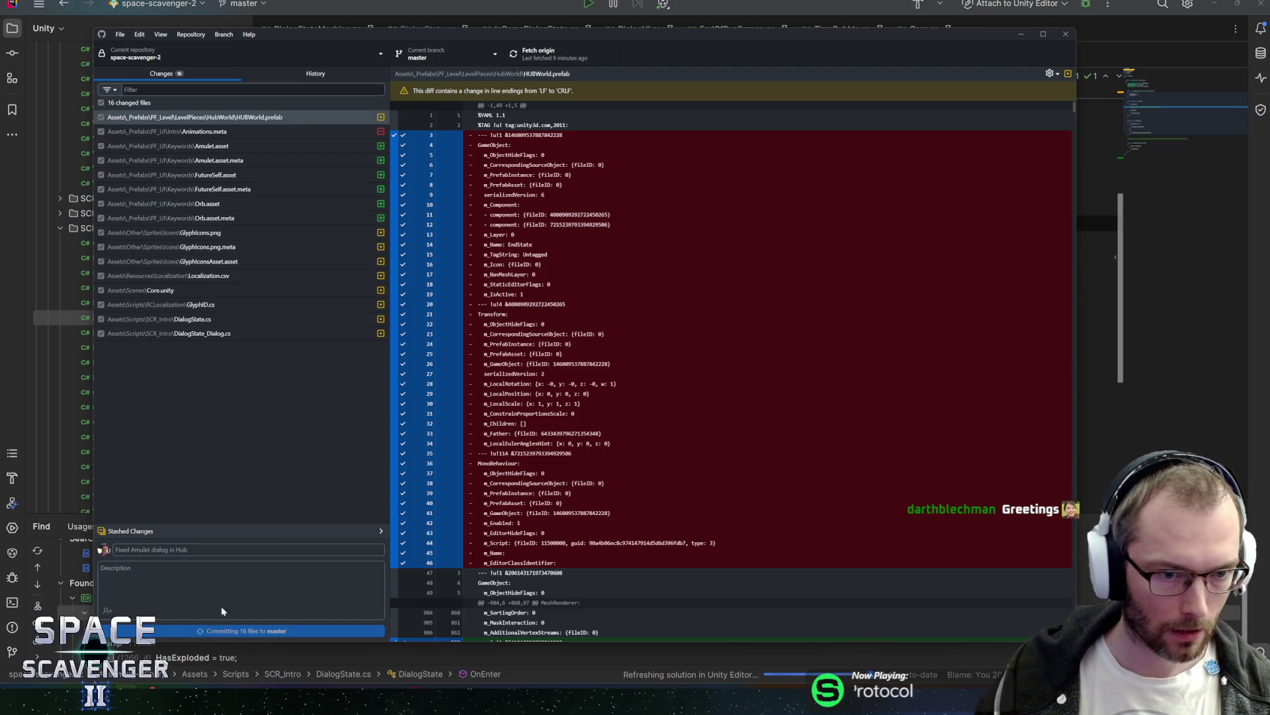
click(515, 55)
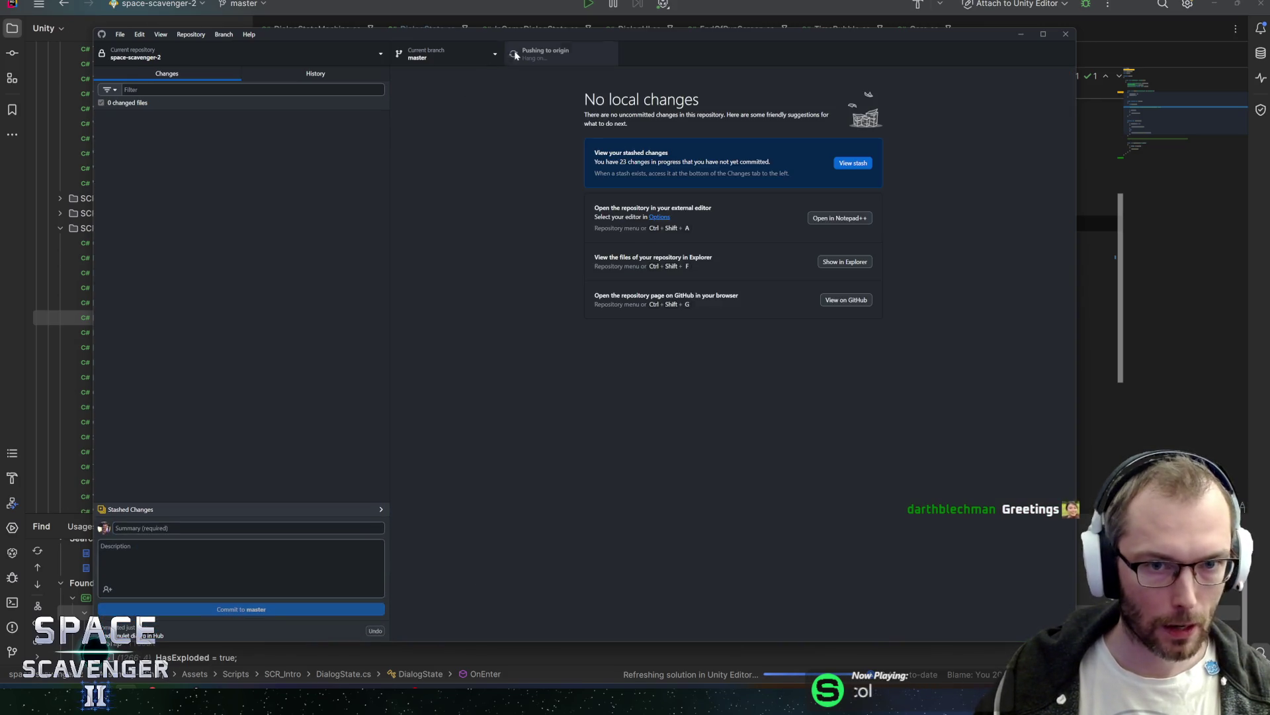
click(484, 3)
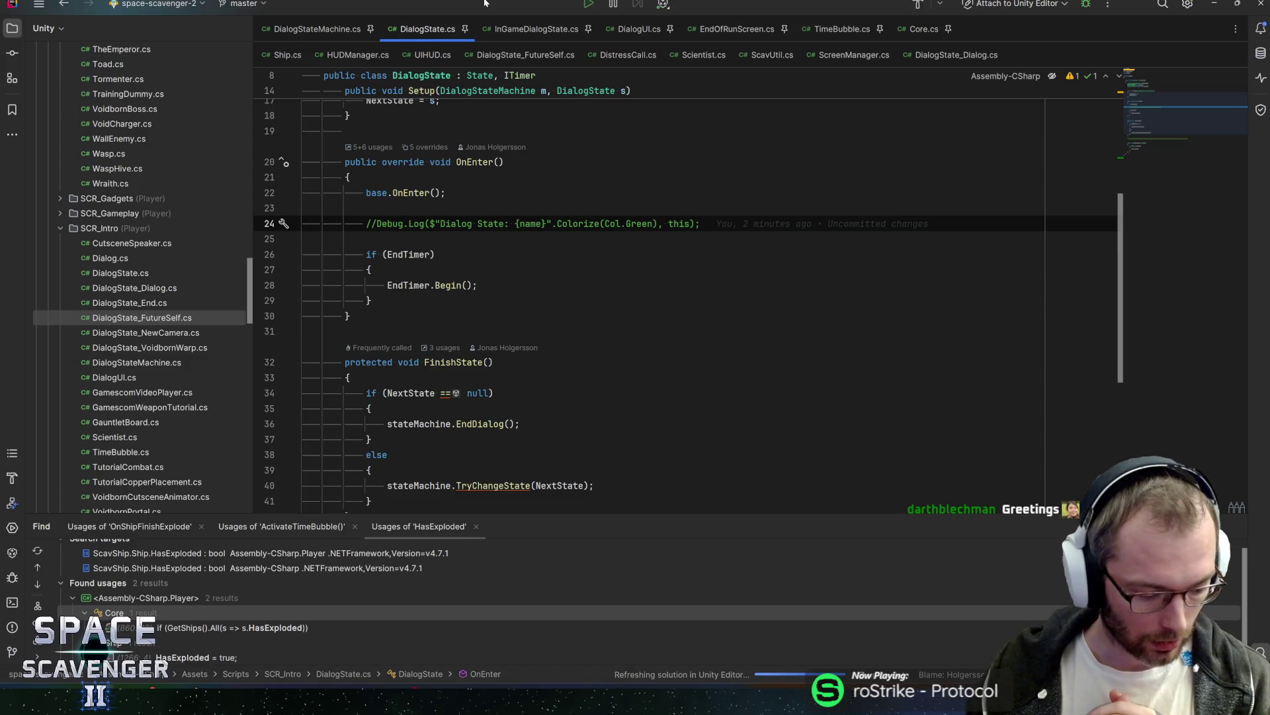
key(ctrl+n)
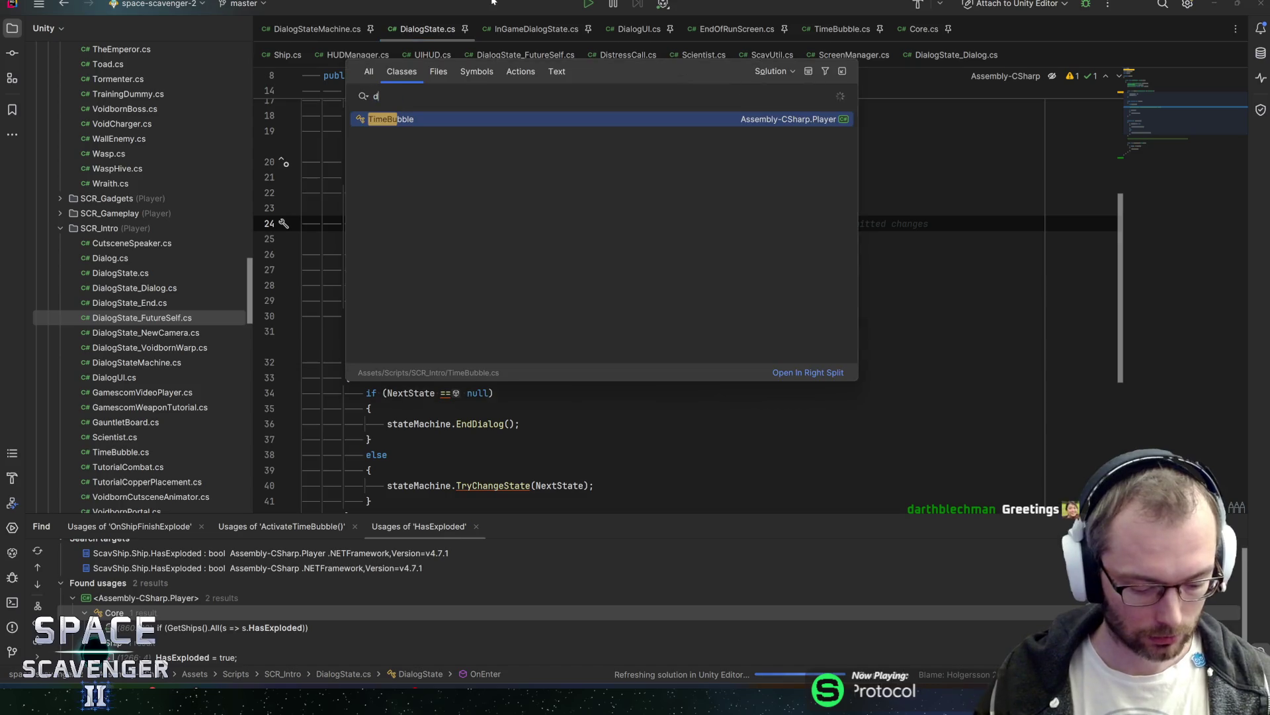
Step: Open the DistressCall class file in Rider by searching 'distressc', then cycle through the open windows
text(distressc)
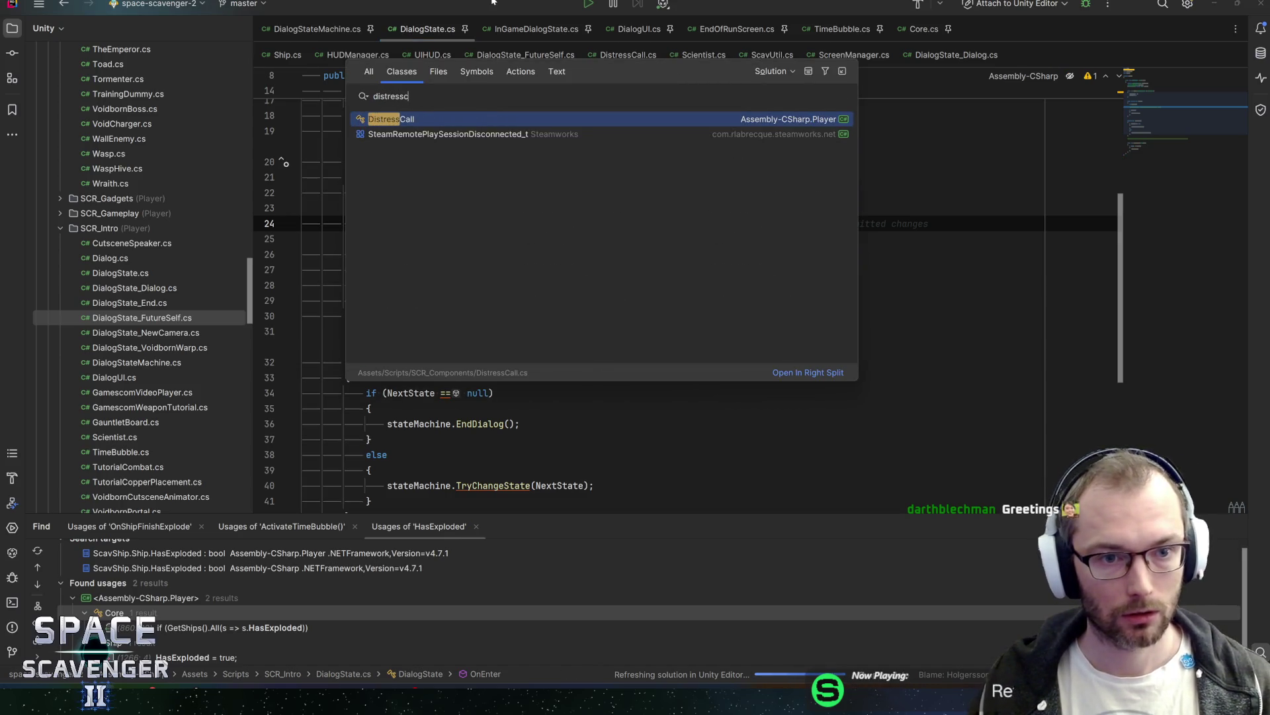
key(Return)
key(alt+Tab)
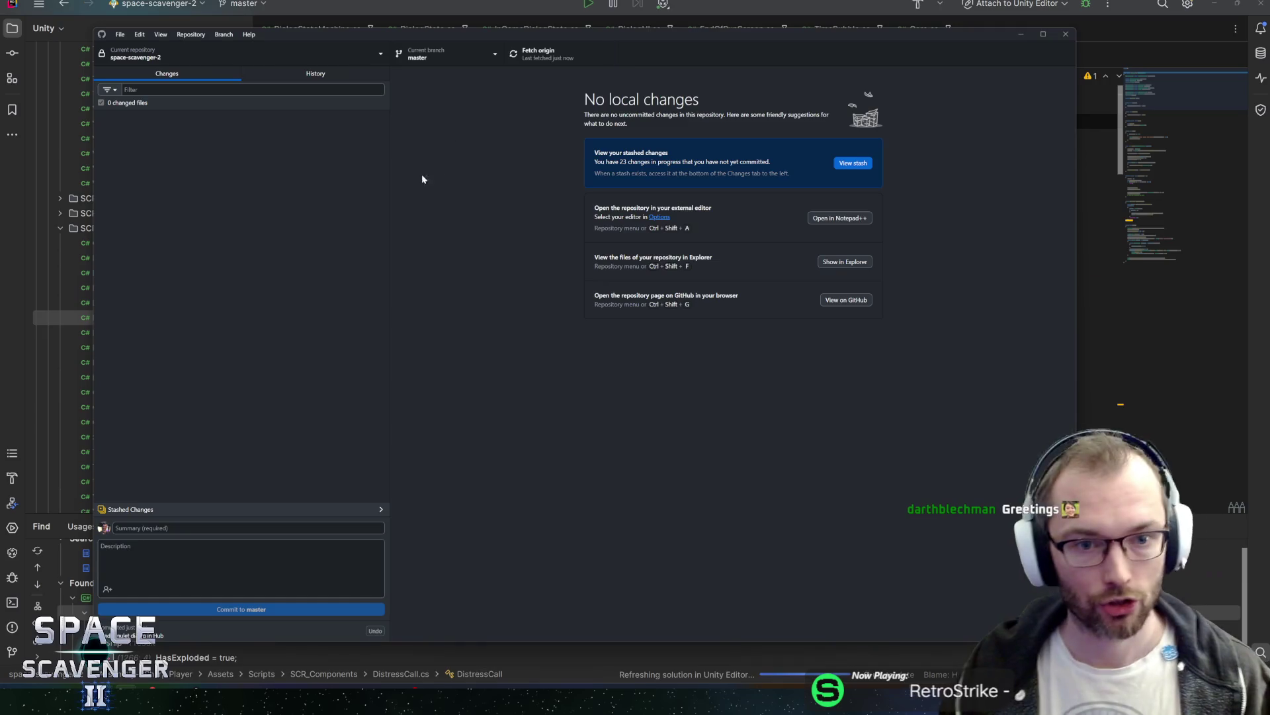
key(alt+Tab)
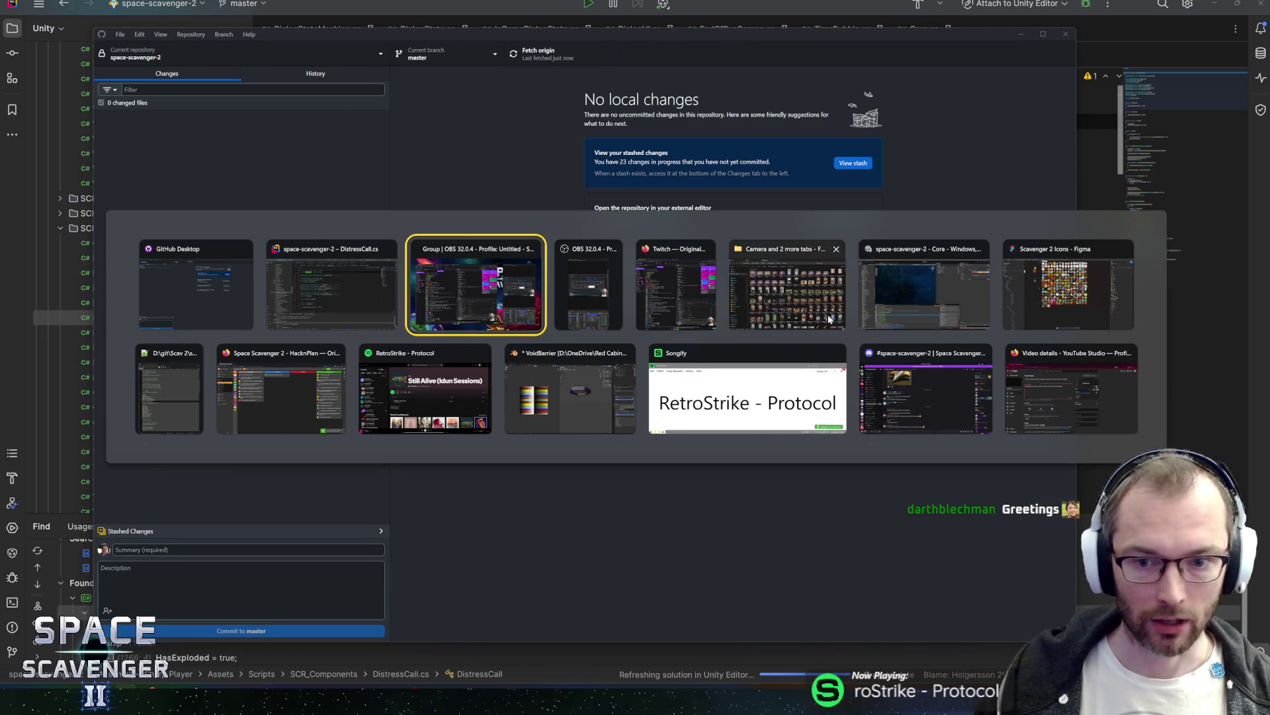
click(836, 248)
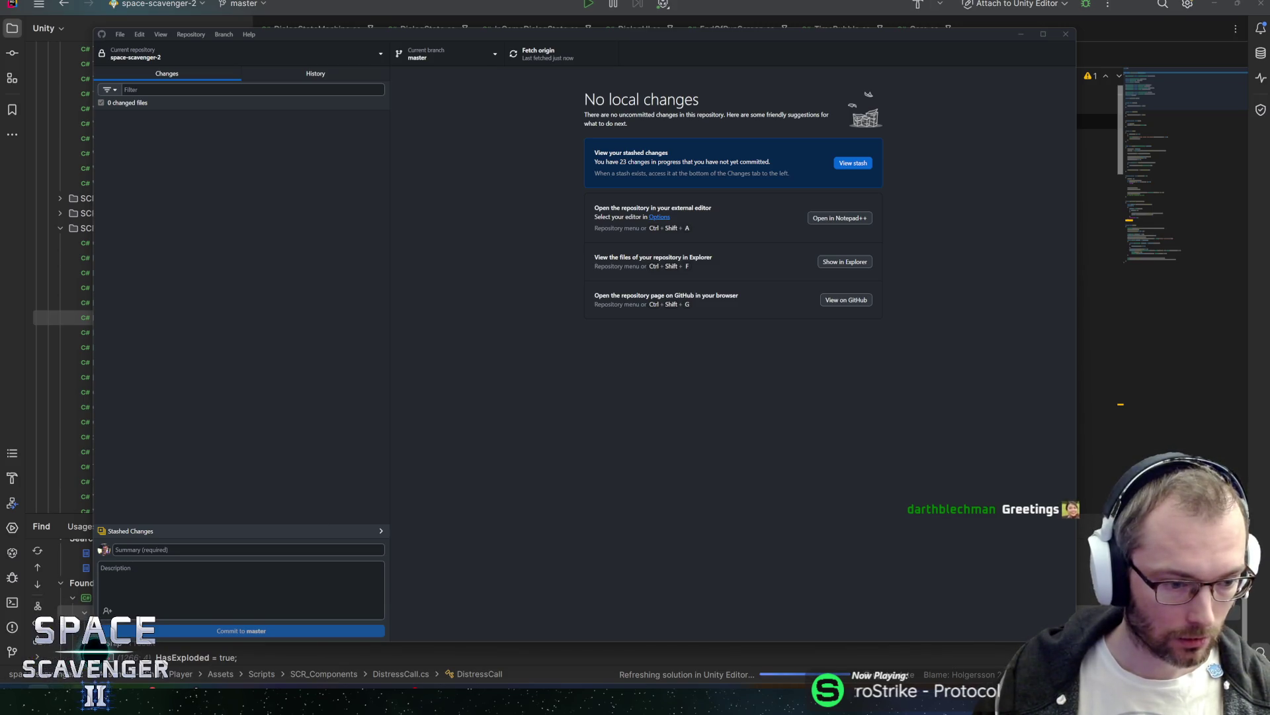
Step: Switch back to the Unity Editor so the scripts recompile
key(alt+Tab)
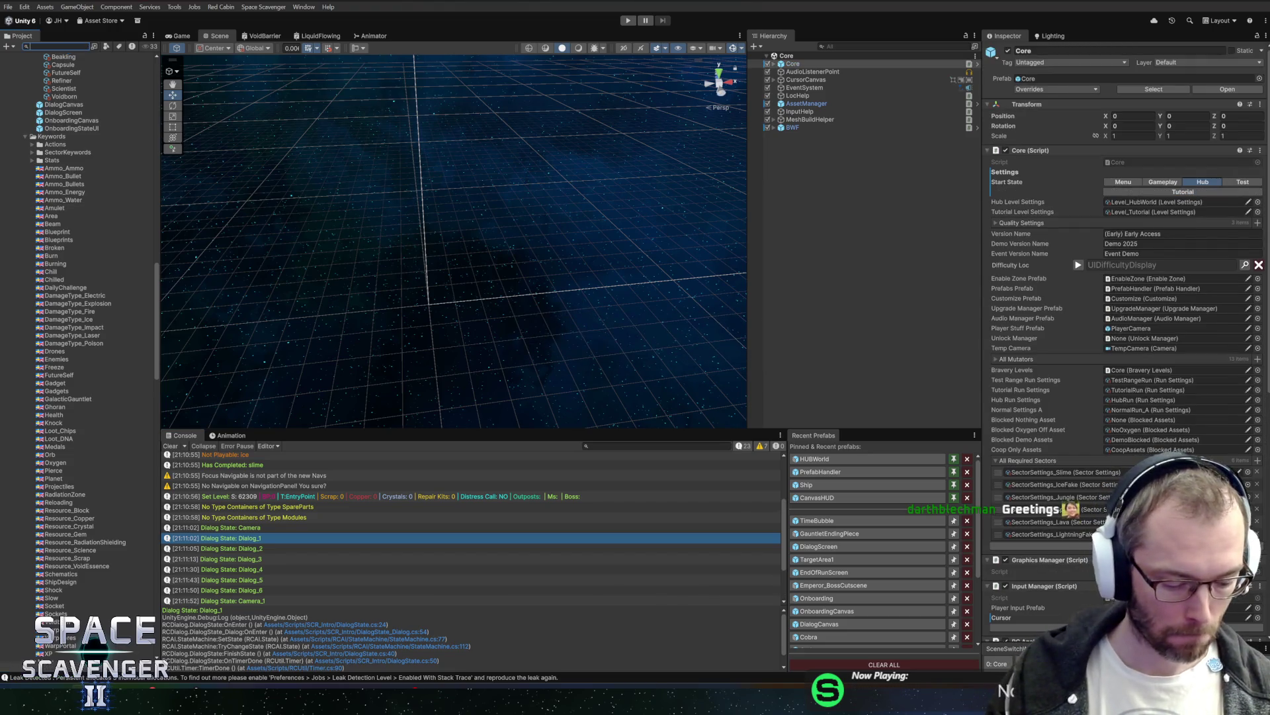
Step: Search the assets for 'distress' and open the DistressCall prefab for editing
text(distrers)
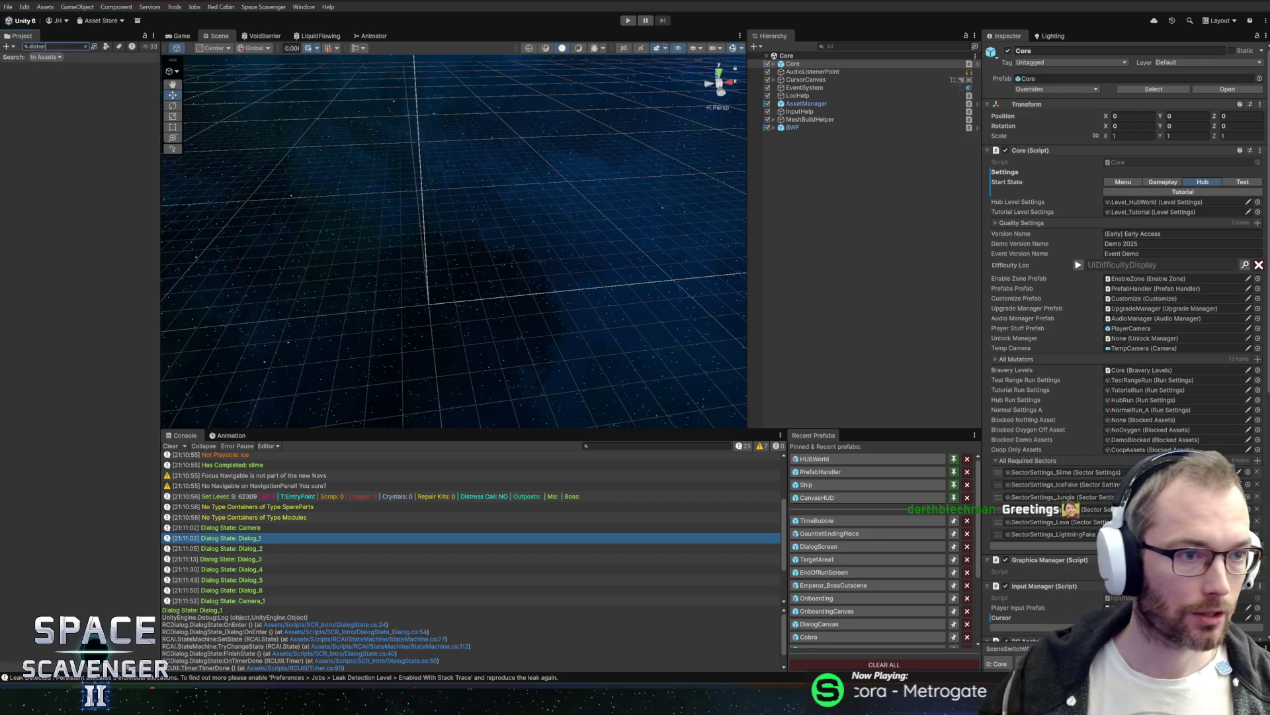
key(BackSpace)
text(s)
click(45, 67)
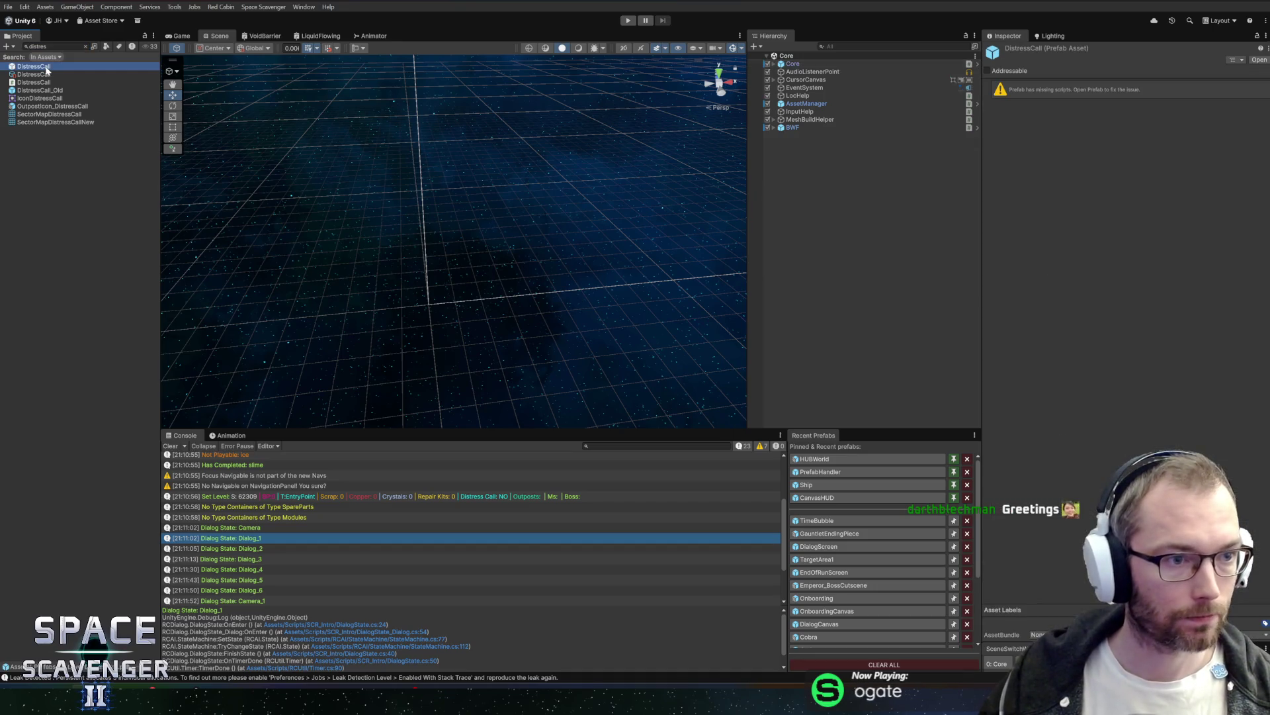
double_click(41, 68)
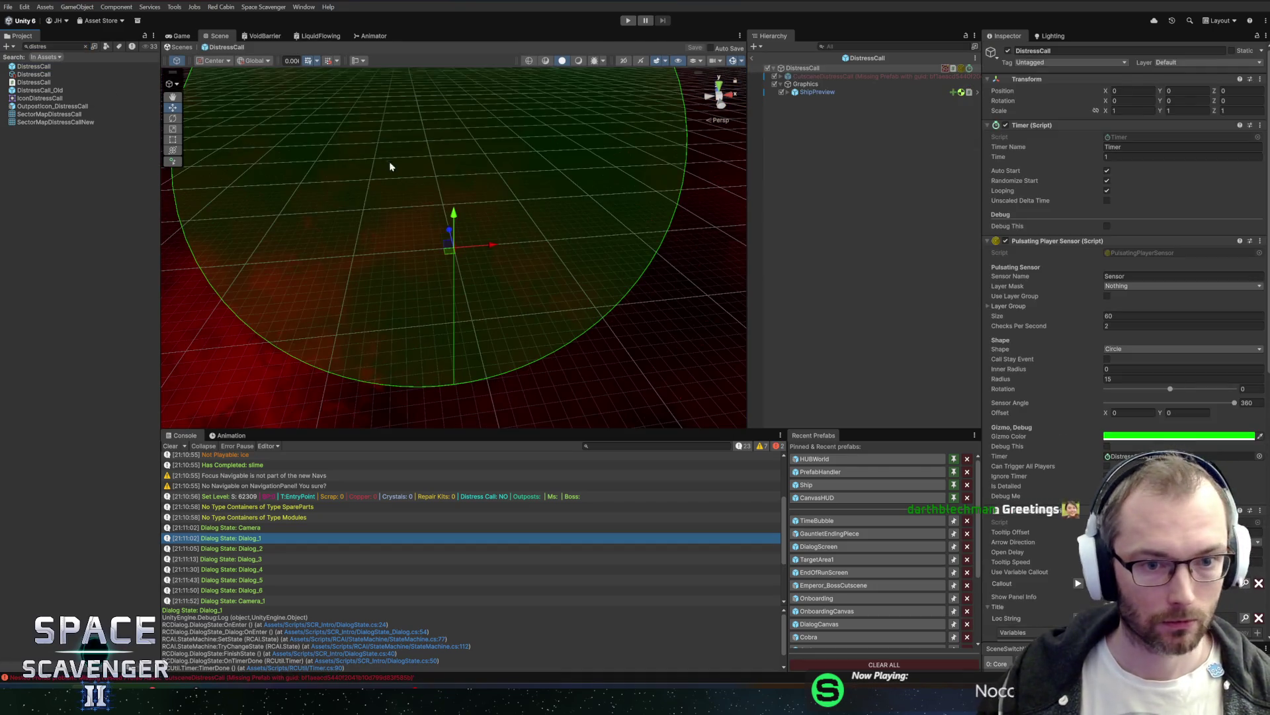
scroll(609, 176, up, 3)
scroll(608, 205, down, 4)
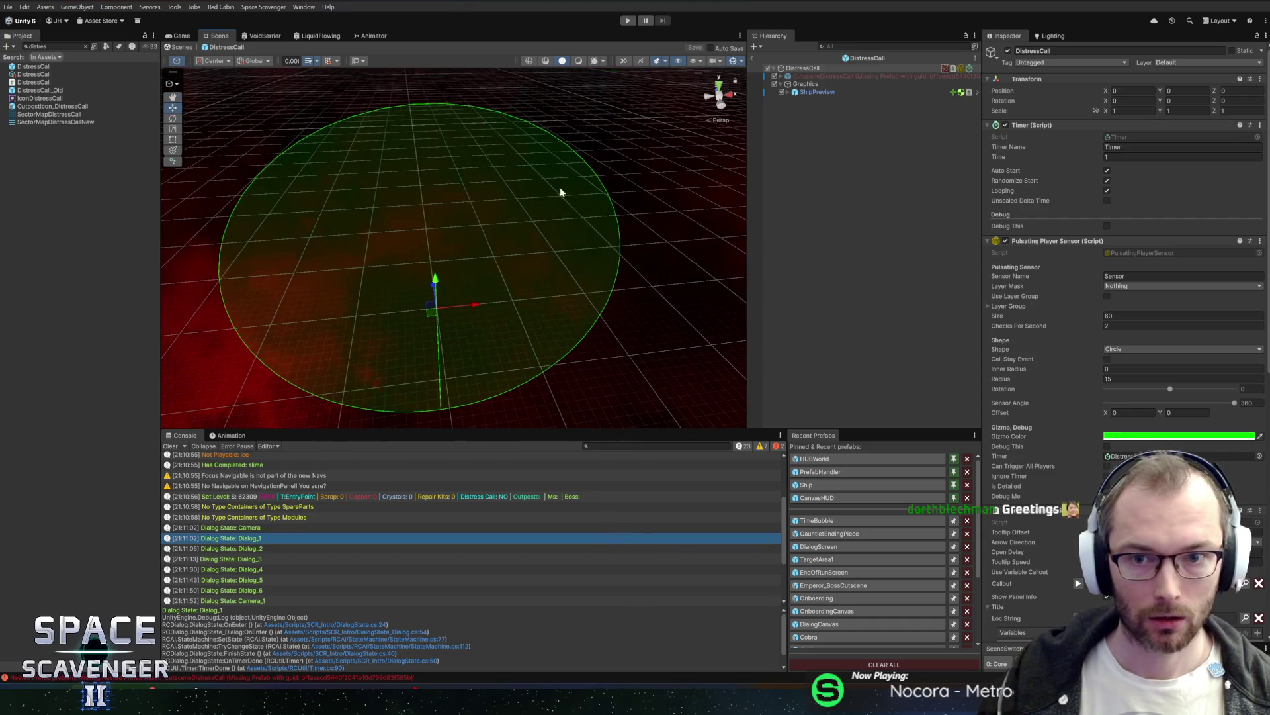
Step: Delete the broken CutsceneDistressCall, add a States child, and assign it as States Parent
click(828, 77)
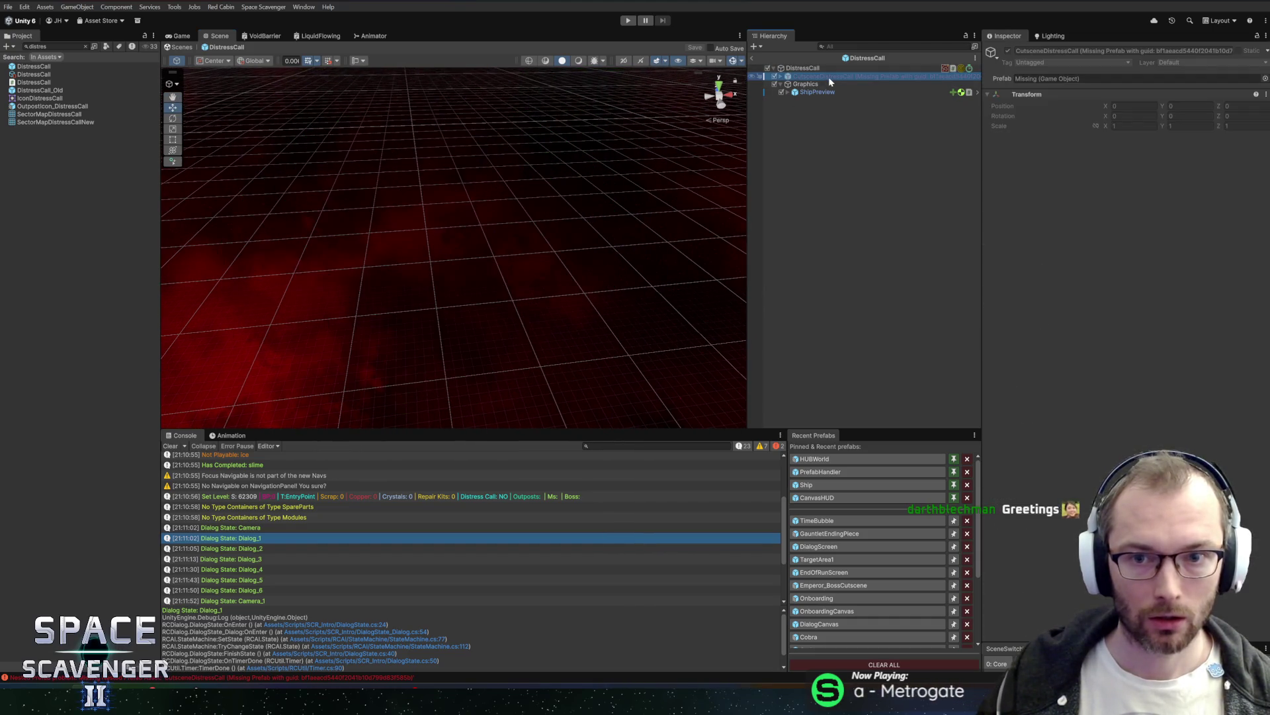
key(Delete)
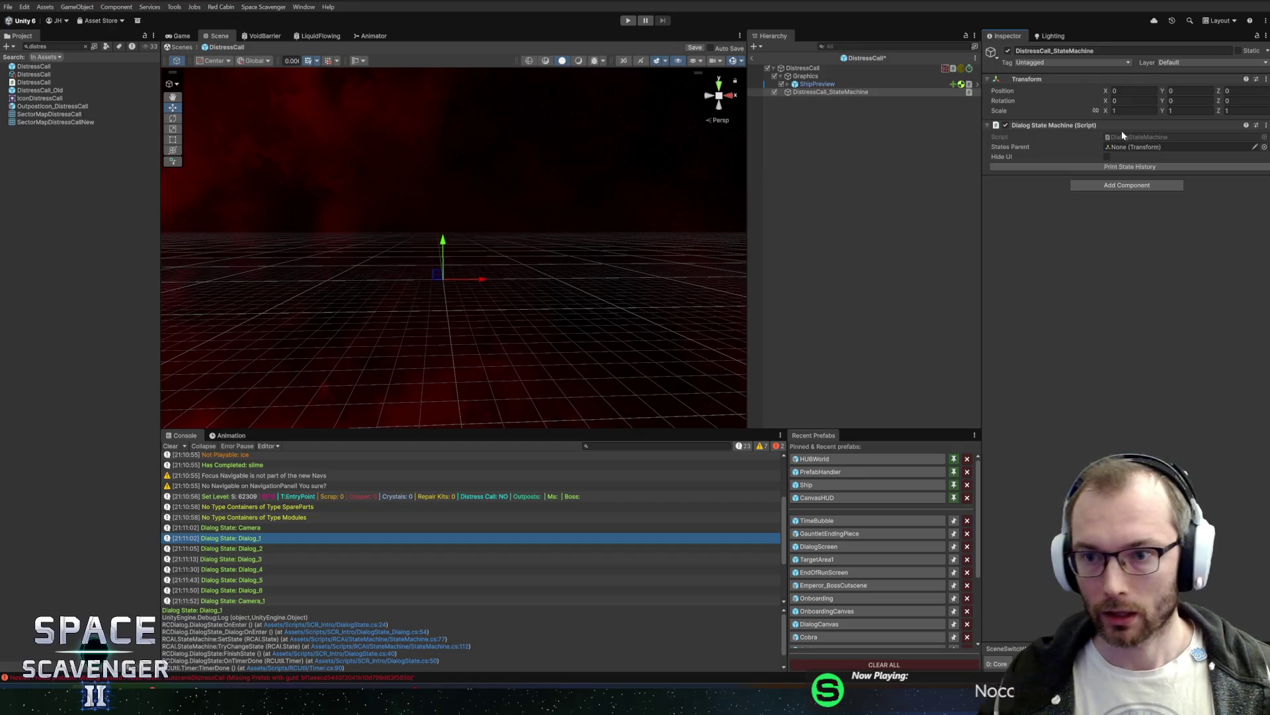
right_click(812, 94)
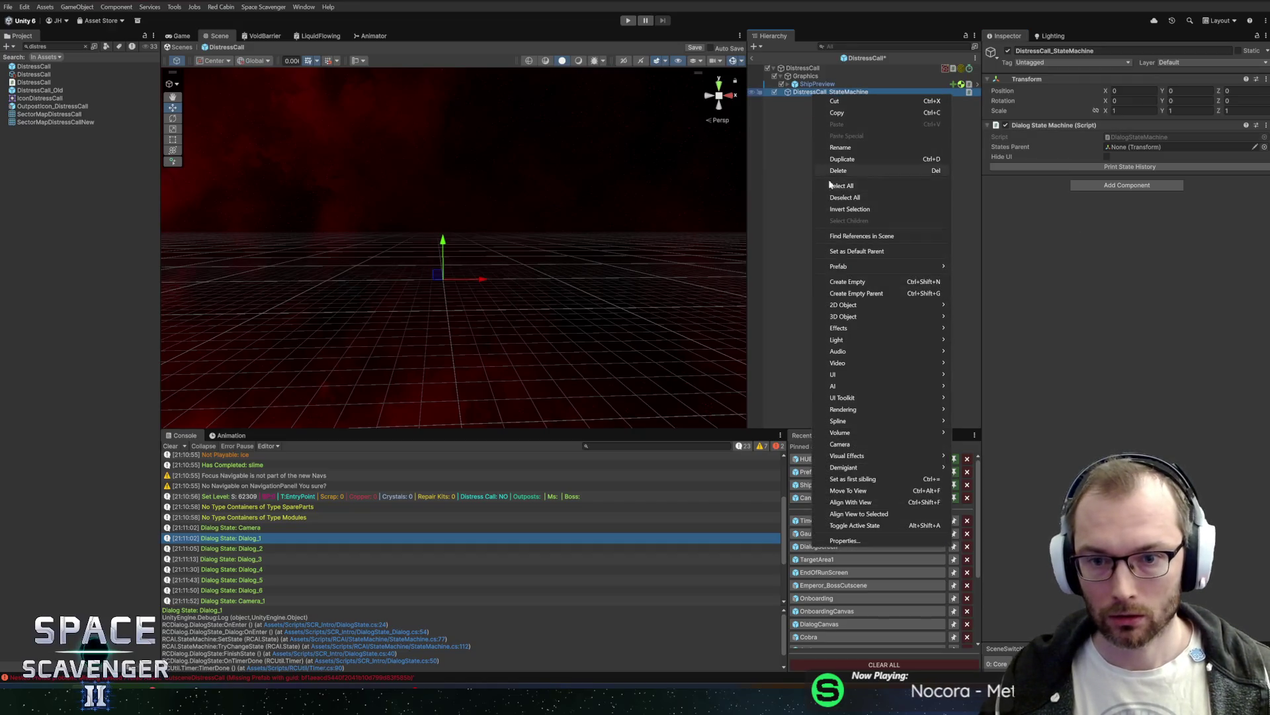
click(847, 278)
text(States)
key(Return)
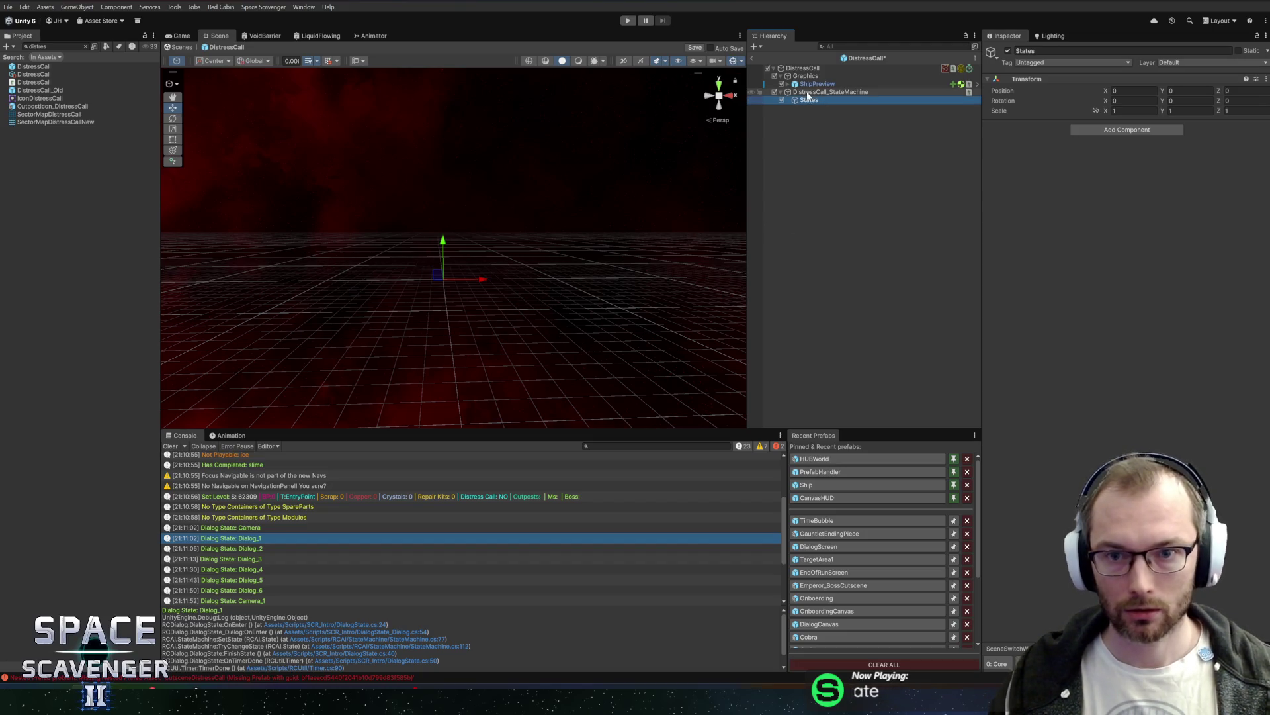
click(830, 92)
drag(809, 100, 1118, 148)
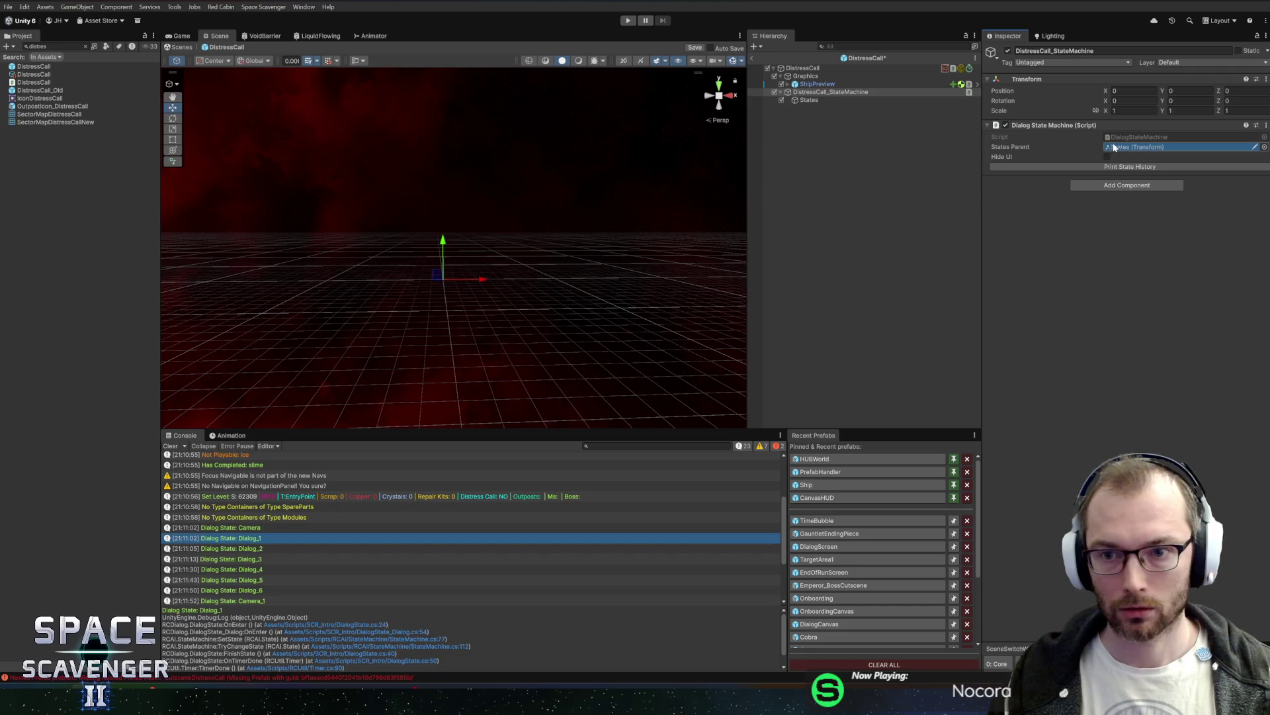
Step: Create an Entry child under States with a Dialog State_New Camera component
right_click(809, 101)
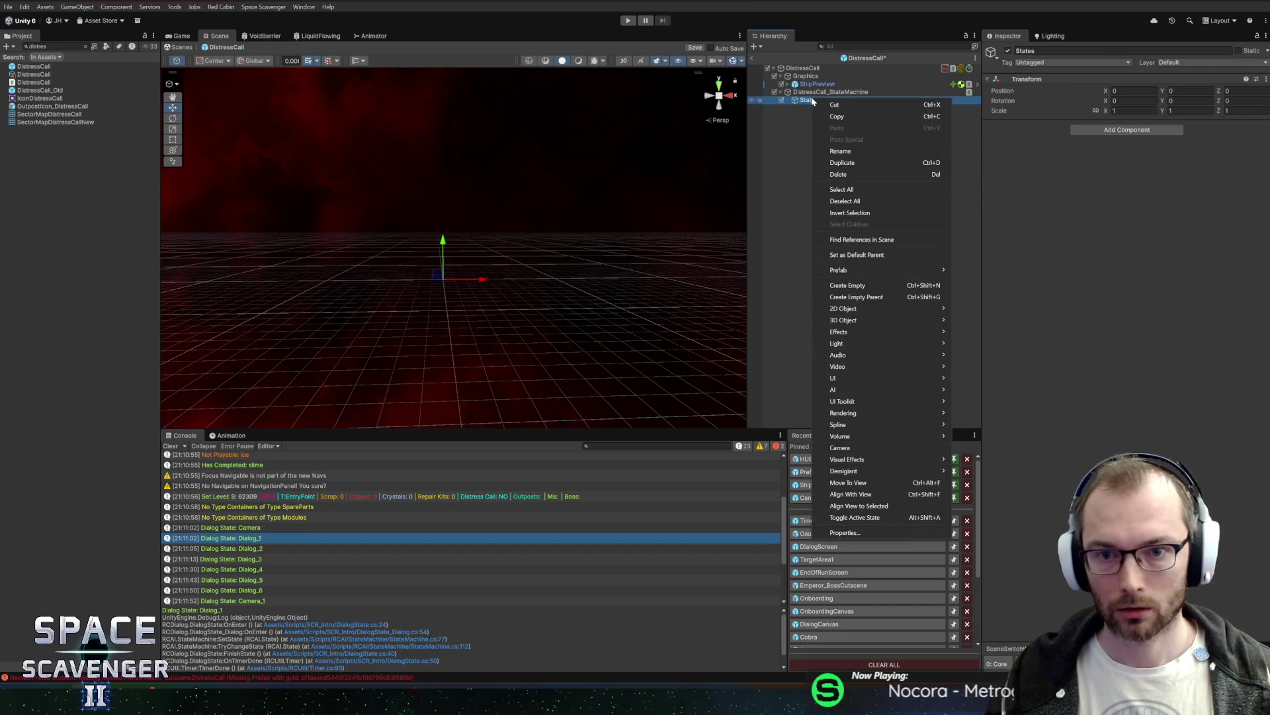
click(862, 285)
text(Entry)
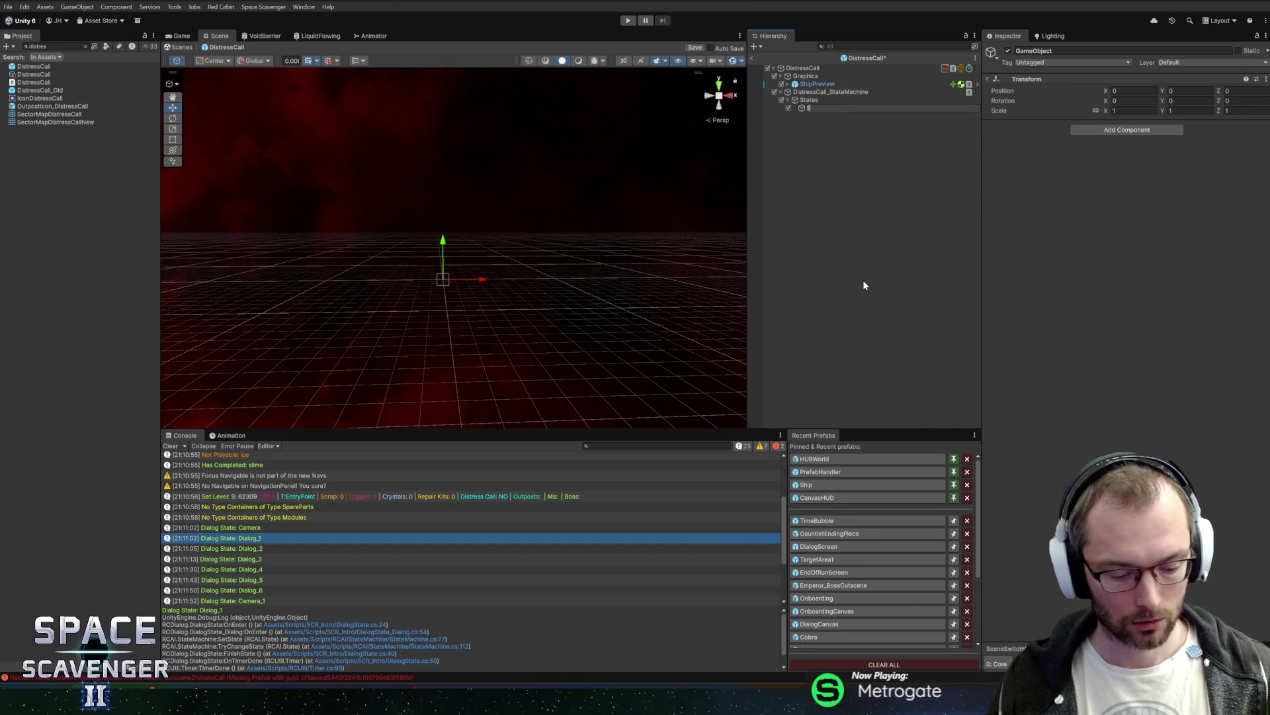
key(Return)
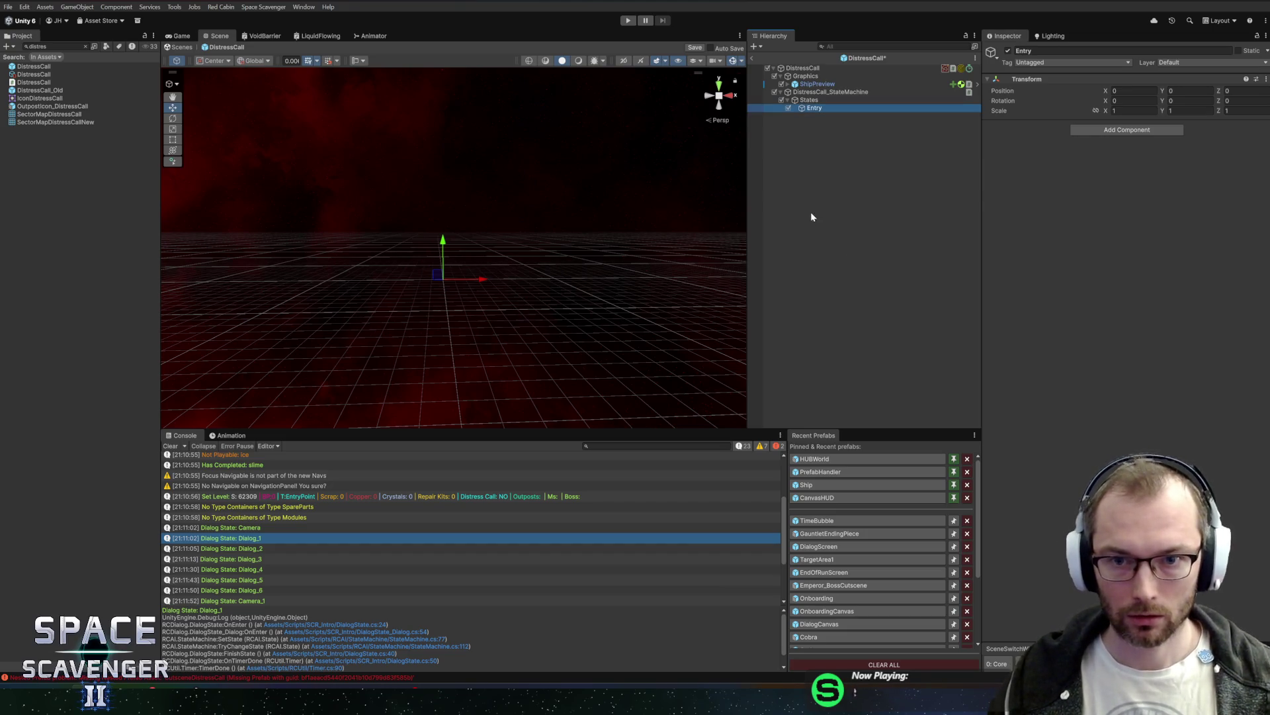
click(1110, 132)
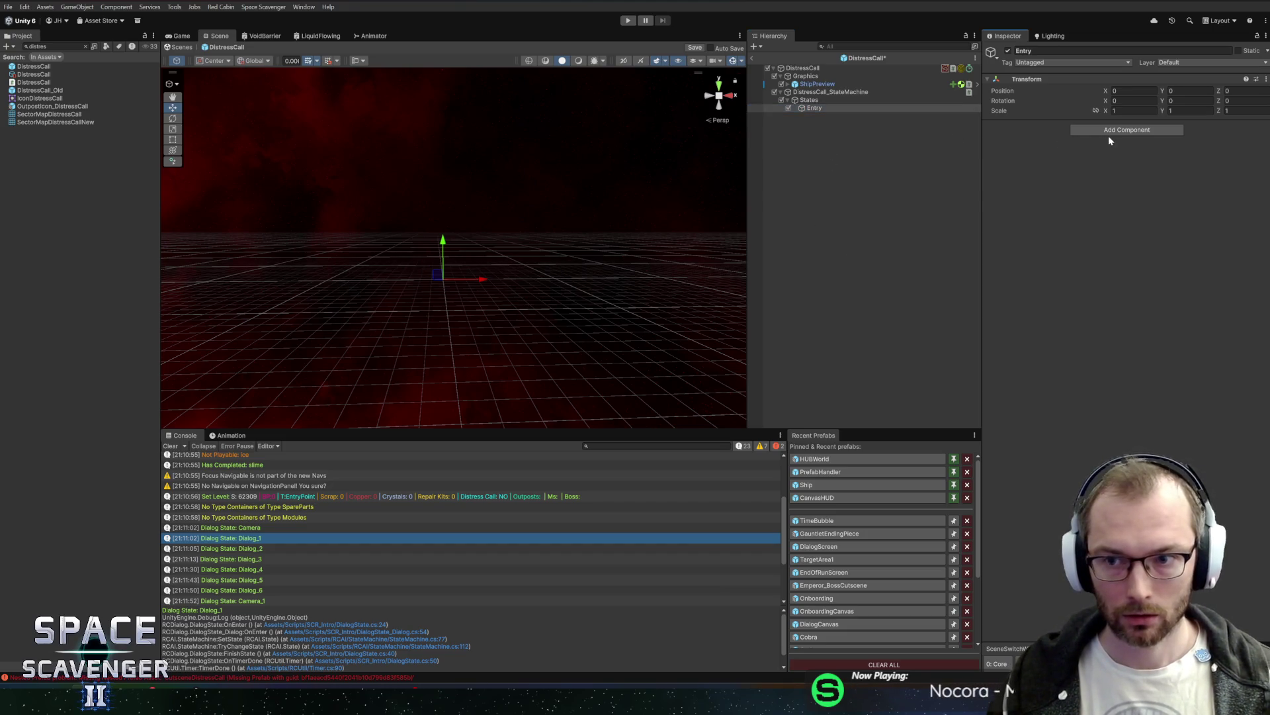
text(dial)
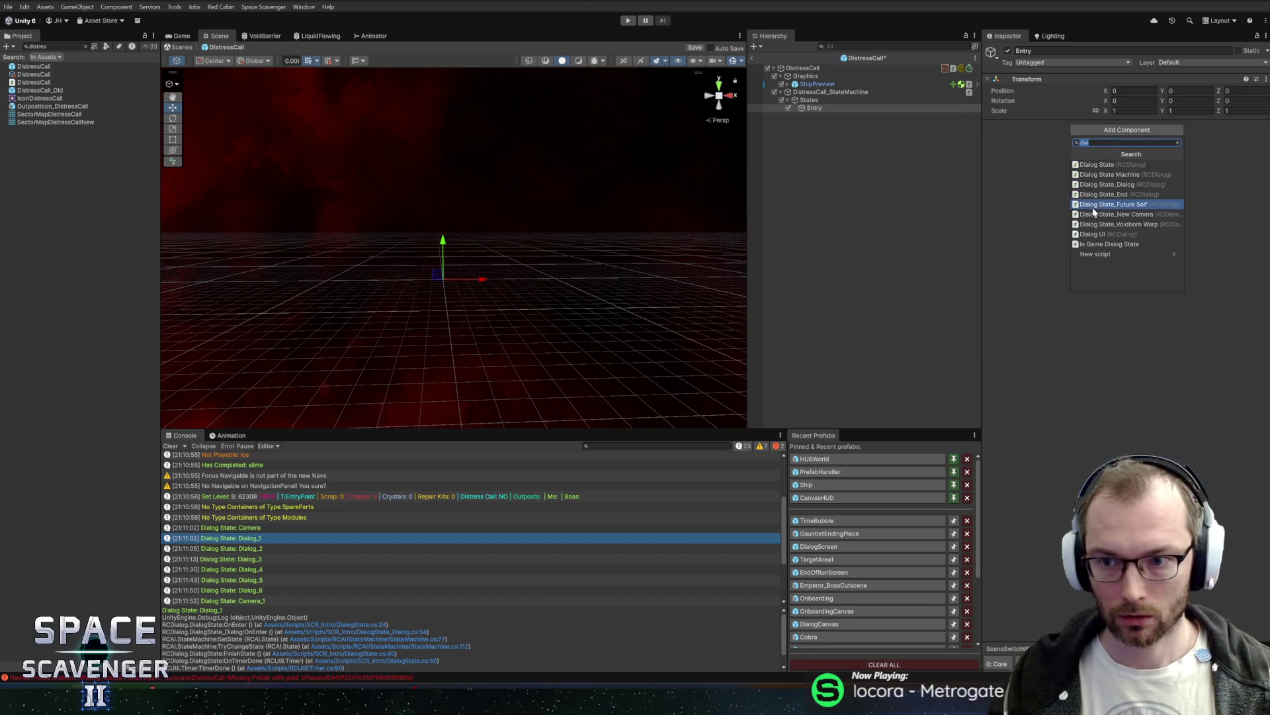
click(1096, 214)
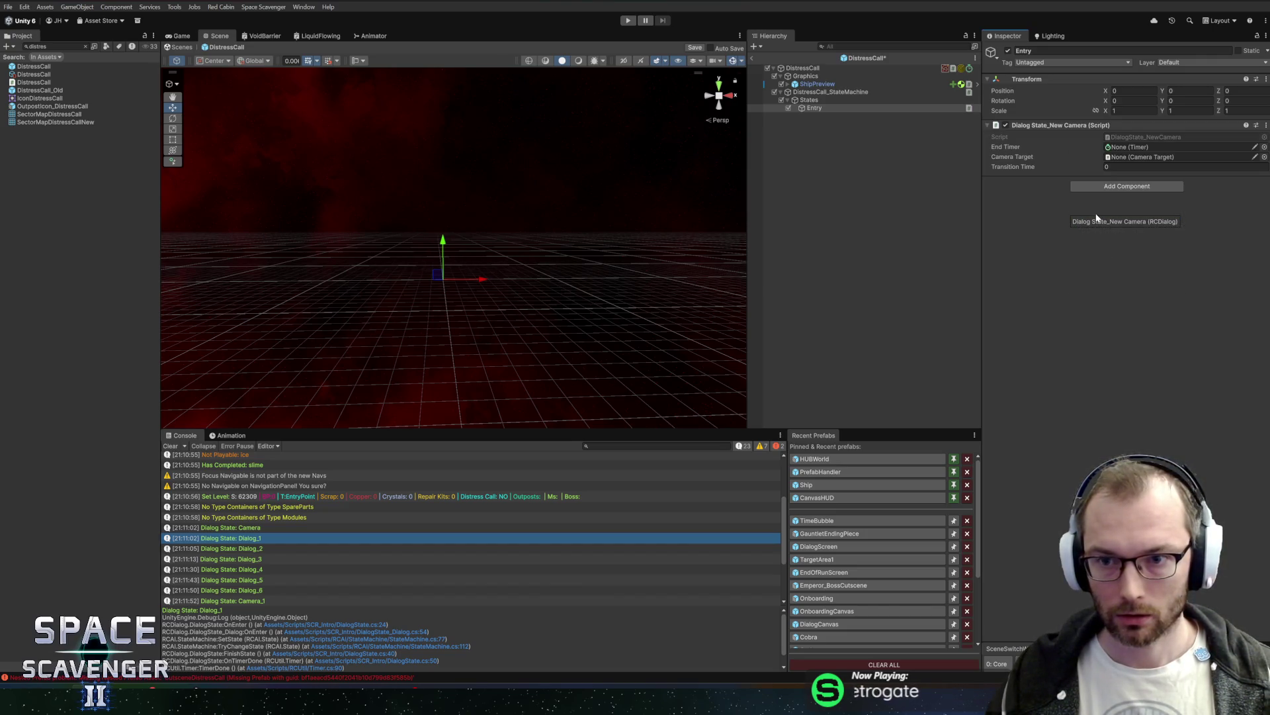
Step: Add a Timer to Entry, set 0.5 transition time, link it as End Timer, and save
click(1111, 186)
text(timer)
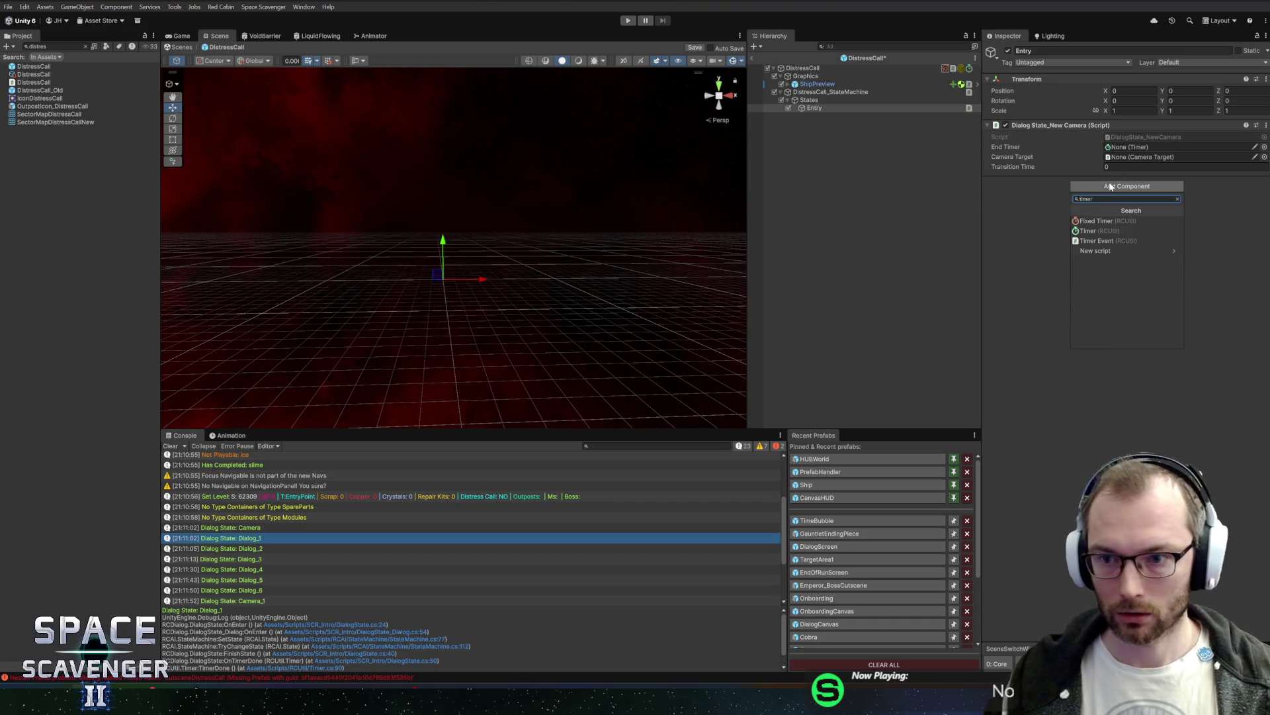
click(1088, 230)
click(1118, 213)
text(0.5)
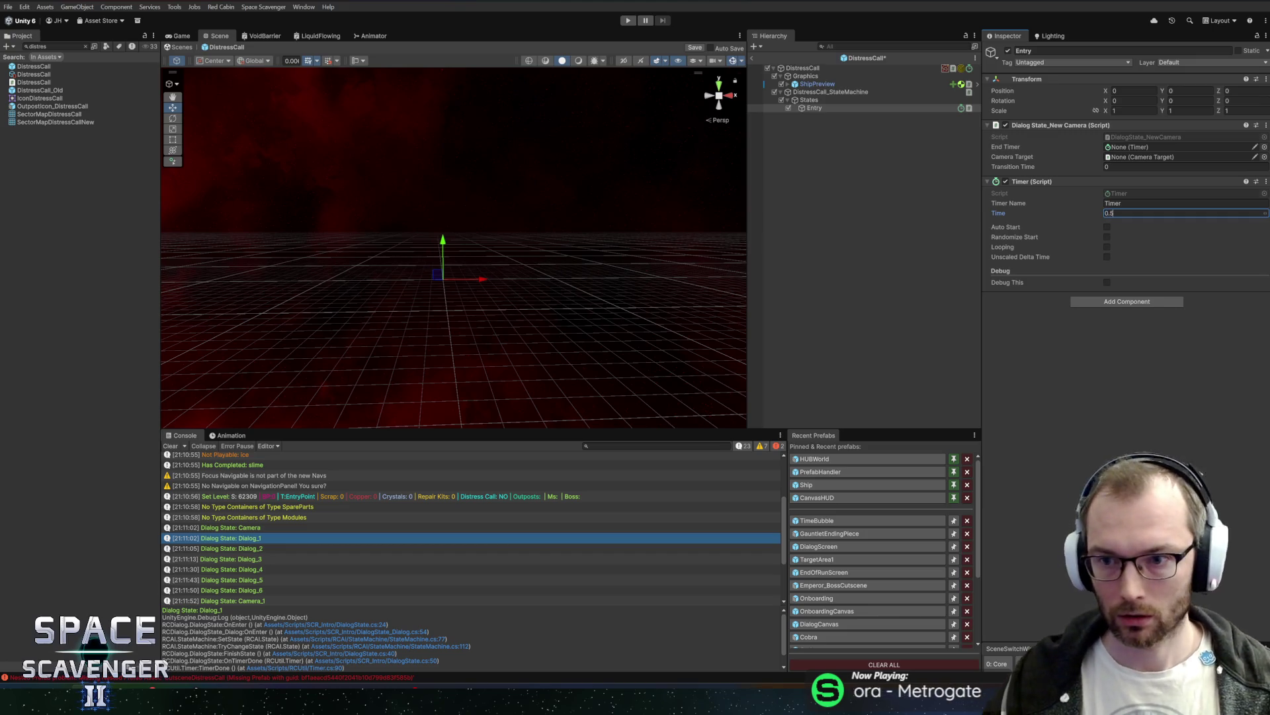
click(1138, 166)
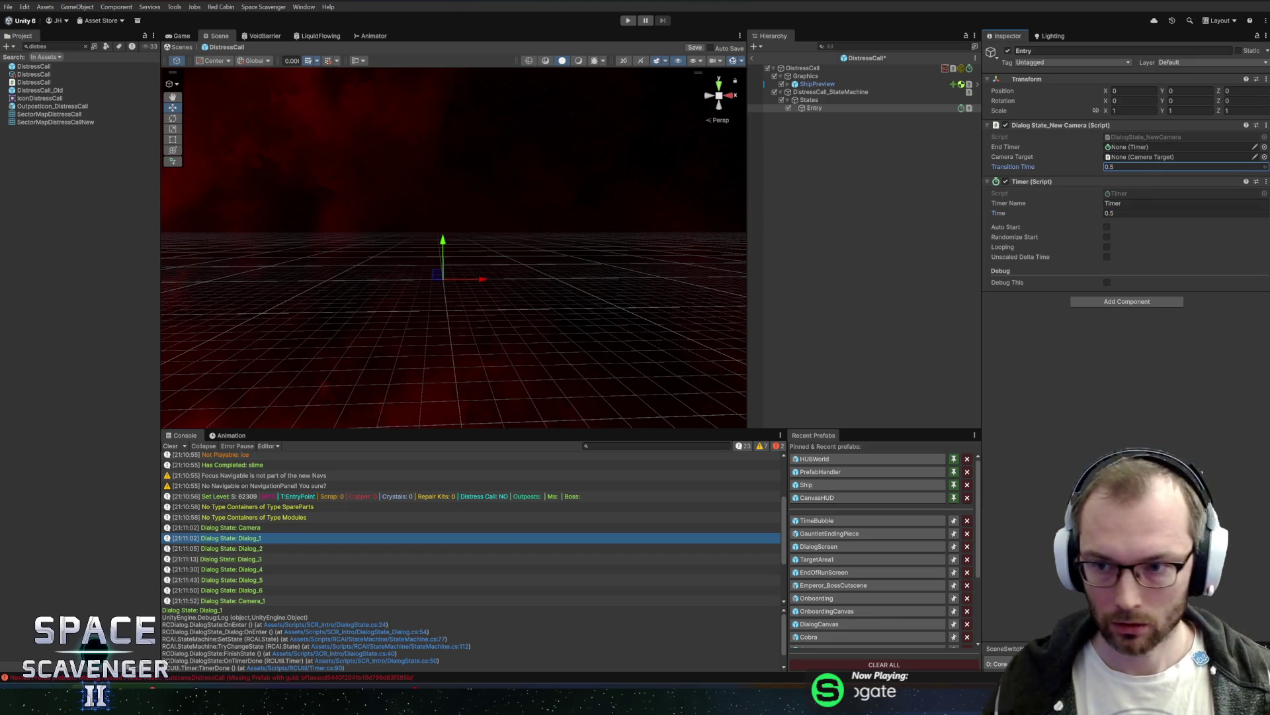
key(Tab)
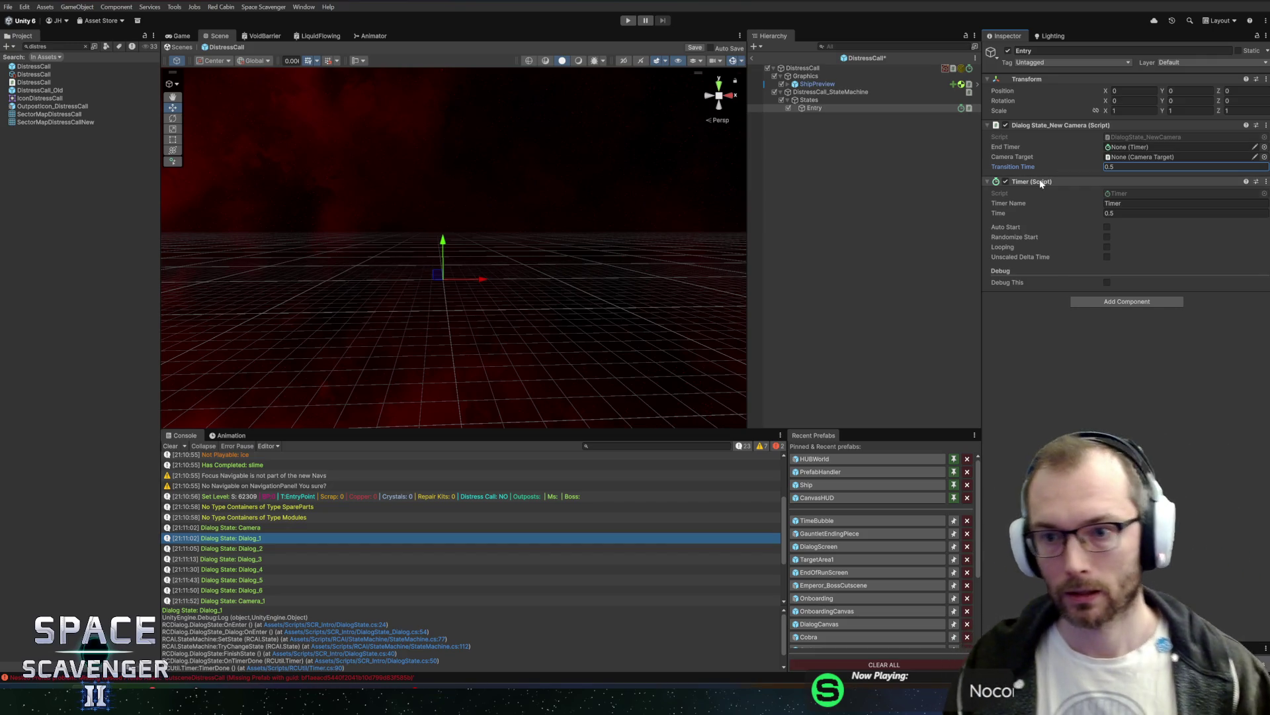
drag(1147, 138, 1144, 147)
key(ctrl+s)
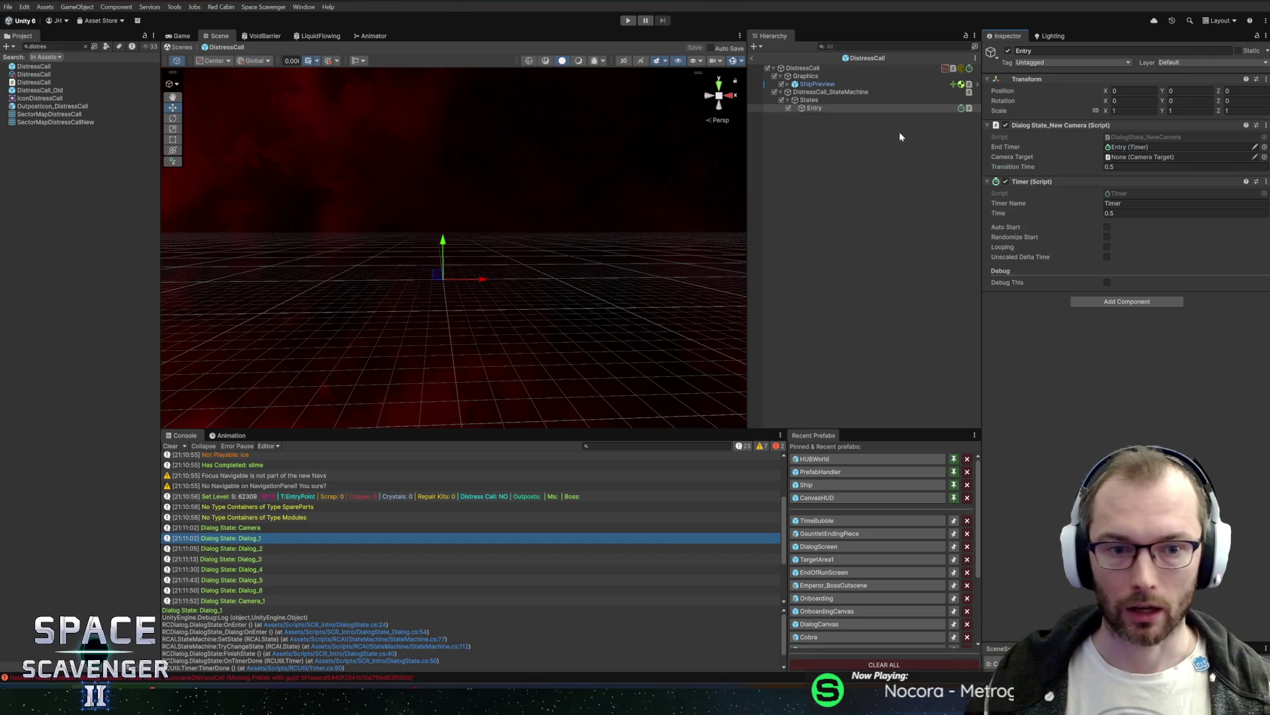
Step: Create a CameraTarget child under DistressCall with a Camera Target component
right_click(824, 66)
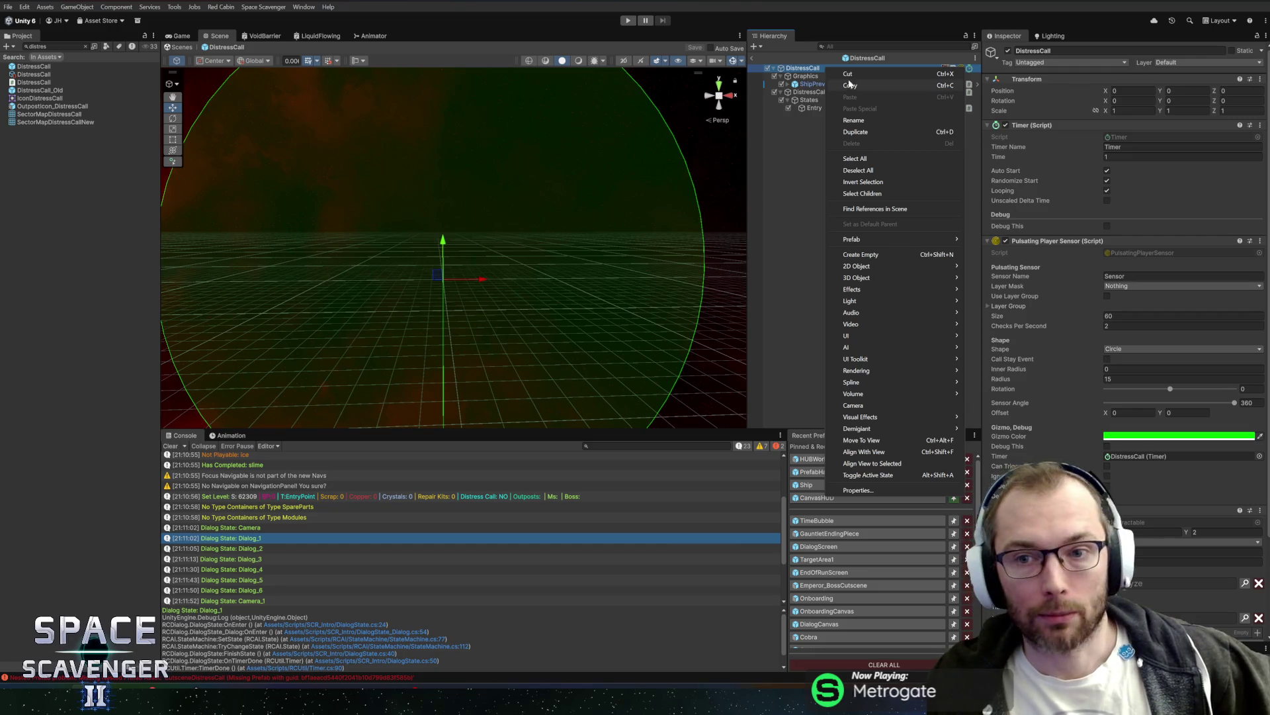
click(857, 254)
text(CameraTarget)
key(Return)
click(1126, 129)
text(cameratarget)
key(Return)
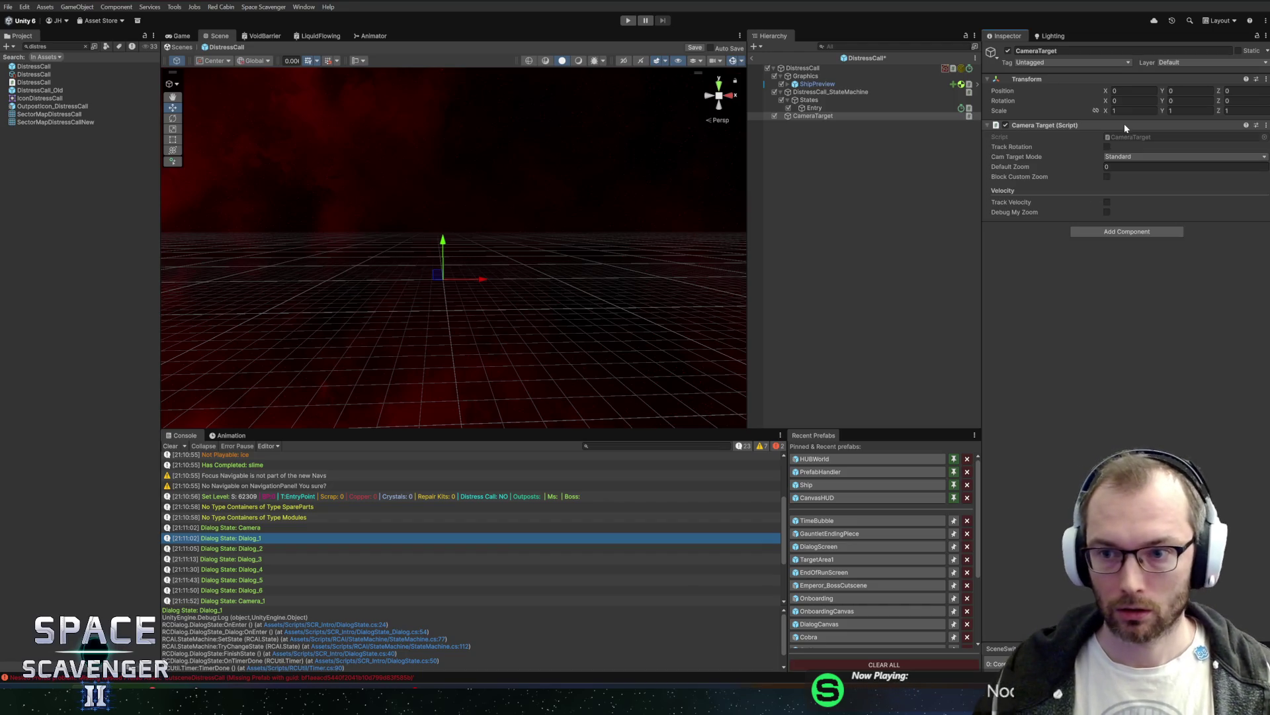
Step: Enable rotation tracking, set zoom -20 and X rotation -30, using local handle orientation
click(1107, 146)
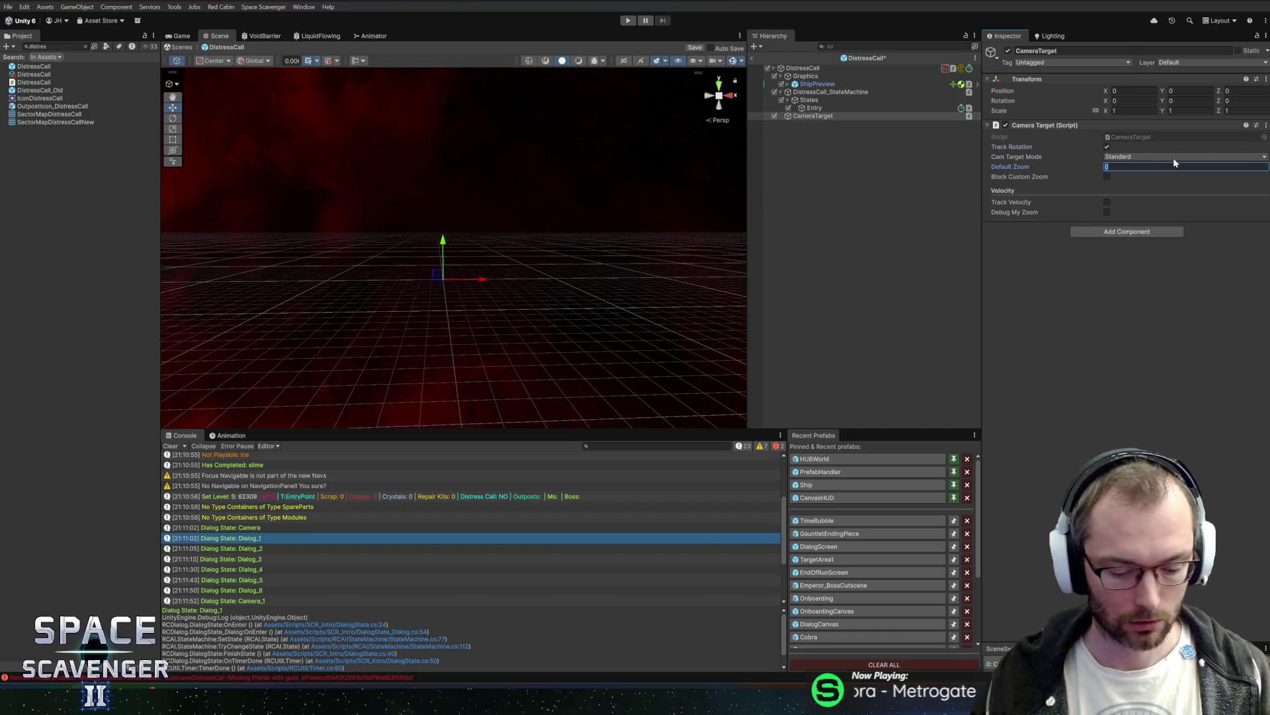
text(-20)
click(1132, 101)
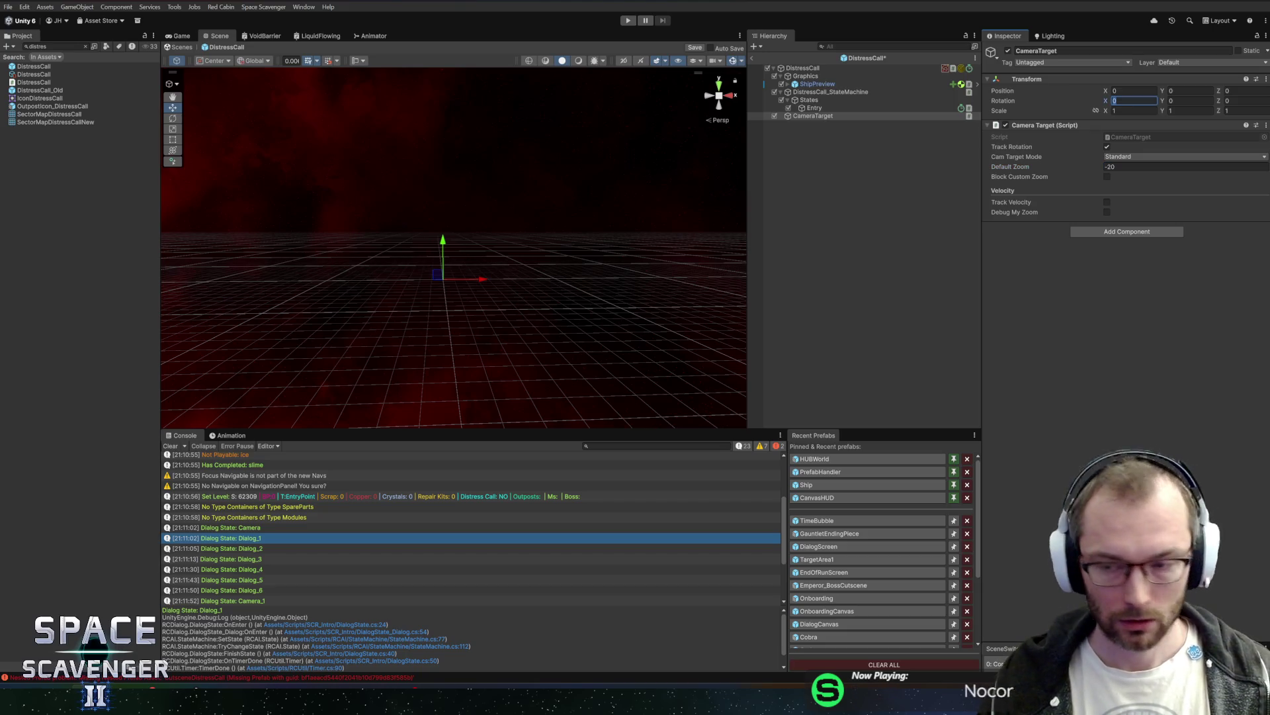
text(-30)
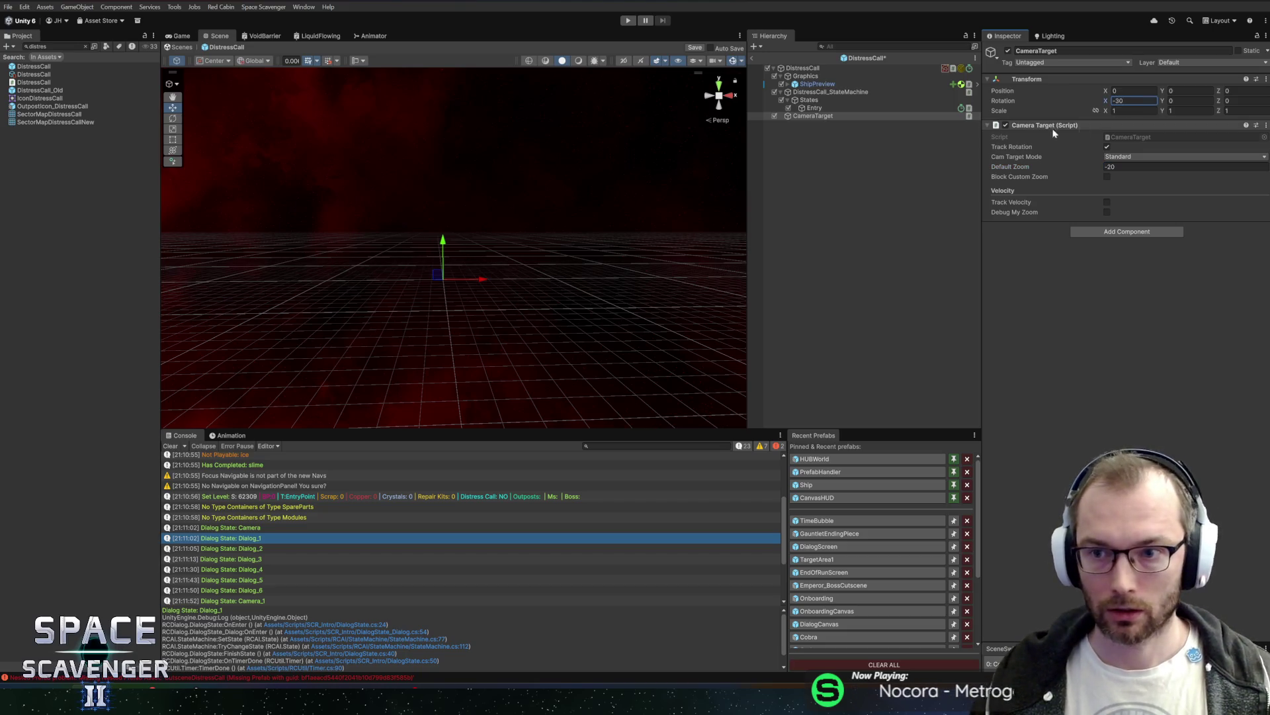
click(255, 61)
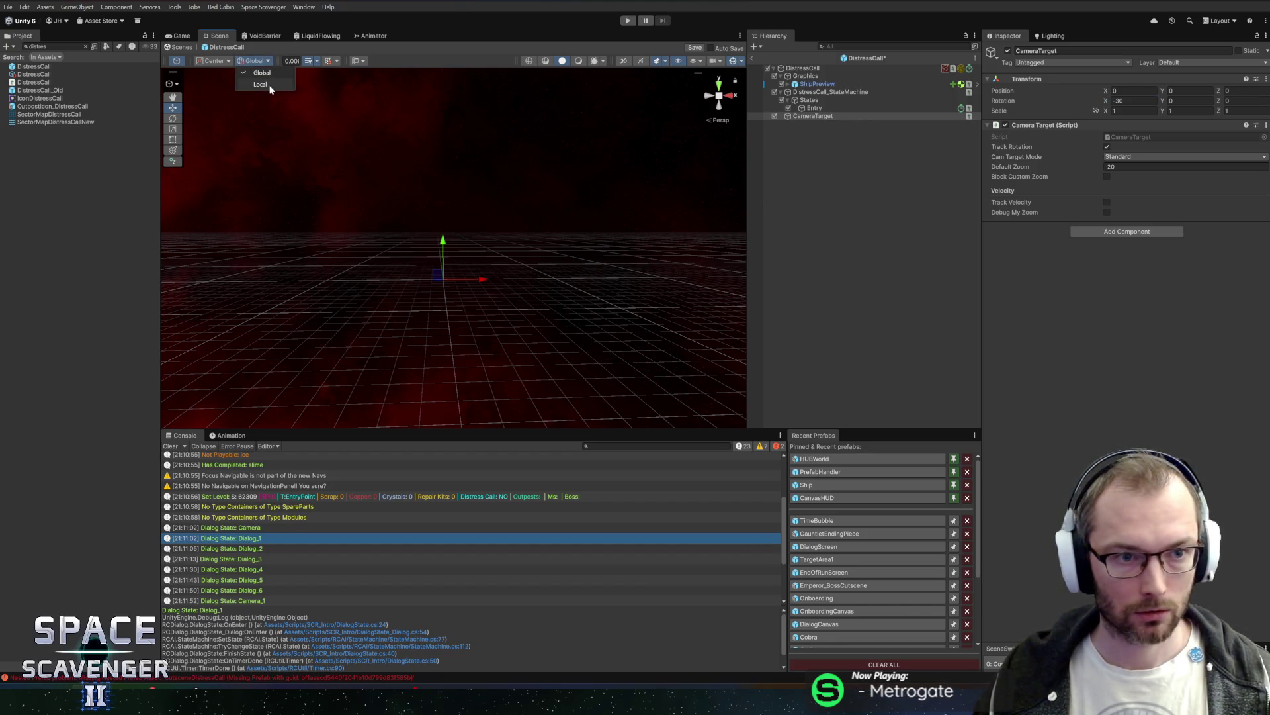
click(260, 84)
drag(462, 192, 569, 215)
click(1143, 102)
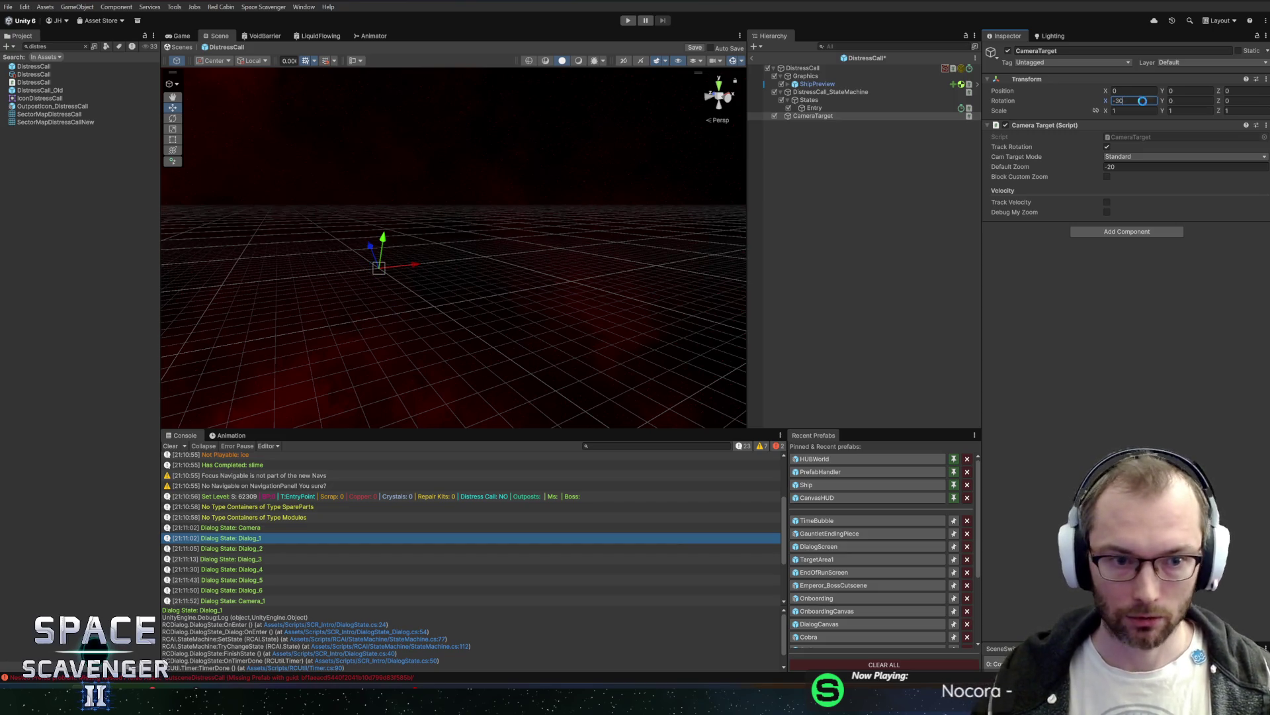
Step: Change the CameraTarget's Default Zoom to -25 and save the prefab
key(ctrl+s)
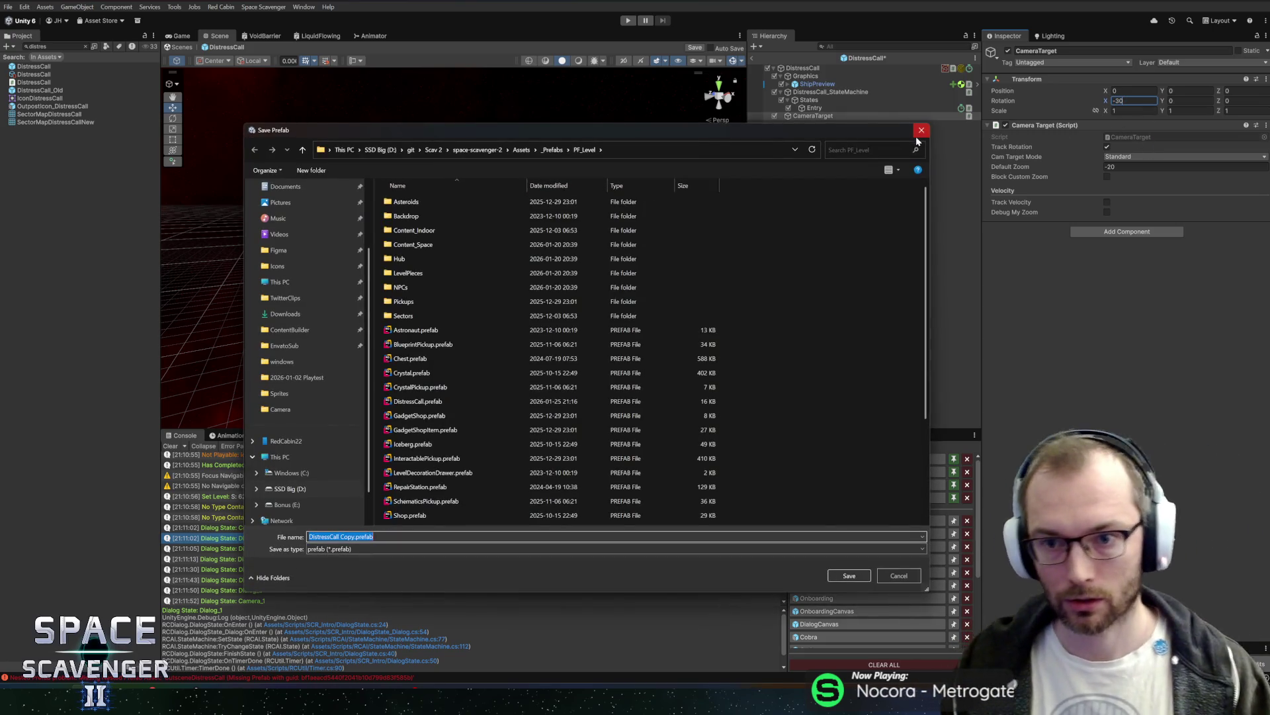
click(917, 135)
key(ctrl+s)
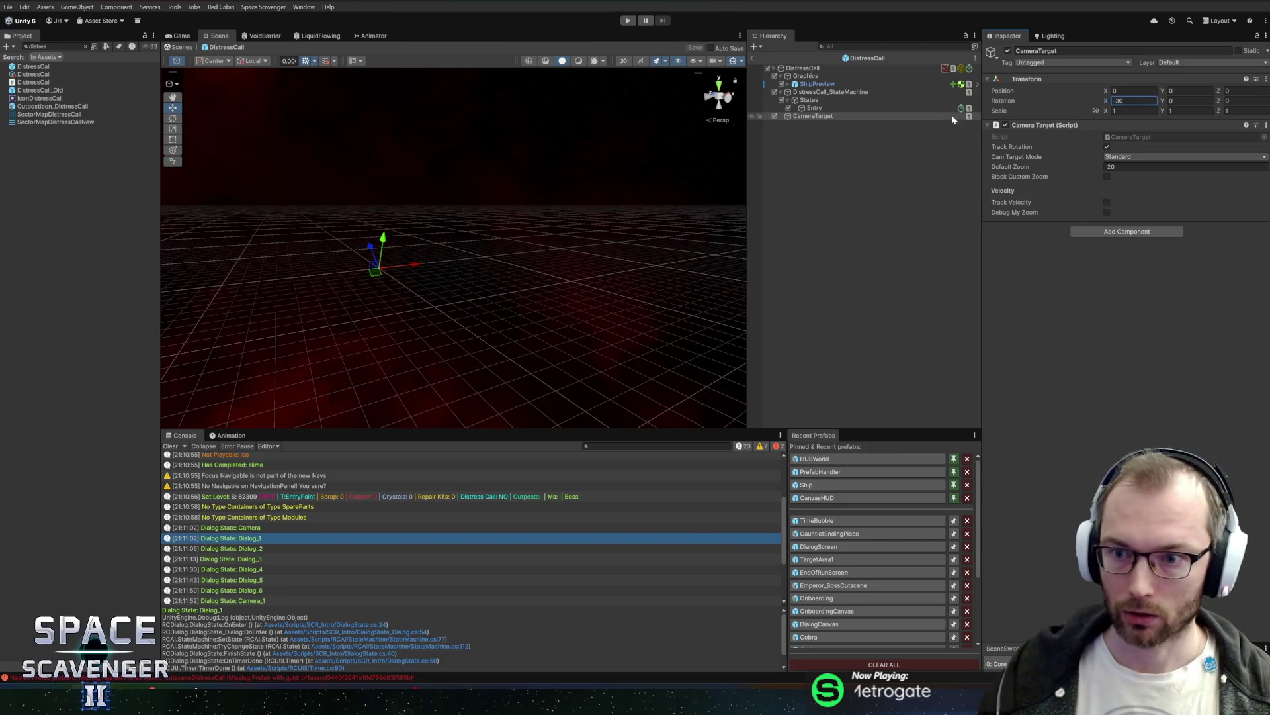
click(1110, 166)
text(-25)
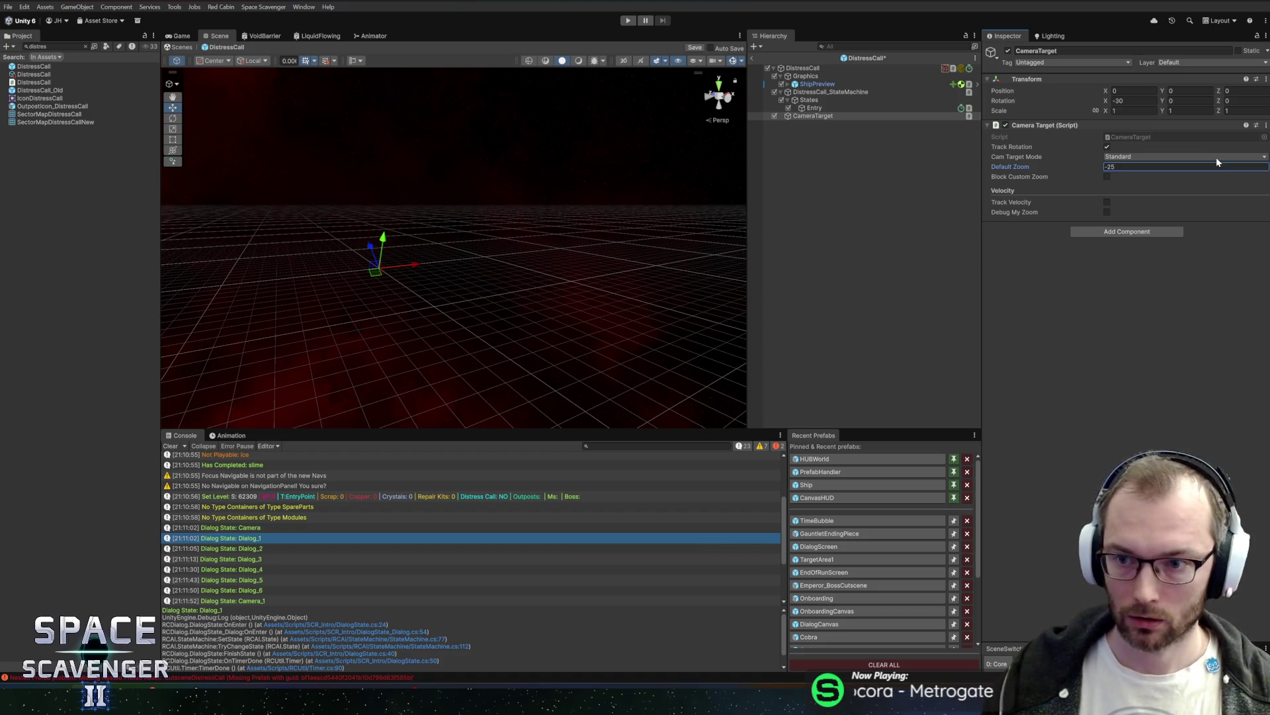
key(ctrl+s)
Step: Add a Lock Rotation component to CameraTarget and save
click(1098, 231)
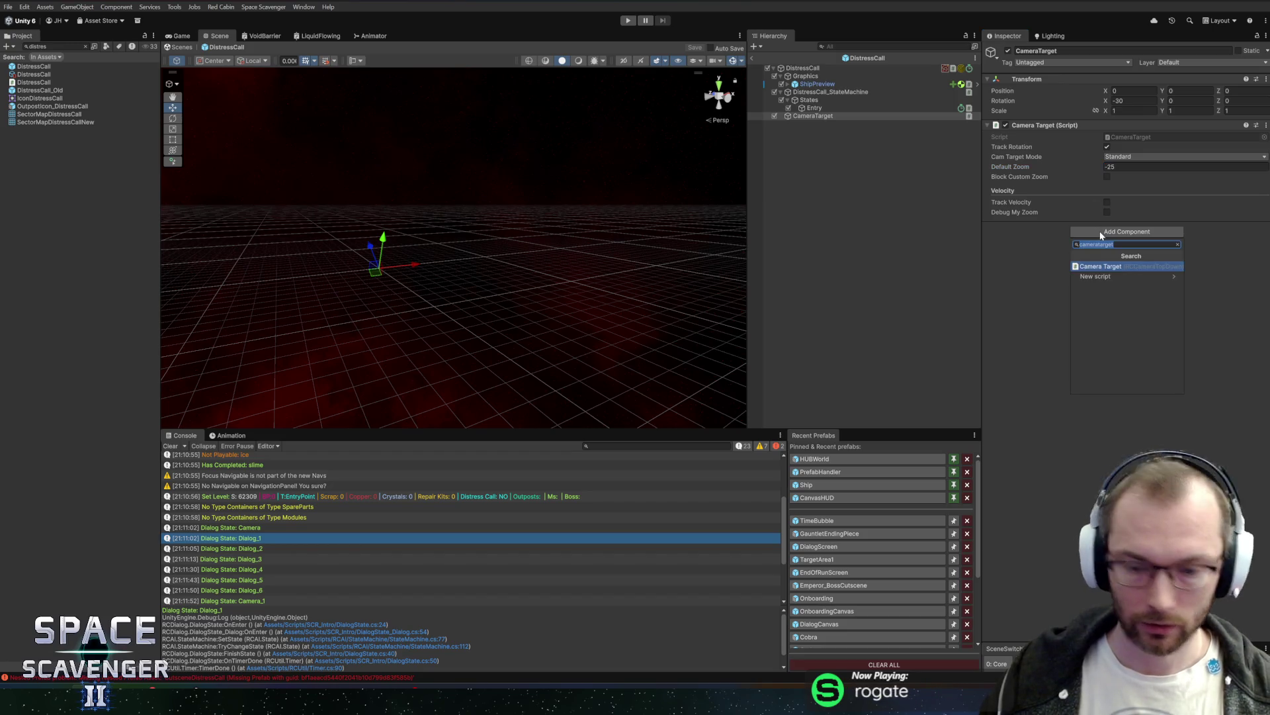
text(lock)
key(Return)
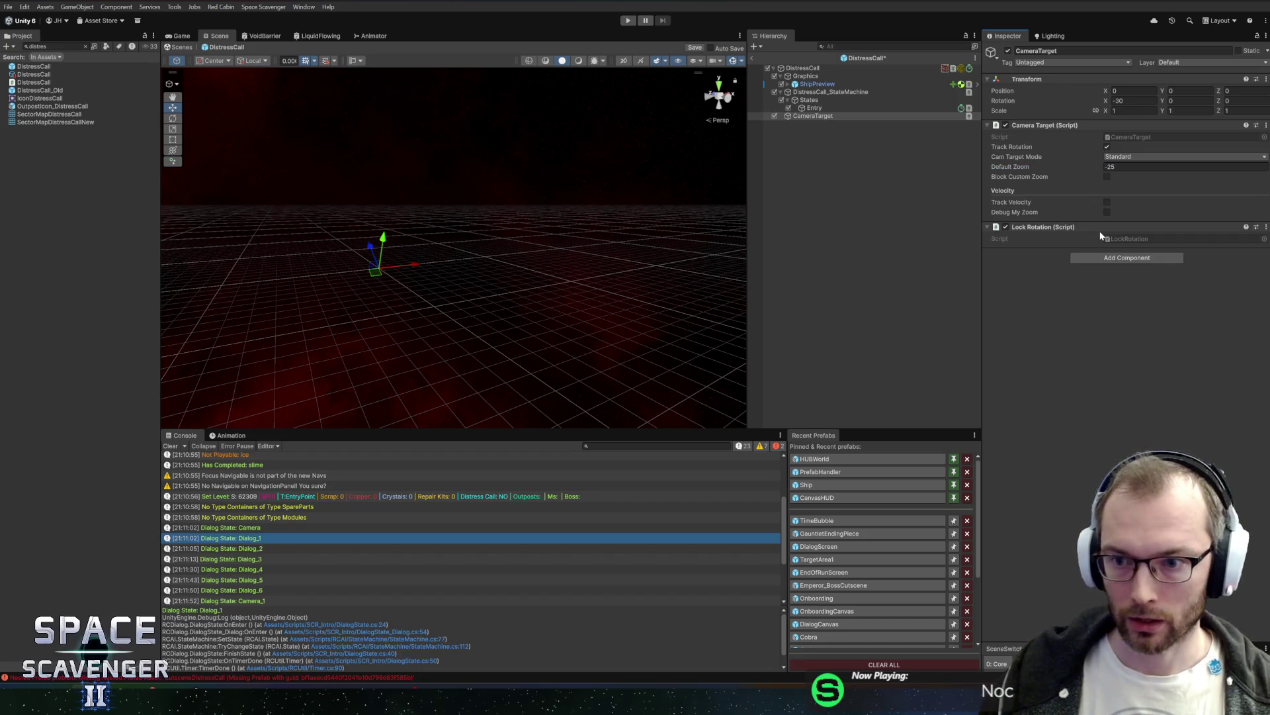
key(ctrl+s)
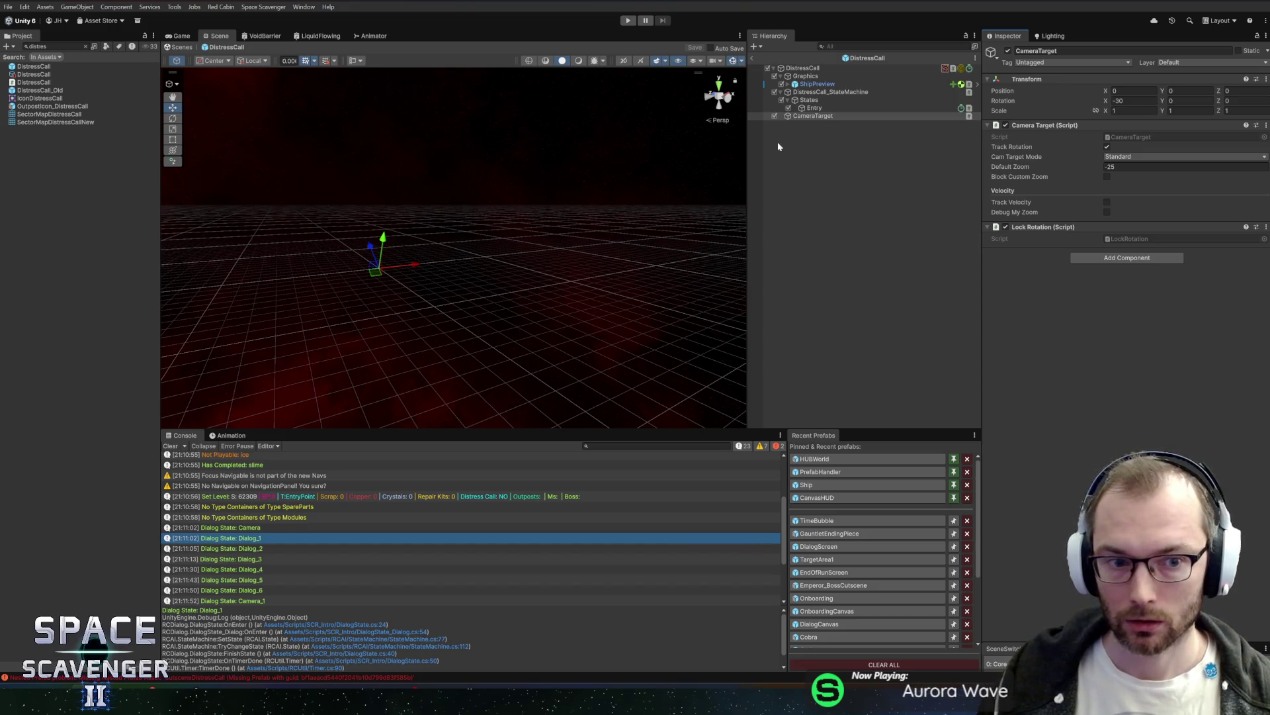
Step: Assign CameraTarget as the Entry state's Camera Target, save, and review both objects
click(823, 100)
click(815, 107)
drag(812, 116, 1151, 157)
key(ctrl+s)
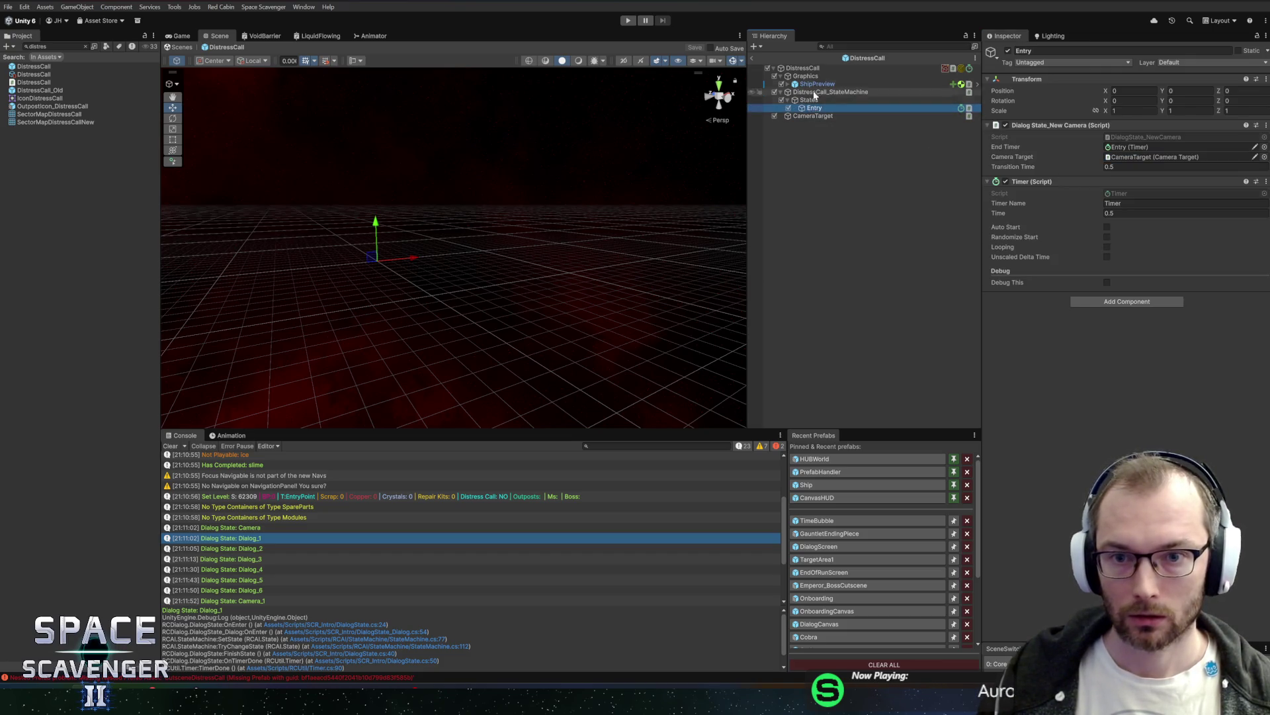
click(819, 67)
mouse_move(458, 165)
mouse_down()
mouse_move(589, 145)
mouse_move(575, 179)
mouse_move(625, 213)
mouse_move(549, 192)
mouse_up()
click(813, 115)
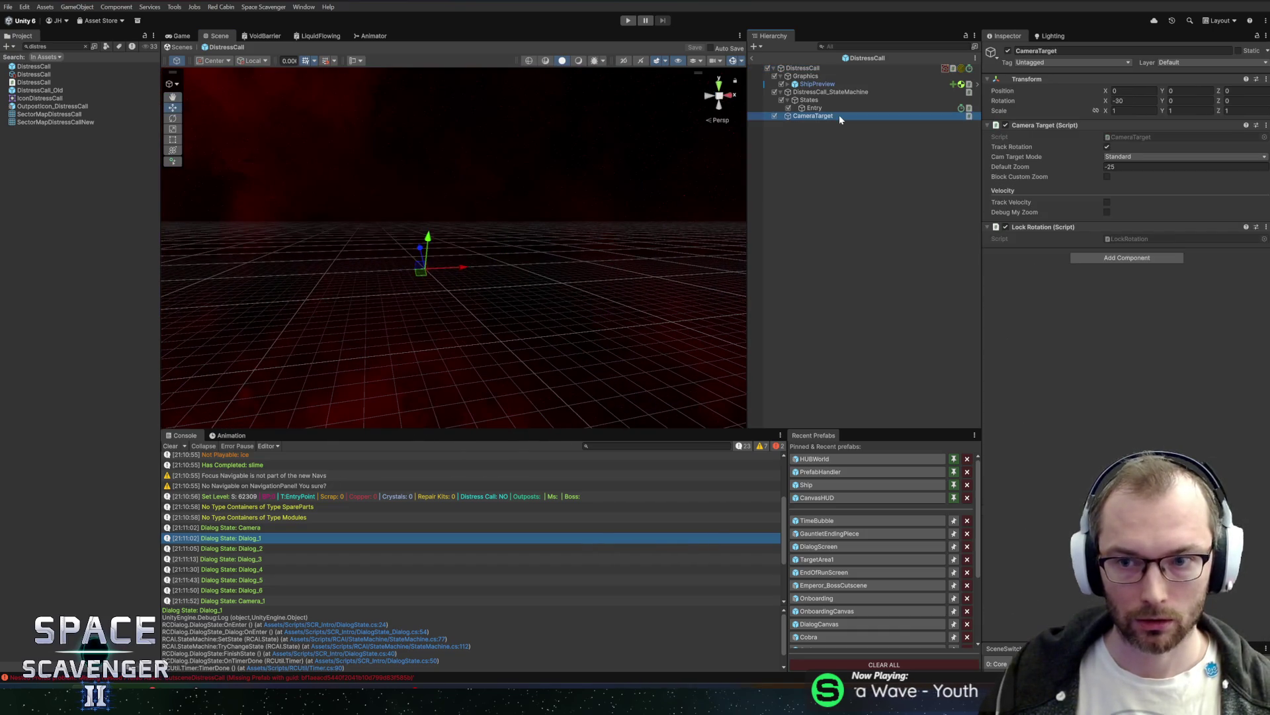
click(814, 108)
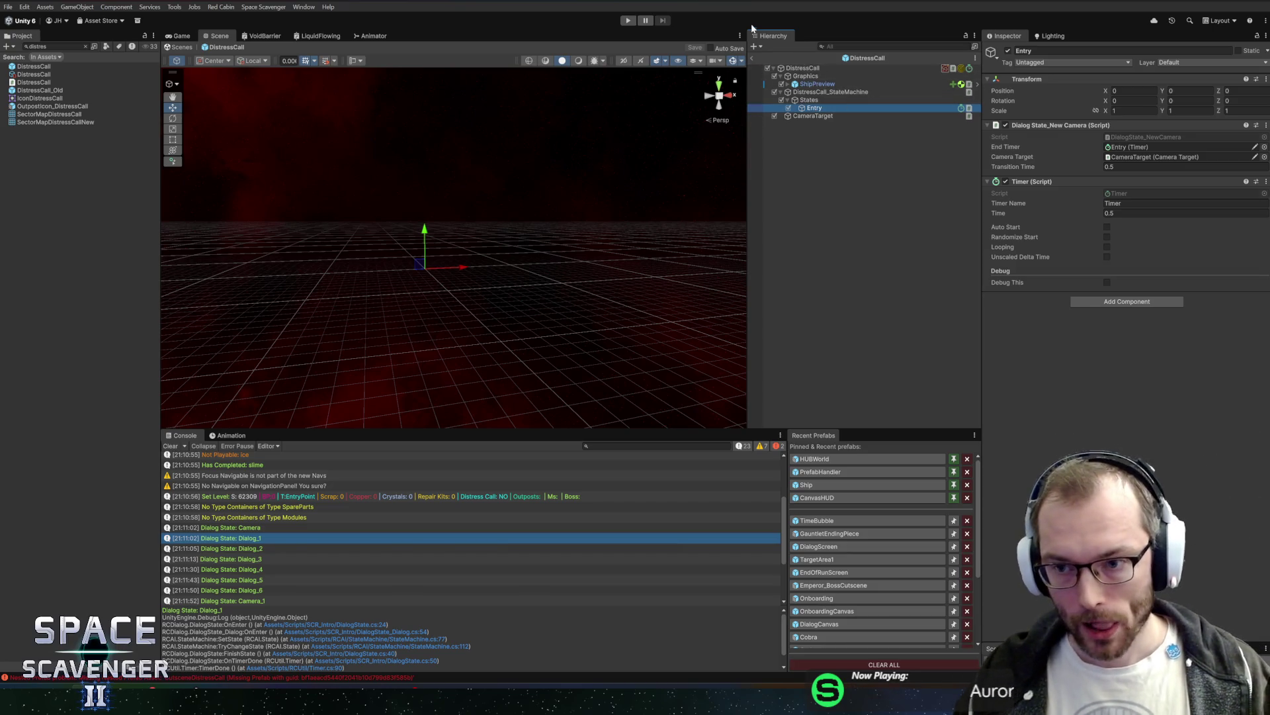
Step: Duplicate Entry as Dialog_1 and add a Dialog State_Dialog component to it
key(ctrl+d)
key(F2)
text(Dialog)
key(Return)
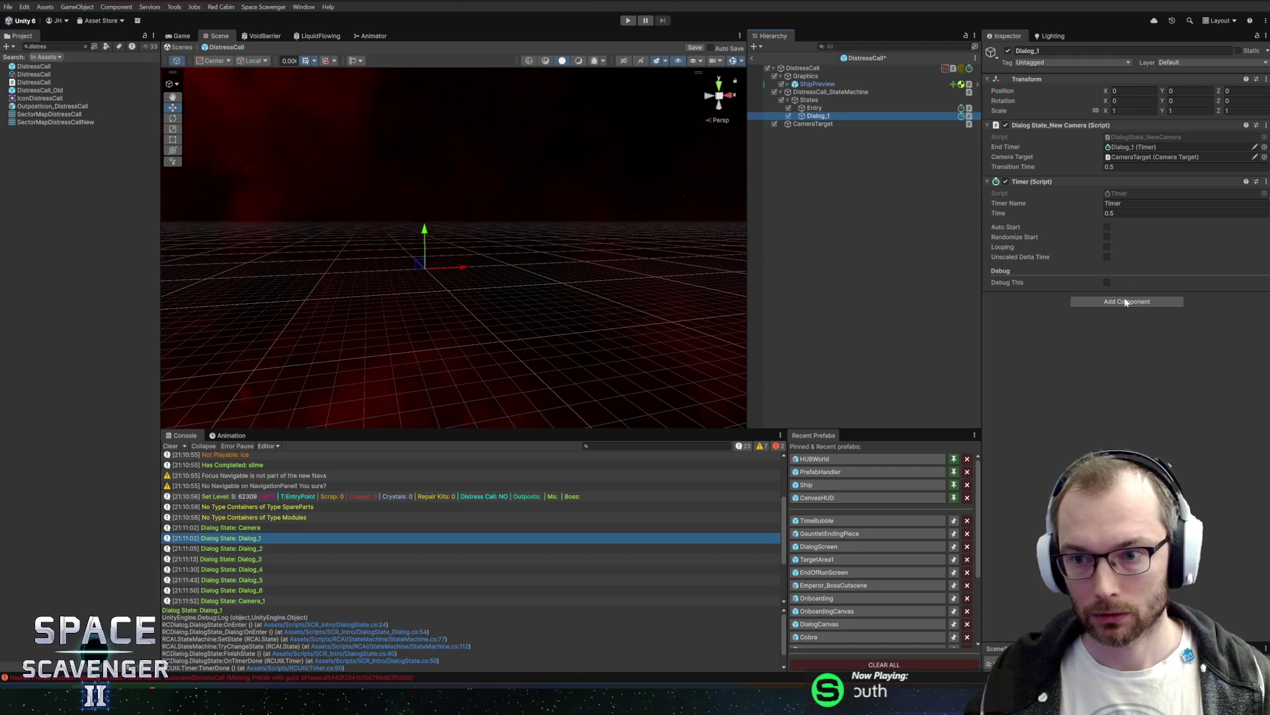
click(1123, 301)
text(dialog)
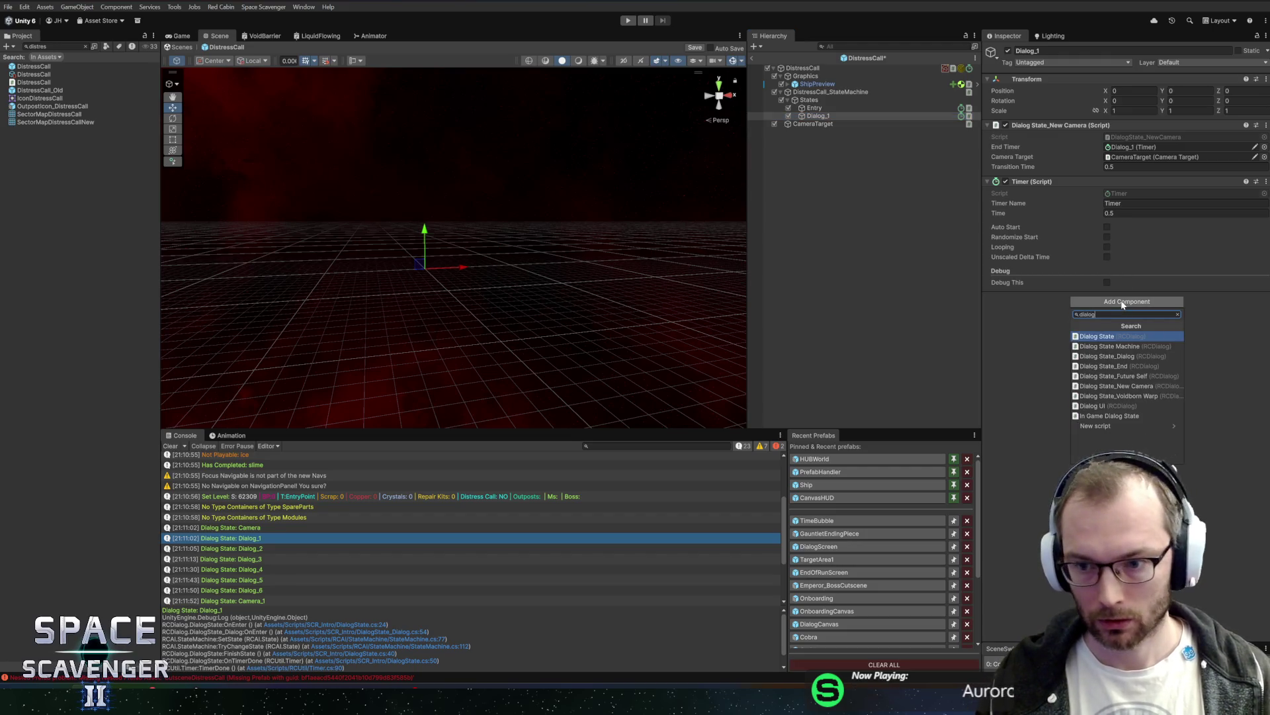
key(Down)
key(Down)
key(Return)
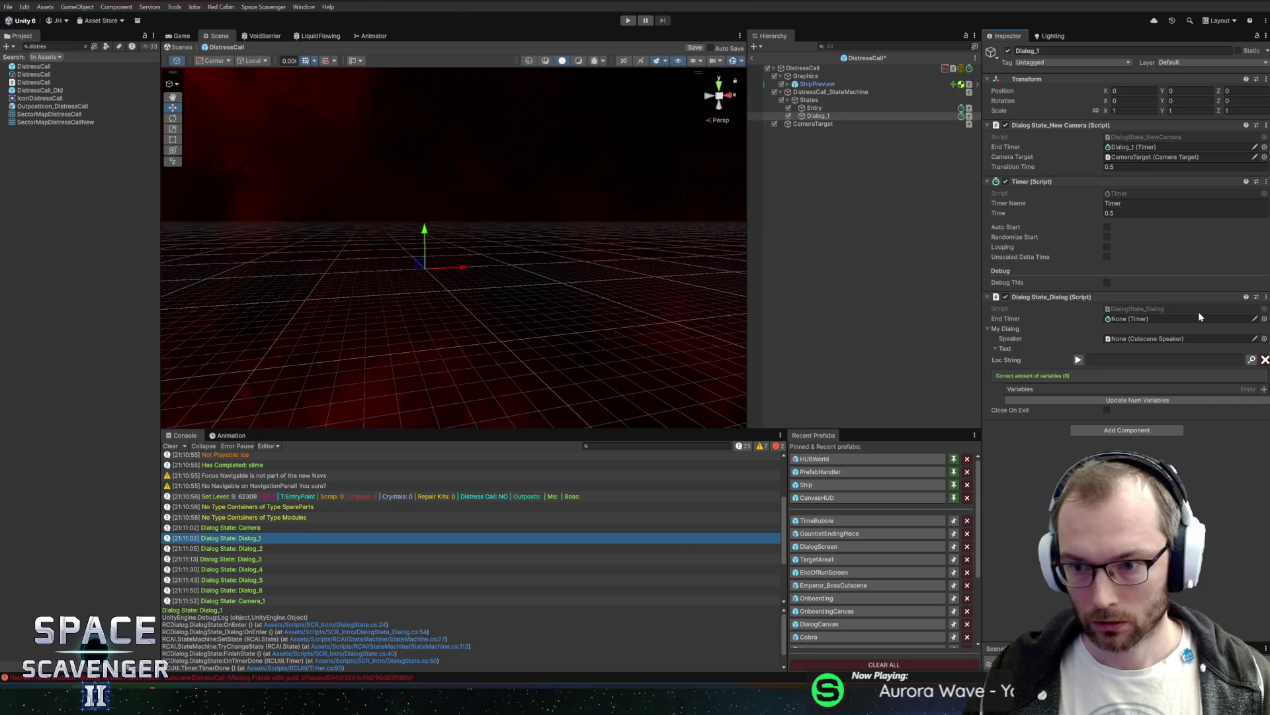
Step: Remove the Timer and New Camera state components from Dialog_1
right_click(1068, 183)
click(1085, 207)
right_click(1069, 126)
click(1089, 150)
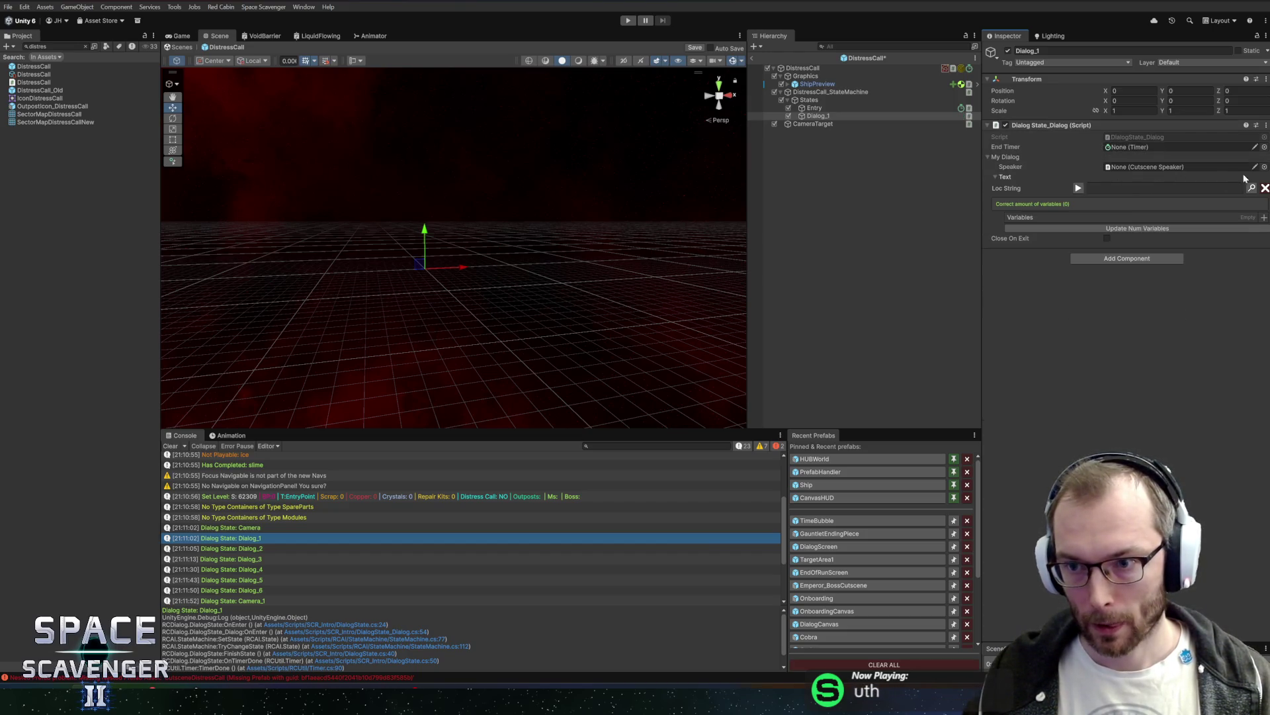
Step: Pick Capsule as the dialog speaker and open the Localization Editor search
click(1264, 167)
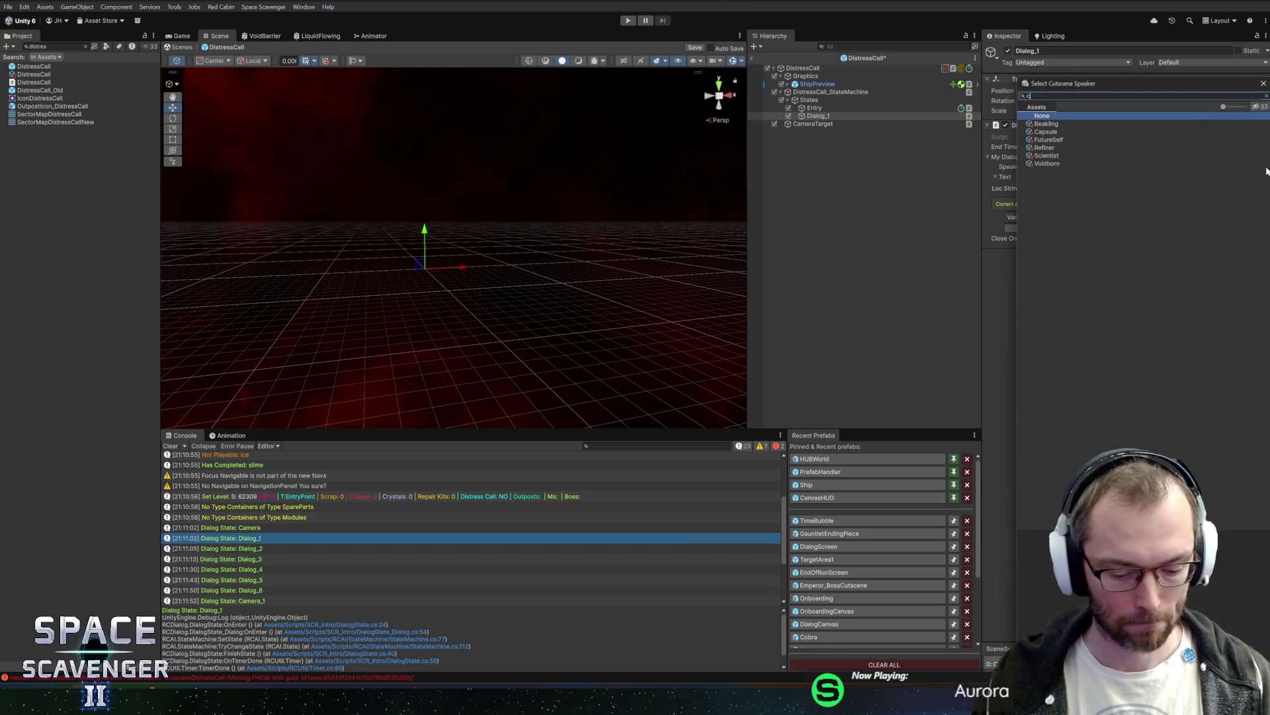
text(aps)
click(1065, 126)
double_click(1065, 126)
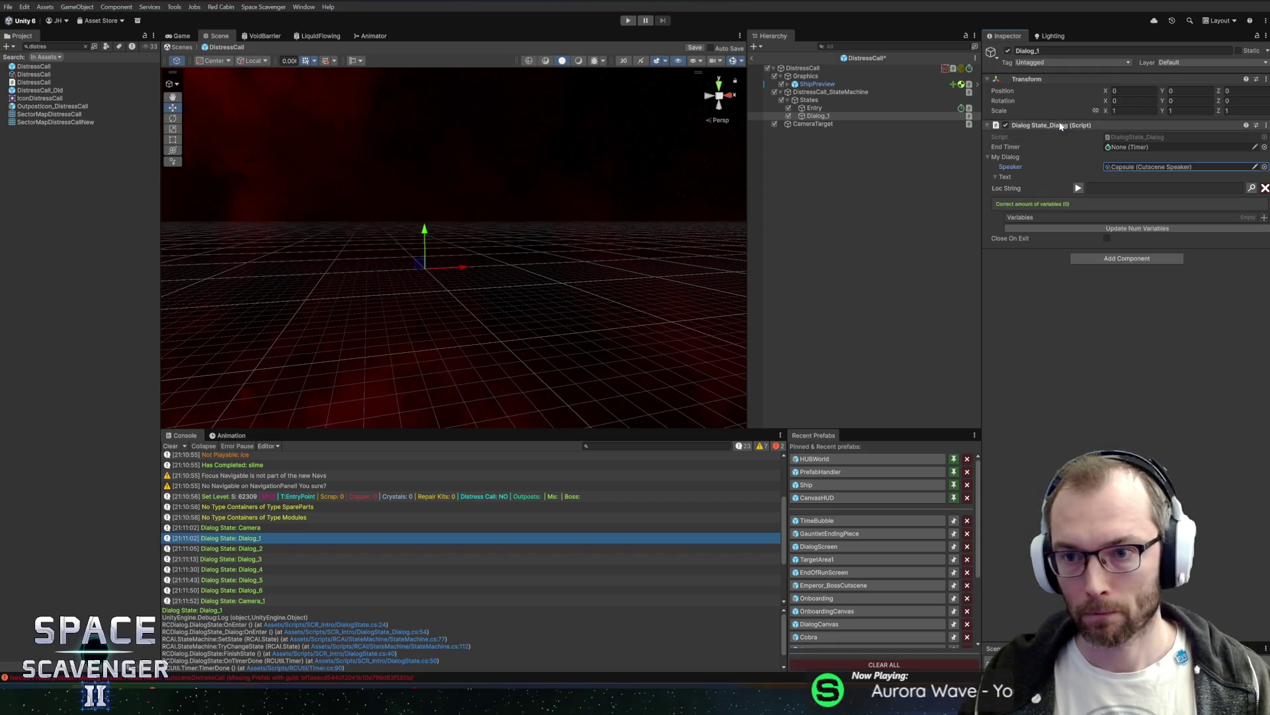
click(1251, 188)
click(527, 308)
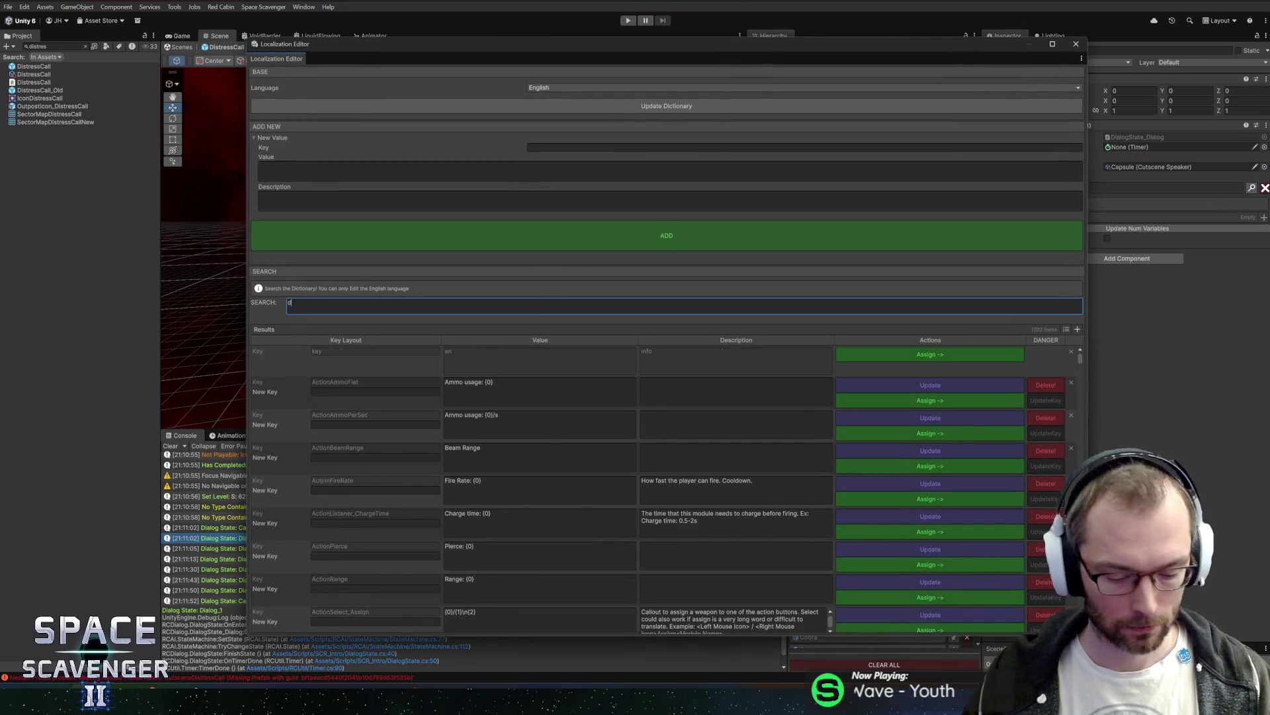
Step: Search the localization dictionary for 'distresscall' and select the first entry's text
text(istresscall)
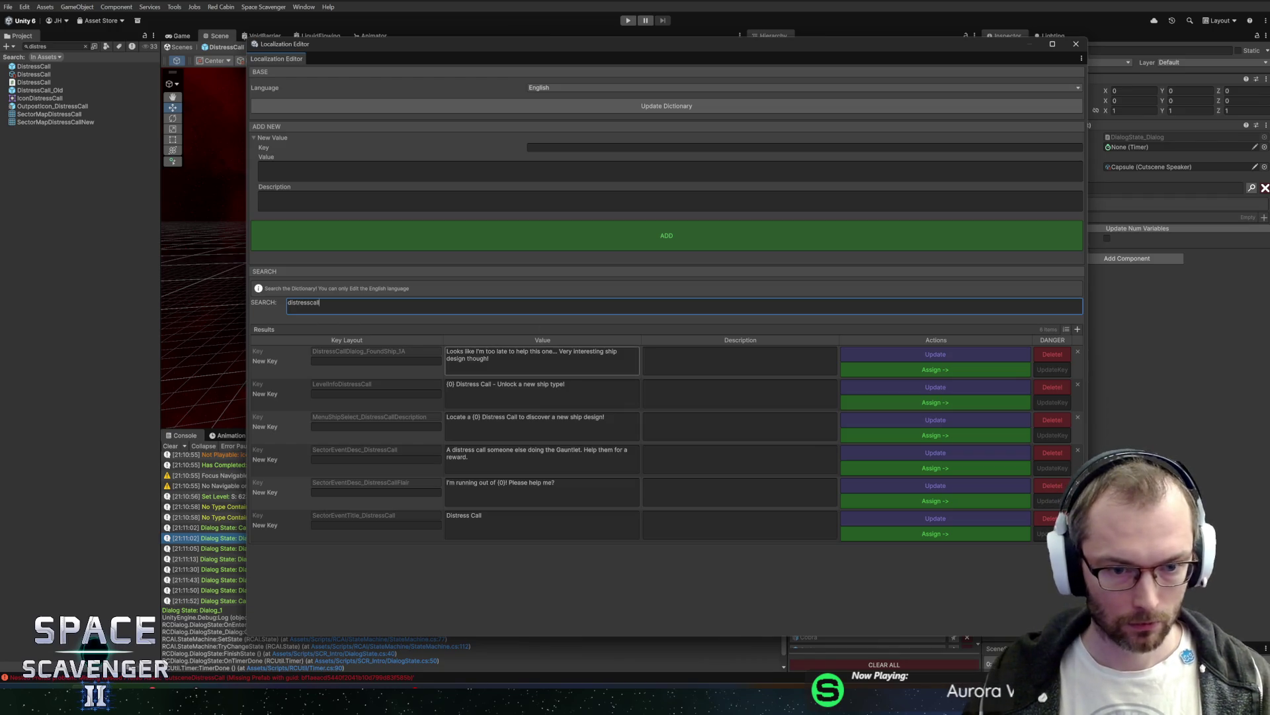
click(532, 364)
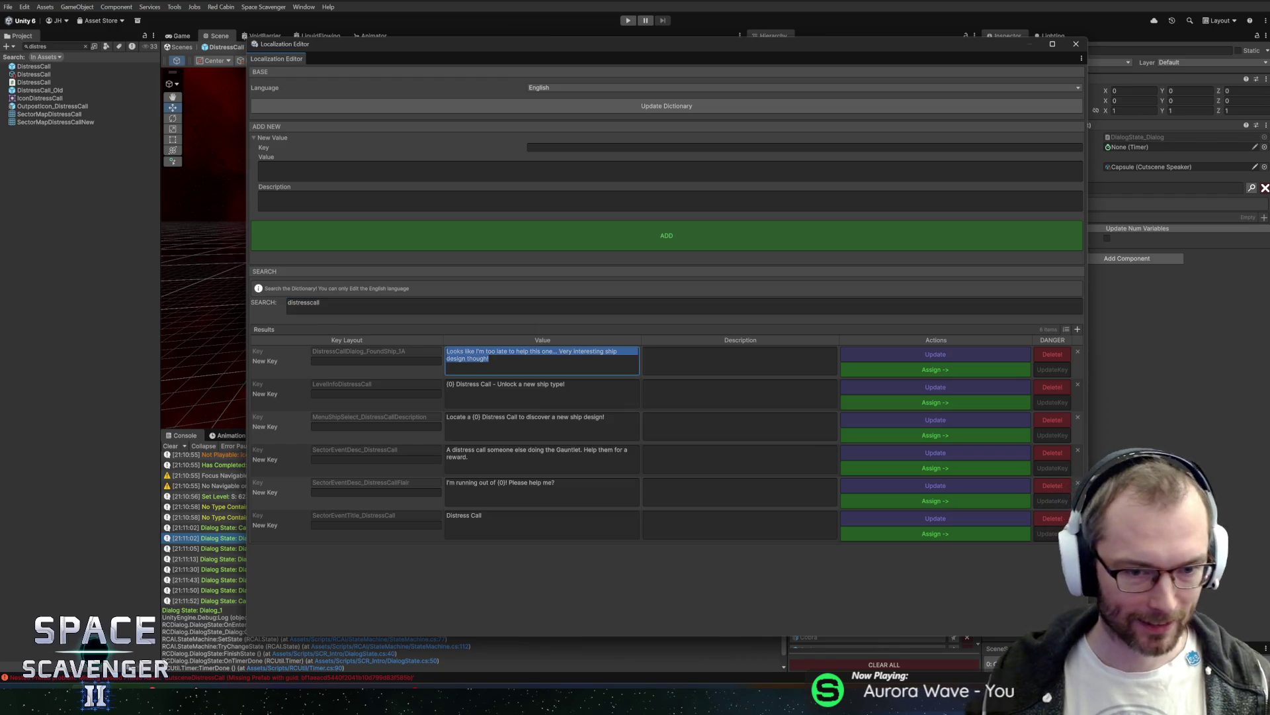
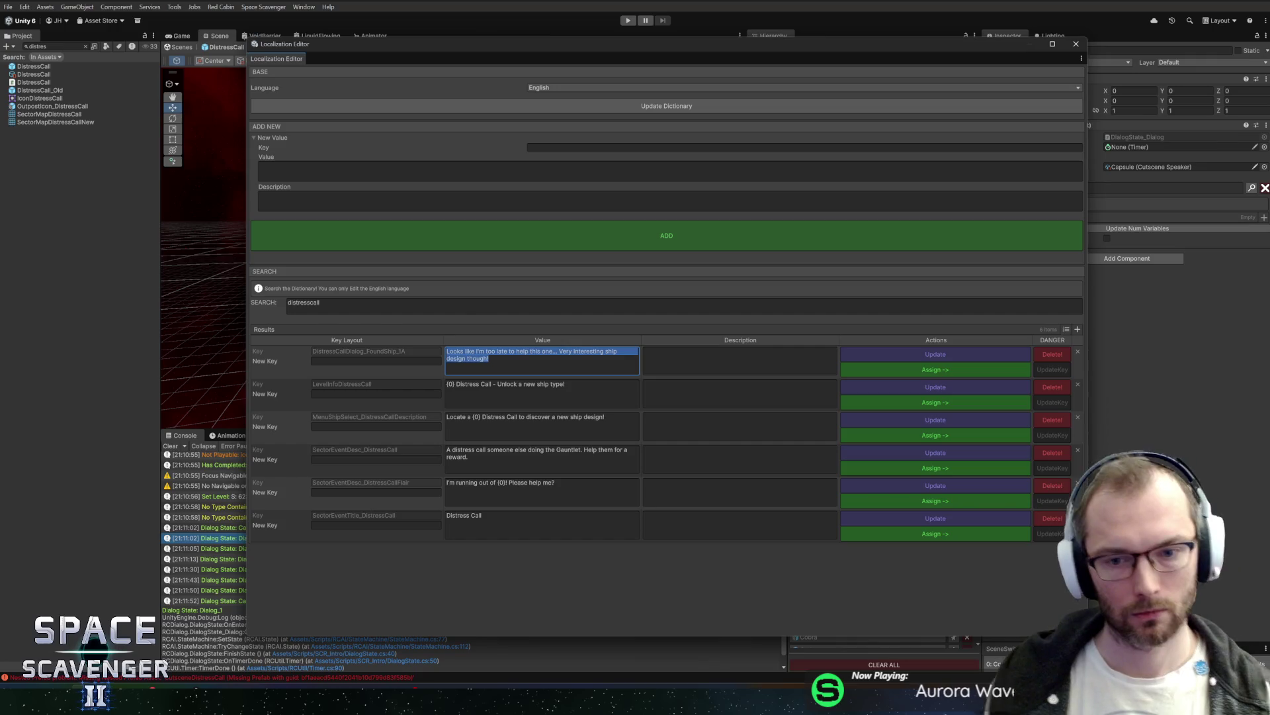
Step: Assign DistressCallDialog_FoundShip_1A as the dialog text, then duplicate Entry as an Exit state below Dialog_1
click(936, 369)
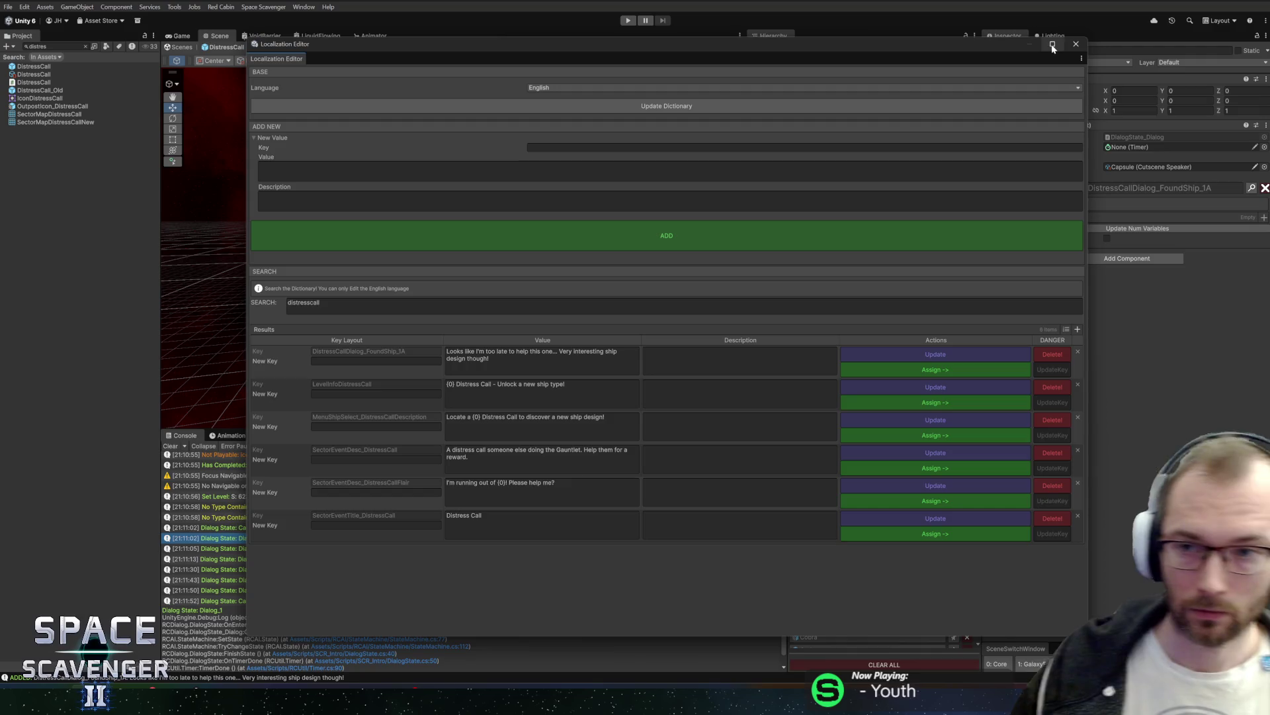
click(1076, 45)
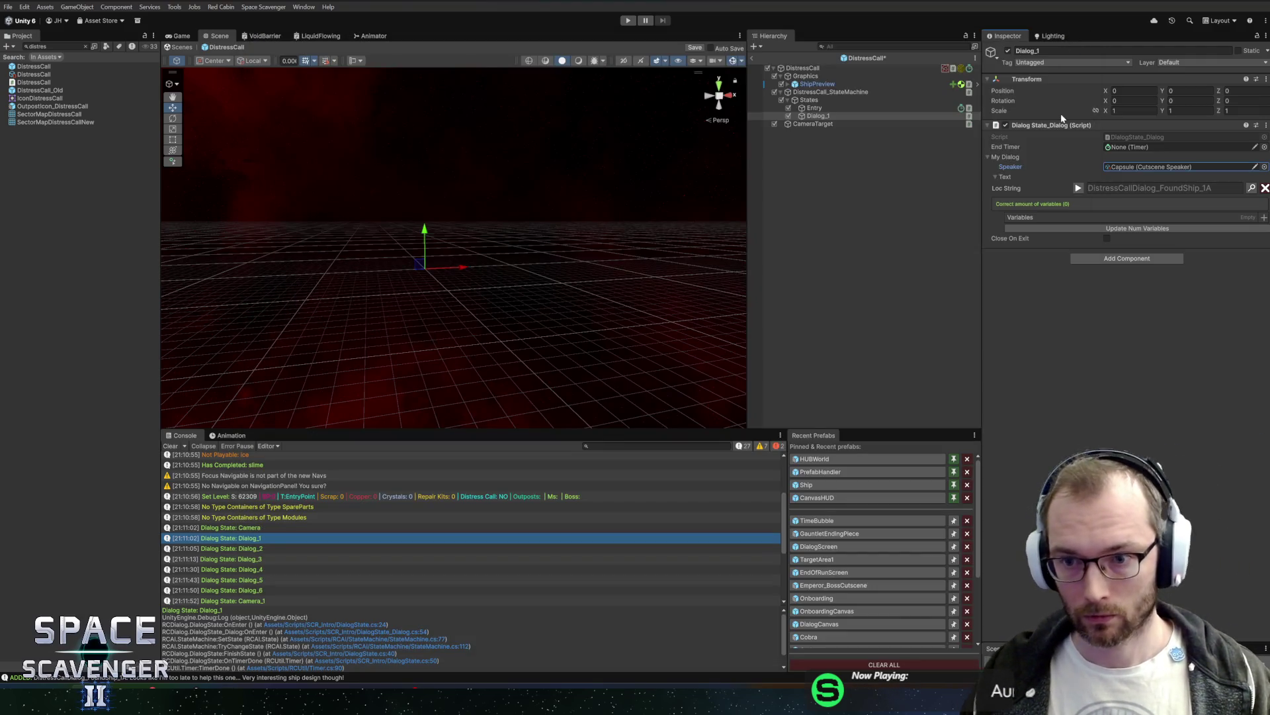
click(840, 108)
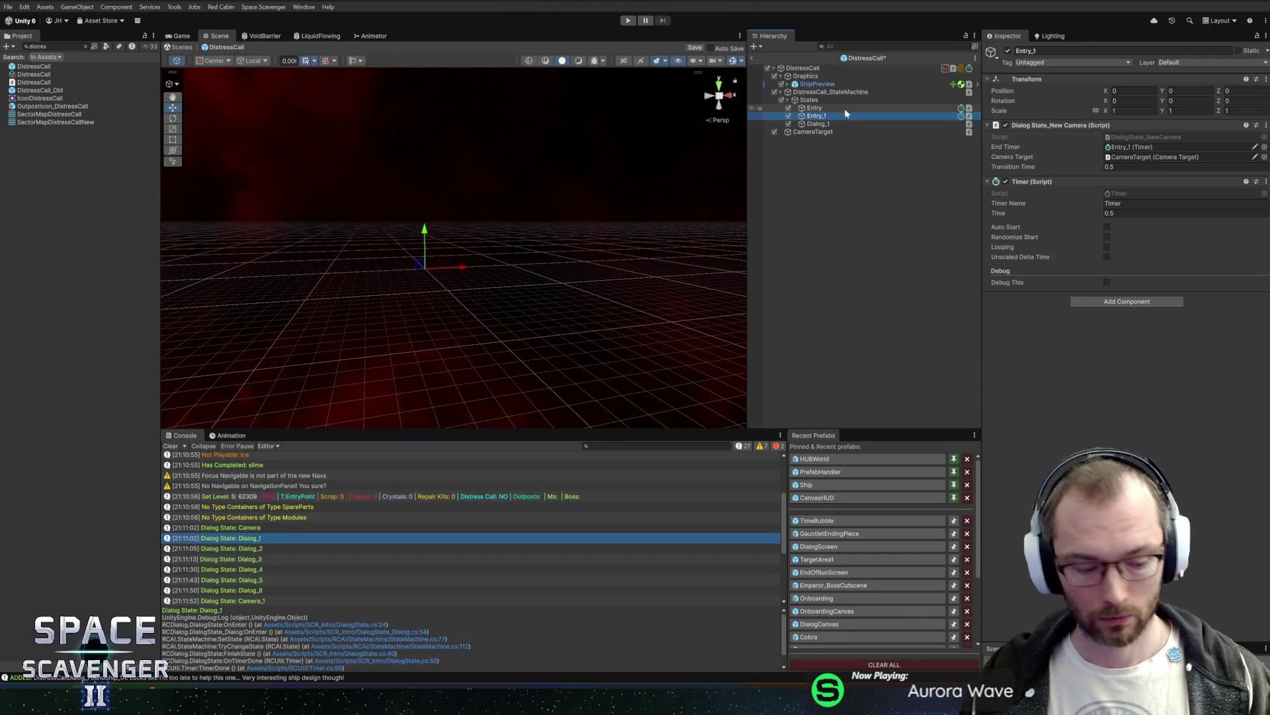
key(ctrl+d)
text(it)
key(Return)
drag(831, 116, 831, 128)
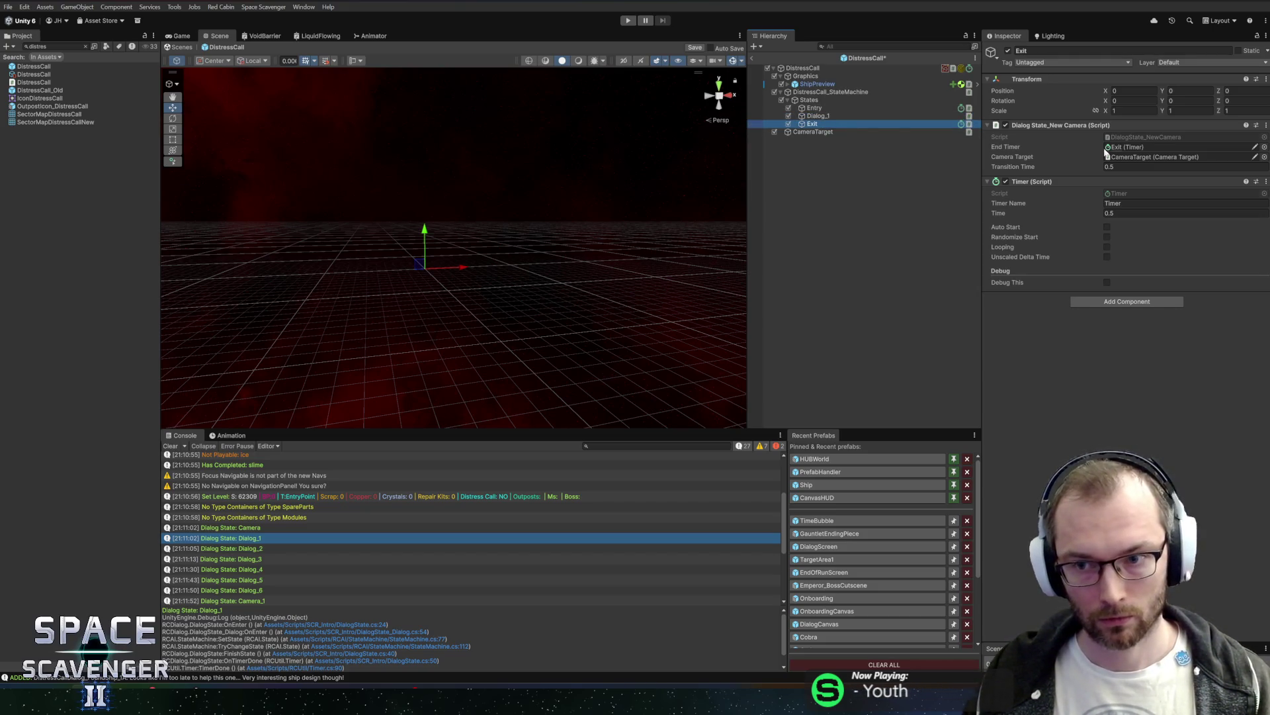
Step: Give Exit a Dialog State_End using Exit's timer and remove Dialog State_New Camera
click(1116, 302)
text(diglog)
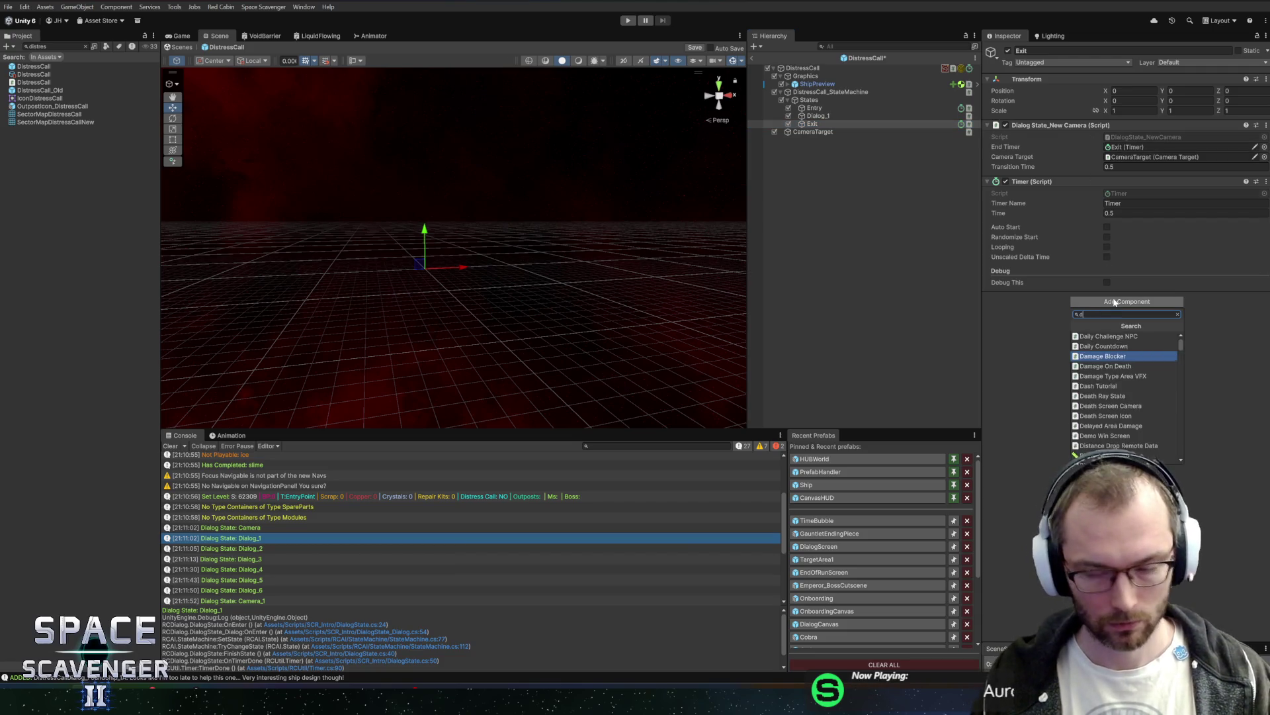
key(BackSpace)
key(BackSpace)
key(BackSpace)
text(alog)
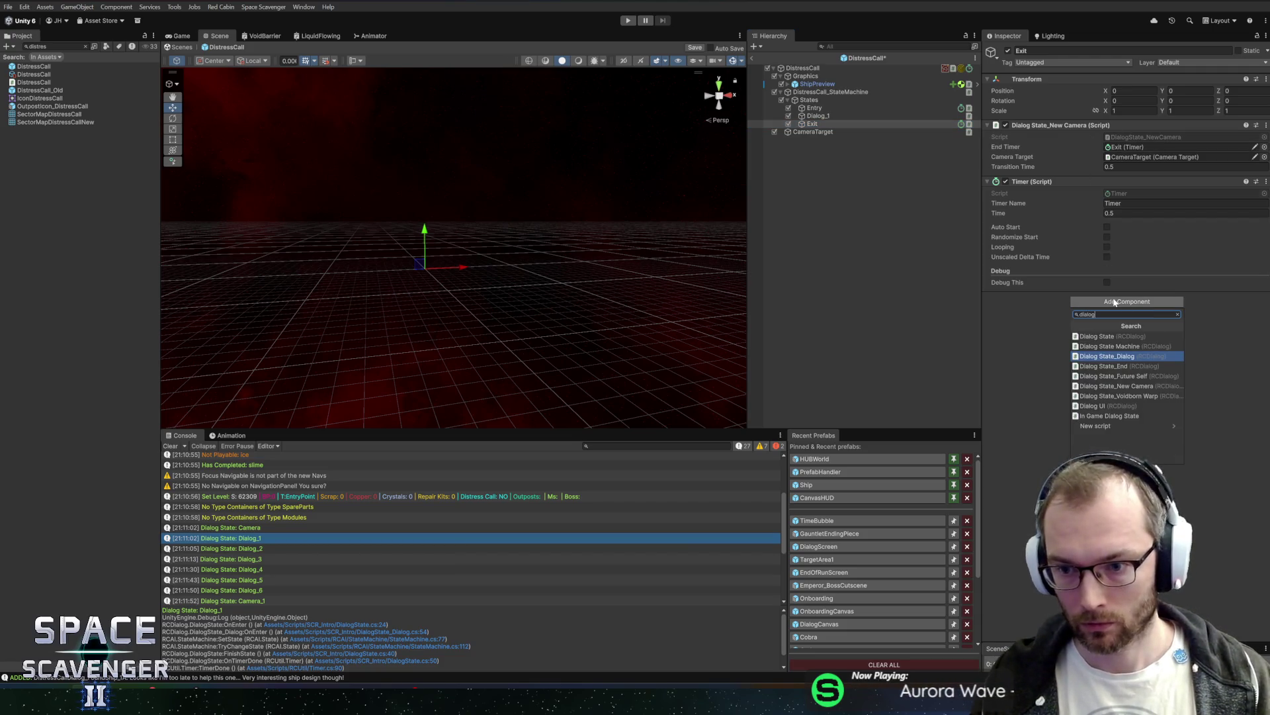
key(Down)
key(Return)
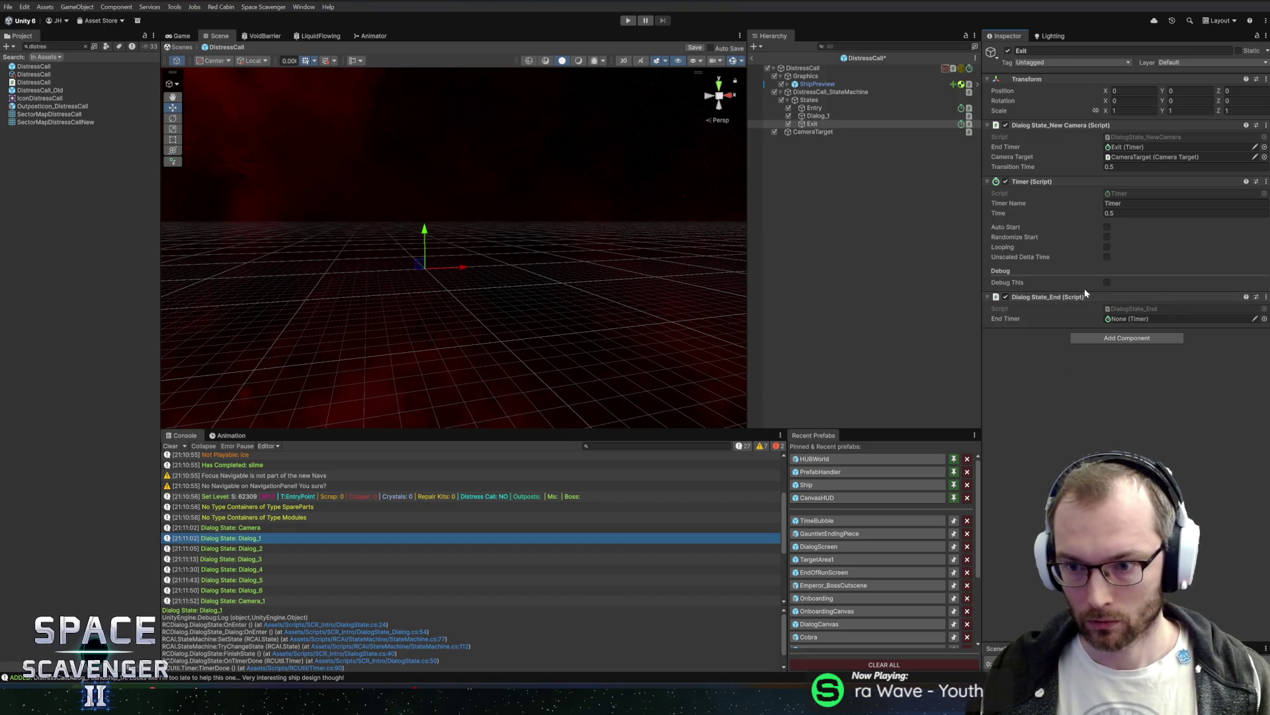
drag(1054, 177, 1125, 319)
right_click(1069, 131)
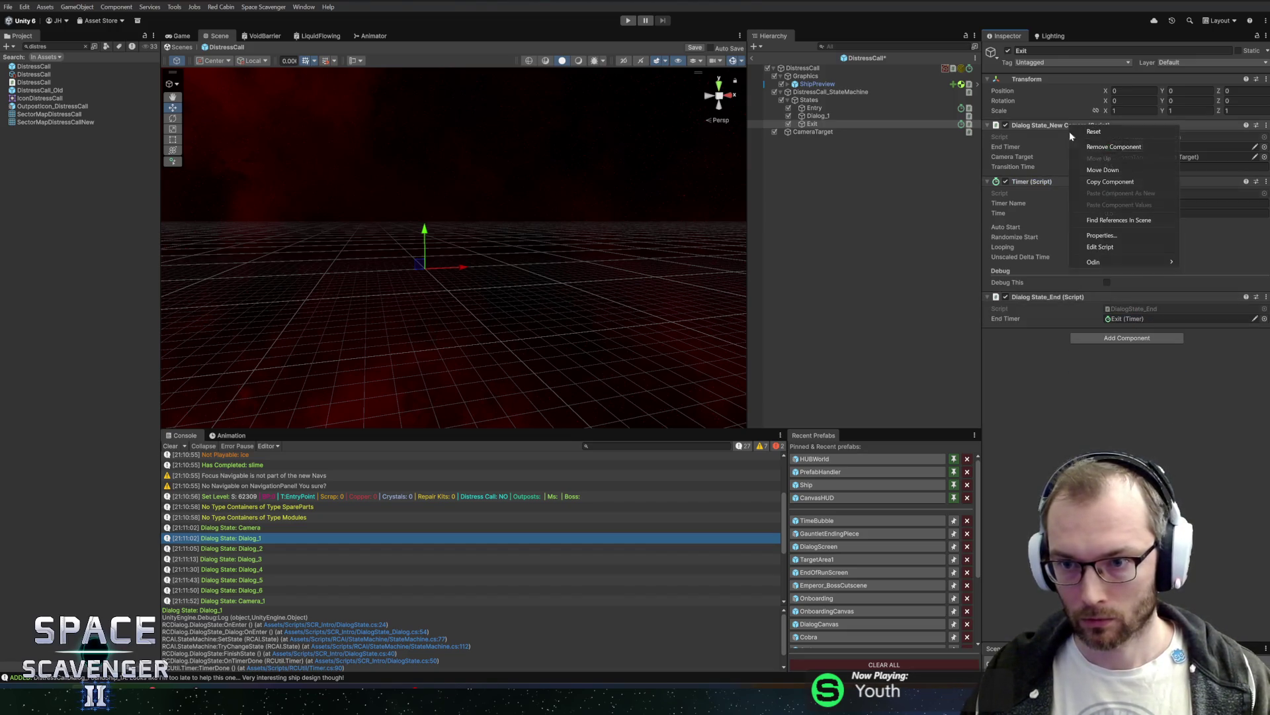
click(1101, 147)
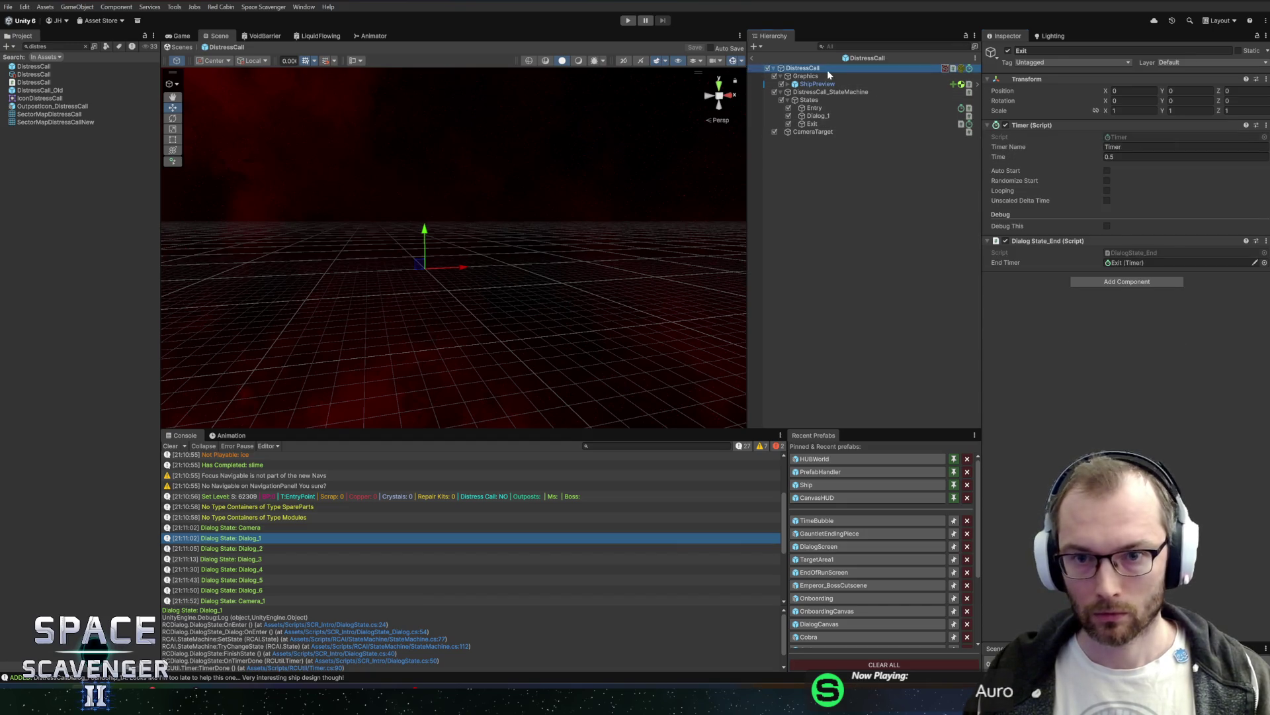
Step: On DistressCall's Distress Call component, set the state machine as Cut Scene and CameraTarget as camera target
click(827, 69)
click(832, 76)
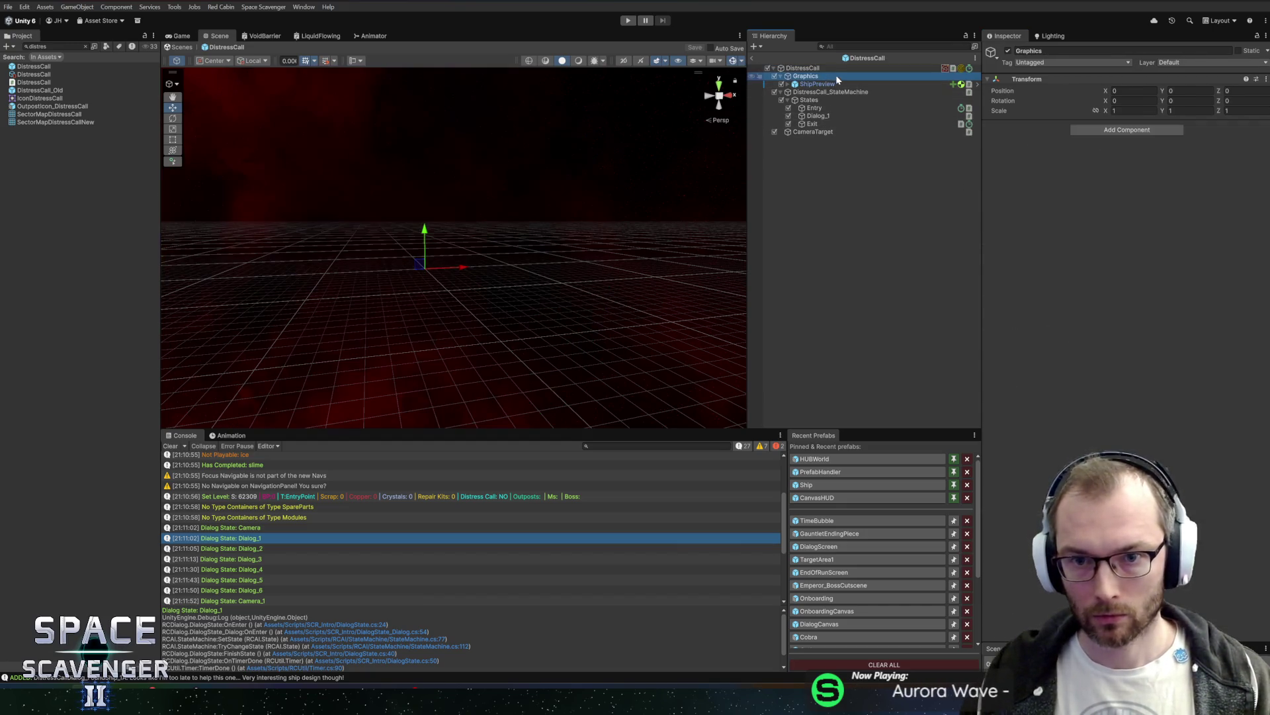
click(847, 84)
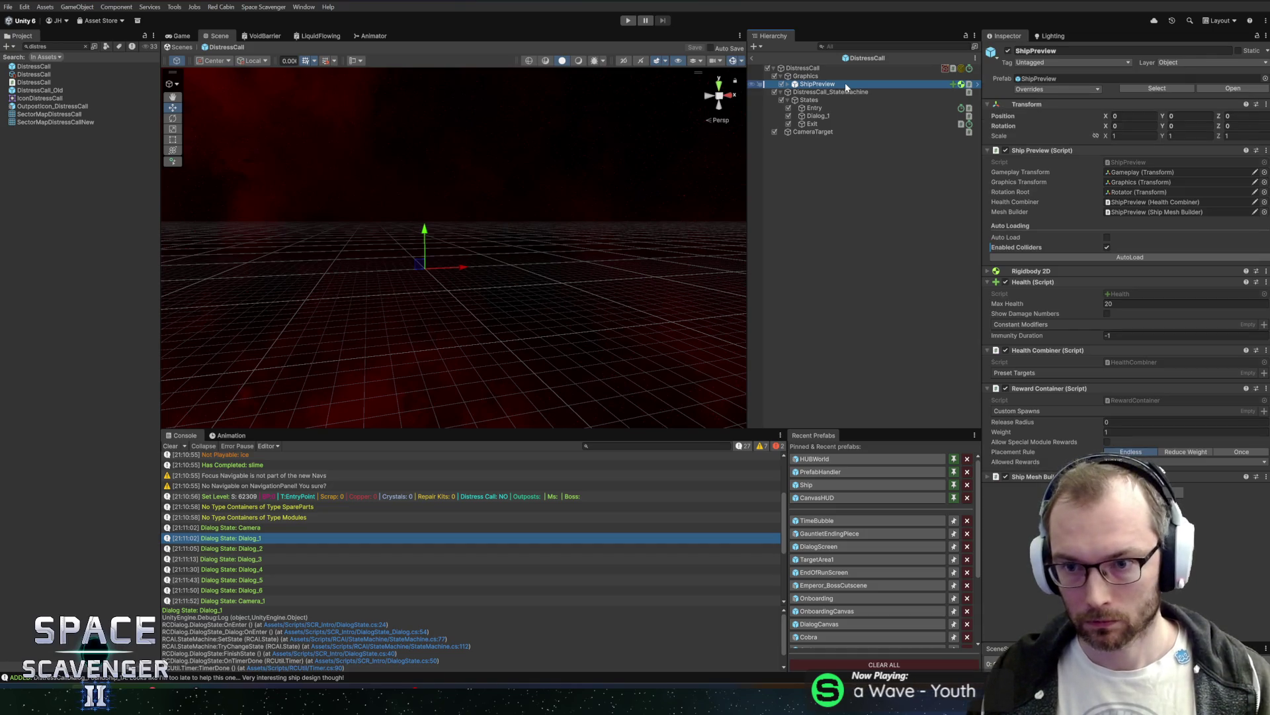
click(802, 68)
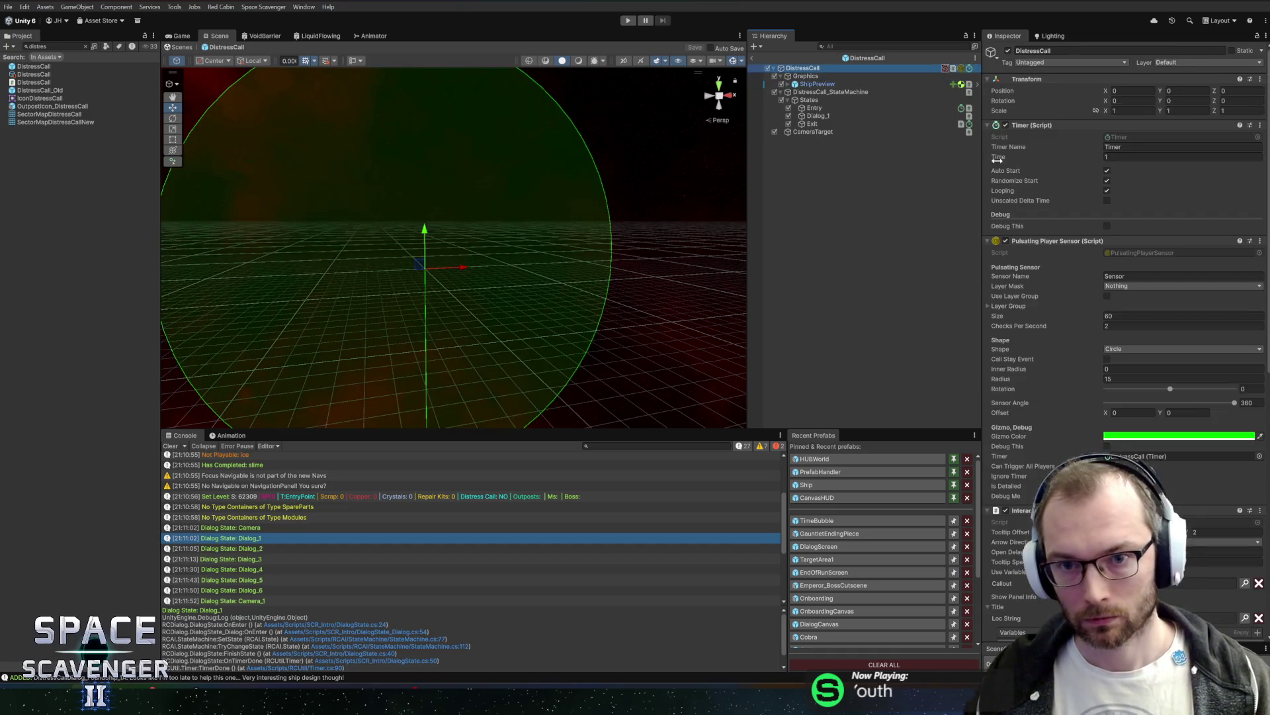
scroll(1045, 237, down, 5)
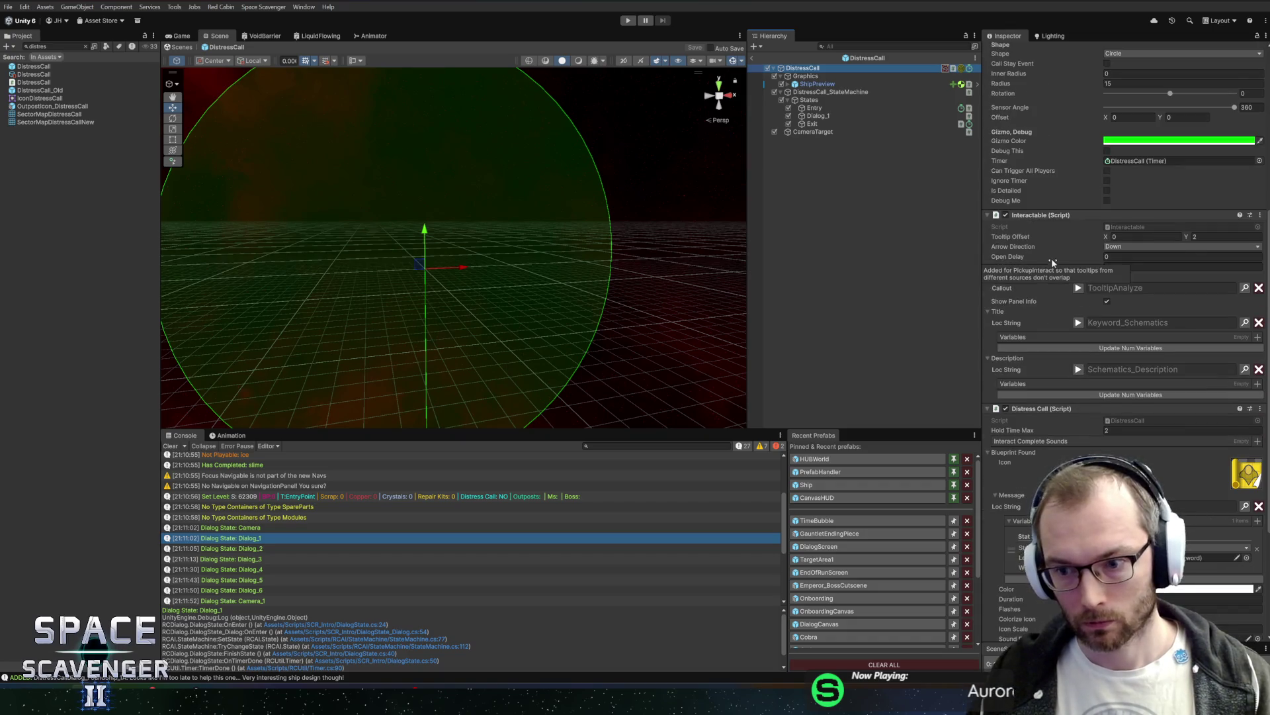
scroll(1053, 269, down, 5)
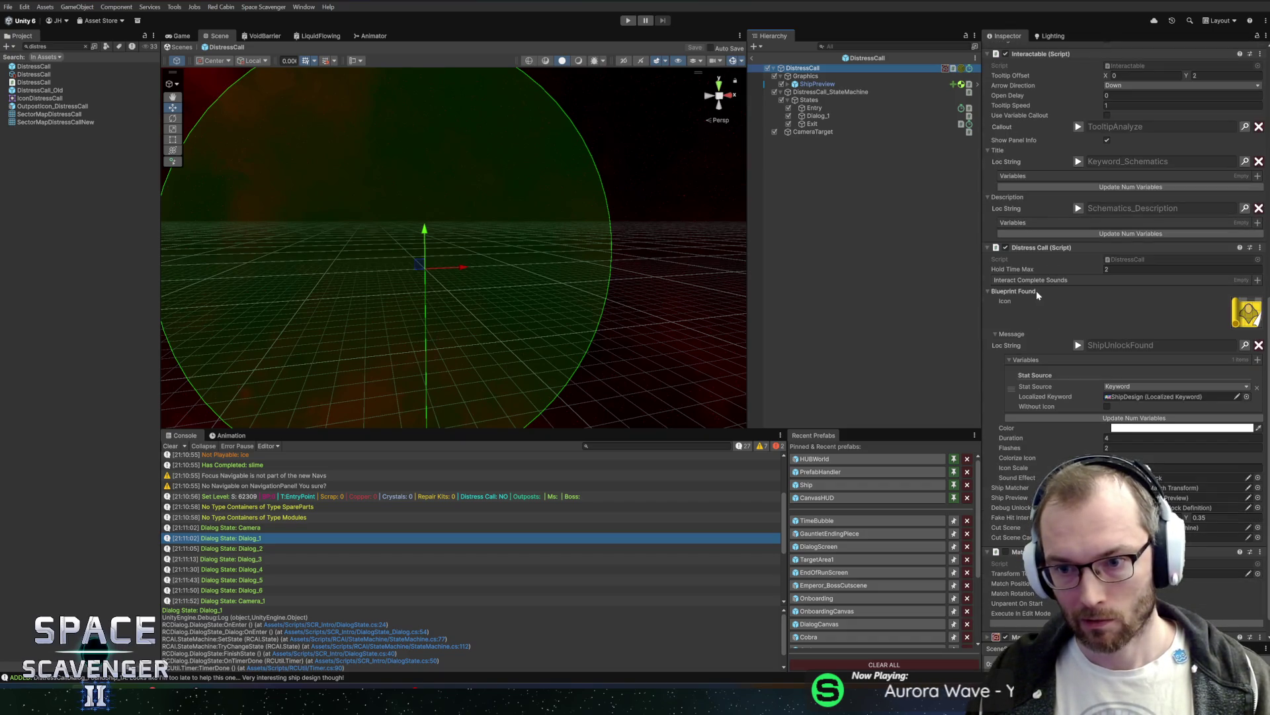
scroll(1043, 298, down, 1)
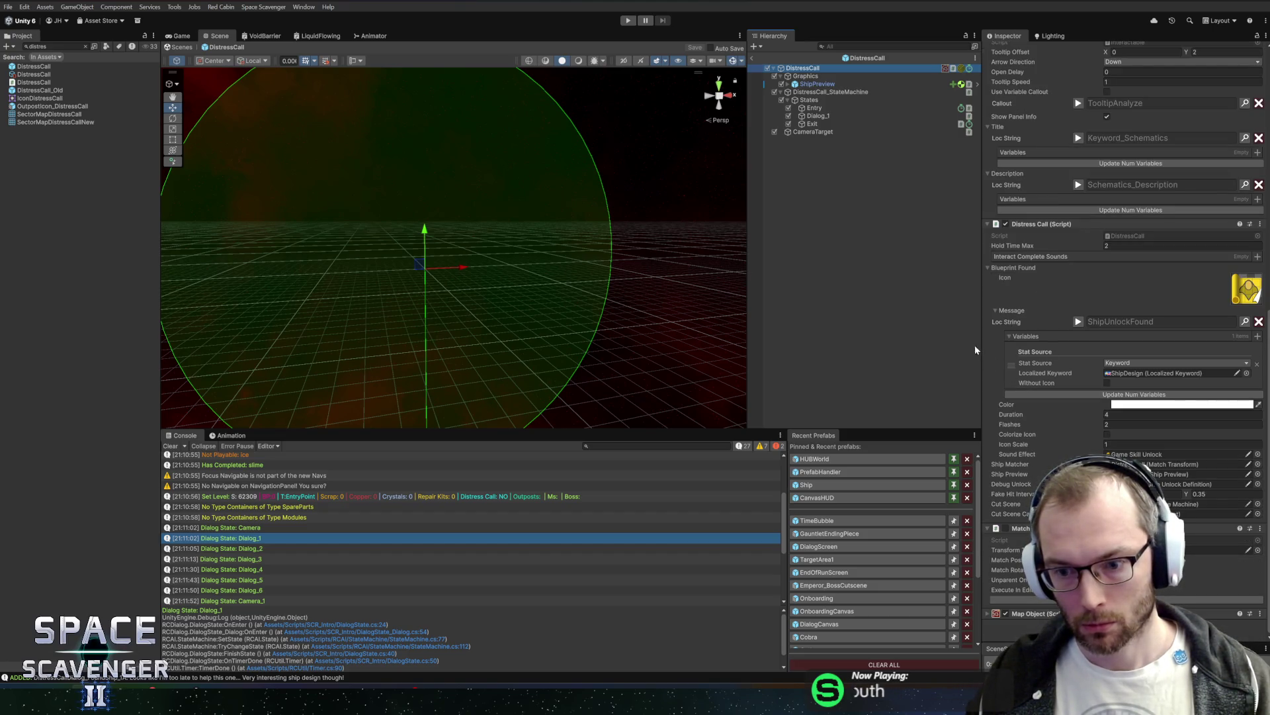
drag(830, 92, 1185, 504)
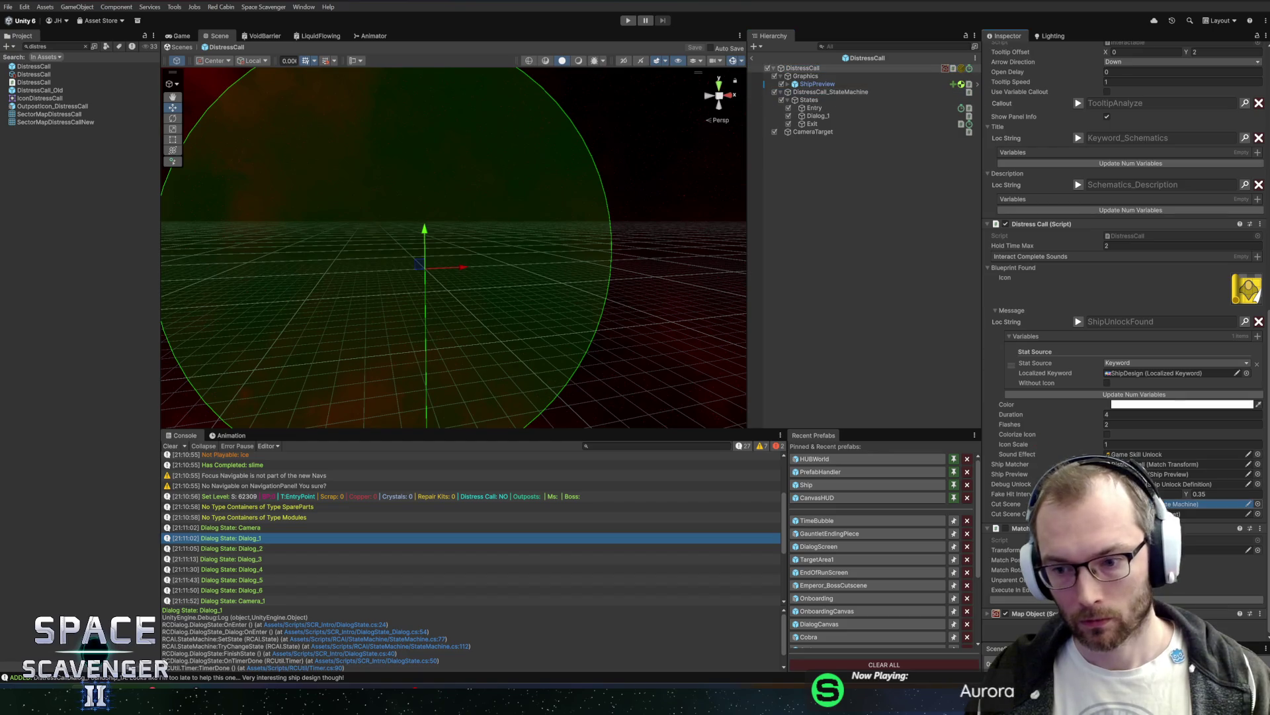
drag(813, 132, 1202, 525)
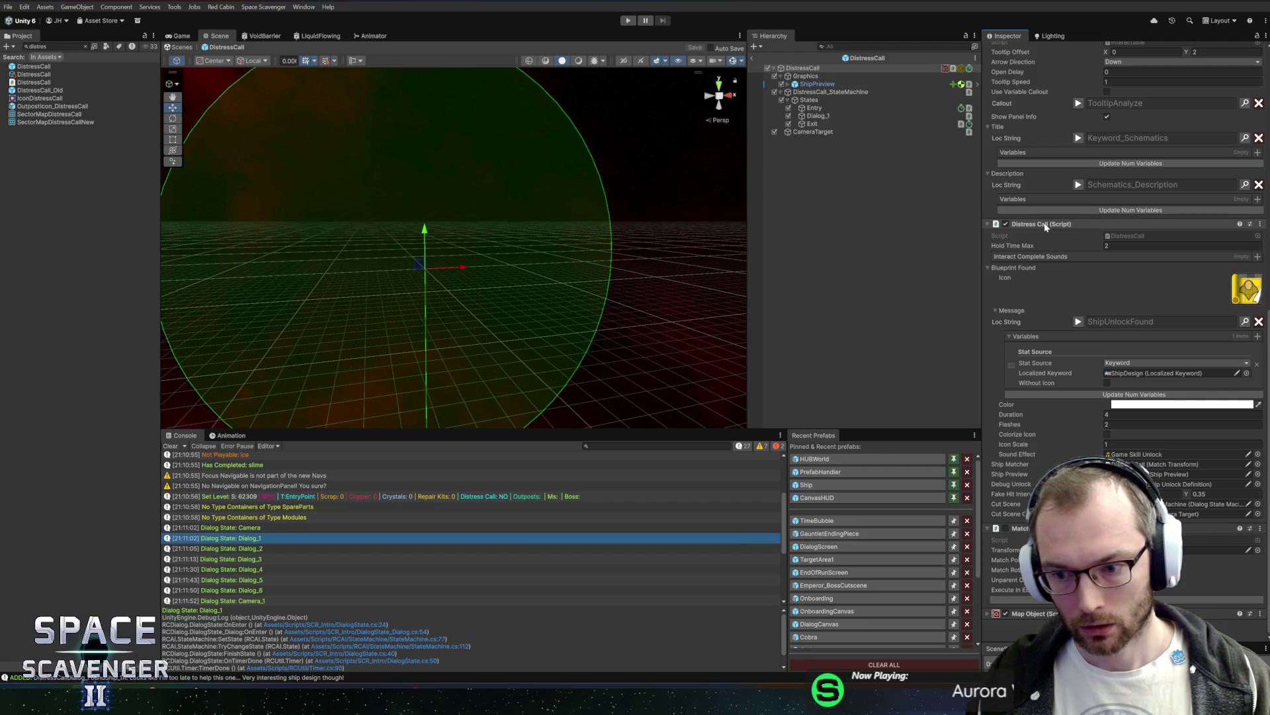
right_click(1045, 226)
Step: Open DistressCall.cs in Rider and find line 83, where HoldComplete rotates cutSceneCameraTarget -45°
click(1098, 345)
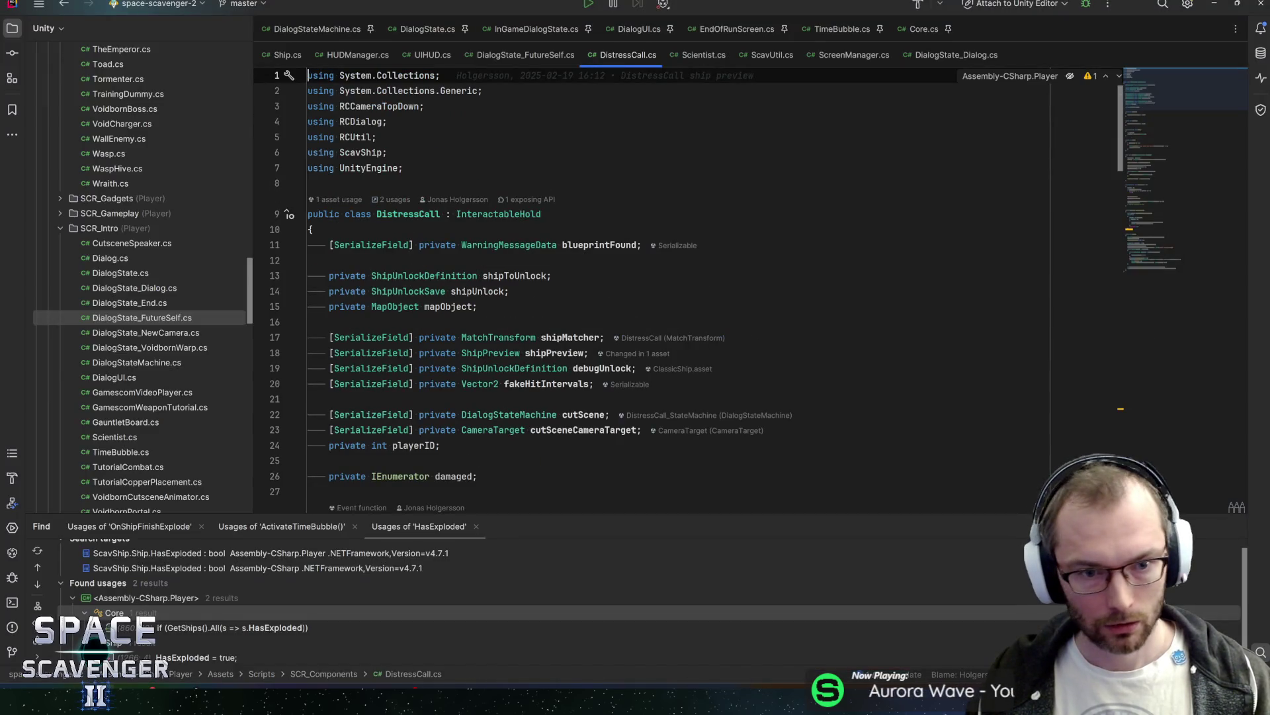
scroll(688, 291, down, 3)
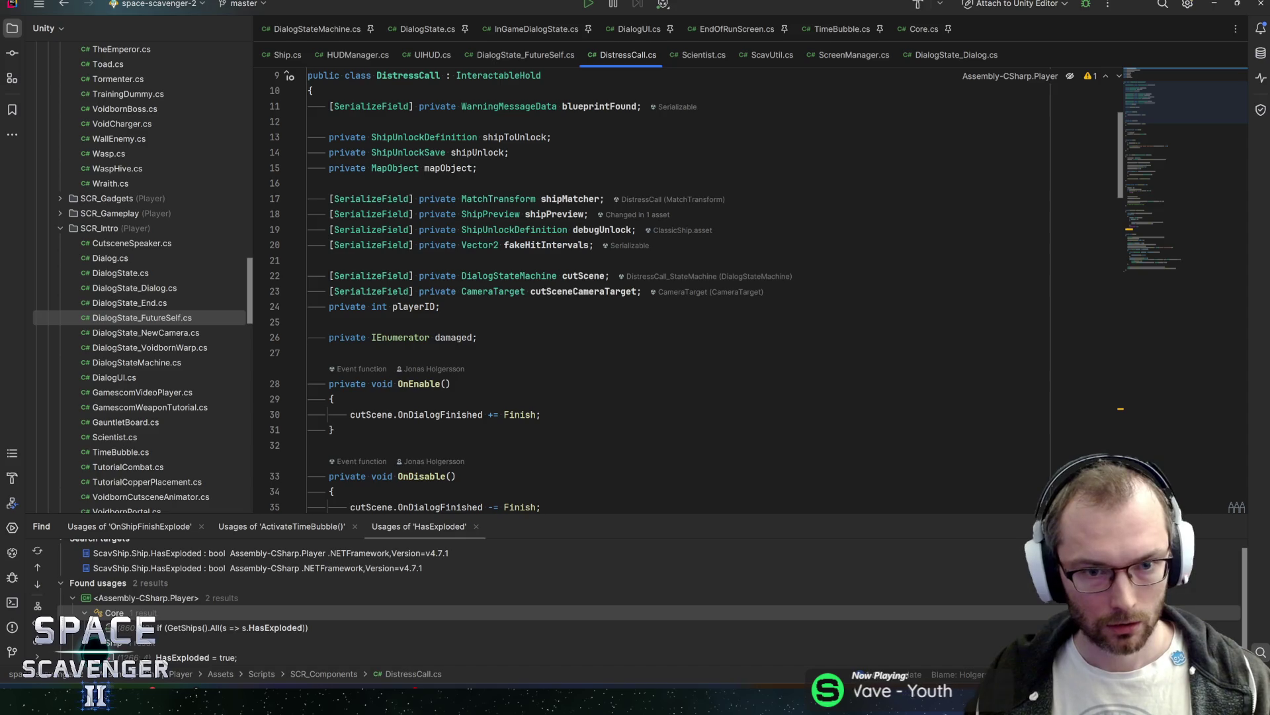
scroll(688, 292, down, 5)
scroll(688, 291, up, 10)
double_click(572, 430)
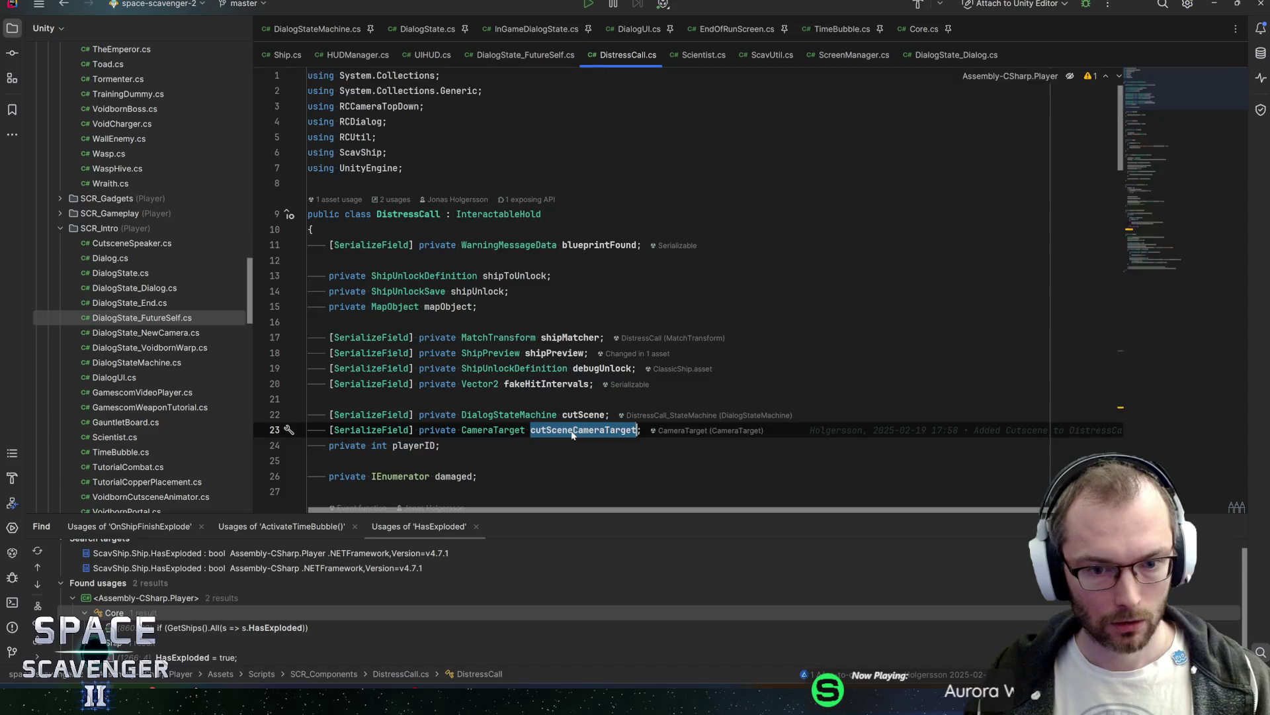
key(ctrl+f)
key(Return)
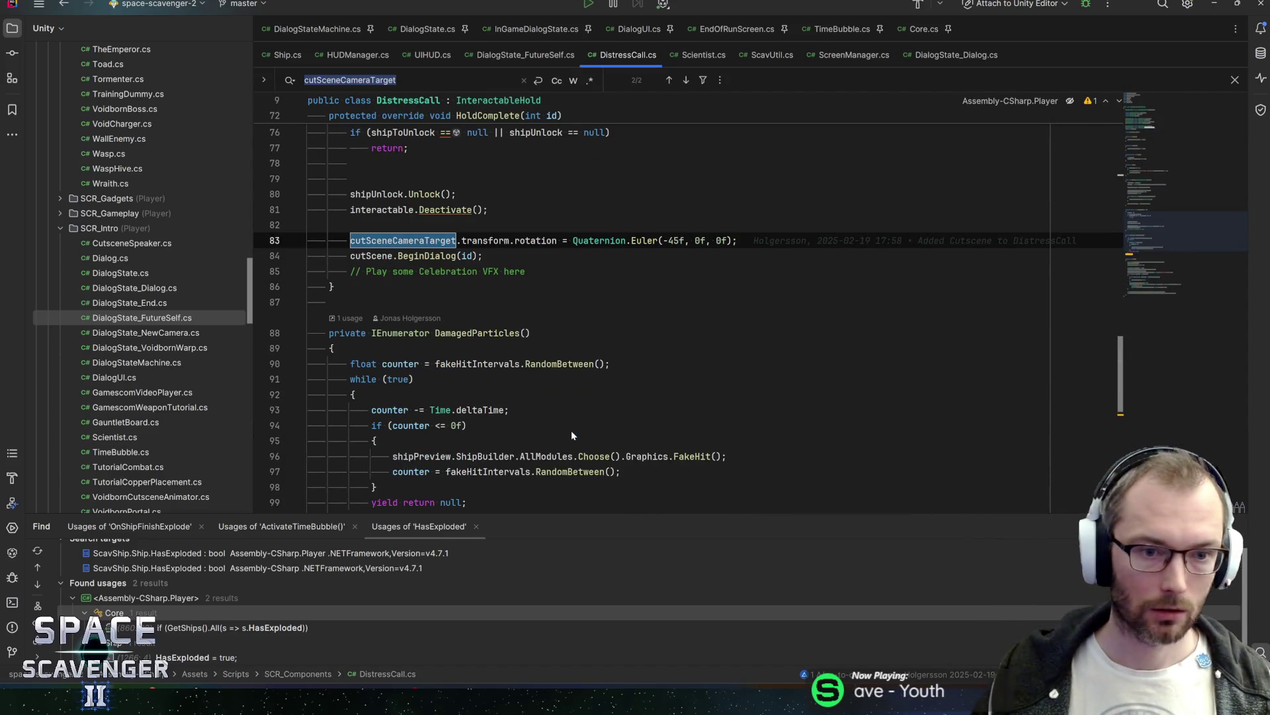
scroll(572, 435, up, 2)
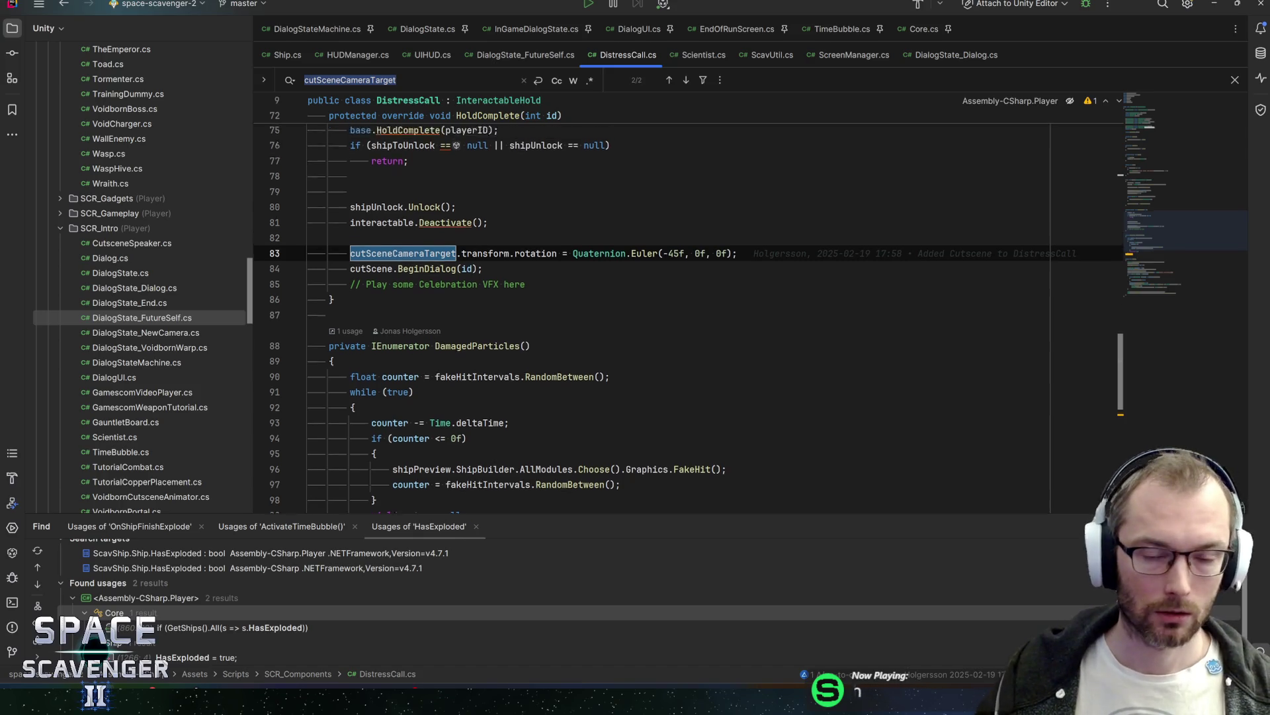
click(390, 333)
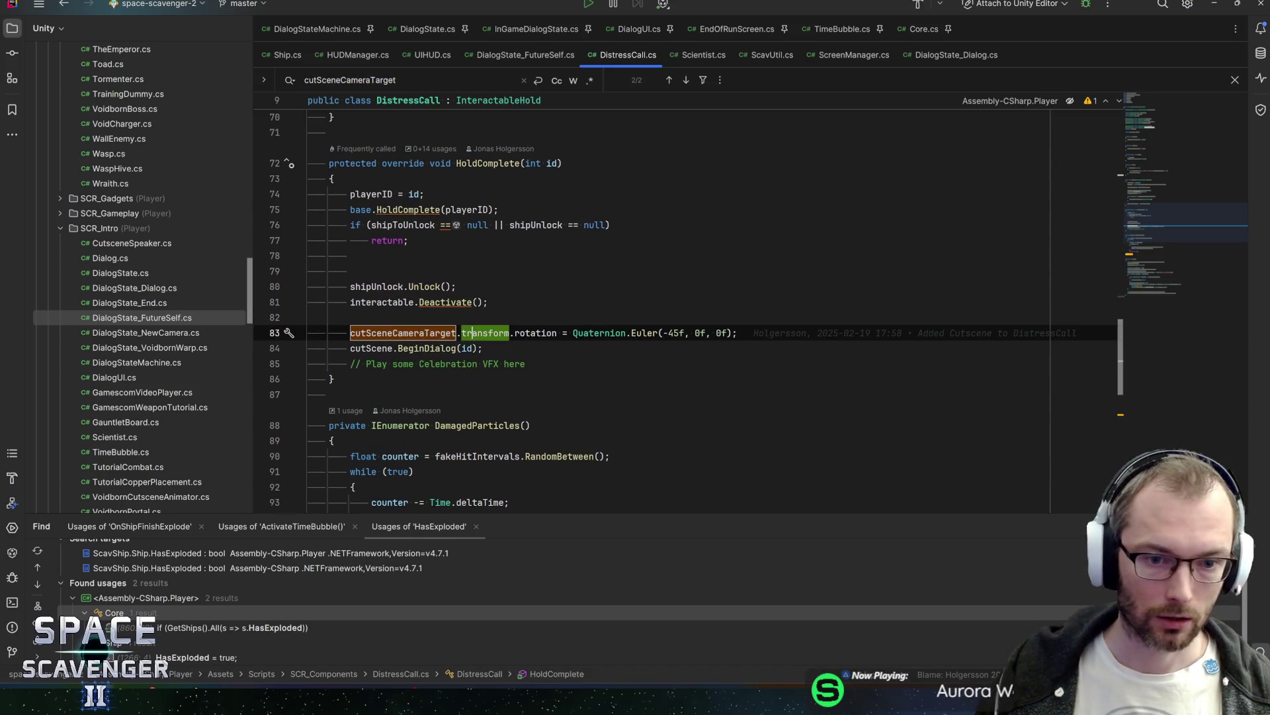
click(516, 332)
key(alt+Tab)
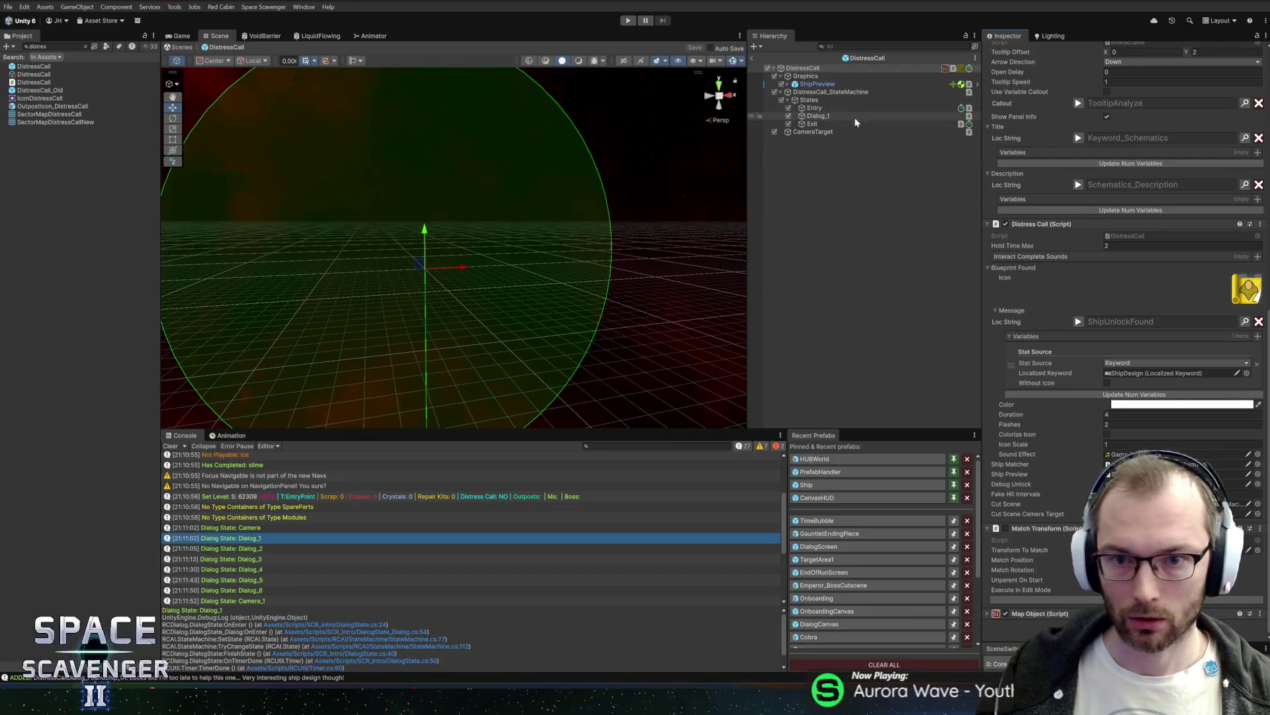
Step: Remove CameraTarget's Lock Rotation component and set its X rotation to -45, then return to Rider
click(972, 131)
right_click(1029, 228)
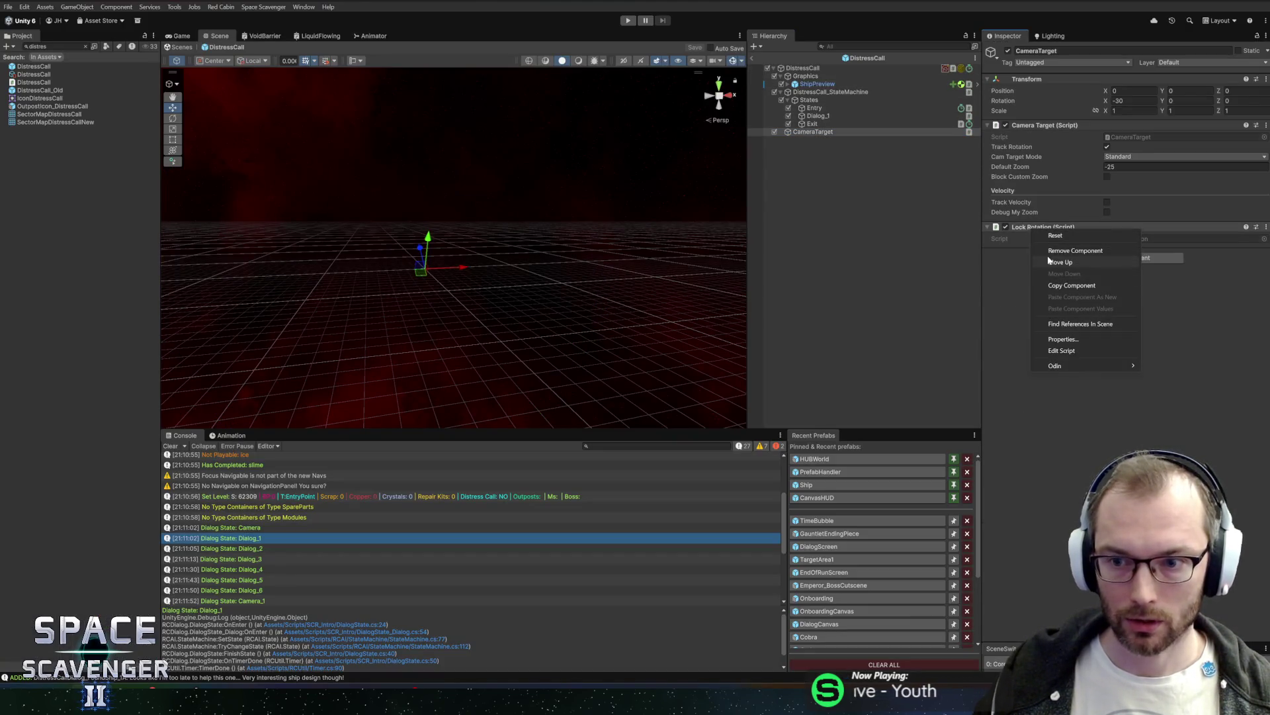
click(1048, 251)
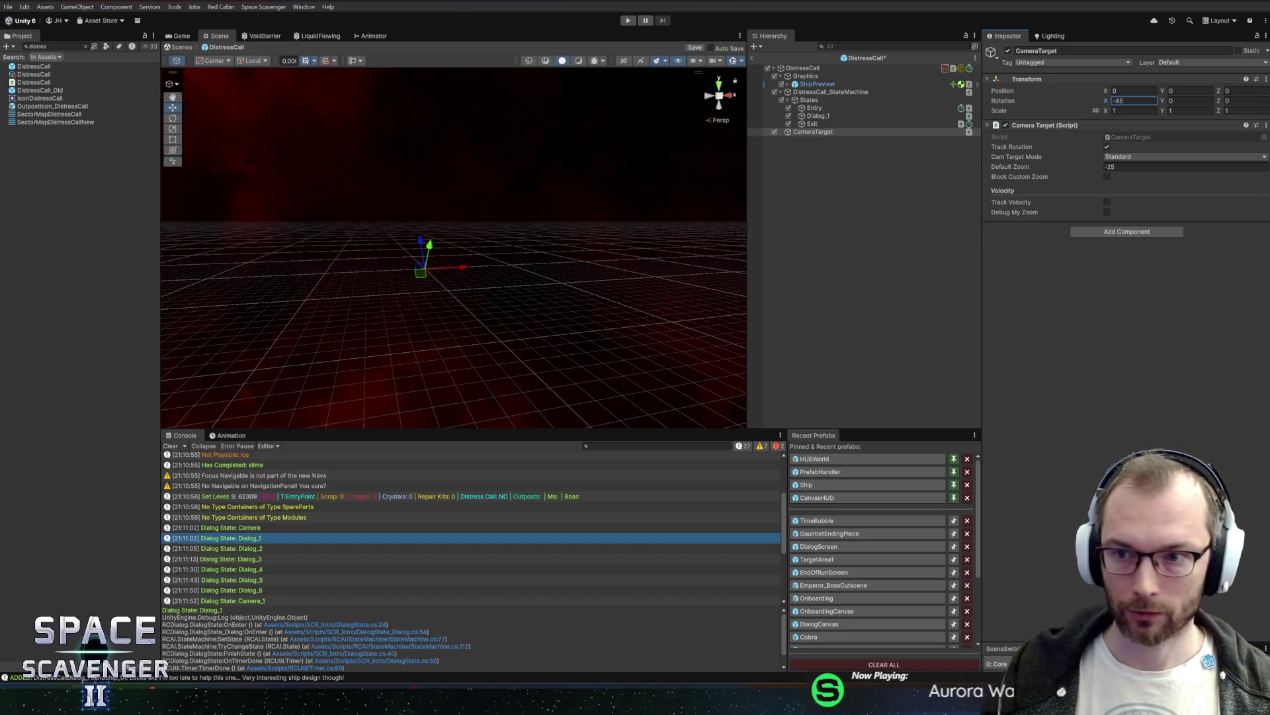
key(alt+Tab)
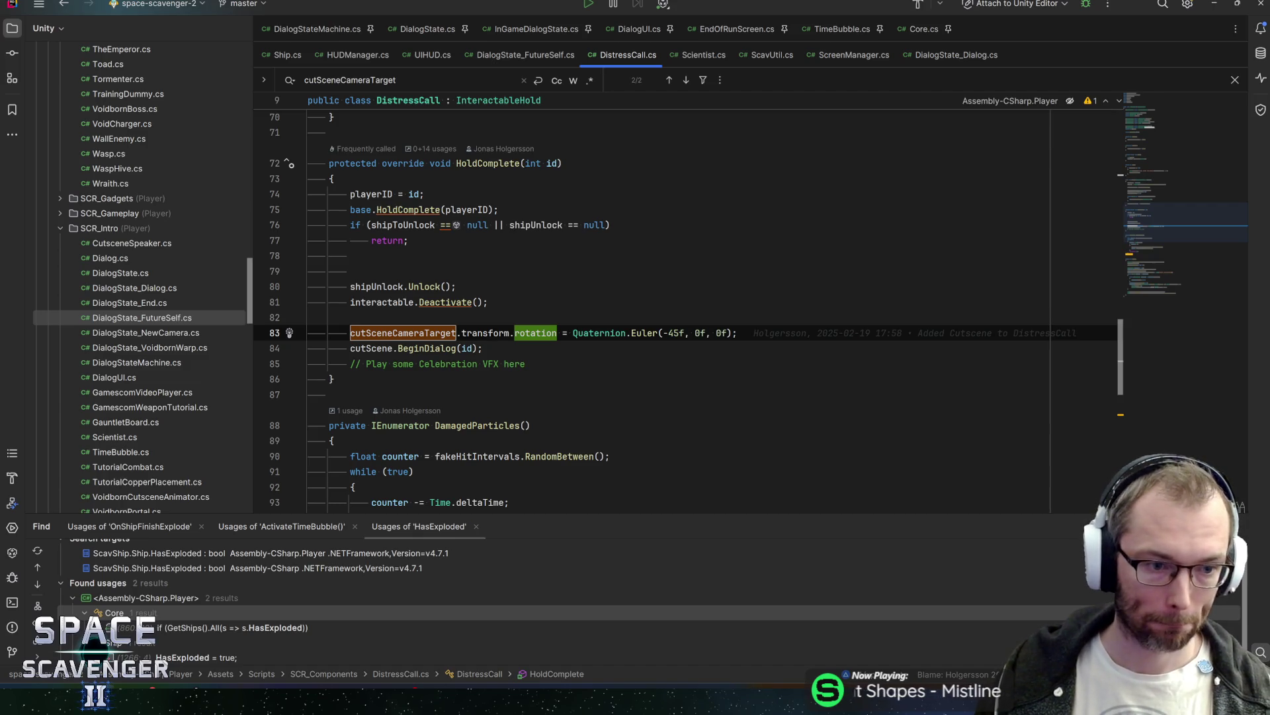
Step: Delete the blank line after HoldComplete's placeholder return and save DistressCall.cs
key(ctrl+q)
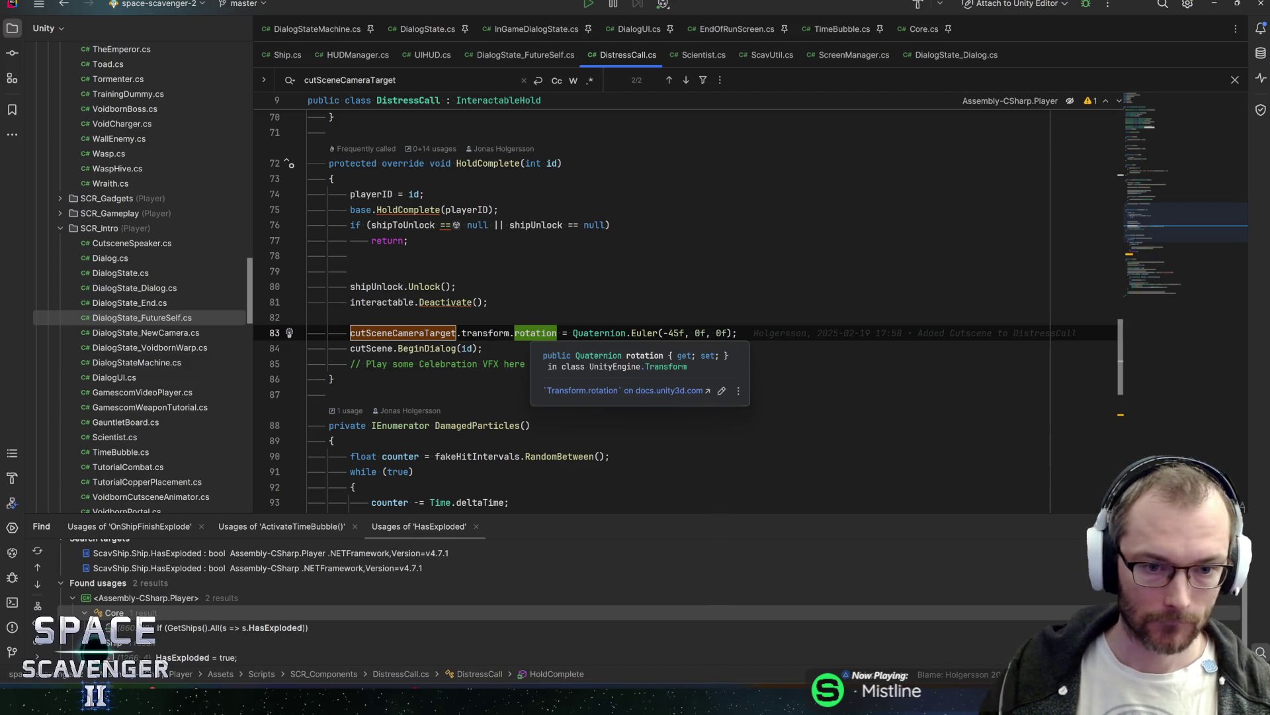
key(Escape)
key(Down)
key(Down)
key(Up)
key(Up)
key(Up)
key(Up)
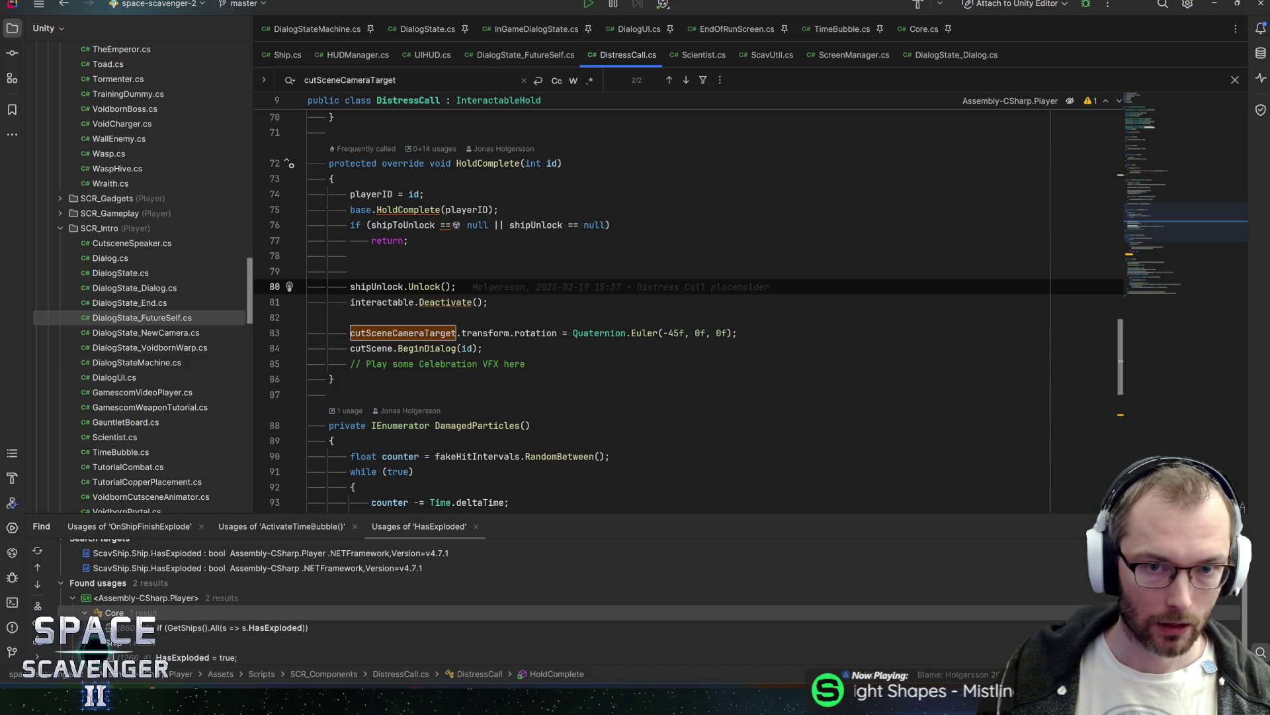
key(Up)
key(Up)
key(BackSpace)
key(BackSpace)
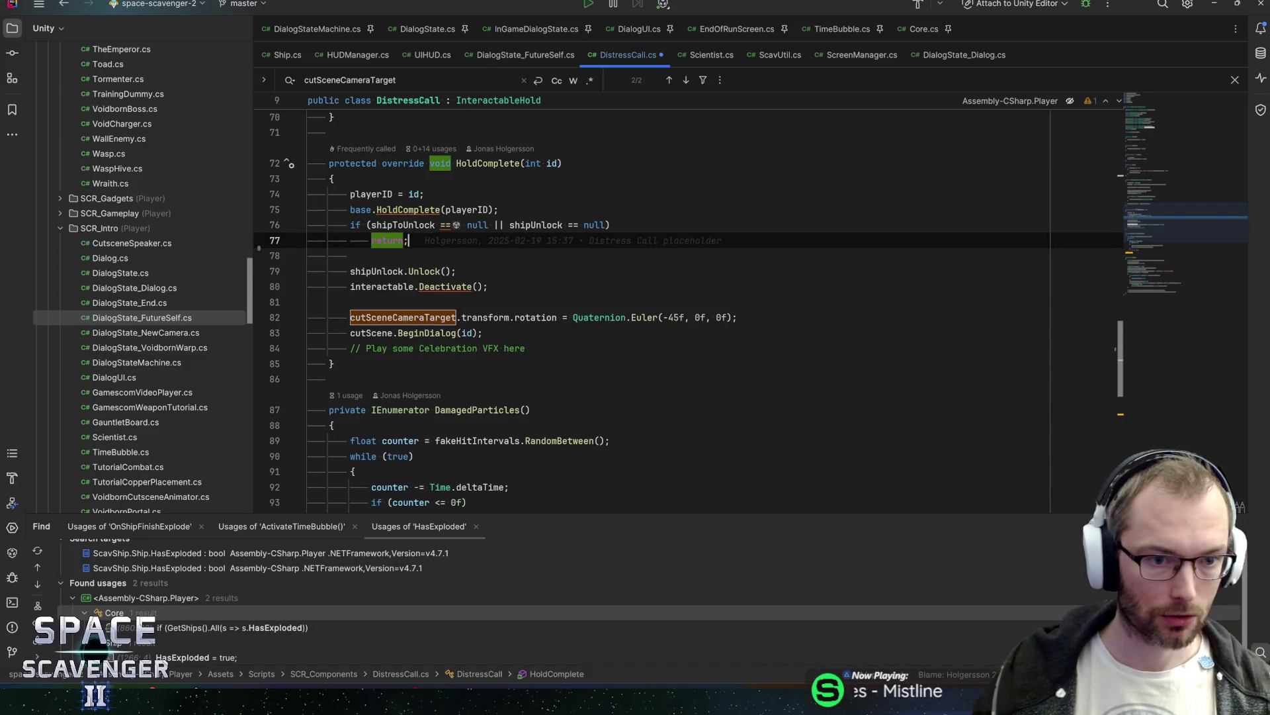
key(ctrl+s)
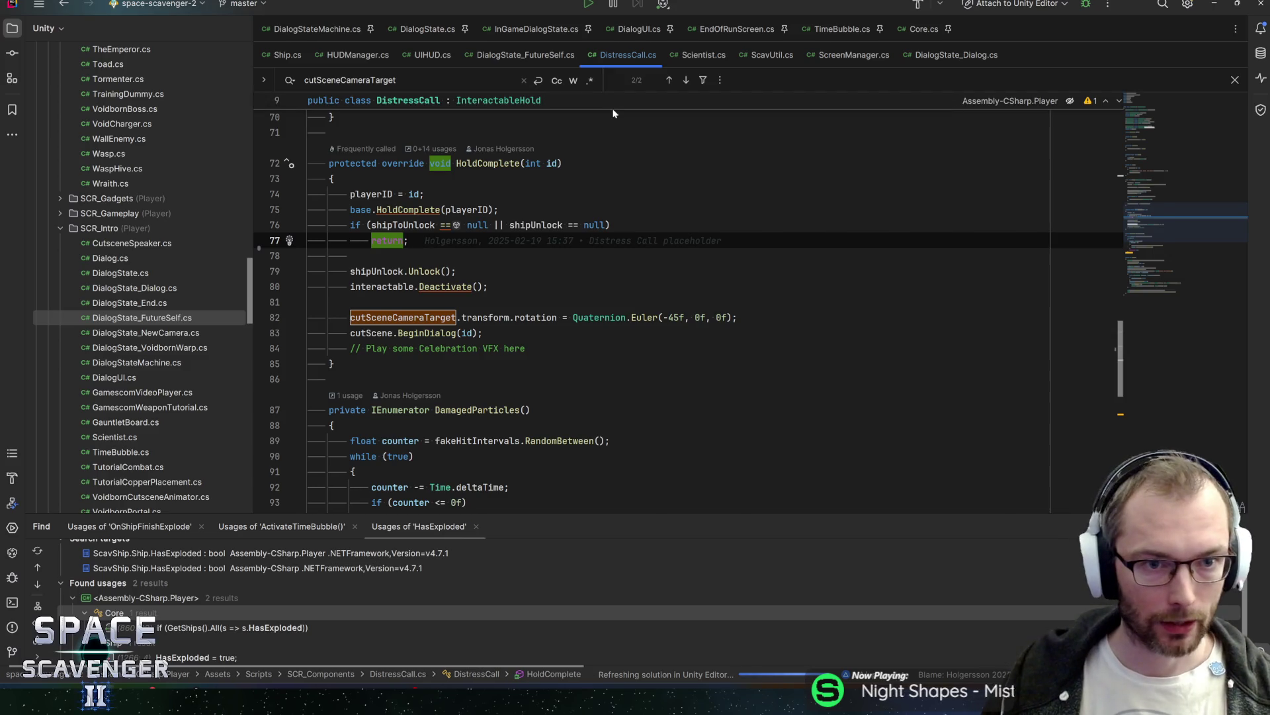
Step: Switch back to the Unity editor
key(alt+Tab)
key(alt+Tab)
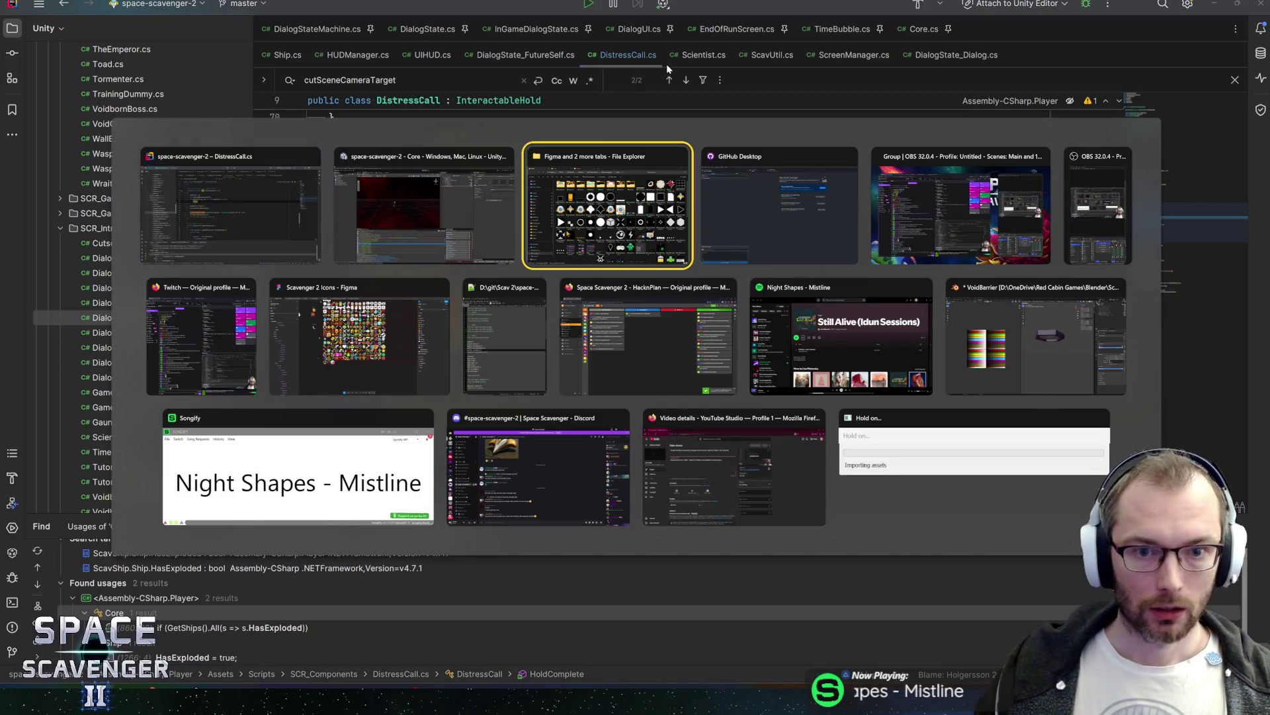
key(alt+Tab)
key(Tab)
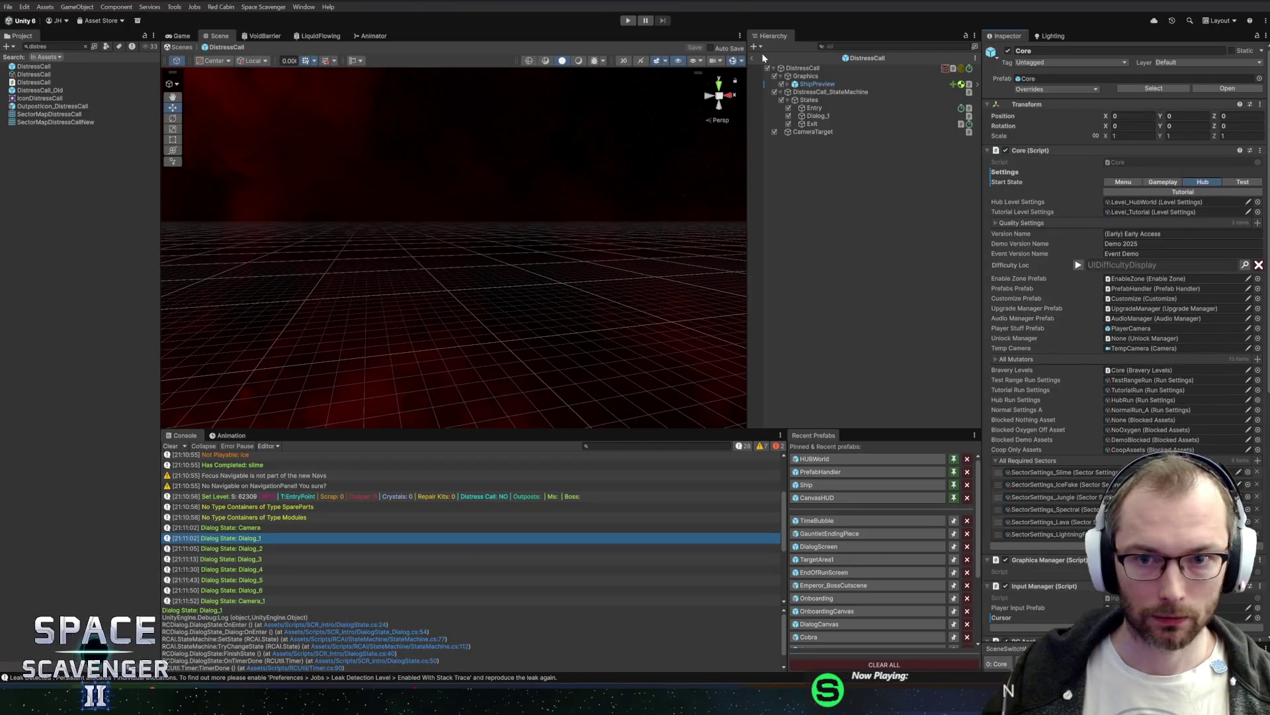
Step: Enter Play mode and maximize the Game view
click(630, 20)
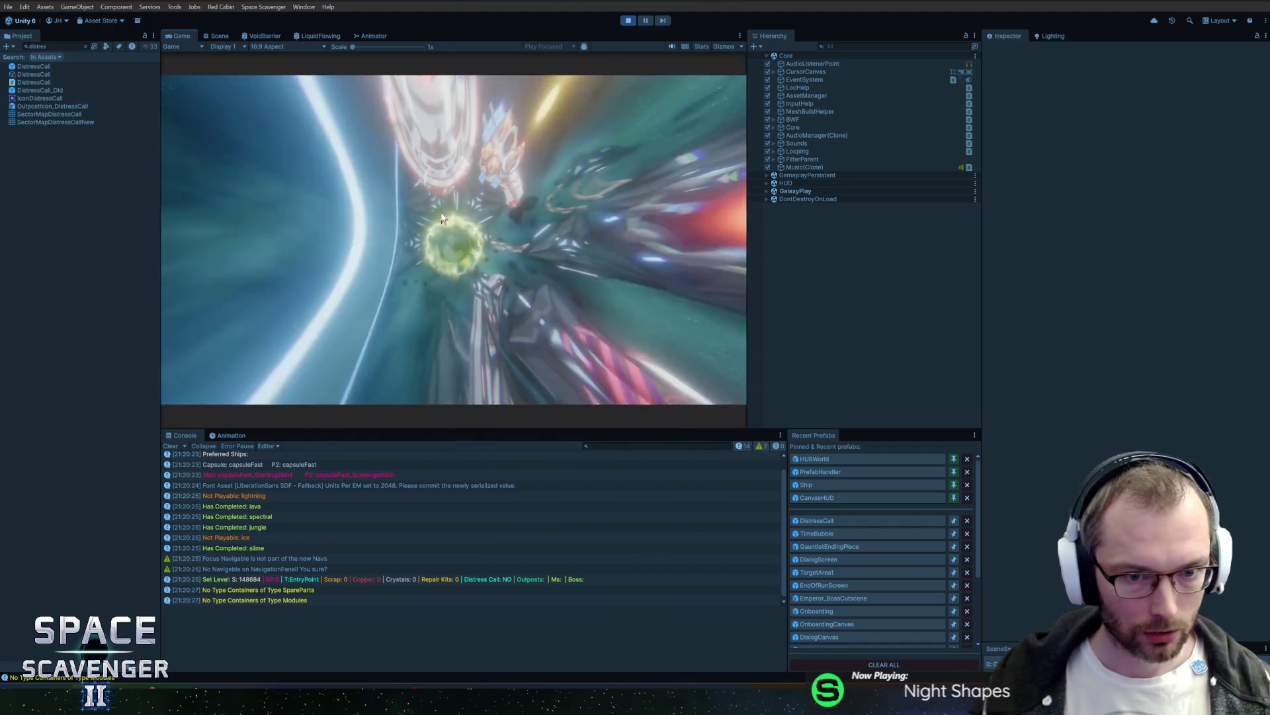
double_click(178, 36)
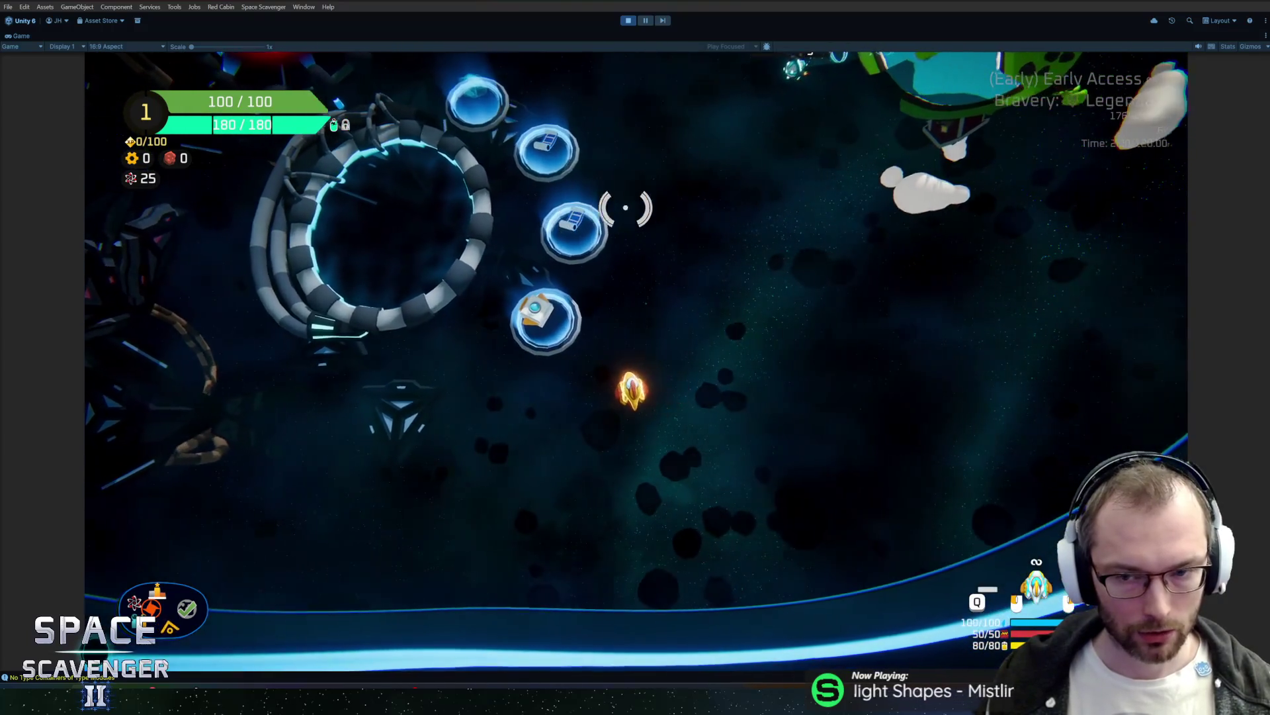
Step: Run 'spawn DistressCall' in the debug console, analyze it, and click through the cutscene dialogue
key(grave)
text(sp)
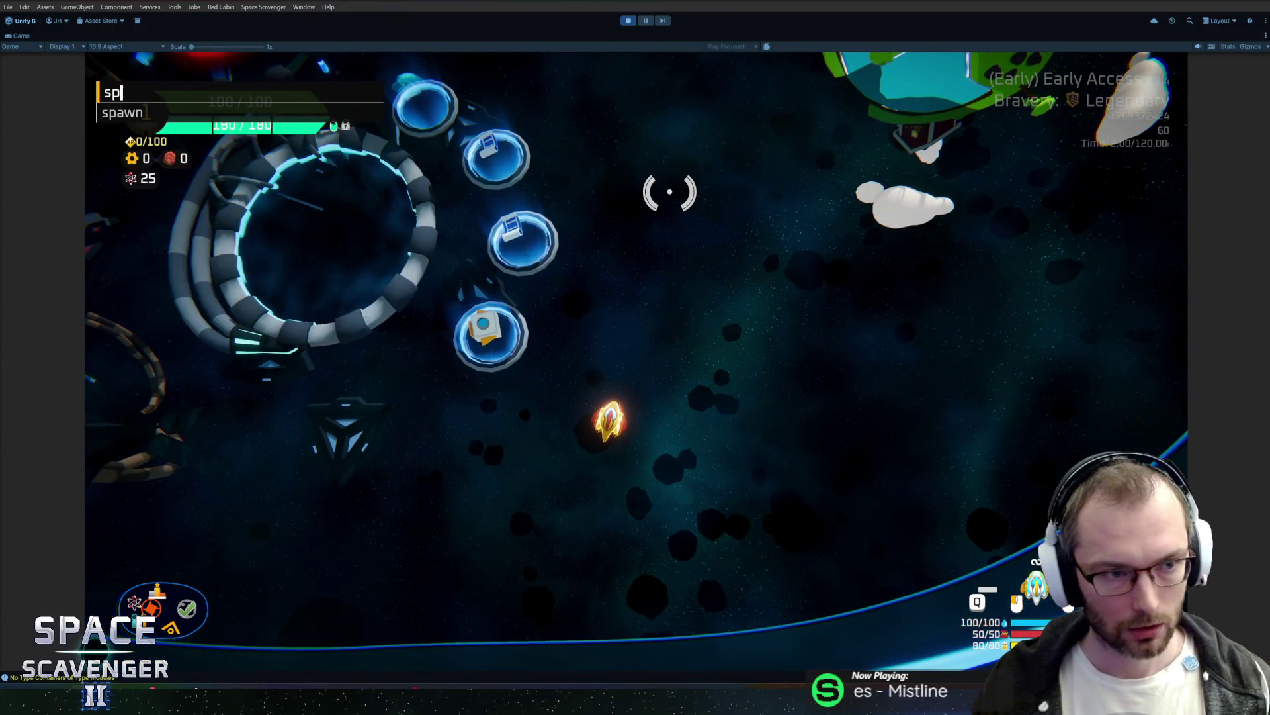
text(awn distr)
key(Tab)
key(Return)
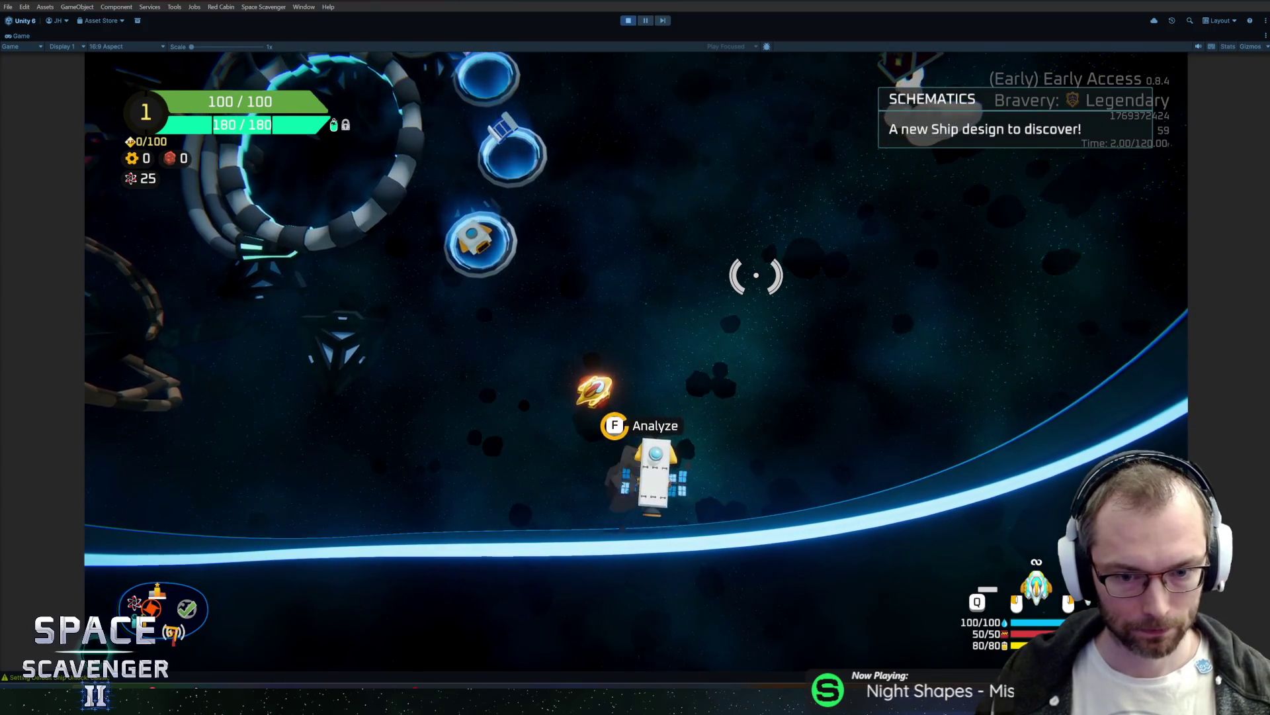
key(f)
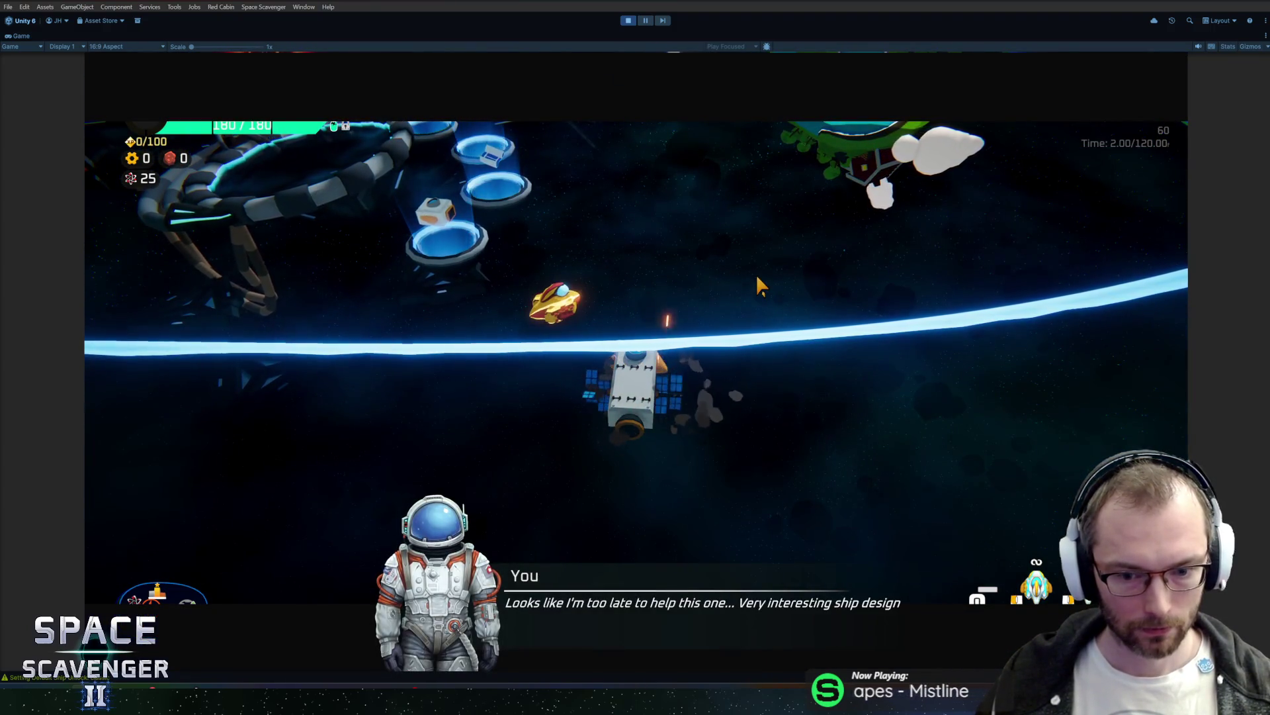
click(757, 277)
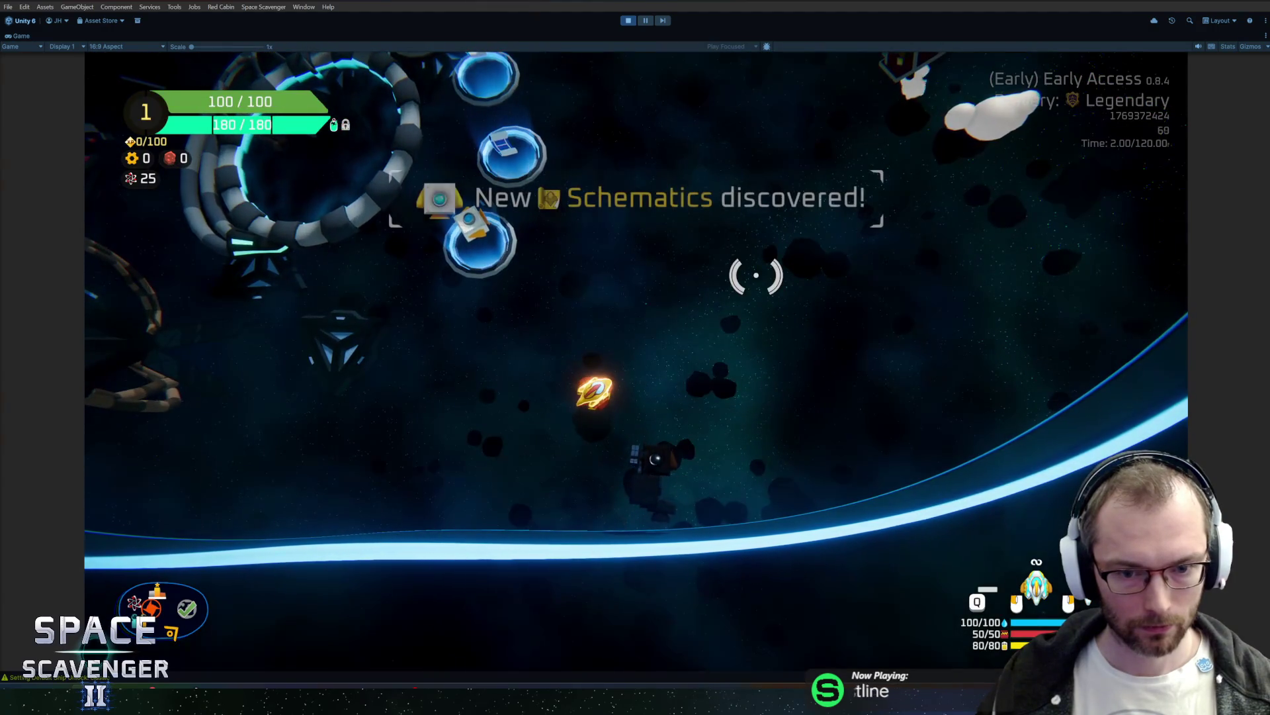
key(w)
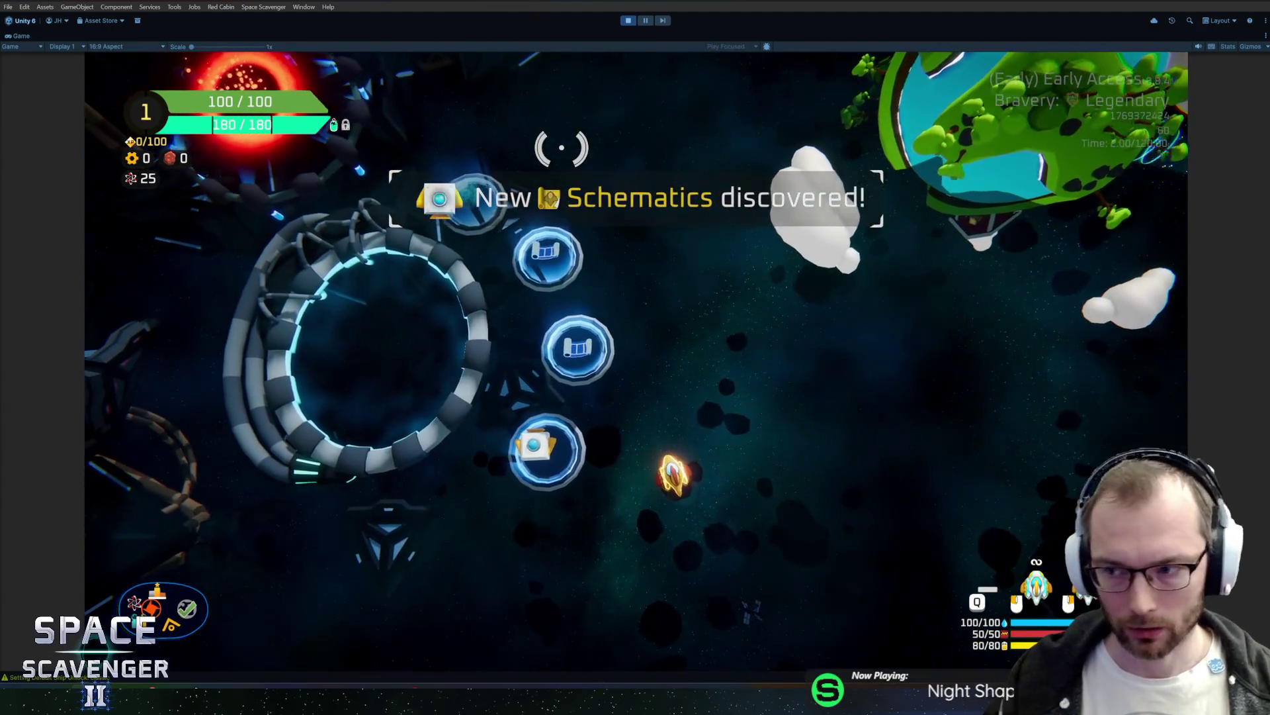
key(w)
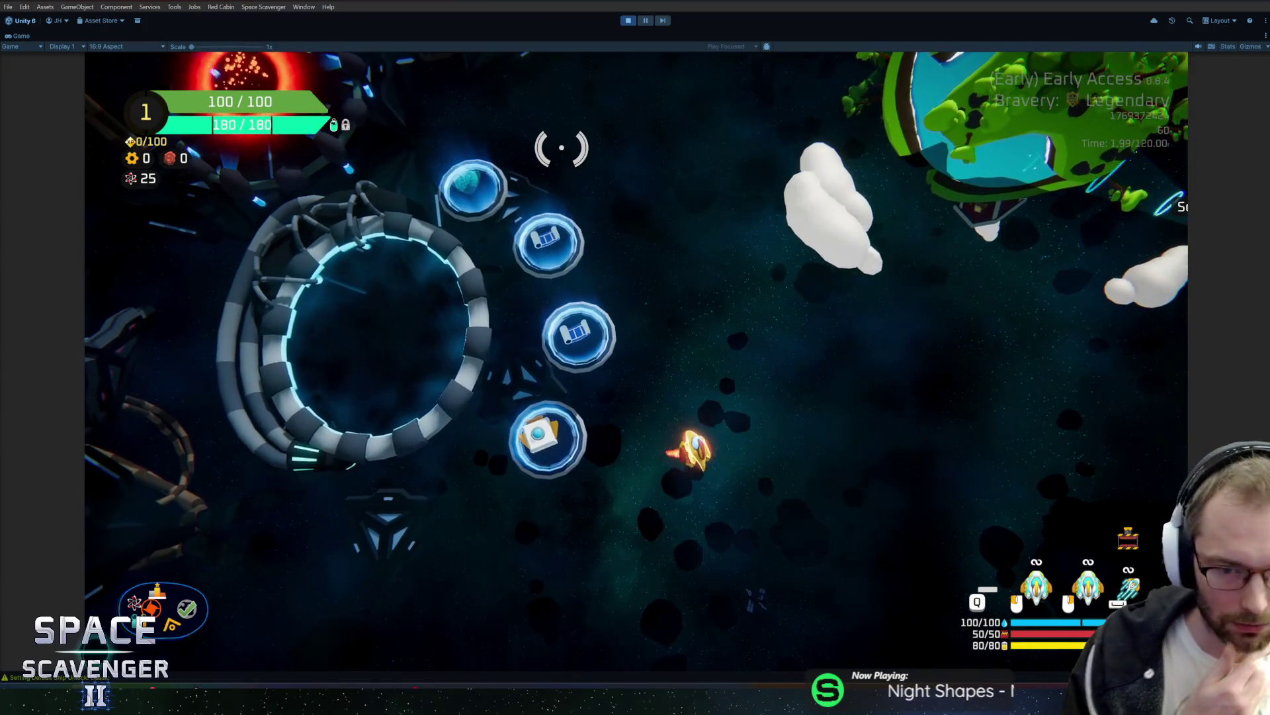
Step: Spawn another DistressCall, replay its cutscene dialogue, then stop Play mode
key(grave)
text(spawn DistressCall)
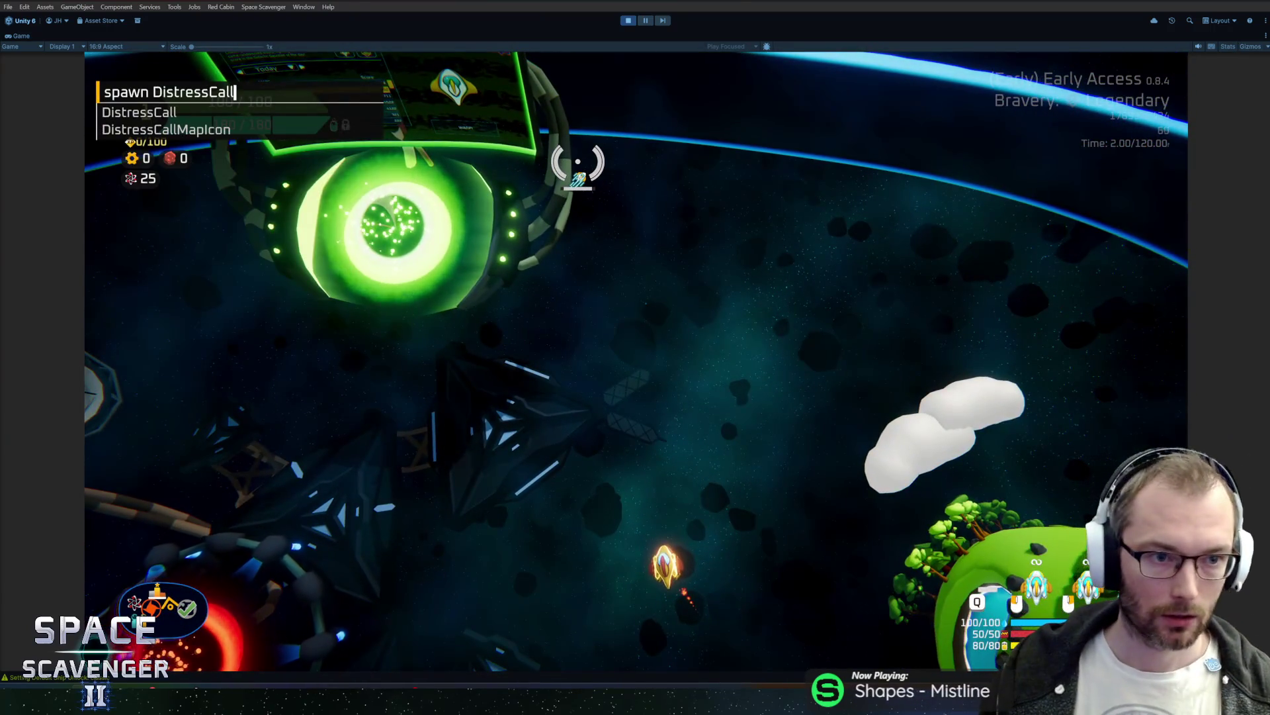
key(Return)
key(s)
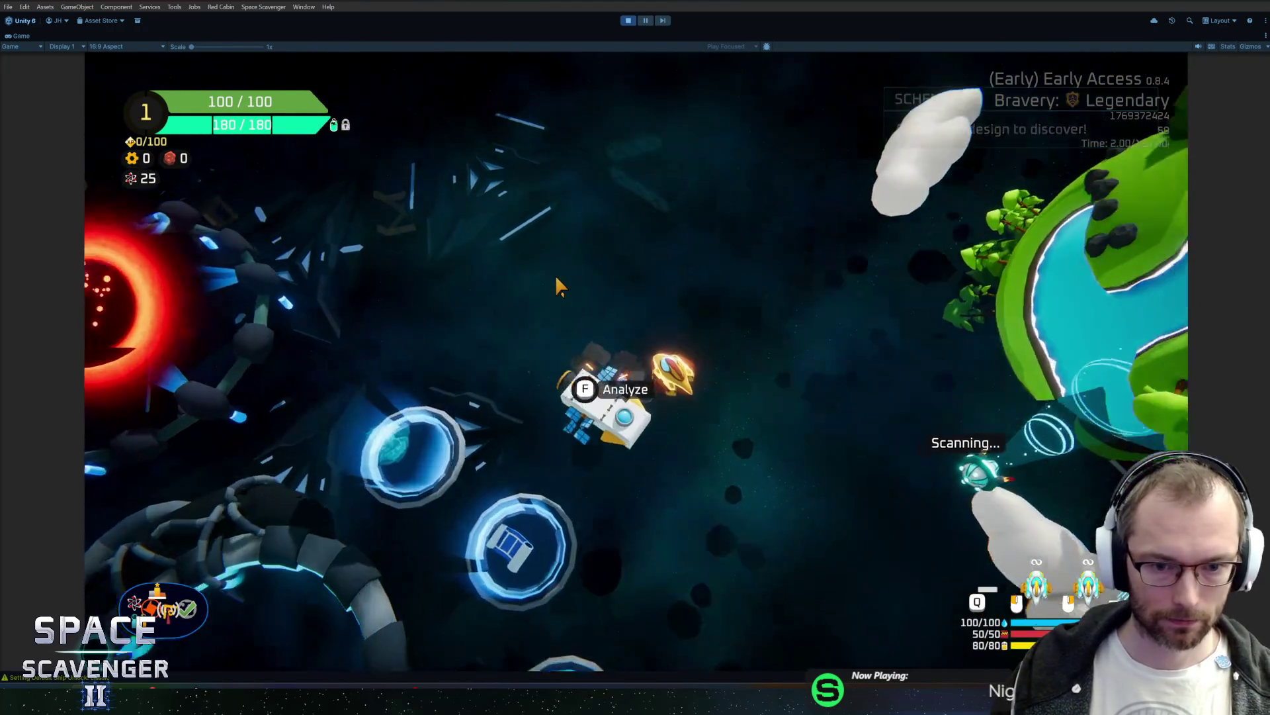
key(f)
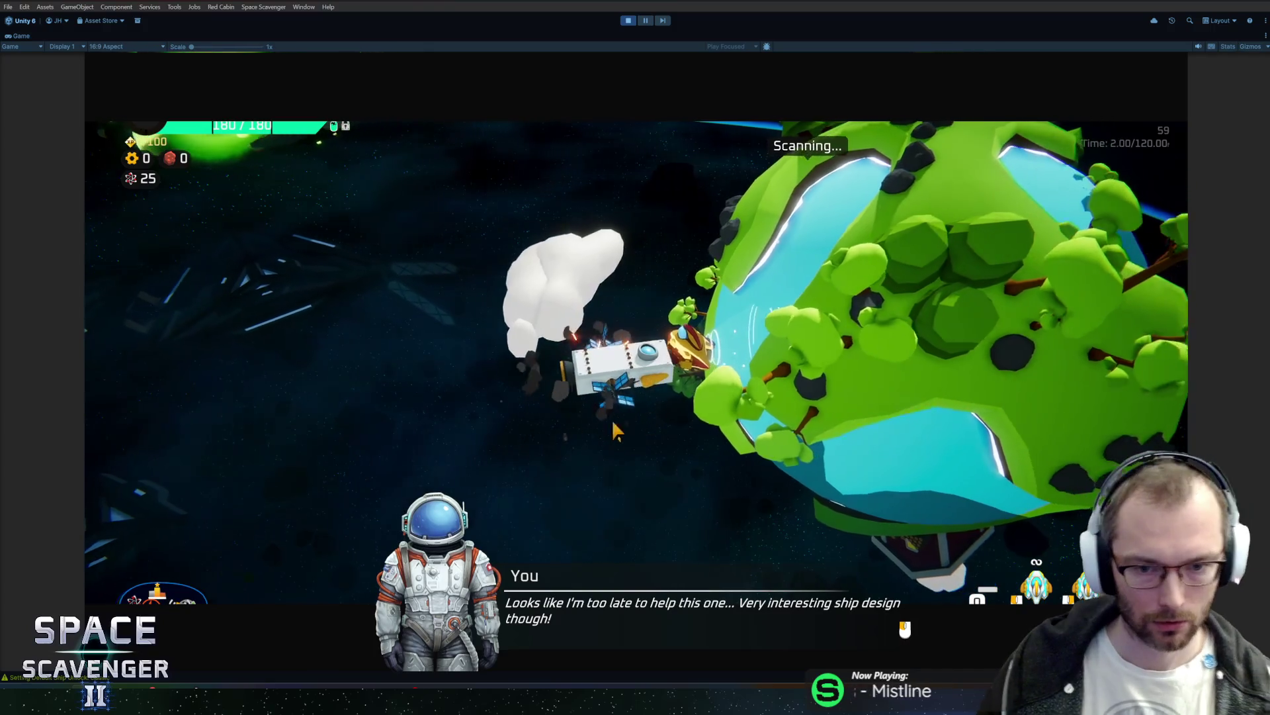
click(611, 418)
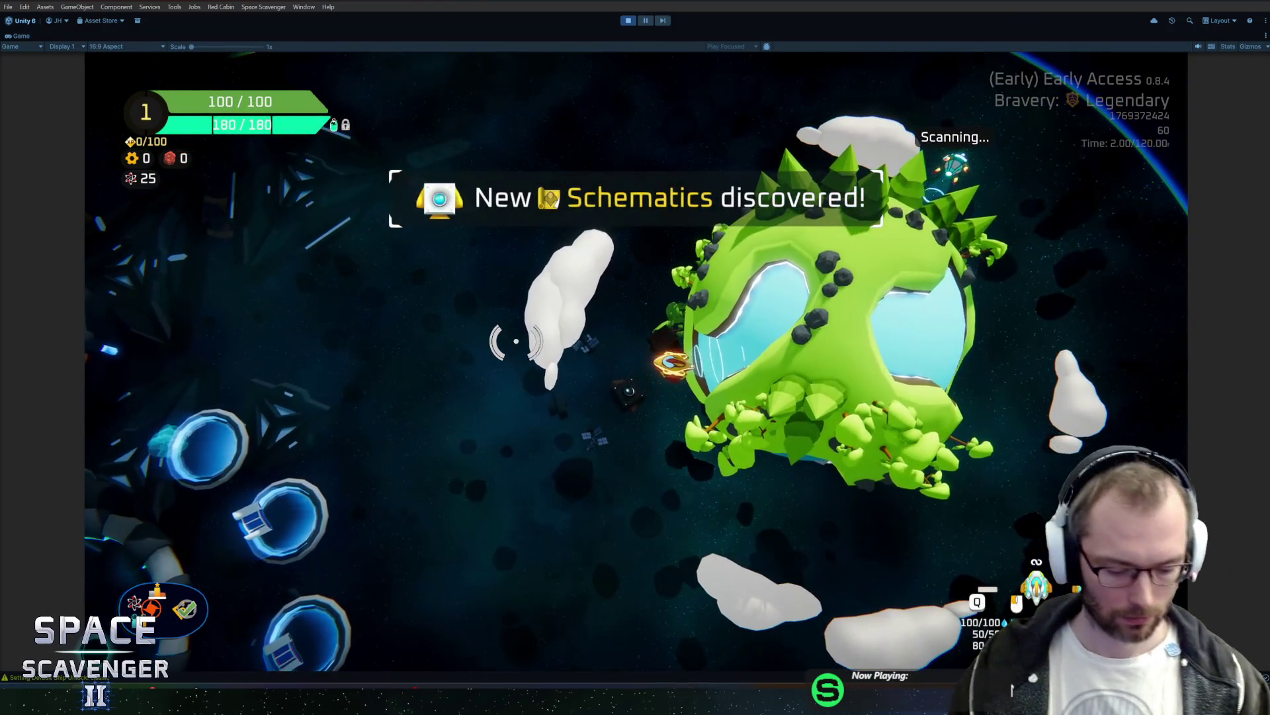
key(ctrl+p)
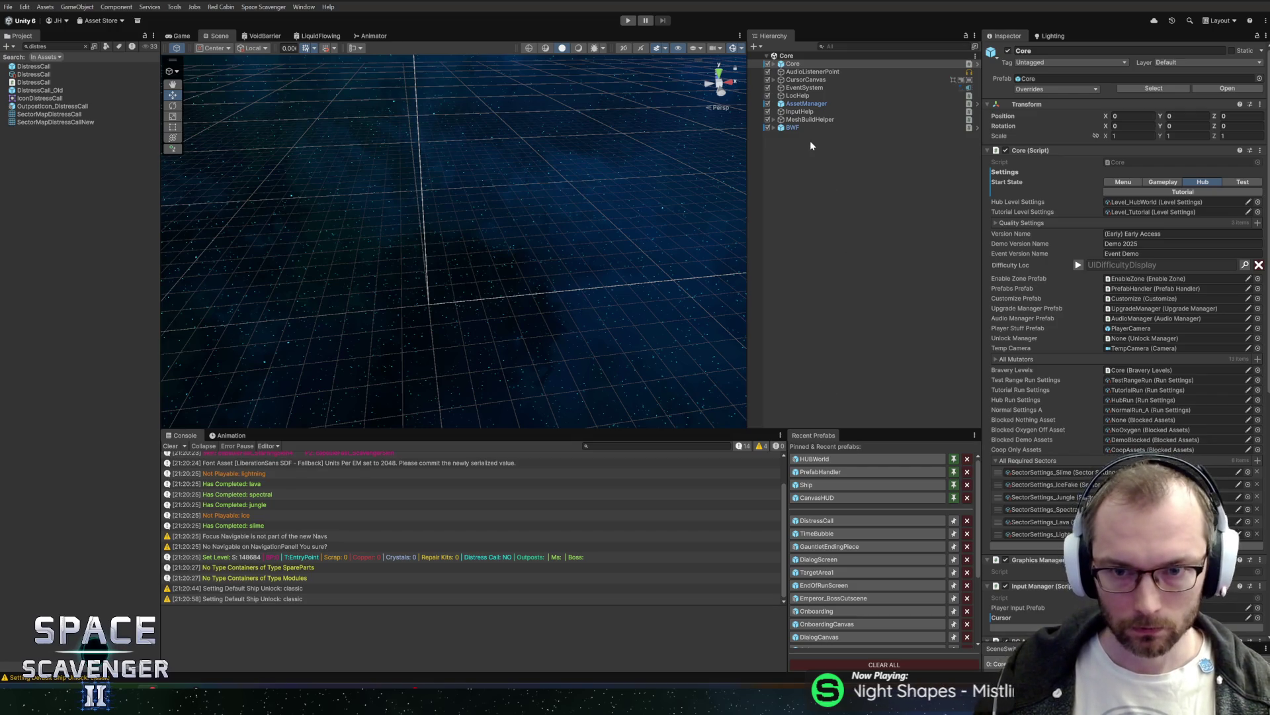
Step: Compare the DistressCall and HUBWorld prefab state machines, reopen DistressCall, and start a Rider class search
click(814, 521)
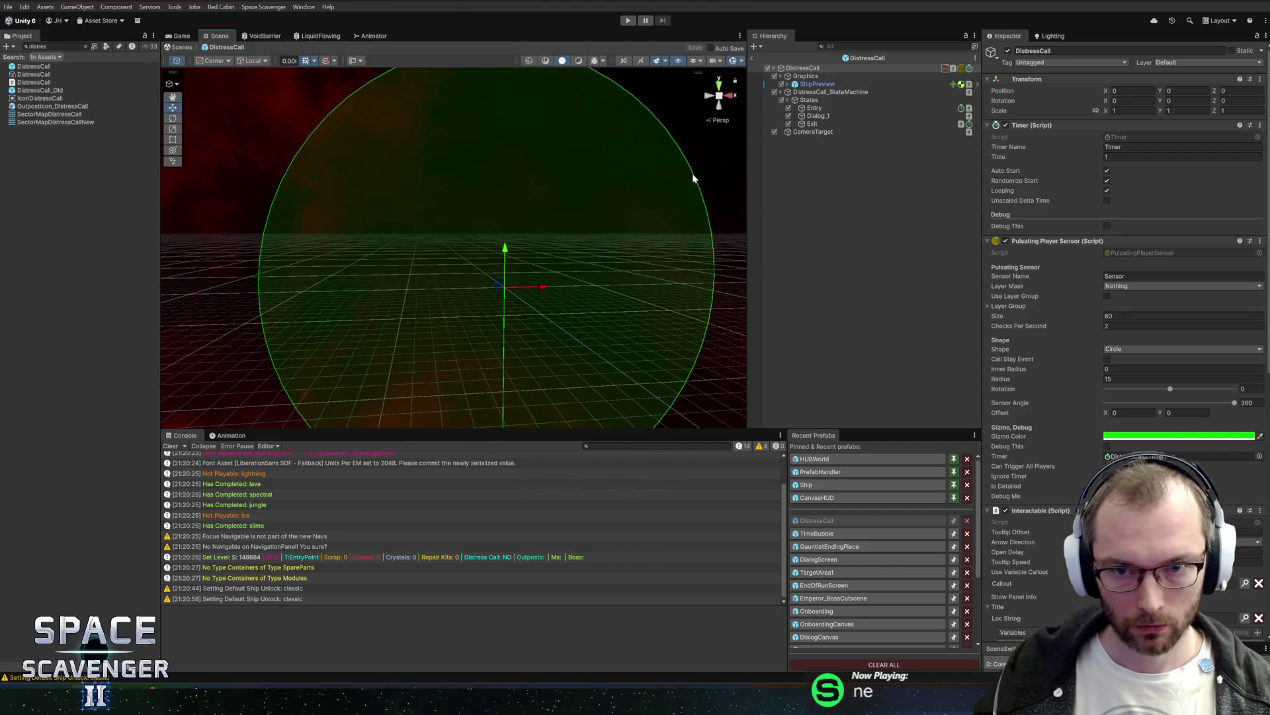
click(854, 92)
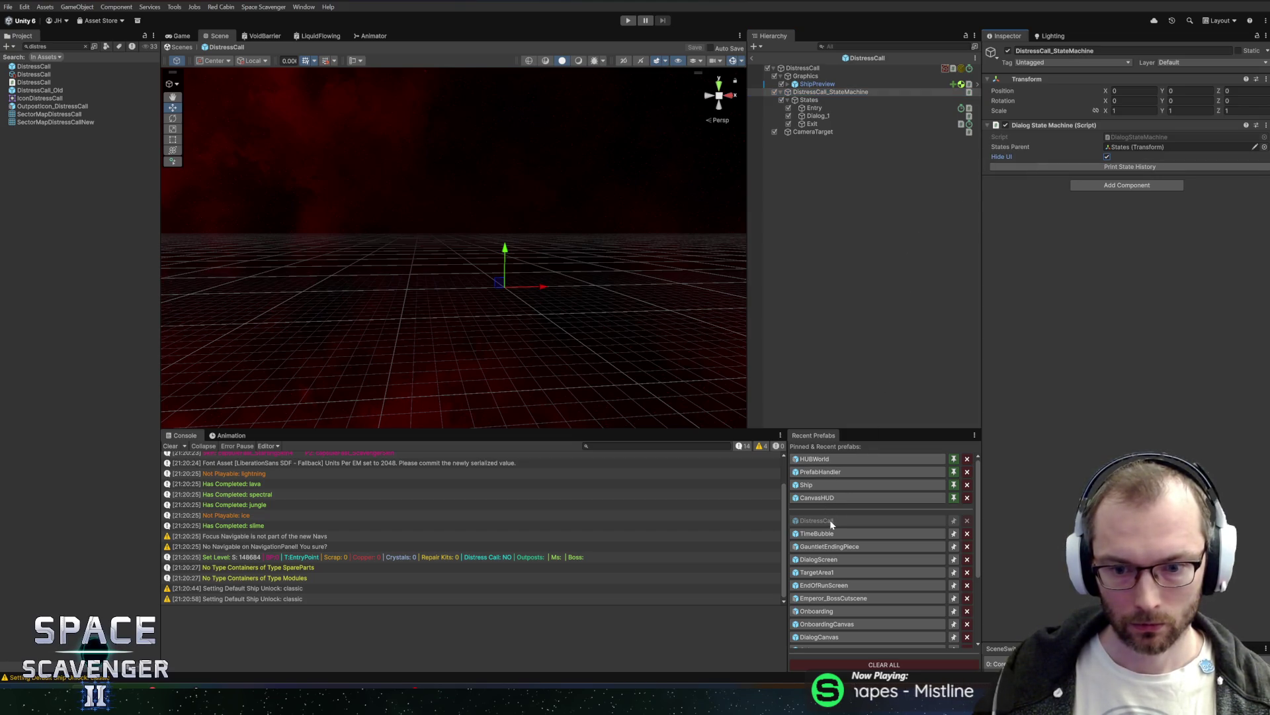
click(827, 458)
click(839, 283)
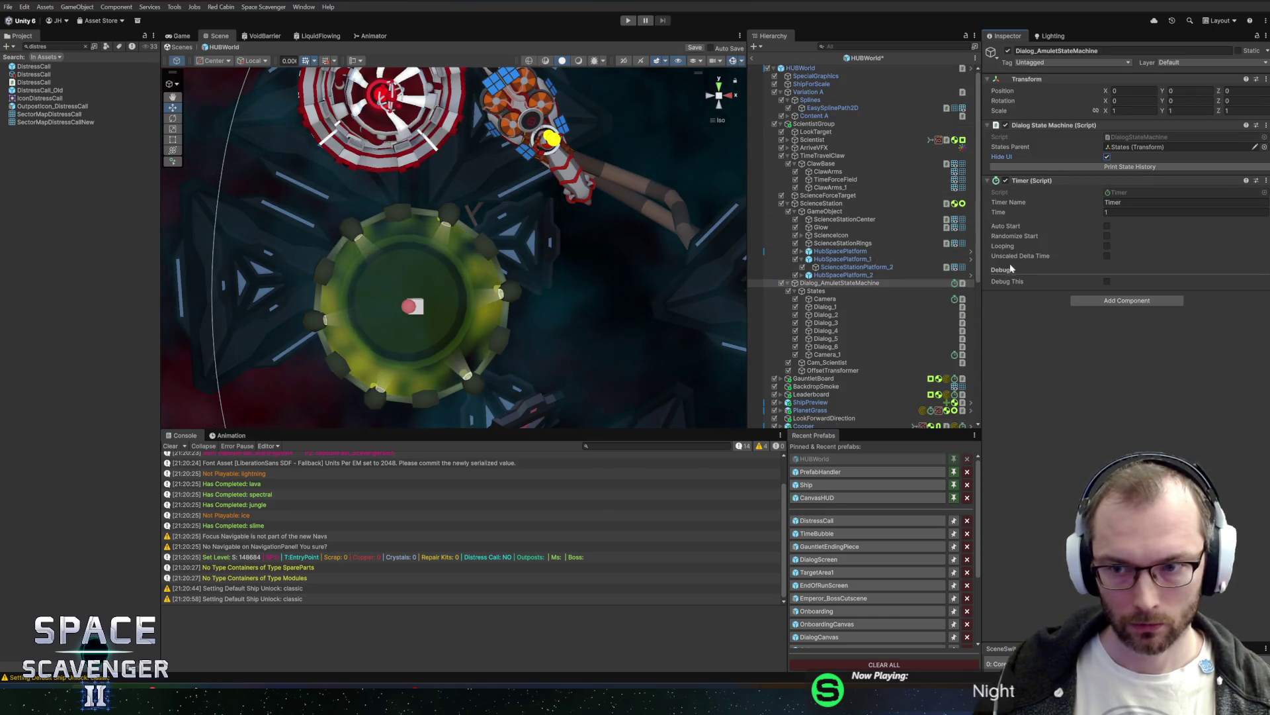
click(821, 521)
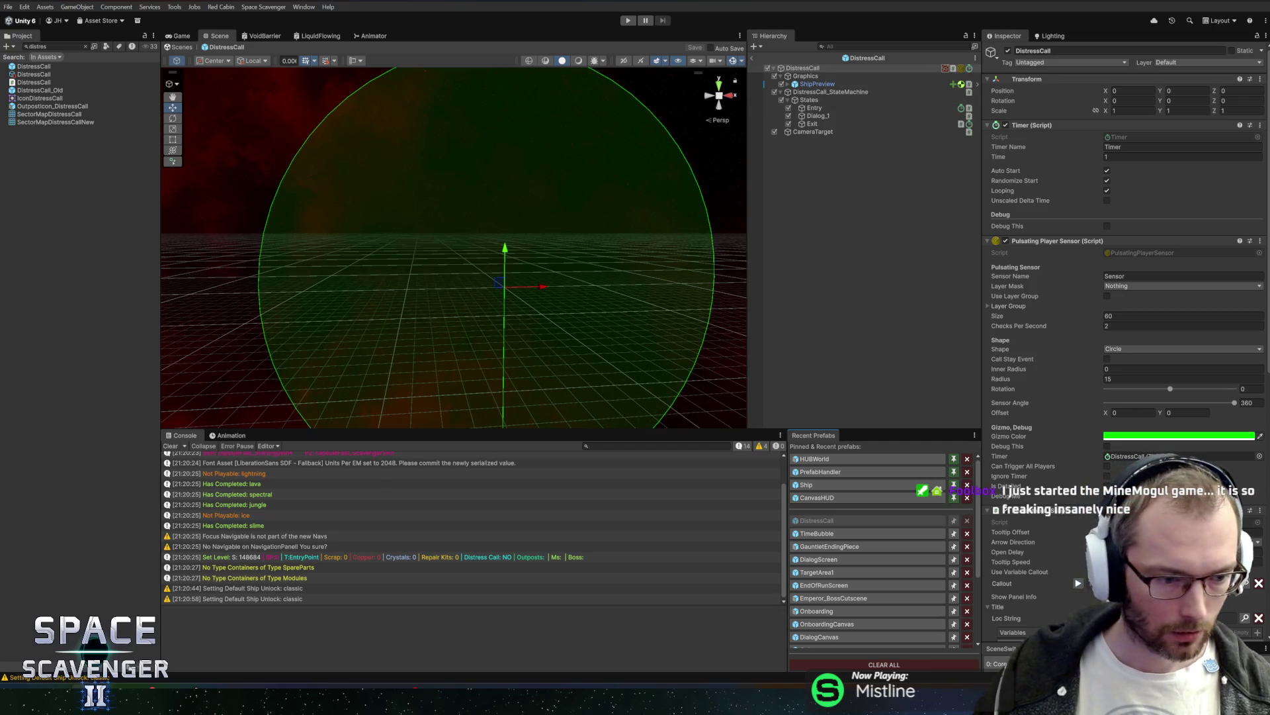
key(alt+Tab)
key(ctrl+n)
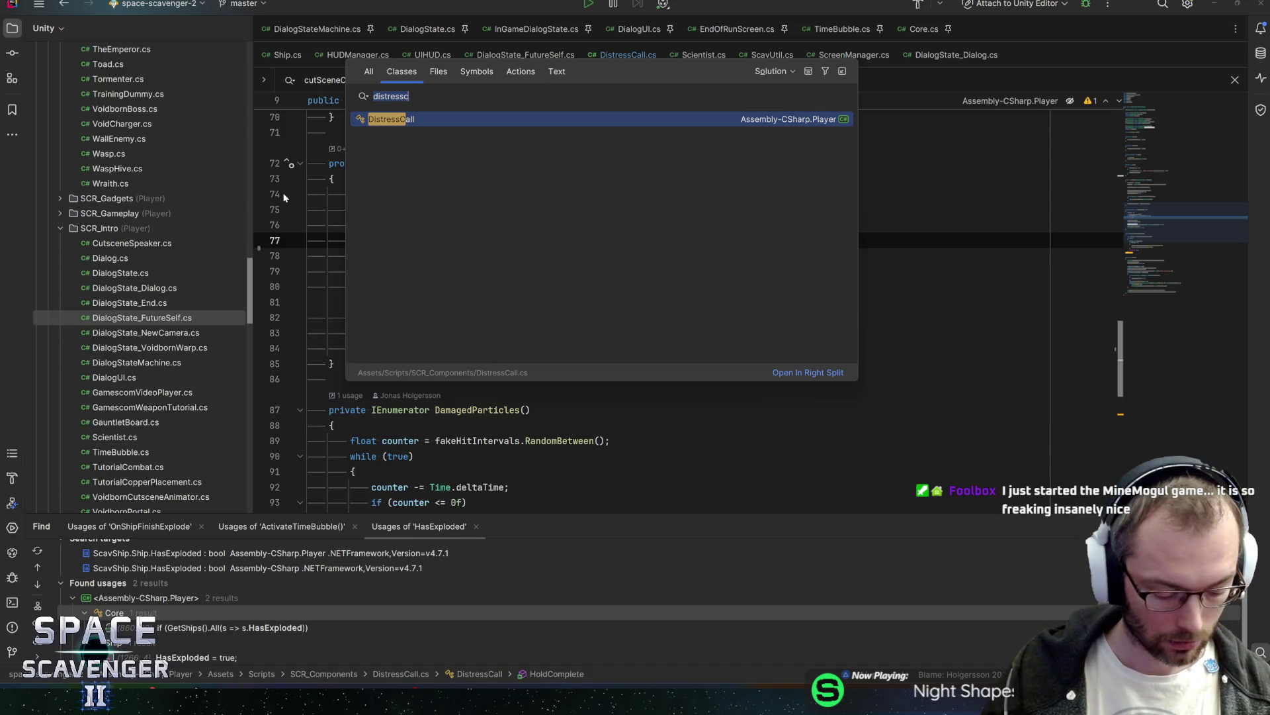
Step: Open the DialogUI class in Rider and look over its fields
text(dialog)
key(Down)
key(Return)
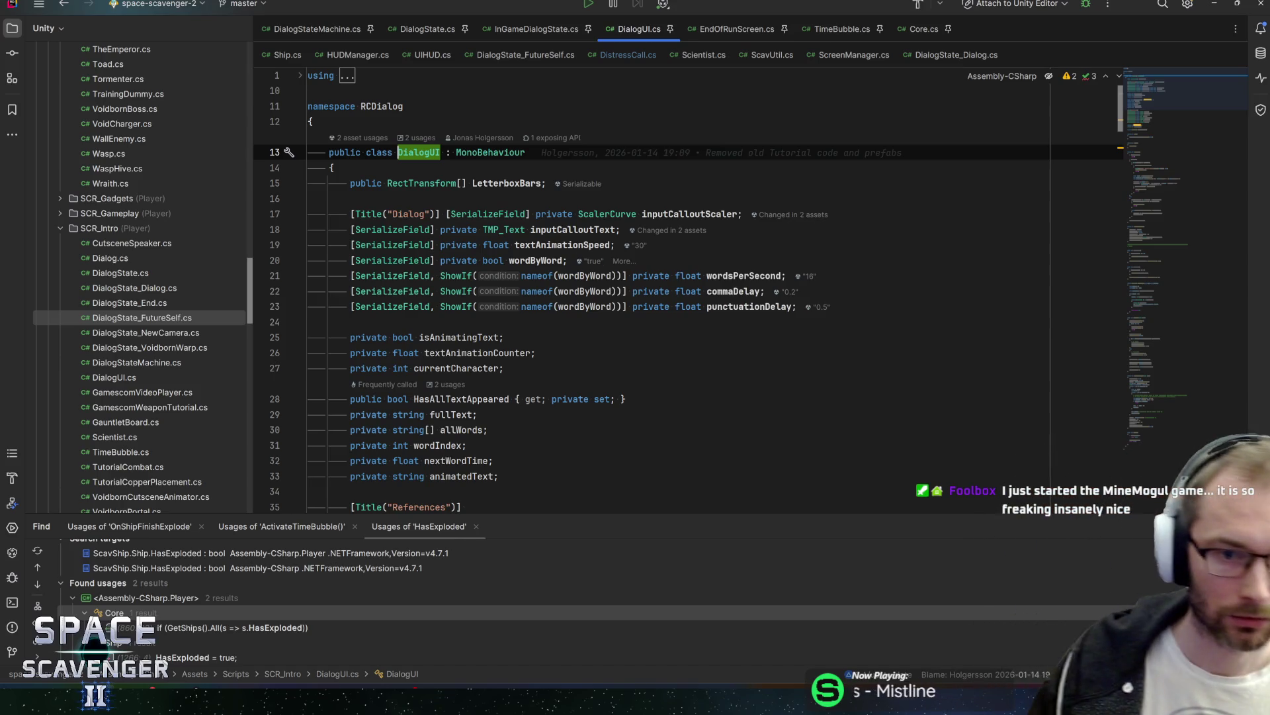
scroll(621, 339, down, 4)
scroll(551, 298, down, 5)
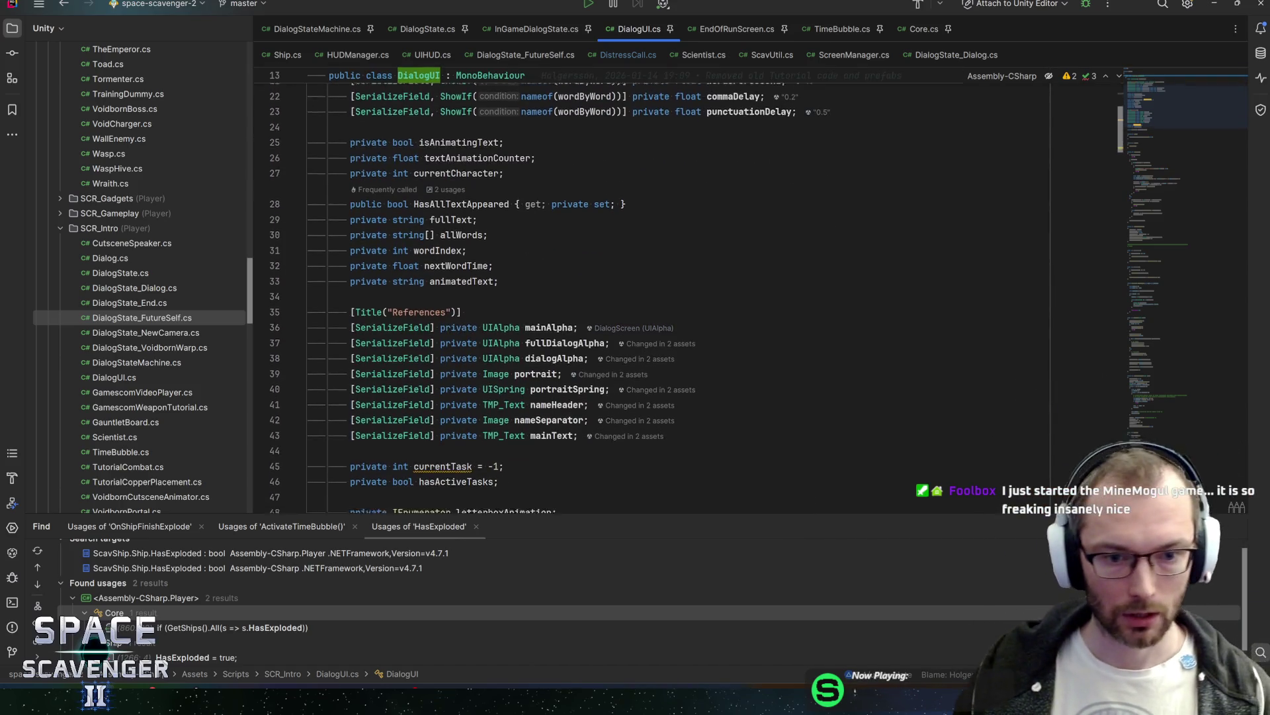
scroll(621, 298, down, 4)
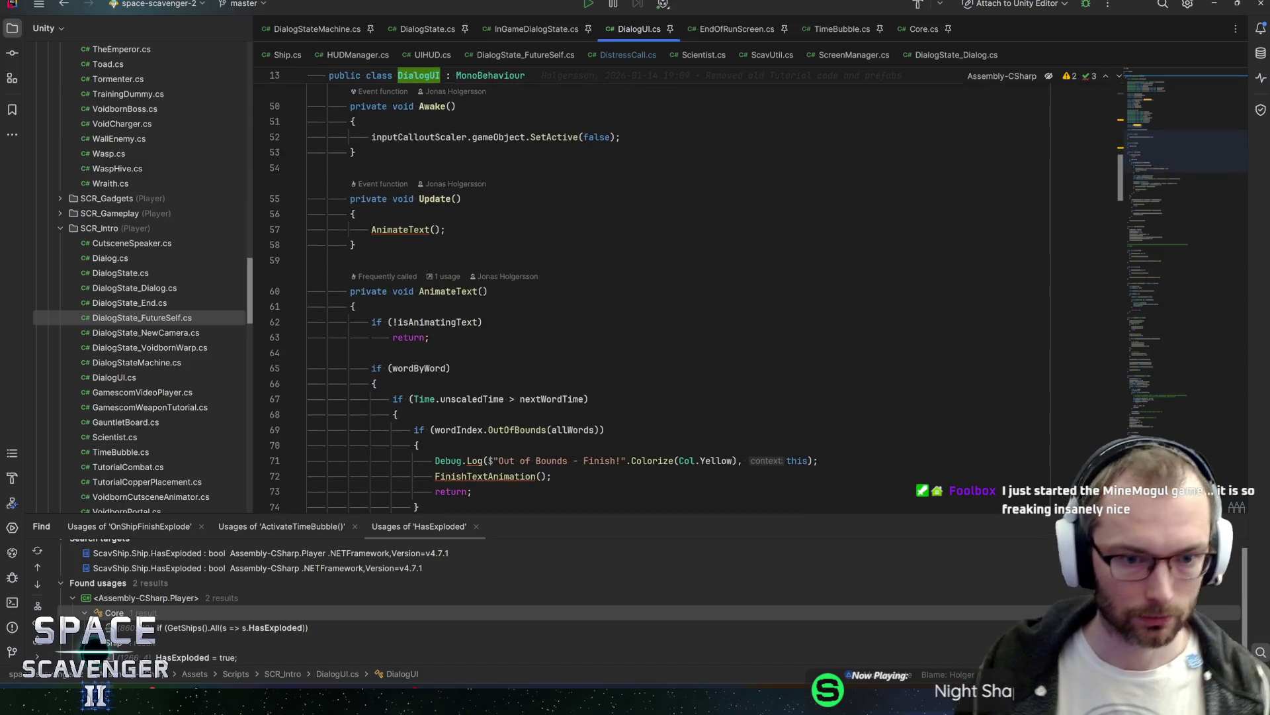
scroll(621, 298, up, 8)
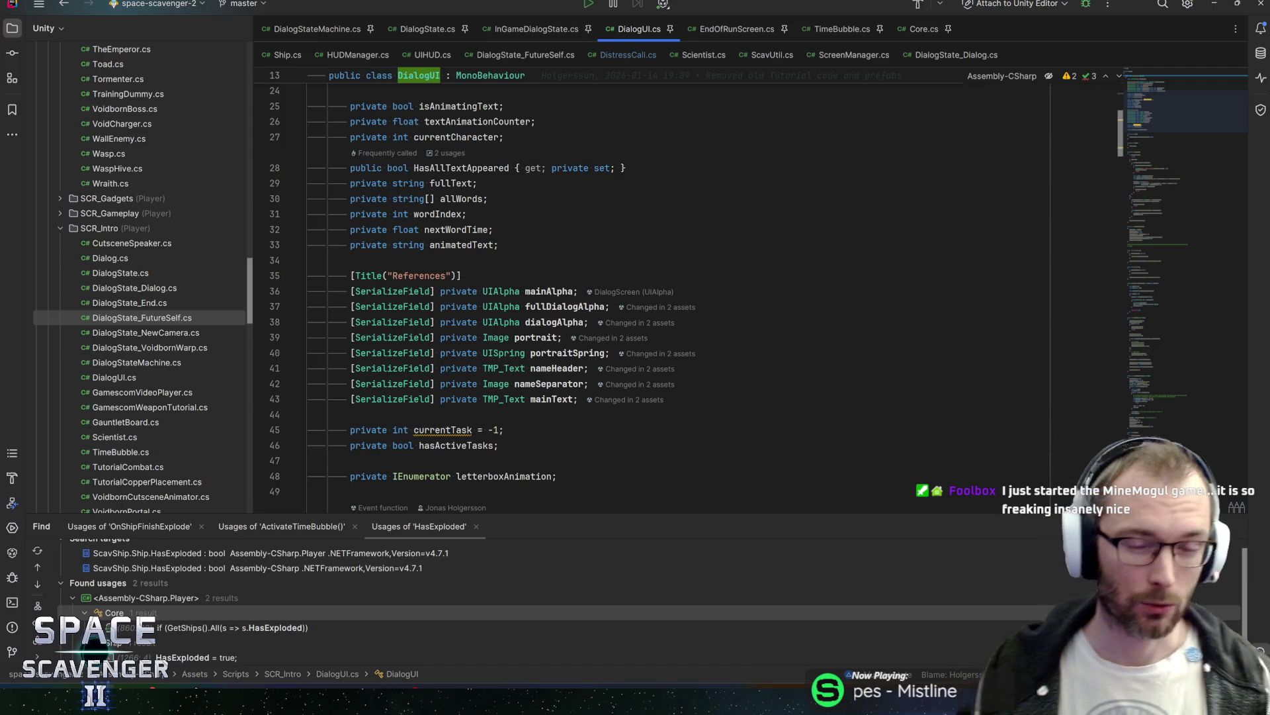
scroll(625, 327, up, 8)
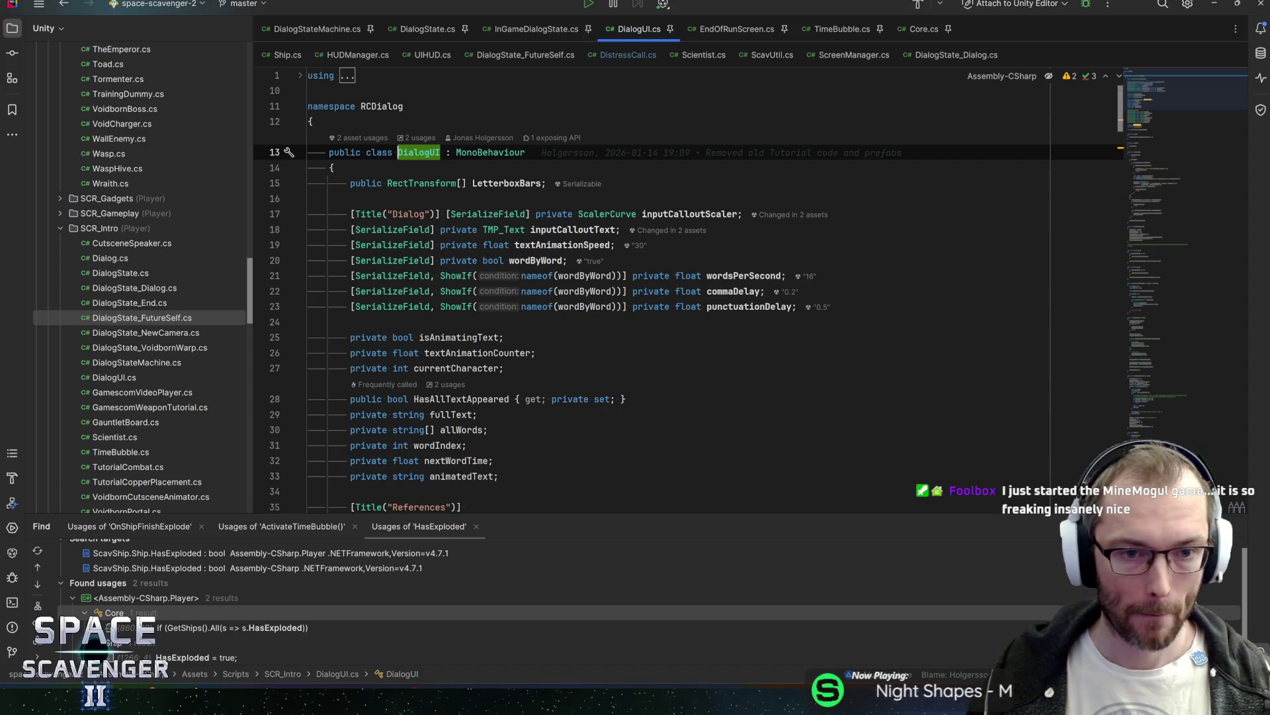
Step: Declare [SerializeField] private AudioClip[] dialogAppearSound; after textAnimationSpeed and save
click(464, 214)
scroll(662, 291, down, 5)
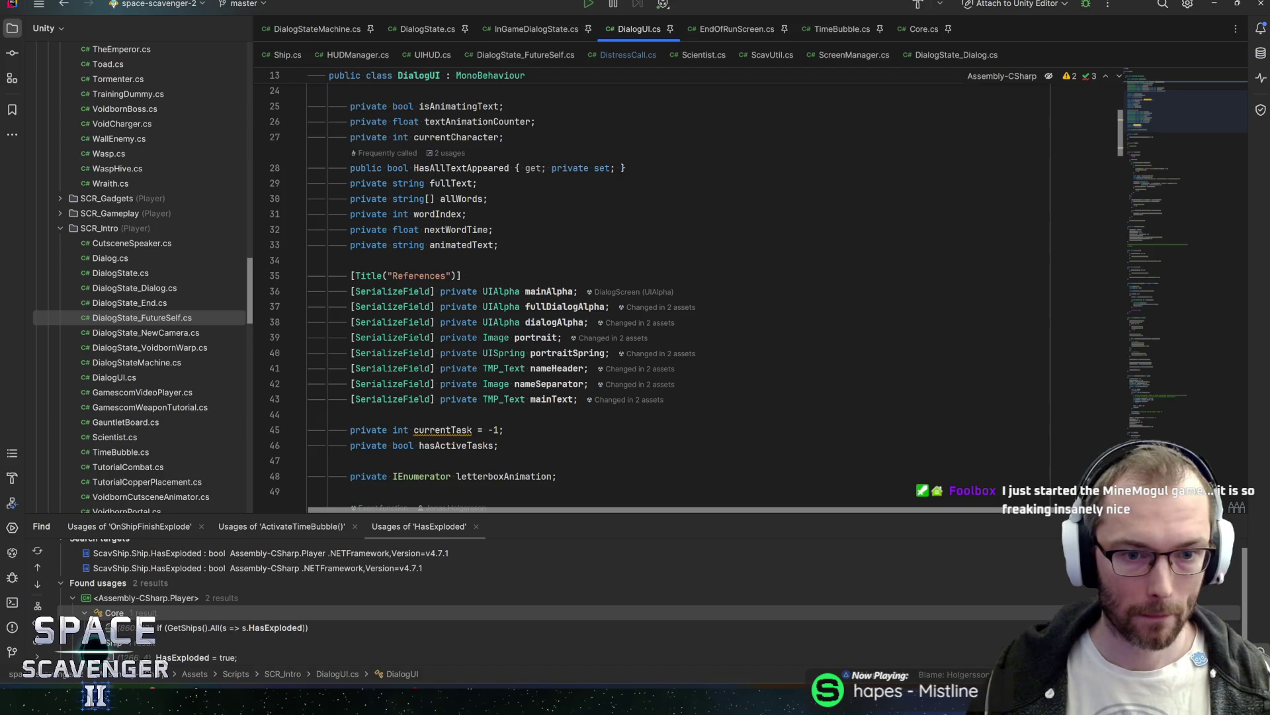
scroll(579, 219, up, 4)
key(Return)
key(Down)
key(Down)
key(Down)
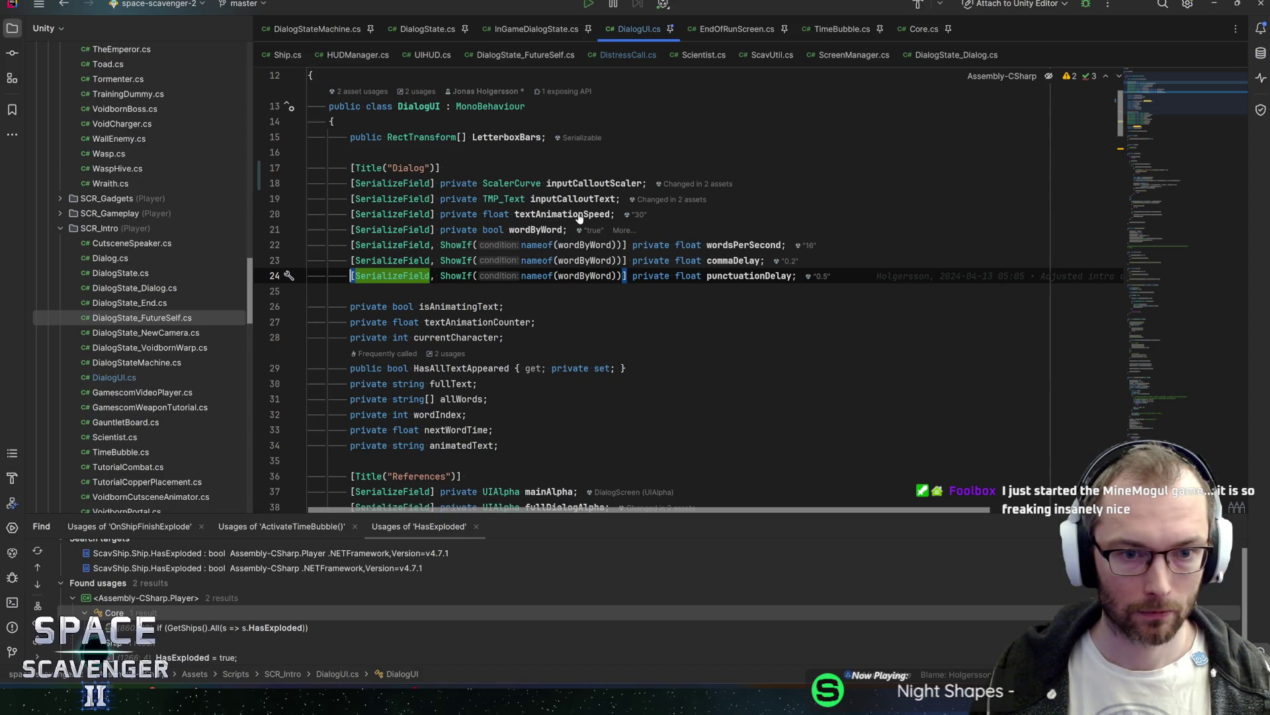
key(Up)
key(Up)
key(Up)
key(End)
key(Return)
text([SerializeField] private Audio)
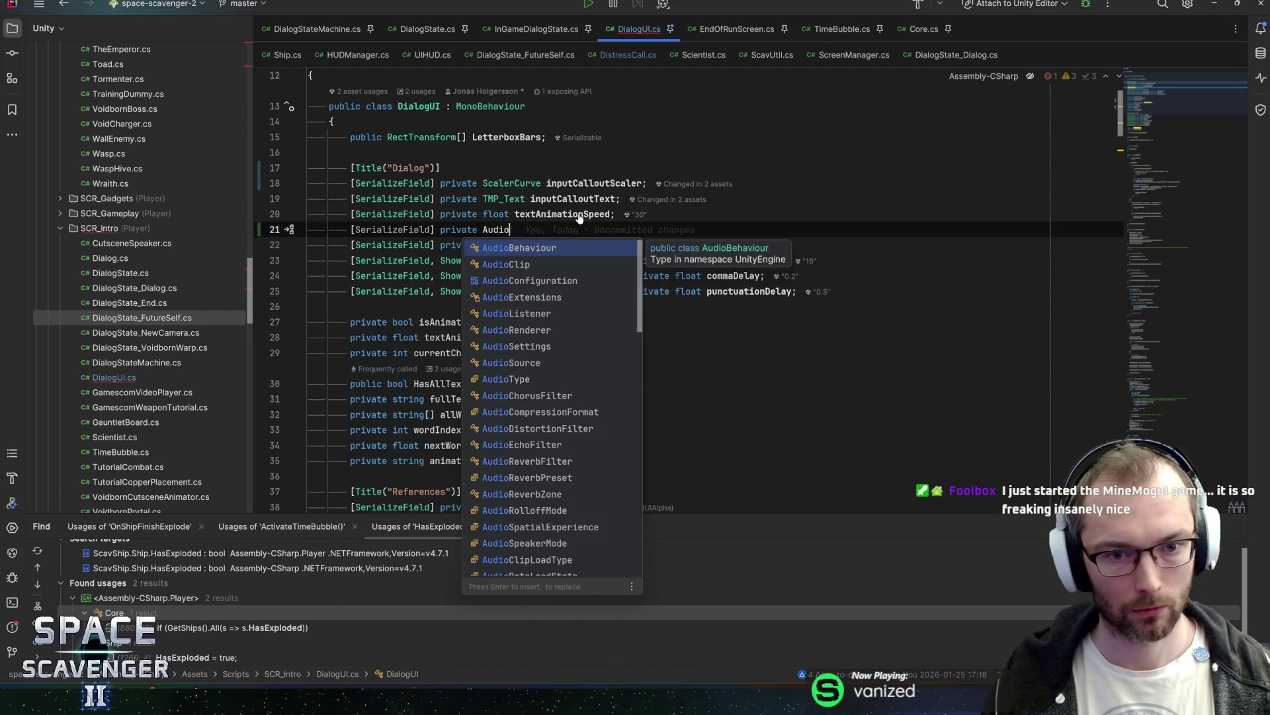
text(Clip[] dialogAppearSound)
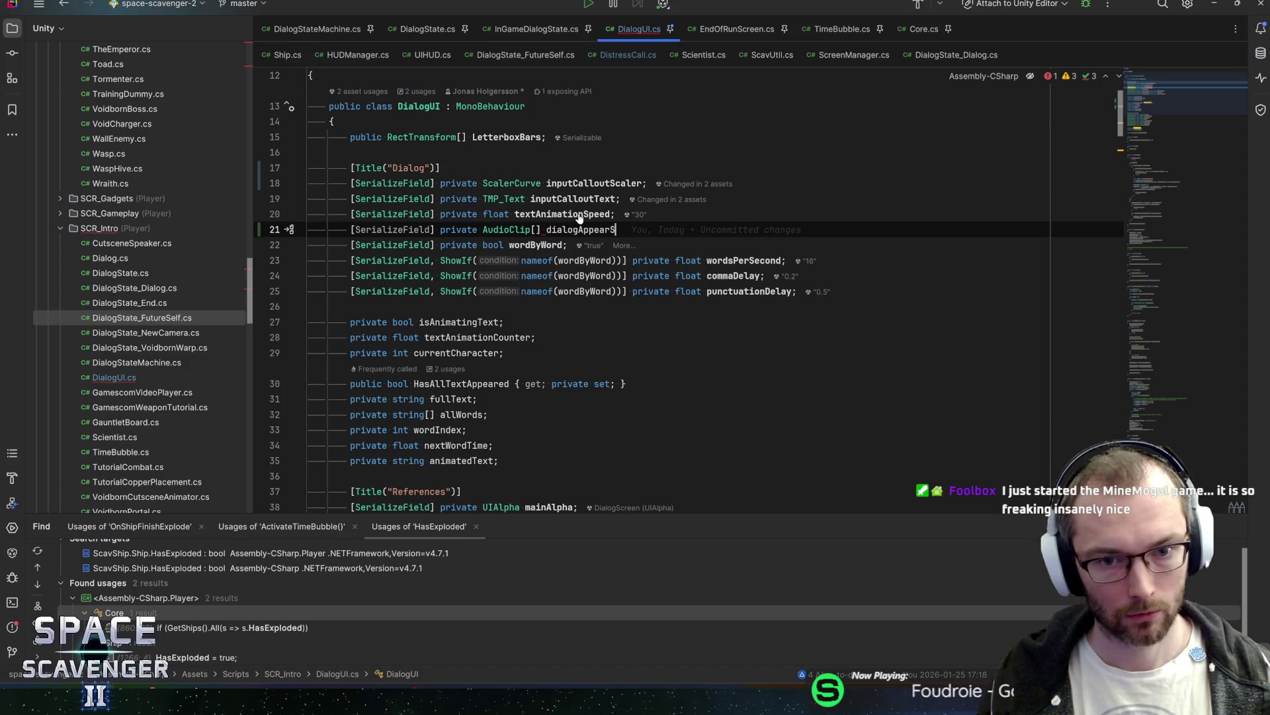
text(;)
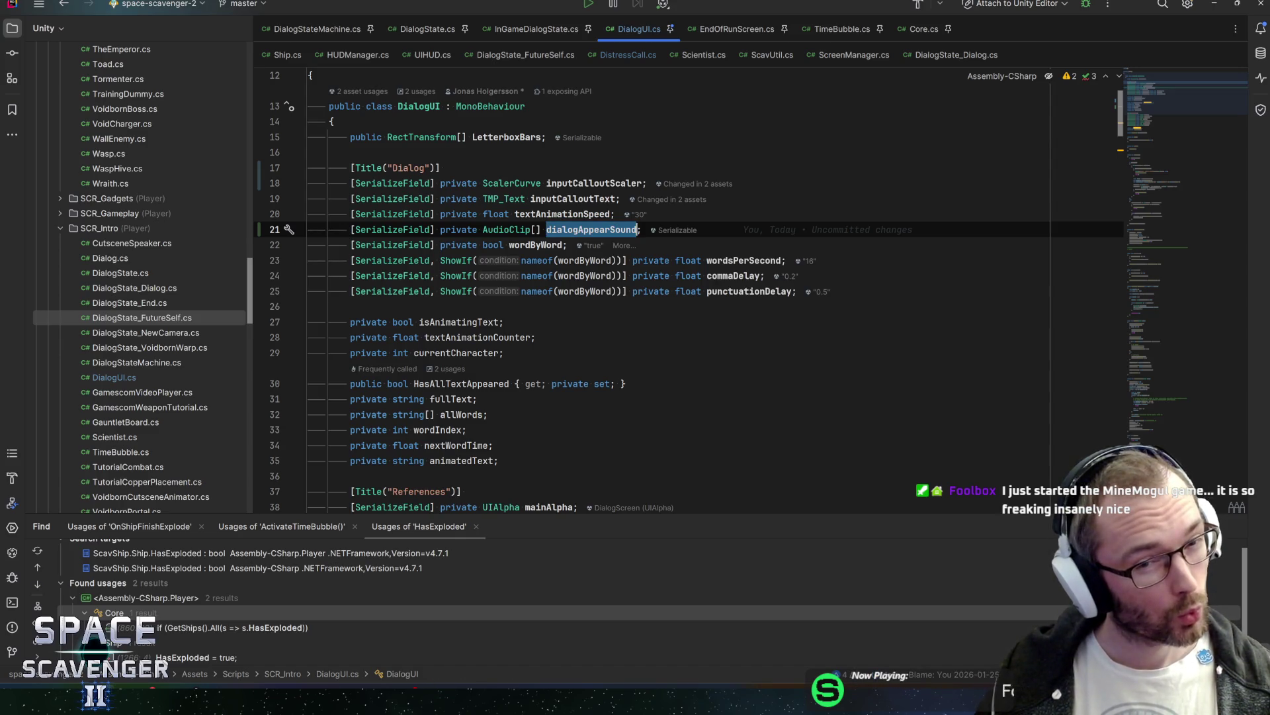
click(643, 229)
key(ctrl+s)
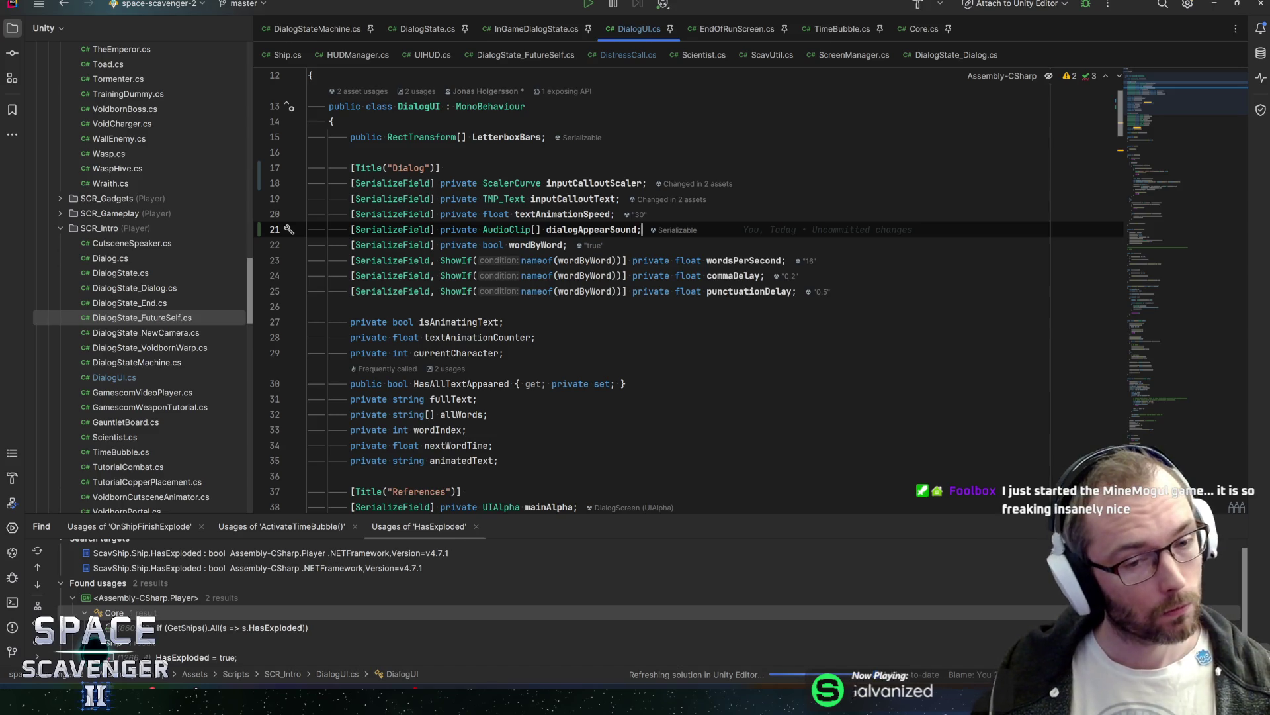
Step: Locate the line after currentCharacter++ in AnimateText's character-by-character branch
double_click(462, 322)
key(ctrl+f)
key(Return)
key(Return)
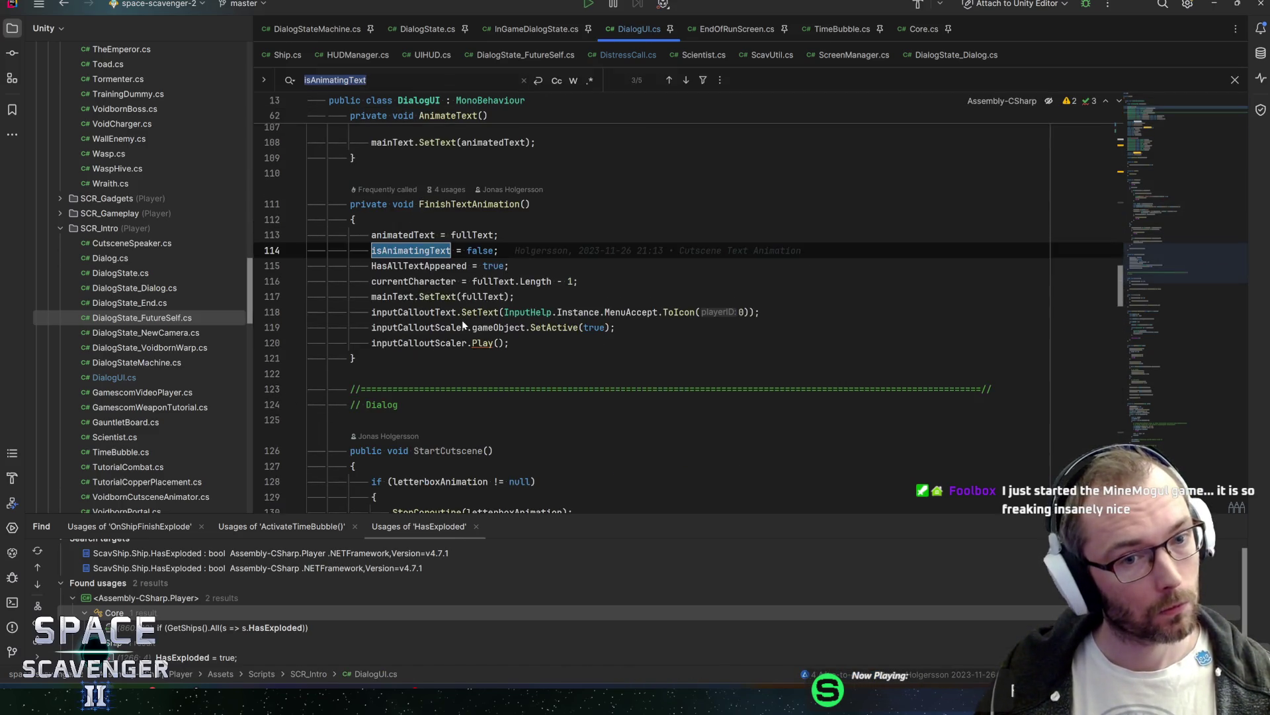
key(Return)
key(Return)
key(Return)
key(shift+Return)
key(Return)
click(457, 296)
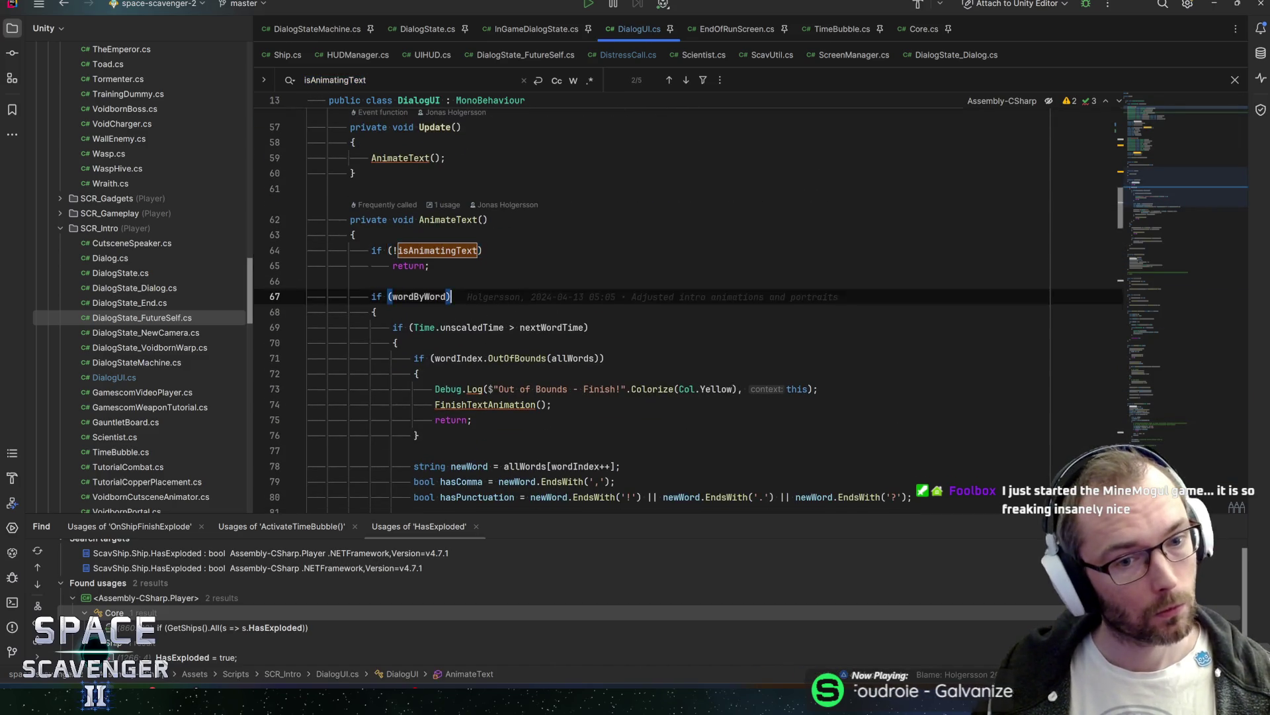
key(ctrl+])
scroll(661, 331, down, 3)
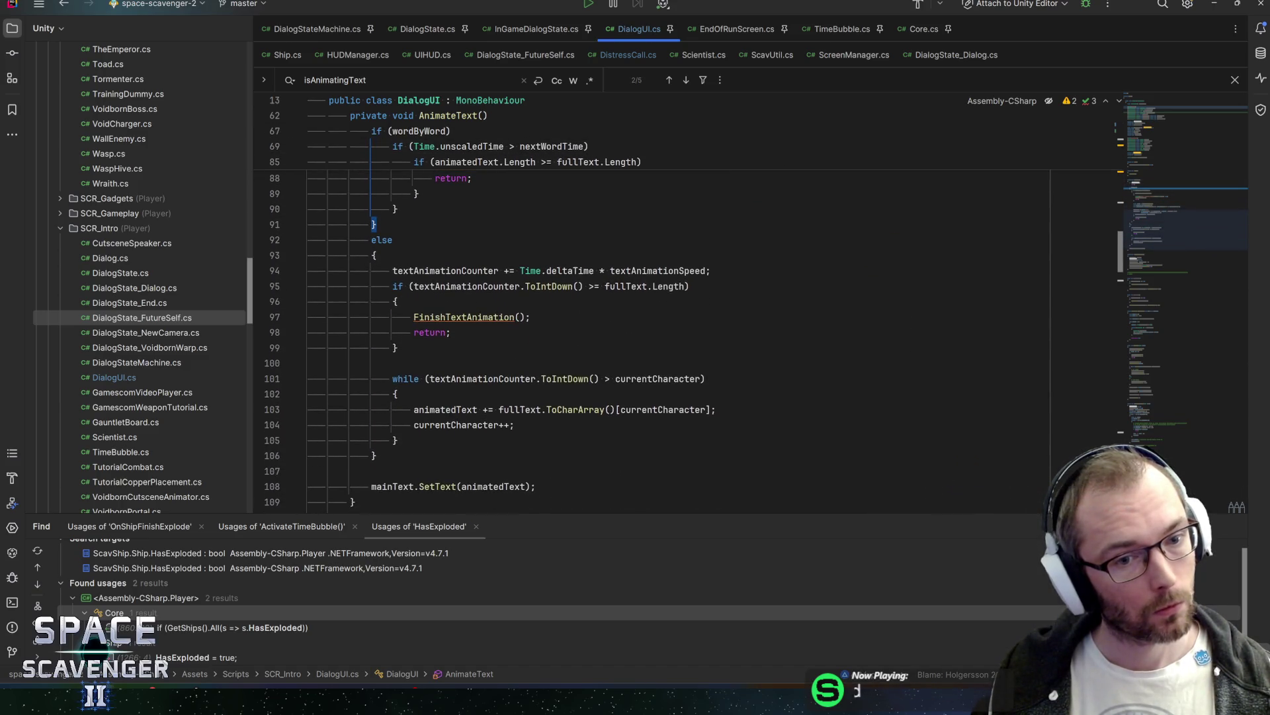
click(452, 271)
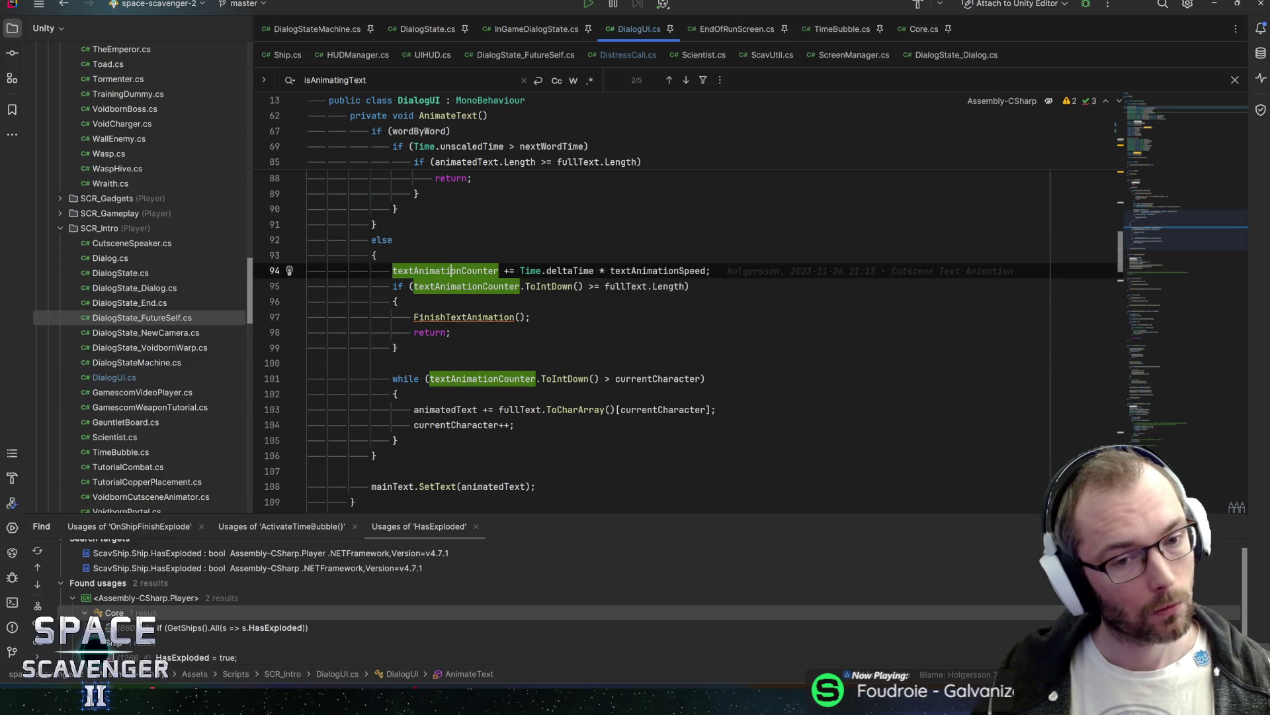
click(530, 317)
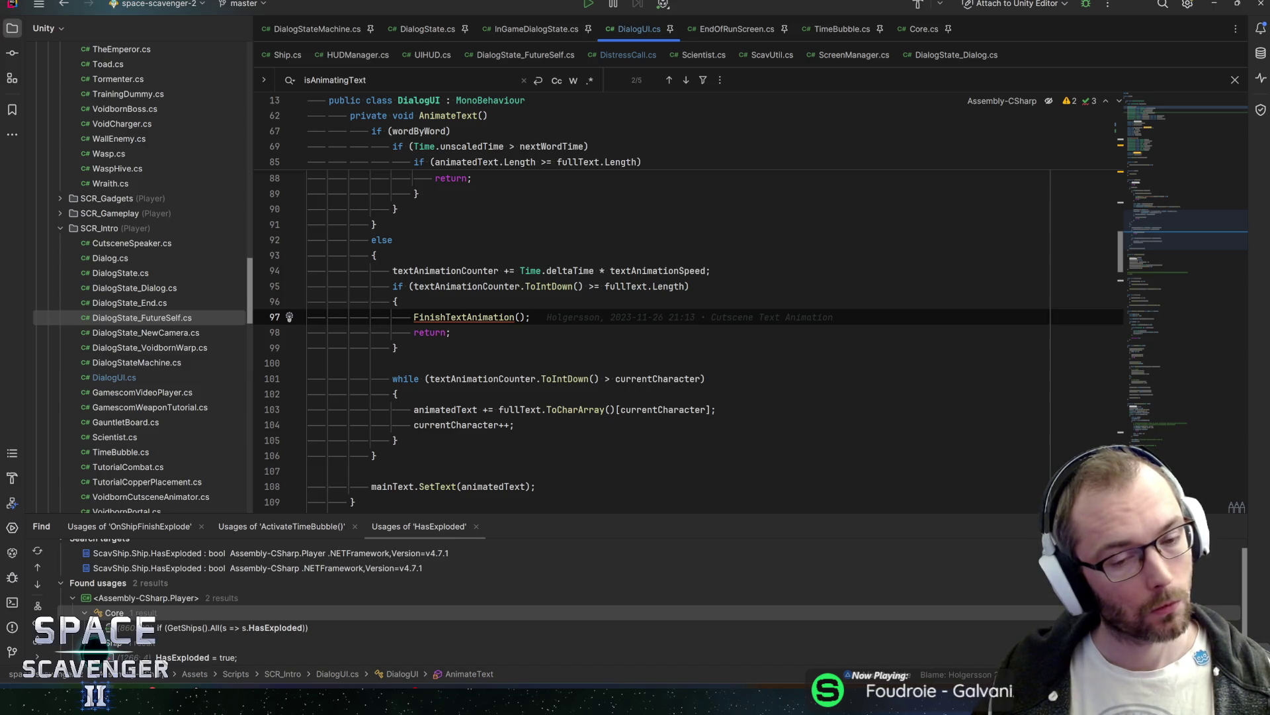
click(562, 418)
Step: Add dialogAppearSound.Choose().Play(); there and return to Unity
key(Return)
text(dialogAppearSound.Choose)
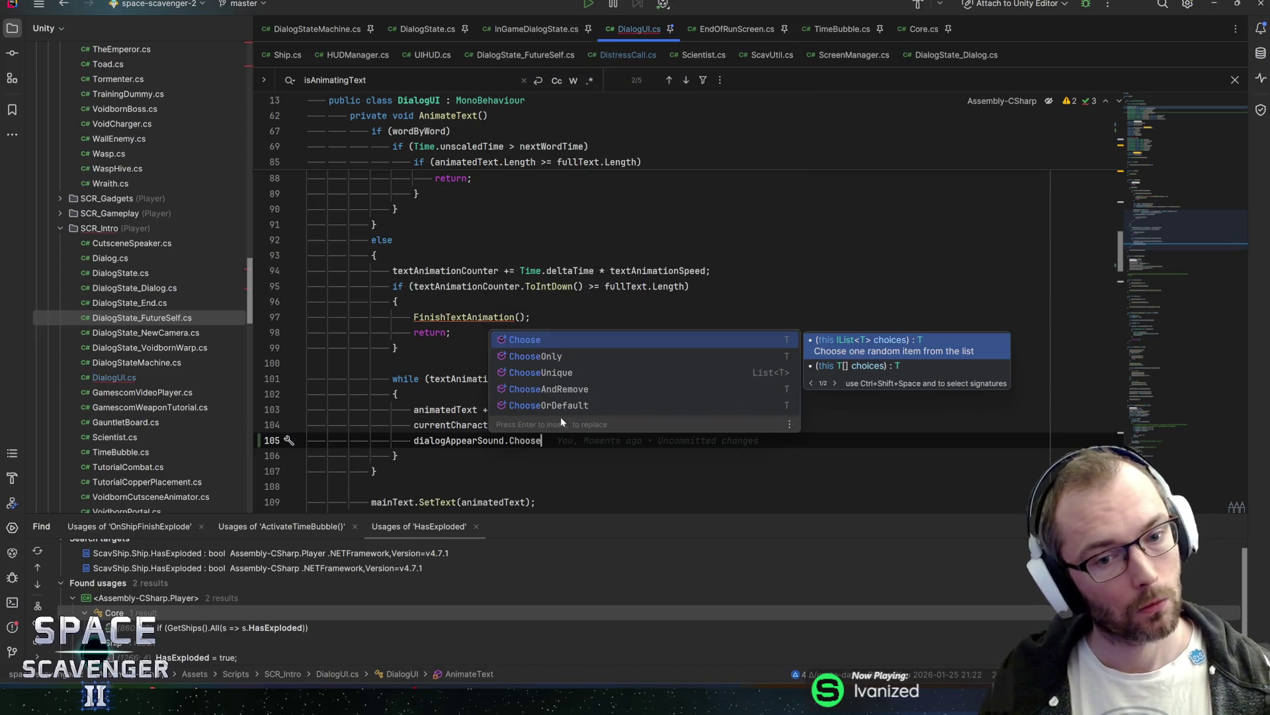
key(Return)
text(.Play)
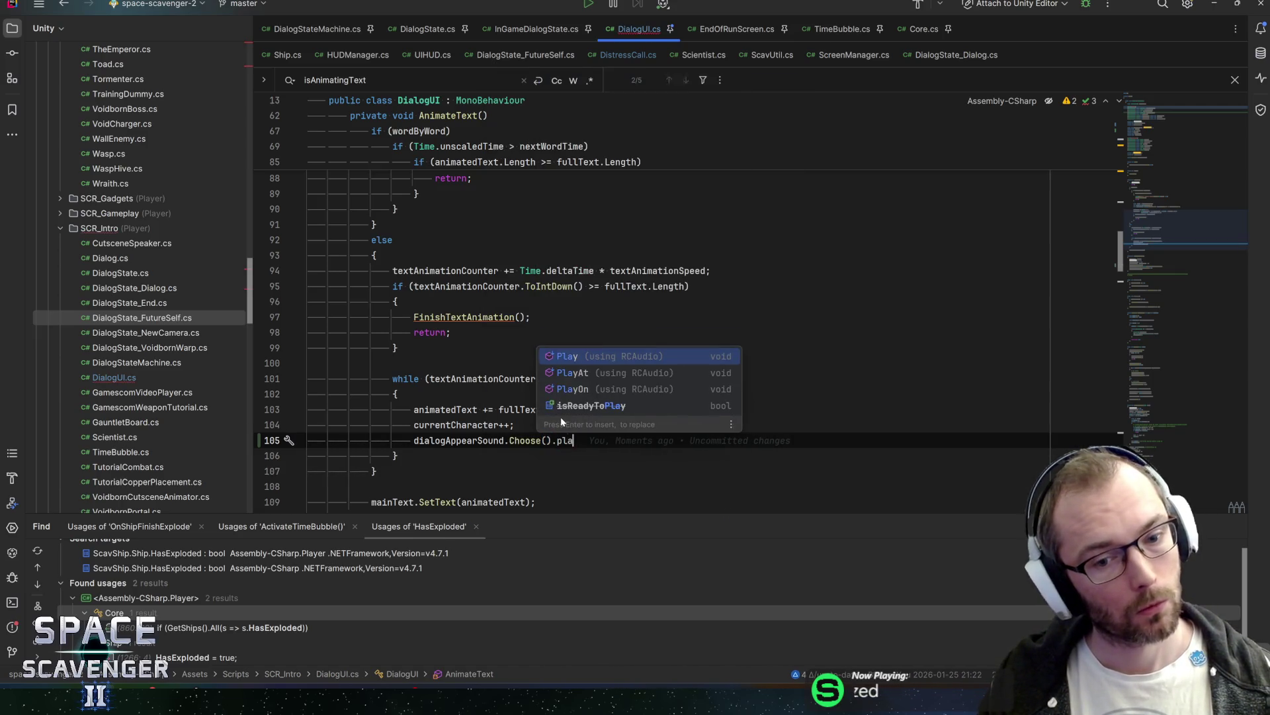
key(Return)
text(;)
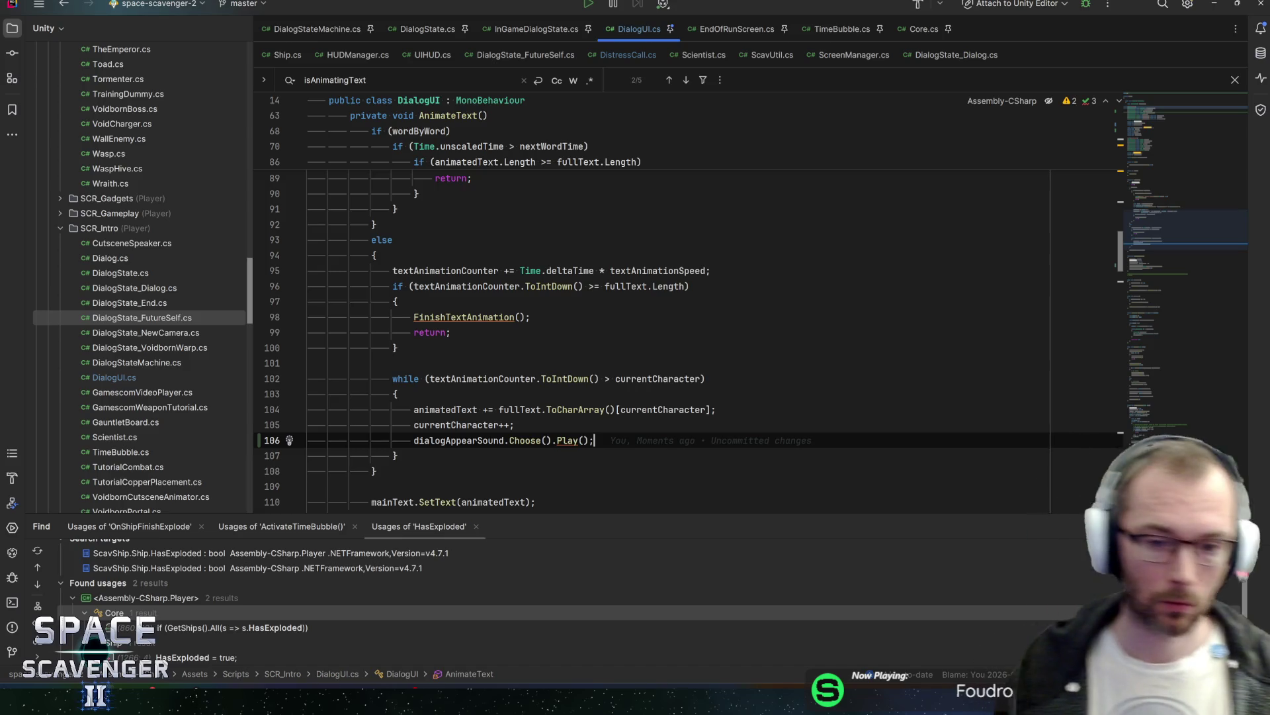
key(alt+Tab)
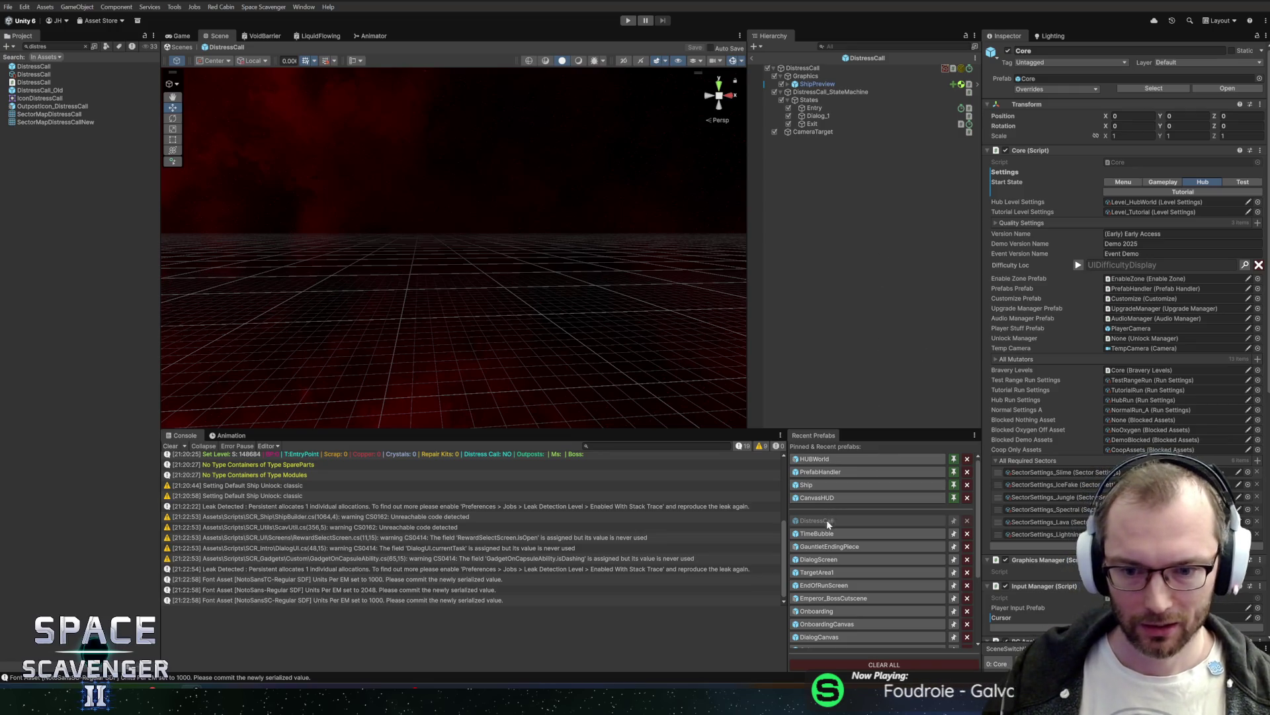
Step: Widen the Scene view slightly and open DialogScreen from the Recent Prefabs panel
drag(745, 297, 764, 316)
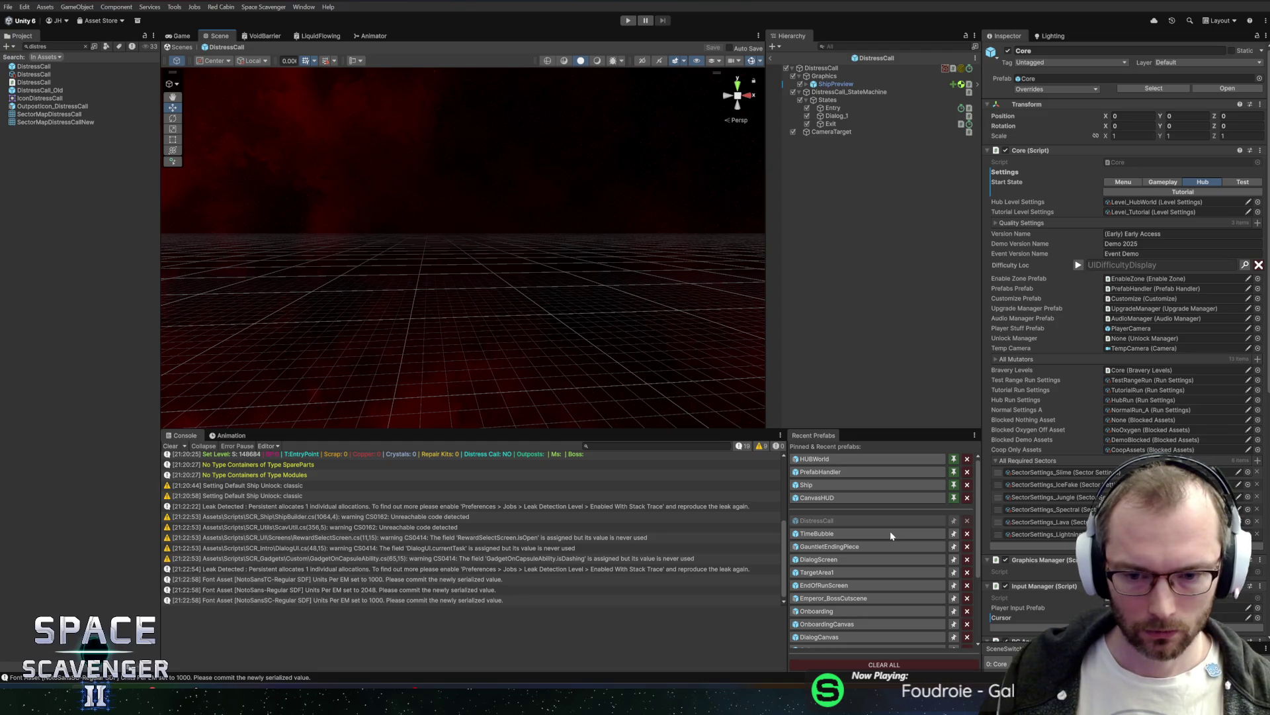
click(851, 559)
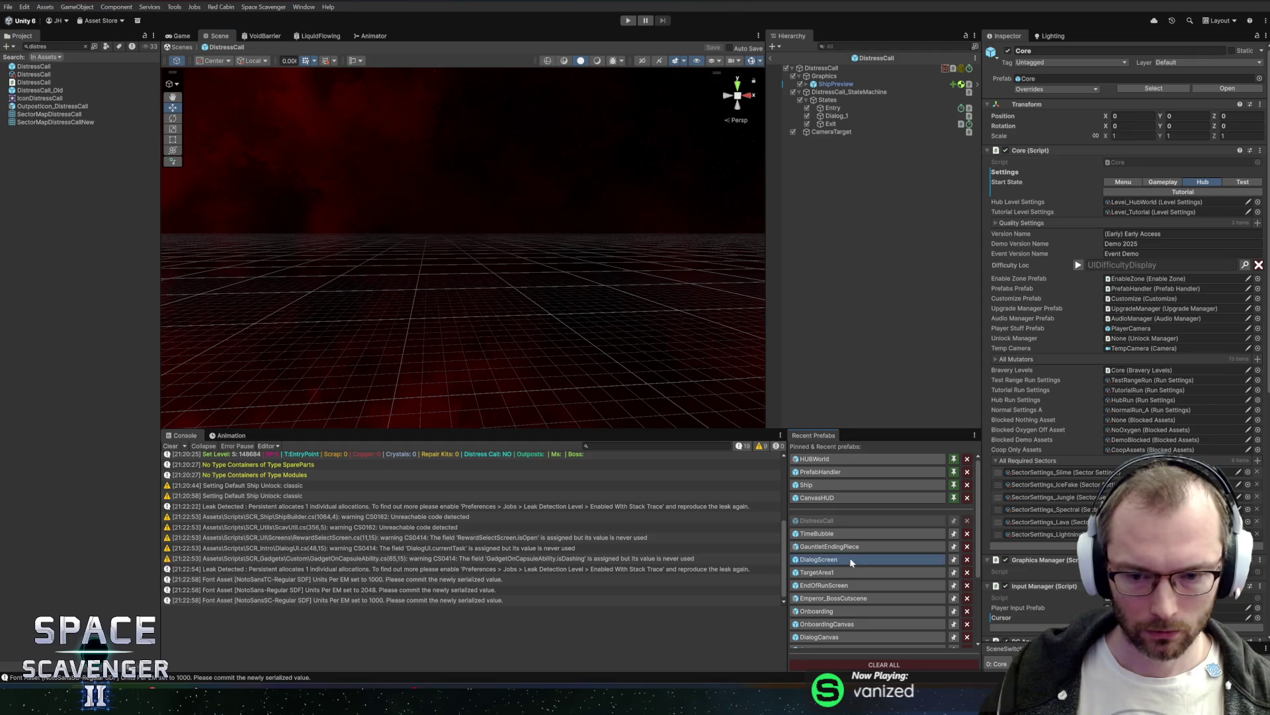
scroll(598, 219, up, 5)
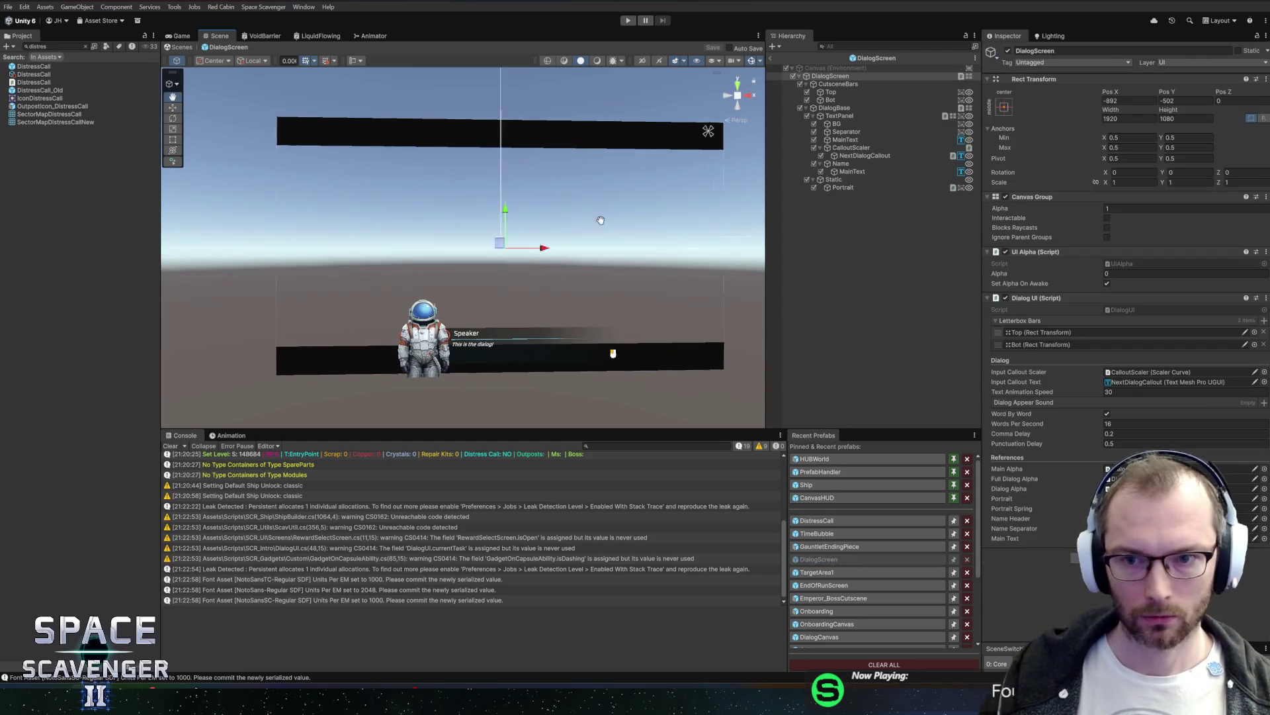
Step: Browse audio clips for Dialog Appear Sound, searching for 'digi' and 'key'
scroll(622, 287, up, 3)
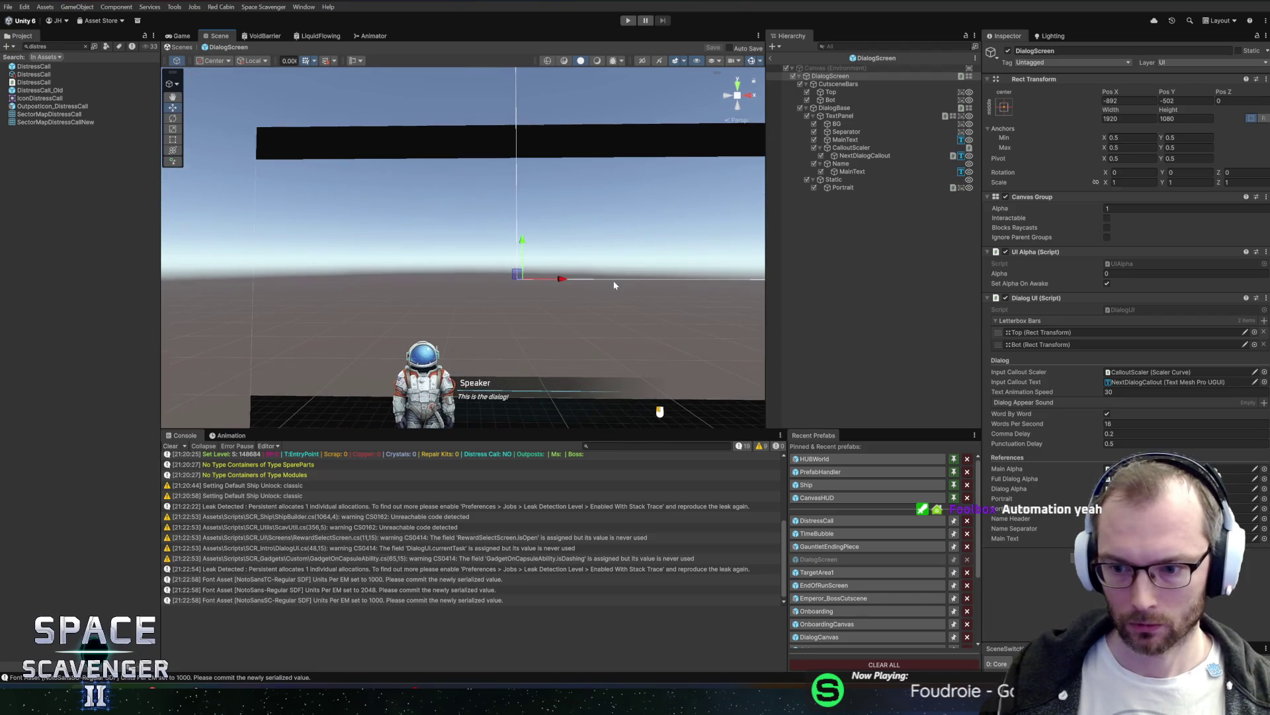
click(1263, 403)
drag(1103, 90, 757, 54)
text(dig)
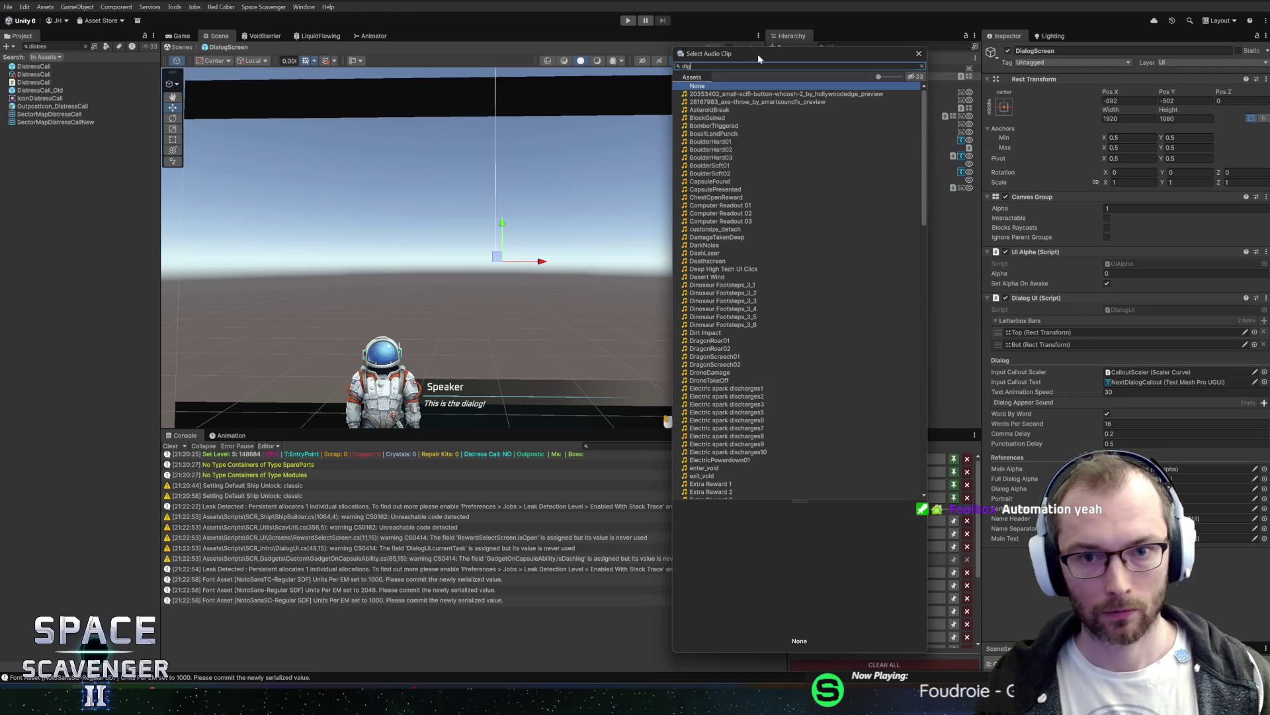
text(i)
key(BackSpace)
key(BackSpace)
key(BackSpace)
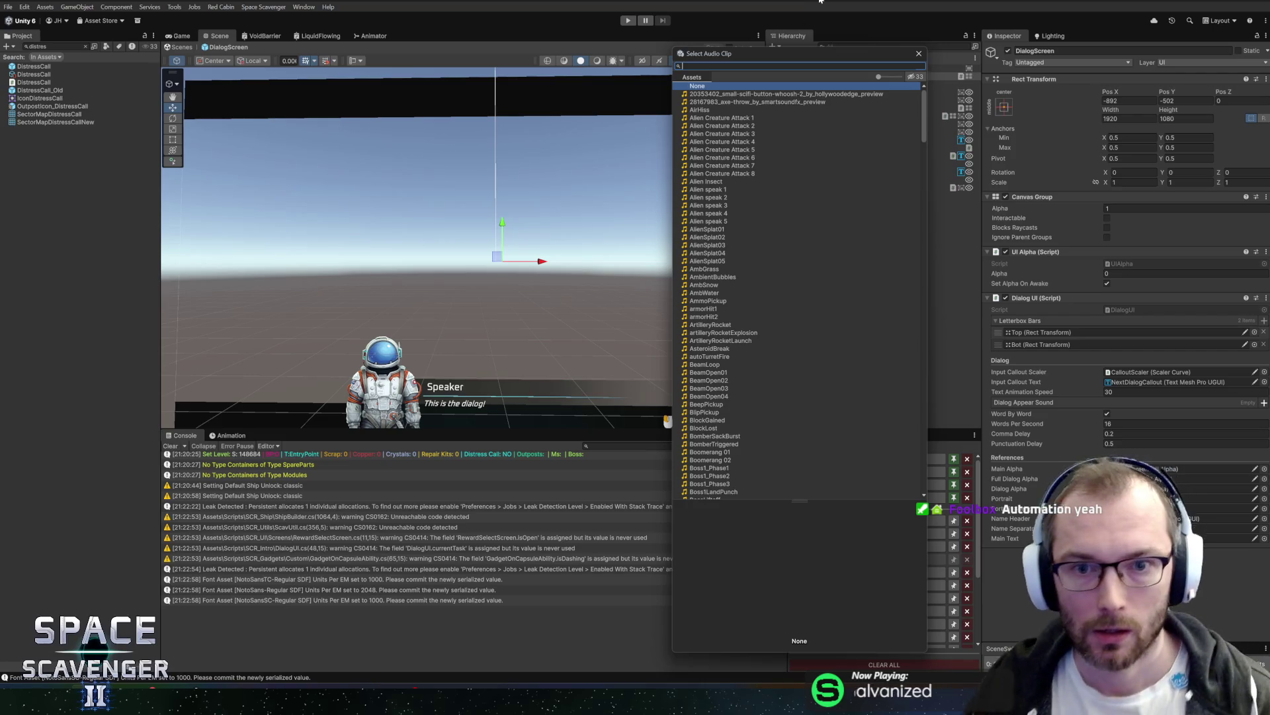
drag(924, 110, 926, 106)
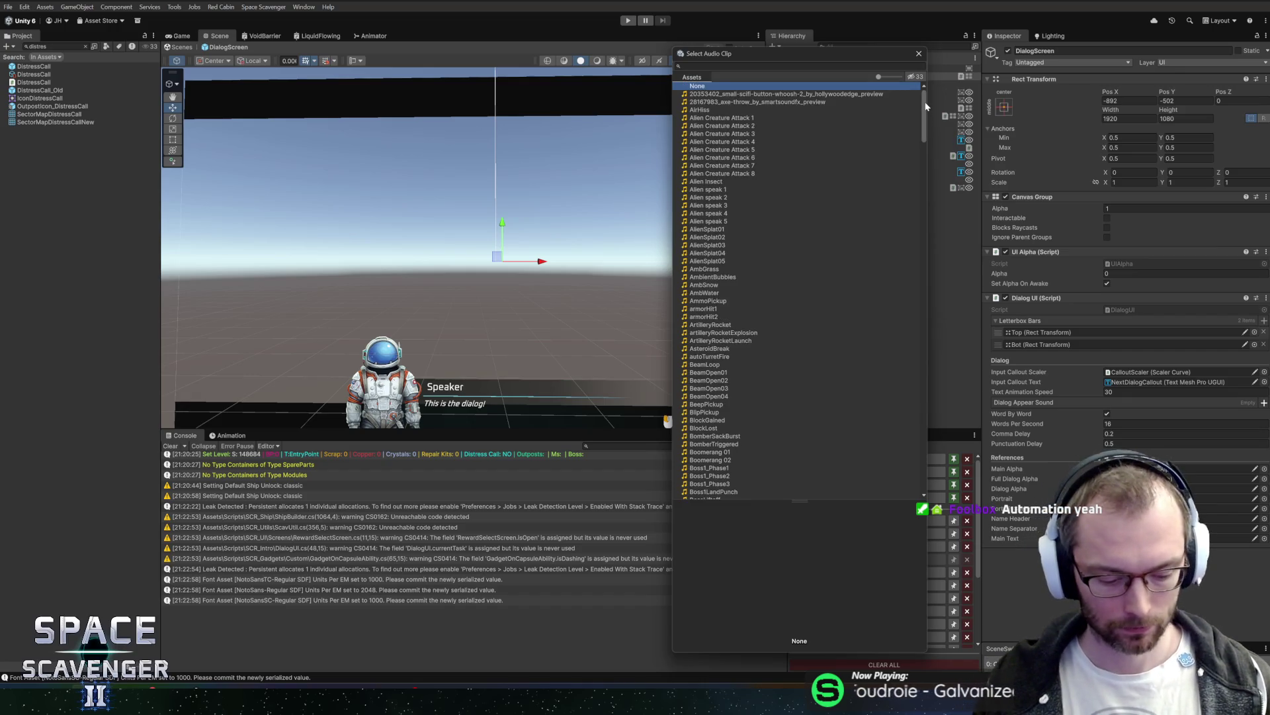
key(y)
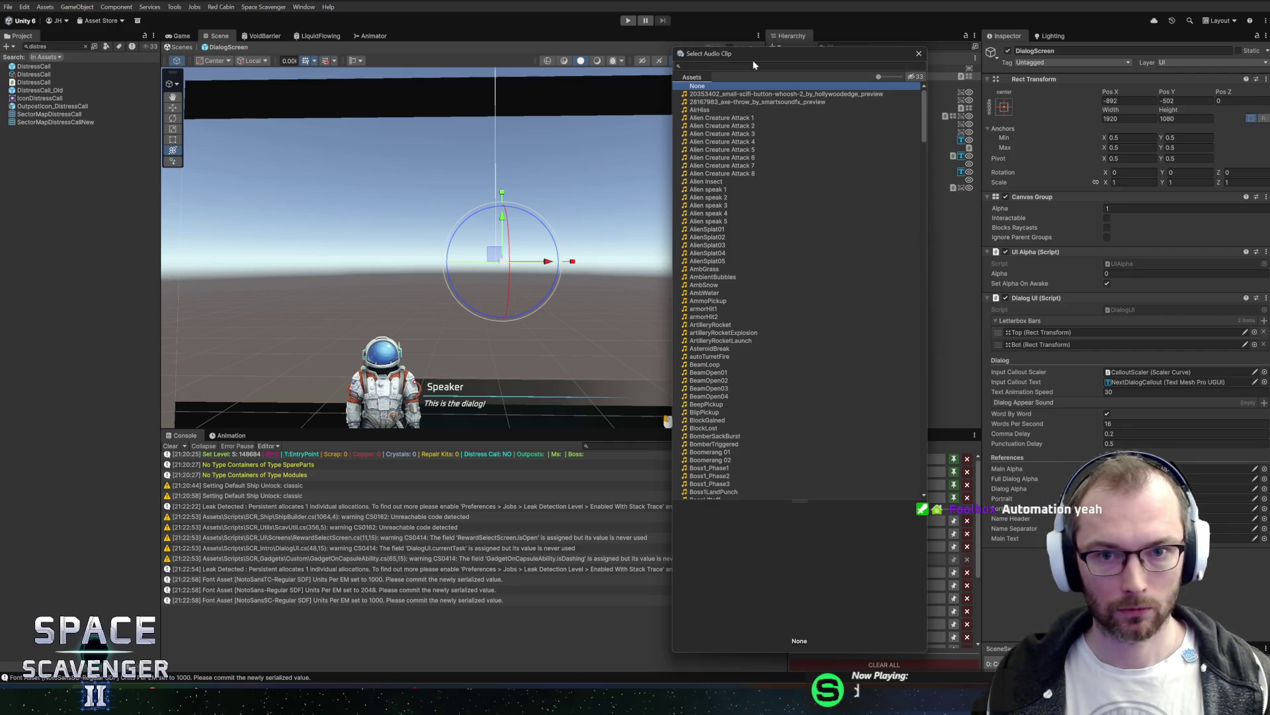
text(key)
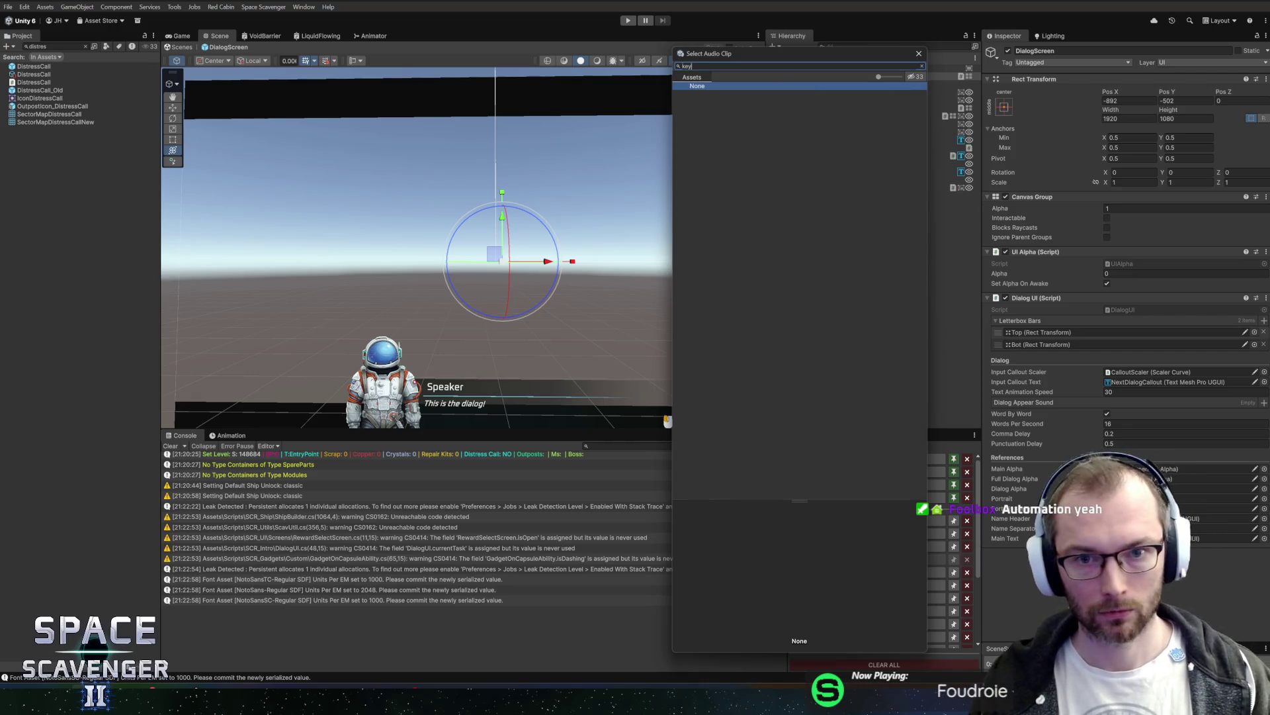
key(BackSpace)
key(BackSpace)
key(BackSpace)
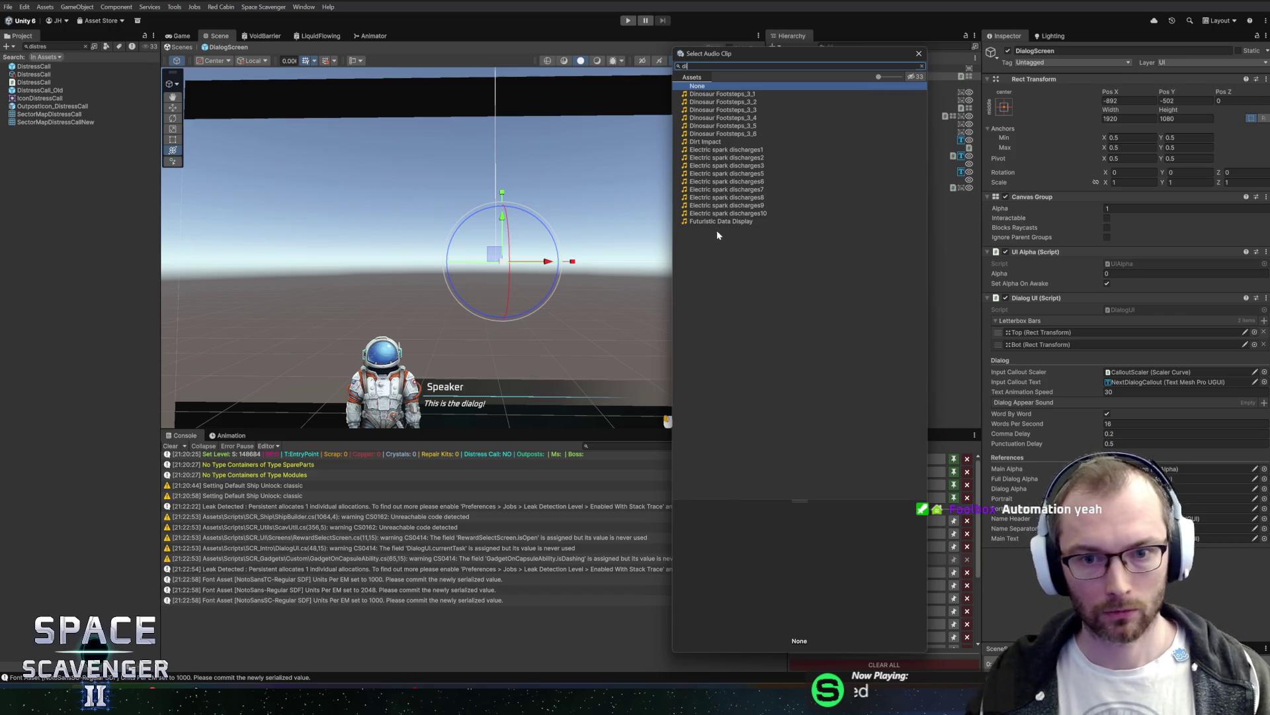
Step: Audition Futuristic Data Display, Dirt Impact and Computer Readout clips, then assign Computer Readout 01
click(720, 222)
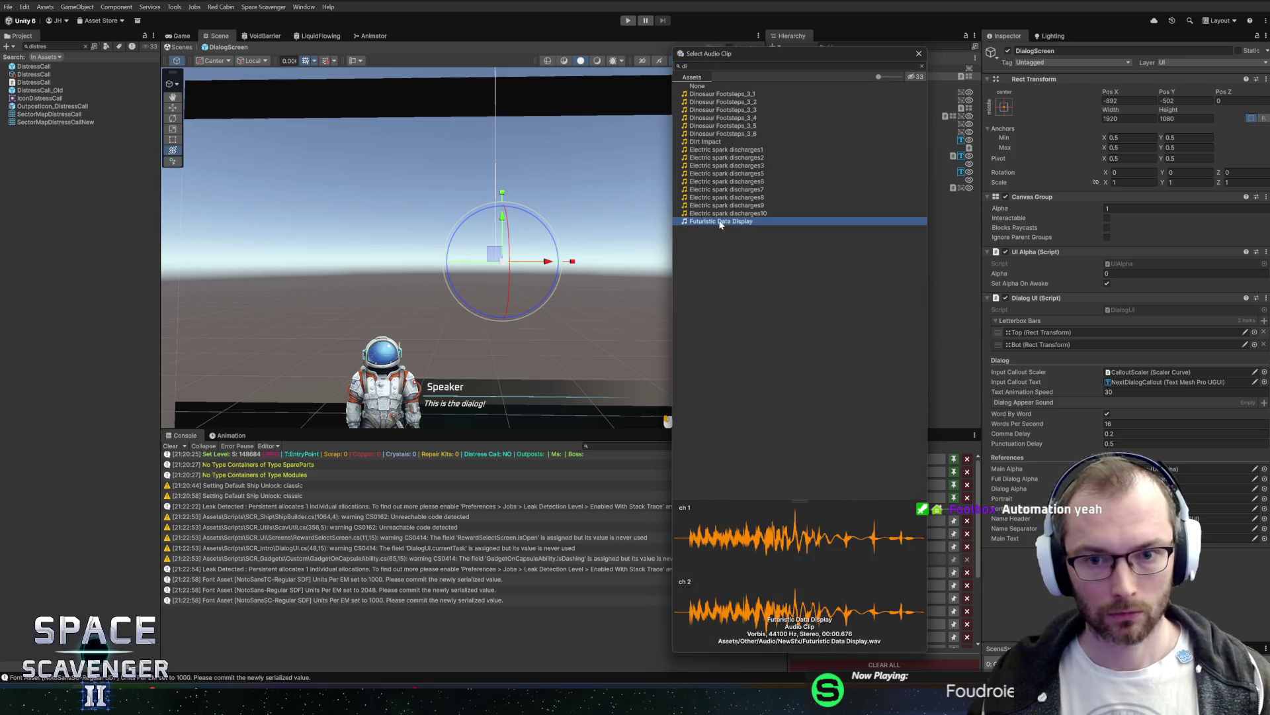
click(724, 141)
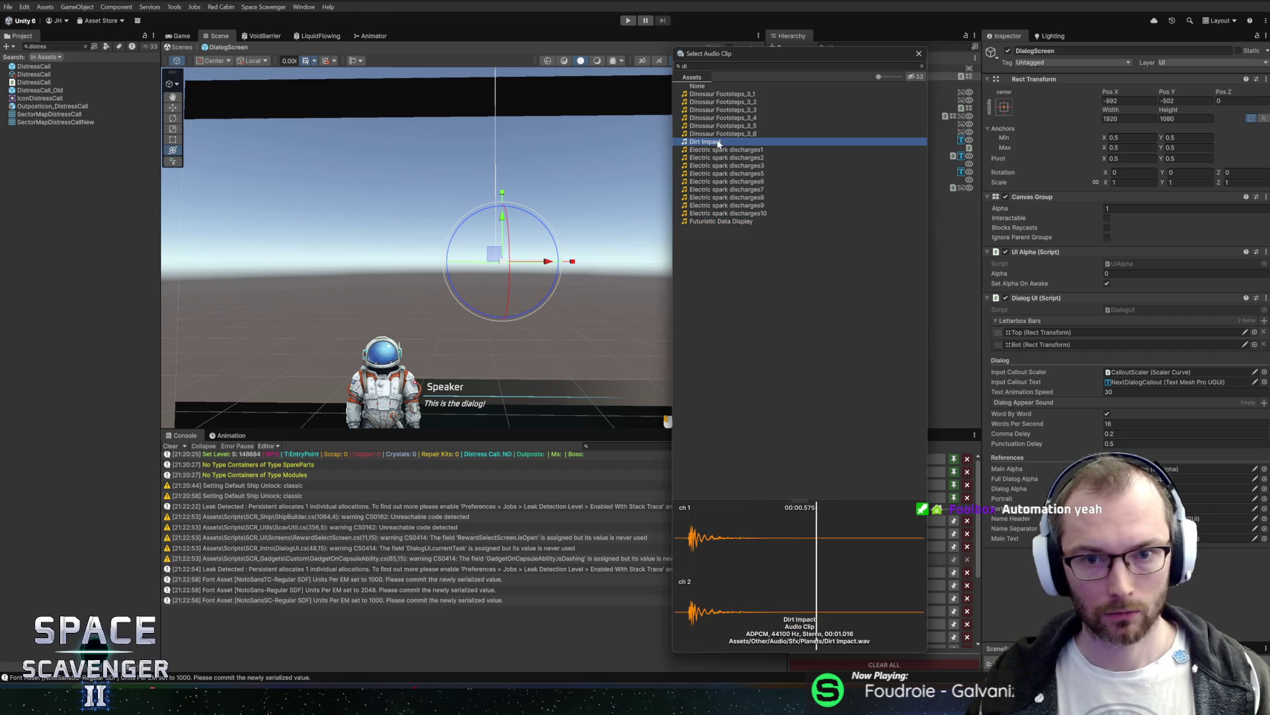
key(BackSpace)
key(BackSpace)
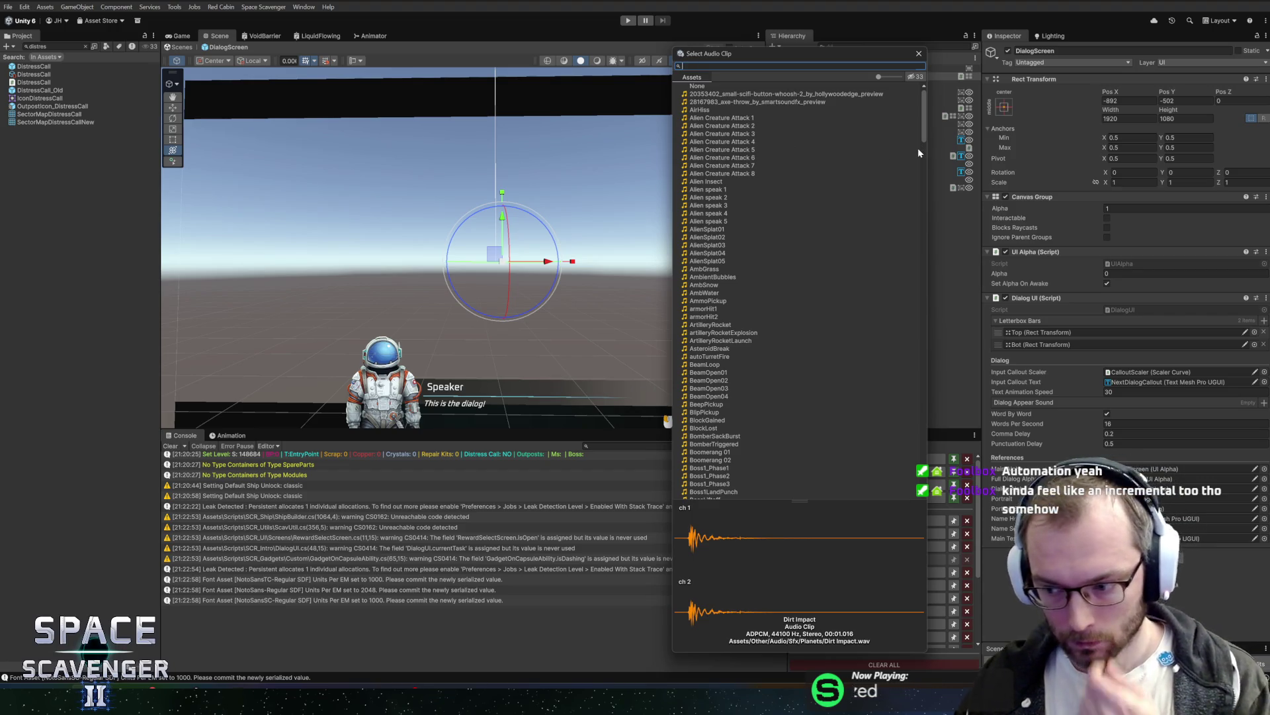
drag(925, 124, 918, 156)
click(720, 342)
click(720, 351)
key(Down)
key(Down)
key(Up)
key(Up)
key(Up)
key(Down)
key(Down)
key(Up)
key(Up)
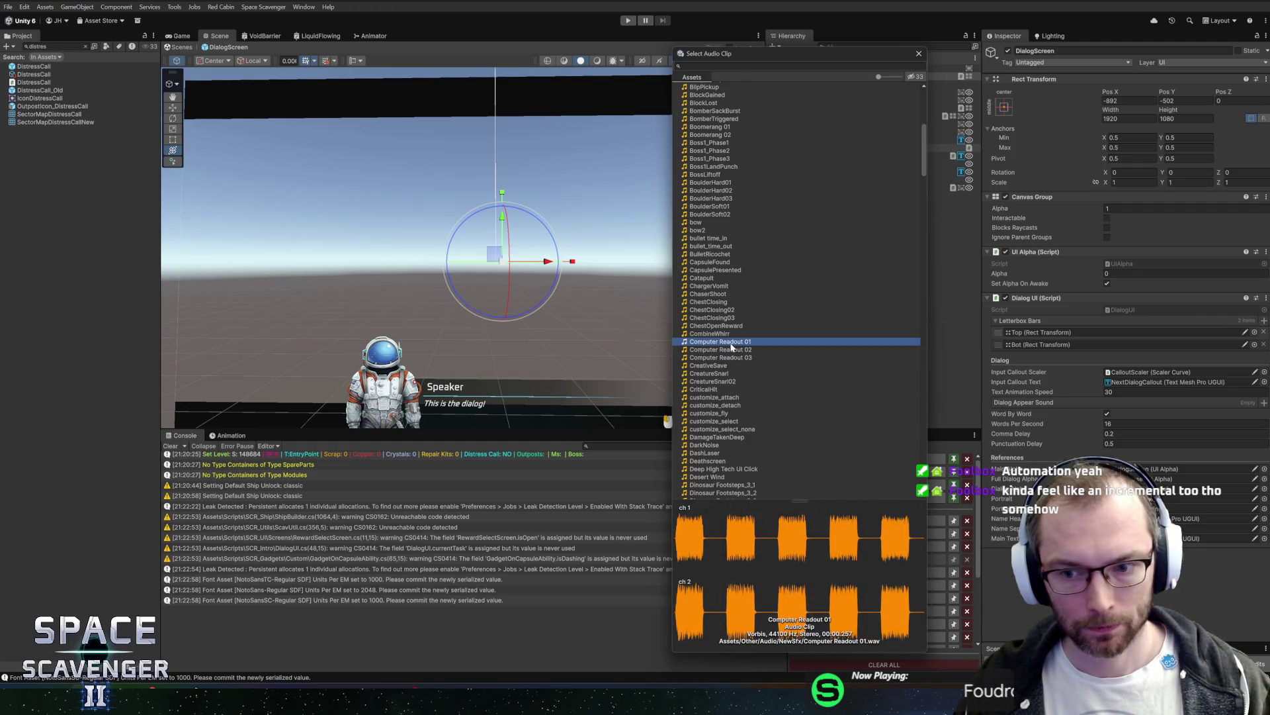
key(Return)
Step: Assign Computer Readout 02 and Computer Readout 03 to the second and third sound elements
click(1254, 415)
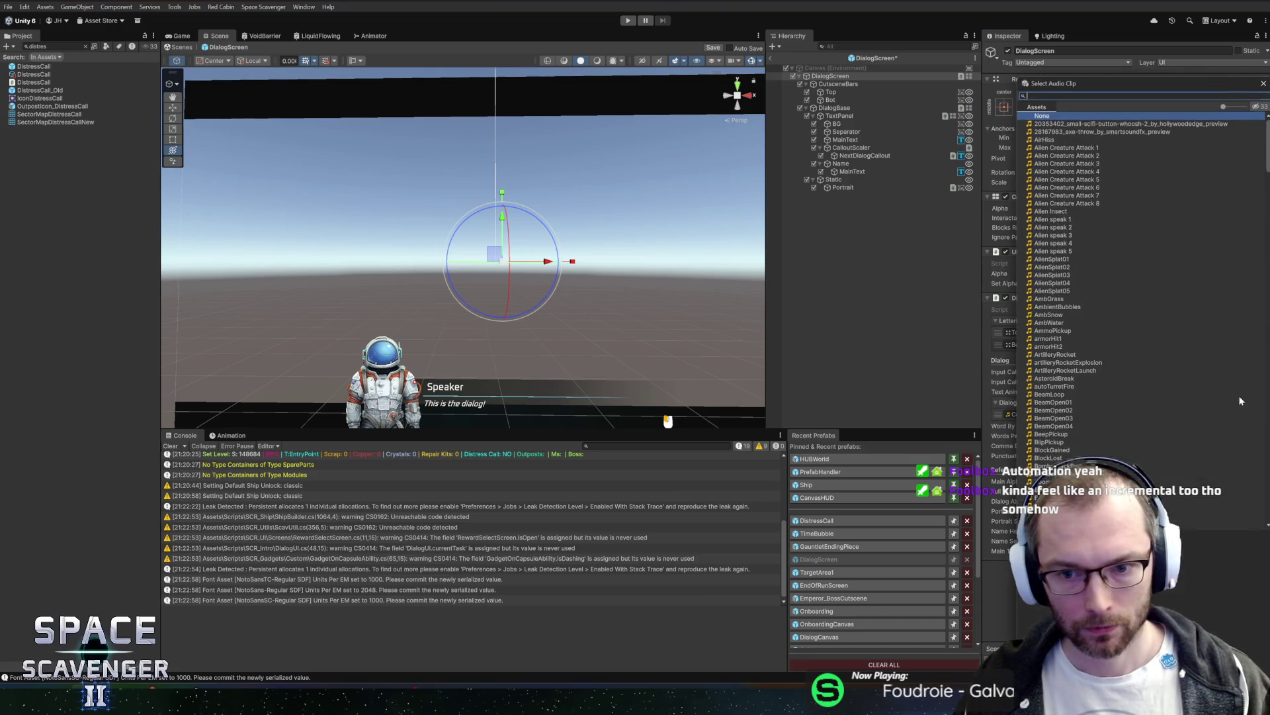
text(computer)
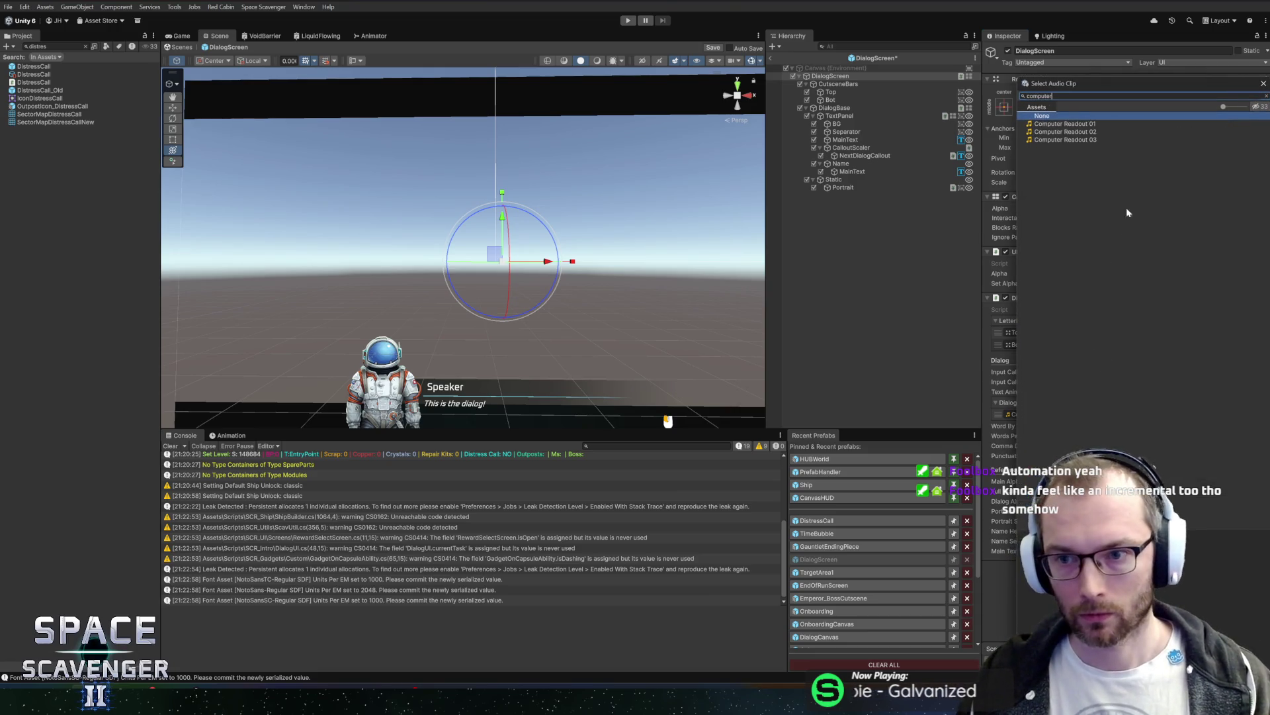
click(1105, 131)
key(Return)
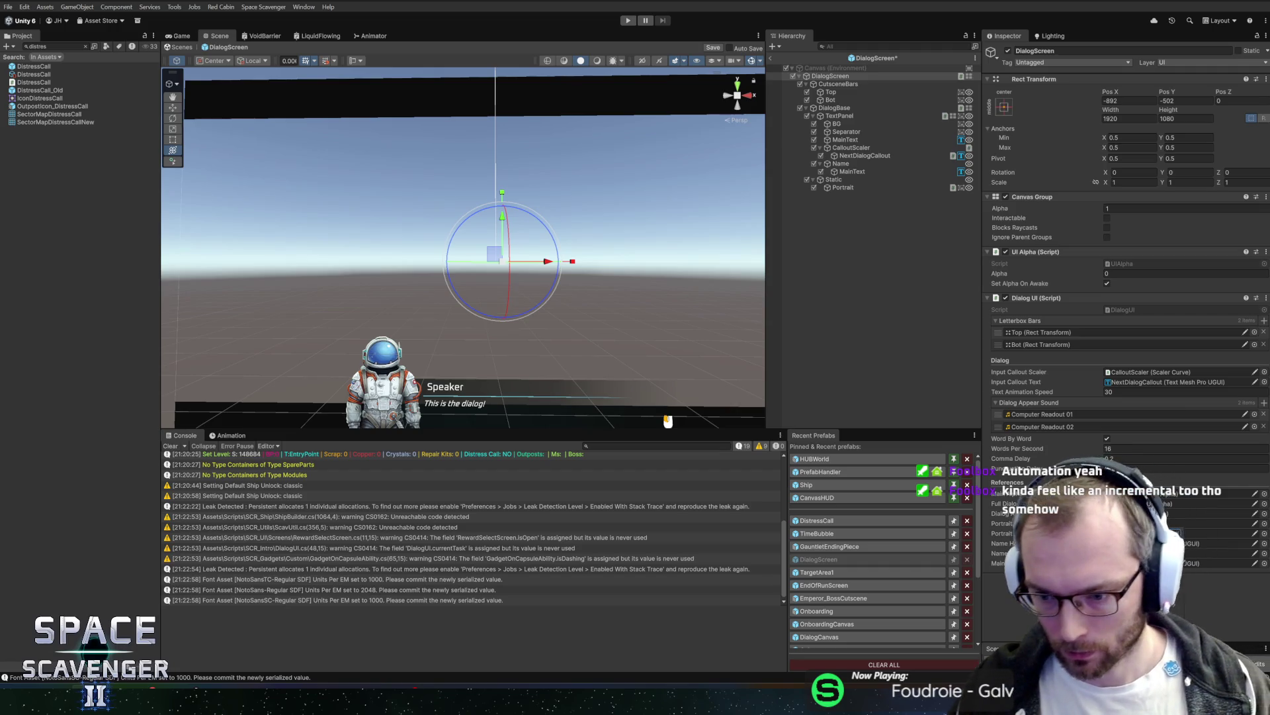
scroll(1125, 331, down, 1)
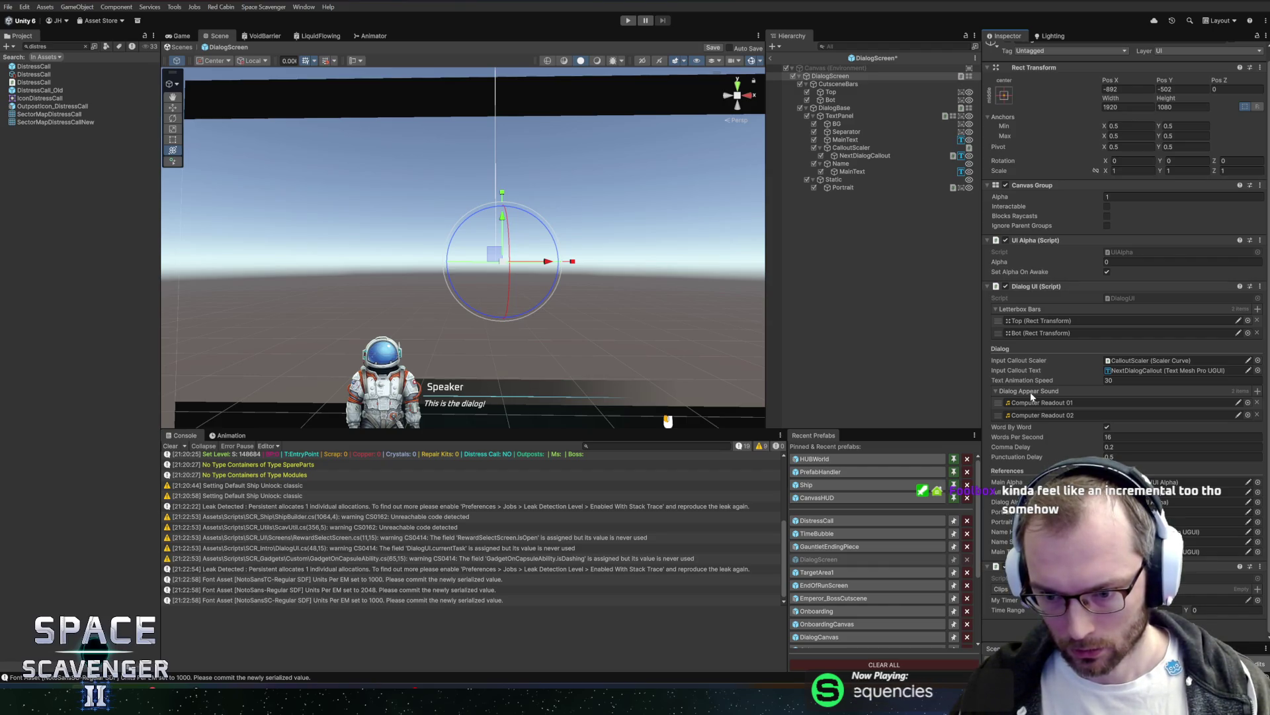
click(1258, 391)
click(1248, 428)
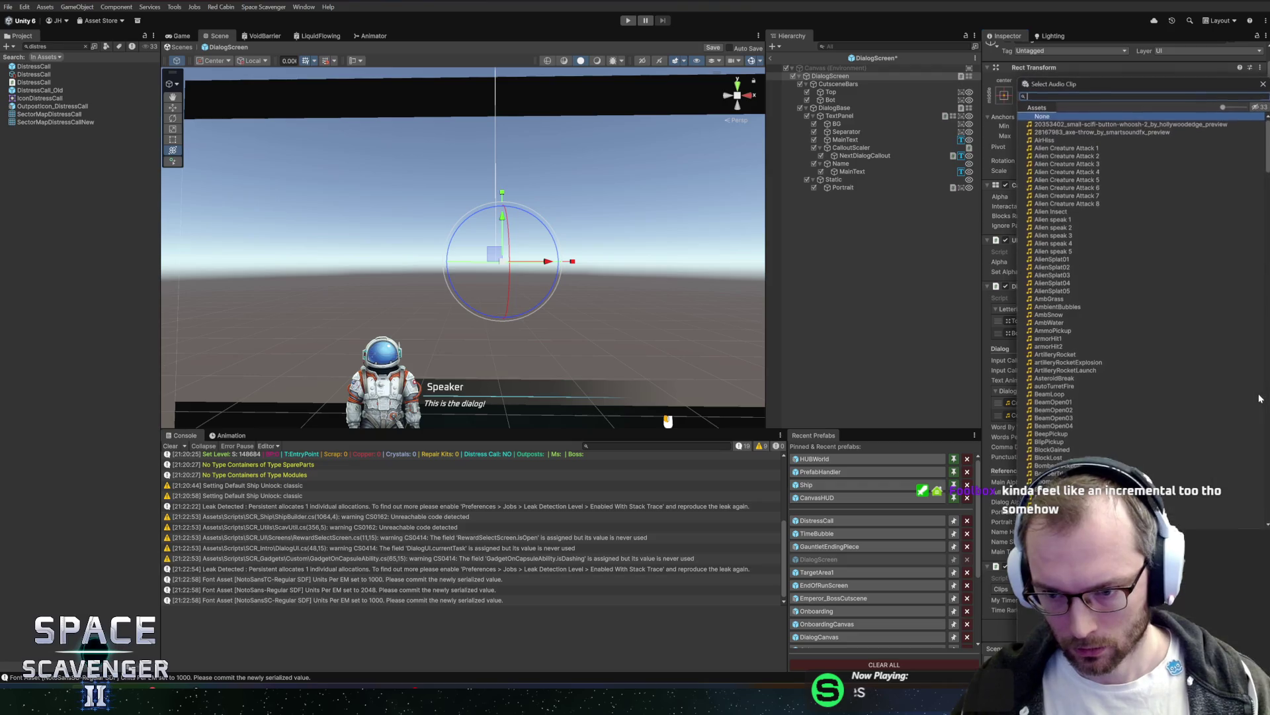
text(read)
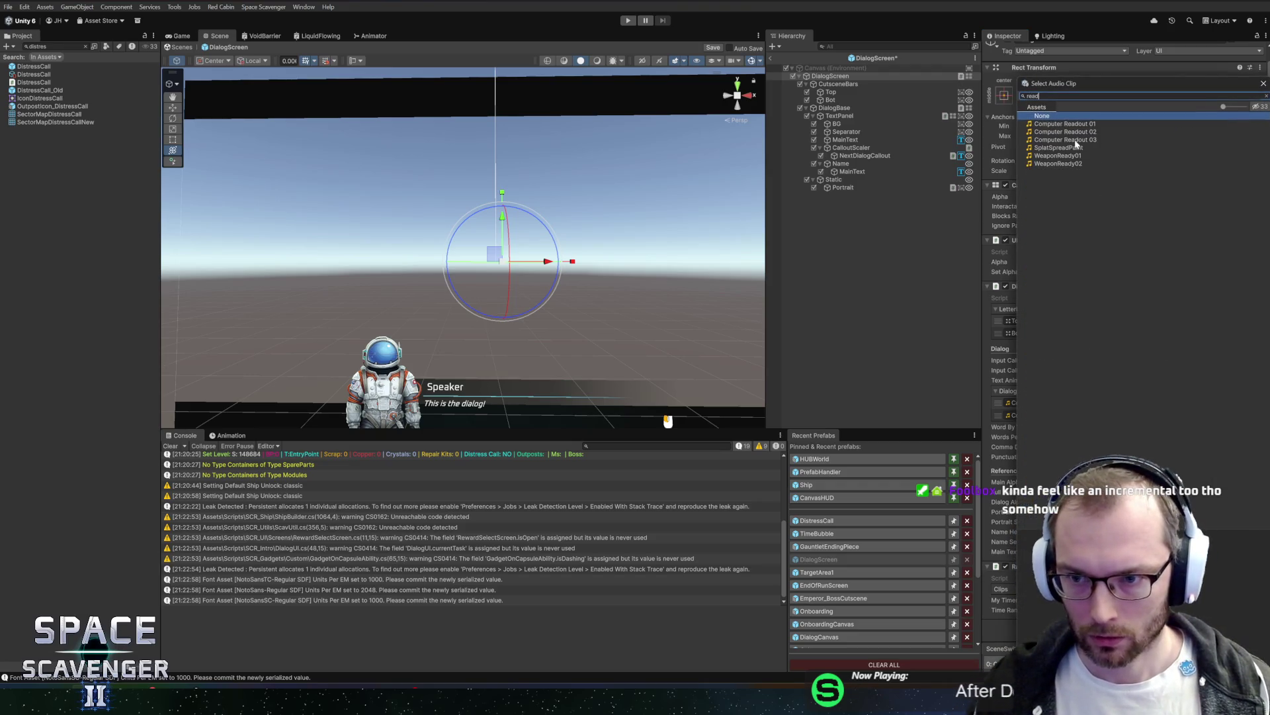
click(1075, 140)
double_click(1076, 140)
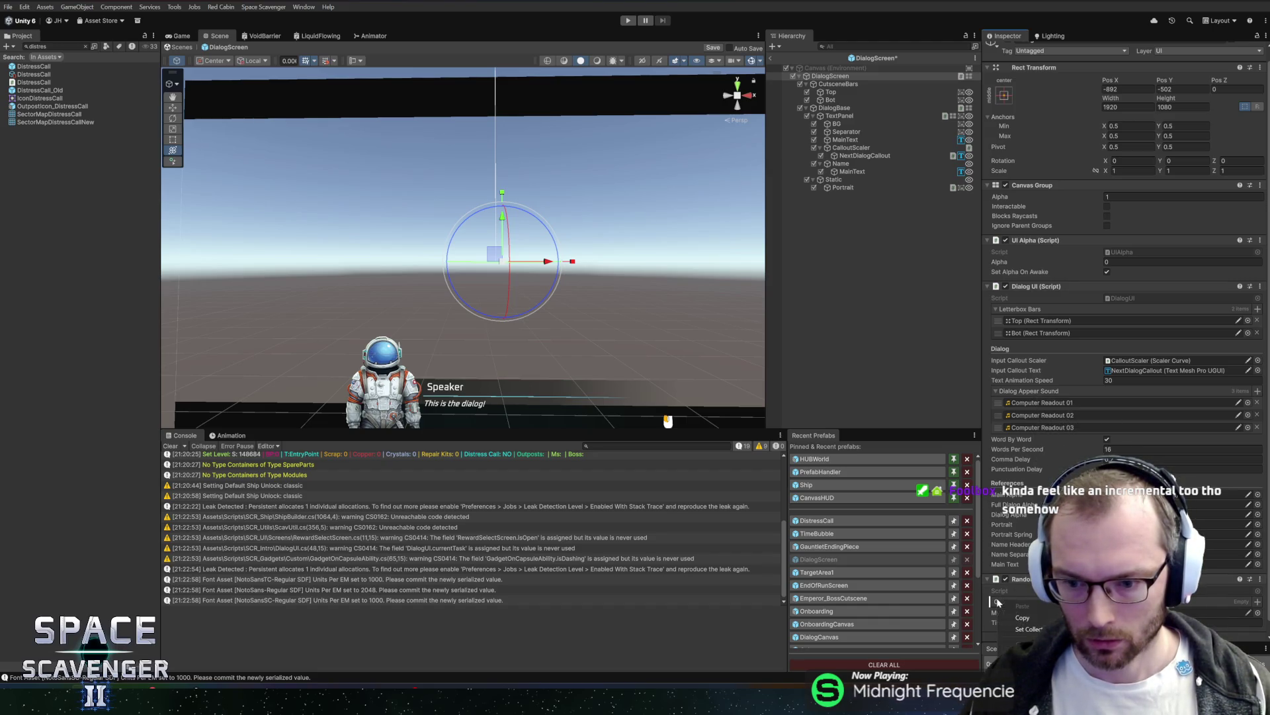
Step: Drag the Computer Readout clips into Random Sounds Timed's Clips and clear Dialog Appear Sound
drag(1031, 406, 1056, 414)
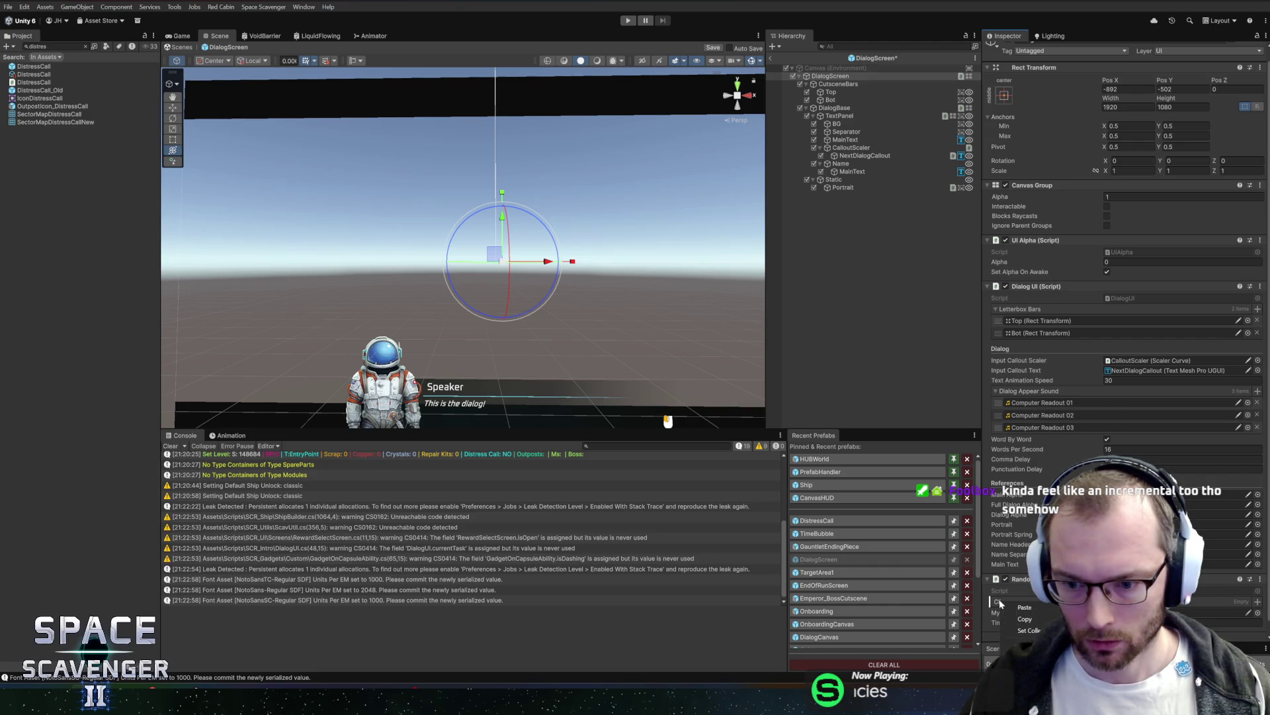
scroll(1125, 297, down, 2)
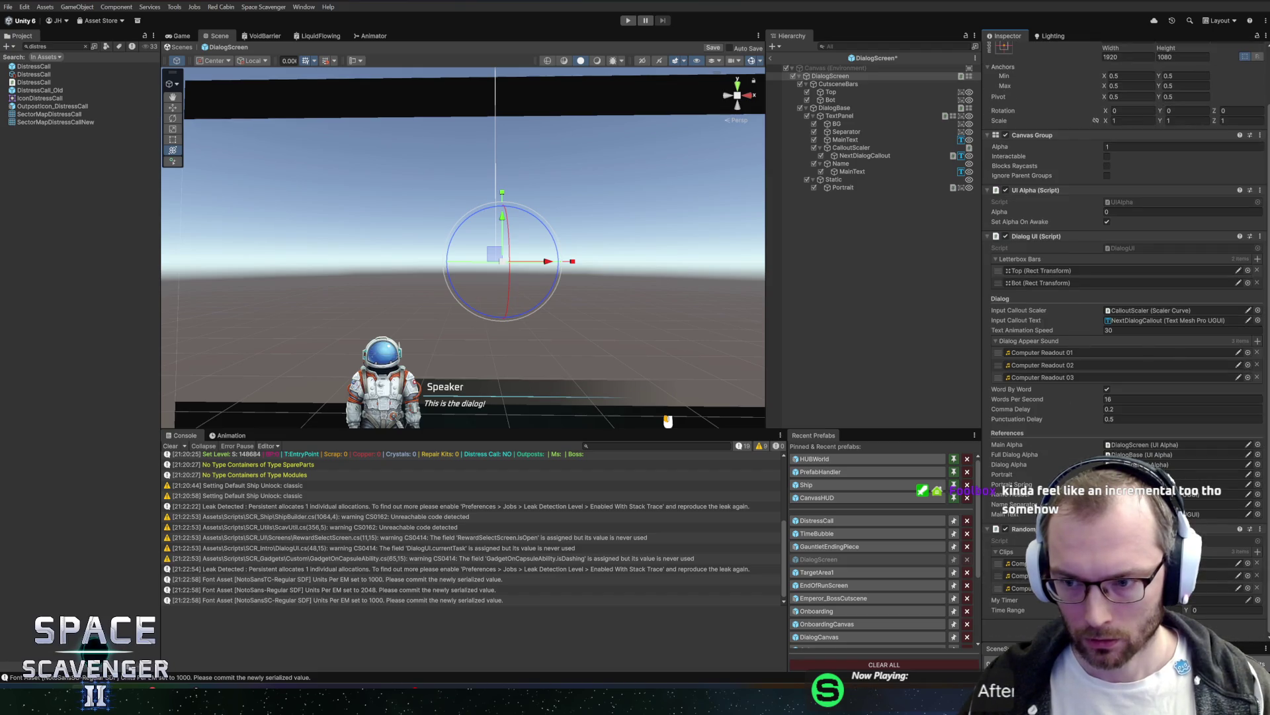
right_click(1112, 342)
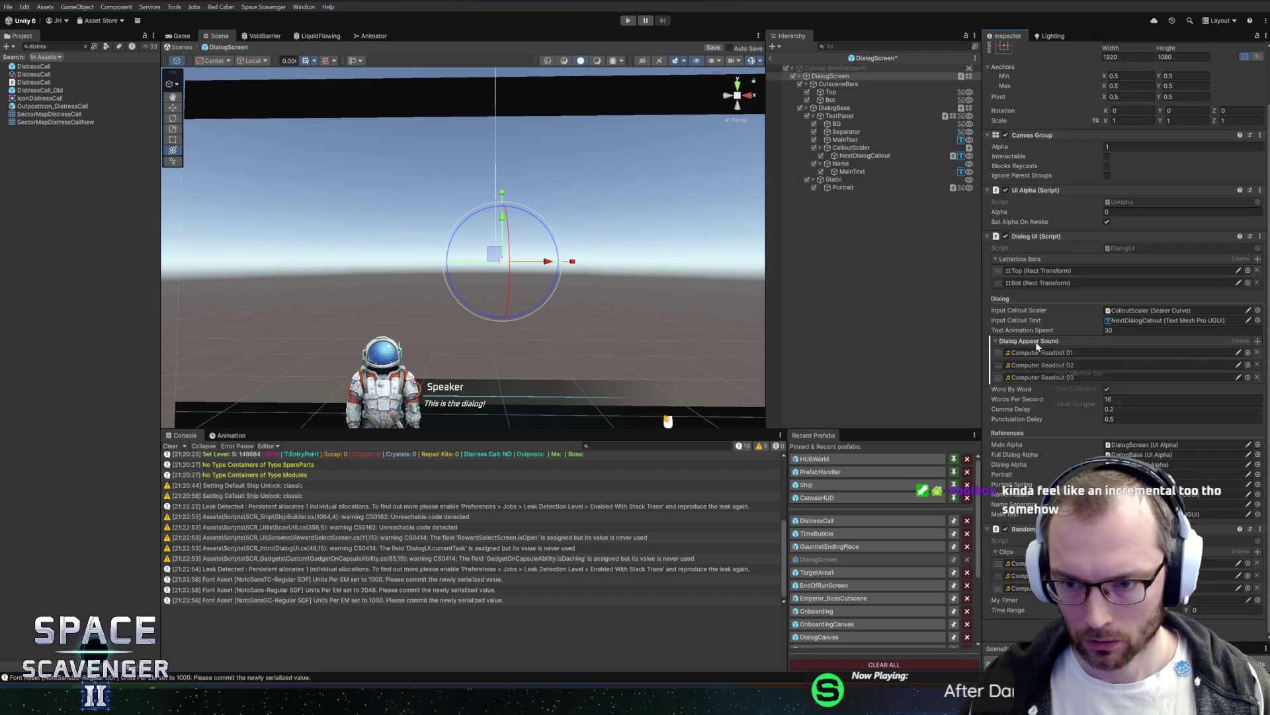
click(1072, 390)
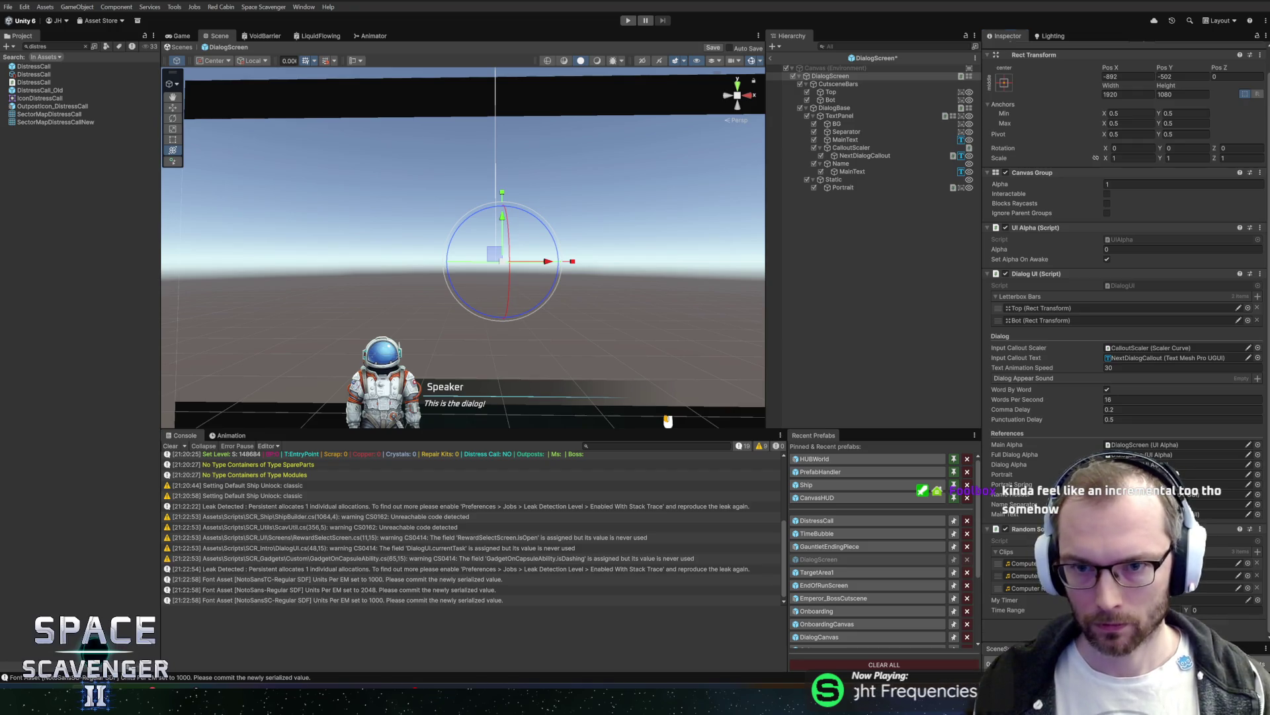
scroll(1125, 330, down, 3)
Step: Assign the Timer component to My Timer, set Time Range max to 0.24, then switch to Rider
click(1224, 529)
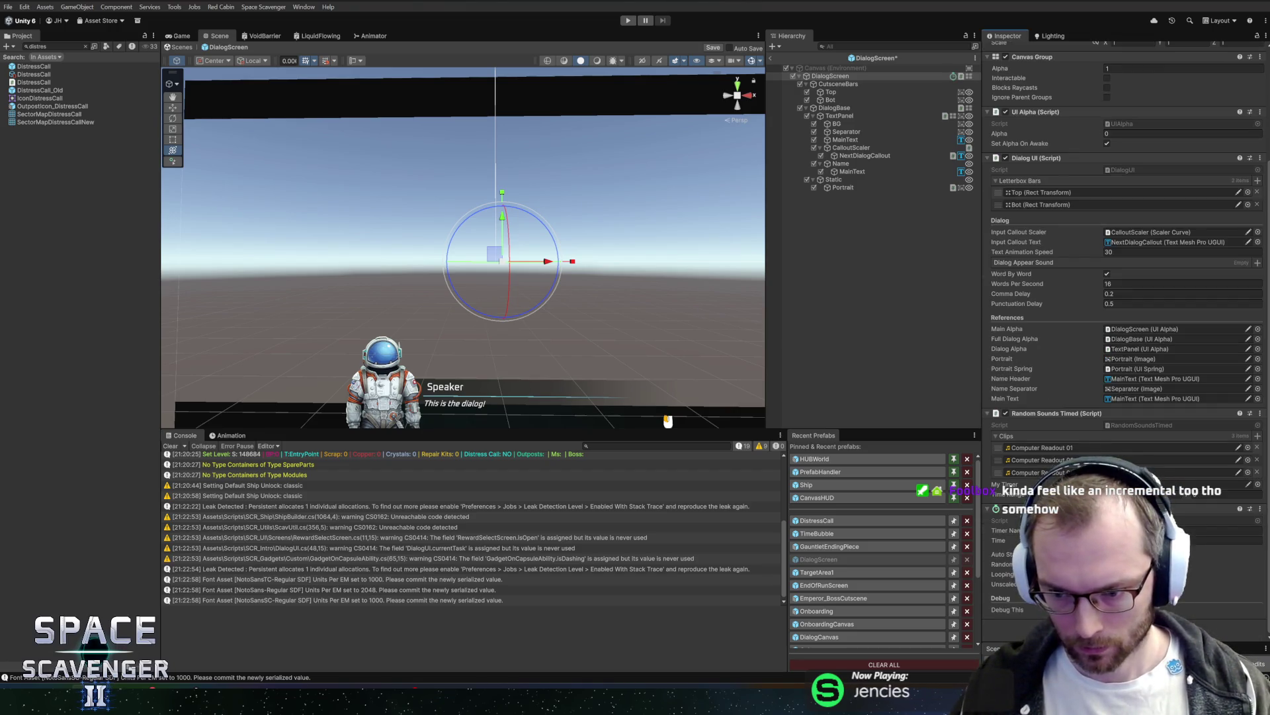
click(1107, 584)
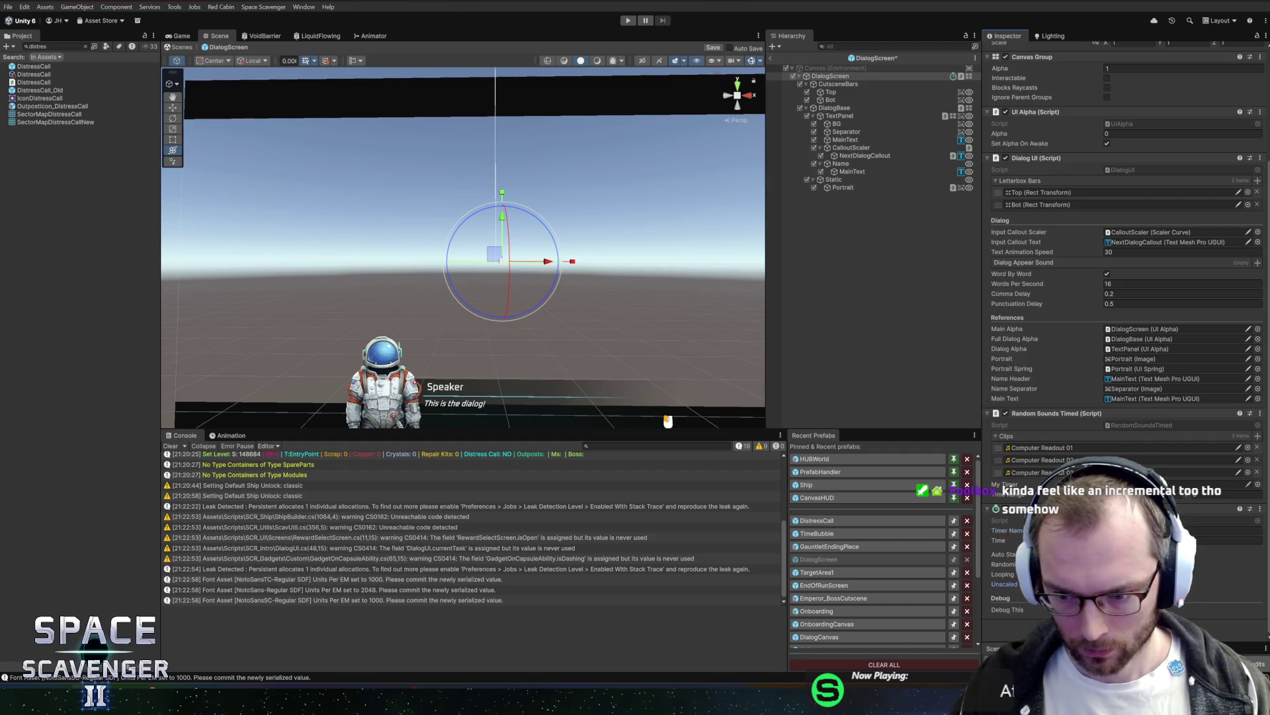
click(1204, 530)
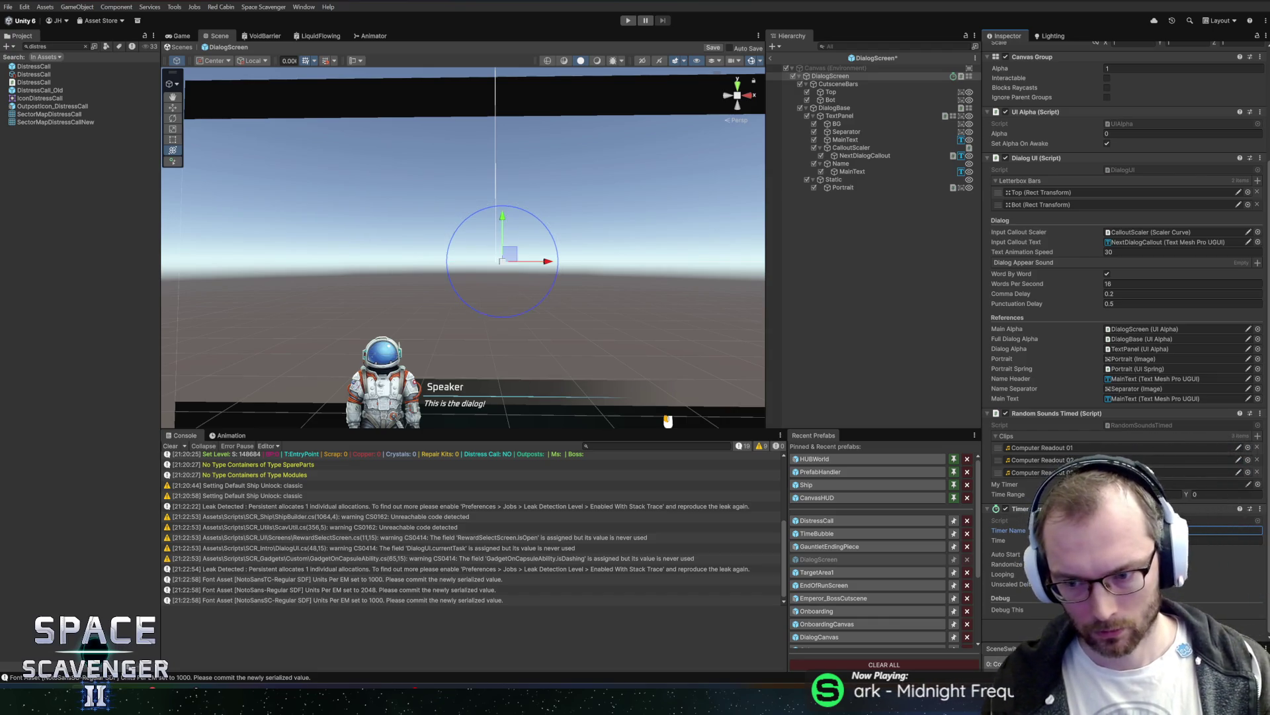
drag(1022, 509, 1165, 483)
click(1224, 495)
text(0.24)
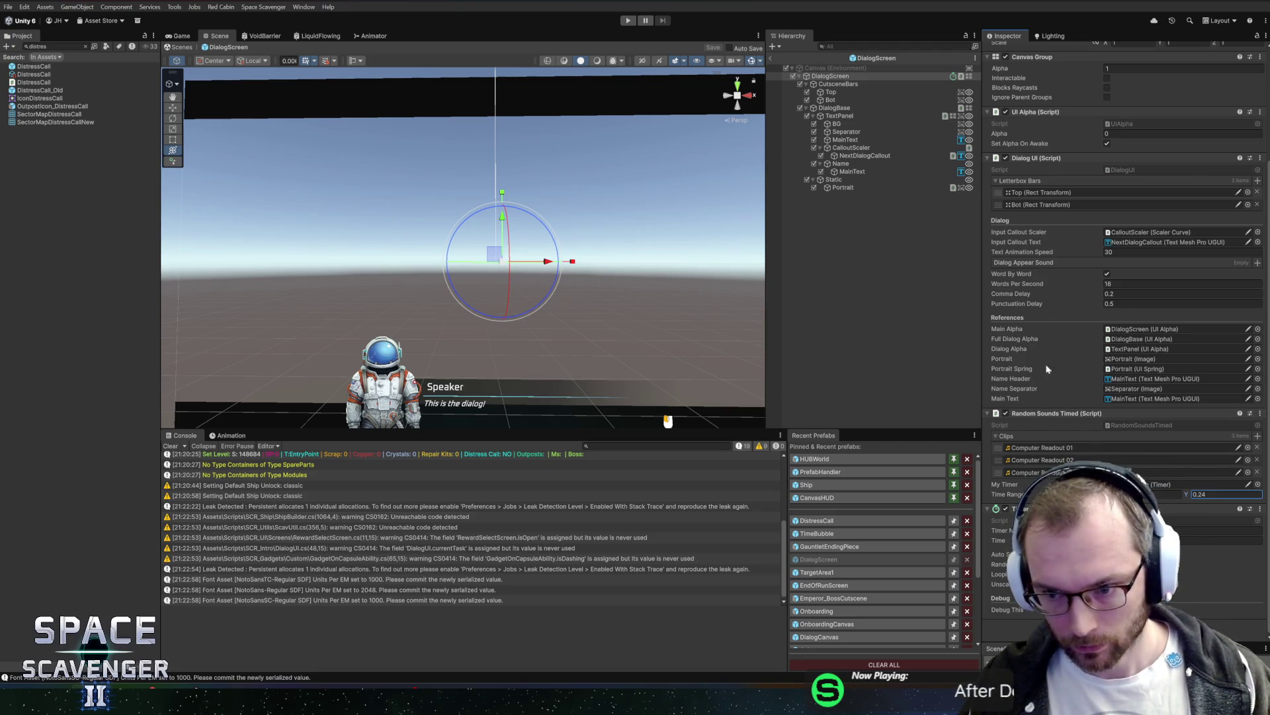
key(alt+Tab)
key(Tab)
key(Tab)
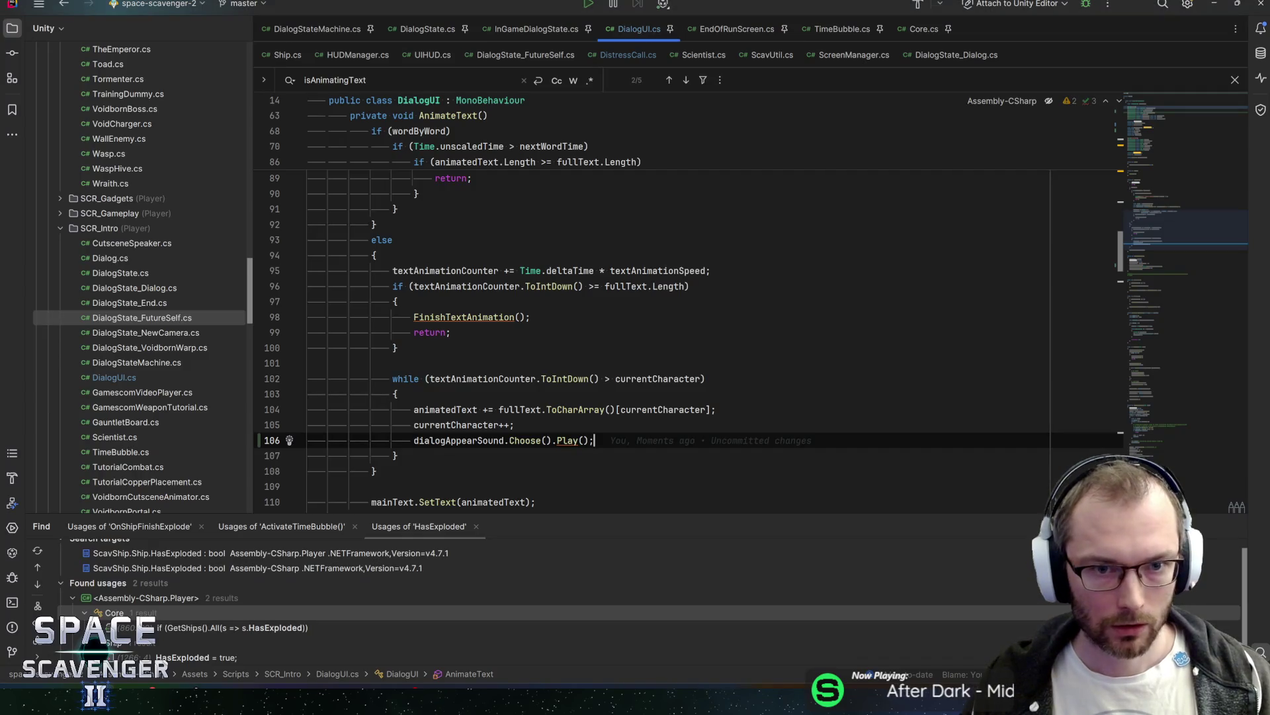
Step: Change the dialog sound field's type from AudioClip to RandomSoundsTimed, named dialogAppearSounds
scroll(1152, 188, up, 20)
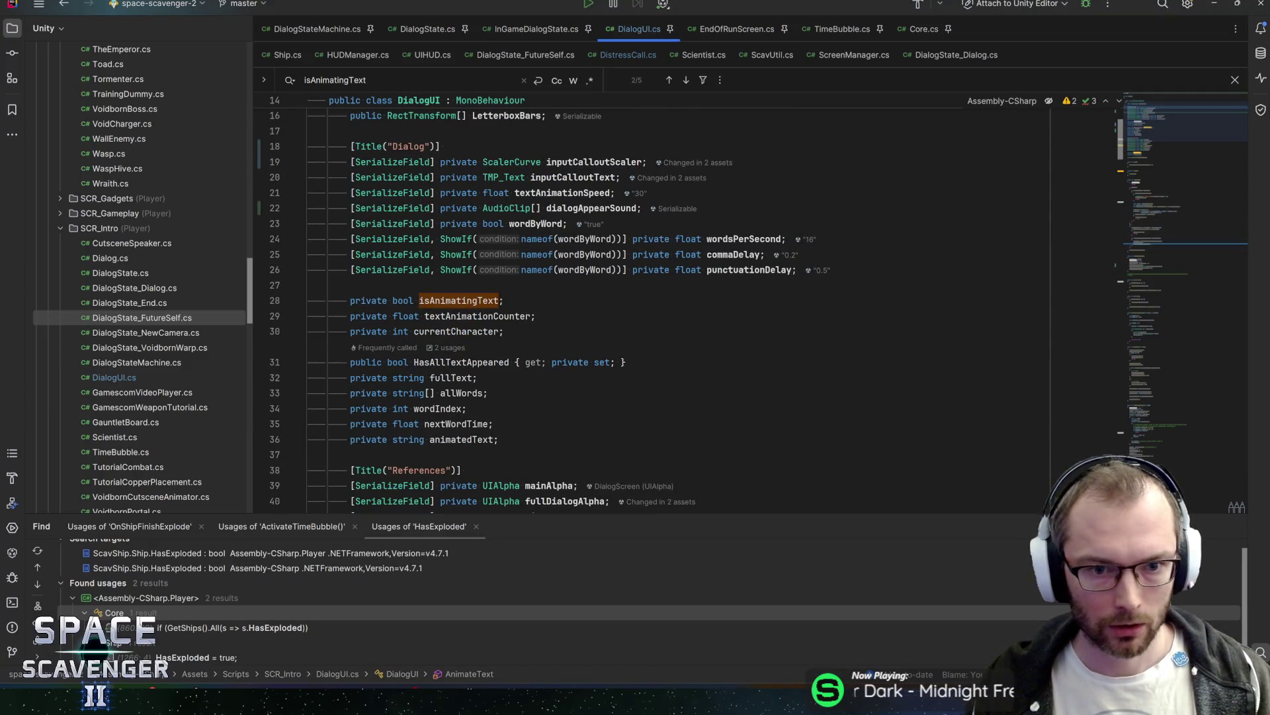
key(alt+Tab)
key(Tab)
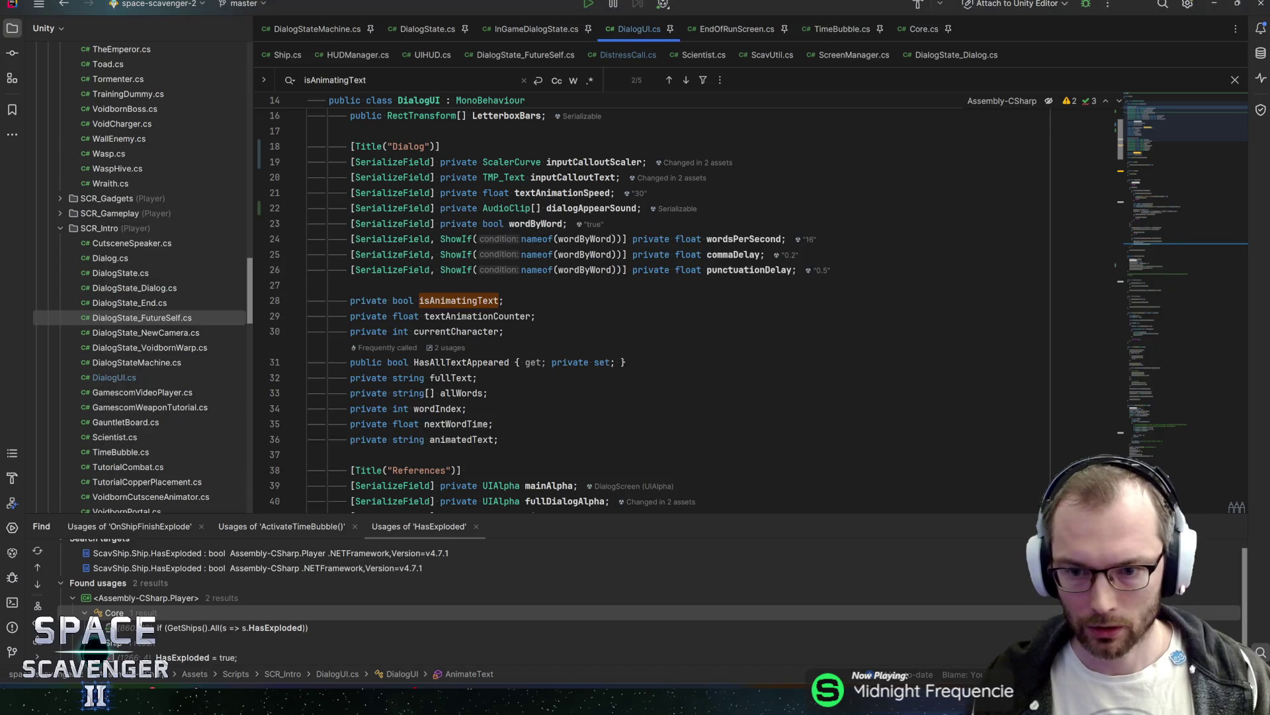
key(alt)
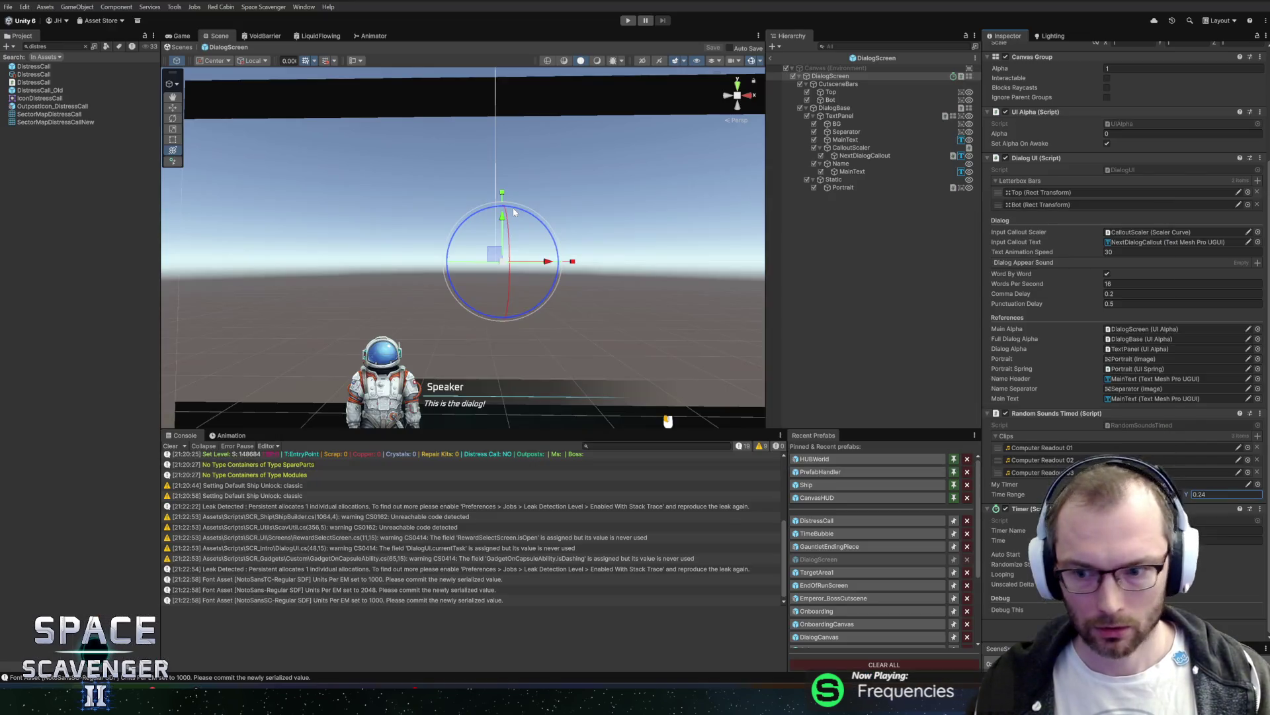
key(alt+Tab)
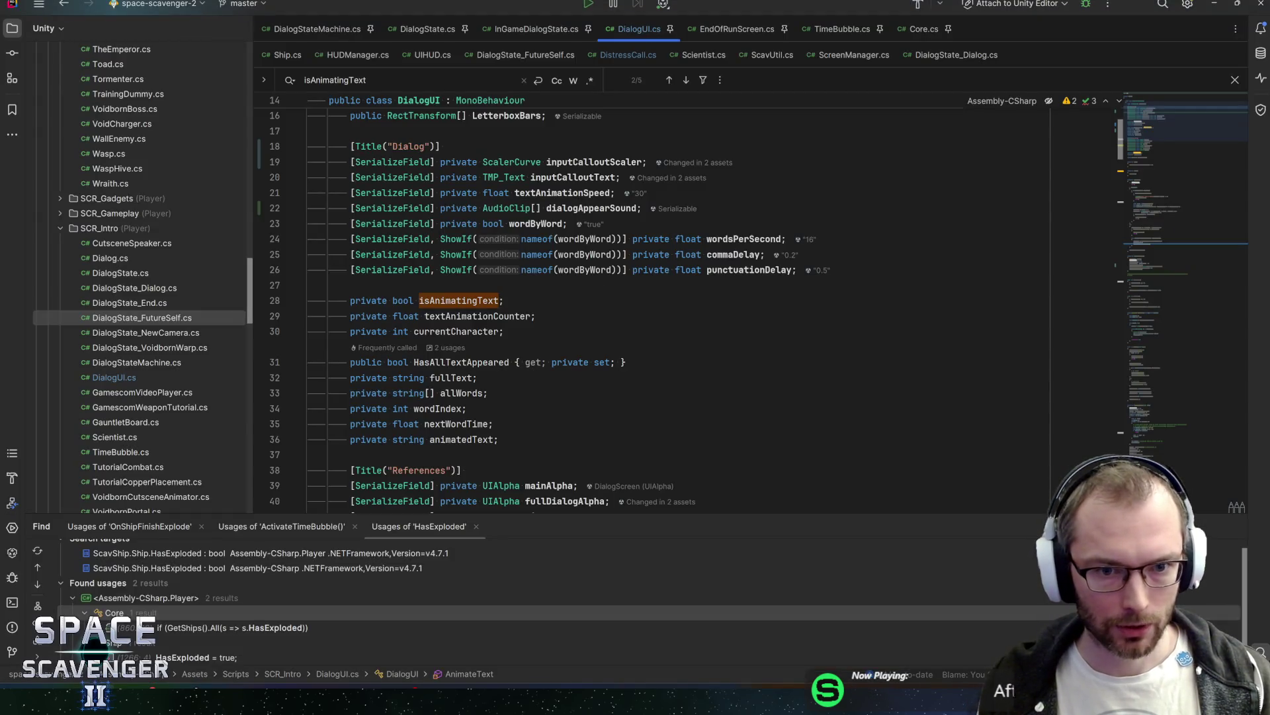
double_click(505, 209)
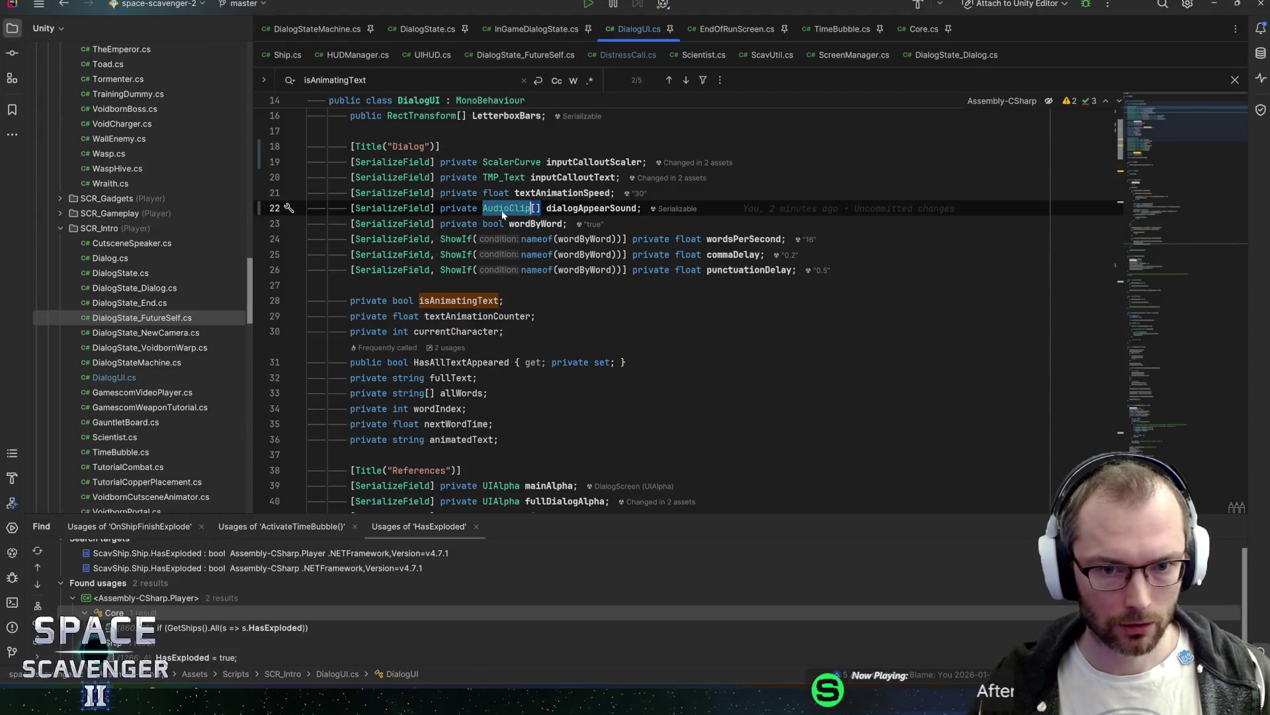
text(andomSounds)
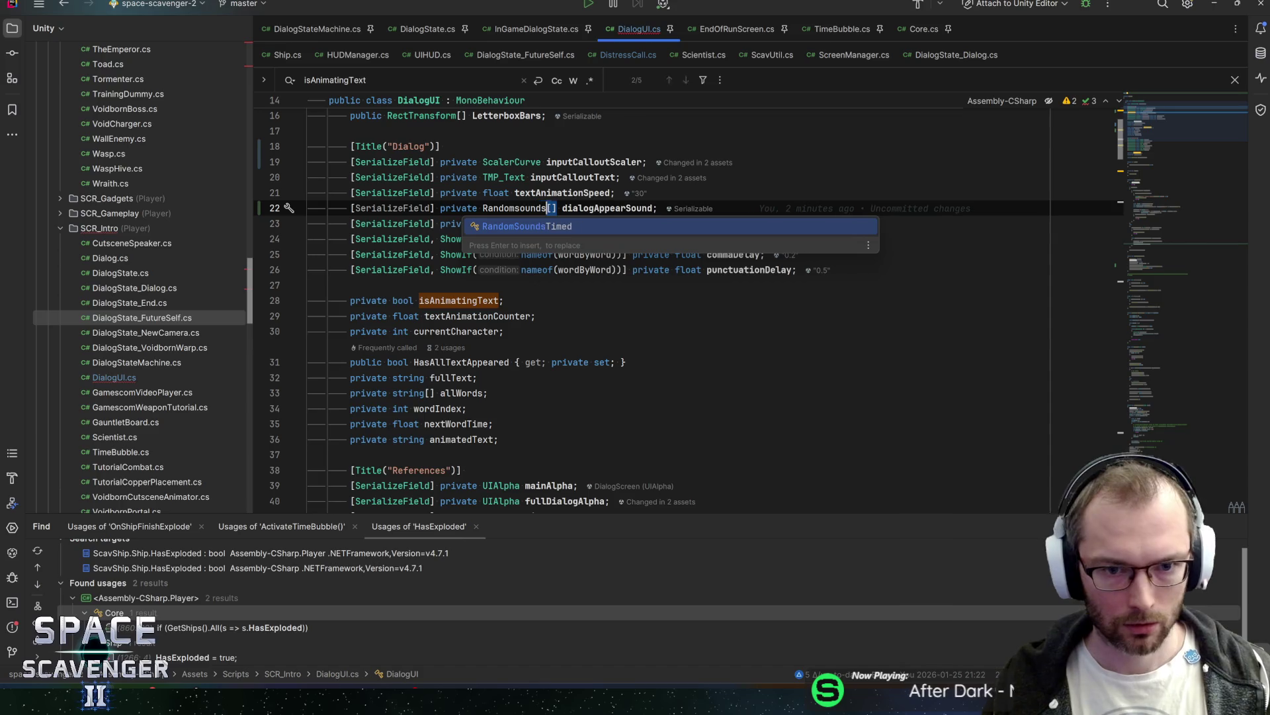
key(Return)
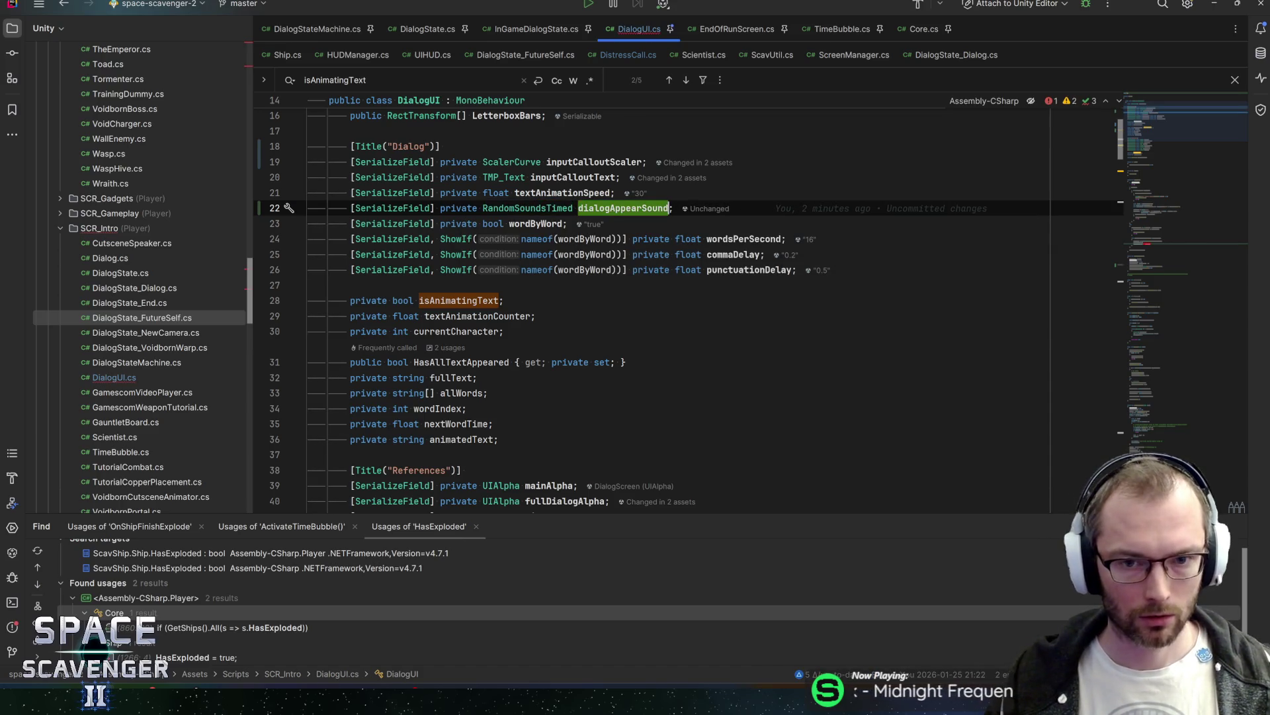
text(s)
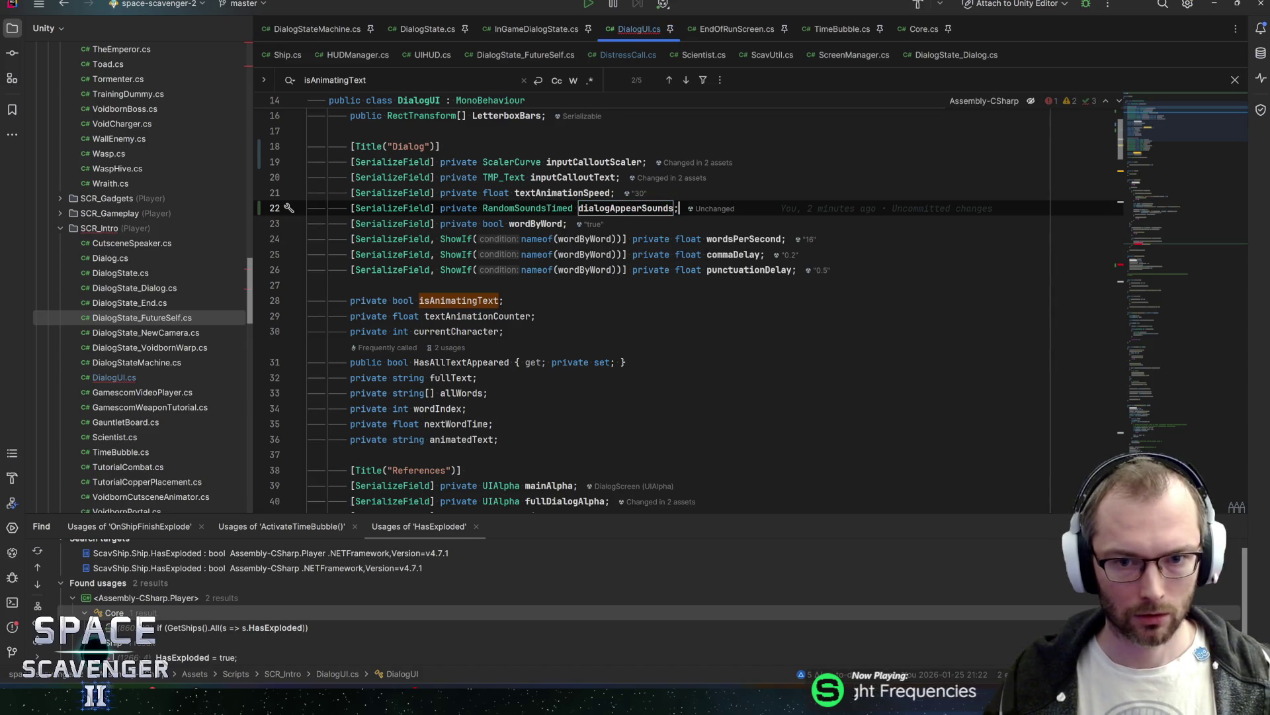
Step: Delete the per-character sound line and add dialogAppearSounds.Stop(); to FinishTextAnimation
click(1157, 242)
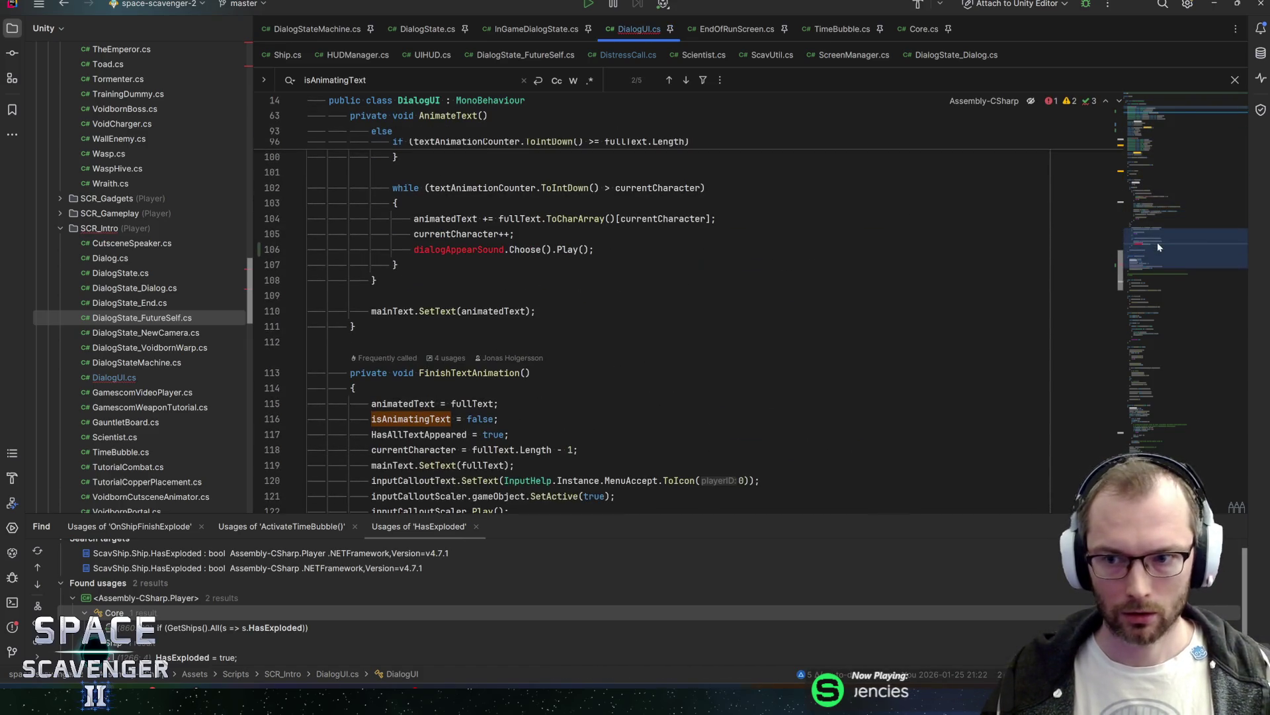
click(582, 248)
key(ctrl+y)
scroll(652, 324, up, 4)
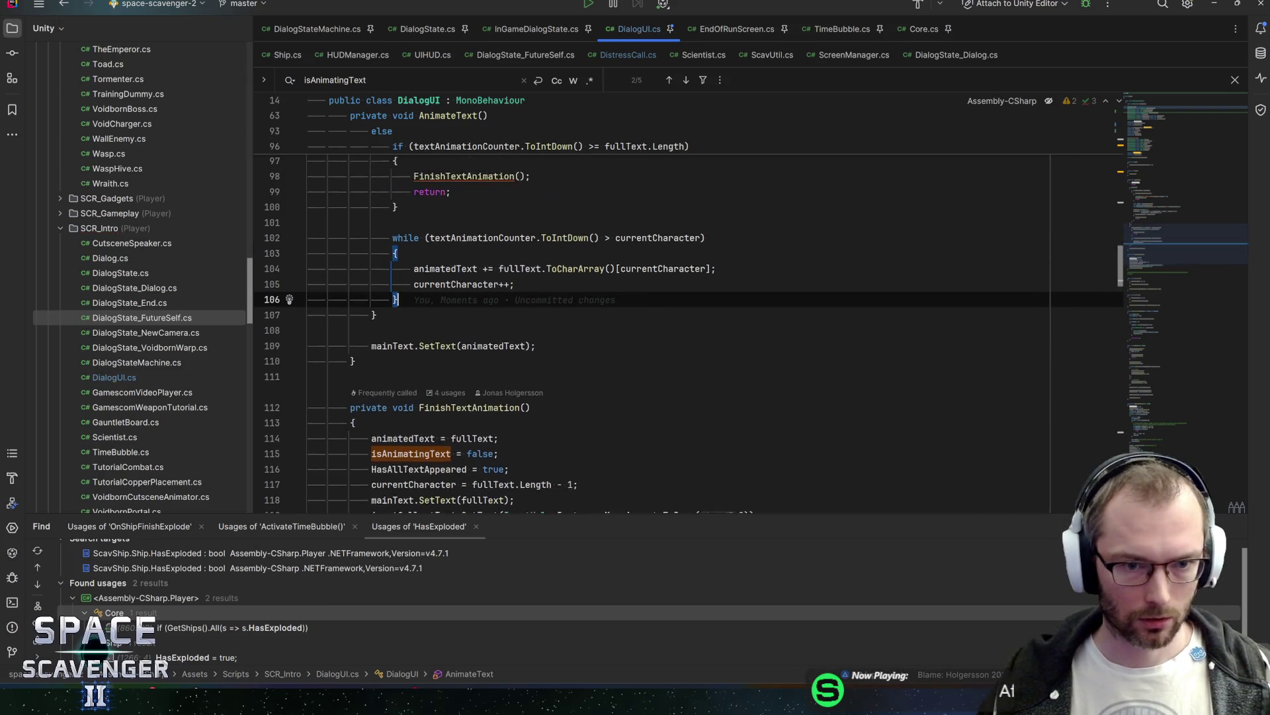
click(463, 311)
key(ctrl+b)
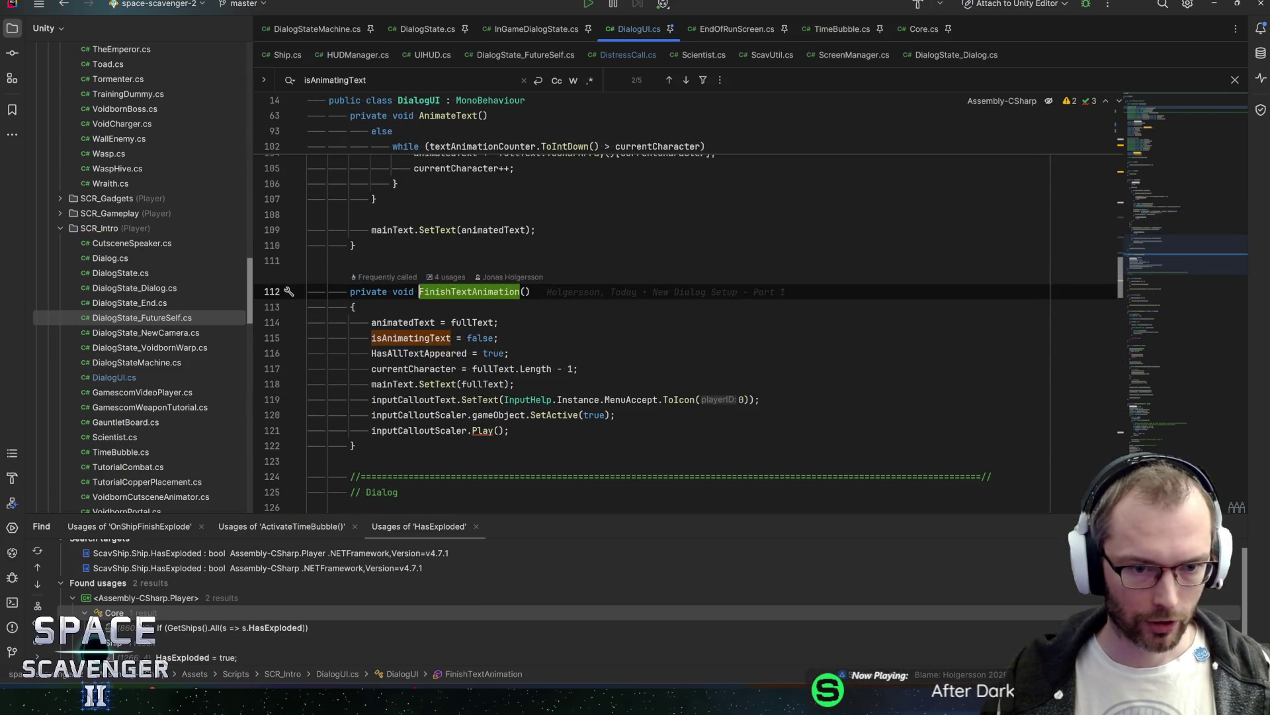
key(Down)
key(Return)
text(dialogAppearSounds.Stop();)
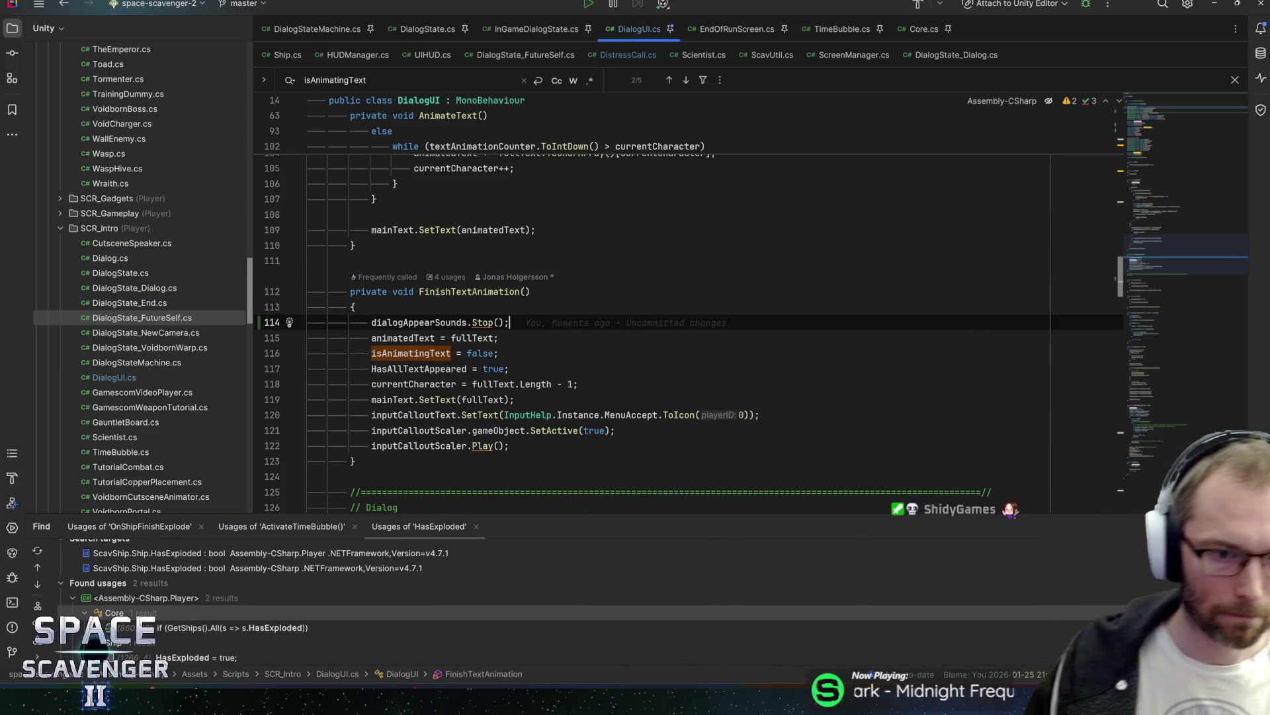
Step: Trace the AnimateText declaration to its call in Update
scroll(651, 304, up, 12)
click(448, 261)
scroll(651, 304, down, 2)
click(374, 271)
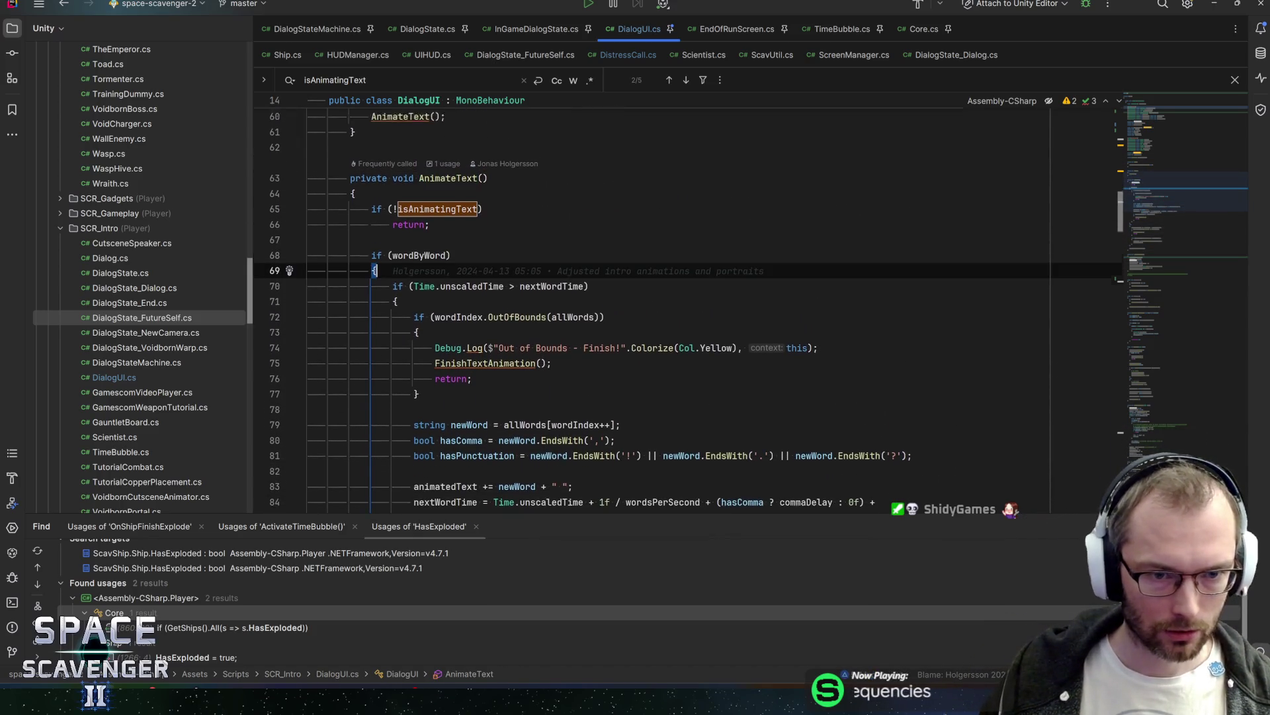
scroll(652, 305, up, 3)
click(448, 307)
click(400, 246)
scroll(652, 304, down, 4)
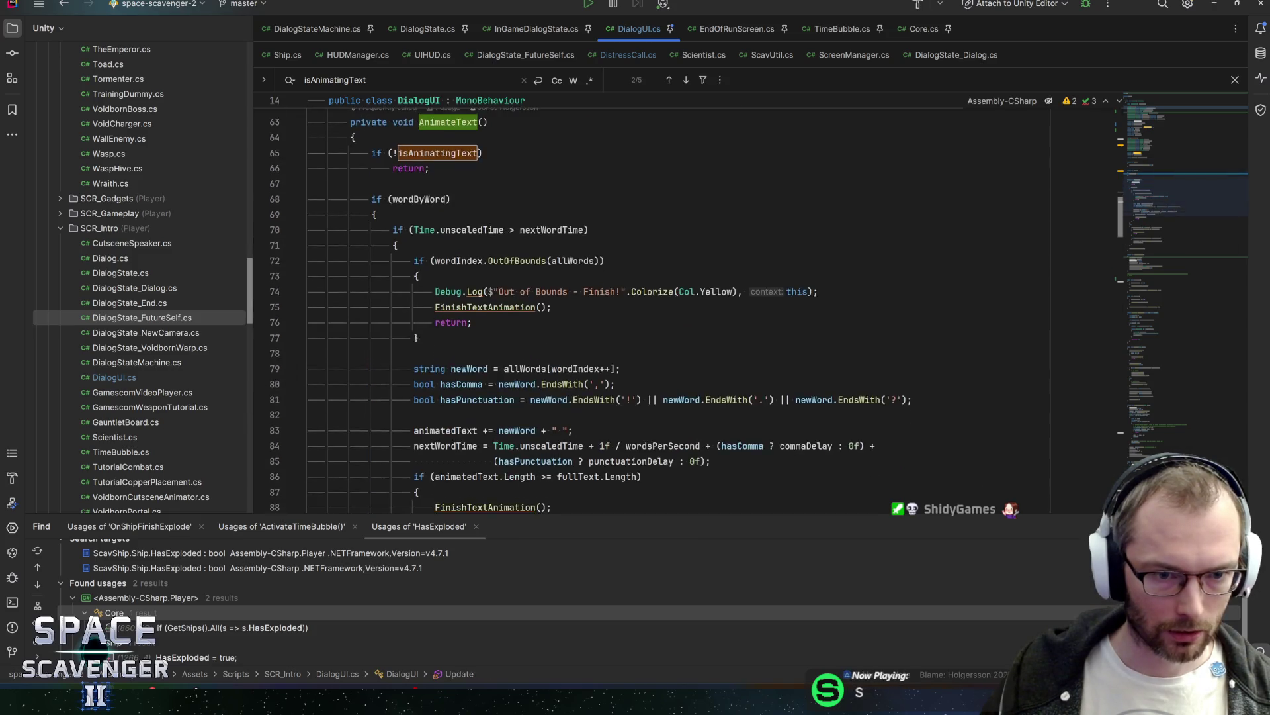
scroll(651, 304, up, 2)
Step: Add dialogAppearSounds.Play(); right where isAnimatingText is set true
click(437, 245)
key(alt+F7)
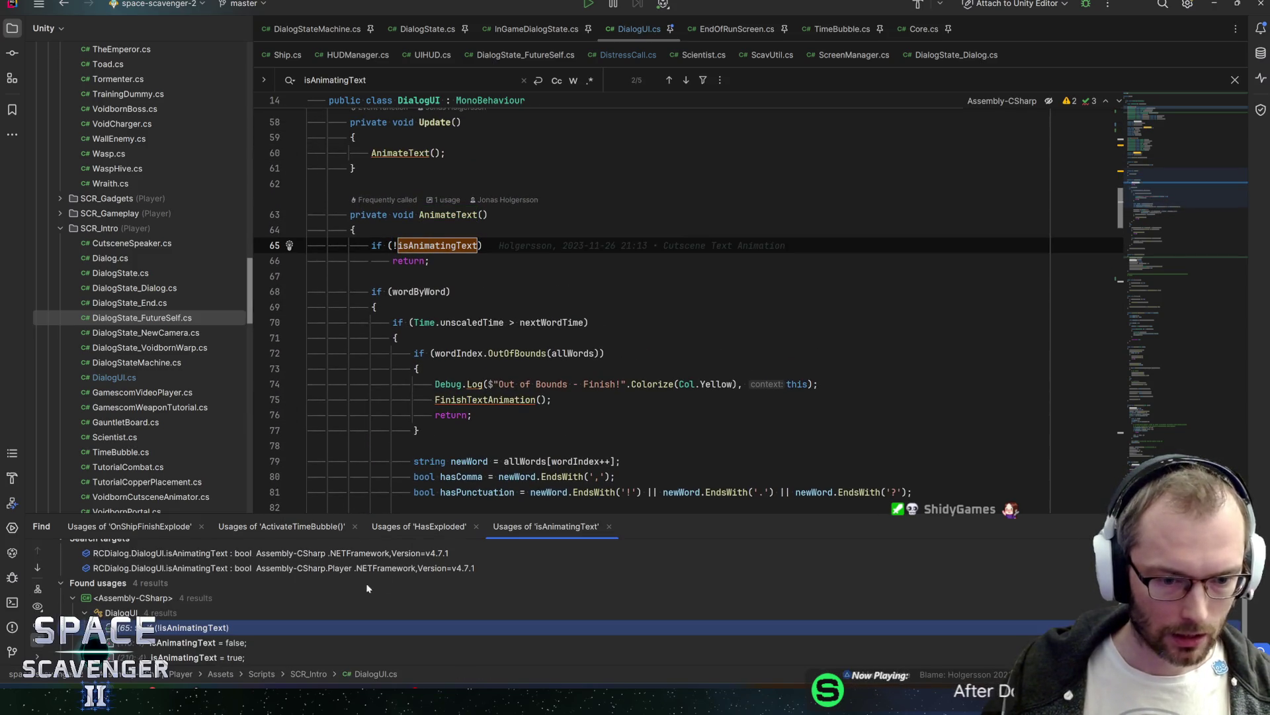
click(264, 625)
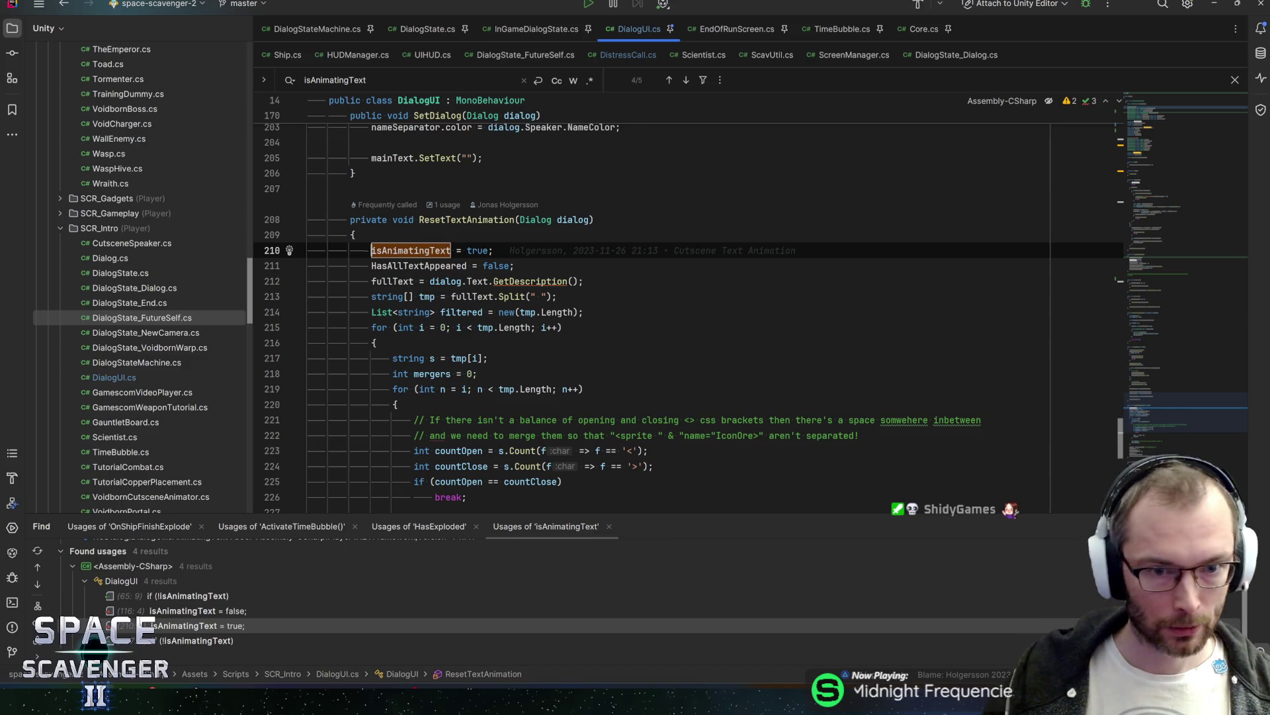
key(Return)
text(dialogAppearSounds)
text(.Play();)
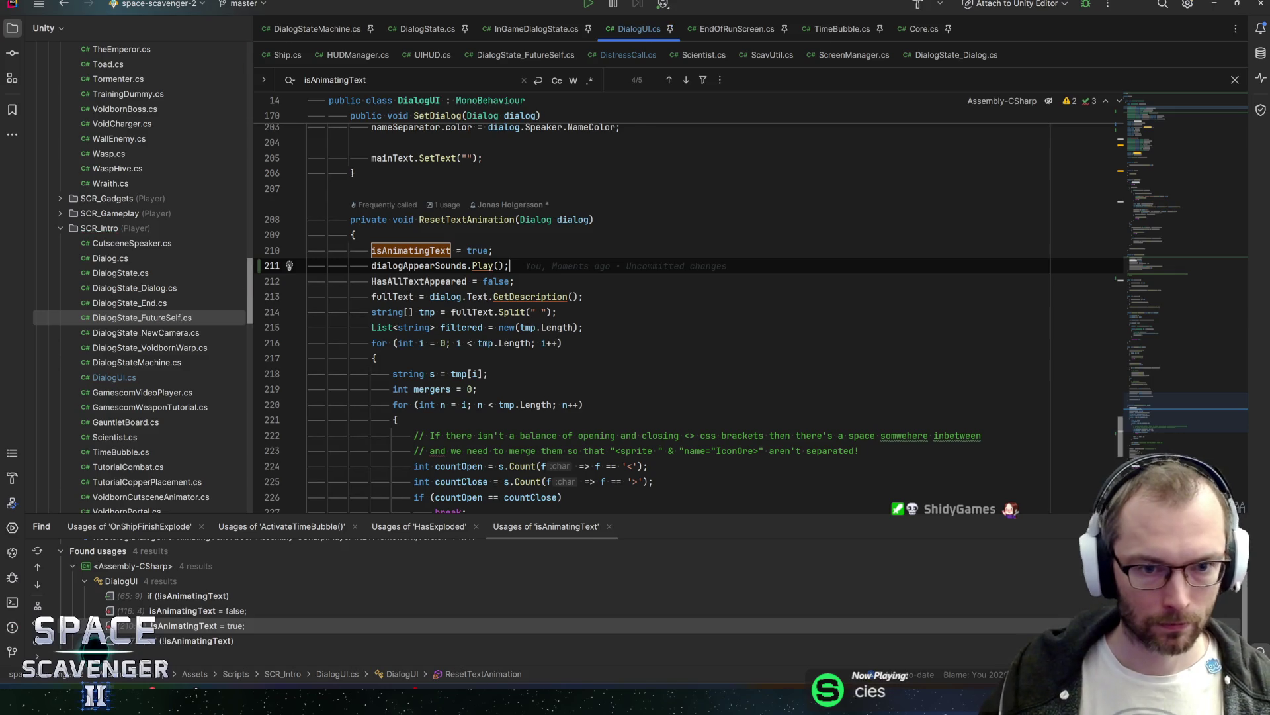
Step: Review RandomSoundsTimed's Play and Stop methods, then return to Unity
key(F12)
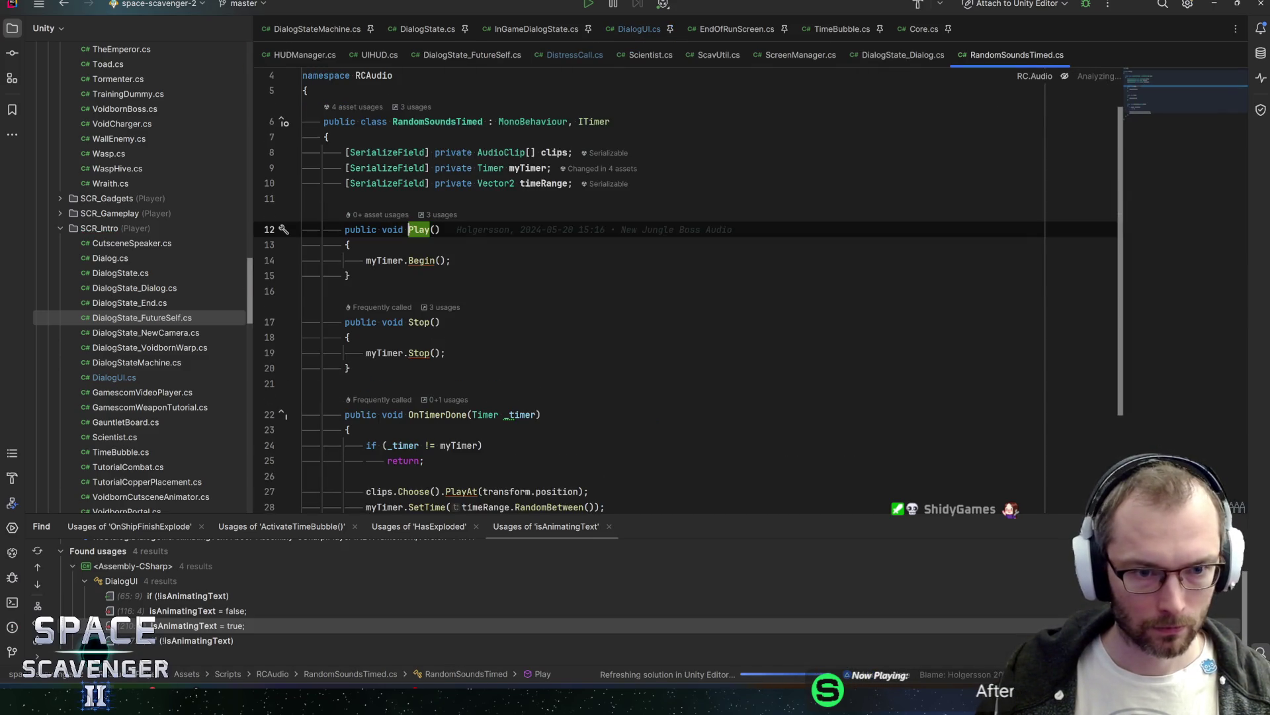
click(376, 260)
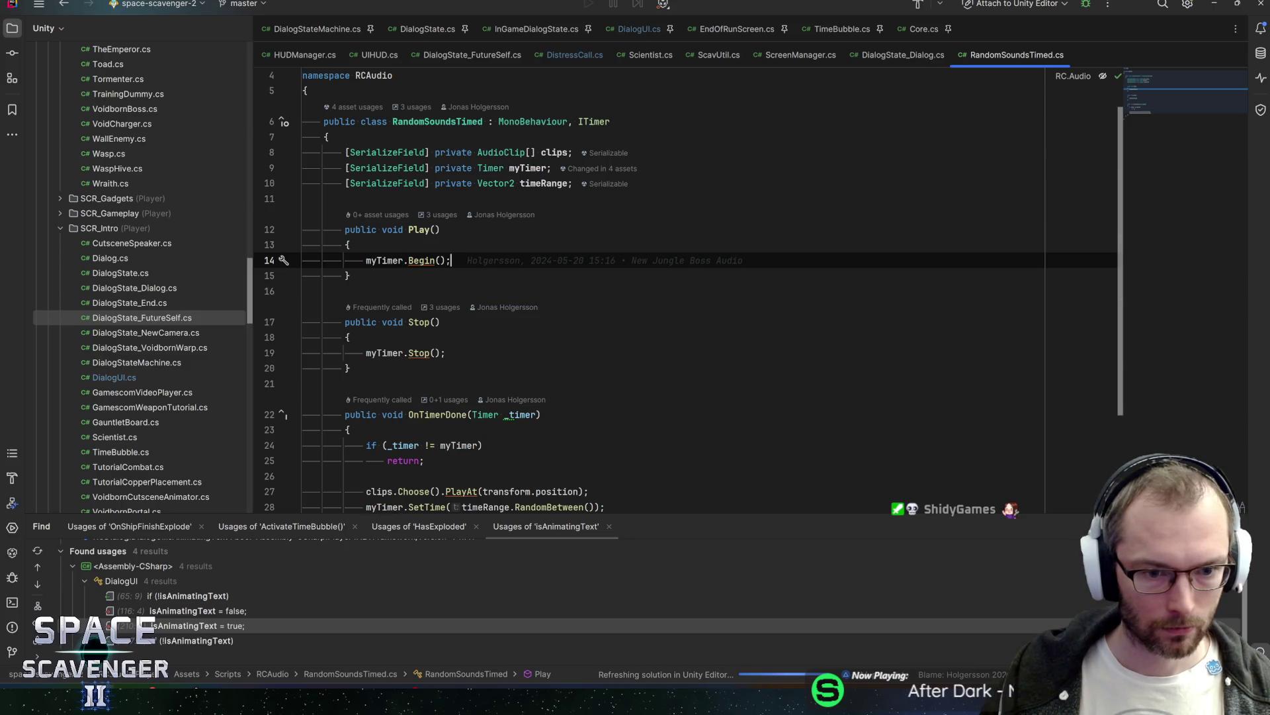
click(350, 368)
scroll(350, 368, down, 3)
scroll(662, 291, up, 3)
scroll(662, 291, down, 3)
scroll(662, 291, up, 3)
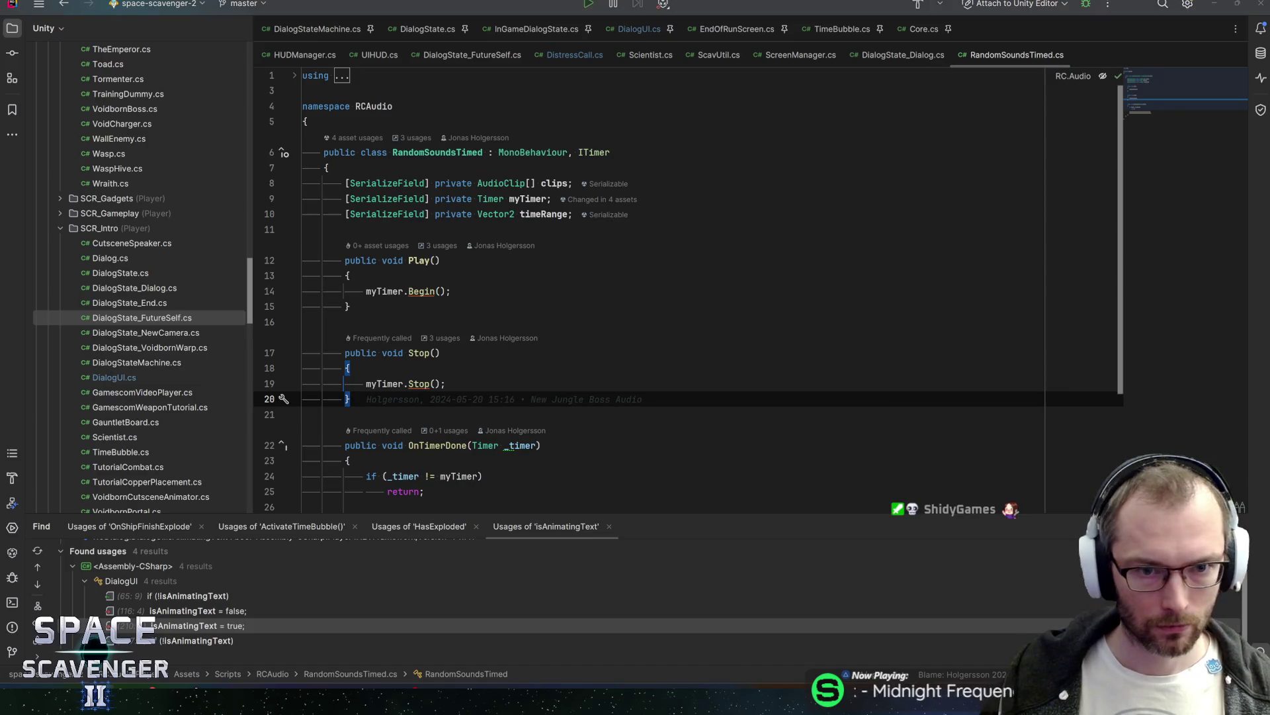
key(alt+Tab)
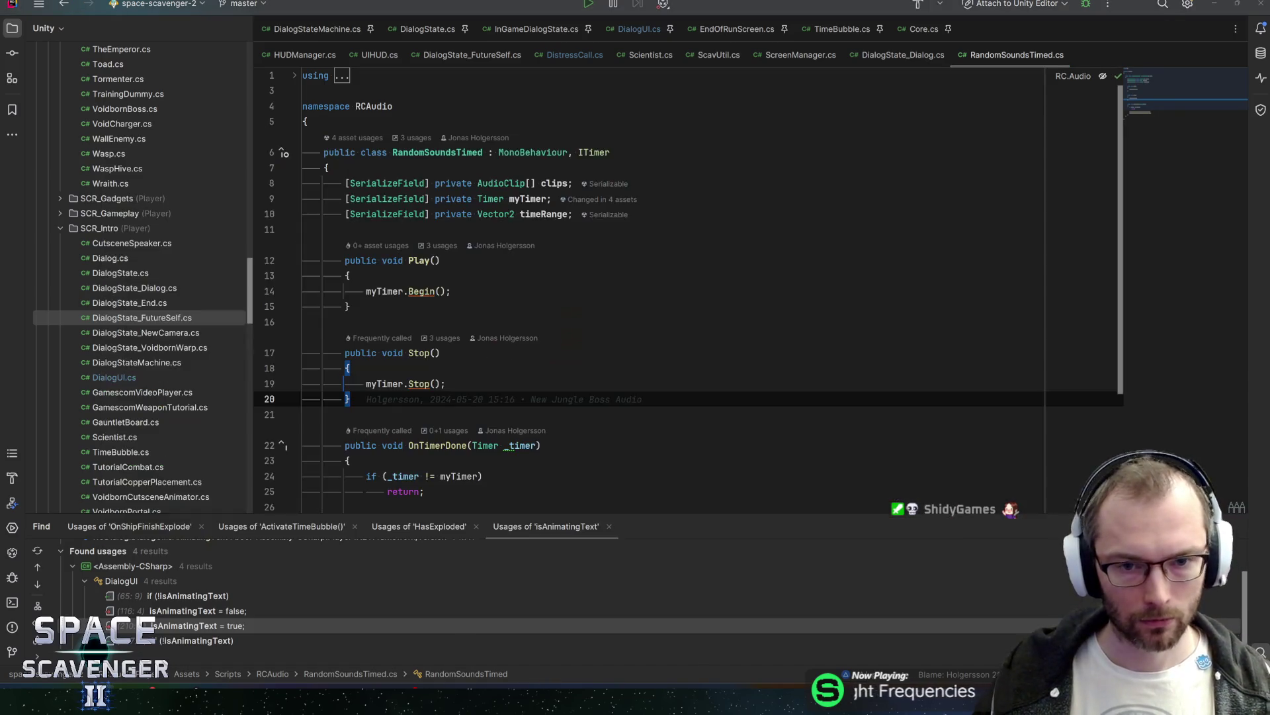
key(alt+Tab)
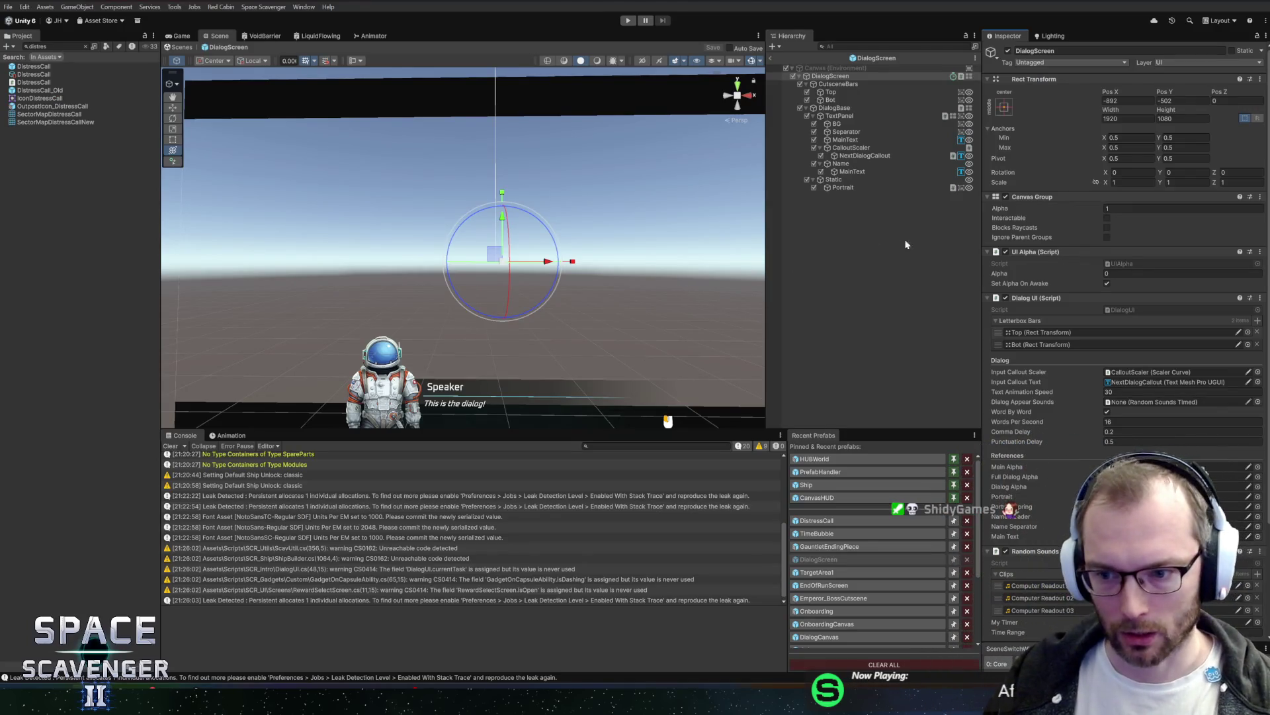
Step: Exit the DialogScreen prefab back to the Core scene and enter Play mode
scroll(1103, 393, down, 5)
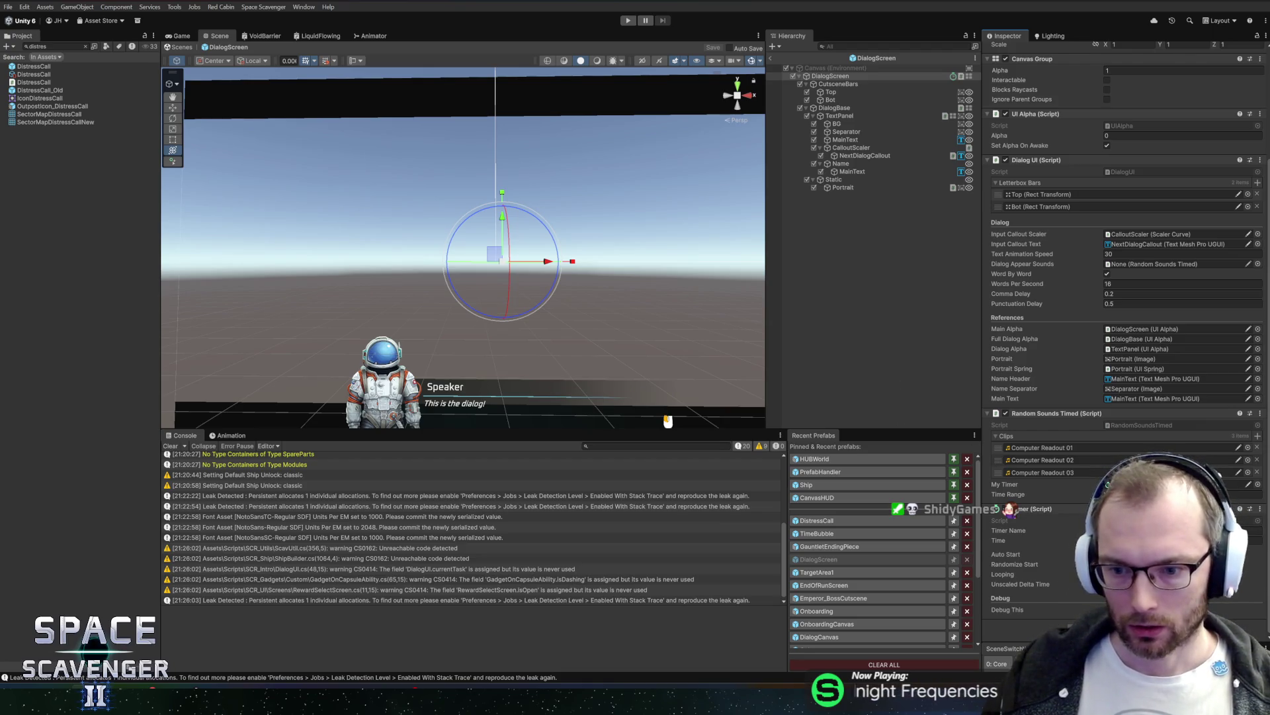
scroll(1048, 478, up, 1)
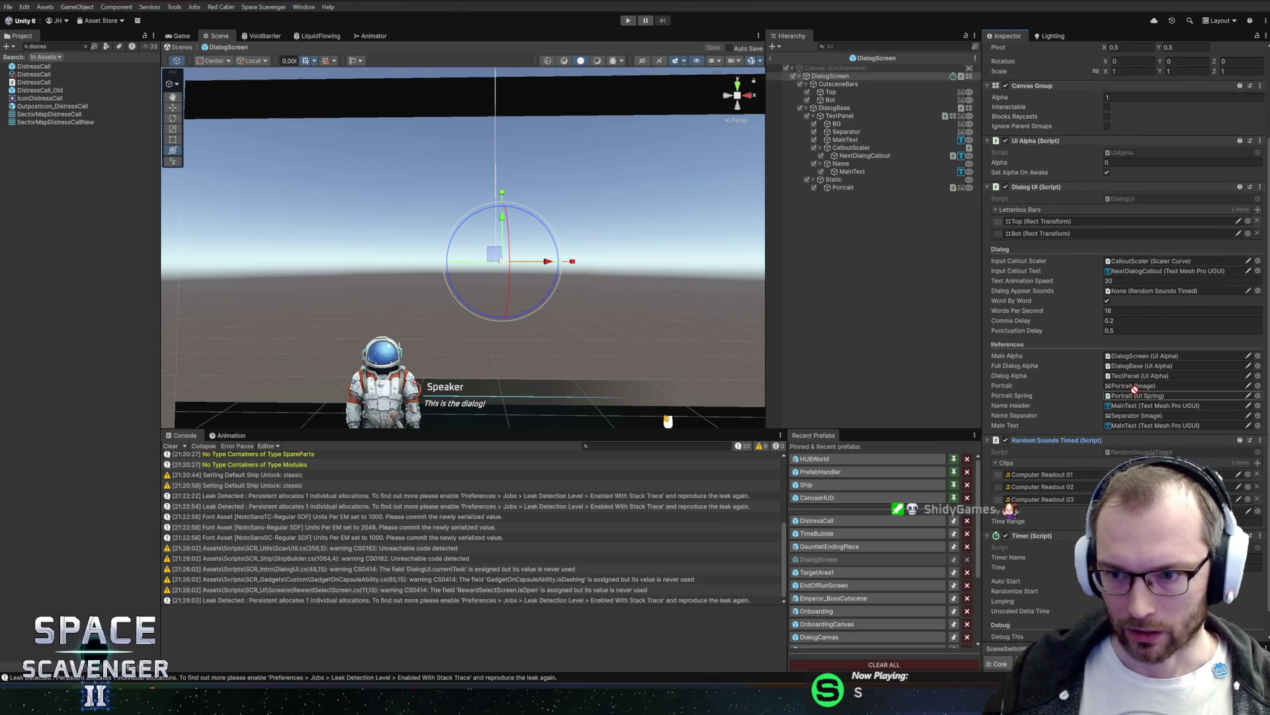
click(771, 58)
click(632, 21)
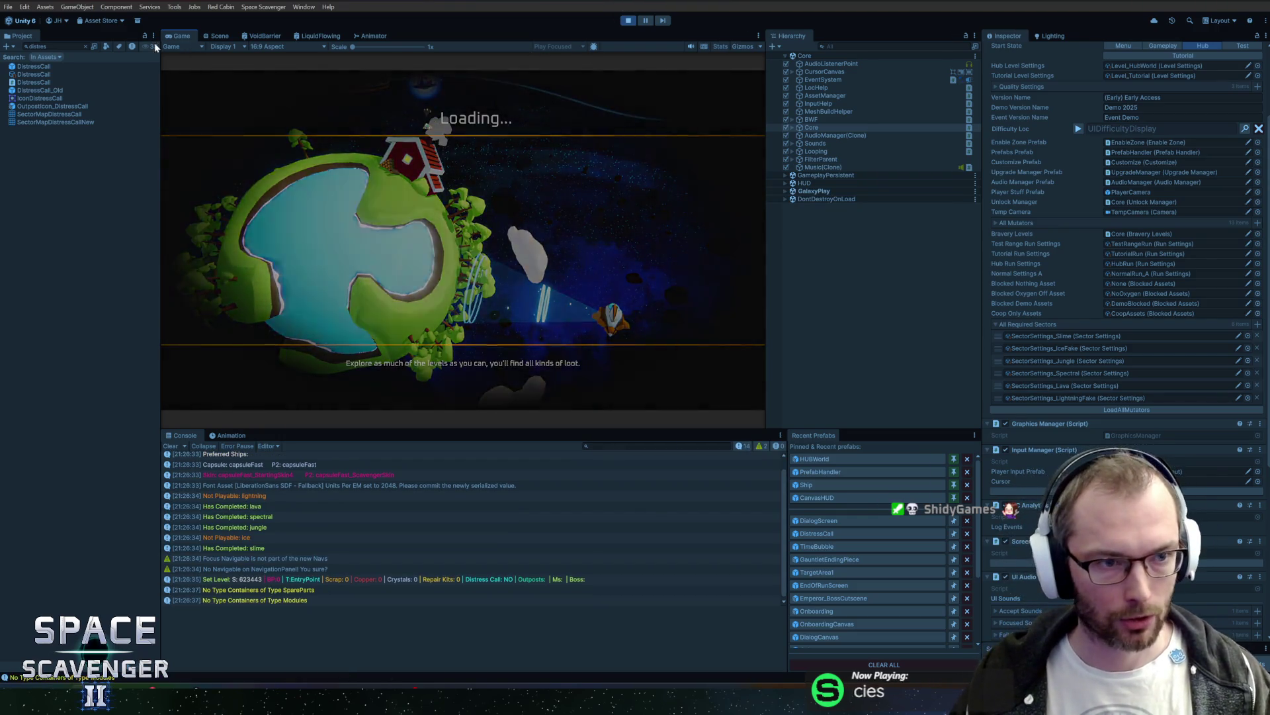
Step: Maximize the Game view, talk to Ghoran with F, and advance to his reply
key(shift+space)
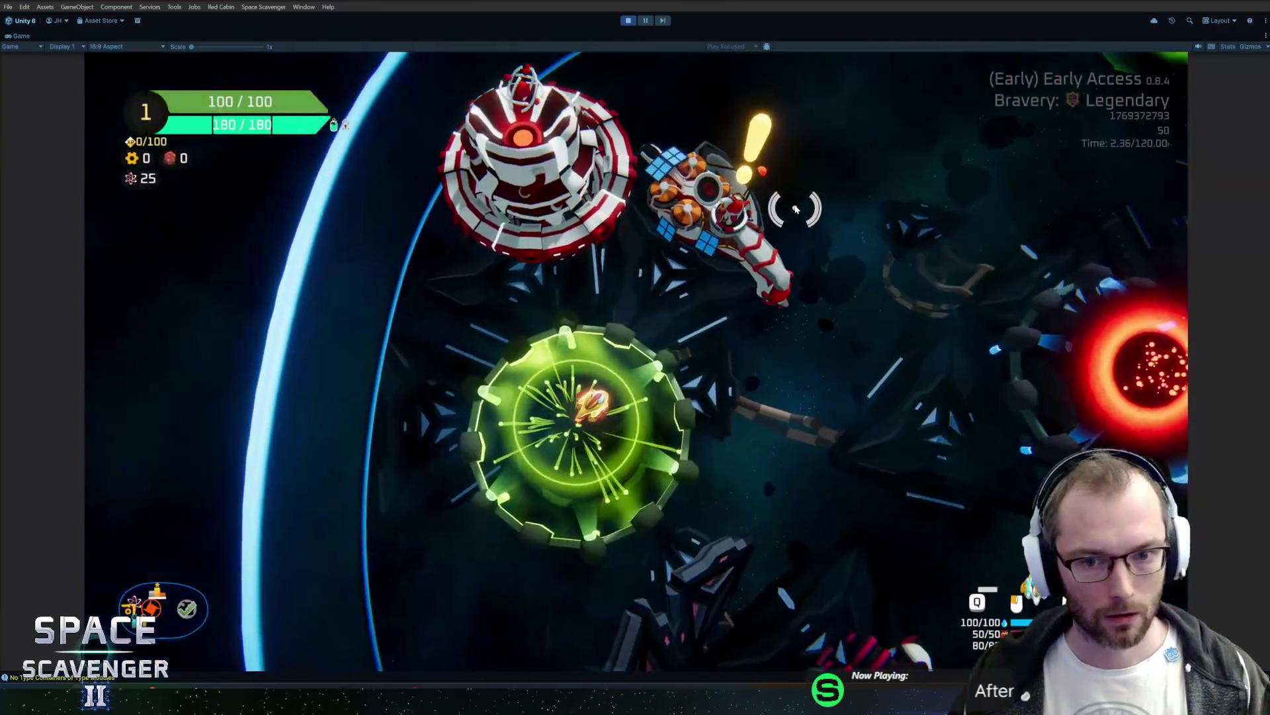
key(f)
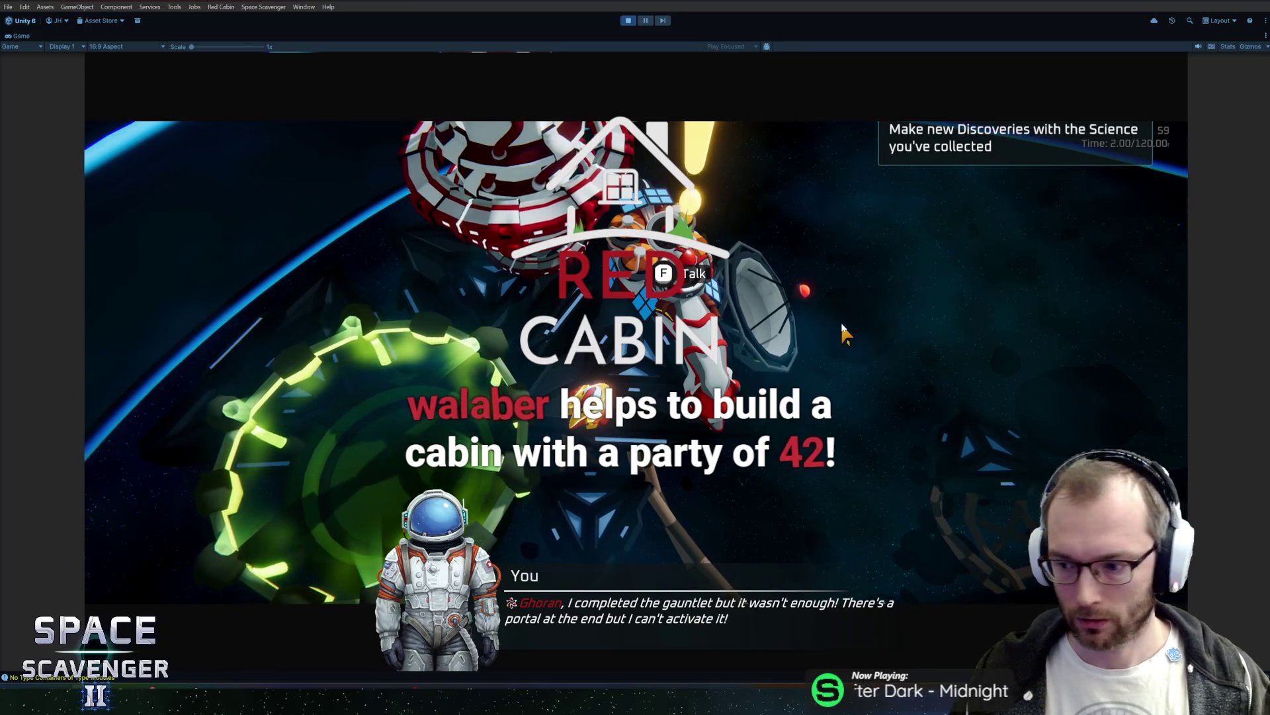
click(768, 351)
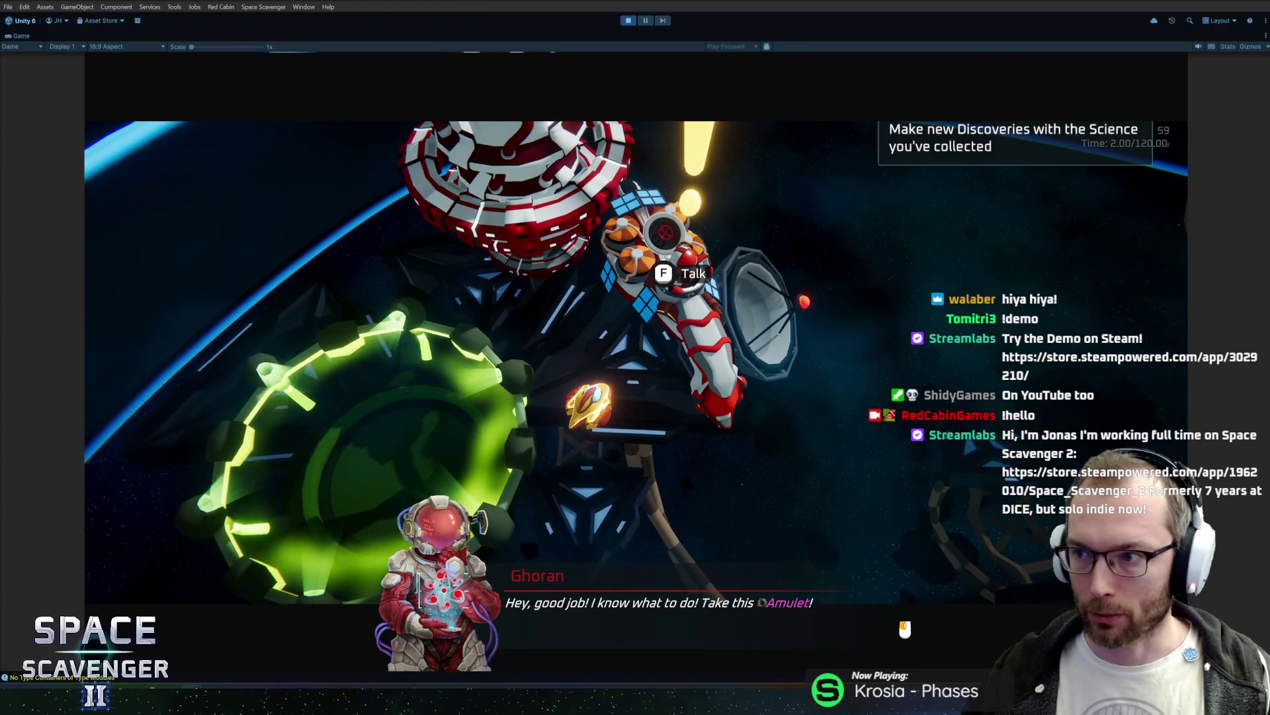
key(alt+Tab)
Step: Maximize the browser and watch the Space Scavenger 2 gameplay trailer in the lightbox, then close it
double_click(526, 141)
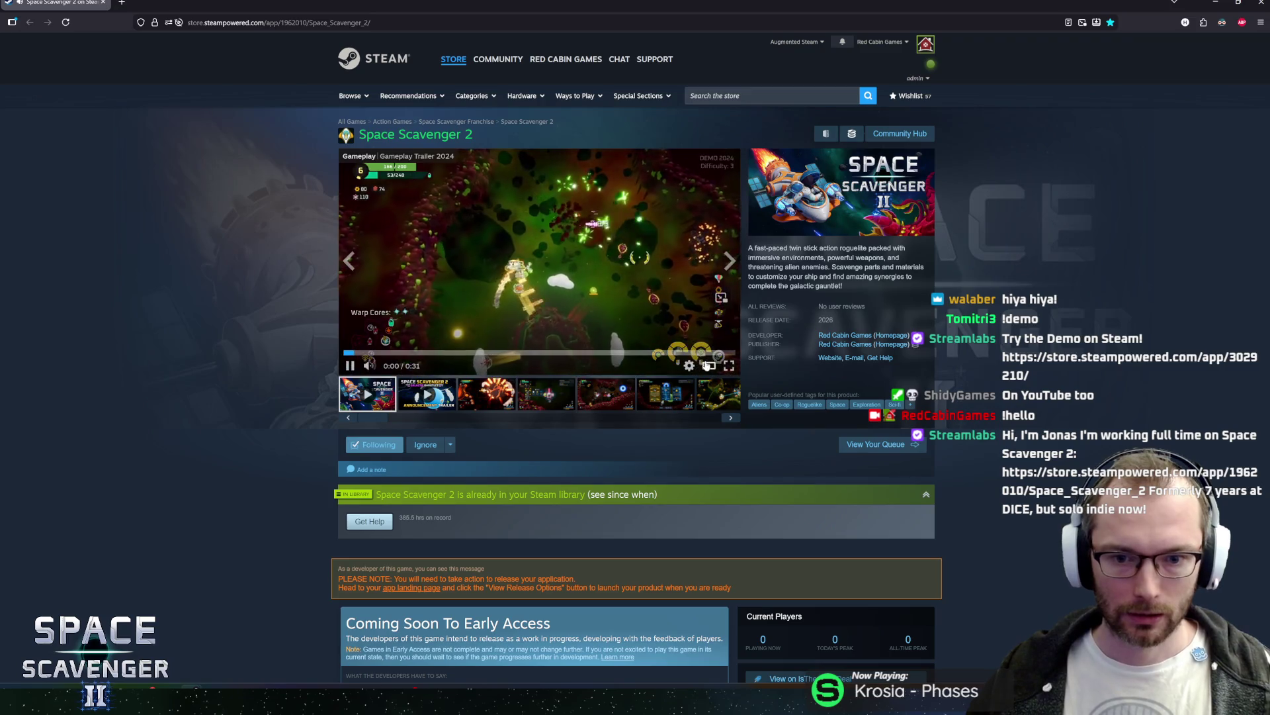
click(701, 354)
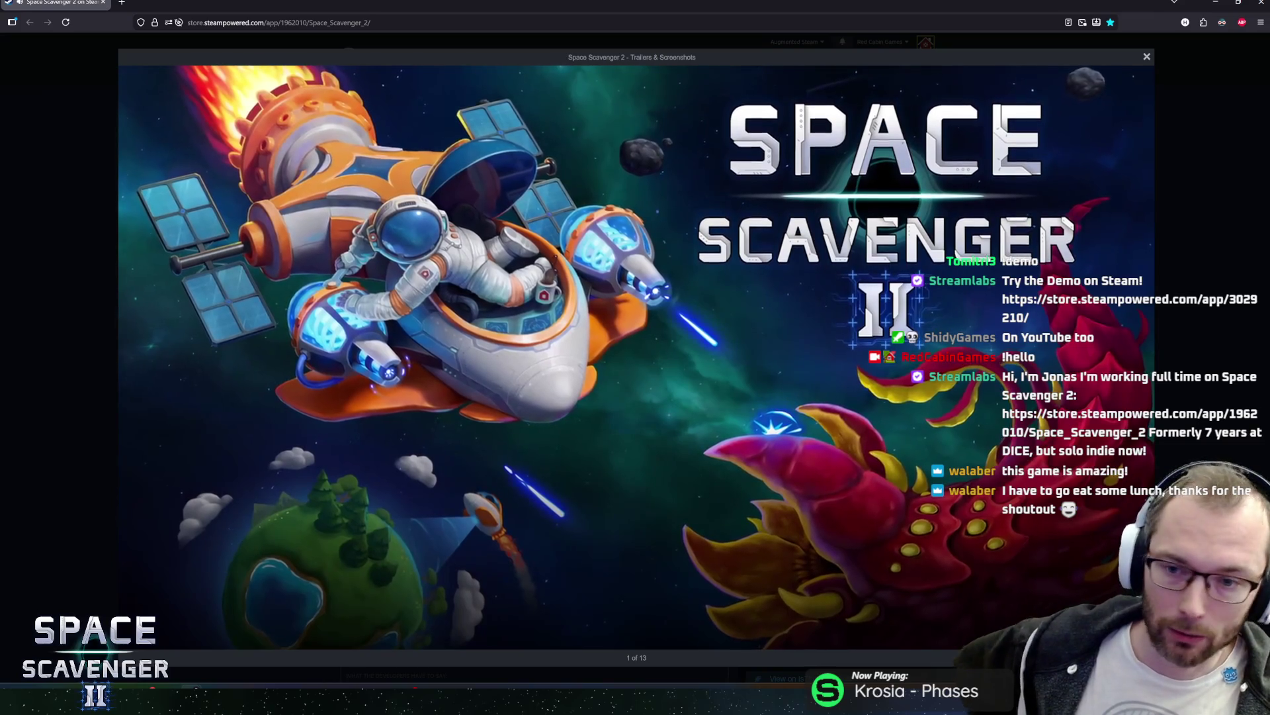
mouse_move(130, 638)
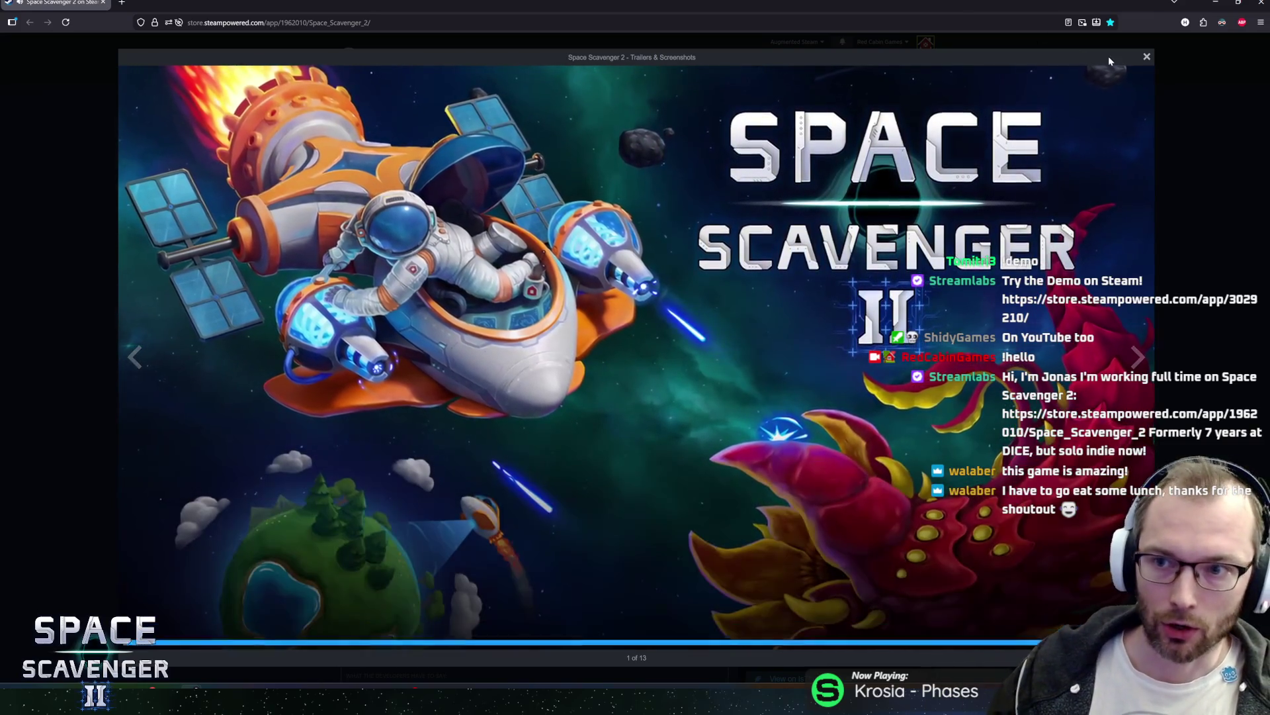
click(1147, 57)
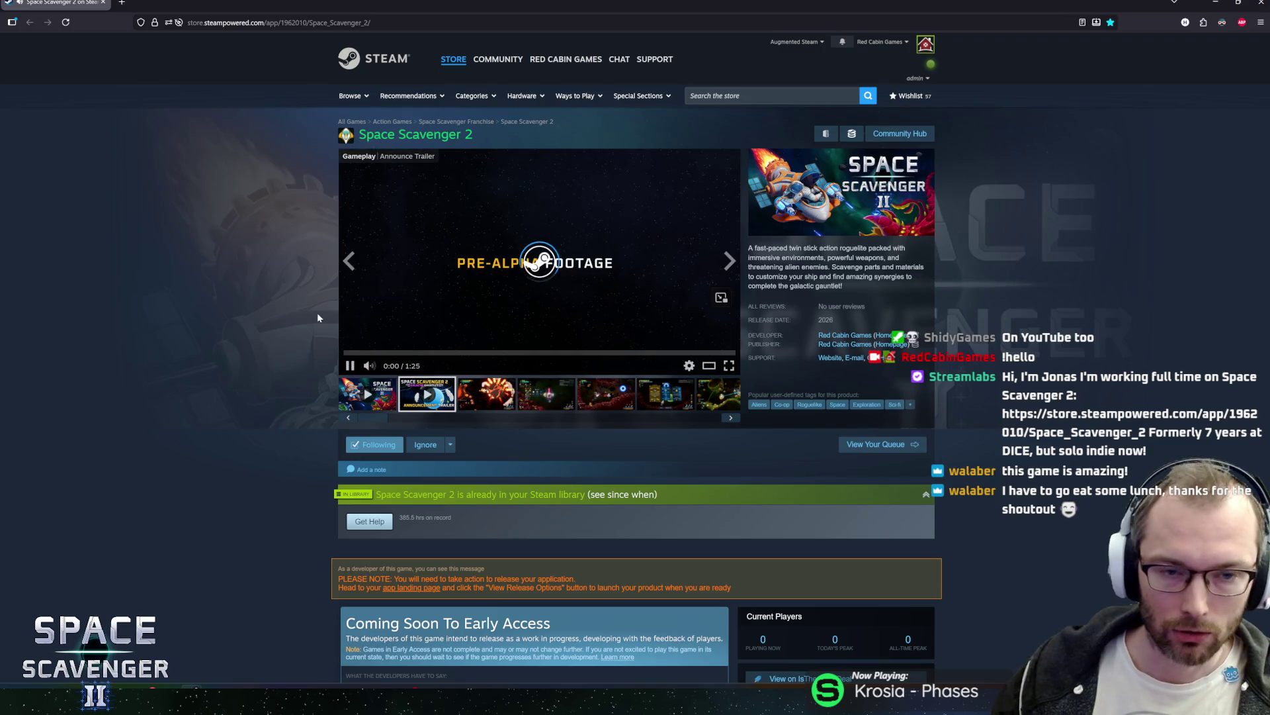
scroll(312, 313, down, 2)
key(alt+Tab)
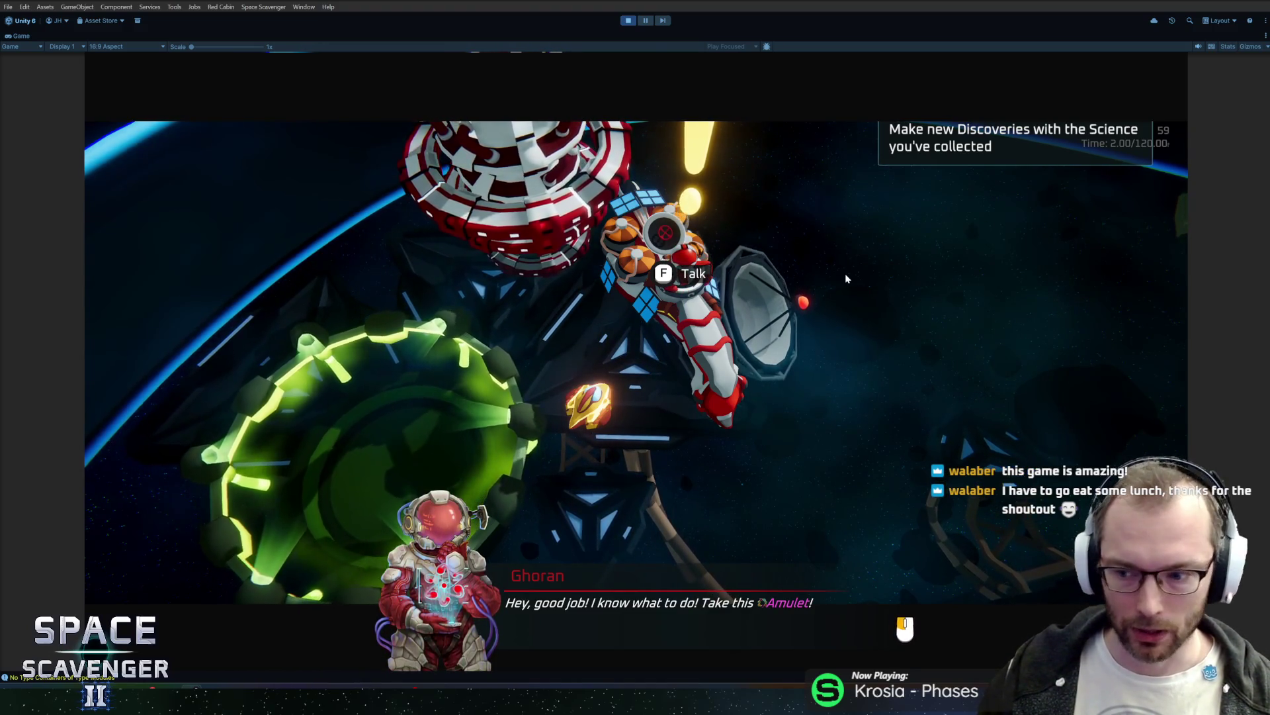
Step: Click through Ghoran's remaining lines until the 'Make new Discoveries' objective appears
click(835, 255)
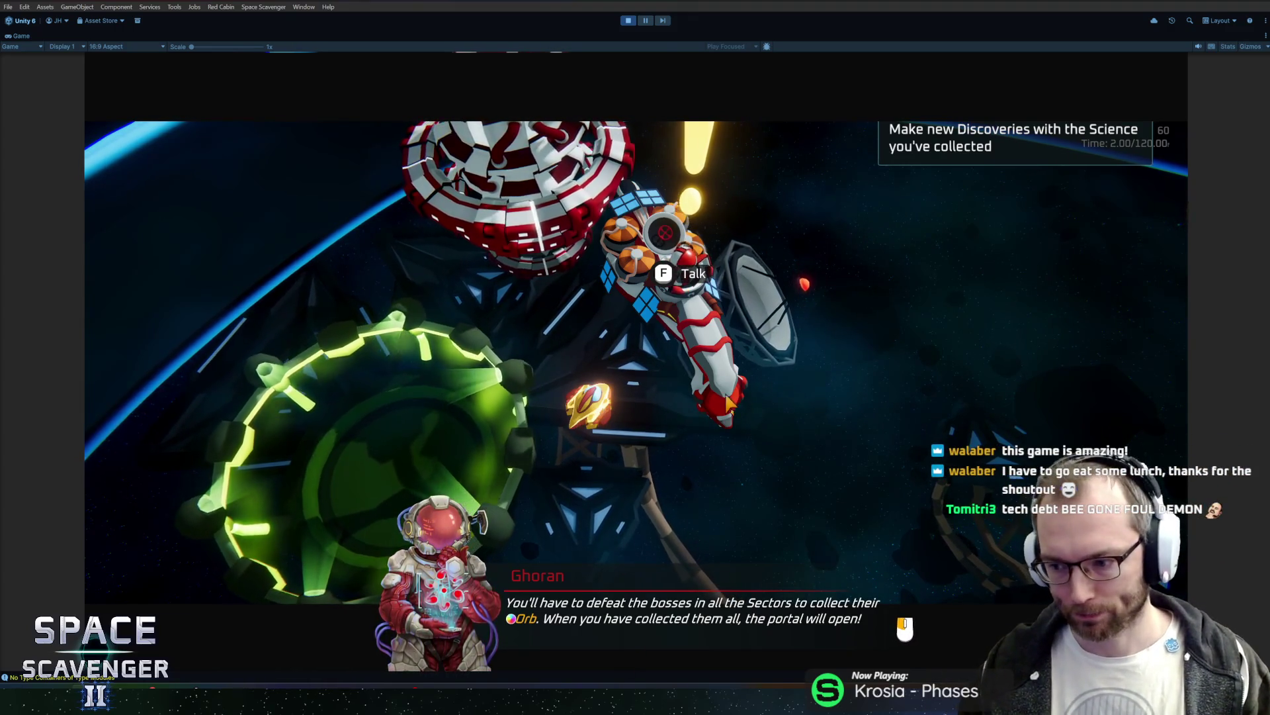
click(796, 308)
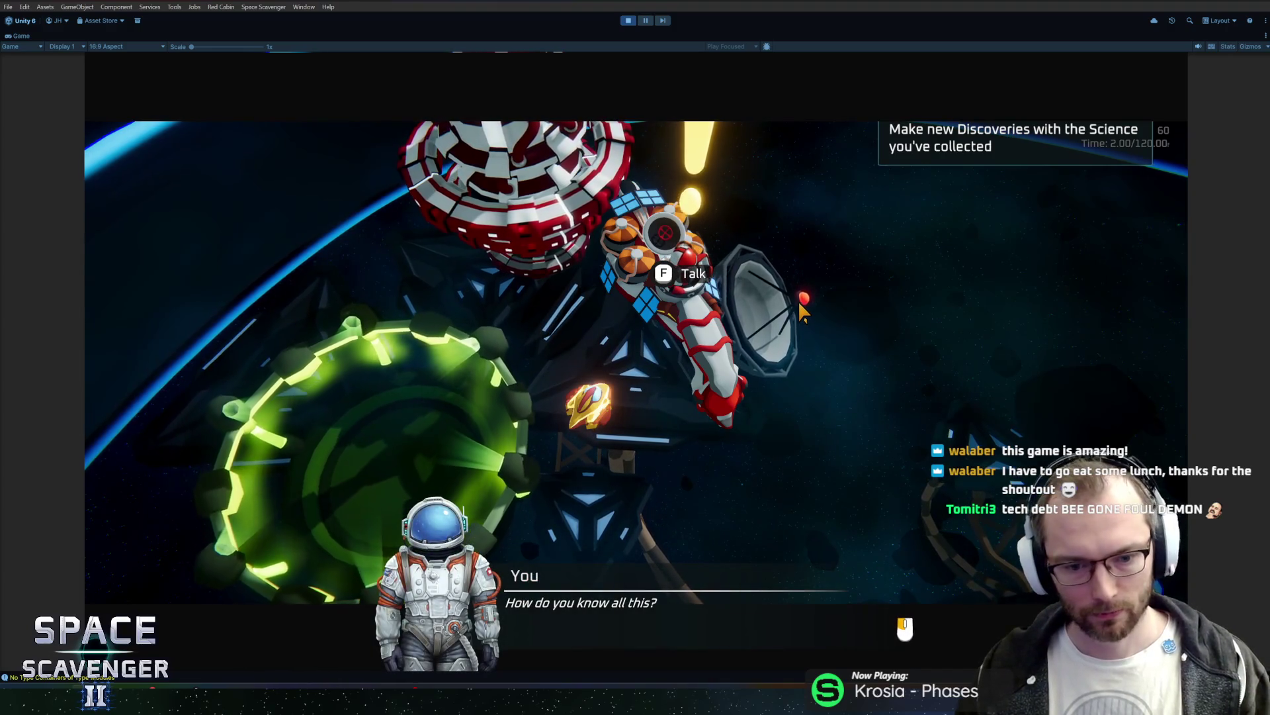
click(799, 306)
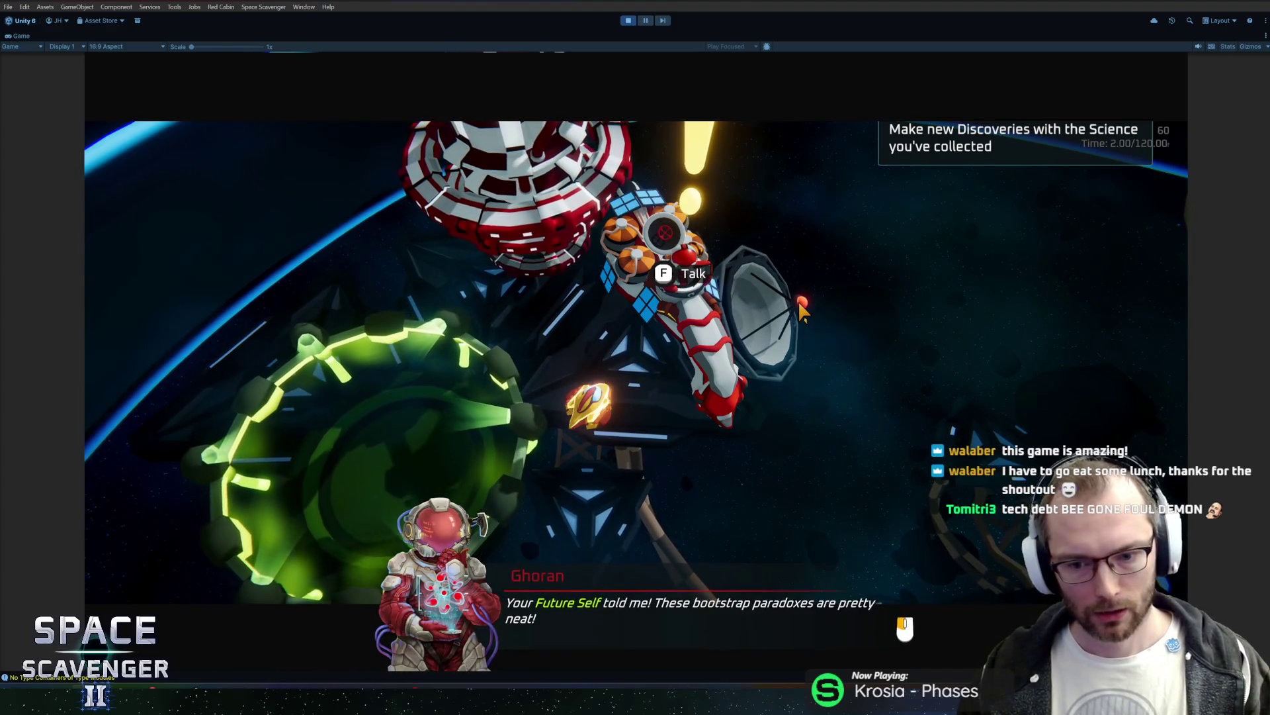
click(799, 306)
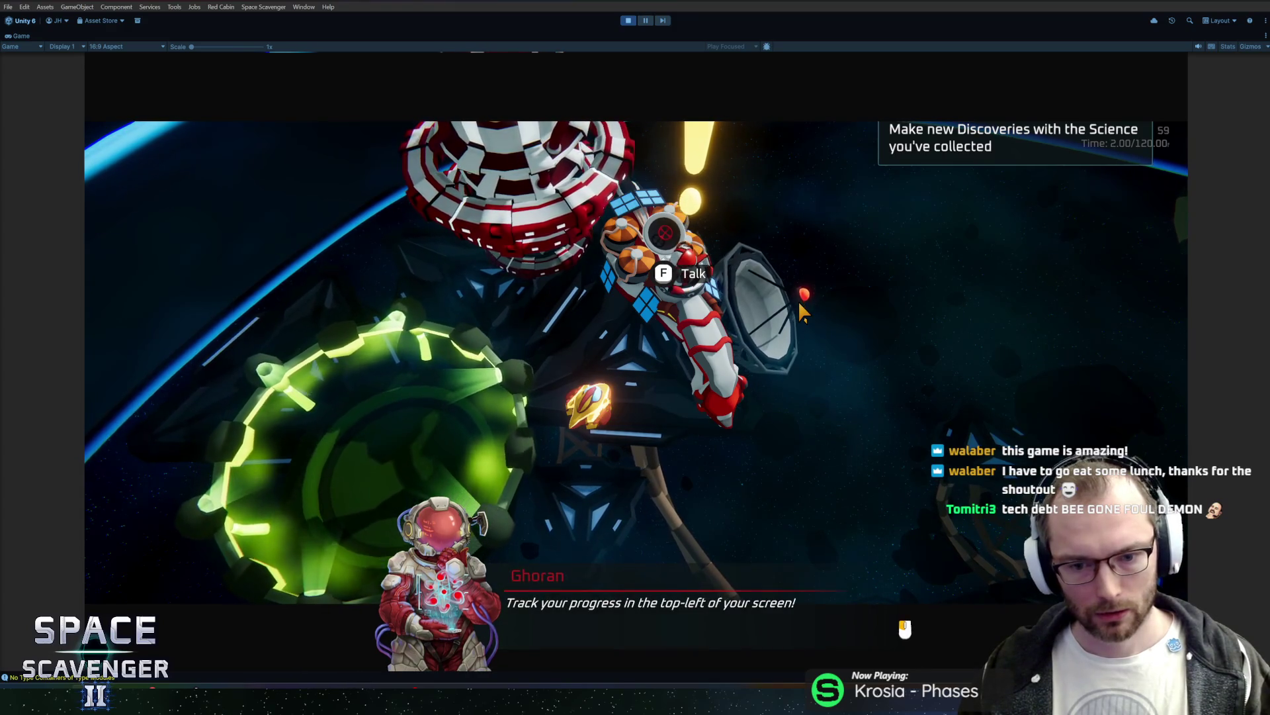
click(799, 306)
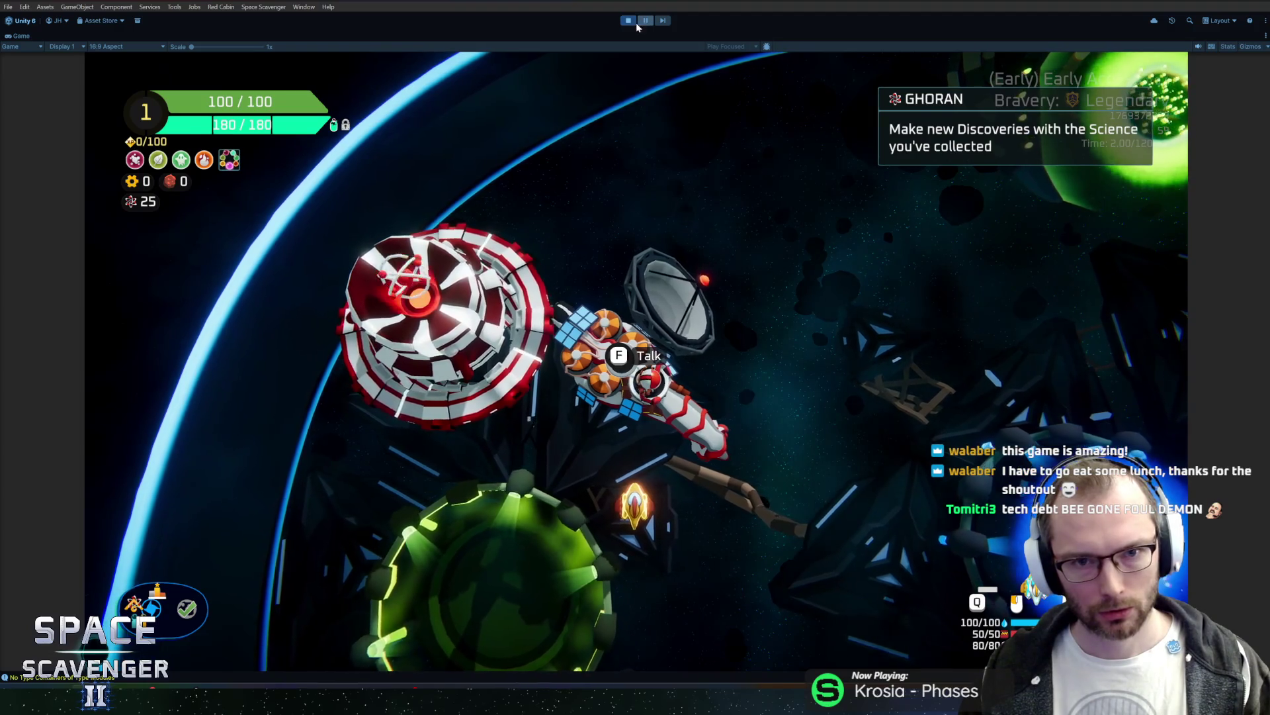
Step: Stop Play mode, reopen DialogScreen from Recent Prefabs, and bring up Timer.cs in Rider
click(635, 22)
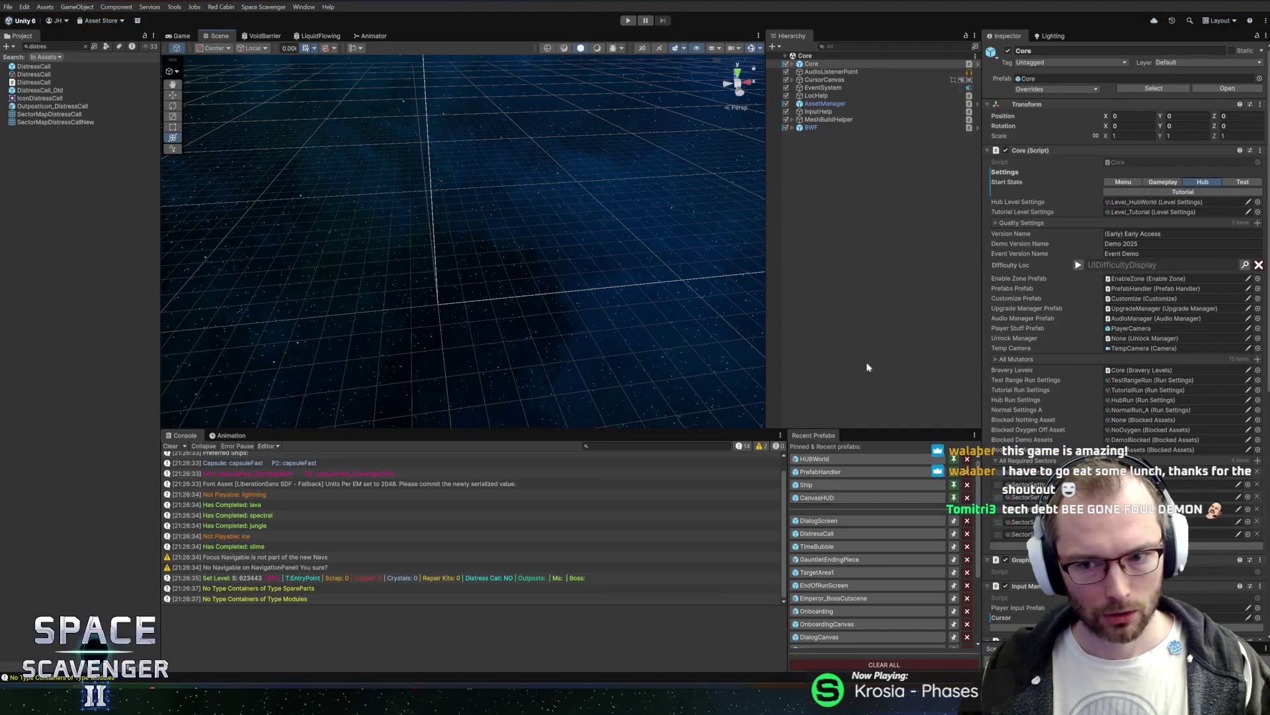
scroll(1070, 422, down, 10)
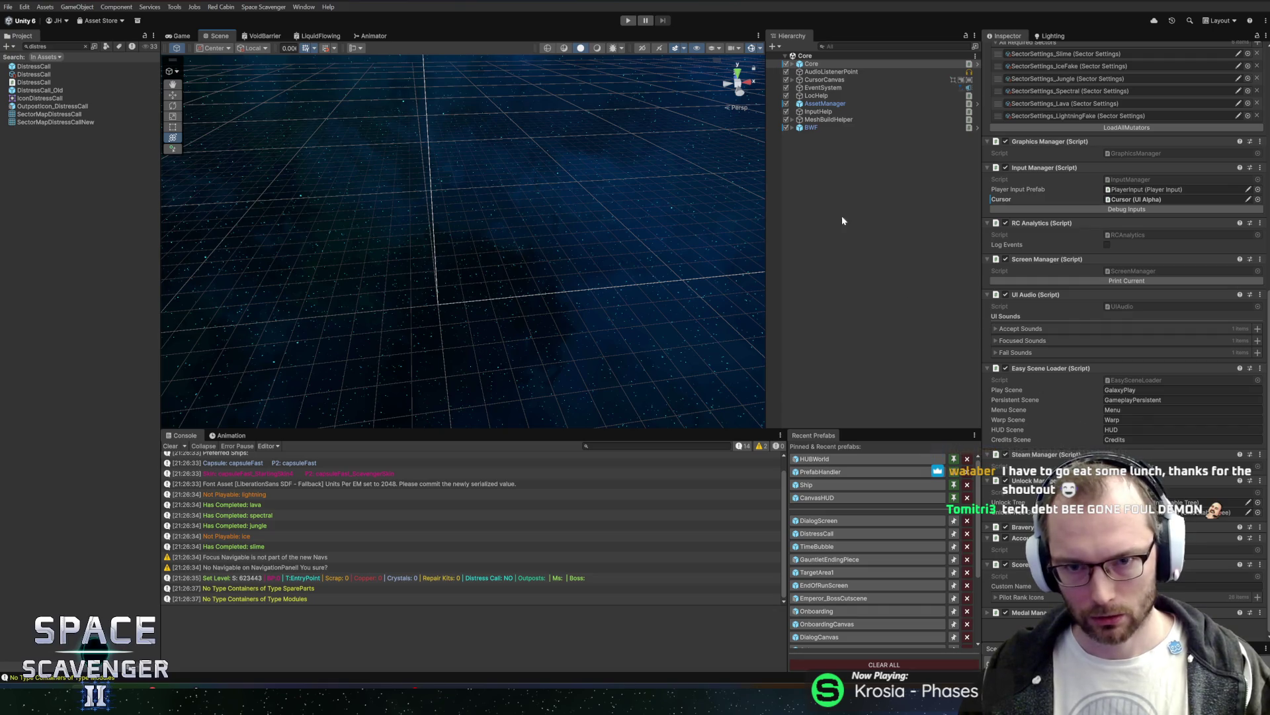
click(833, 522)
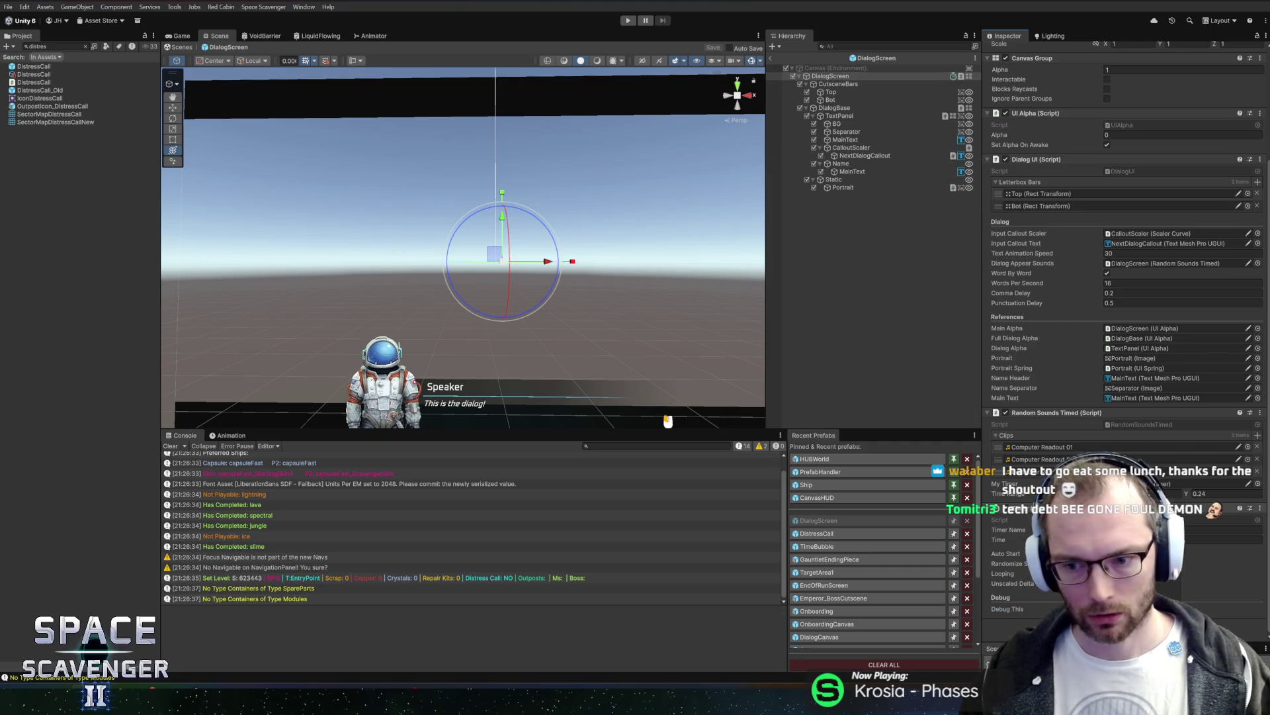
key(alt+Tab)
double_click(615, 366)
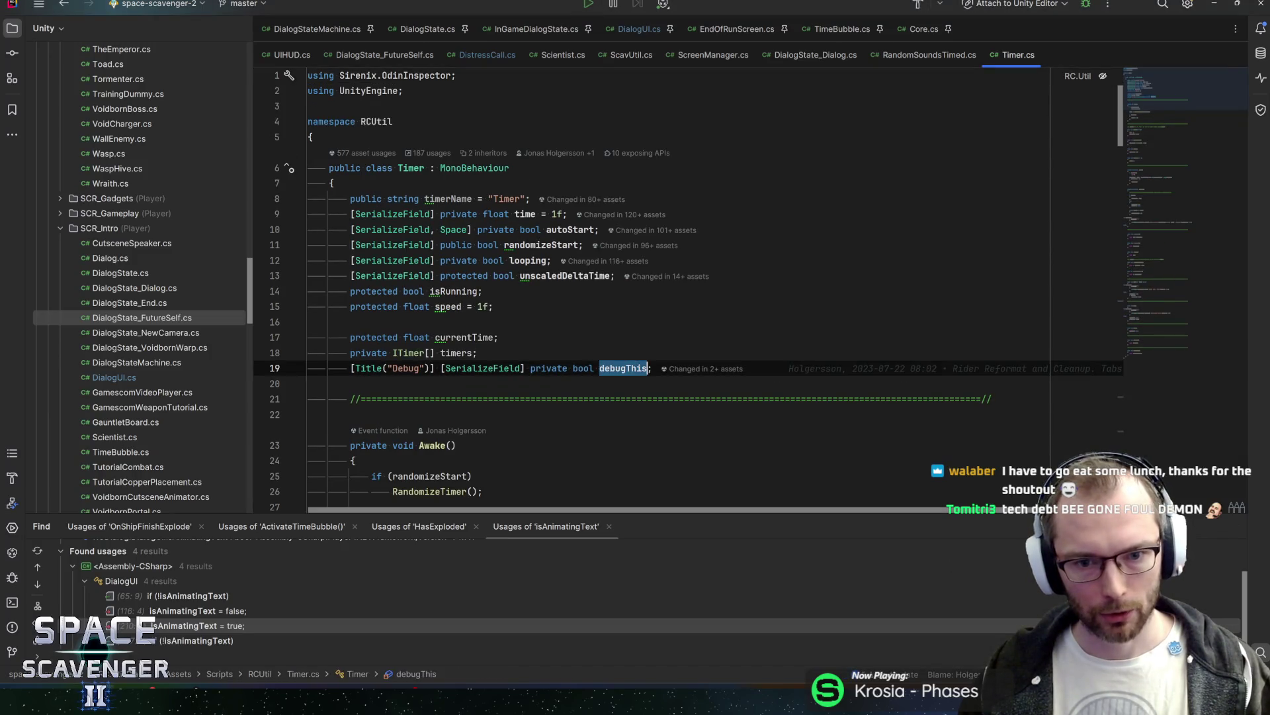
Step: Find debugThis occurrences in Timer.cs and highlight myTimer uses in RandomSoundsTimed.cs
key(ctrl+f)
key(Return)
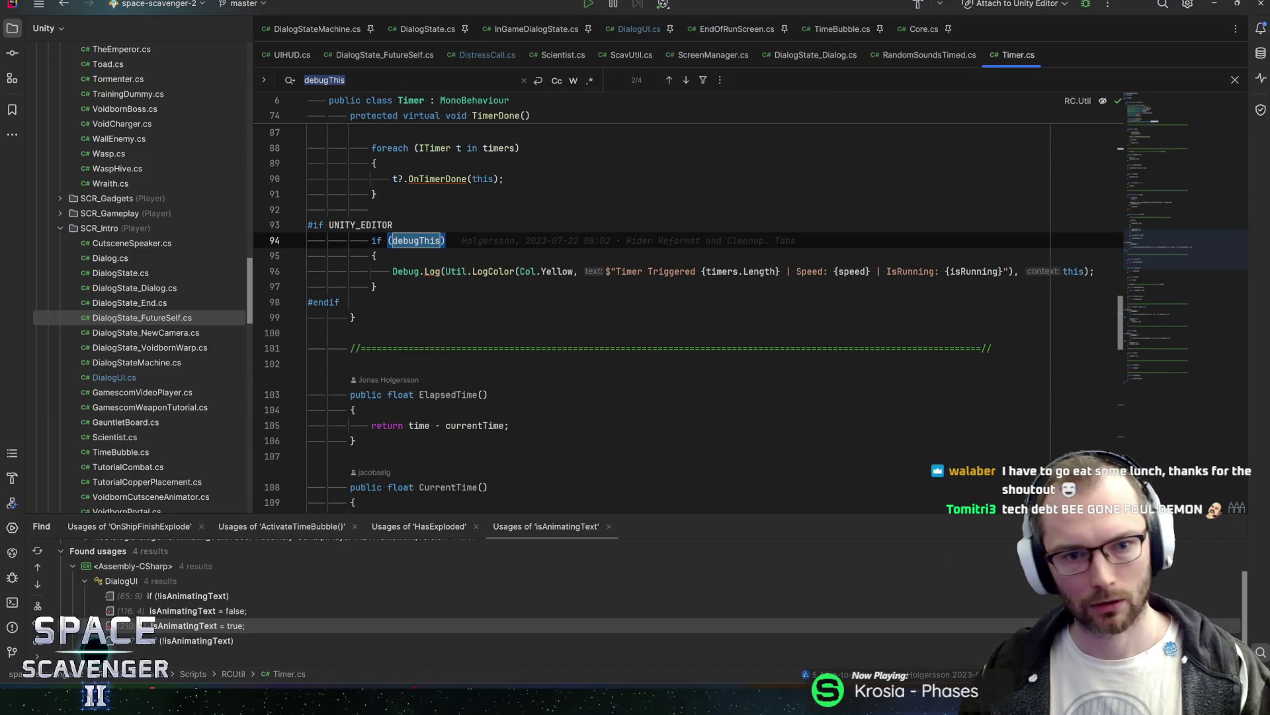
key(alt+Tab)
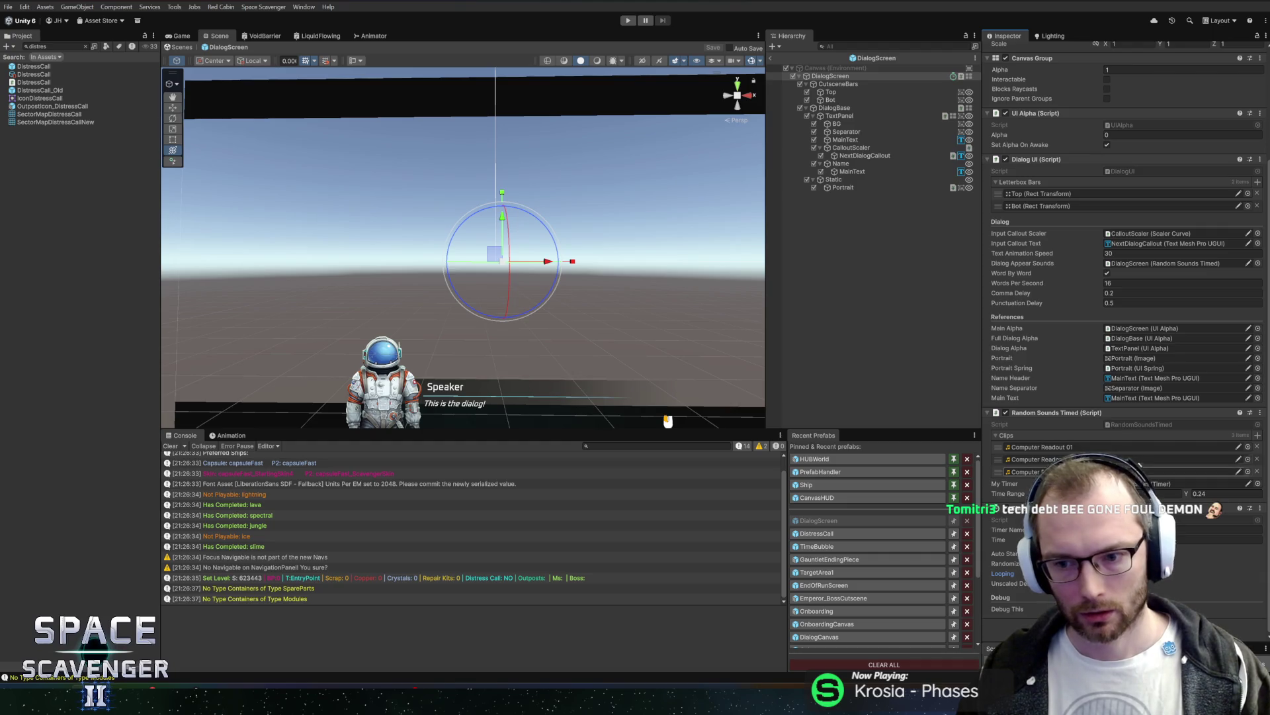
click(1098, 549)
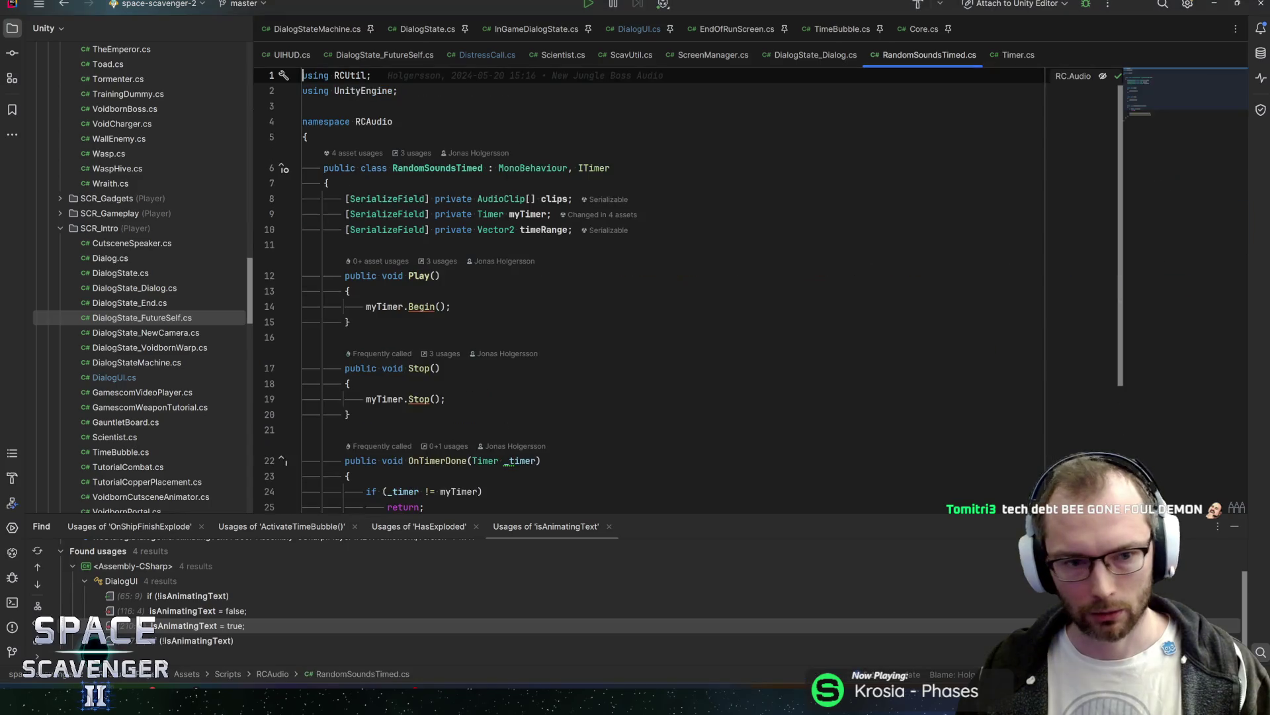
click(520, 214)
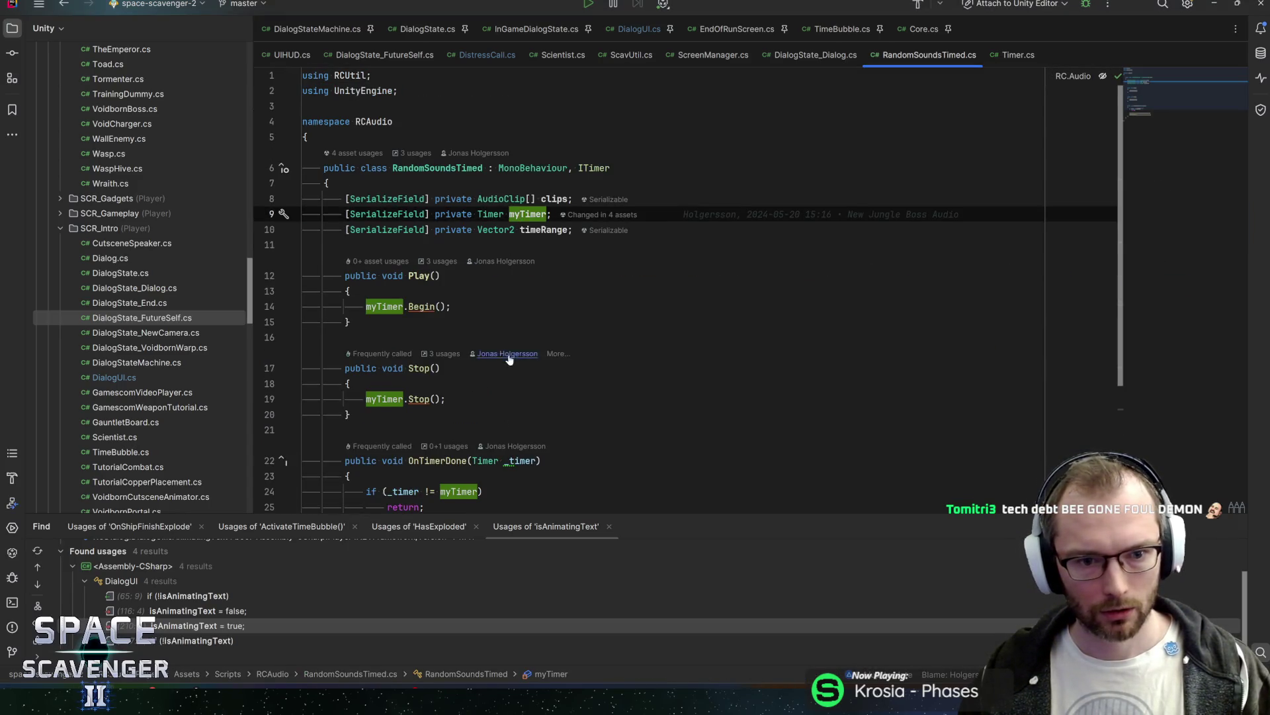
scroll(509, 358, down, 3)
key(alt+Tab)
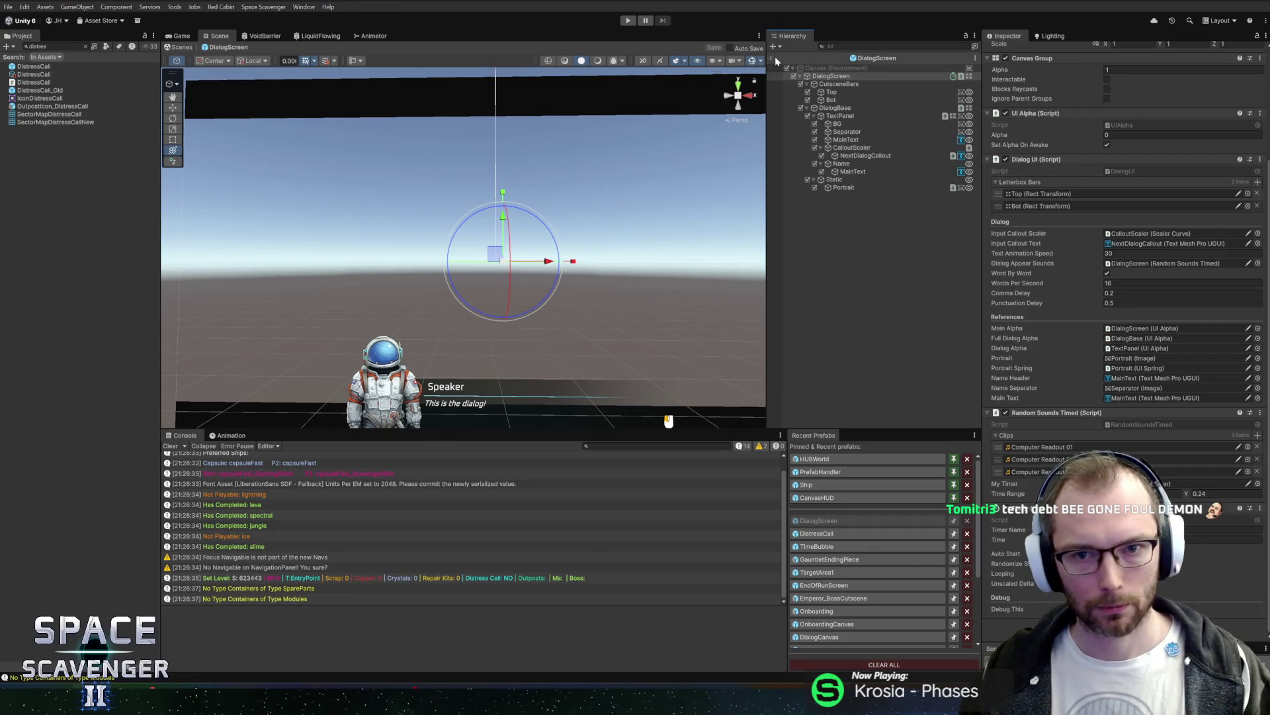
Step: Start Play mode with the Game view maximized, fly the ship to Ghoran and start talking
click(632, 23)
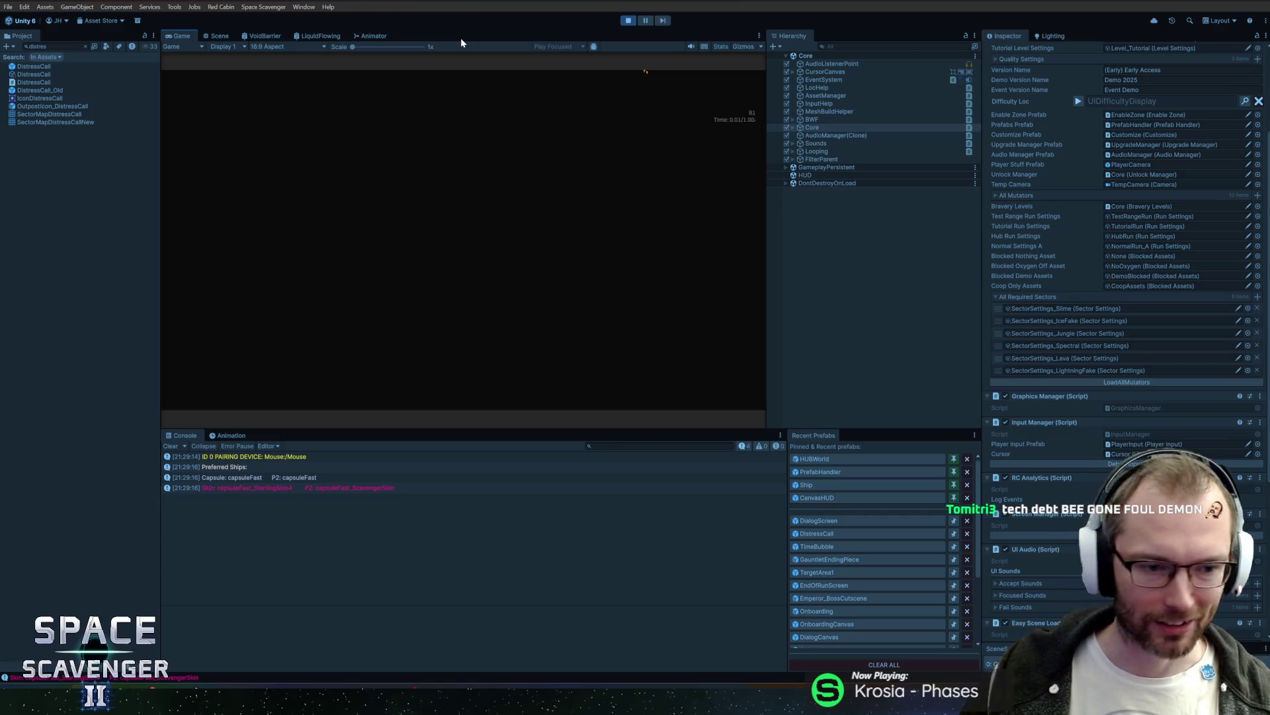
double_click(179, 38)
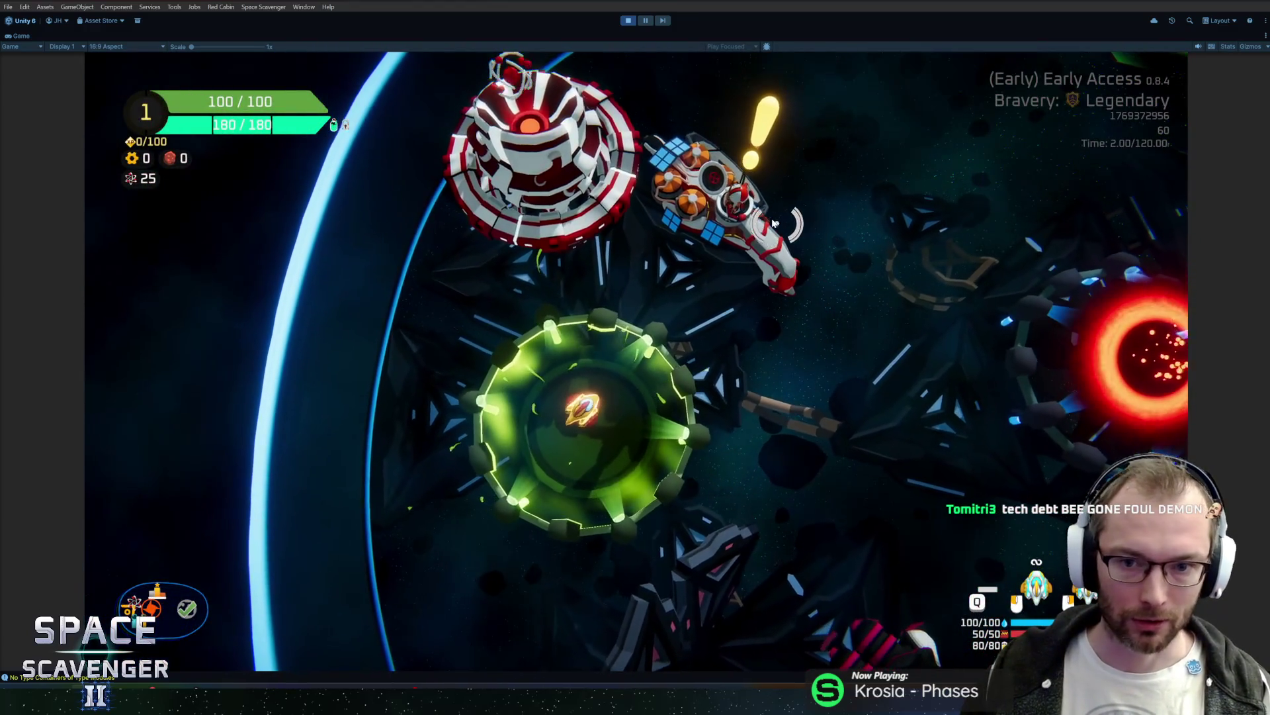
key(d)
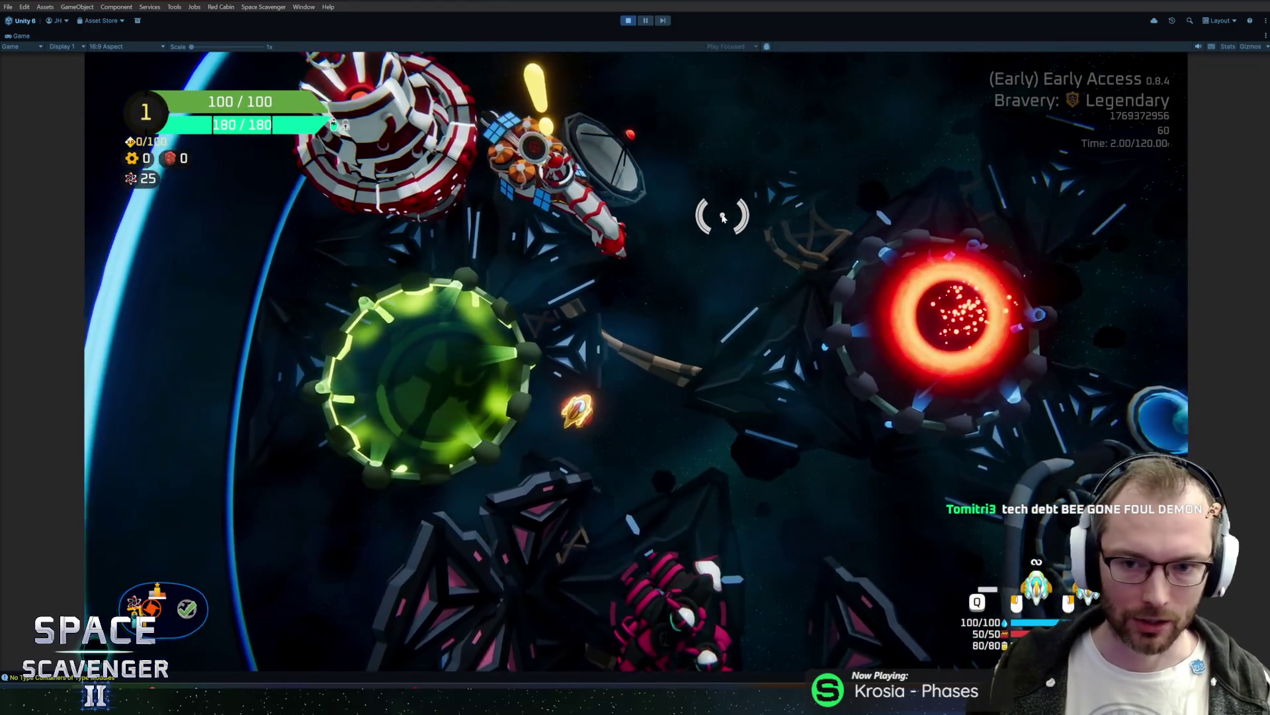
key(w)
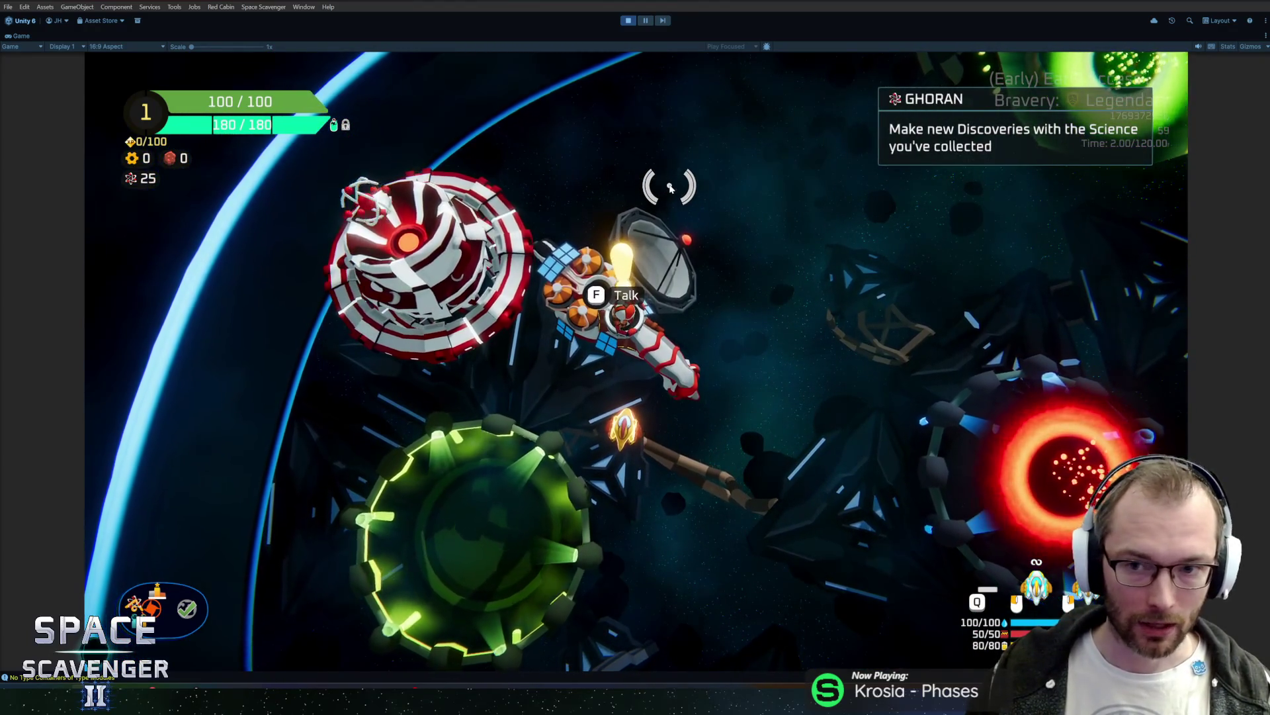
key(f)
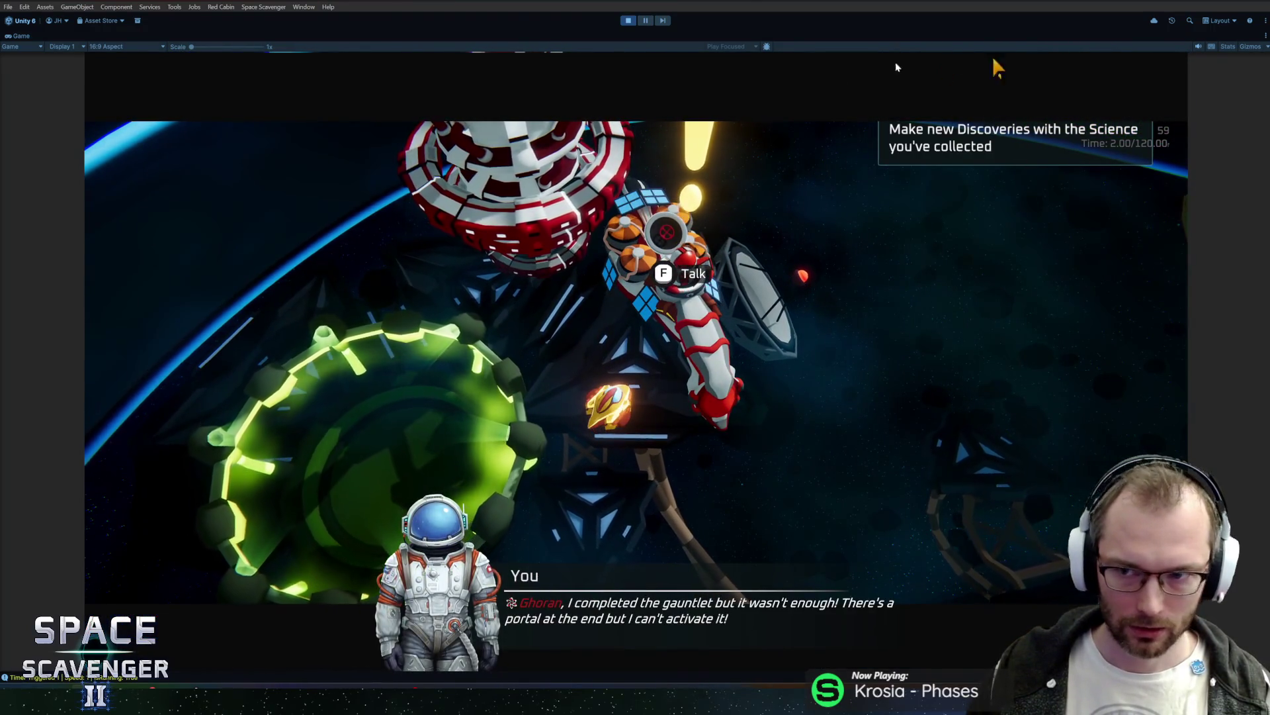
Step: Restore the editor layout and click through Ghoran's conversation until the dialogue closes
click(501, 221)
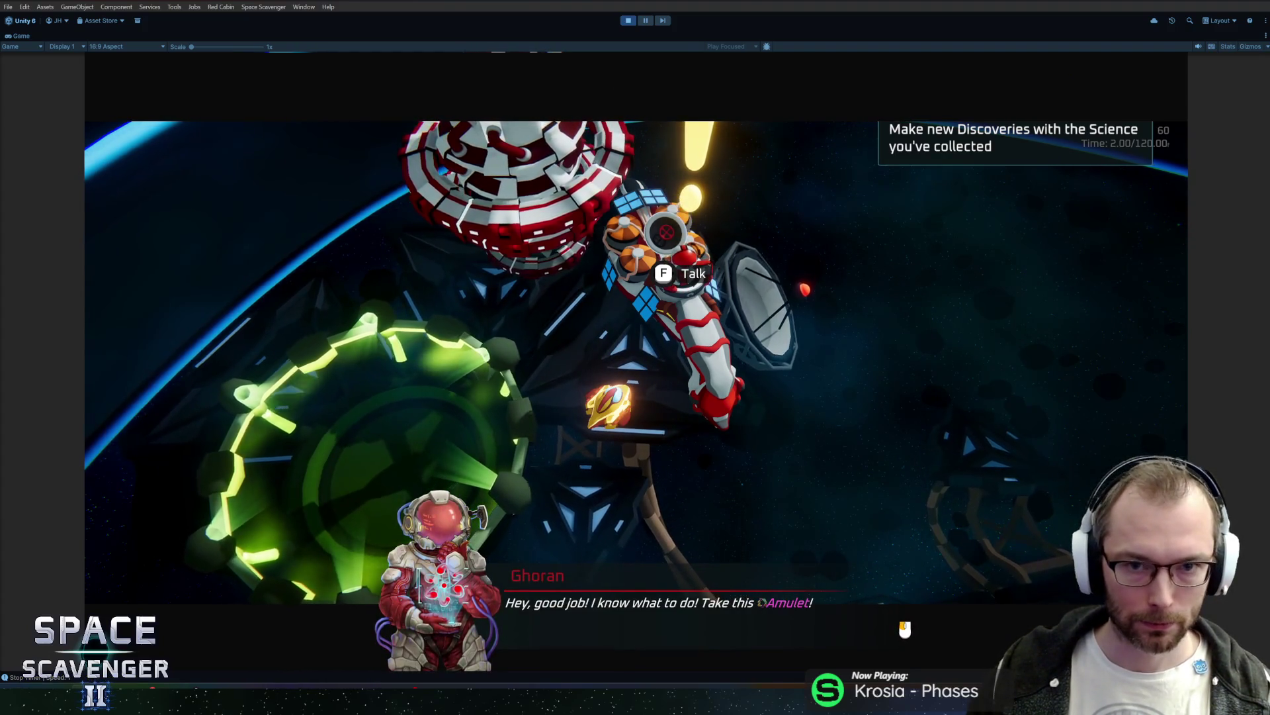
key(shift+space)
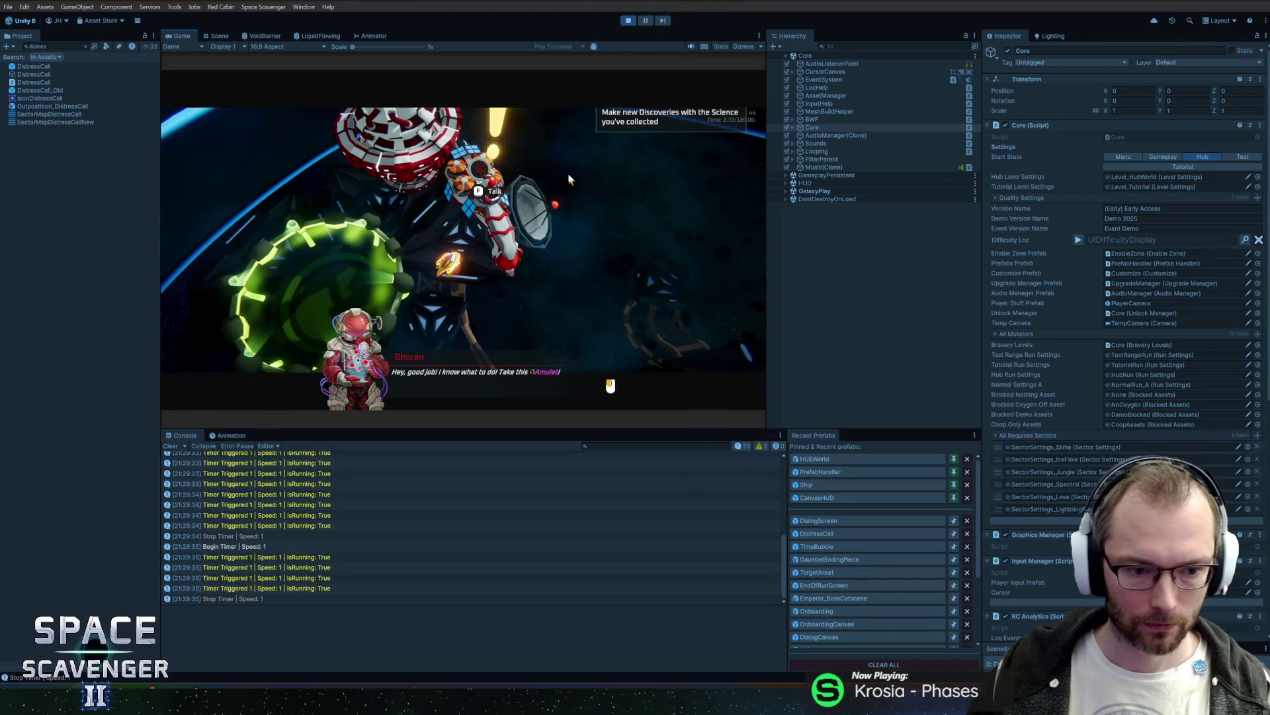
click(568, 176)
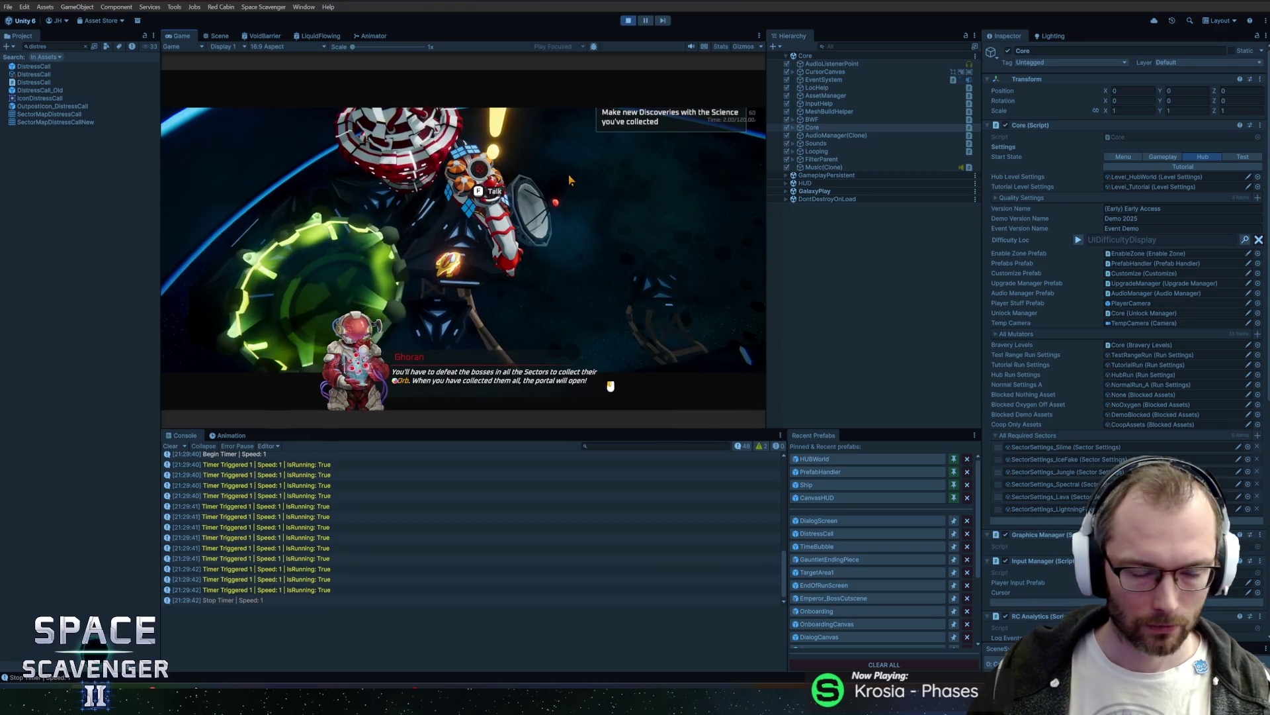
click(568, 178)
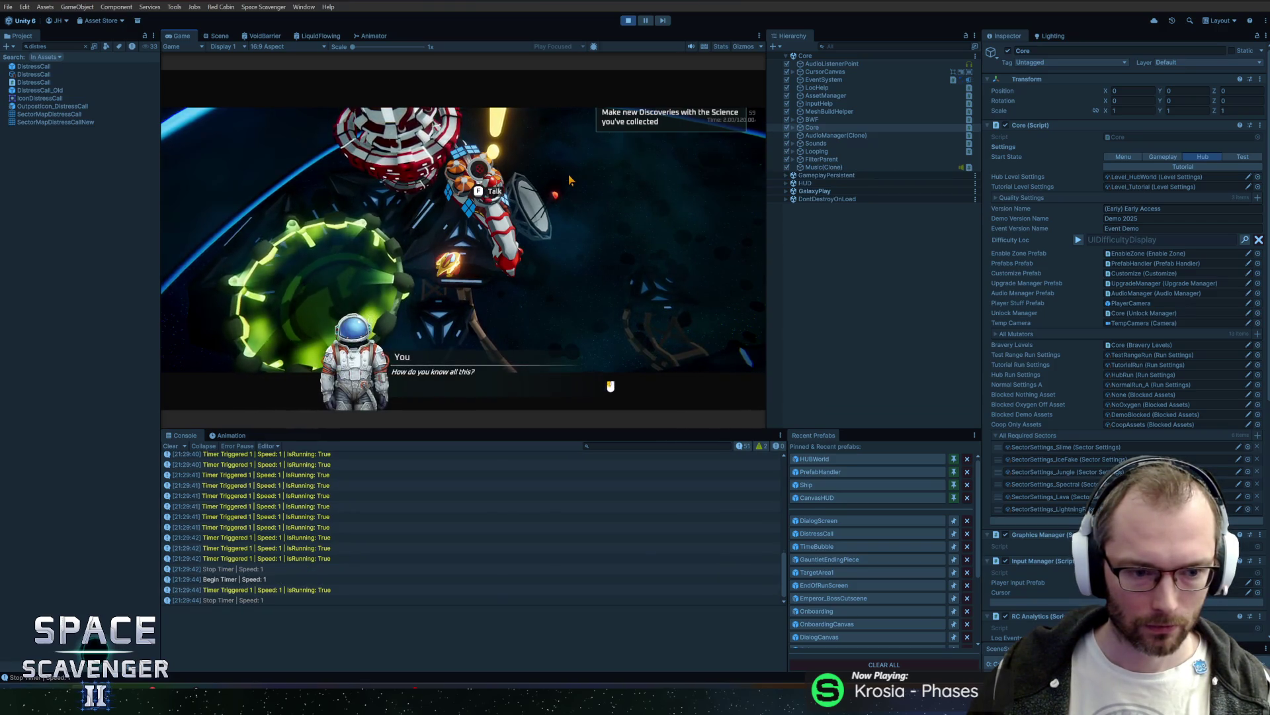
click(569, 178)
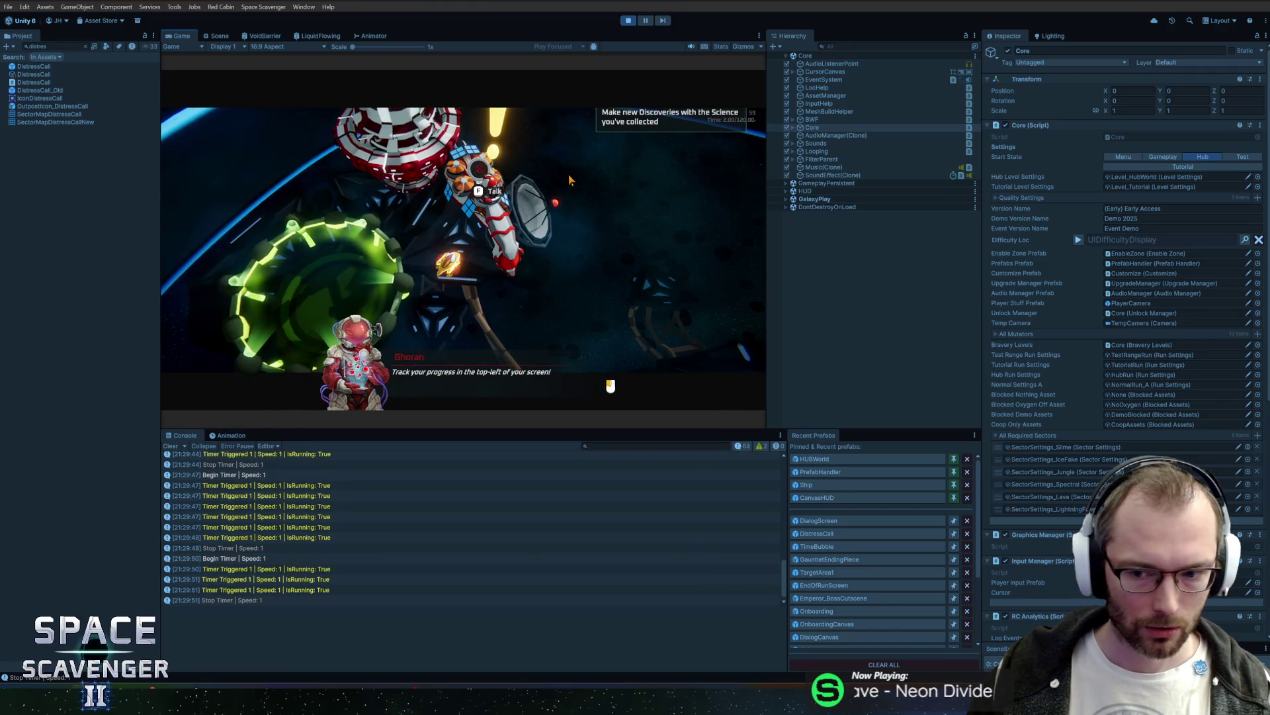
click(569, 179)
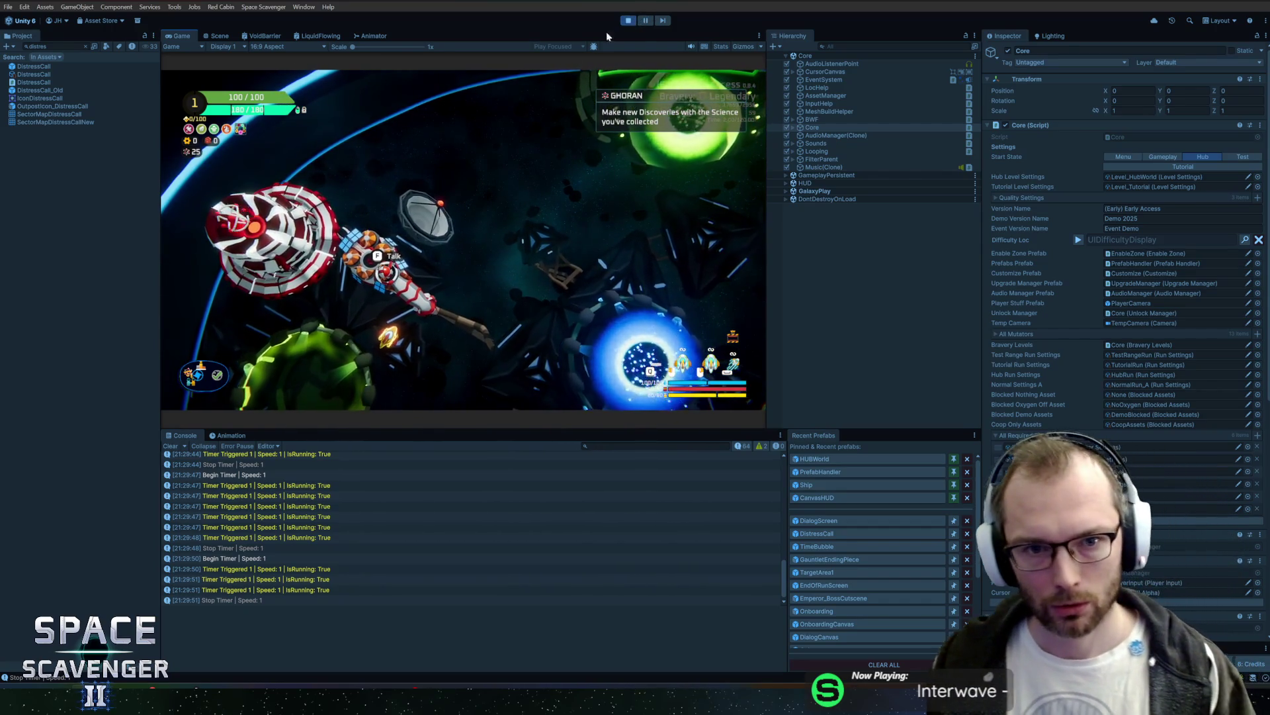
Step: Max out Master and Sound Effects volume in the pause menu's Audio settings, then restart Play mode
key(Escape)
click(284, 325)
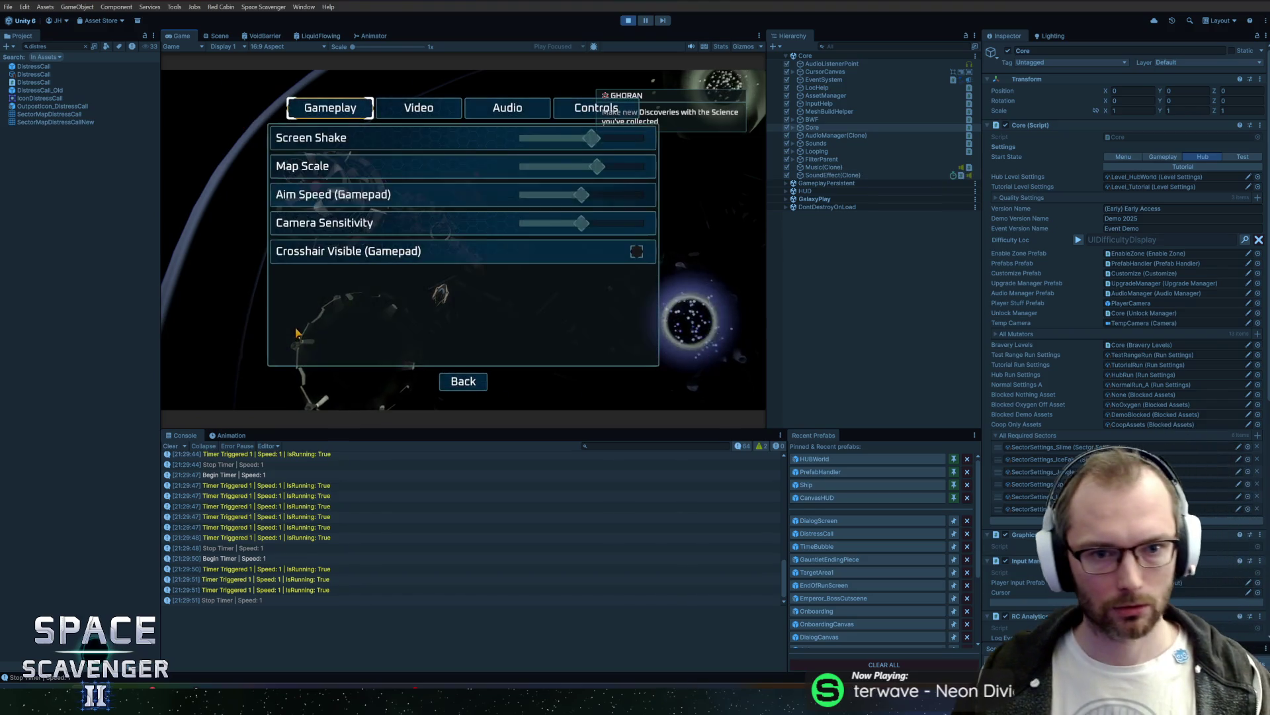
click(506, 108)
drag(567, 194, 645, 194)
drag(537, 138, 645, 137)
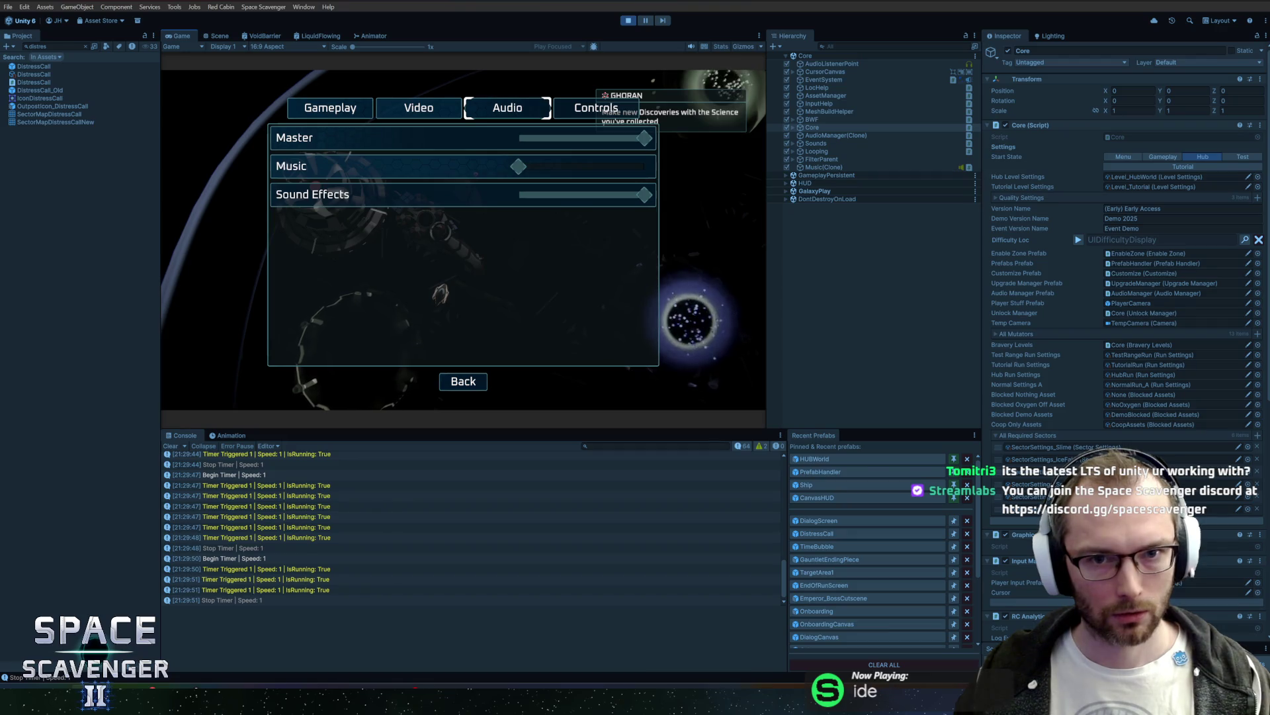
click(629, 20)
click(627, 20)
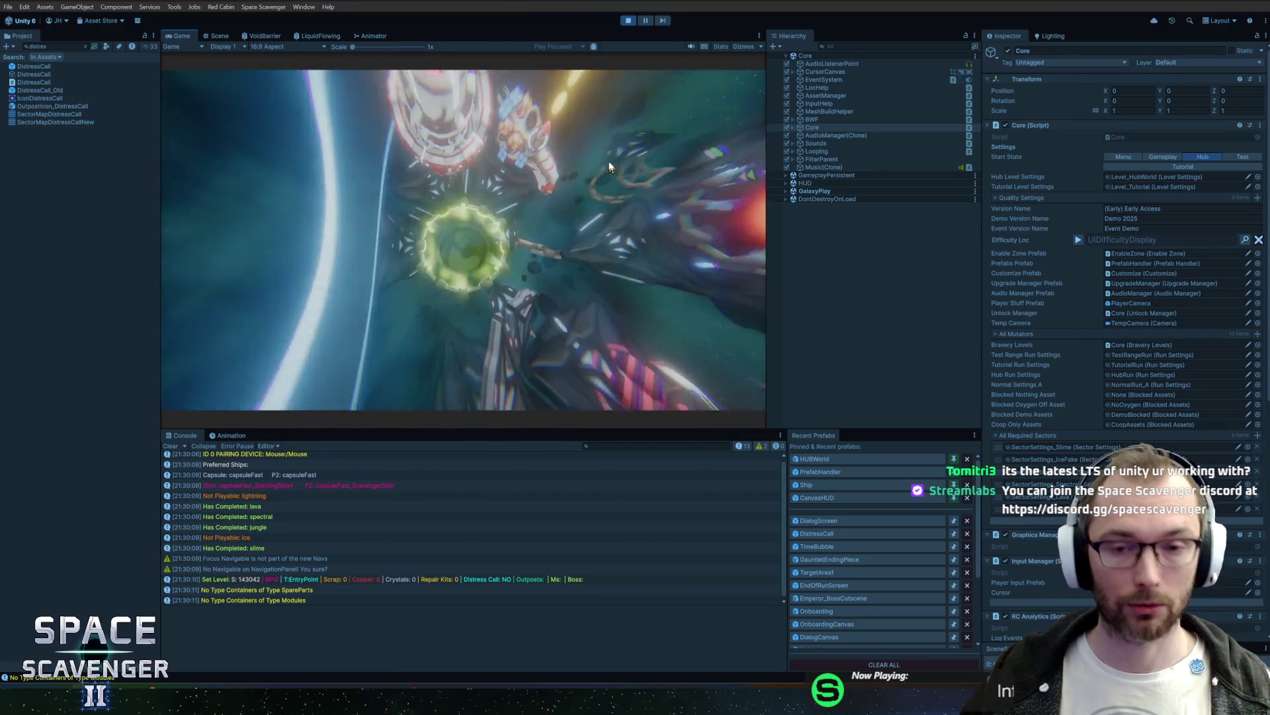
Step: Maximize the Game view, talk to Ghoran, advance to his Orb line, then stop Play mode
double_click(182, 35)
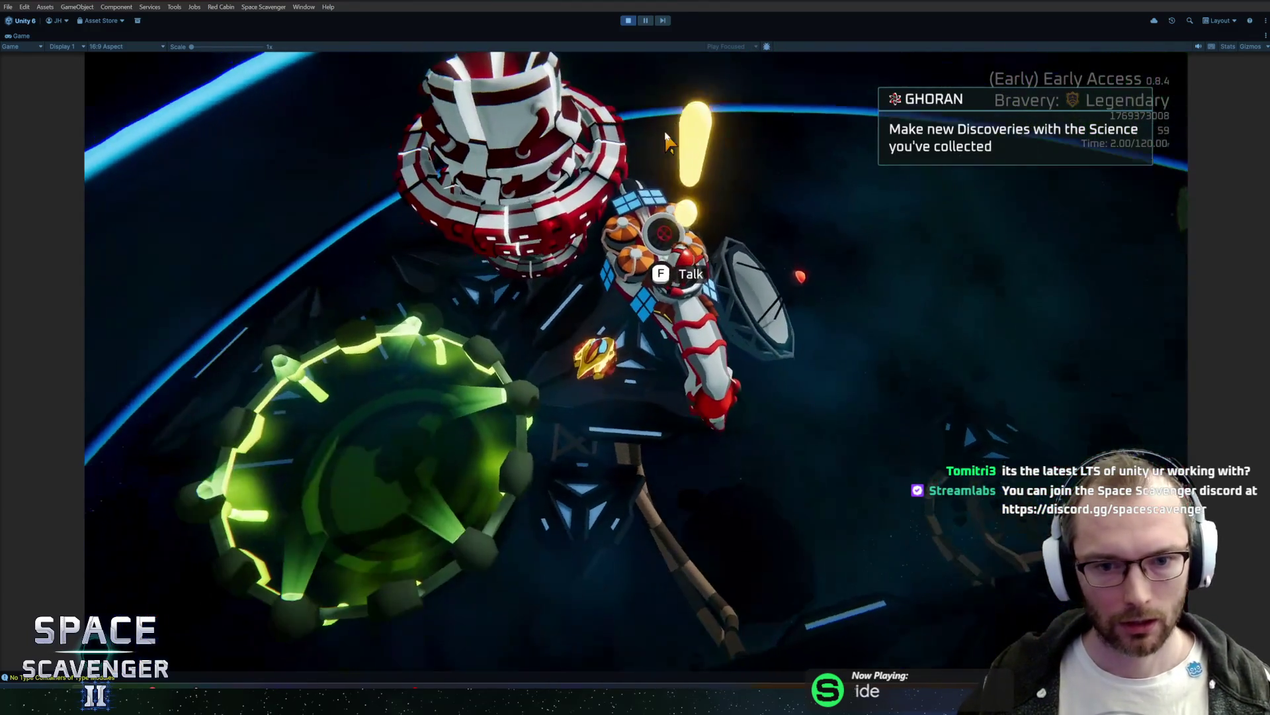
key(f)
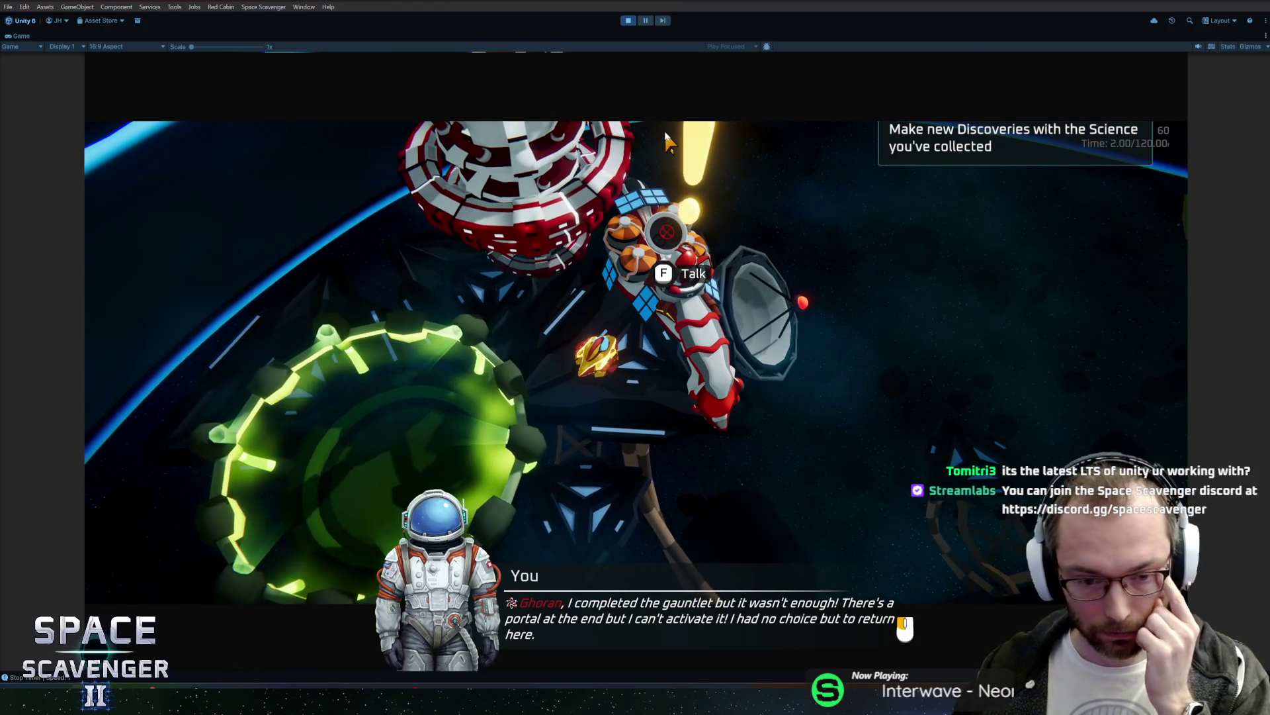
click(682, 205)
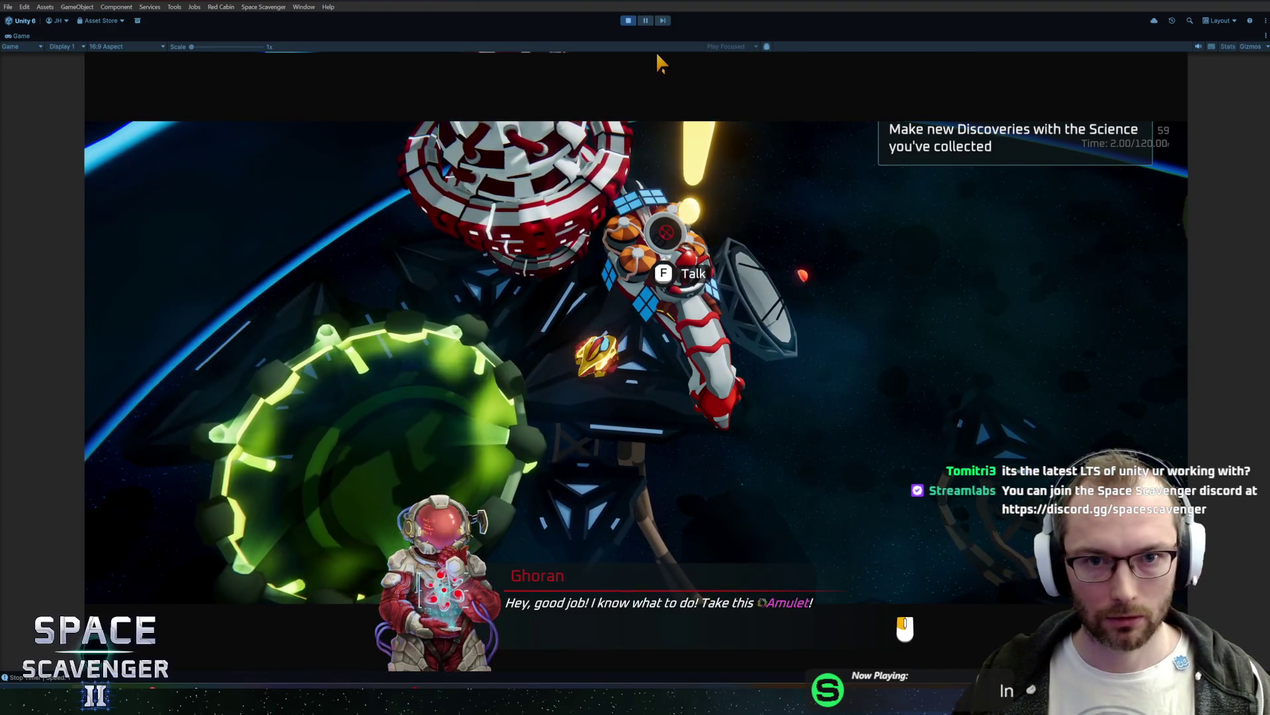
click(692, 195)
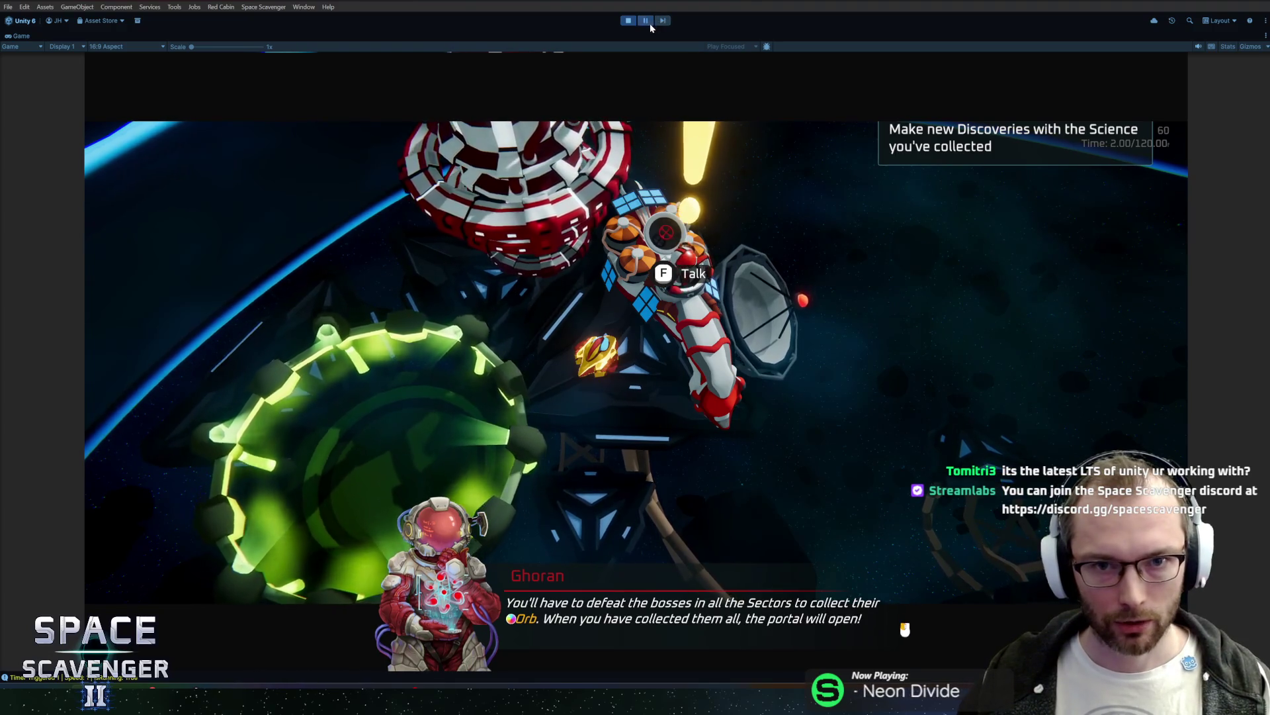
click(629, 21)
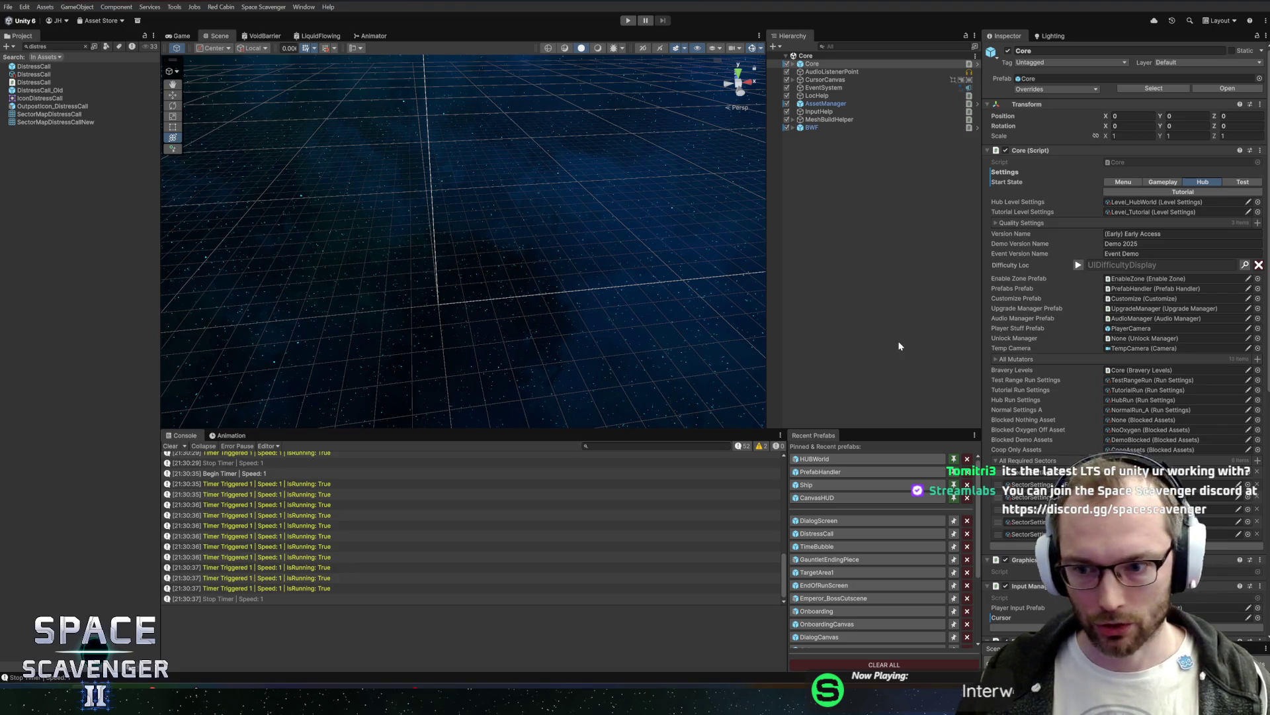
Step: Open DialogScreen from Recent Prefabs and edit its RandomSoundsTimed script in Rider
scroll(1125, 298, down, 10)
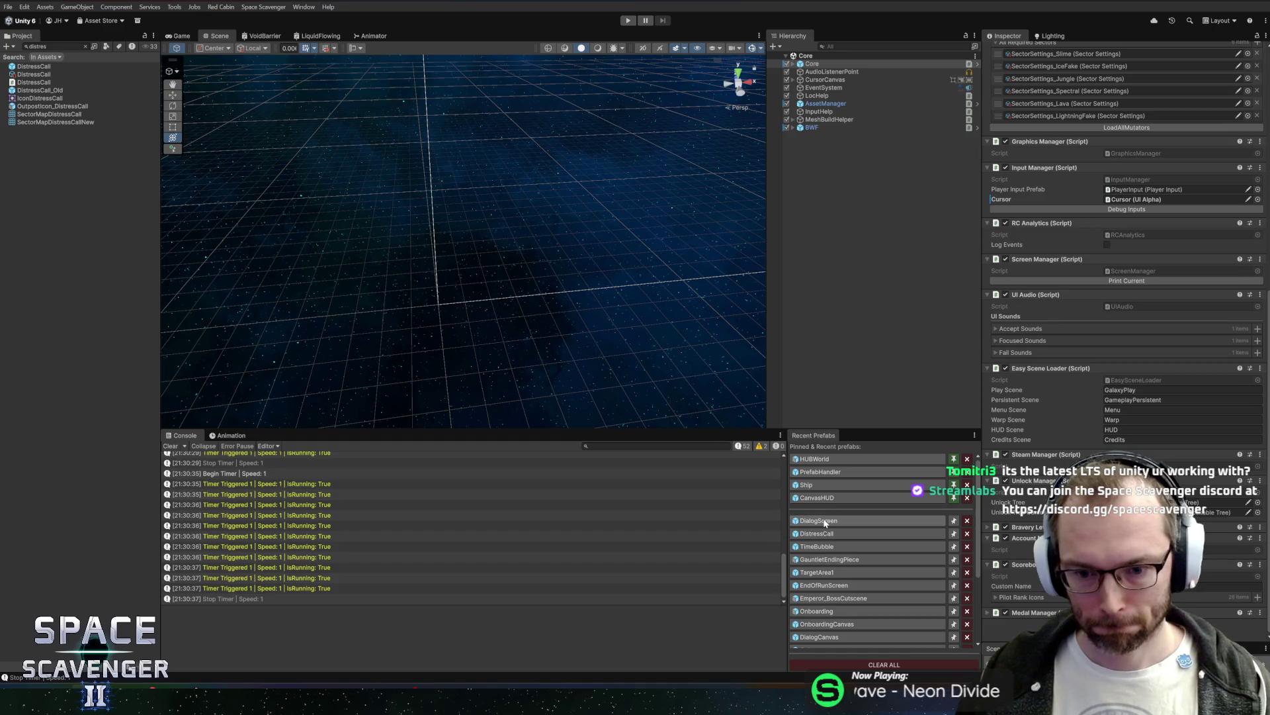
click(824, 521)
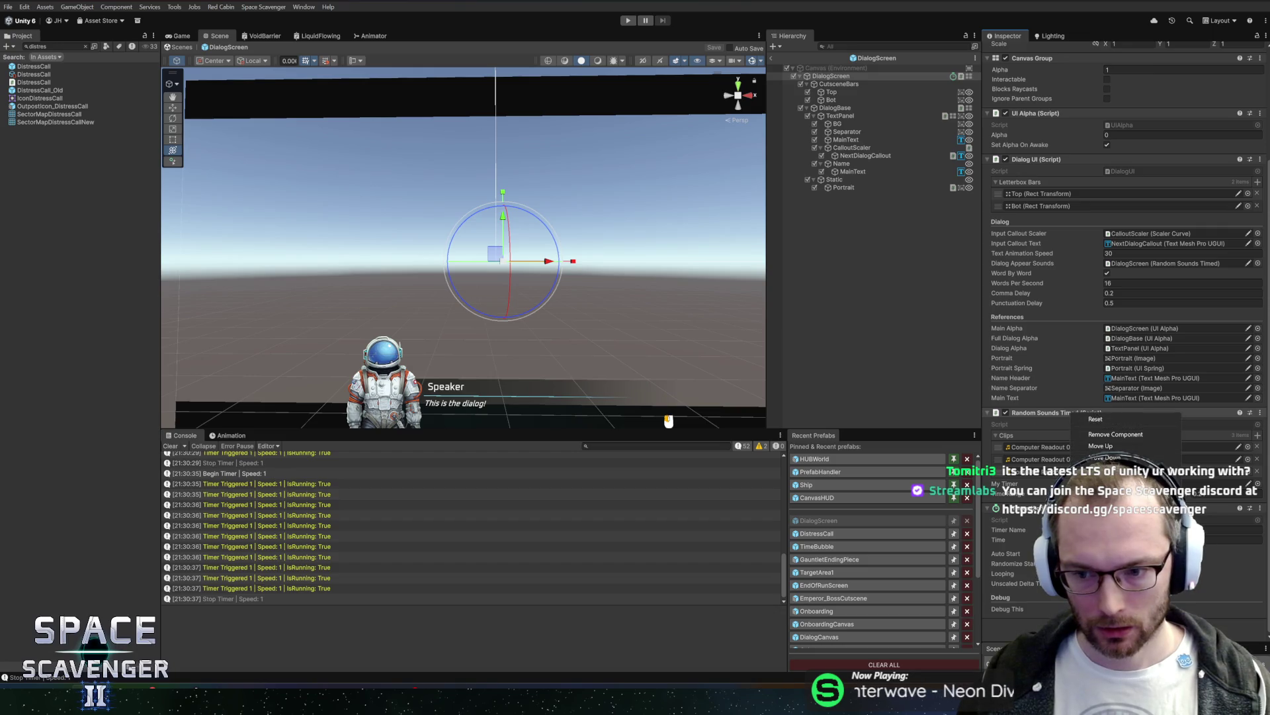
click(1118, 539)
scroll(377, 399, down, 2)
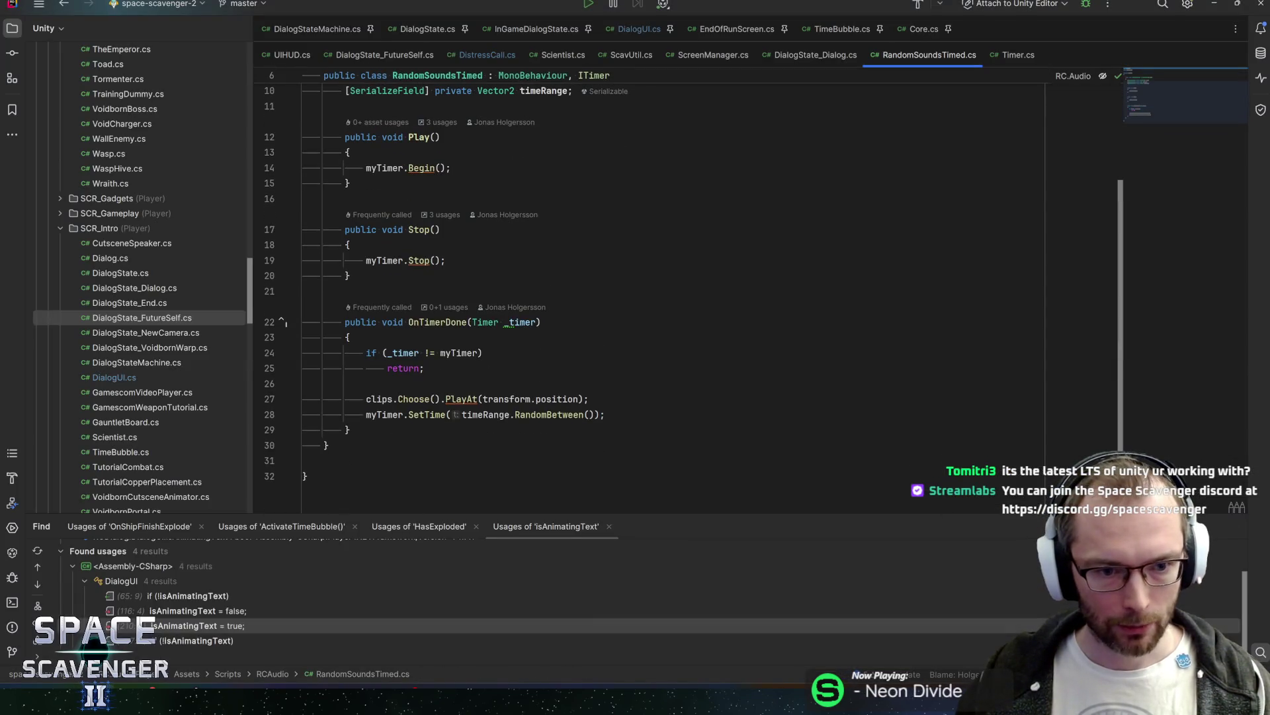
Step: Add a [SerializeField] private bool isGlobalSound field below timeRange
click(377, 399)
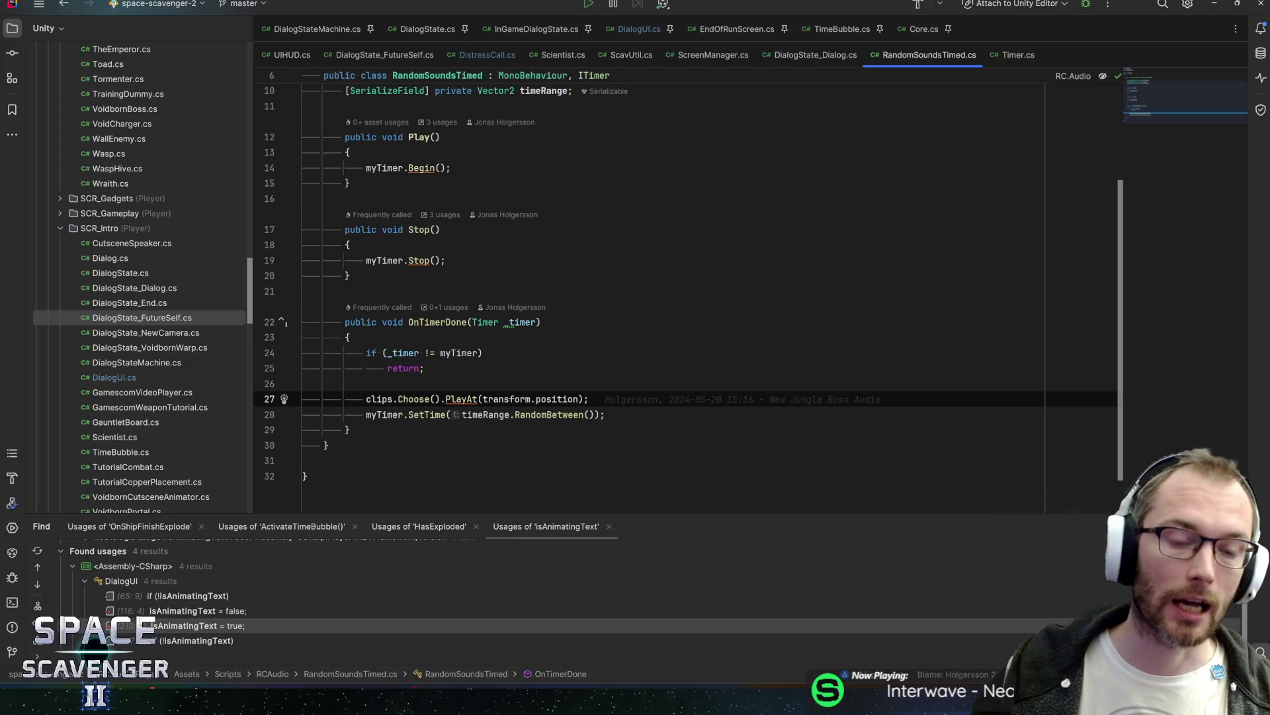
scroll(483, 350, up, 3)
click(573, 230)
key(Return)
text([SerializeField] private bool isGlobalSound;)
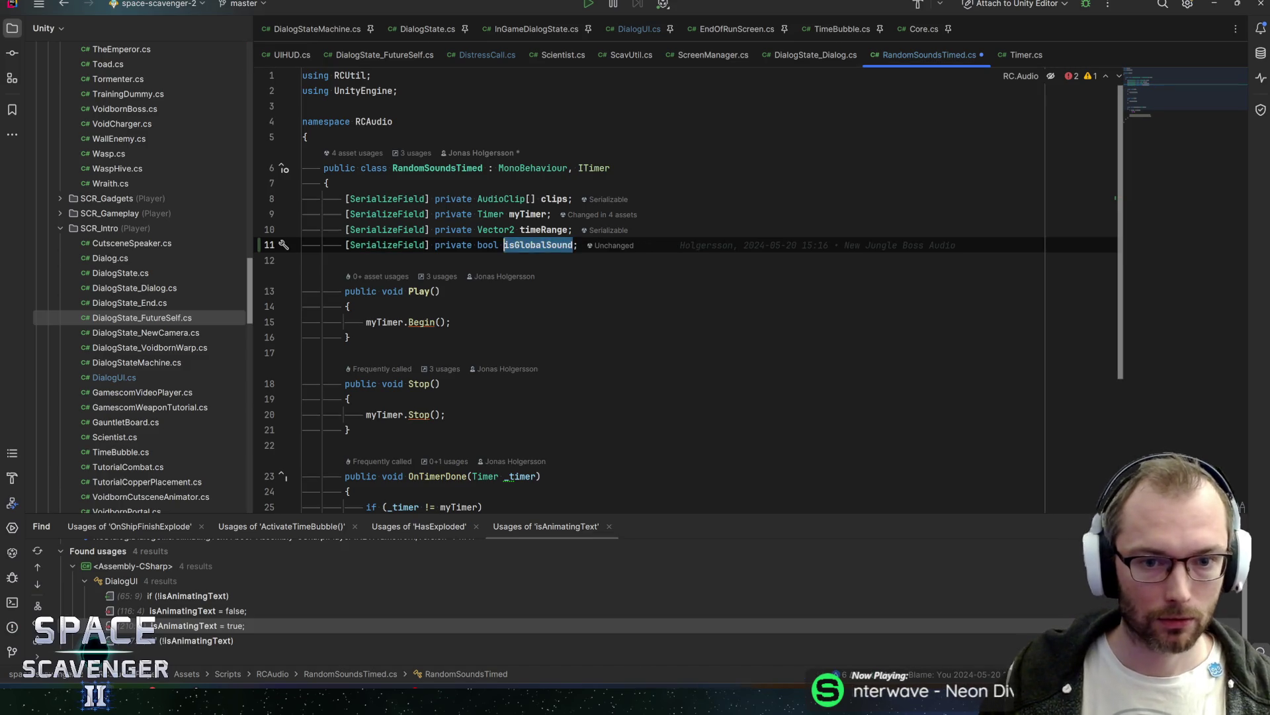
Step: Wrap the PlayAt clip call in an if/else, moving it into the else branch
scroll(574, 266, down, 5)
click(370, 335)
key(Return)
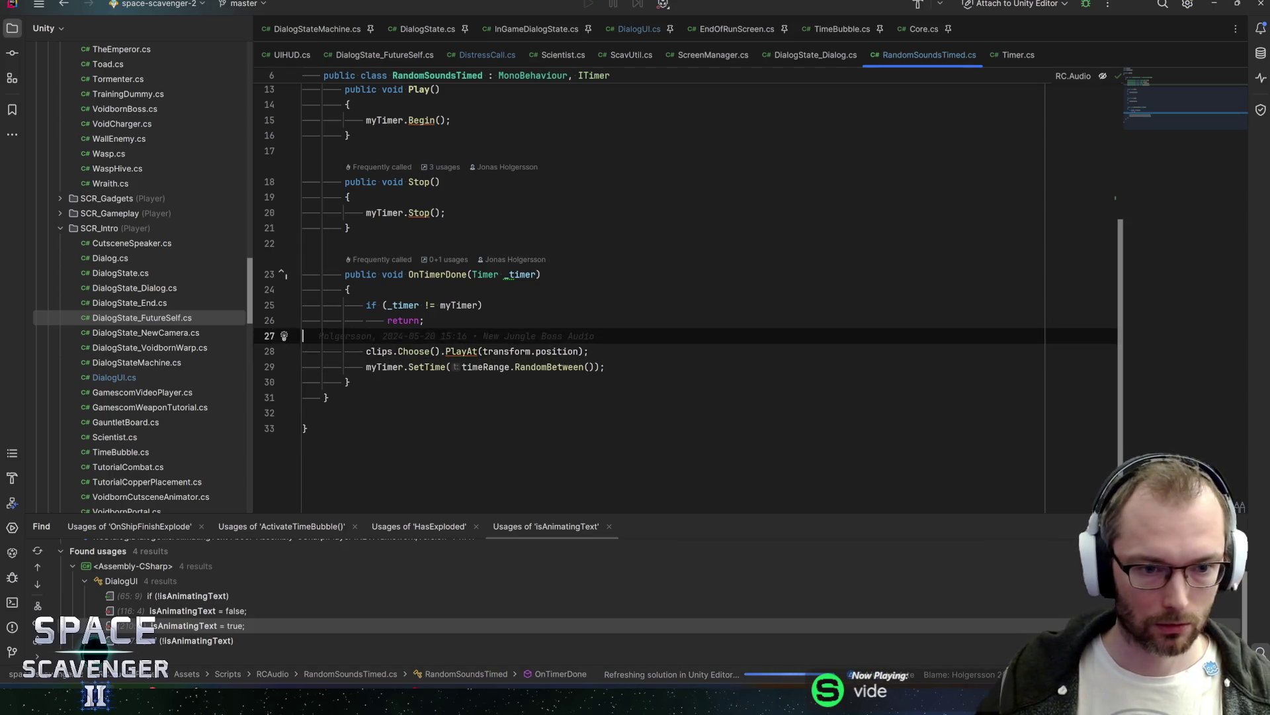
text(if)
key(Return)
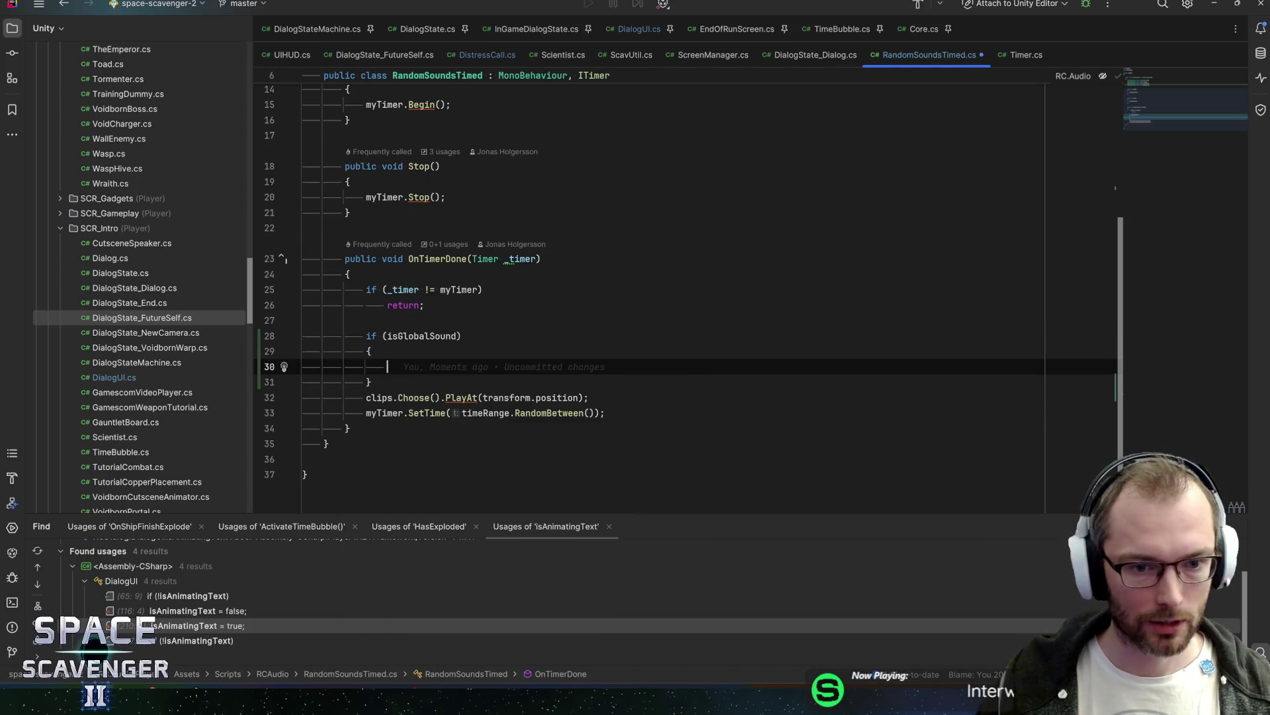
key(Down)
key(Down)
key(Home)
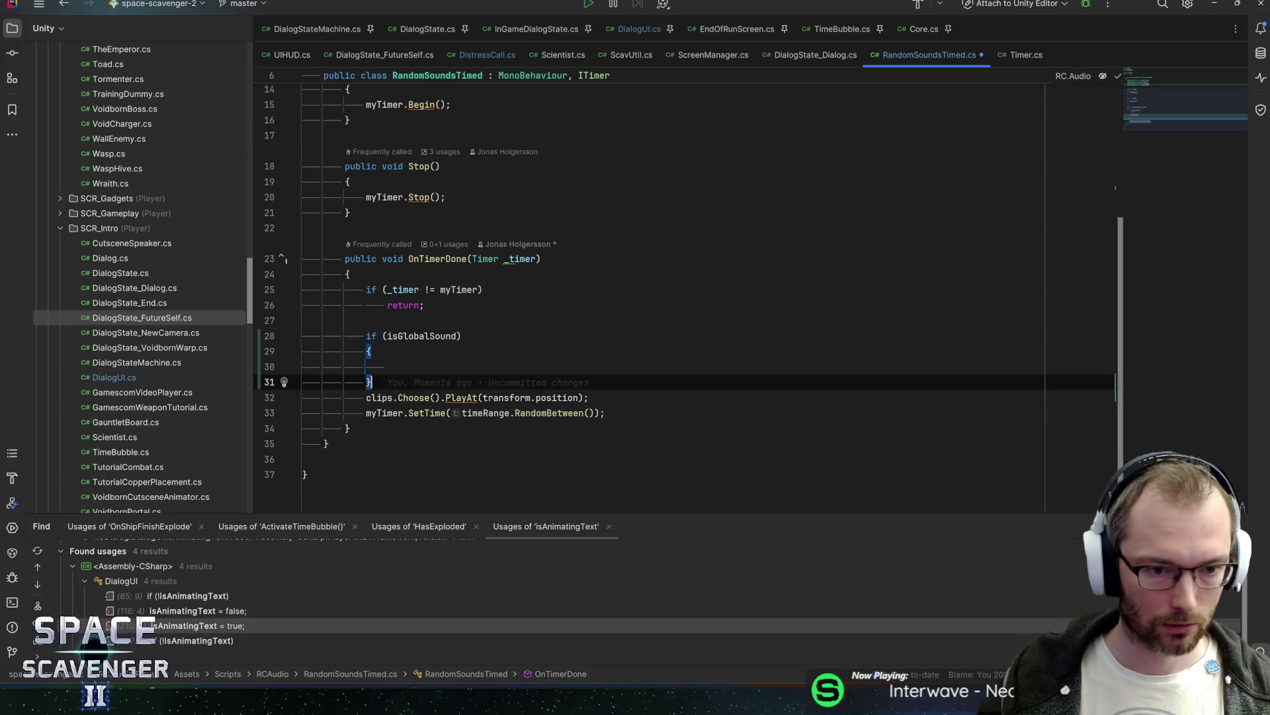
key(Return)
key(Up)
text(else)
key(Return)
key(Down)
key(Down)
key(alt+shift+Up)
key(alt+shift+Up)
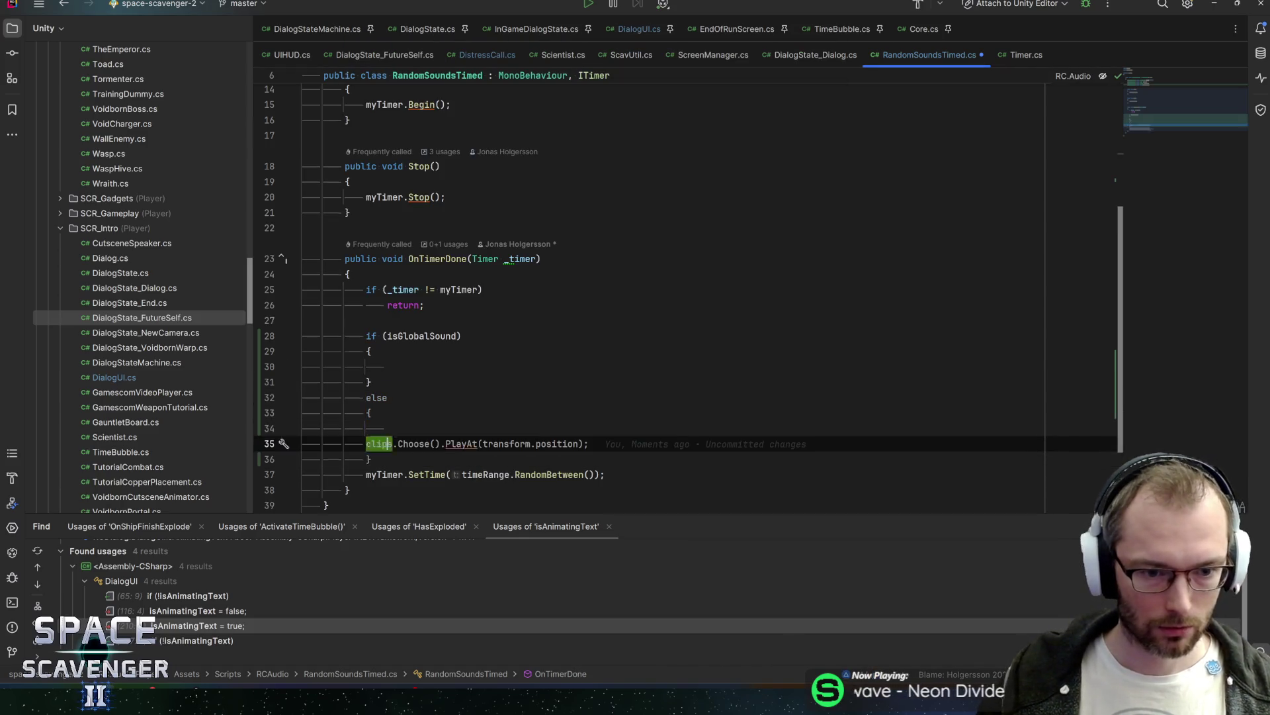
key(End)
key(Delete)
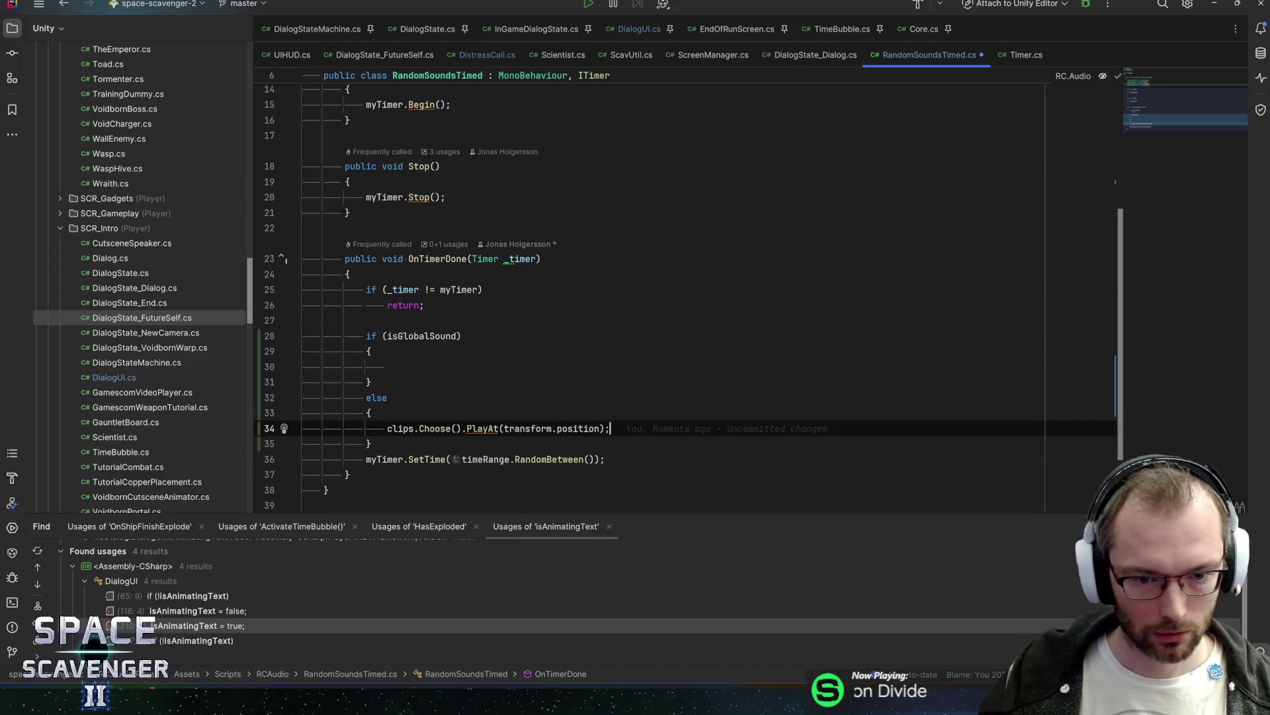
Step: Copy the clip call into the if branch as clips.Choose().Play(), then recompile in Unity
key(shift+Home)
key(ctrl+c)
key(Up)
key(Up)
key(Up)
key(ctrl+v)
key(ctrl+Left)
key(ctrl+Left)
key(ctrl+Left)
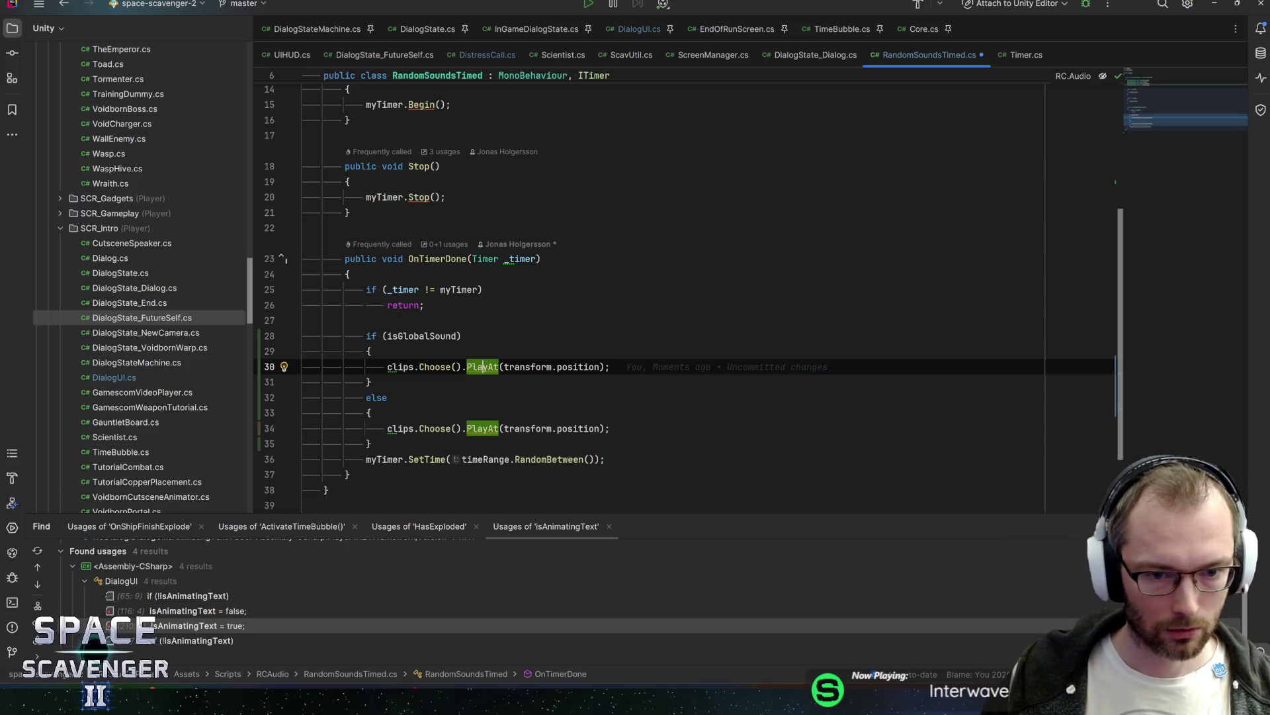
key(shift+End)
text(y))
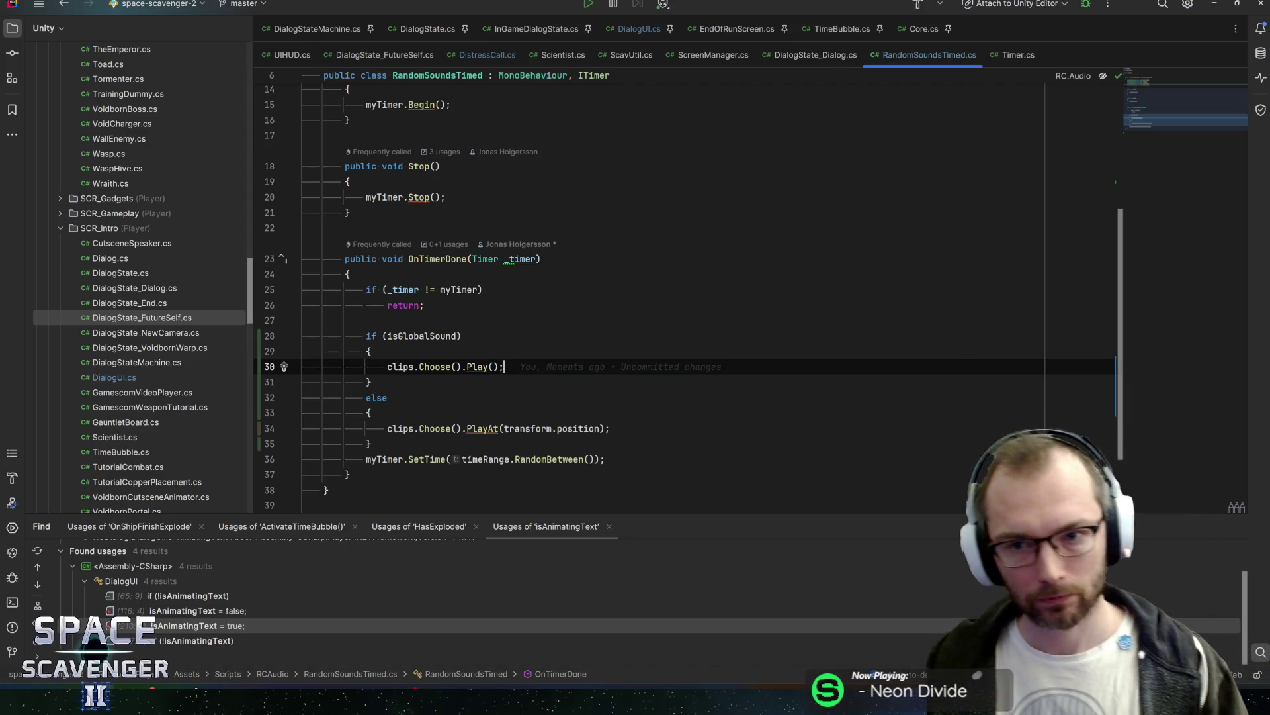
key(alt+Tab)
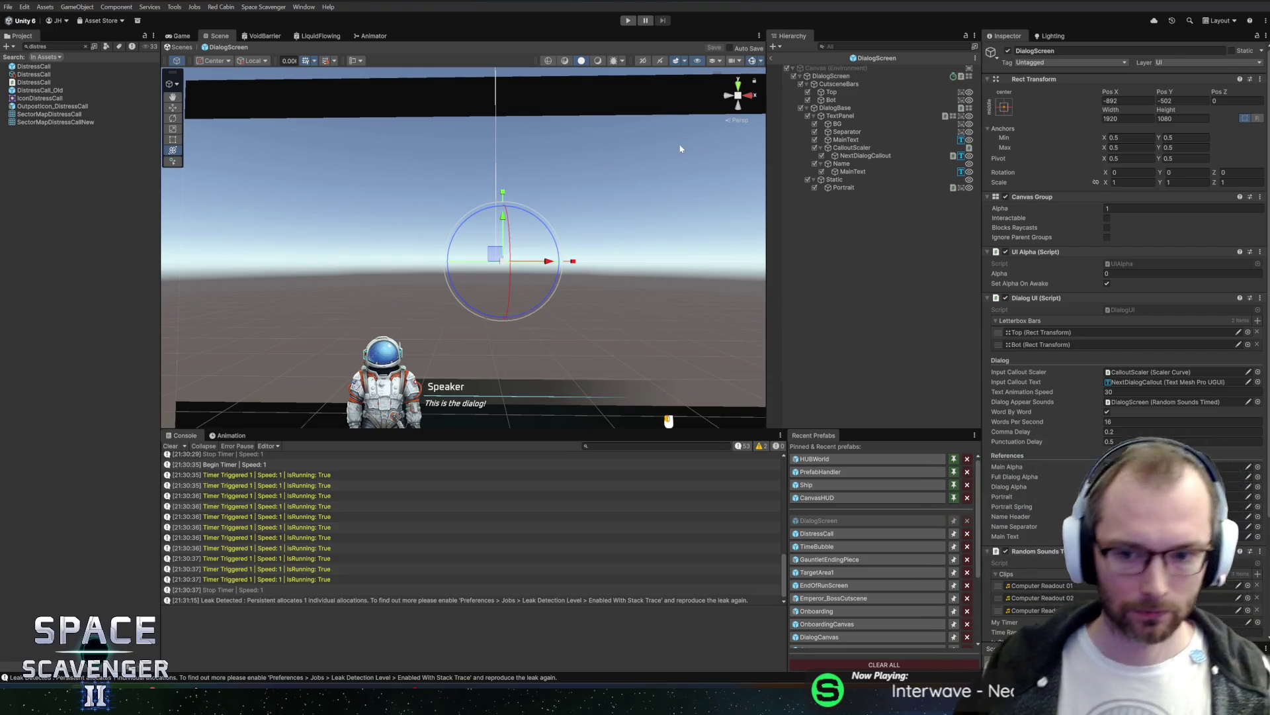
click(774, 59)
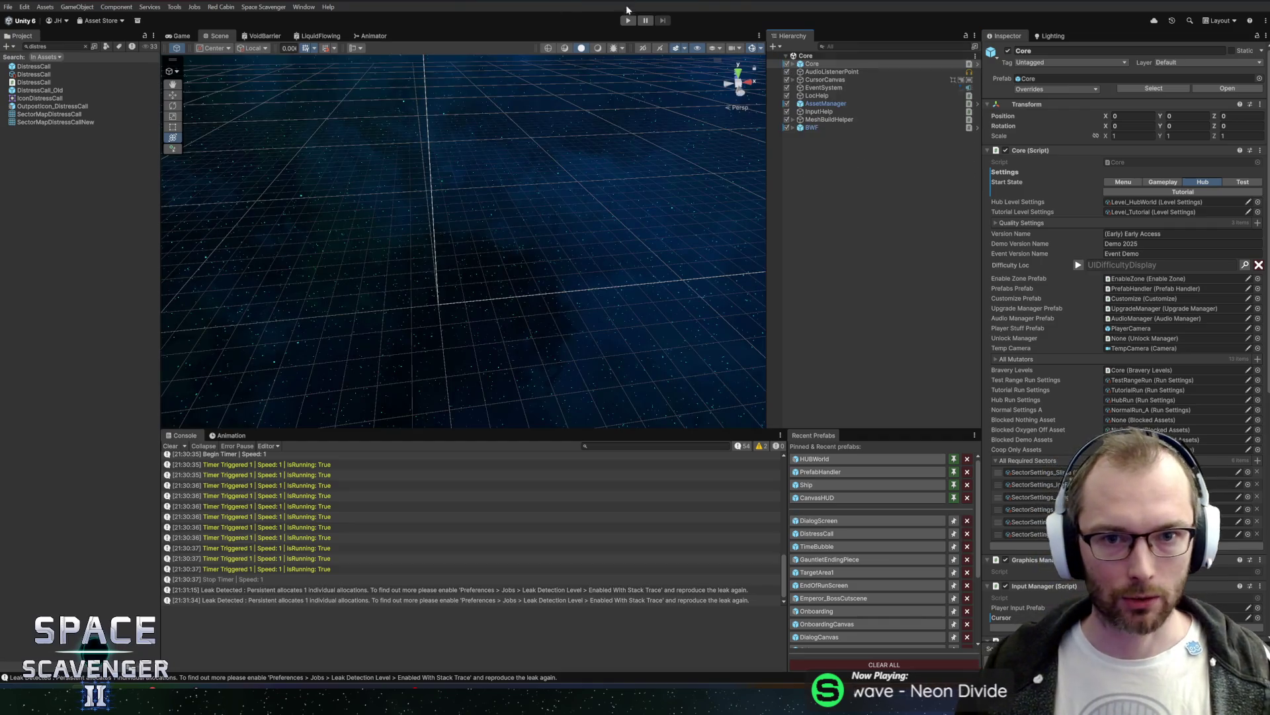
click(627, 20)
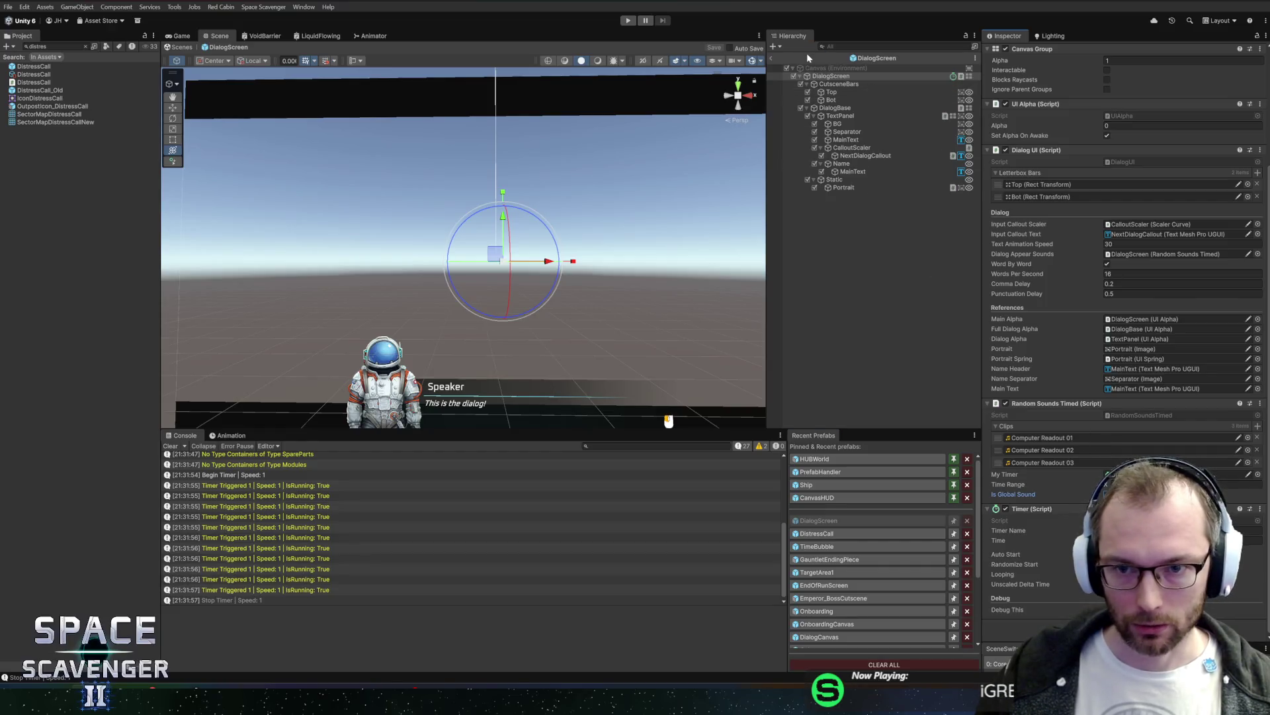
click(774, 60)
click(625, 22)
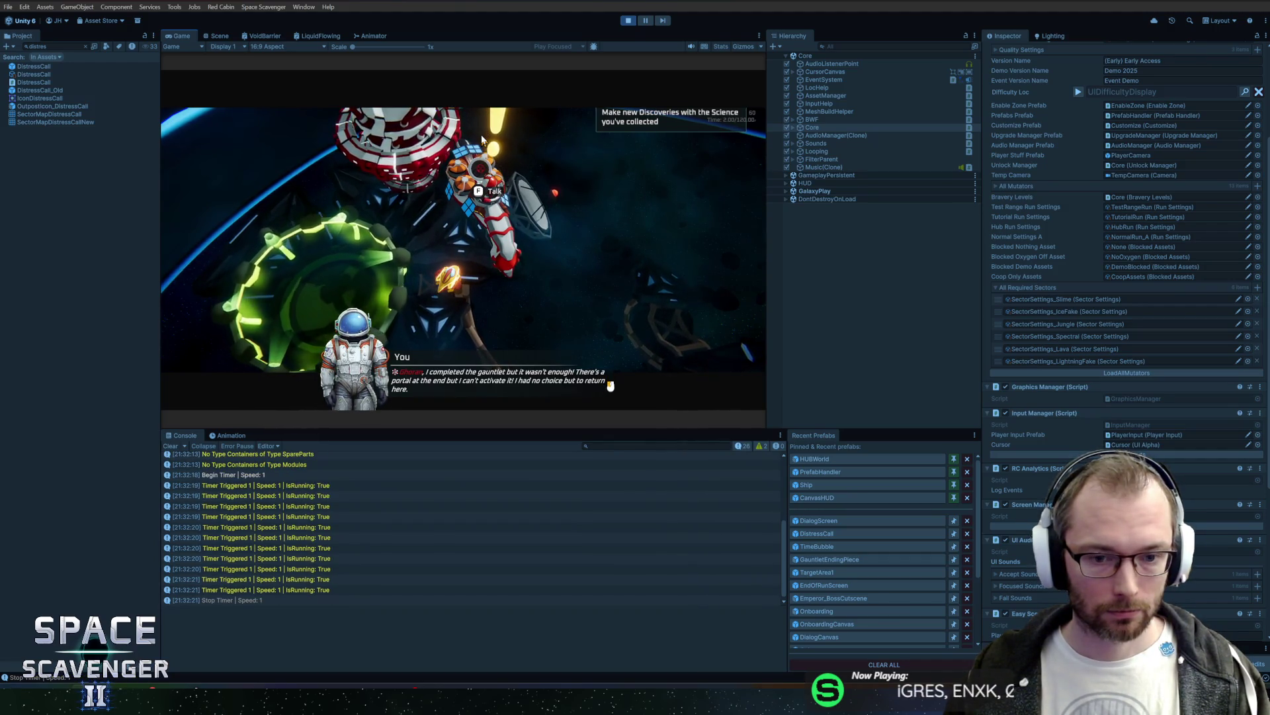
click(517, 168)
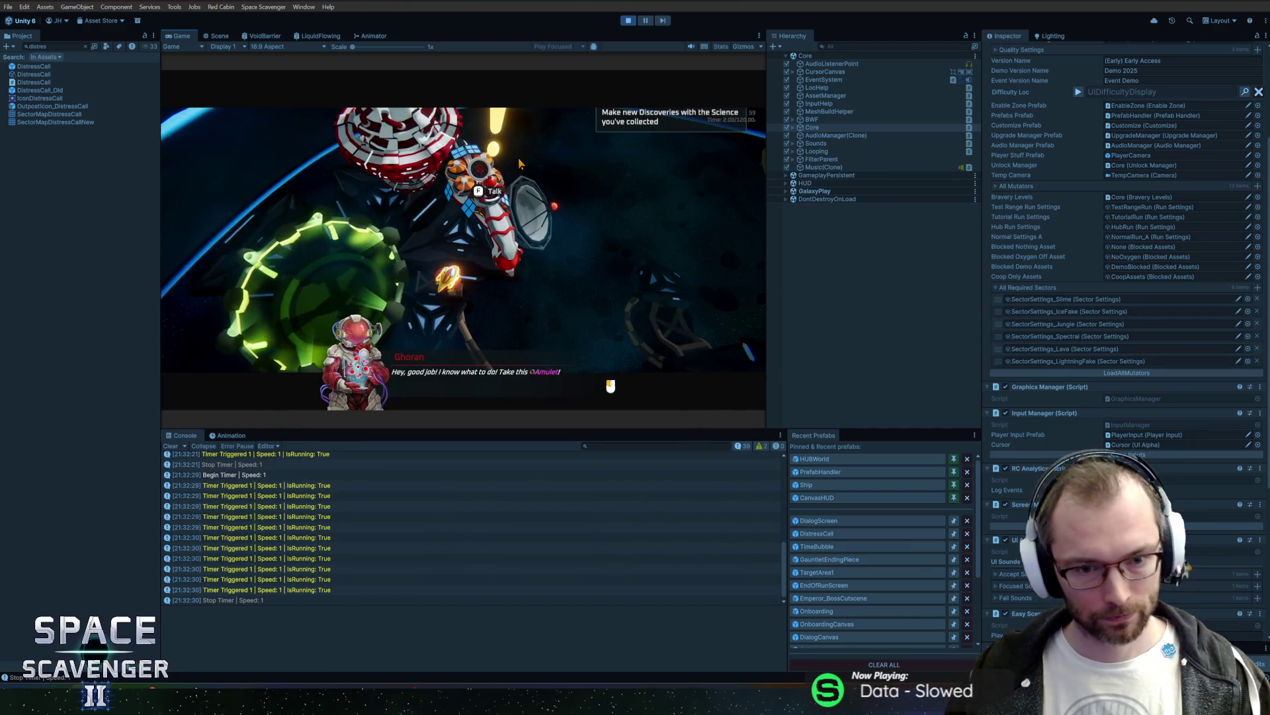
click(520, 164)
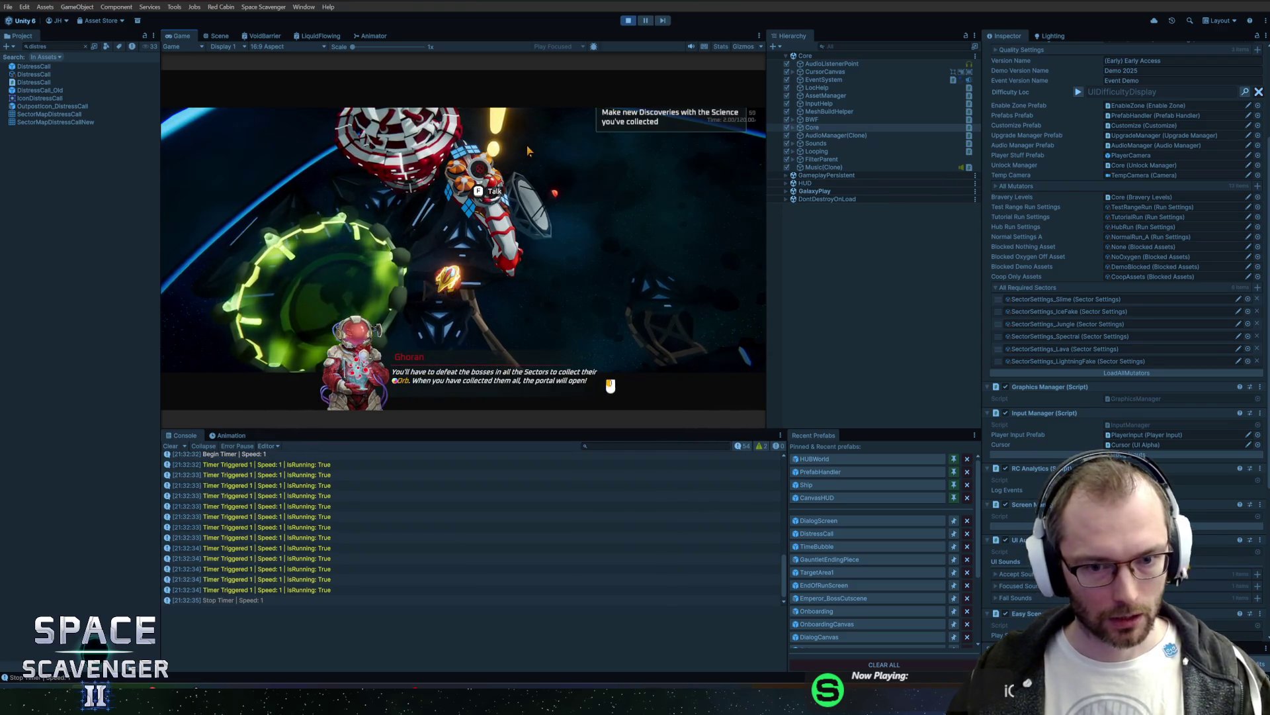
click(509, 163)
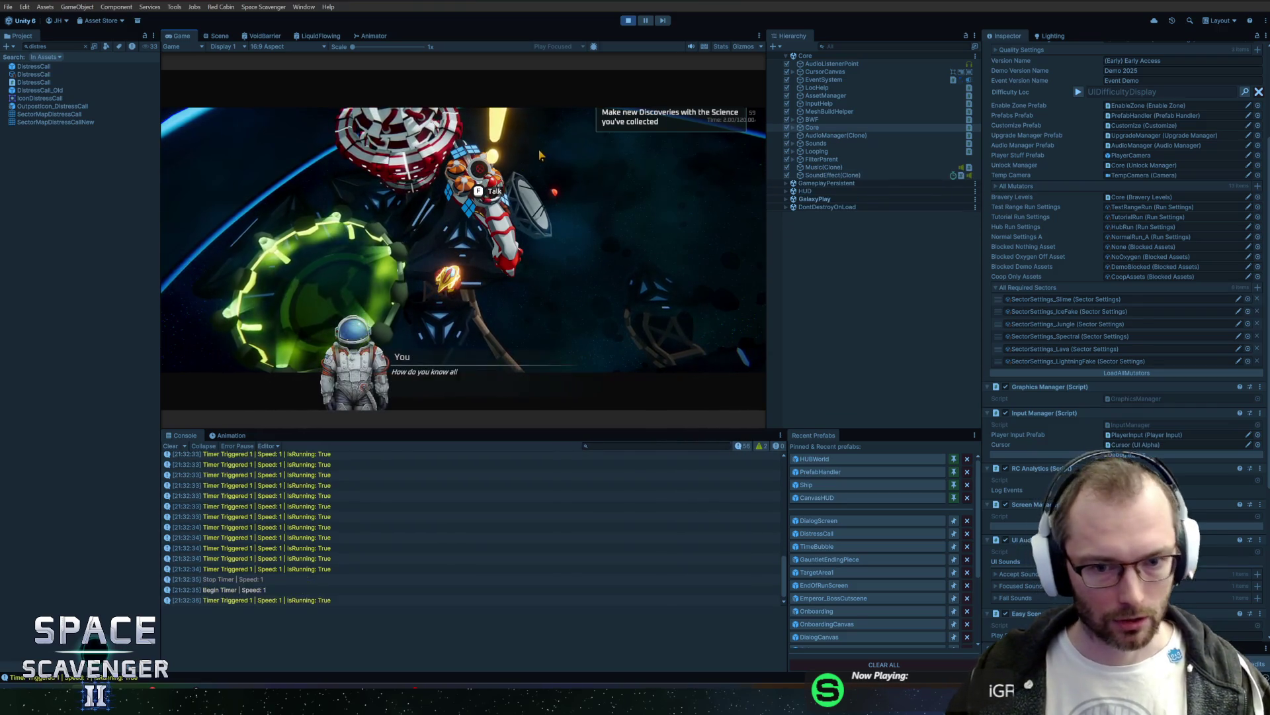
click(607, 379)
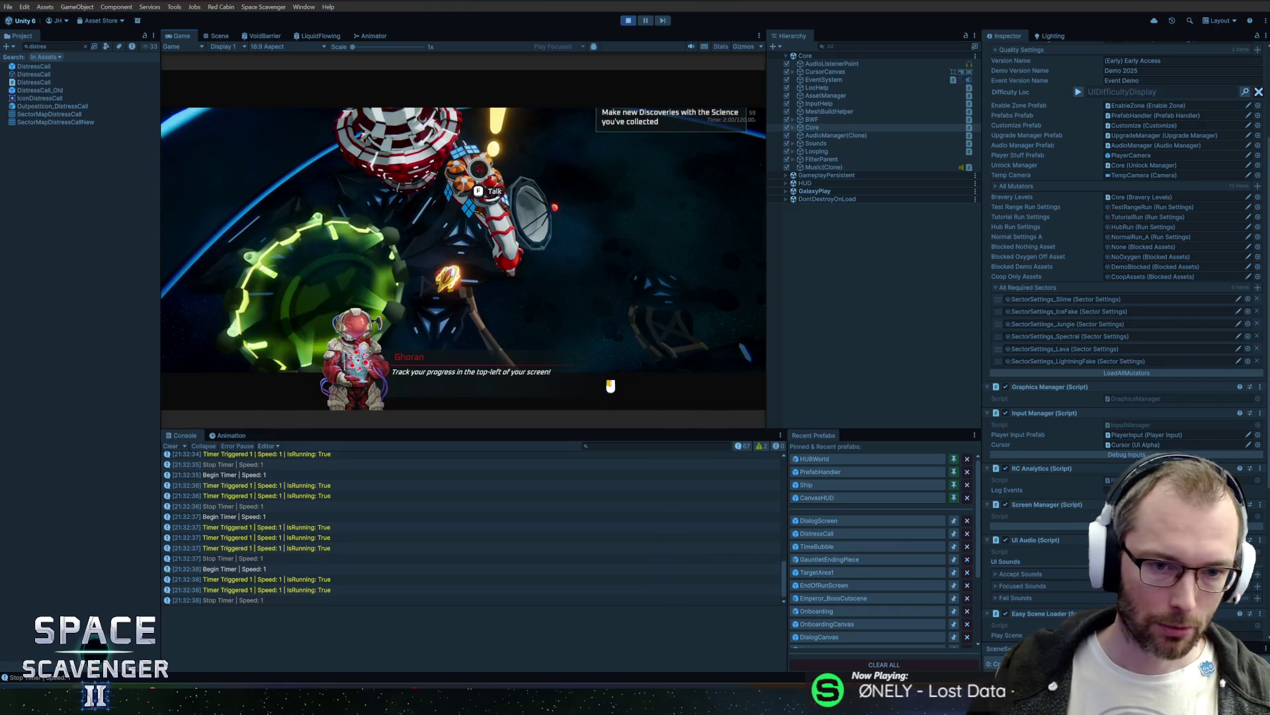
click(629, 22)
click(820, 521)
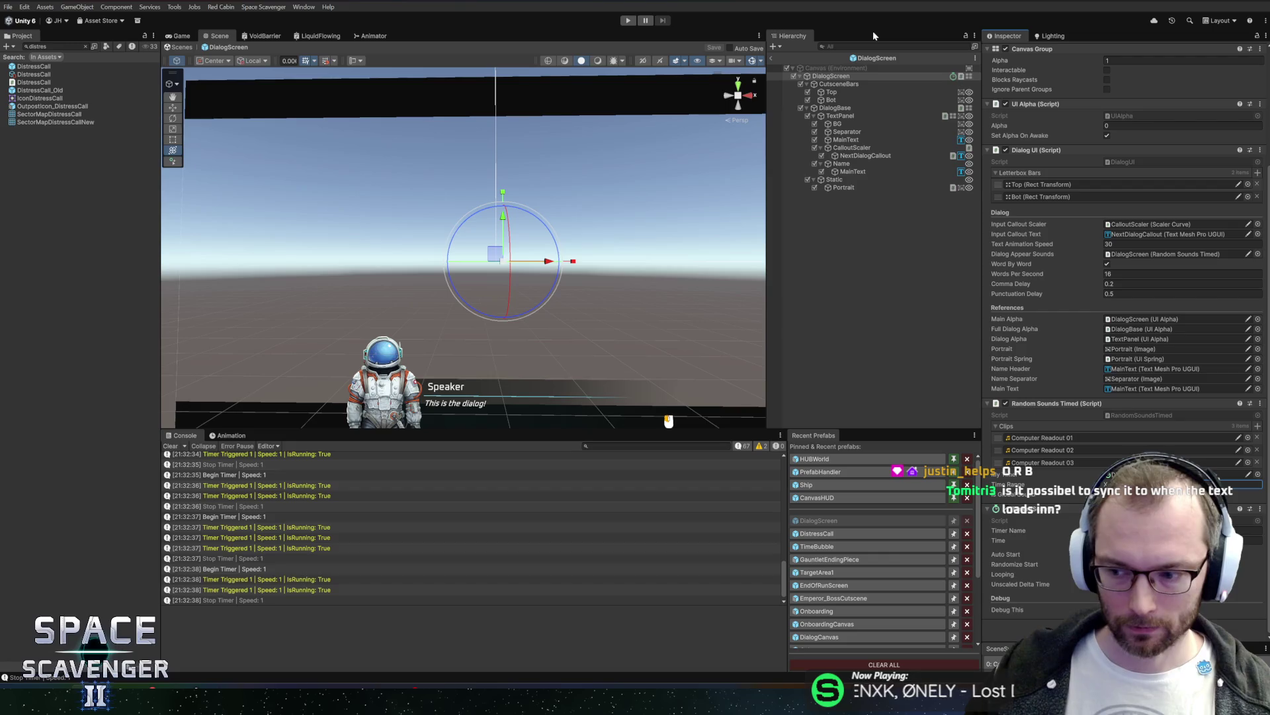
Step: Exit prefab mode, rerun the game, advance Ghoran's dialogue two lines, and stop Play mode
click(772, 58)
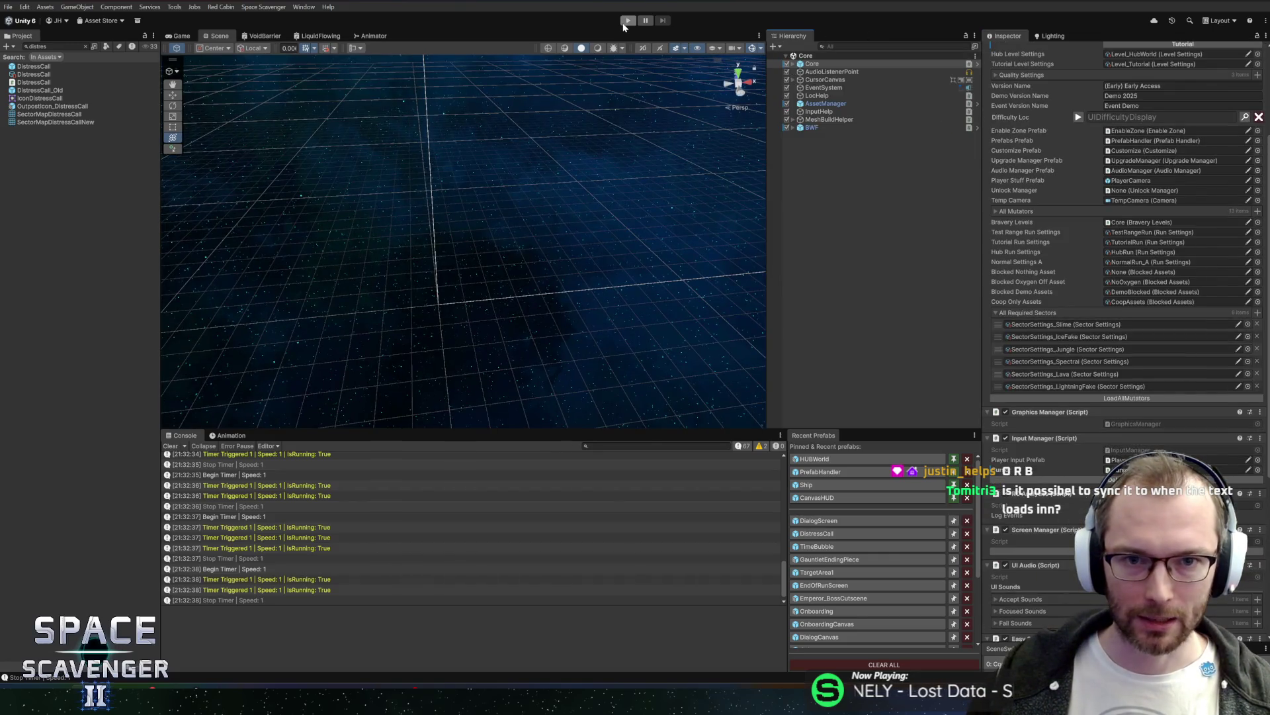
click(626, 21)
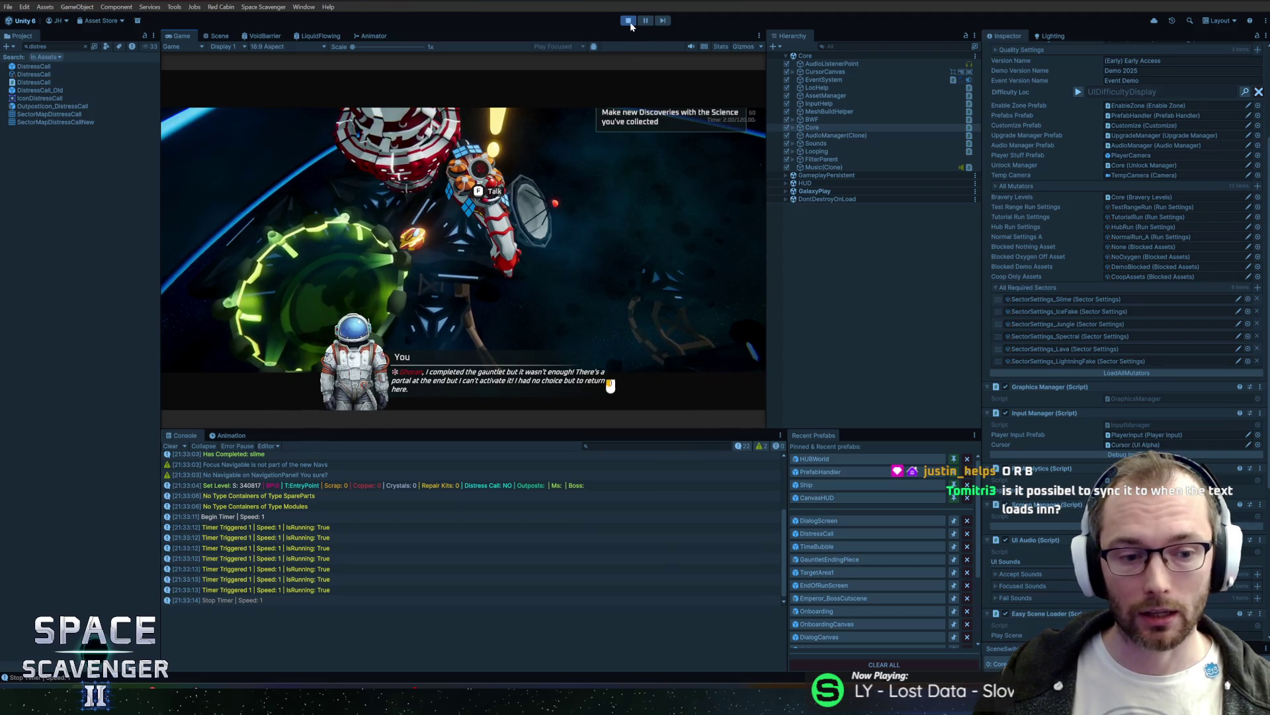
click(584, 177)
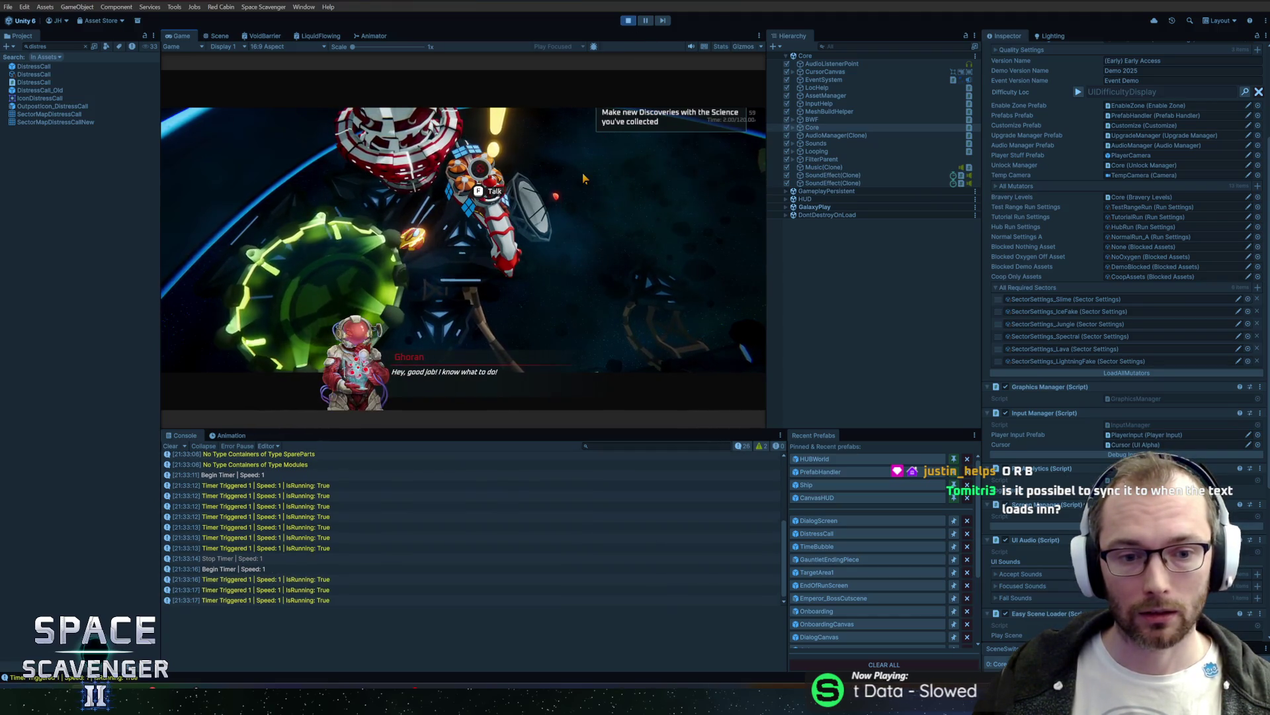
click(584, 177)
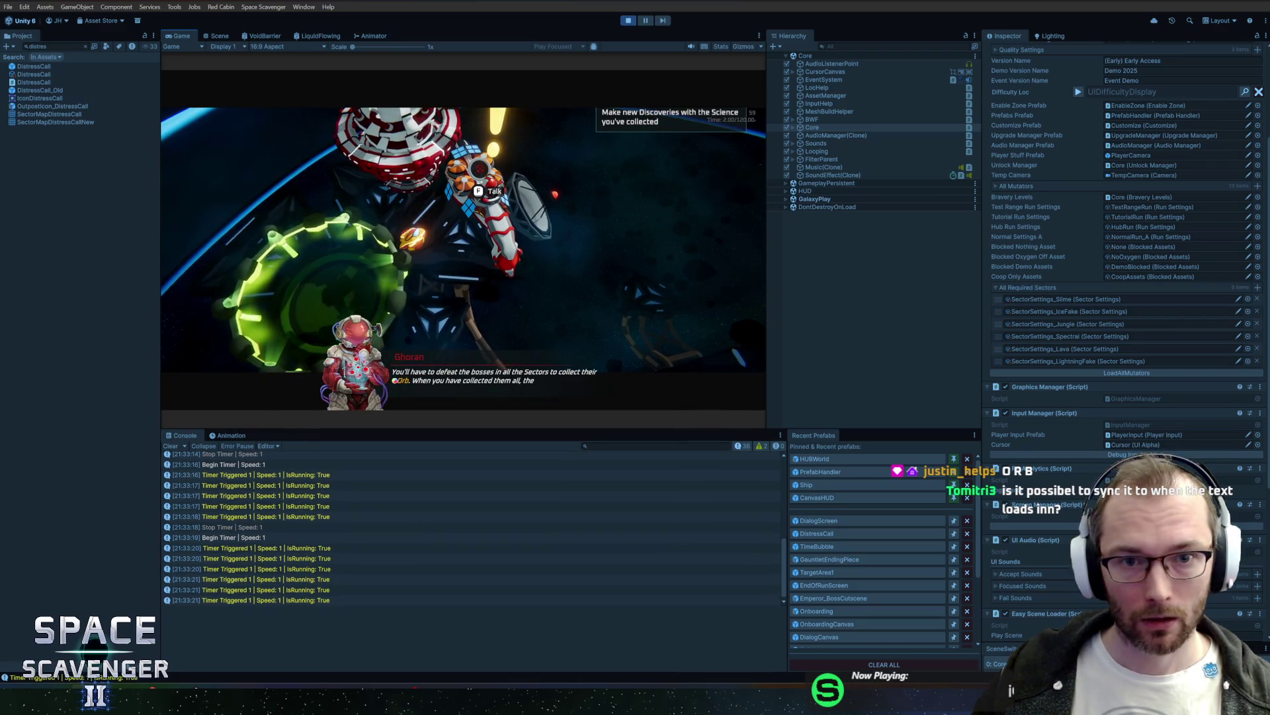
click(628, 21)
Step: Add a [SerializeField] private bool playOnBegin field below timeRange
key(alt+Tab)
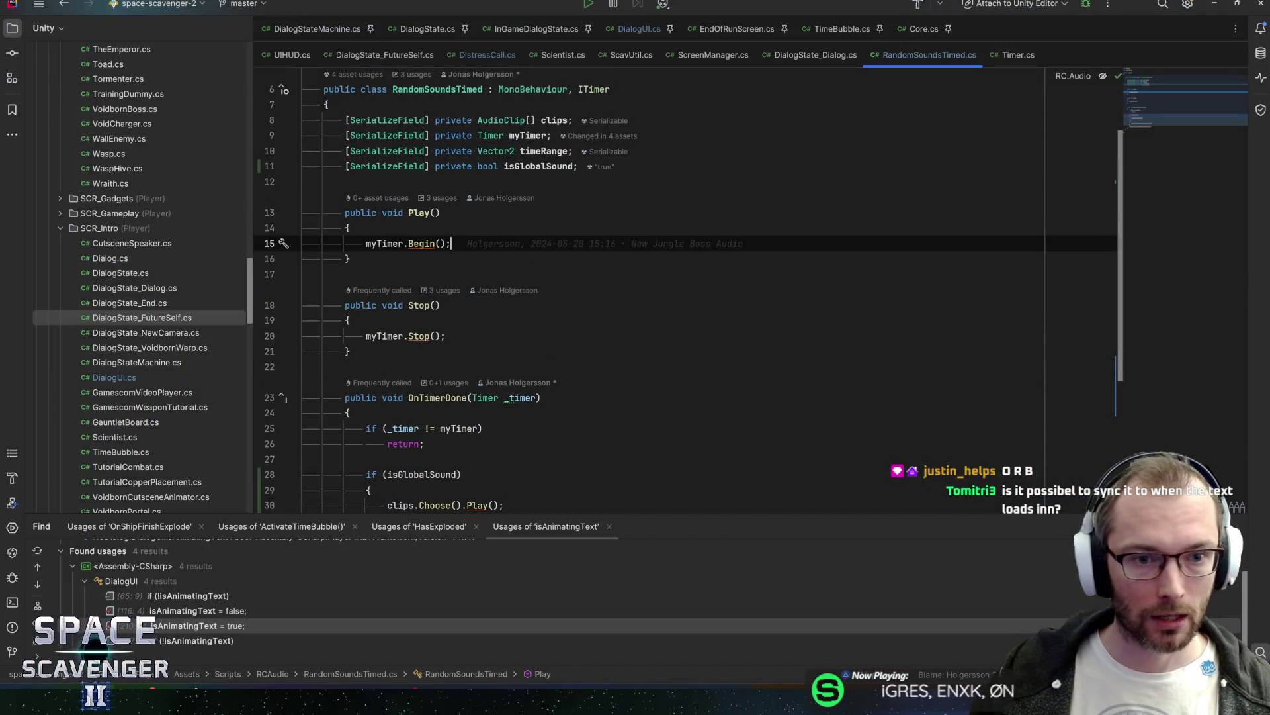
scroll(662, 264, up, 2)
click(573, 230)
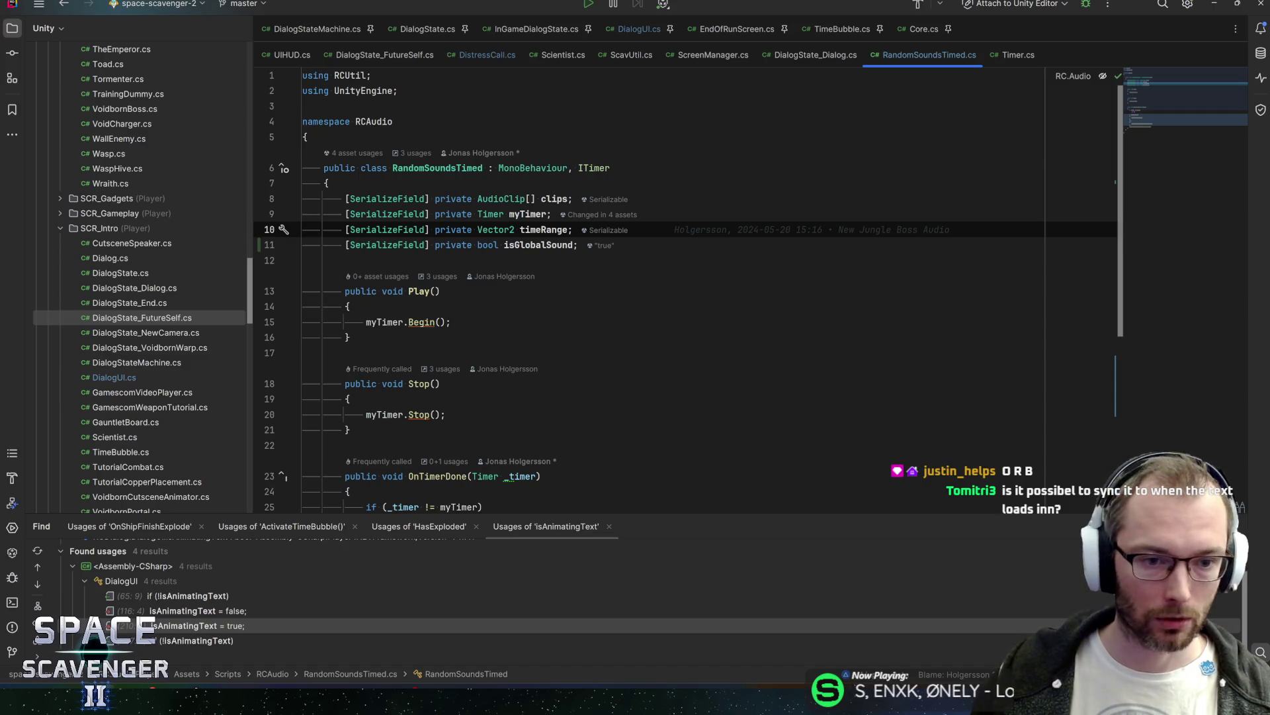
key(Return)
text([SerializeField] private )
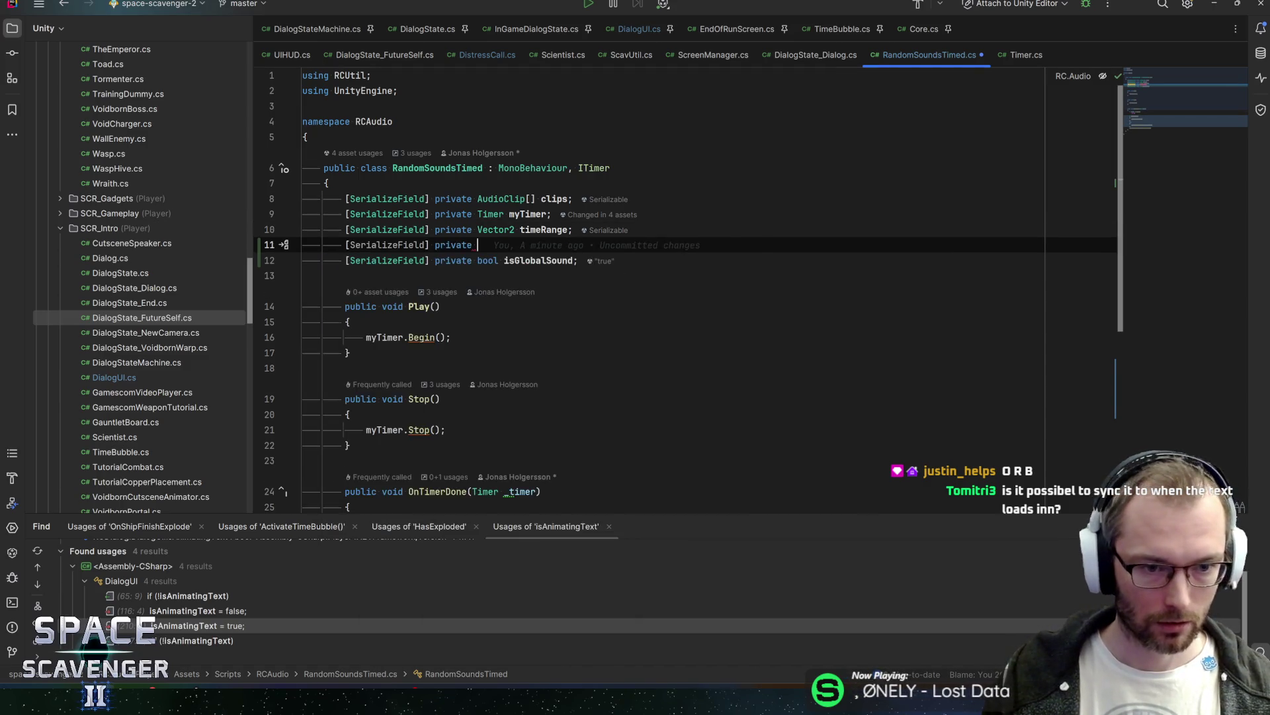
text(bool playOn)
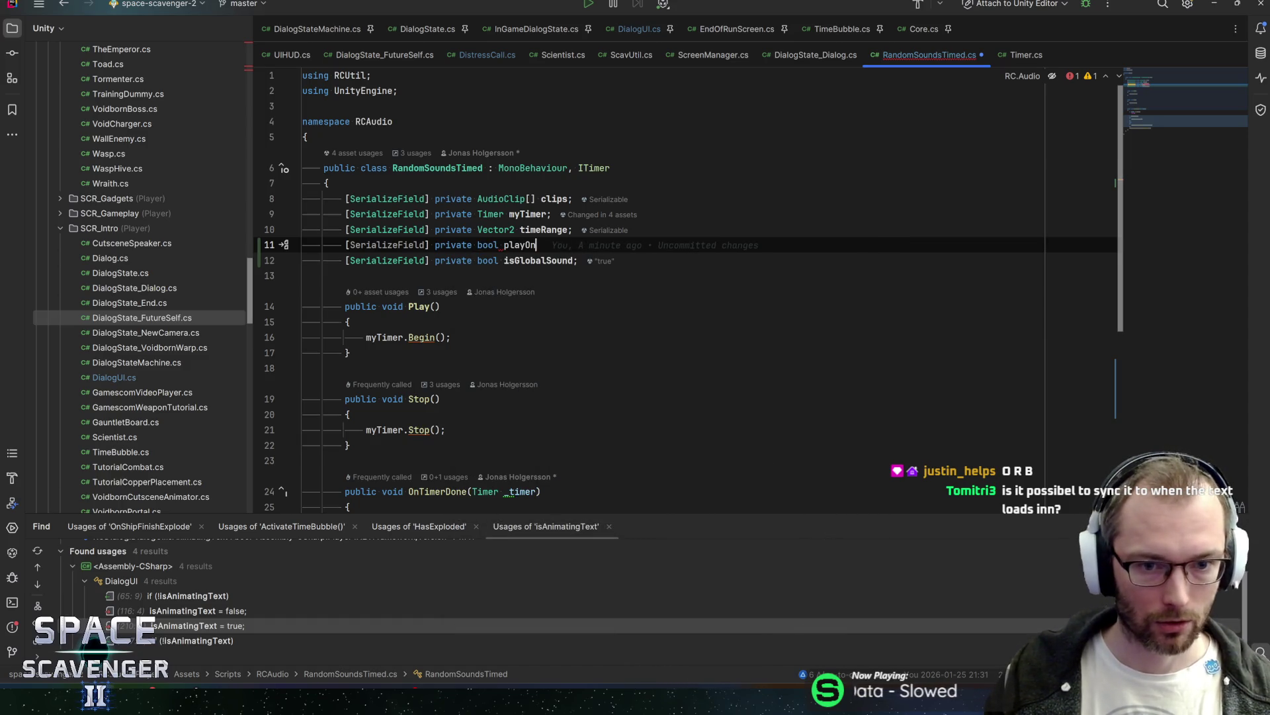
key(BackSpace)
key(BackSpace)
key(BackSpace)
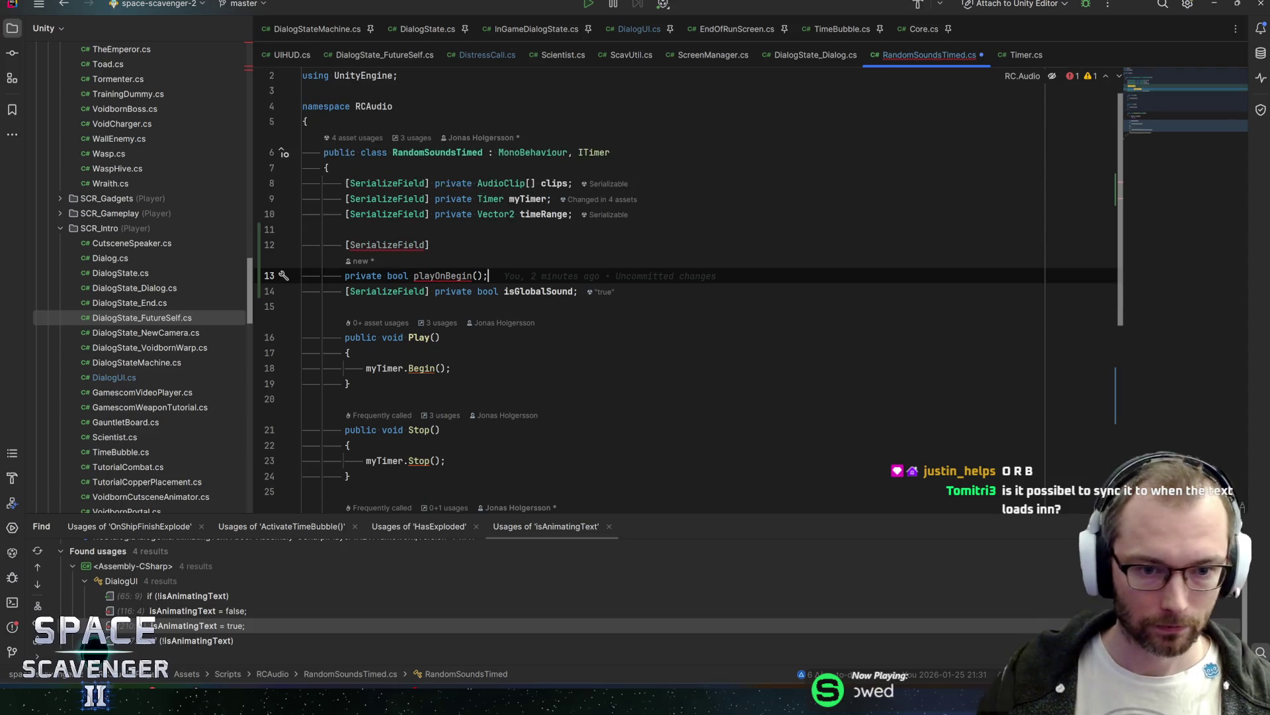
text(l play)
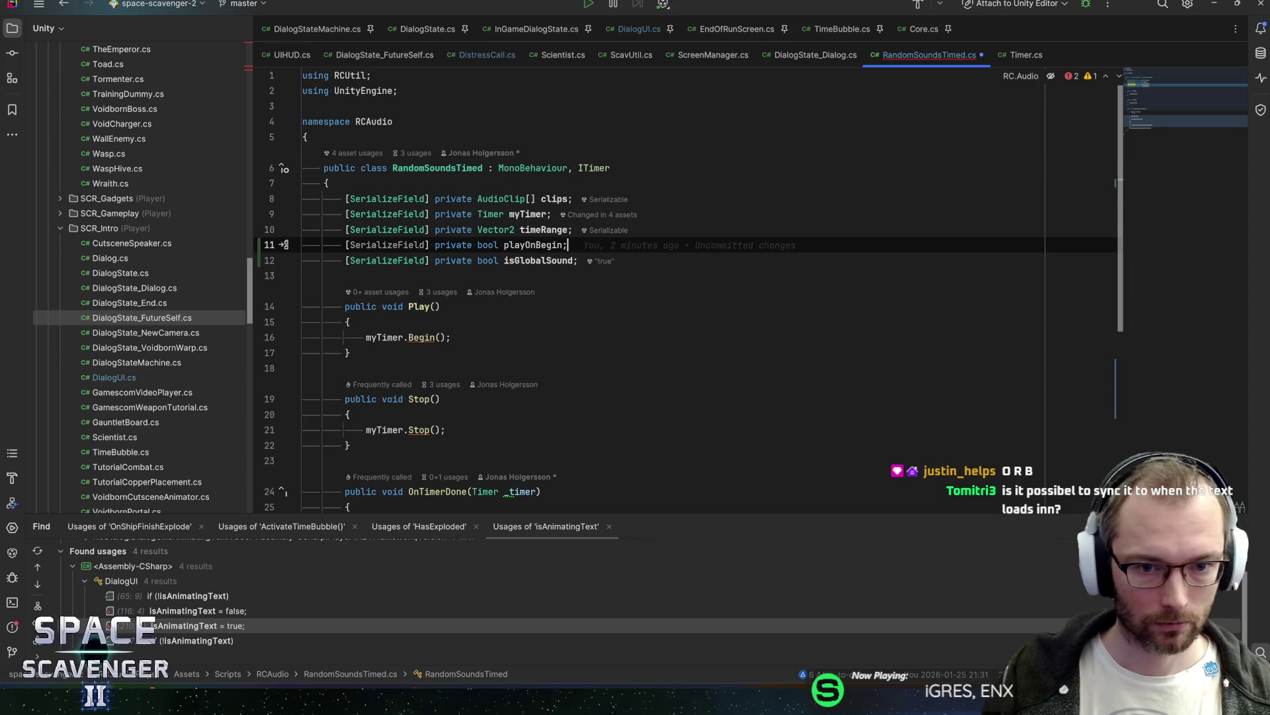
Step: Make Play() call PlaySound() after myTimer.Begin() when playOnBegin is set
key(Down)
key(Down)
key(Down)
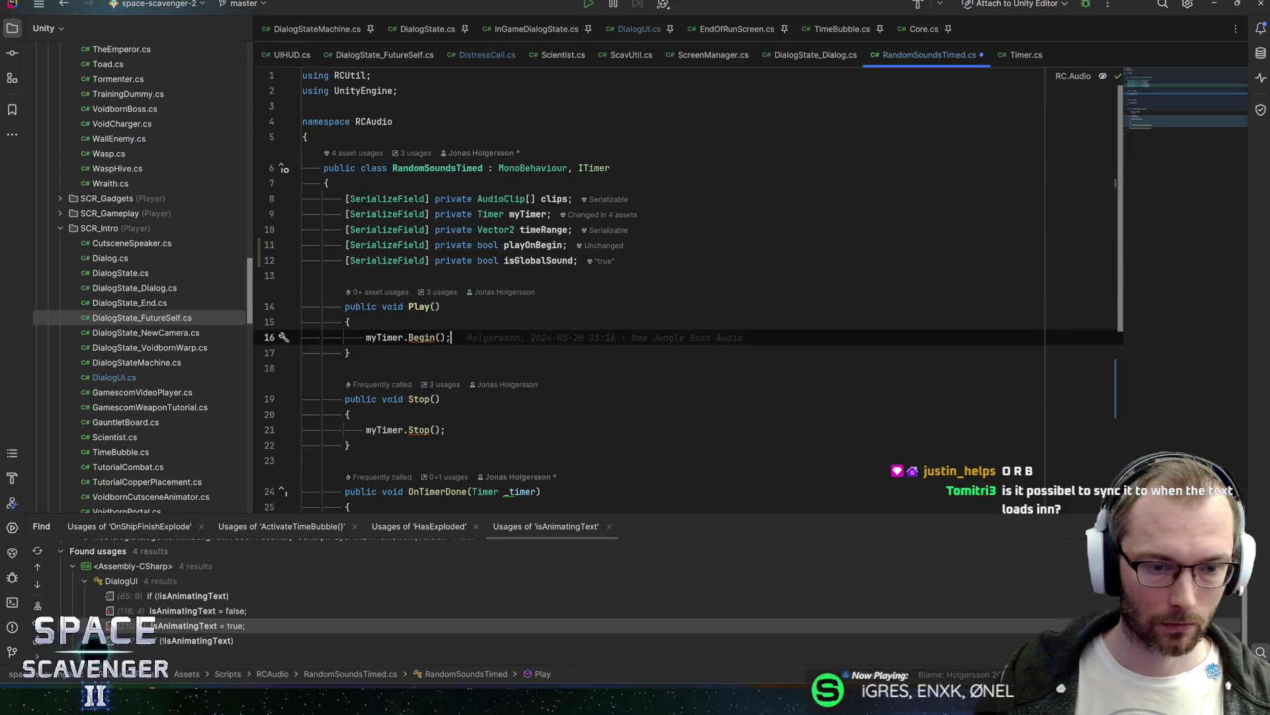
key(Return)
text(if (playOnBegin))
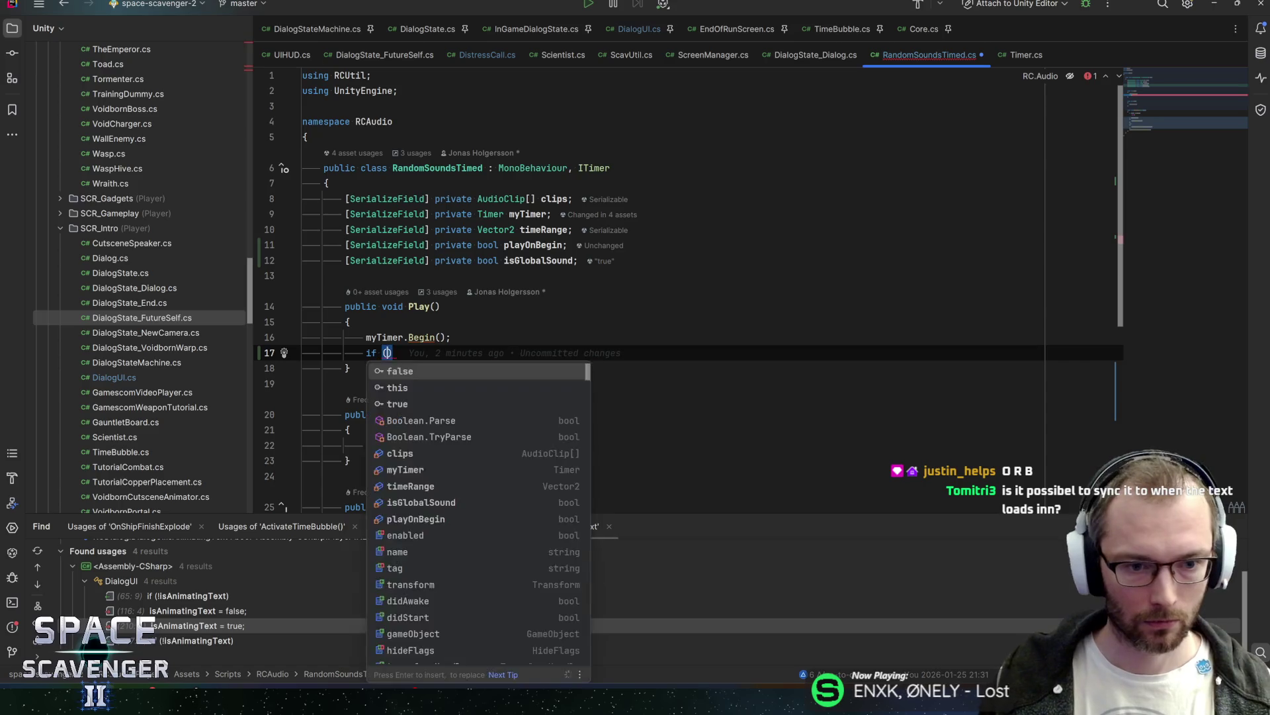
key(Return)
text({)
key(Return)
text(PlayS)
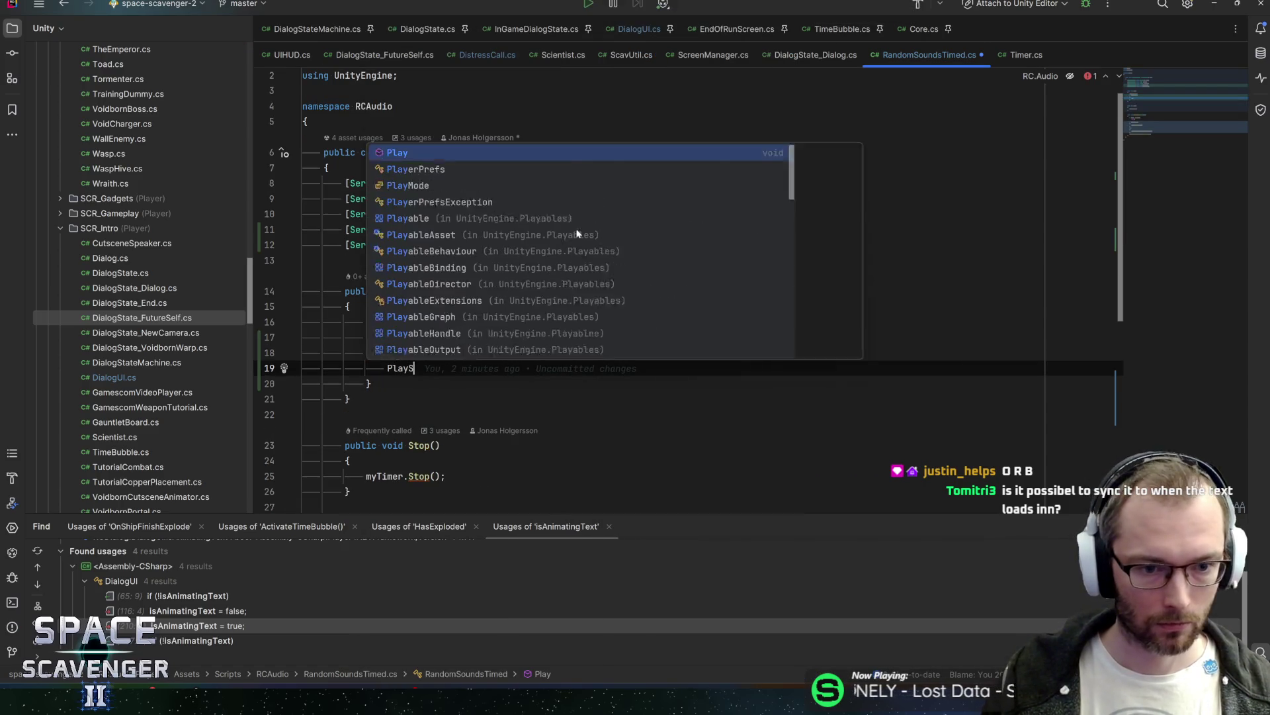
text(ound();)
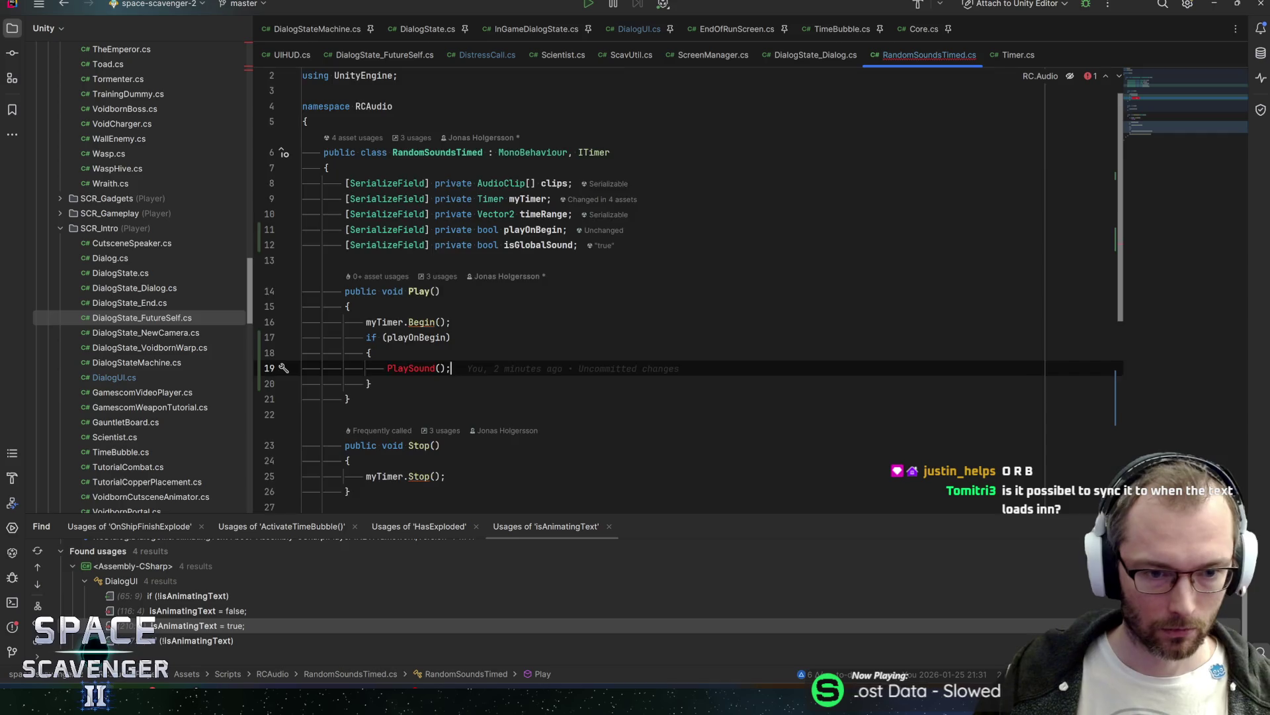
Step: Extract the isGlobalSound if/else block into a PlaySound() method and recompile in Unity
scroll(688, 265, down, 7)
mouse_move(281, 351)
mouse_down()
mouse_move(330, 251)
mouse_move(366, 244)
mouse_up()
click(284, 244)
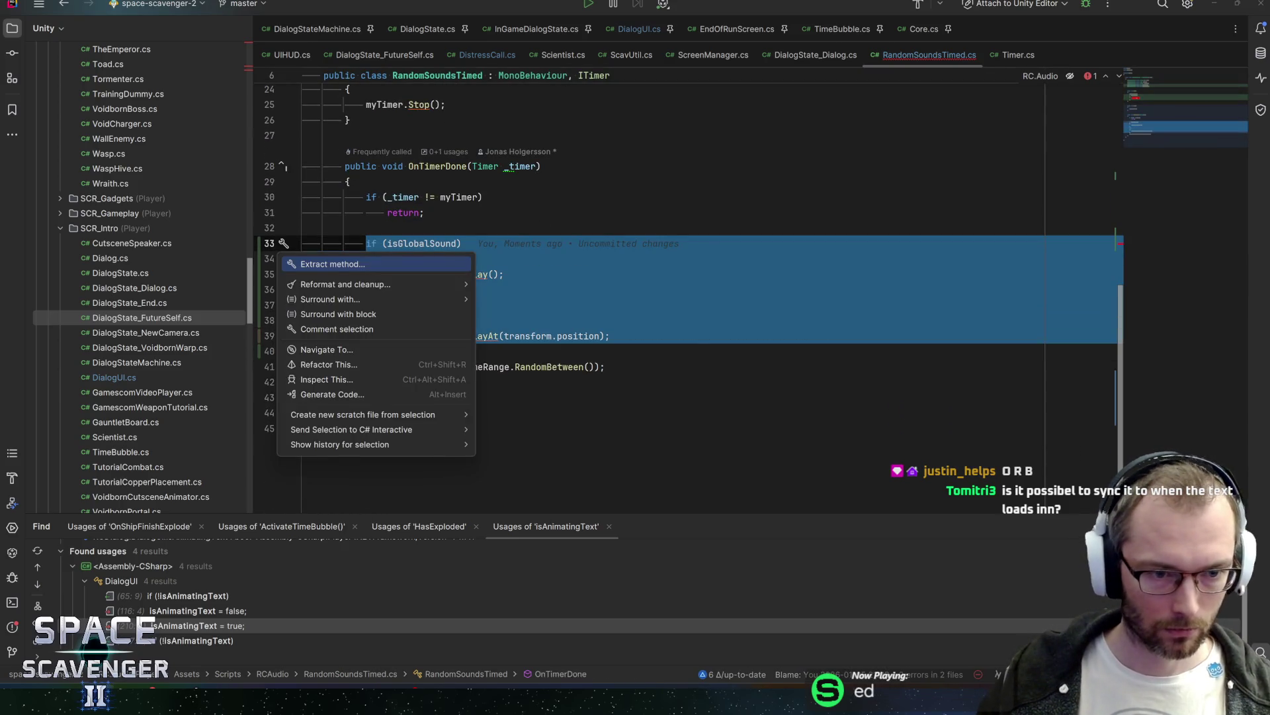
key(Return)
key(Return)
text(Play)
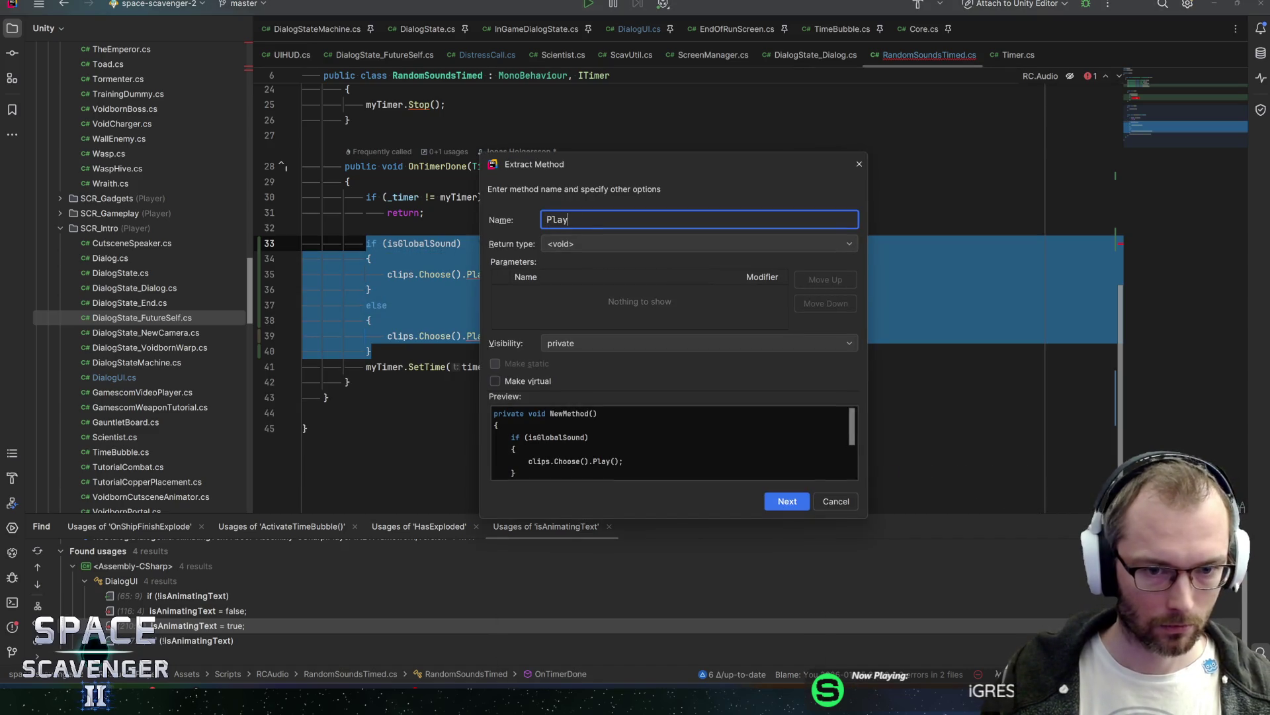
key(Return)
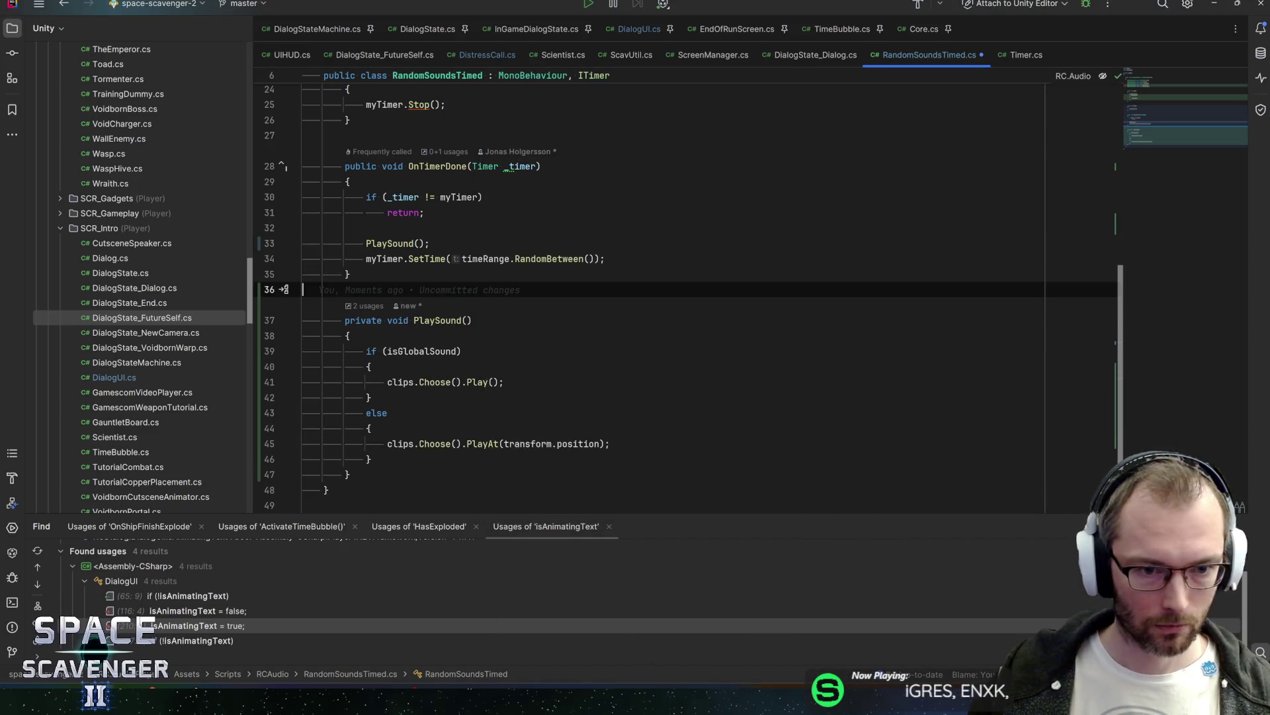
scroll(688, 298, up, 4)
key(alt+Tab)
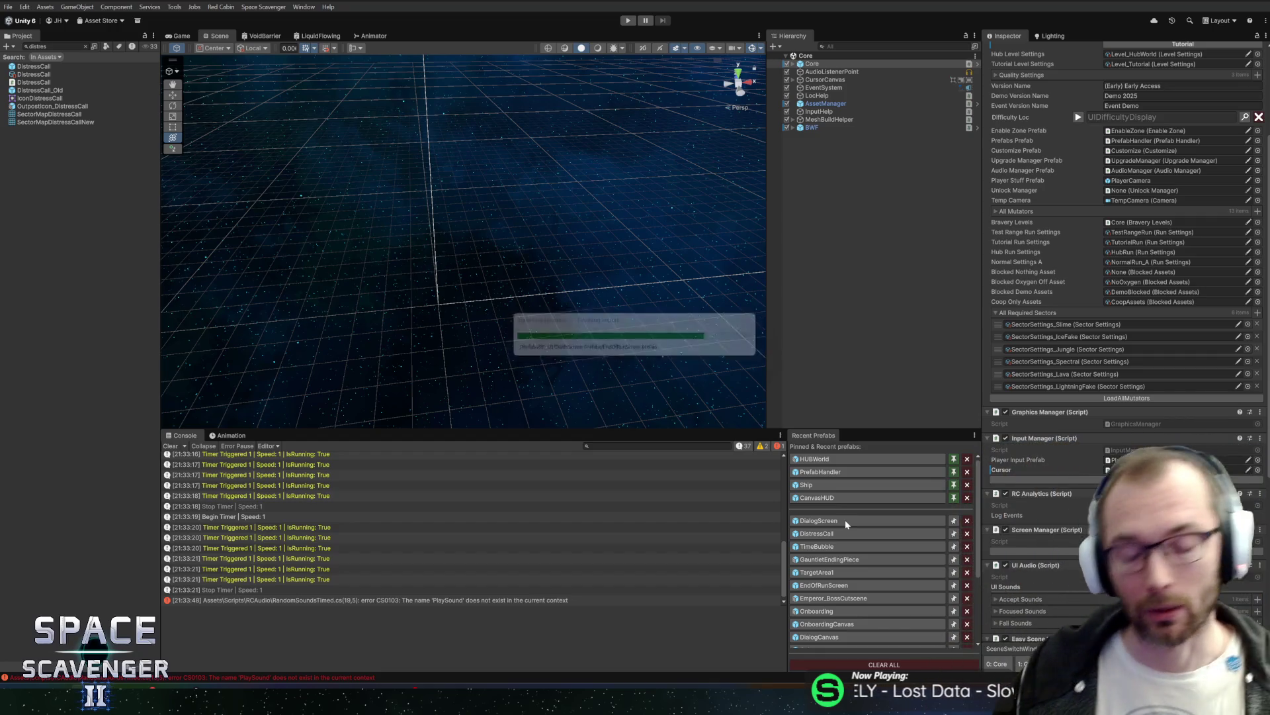
Step: Reopen the DialogScreen prefab, save it with Ctrl+S, and exit back to the Core scene
click(845, 522)
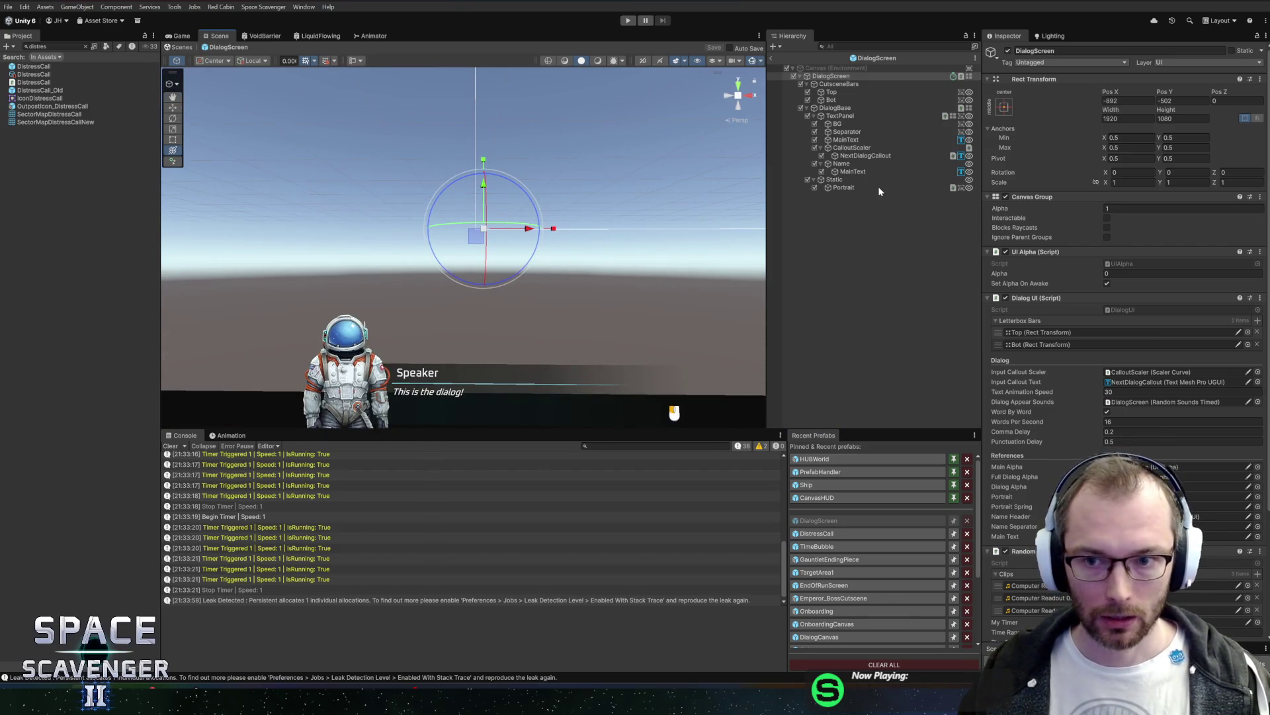
scroll(1092, 410, down, 5)
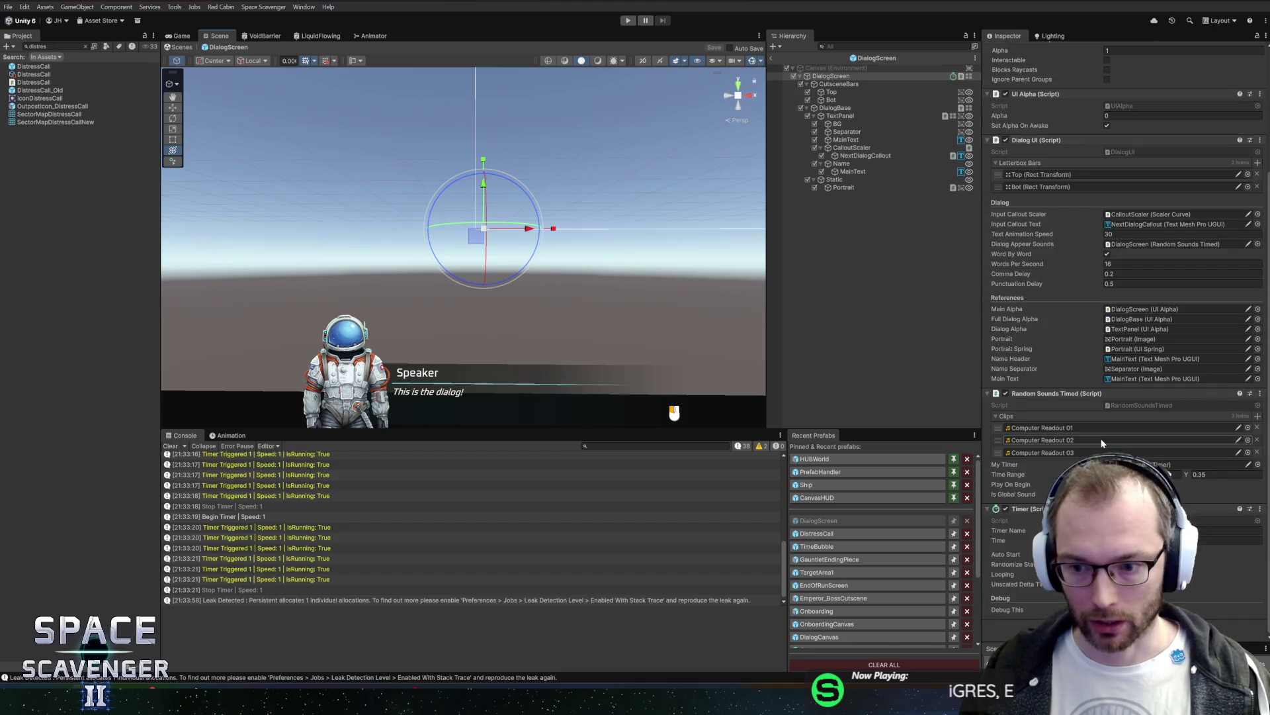
scroll(1095, 437, up, 5)
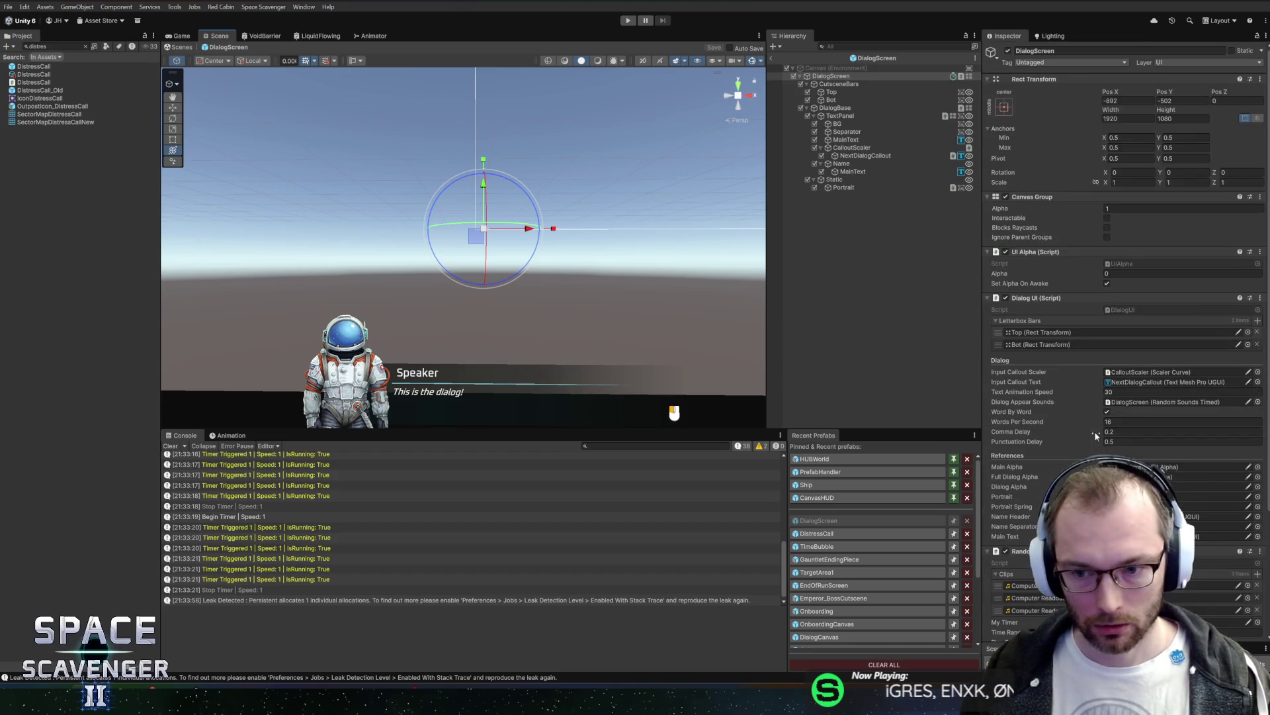
scroll(1095, 436, down, 5)
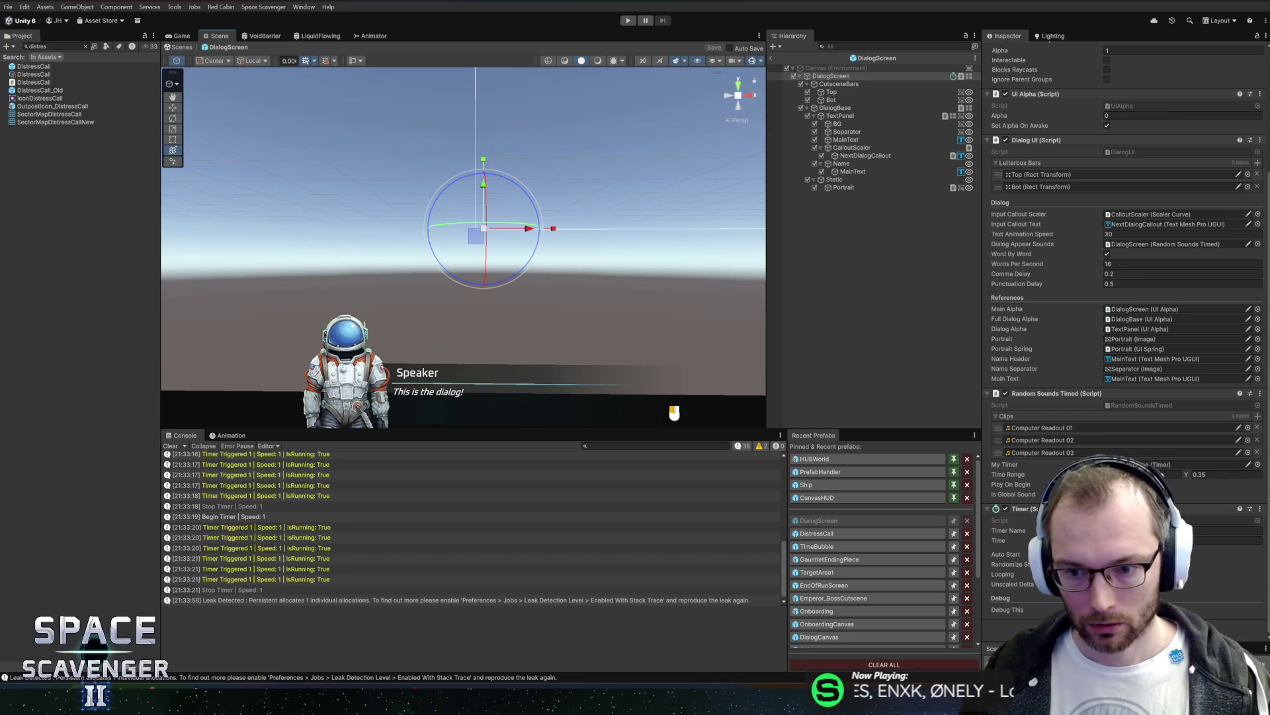
key(ctrl+s)
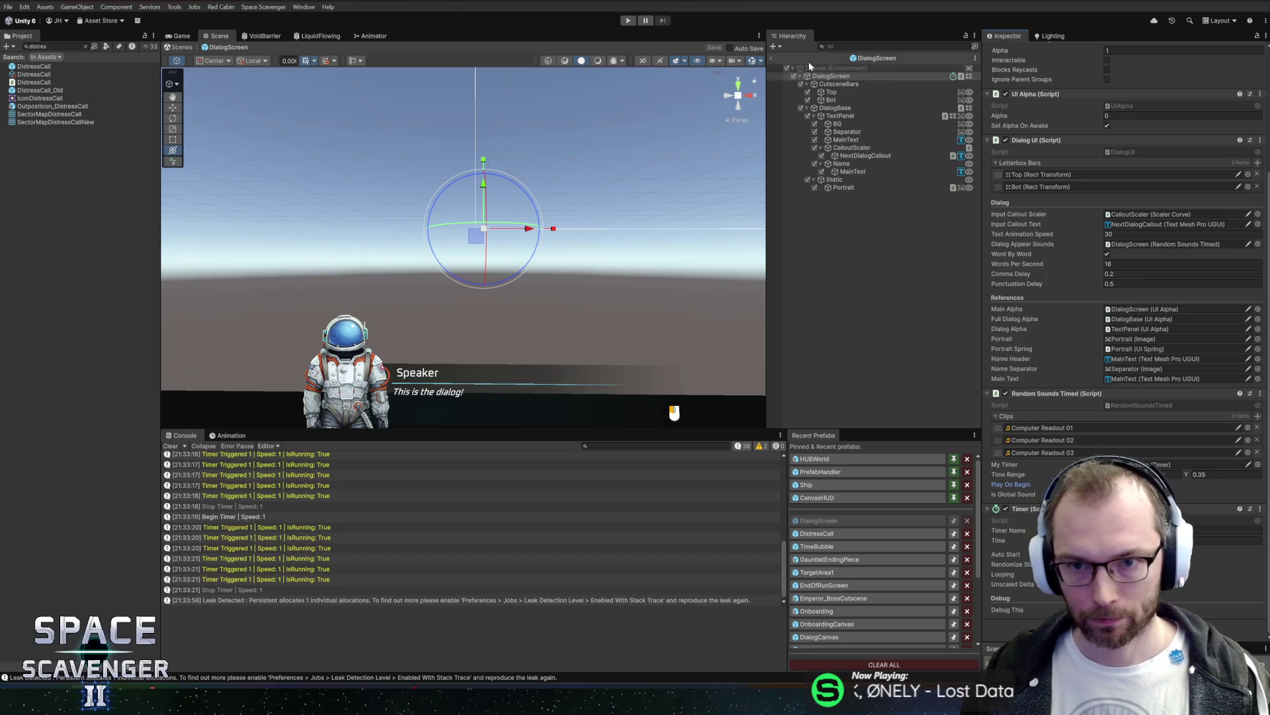
click(772, 58)
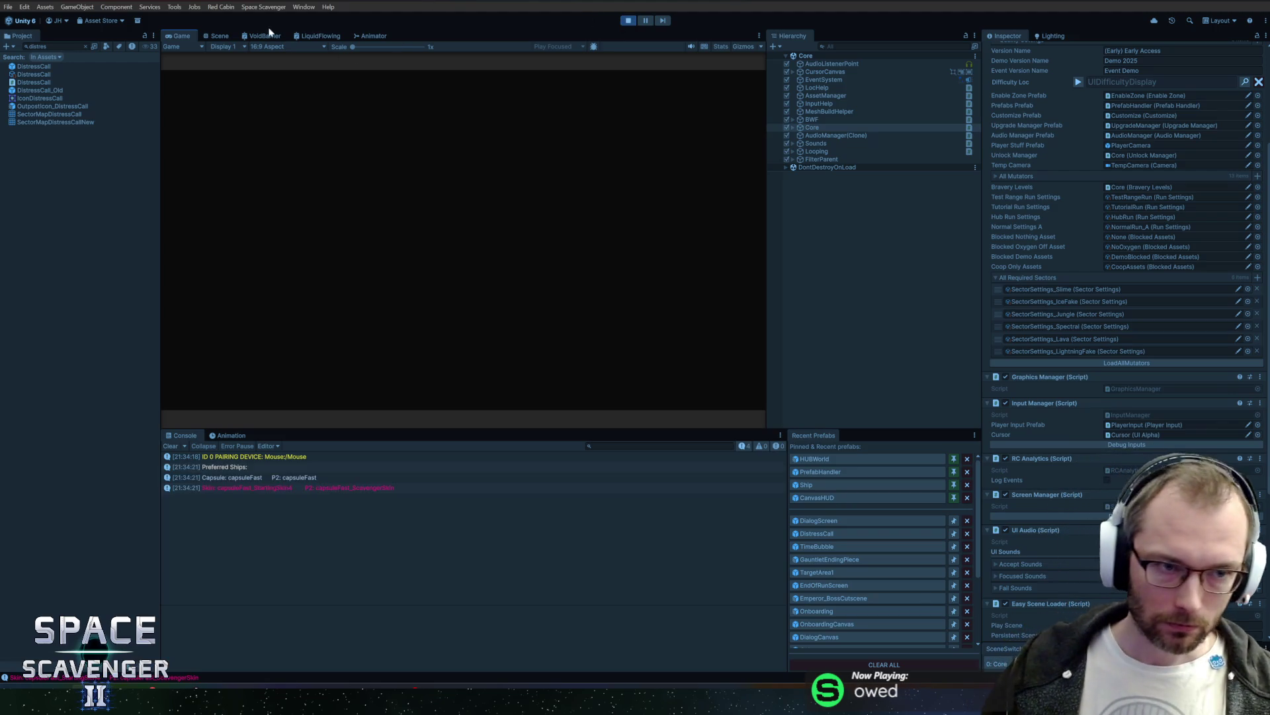
key(shift+space)
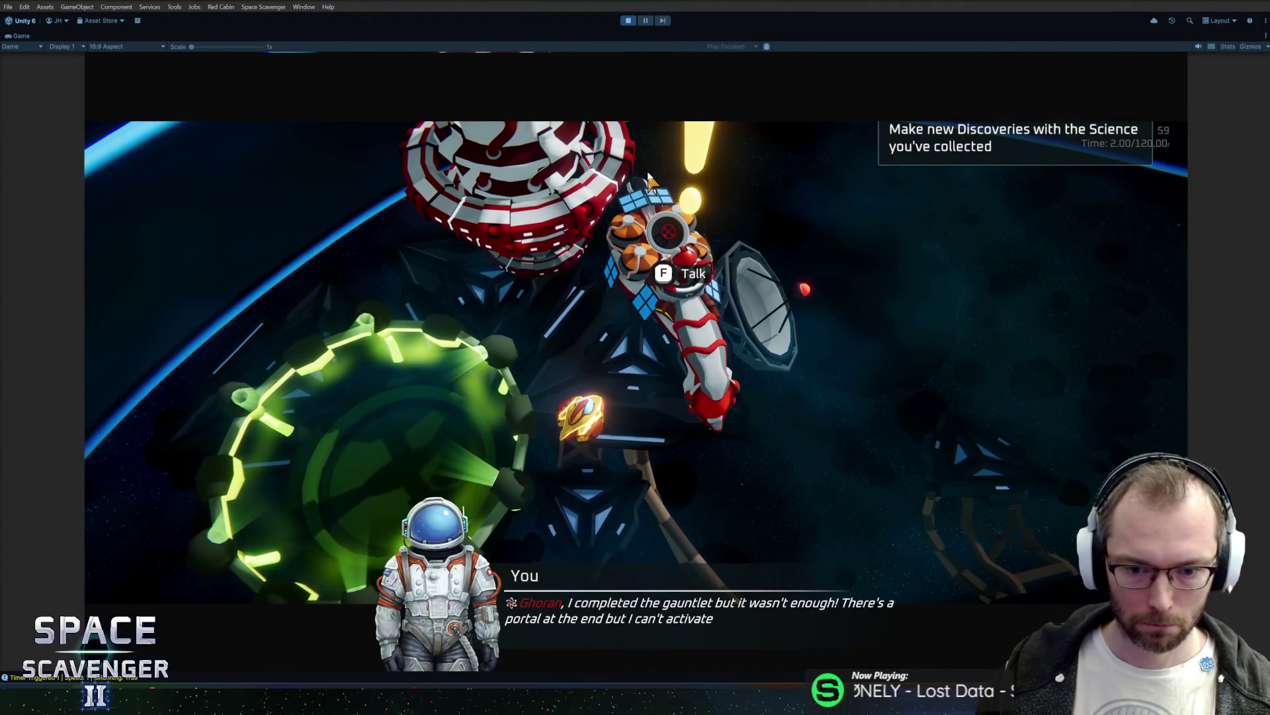
click(757, 306)
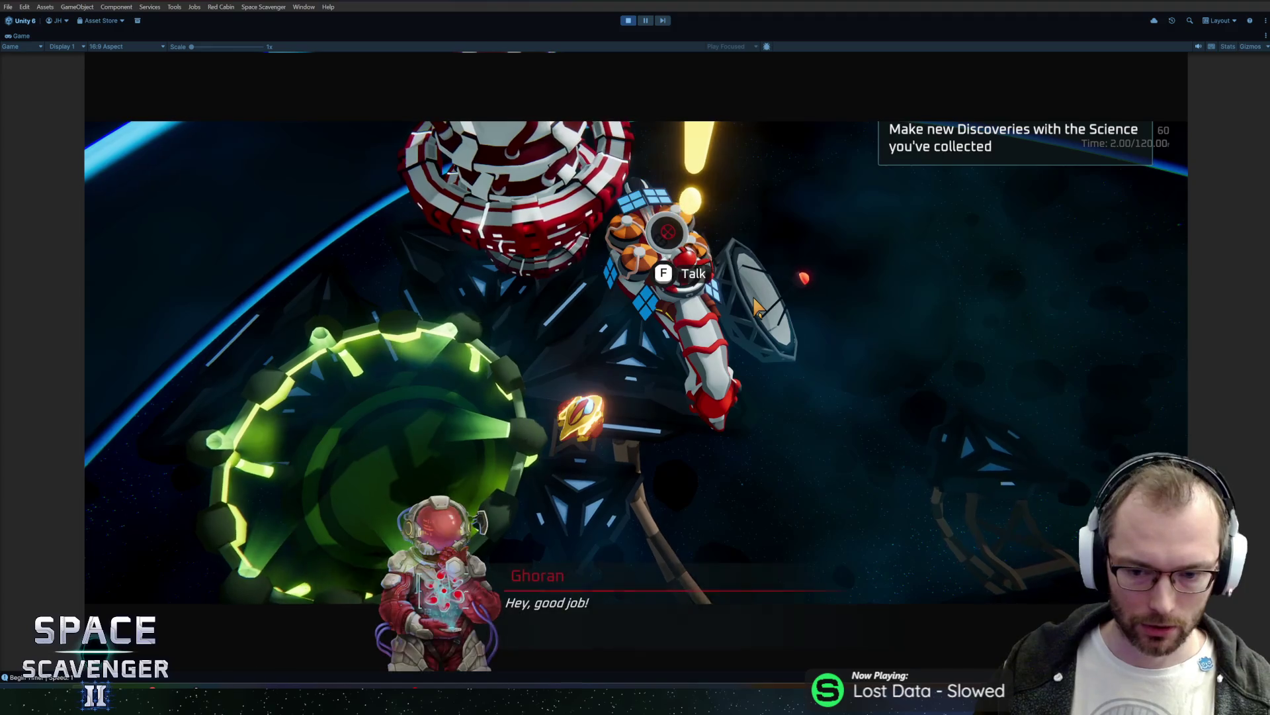
click(757, 306)
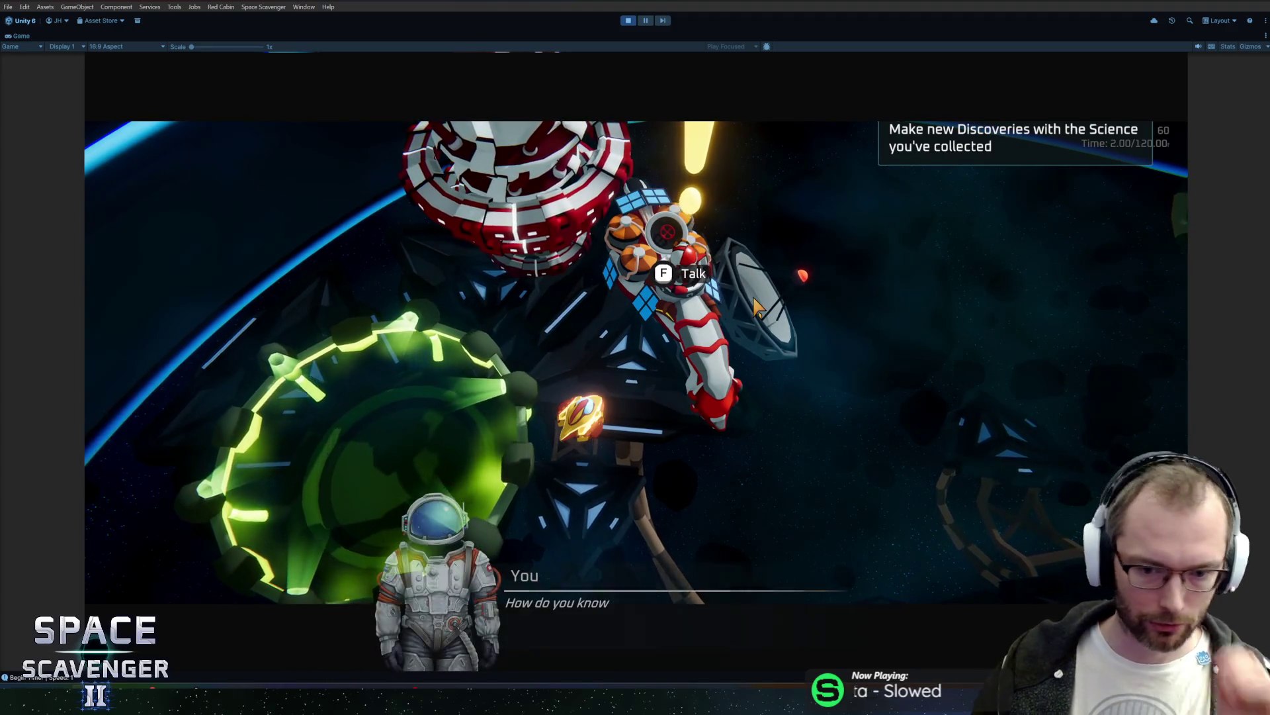
click(758, 306)
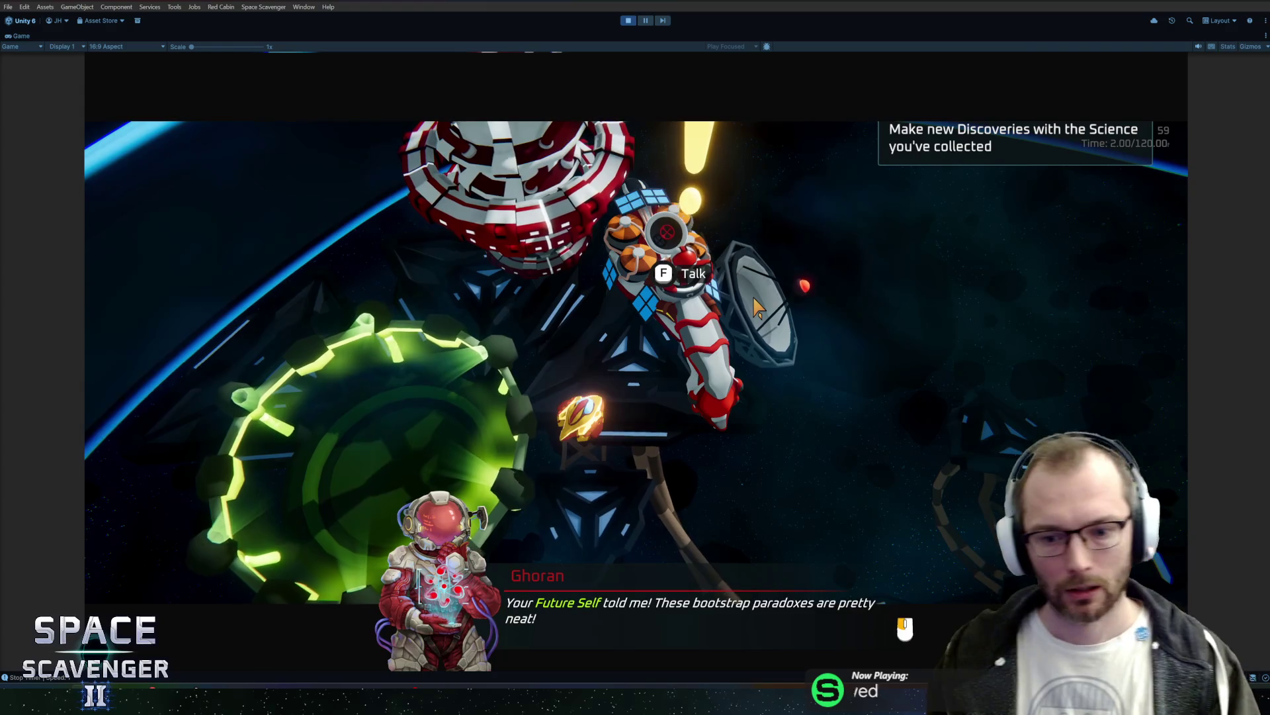
click(758, 305)
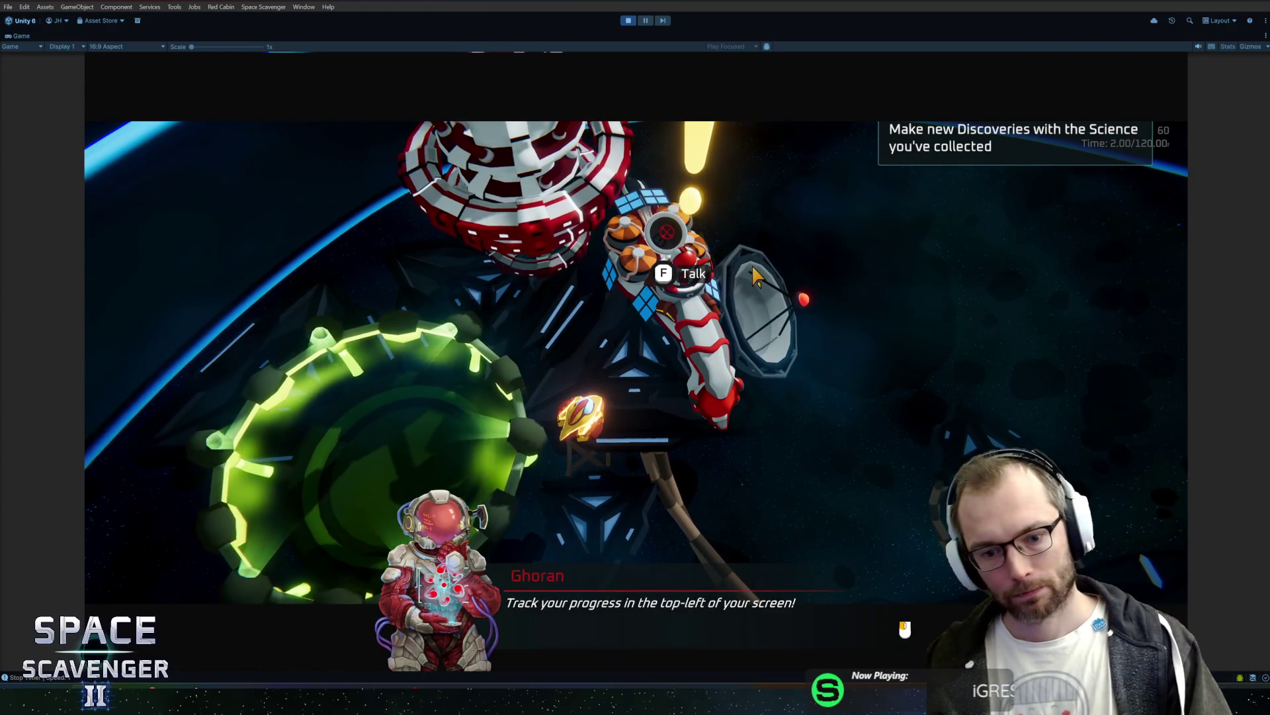
click(740, 256)
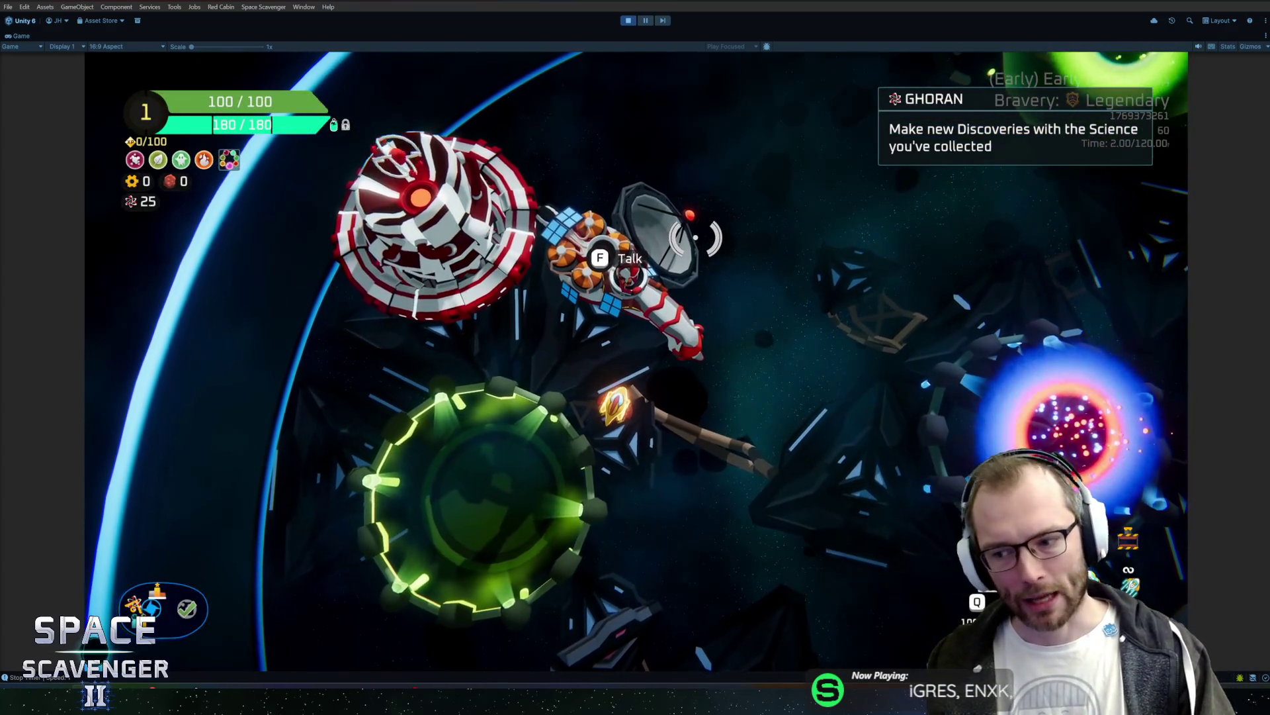
key(ctrl+p)
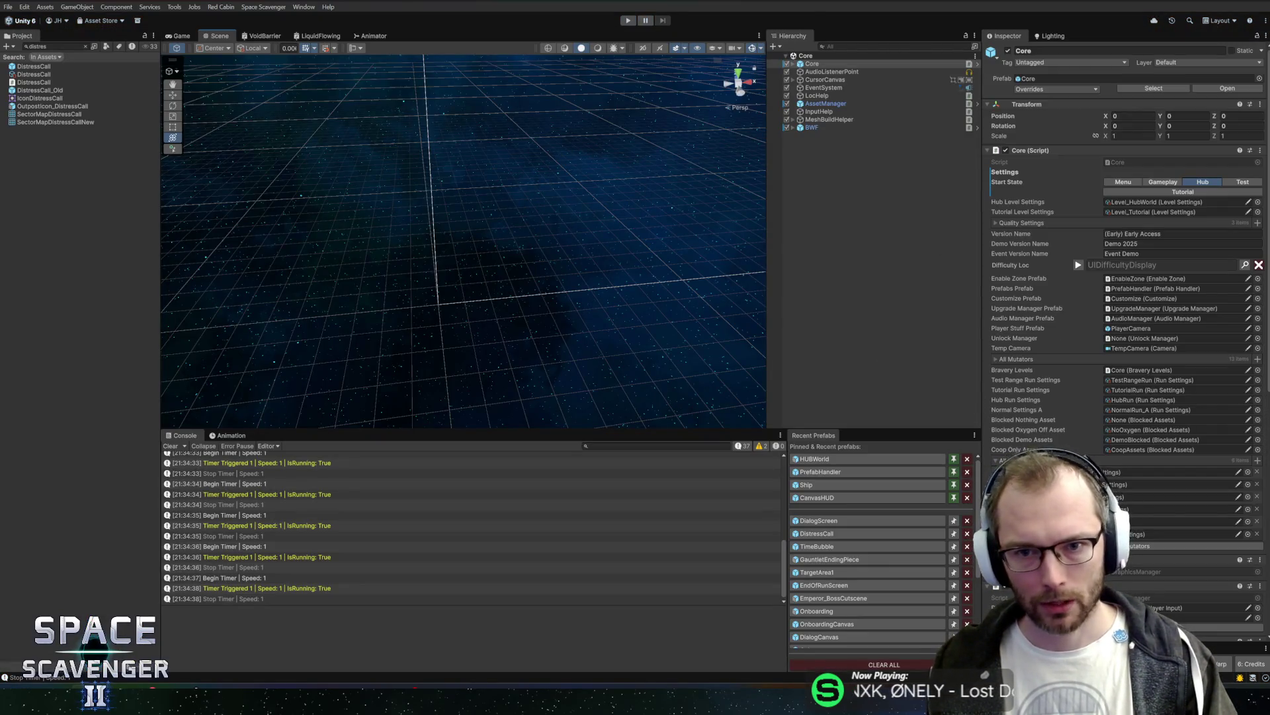
Step: Open the DialogScreen prefab and preview its Computer Readout 01 clip from the Project window
scroll(1125, 265, down, 10)
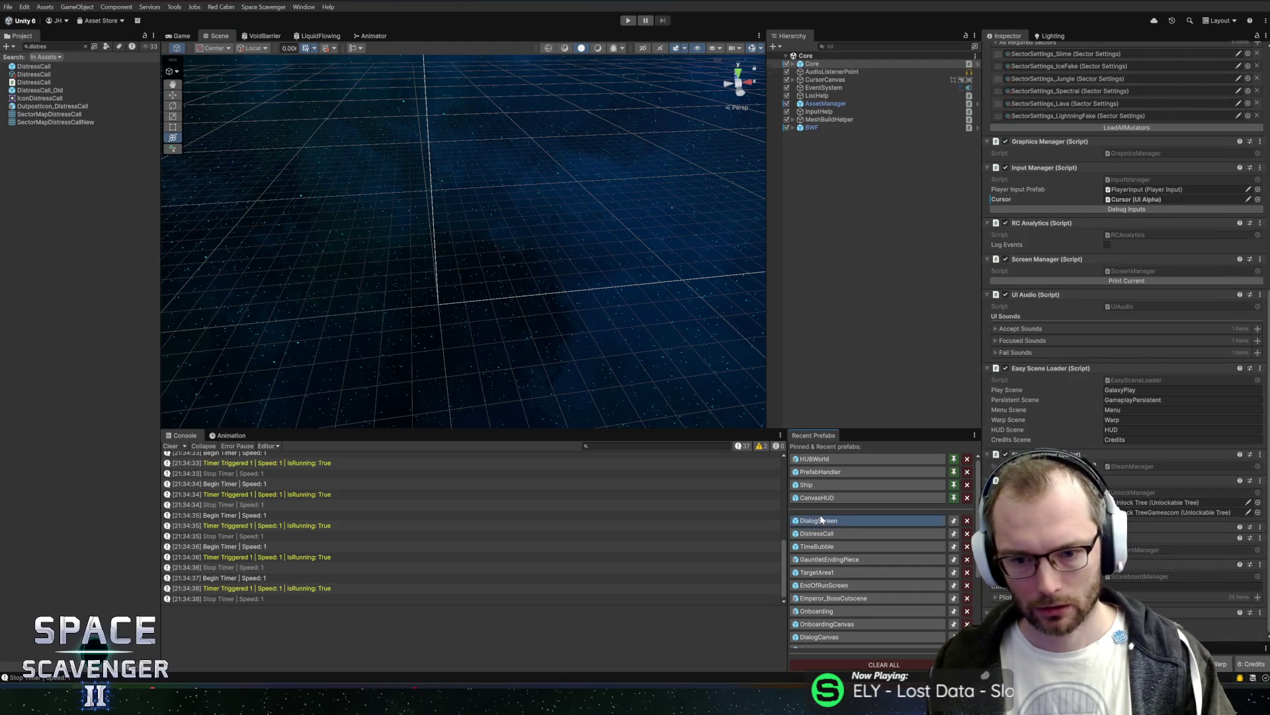
click(821, 520)
click(1052, 427)
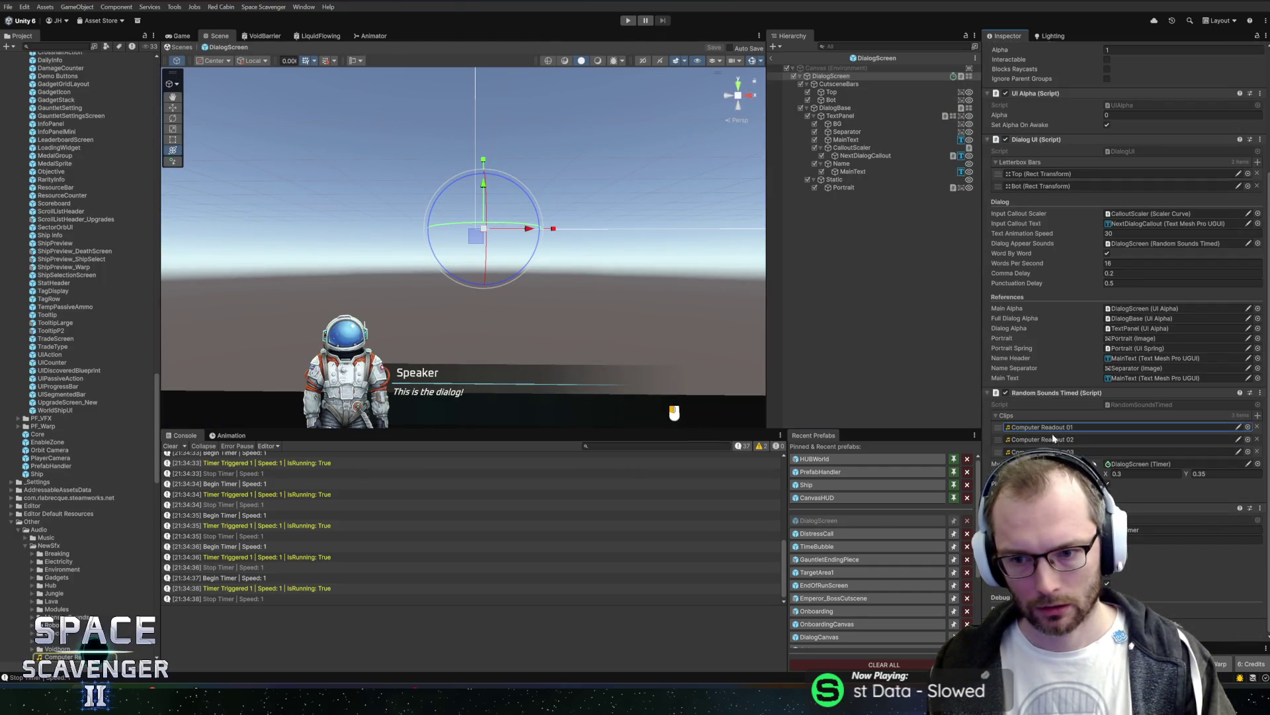
click(59, 657)
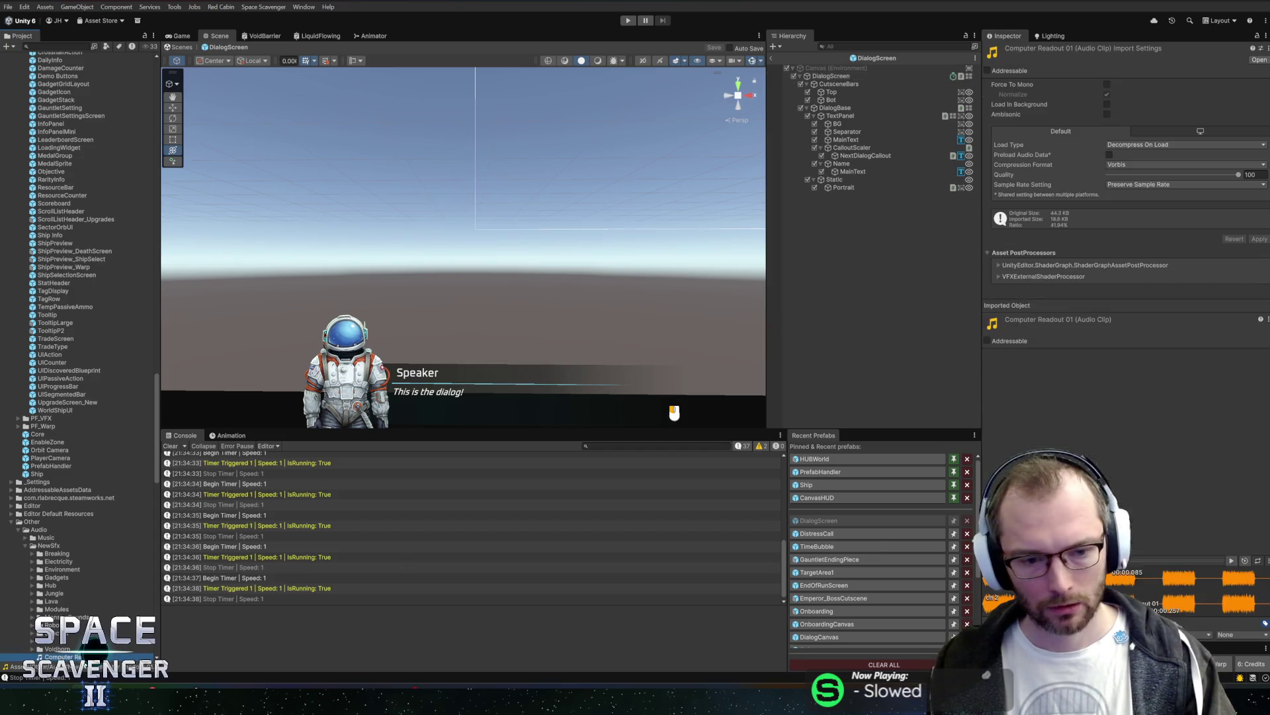
Step: Audition Computer Readout 02 and 03, cycling through all three clips again
scroll(122, 612, down, 2)
scroll(123, 612, down, 3)
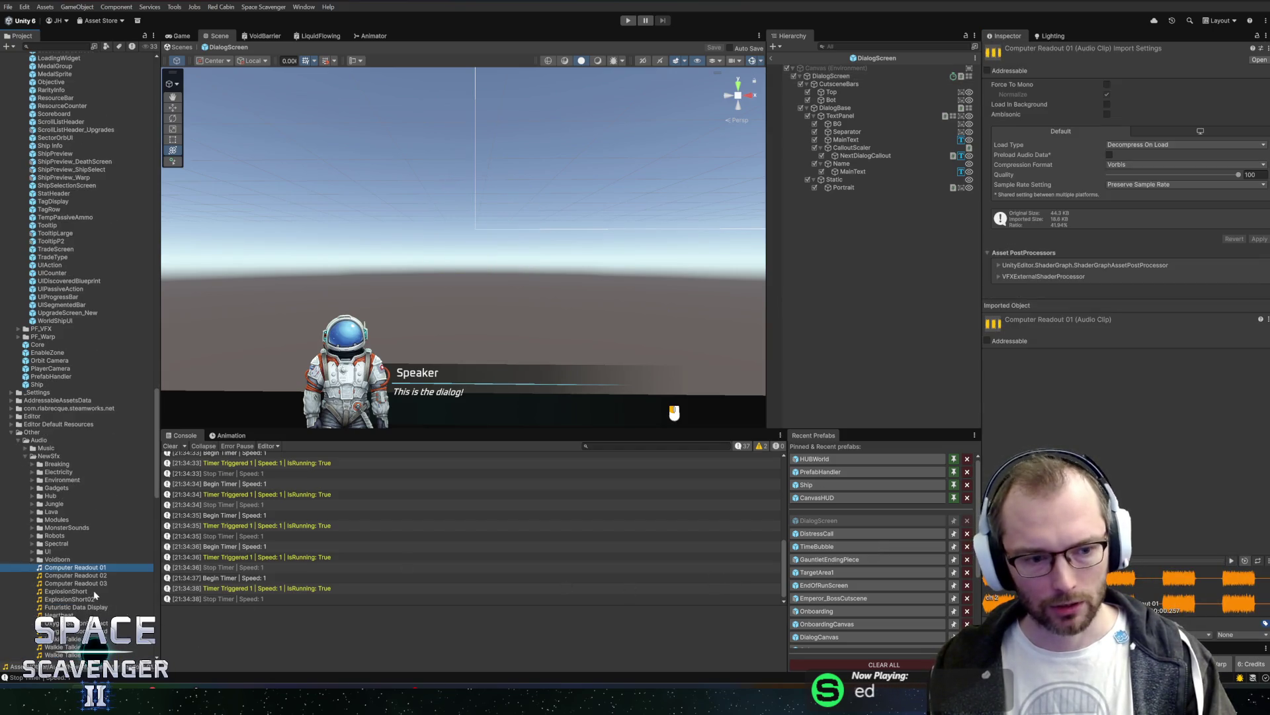
click(80, 578)
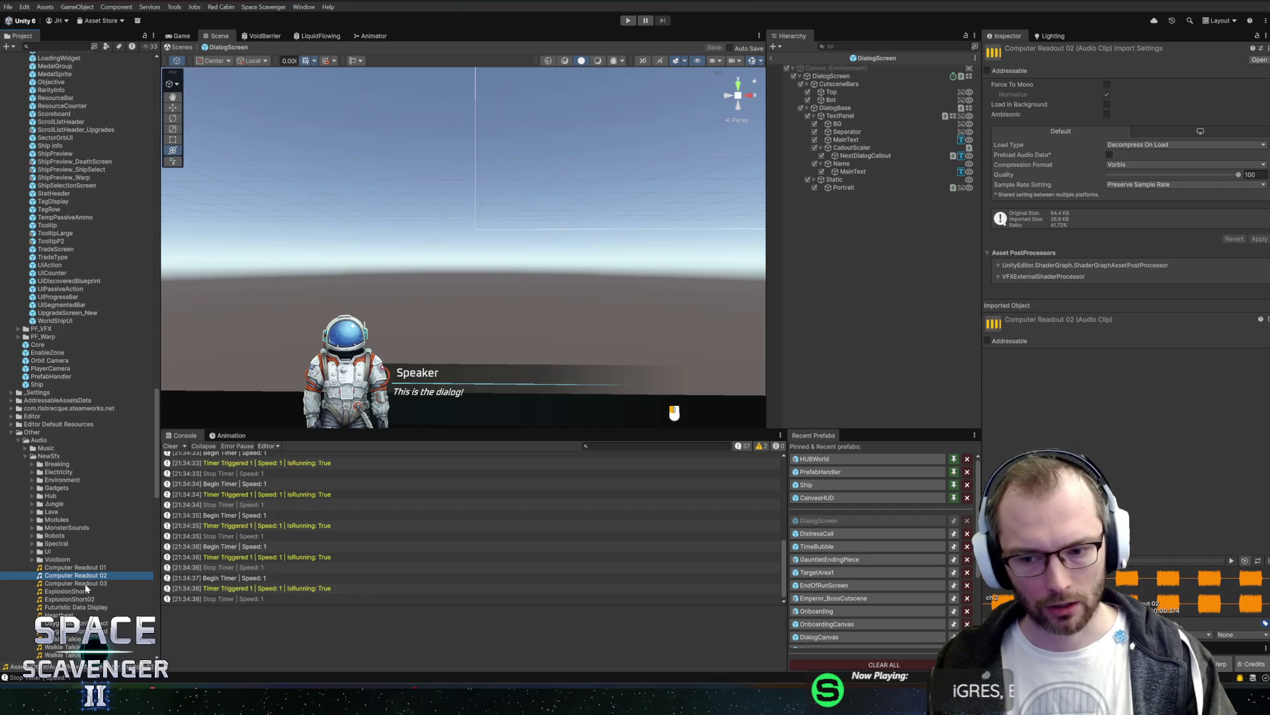
click(86, 584)
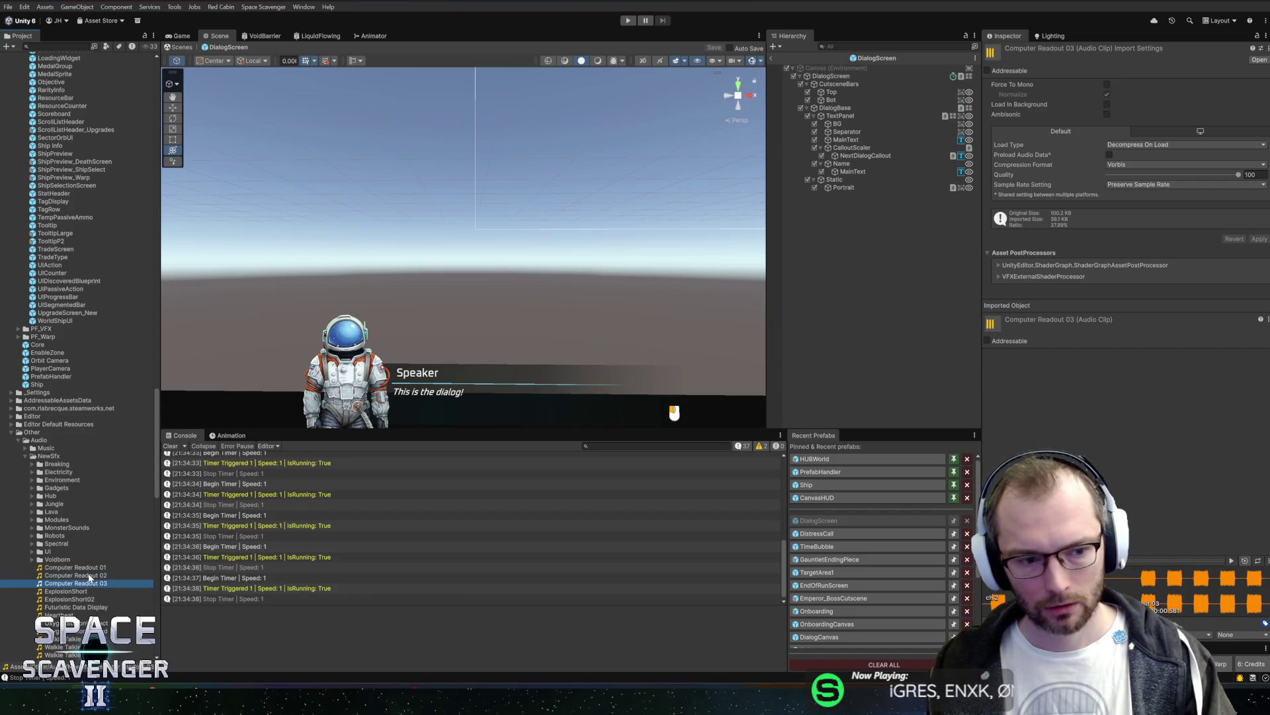
click(90, 575)
click(90, 569)
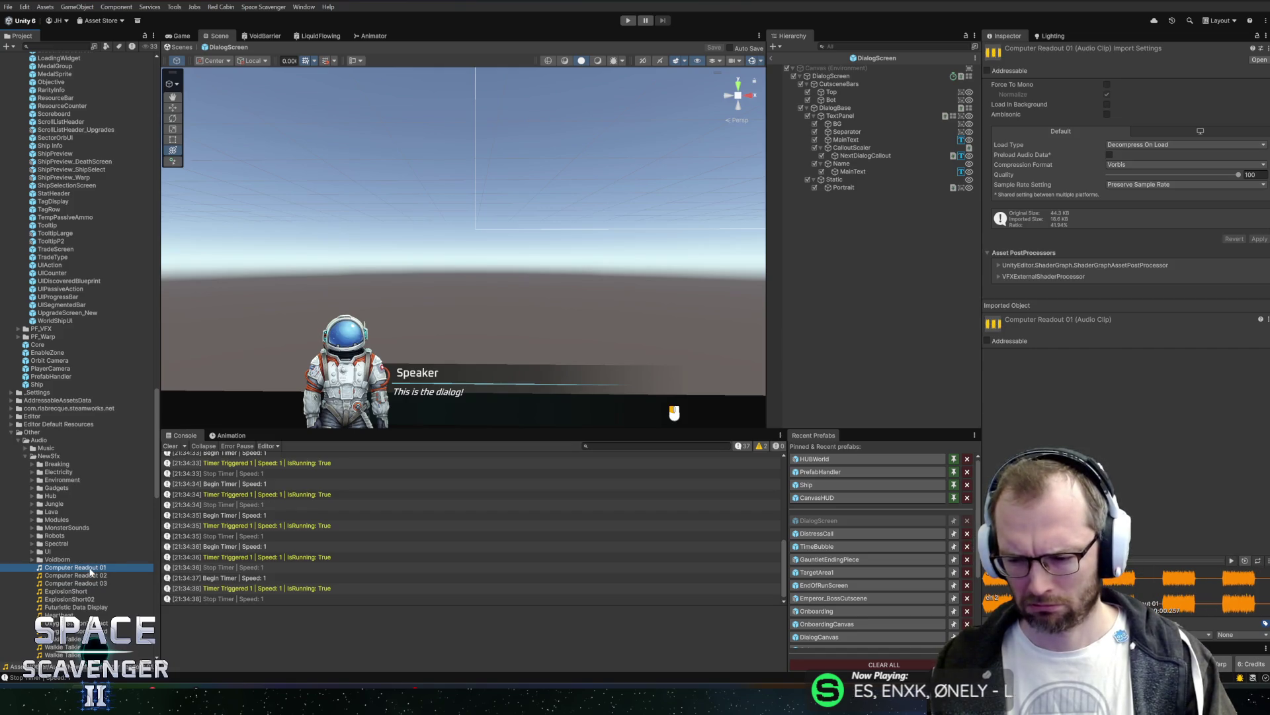
click(92, 576)
click(96, 583)
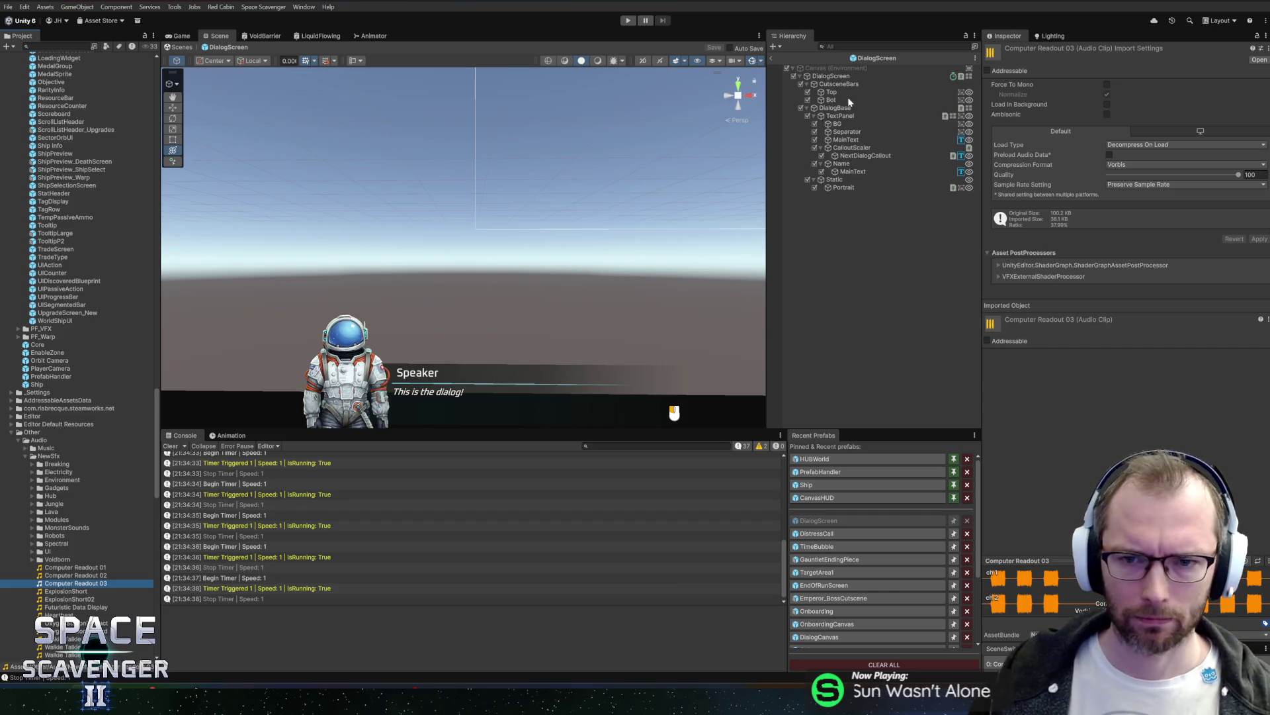
click(840, 78)
Step: Open the audio clip picker for a Clips slot and preview Dirt Impact
scroll(1120, 438, down, 2)
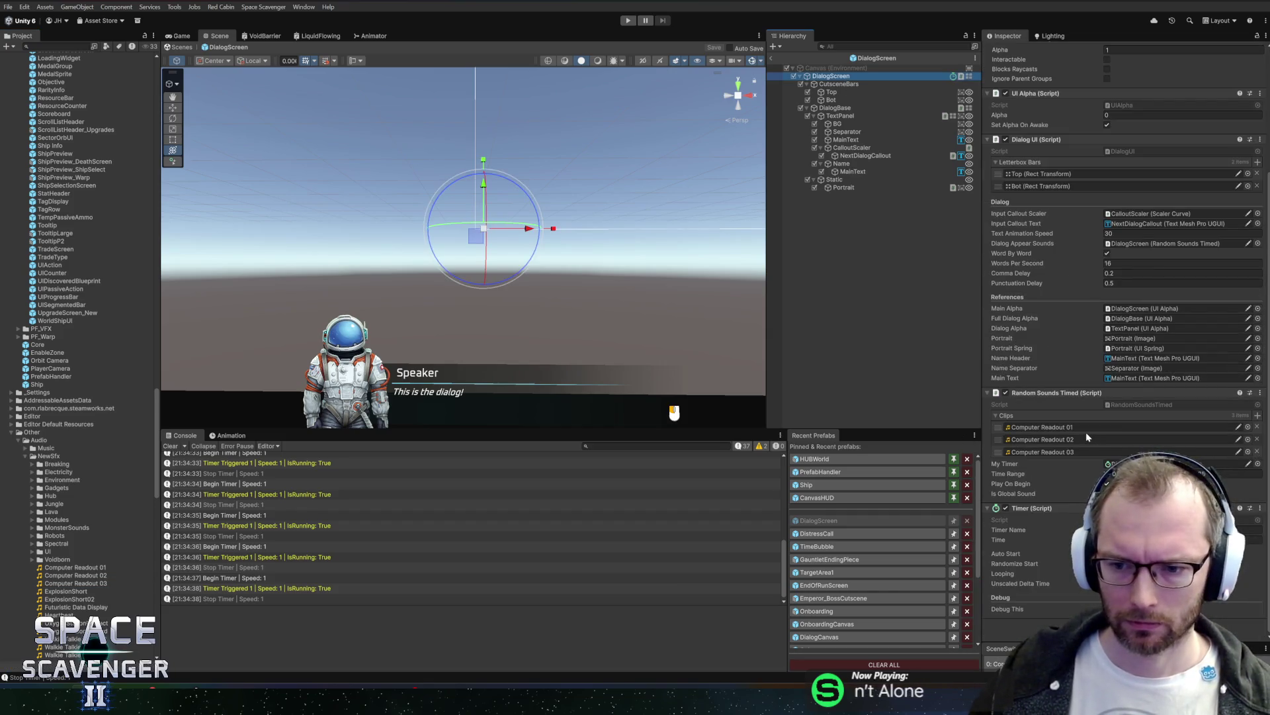
click(1248, 427)
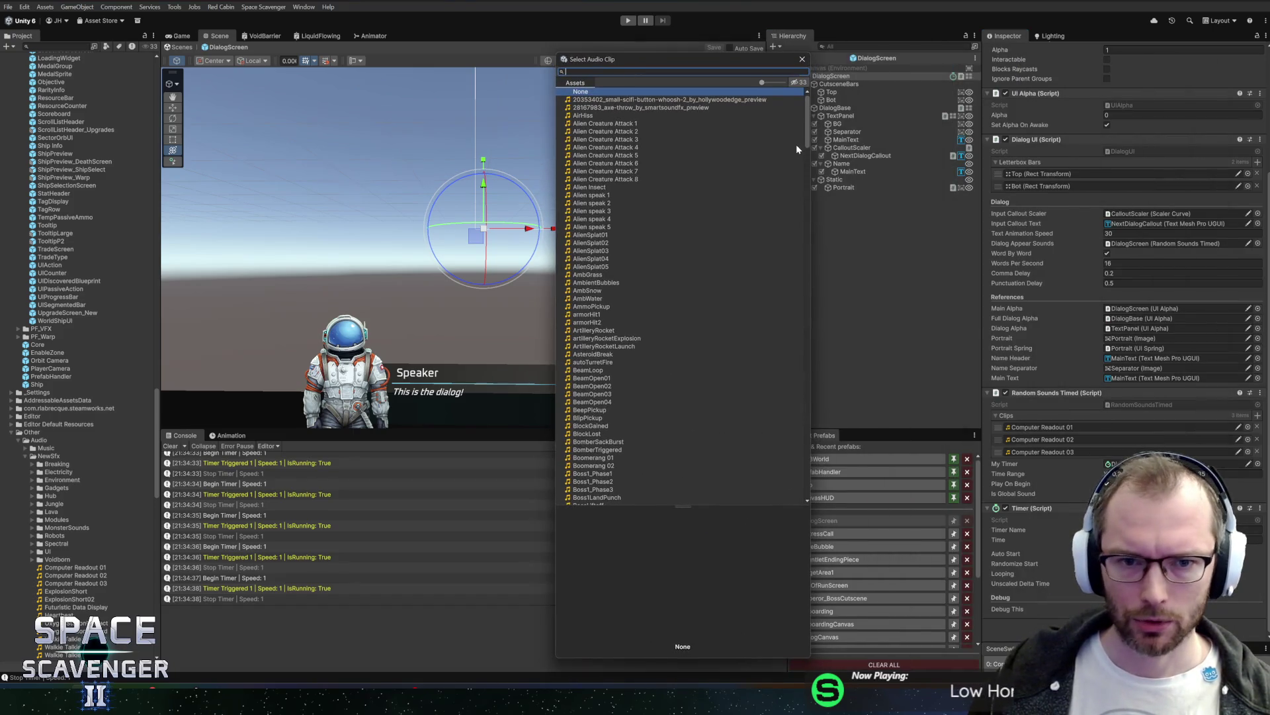
drag(807, 117, 813, 164)
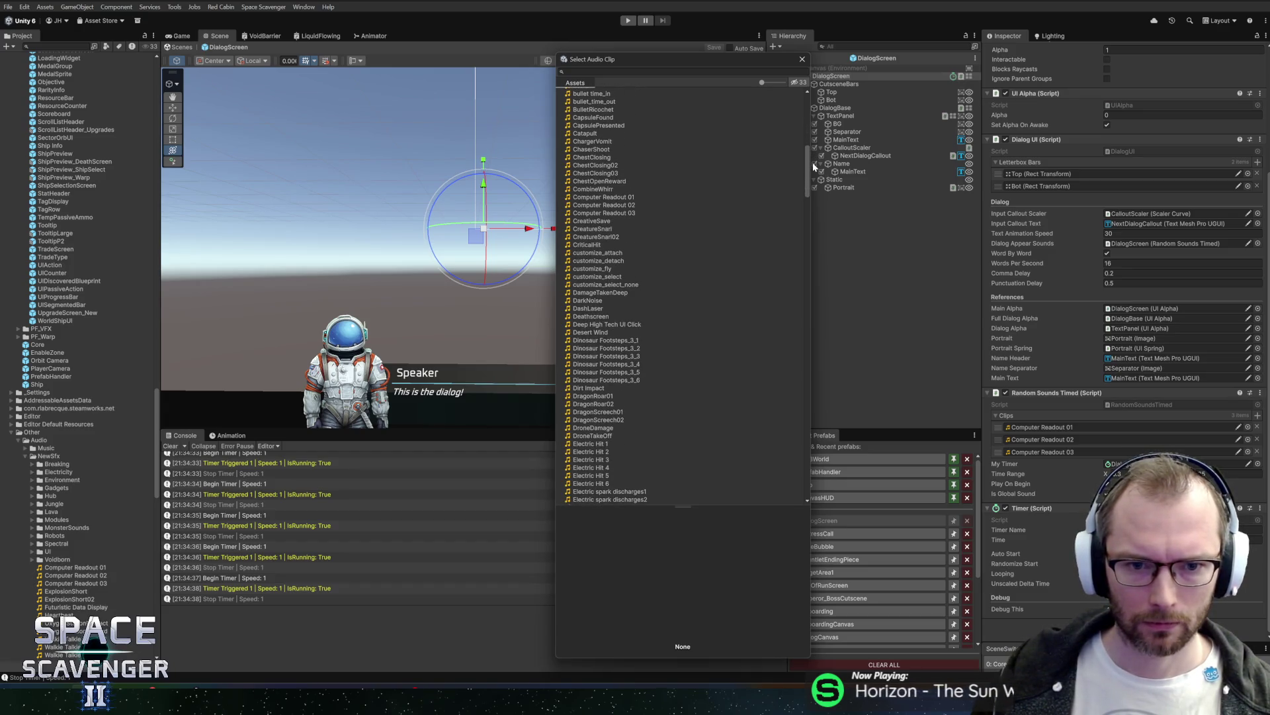
drag(813, 167, 813, 172)
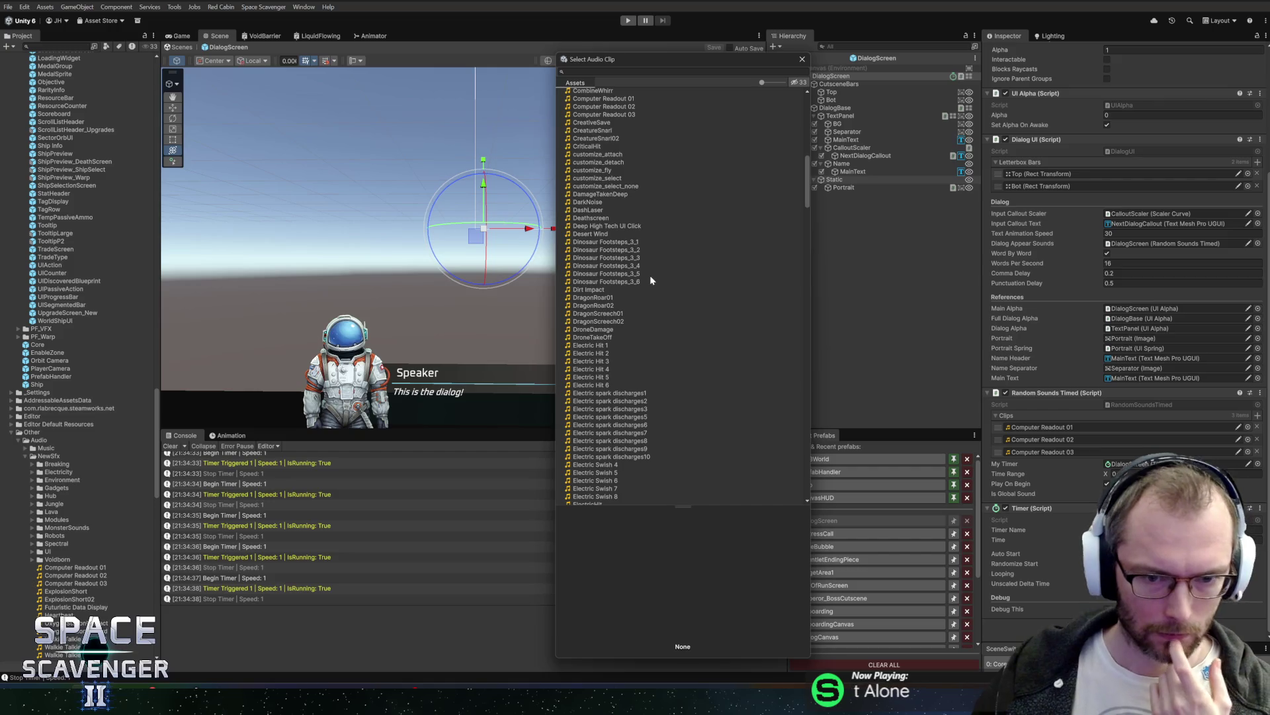
click(613, 291)
drag(808, 187, 808, 195)
Step: Preview Deep High Tech UI Click, Extra Reward 1 and Futuristic Data Display
key(Up)
key(Up)
key(Up)
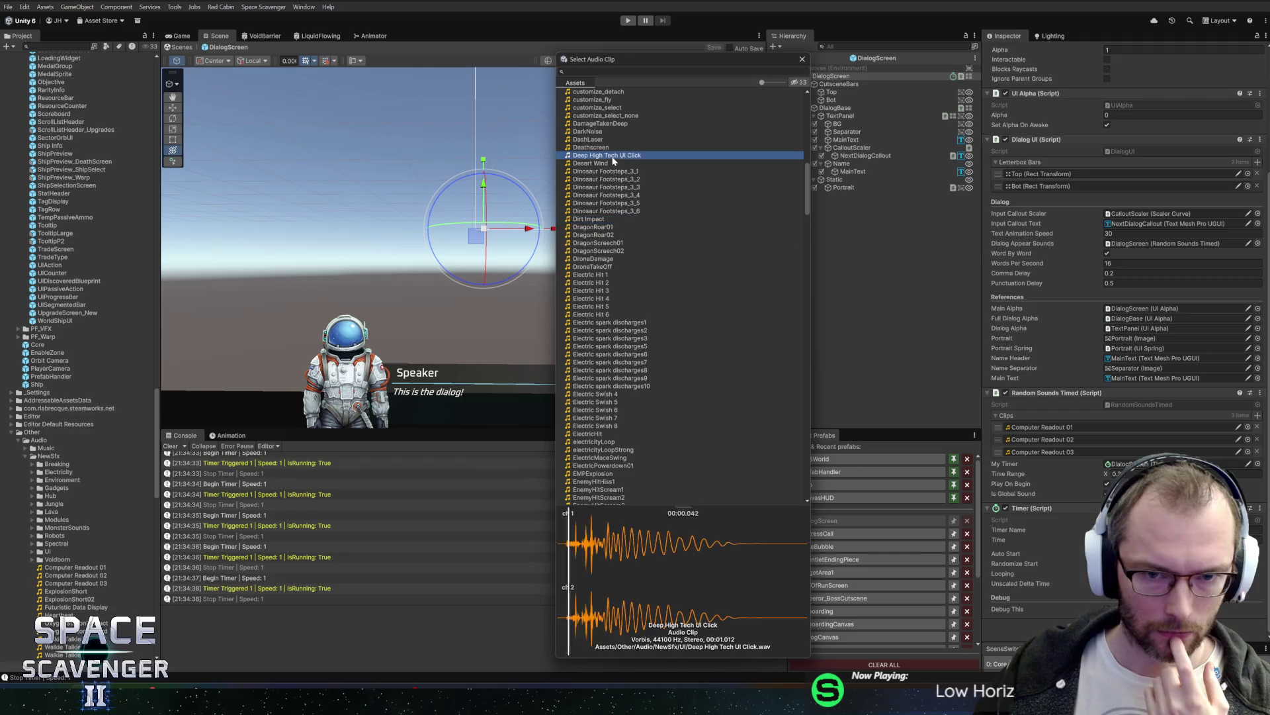
drag(808, 195, 828, 217)
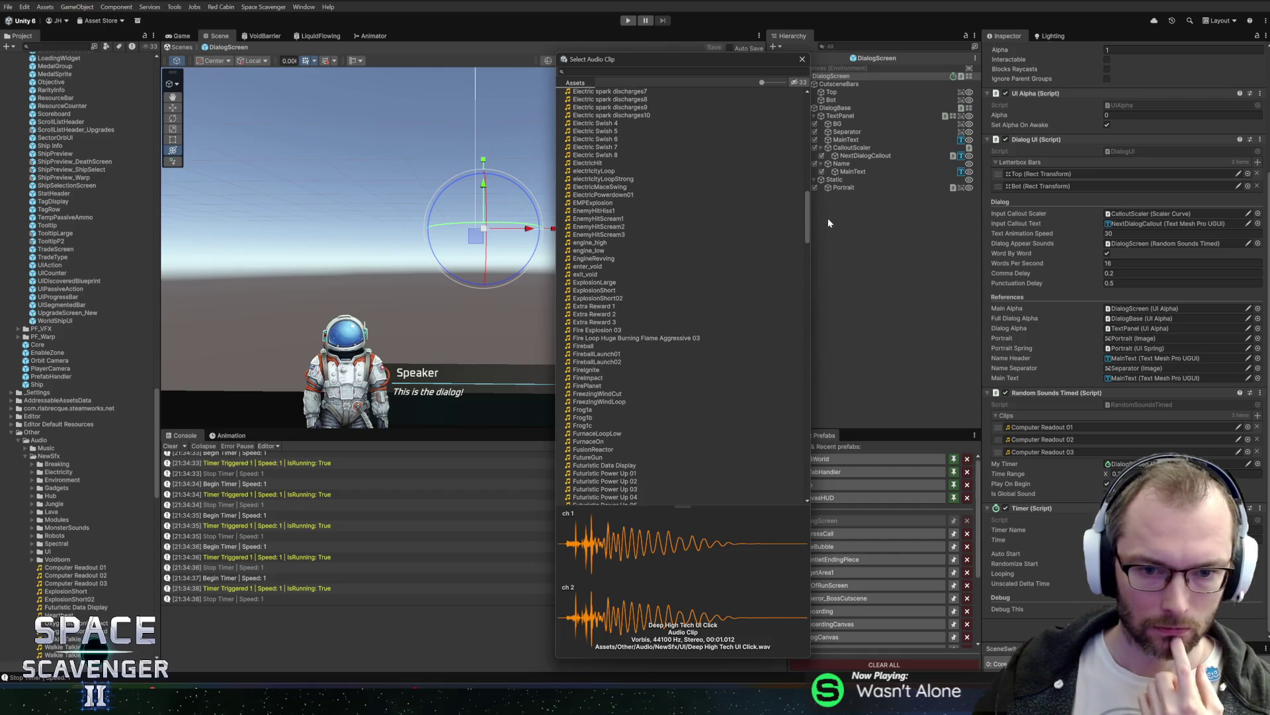
scroll(690, 266, down, 1)
click(622, 287)
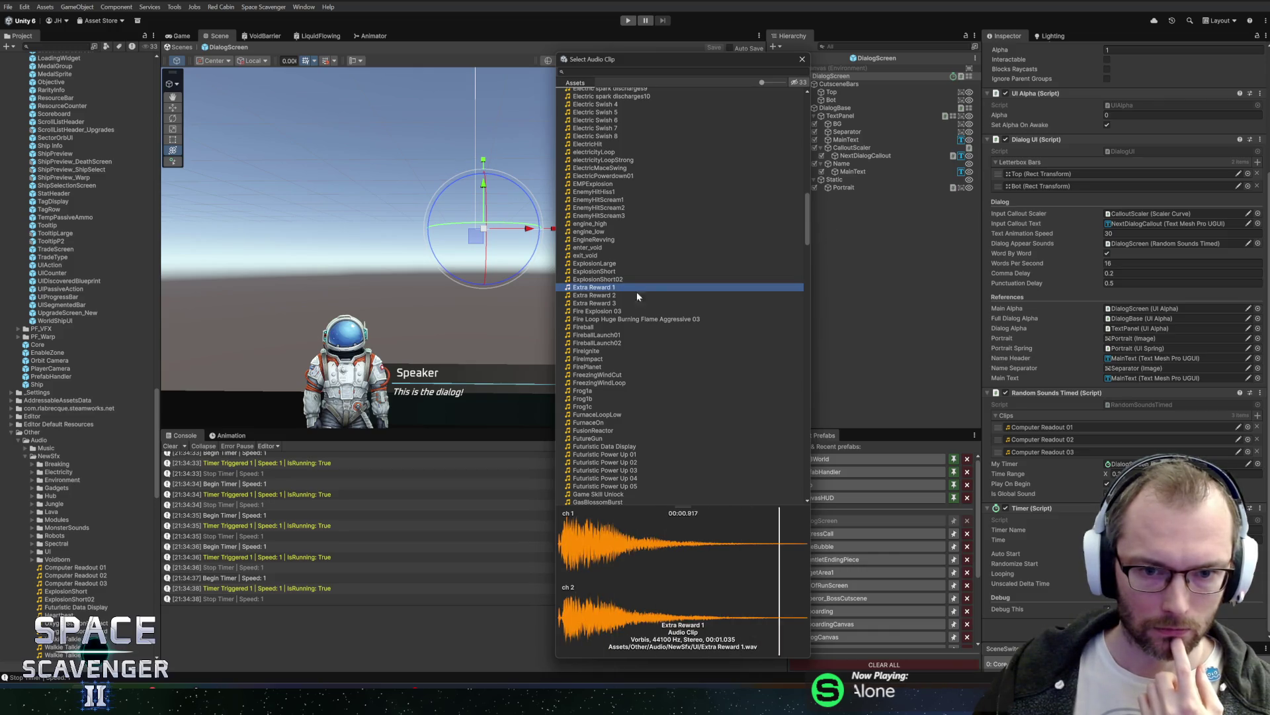
scroll(682, 301, down, 1)
scroll(692, 299, down, 2)
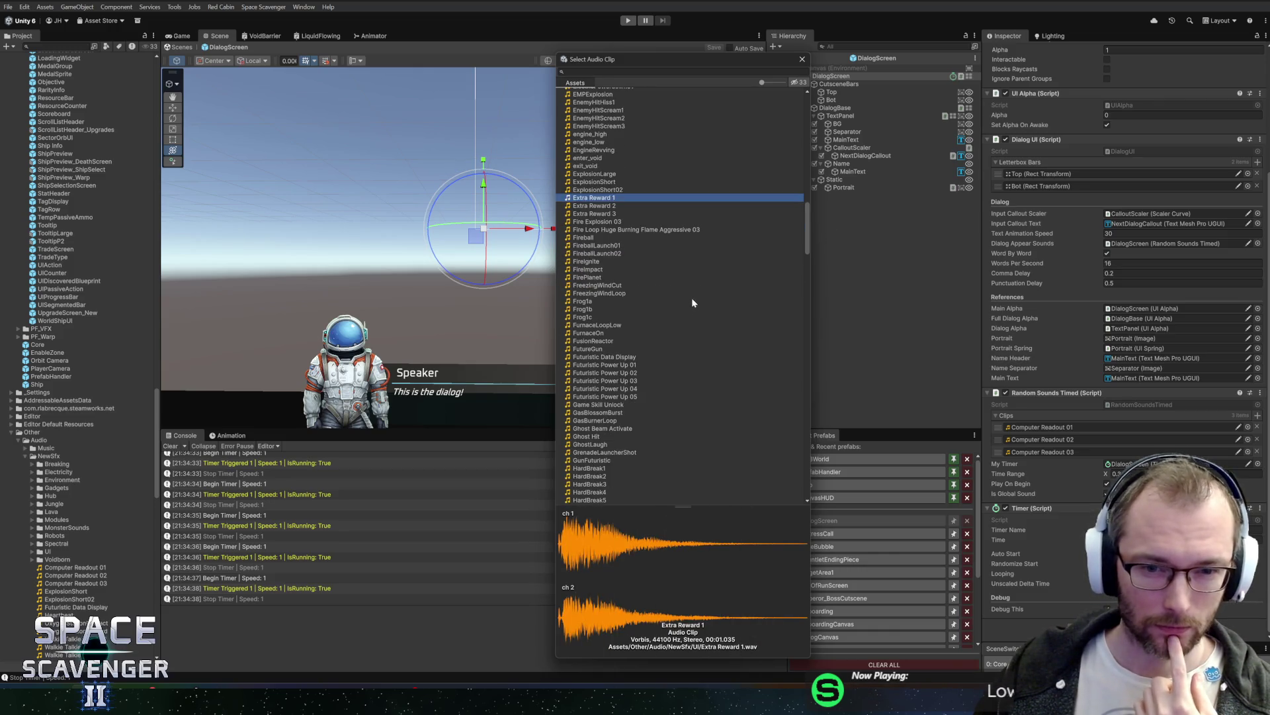
scroll(692, 303, down, 1)
scroll(685, 303, down, 2)
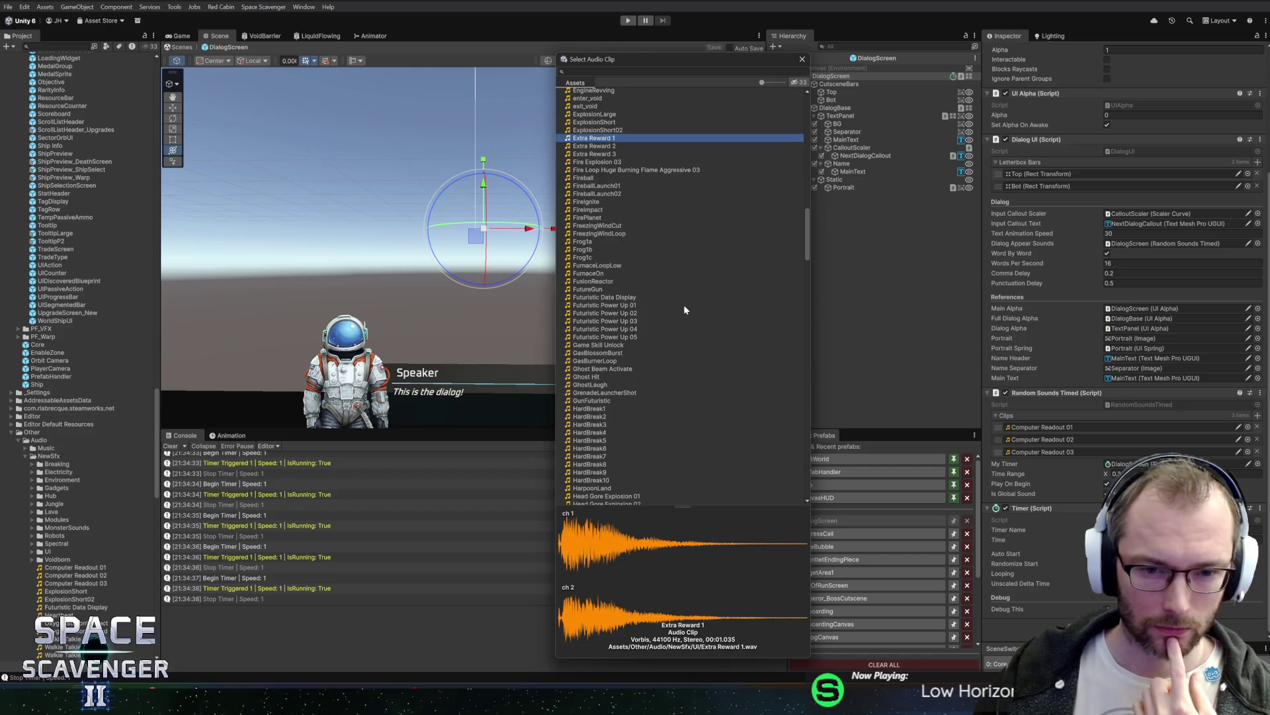
click(607, 298)
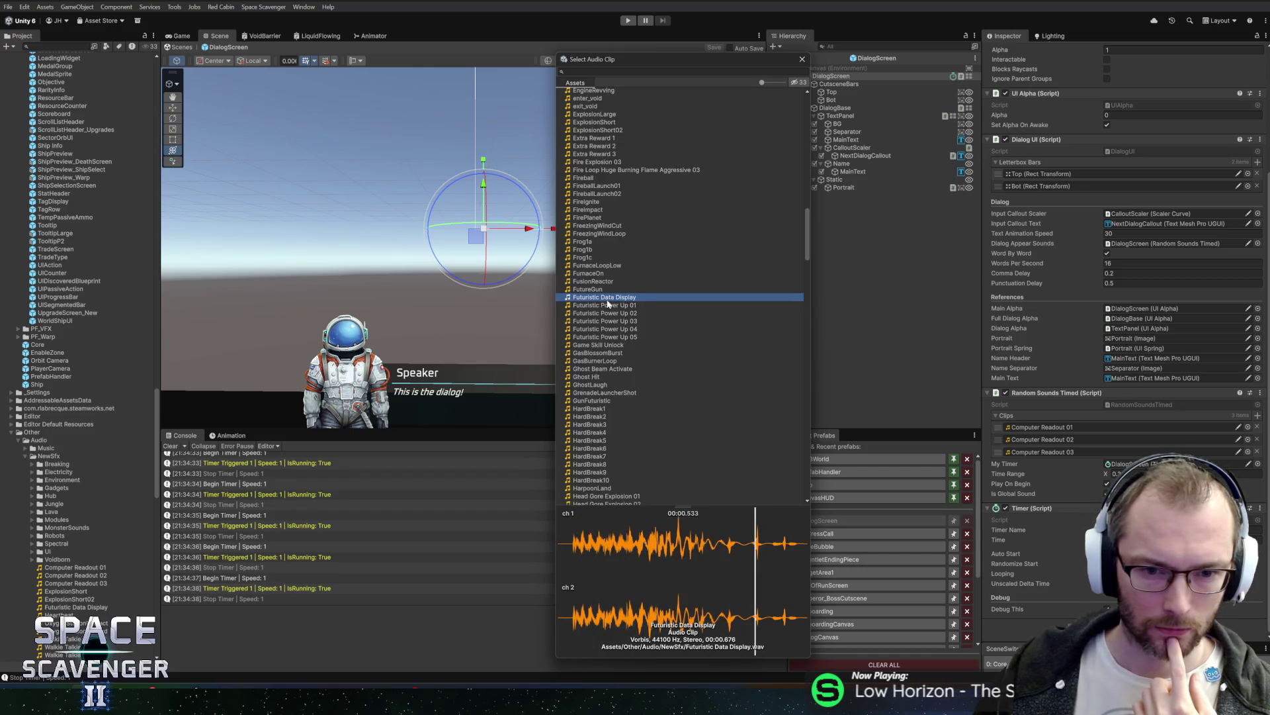
Step: Audition the FutureGun, Hud_Processing_Data_3 and IceCrack clips in the Select Audio Clip list
click(604, 289)
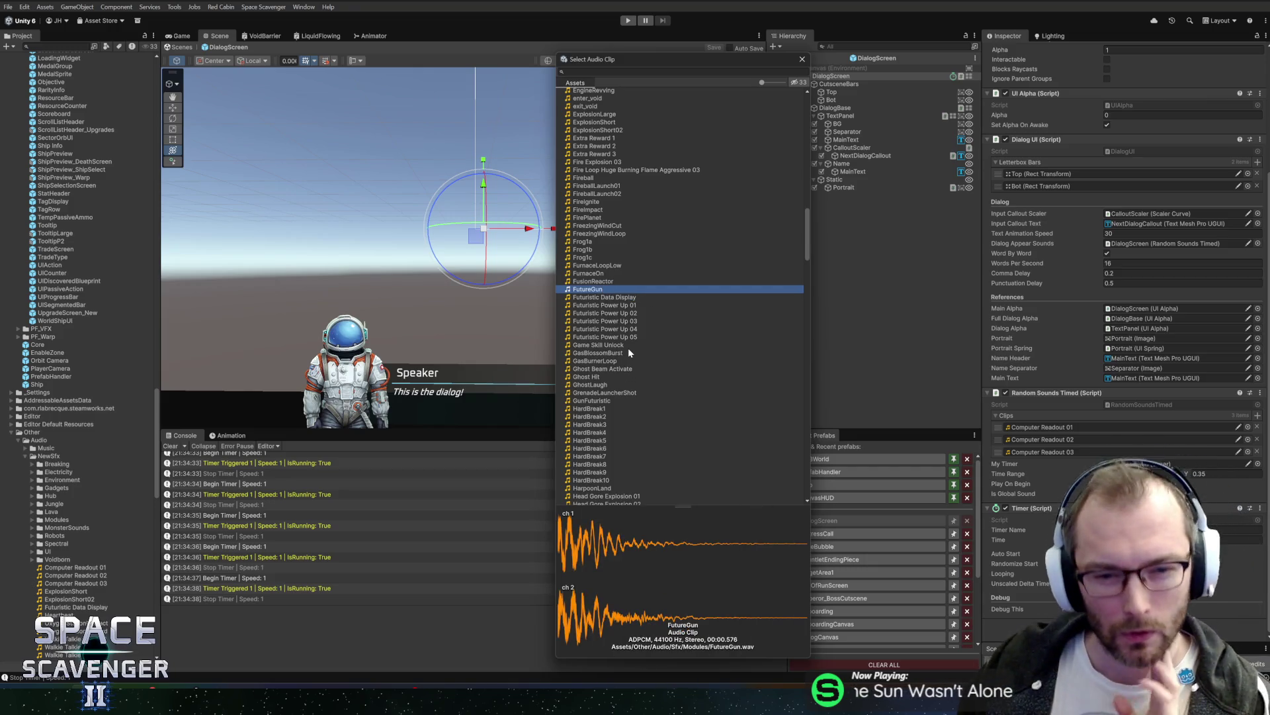
scroll(655, 329, down, 5)
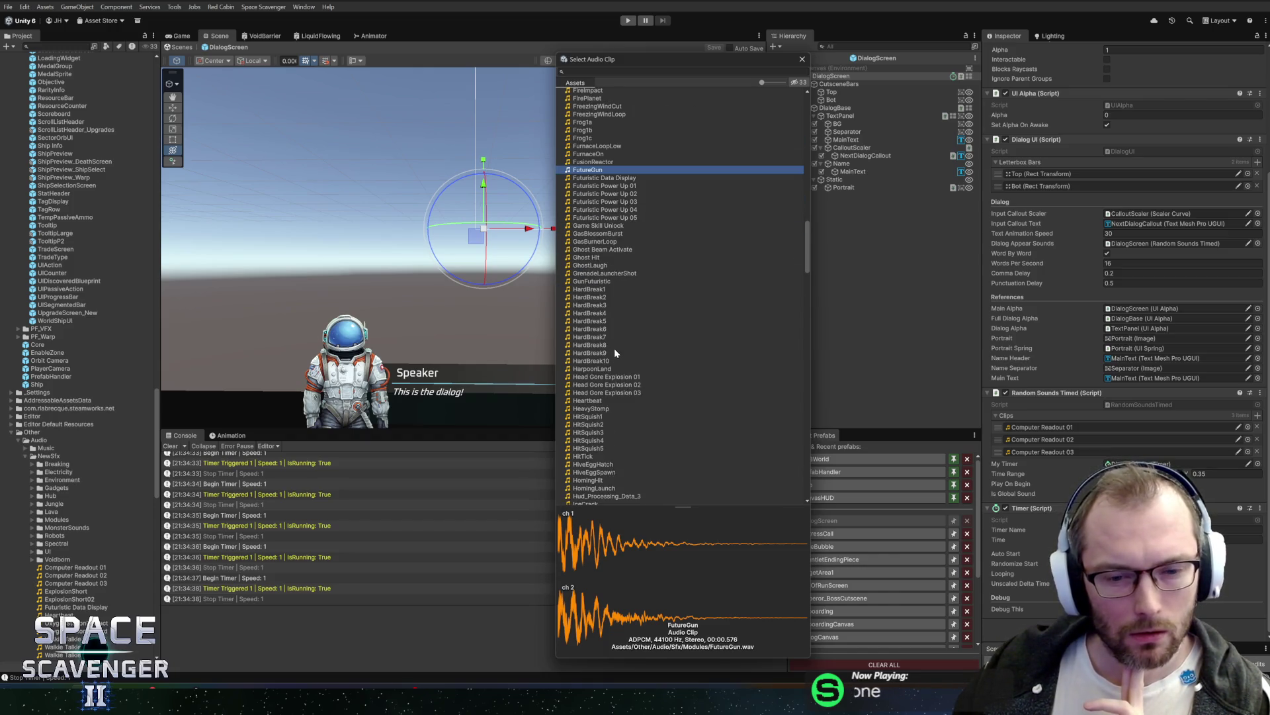
scroll(614, 352, down, 7)
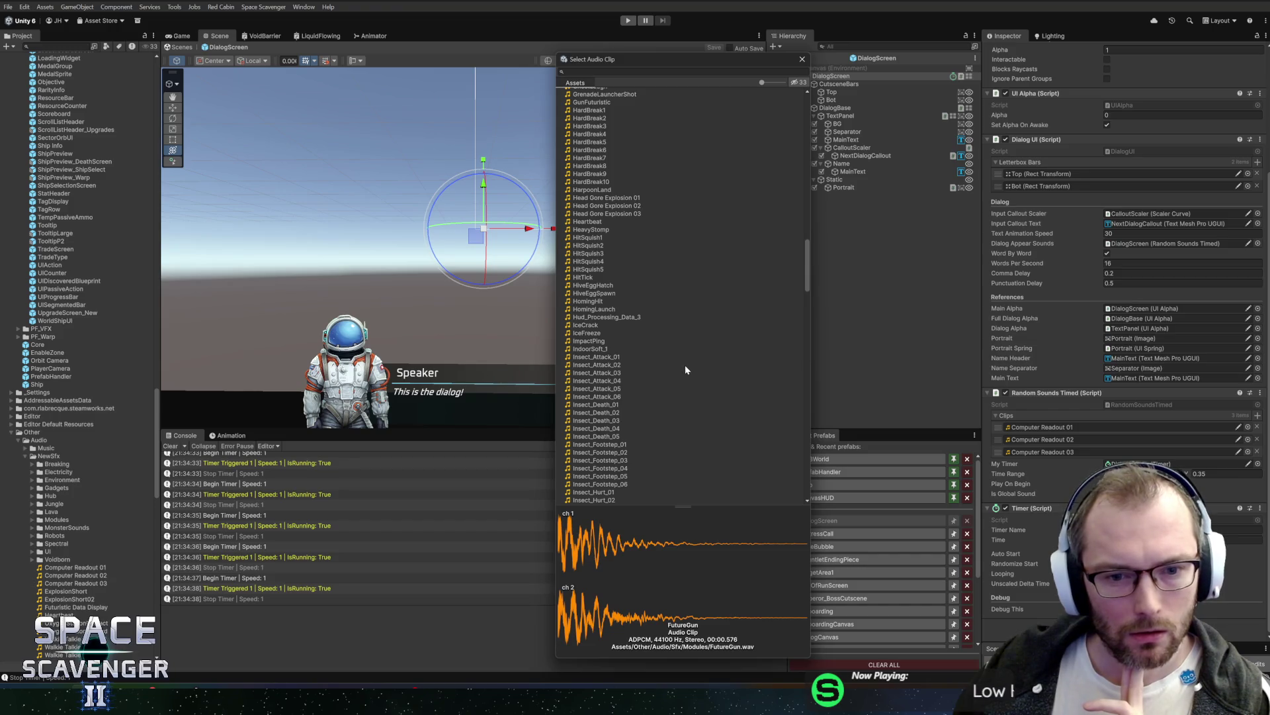
scroll(682, 368, down, 6)
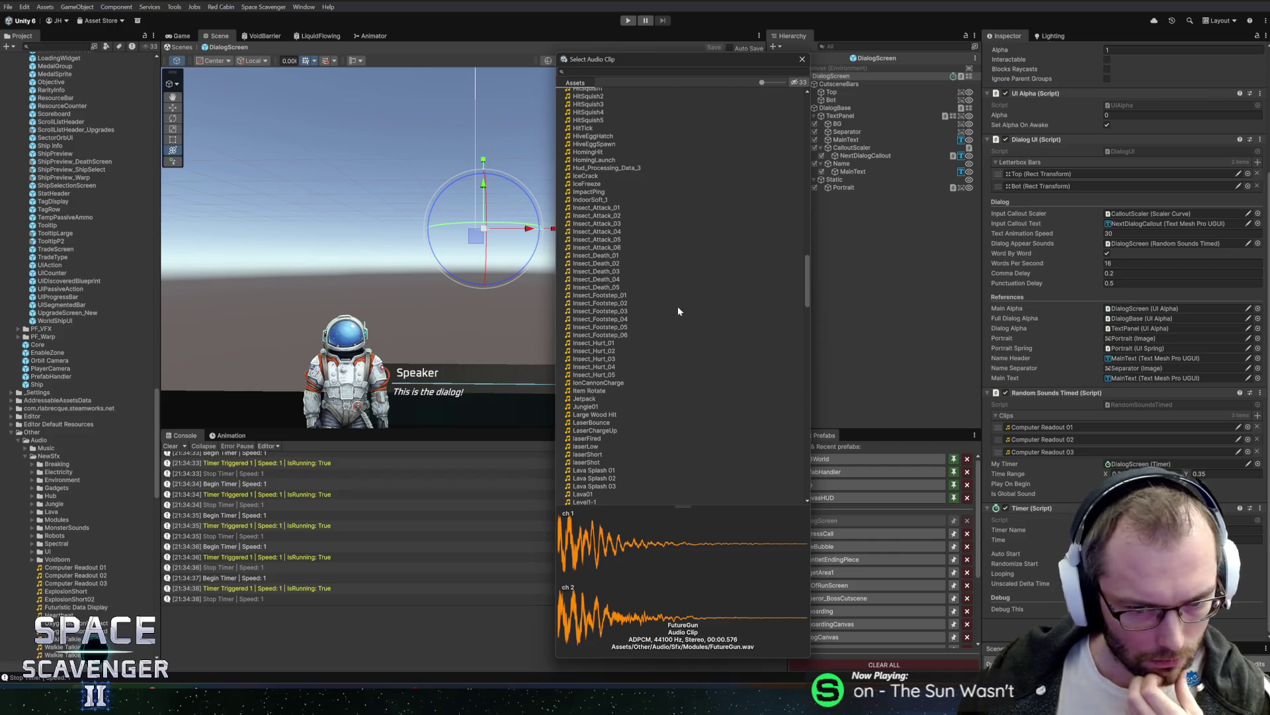
click(619, 168)
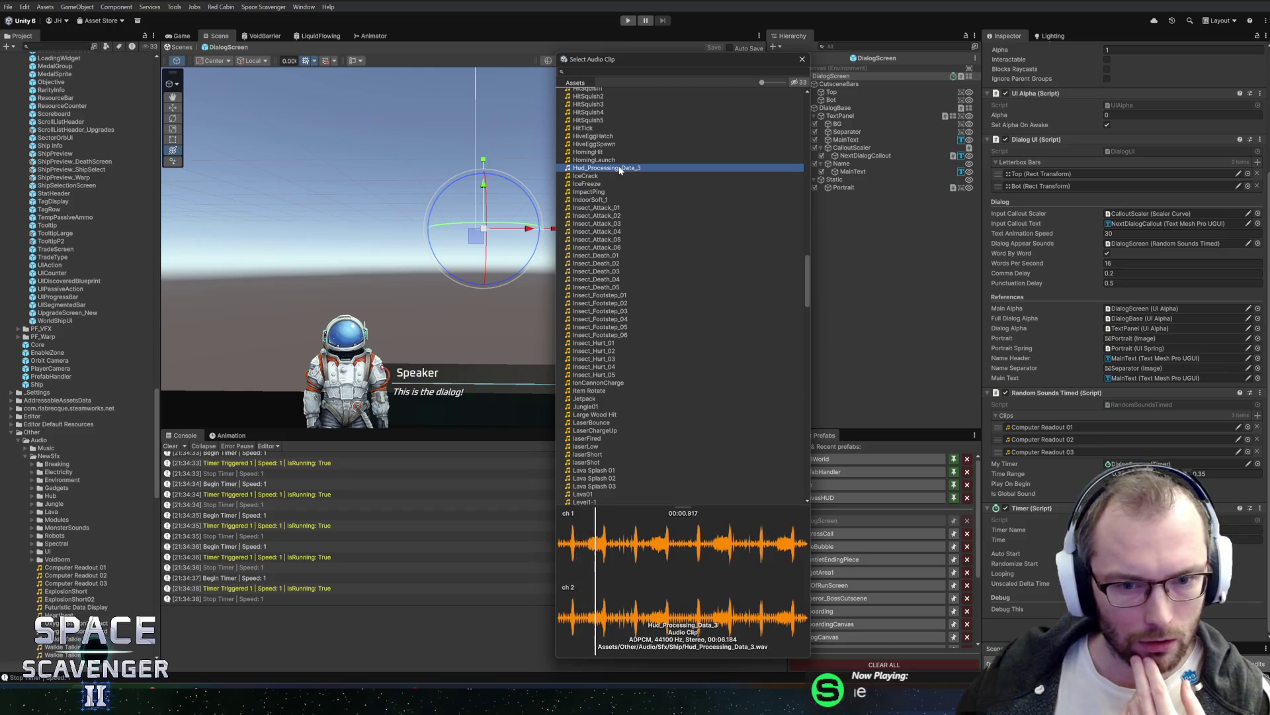
click(613, 176)
scroll(680, 365, down, 5)
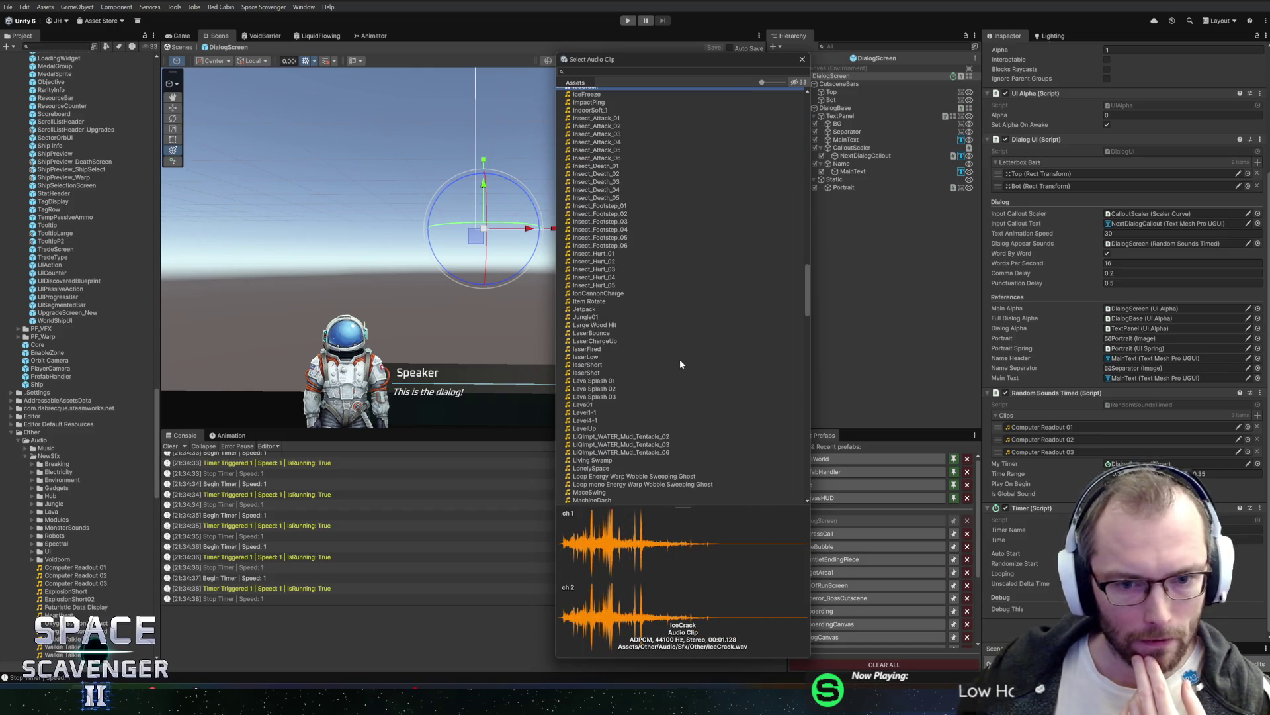
scroll(653, 386, down, 6)
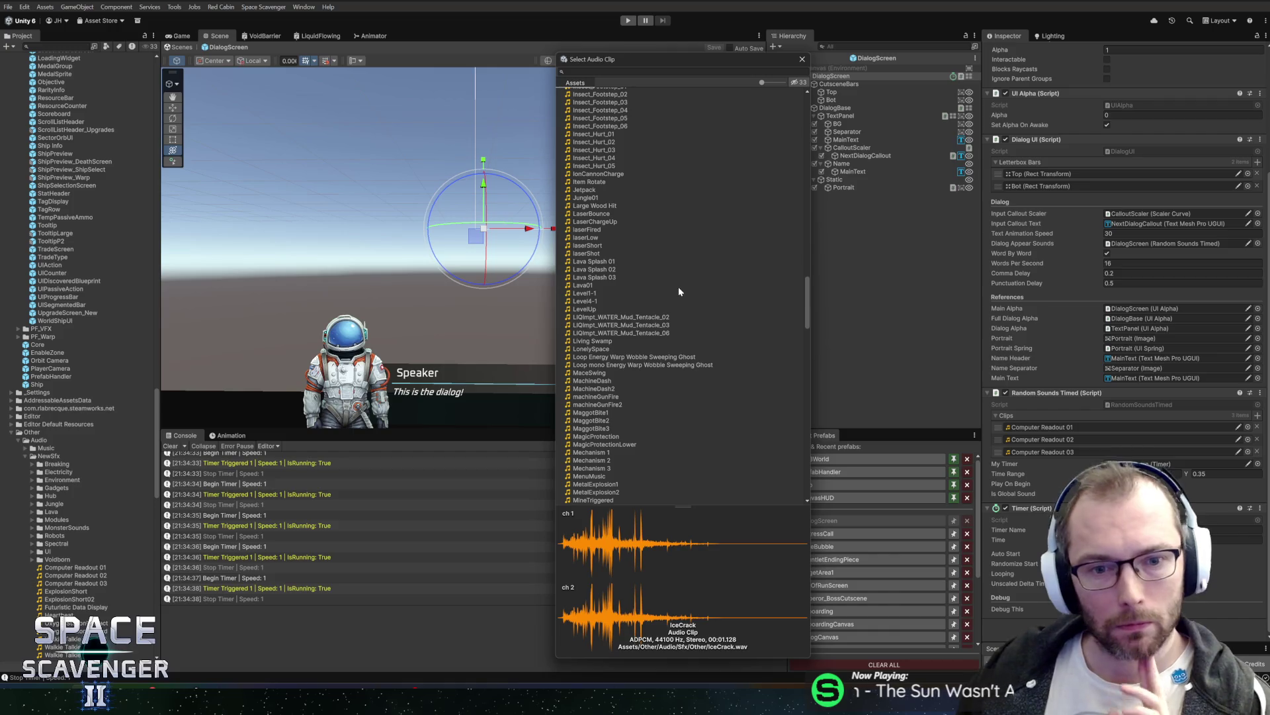
scroll(677, 286, down, 5)
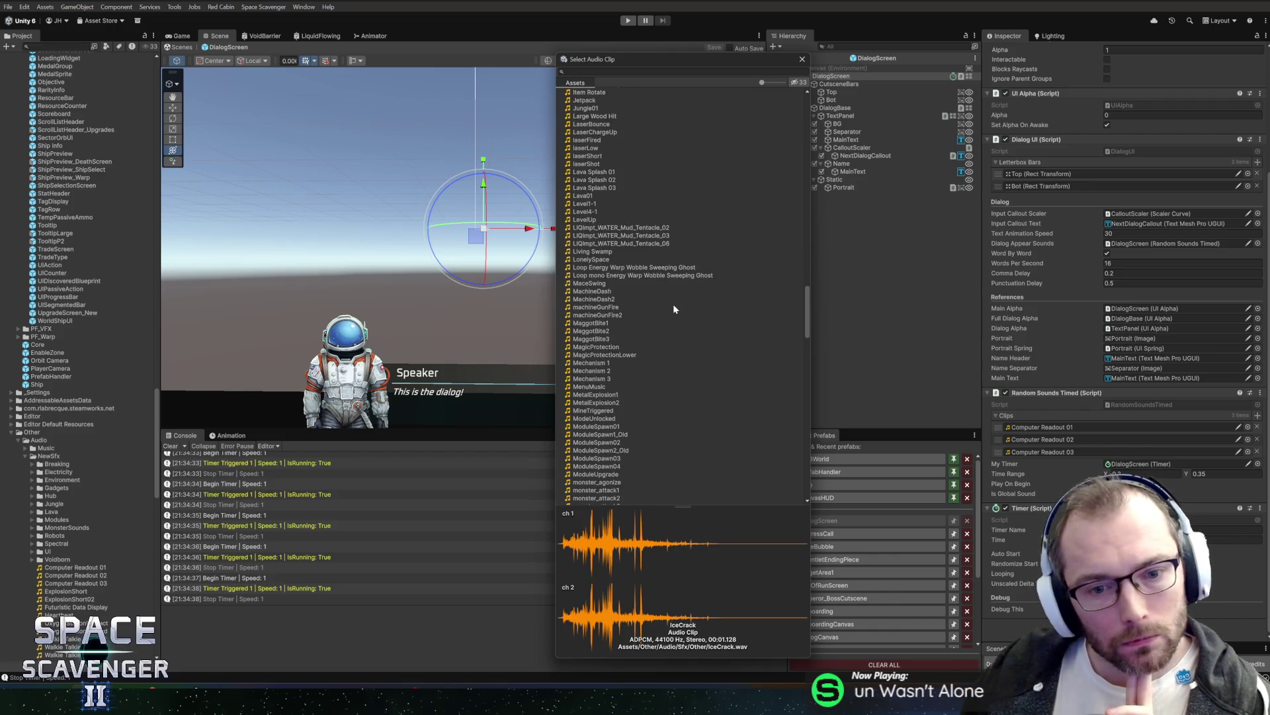
Step: Audition MachineDash, then Soft Game Swish 1 further down the clip list
click(612, 291)
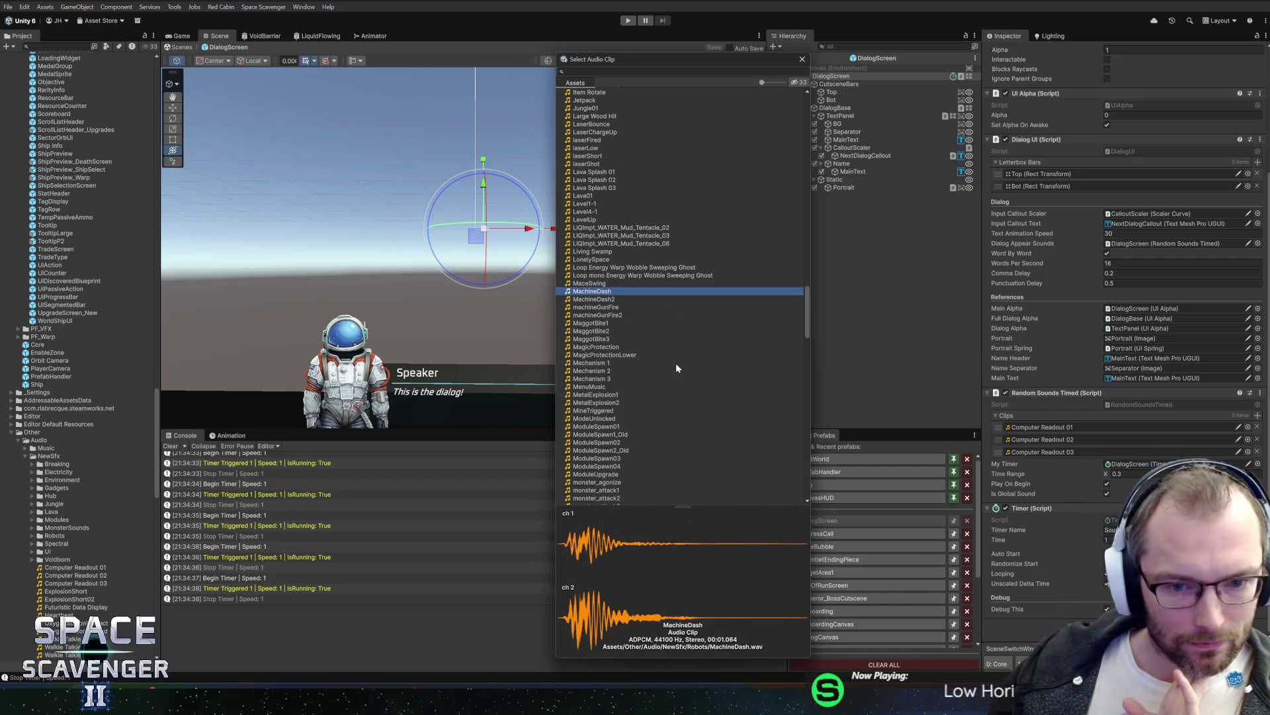
scroll(677, 367, down, 6)
scroll(674, 338, down, 7)
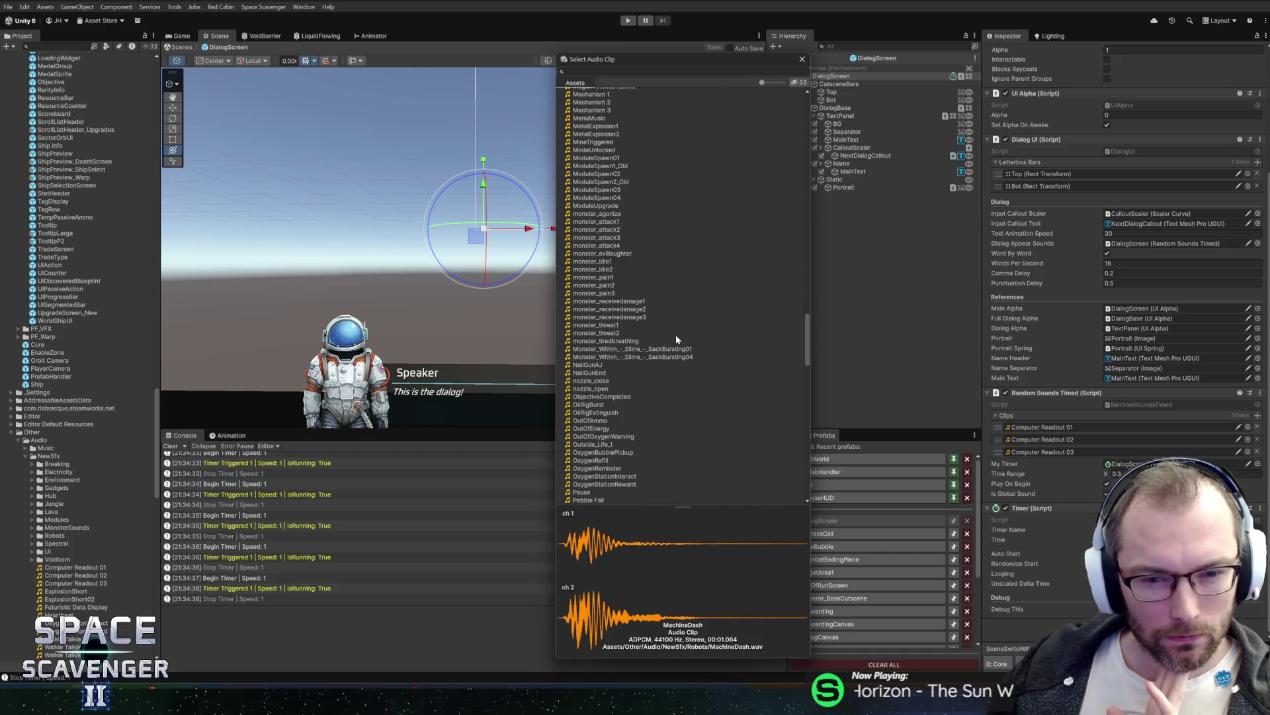
scroll(675, 336, down, 3)
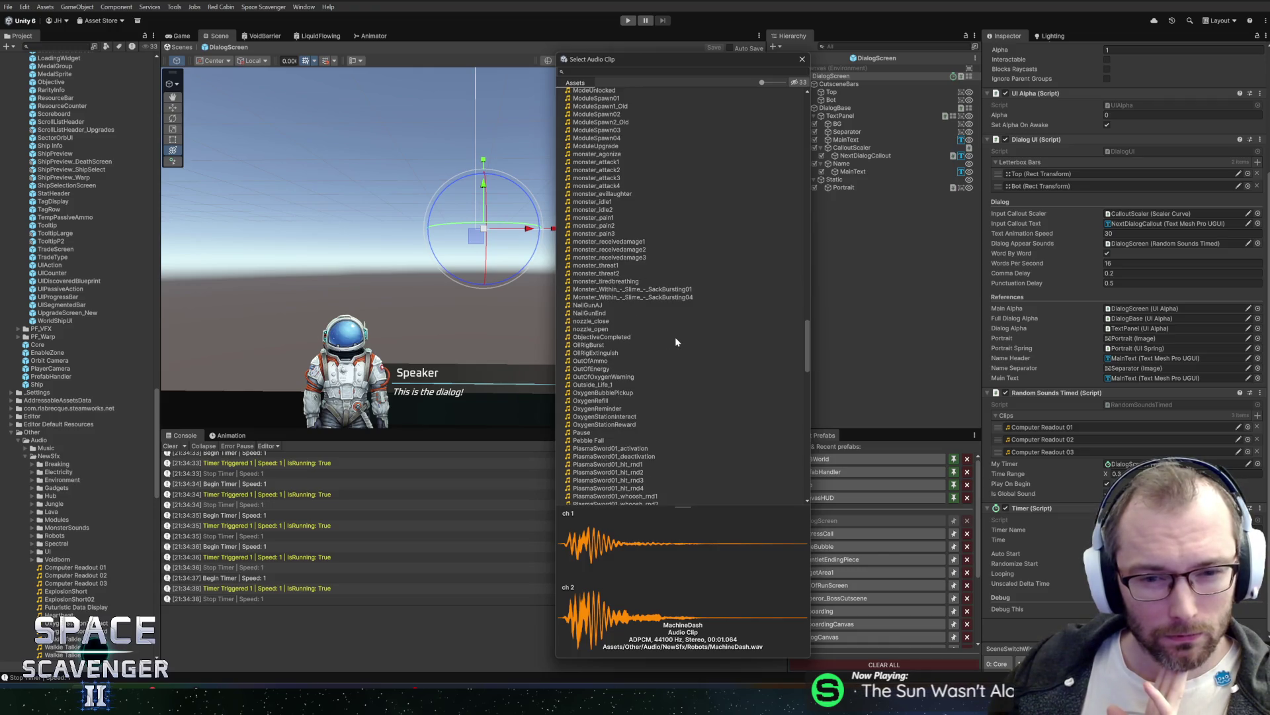
scroll(675, 336, down, 2)
scroll(676, 340, down, 2)
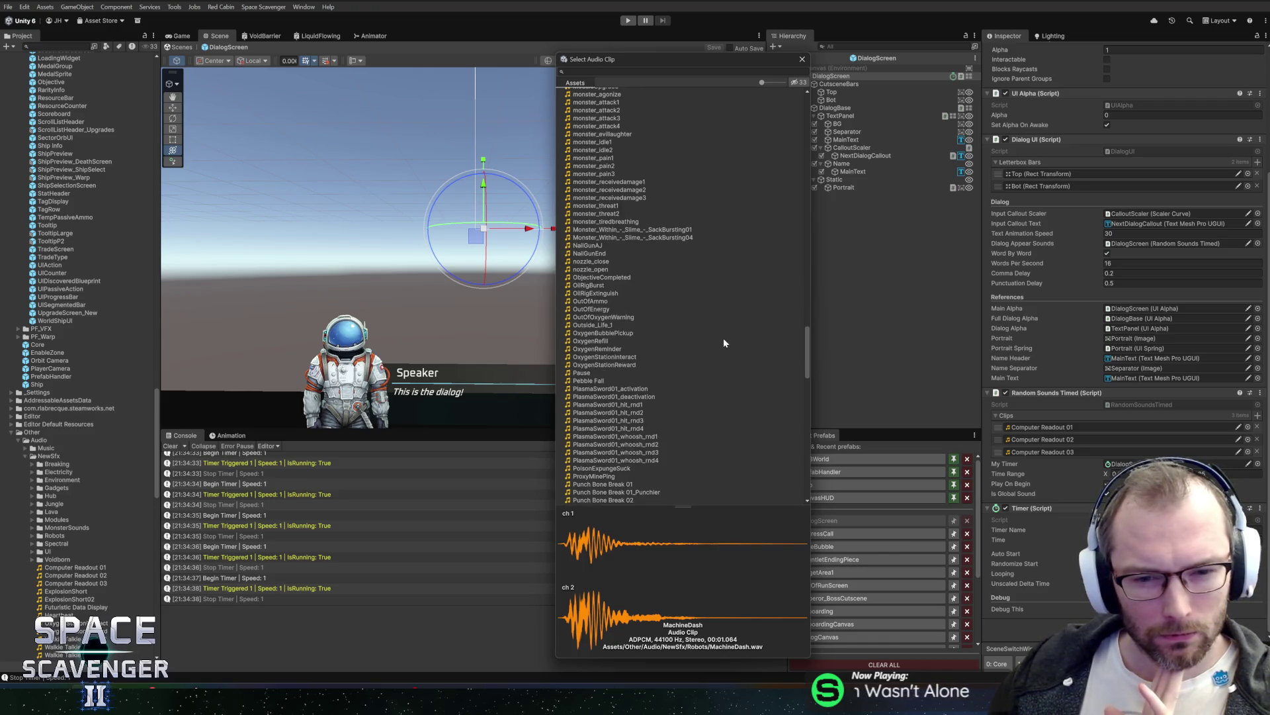
scroll(721, 343, down, 7)
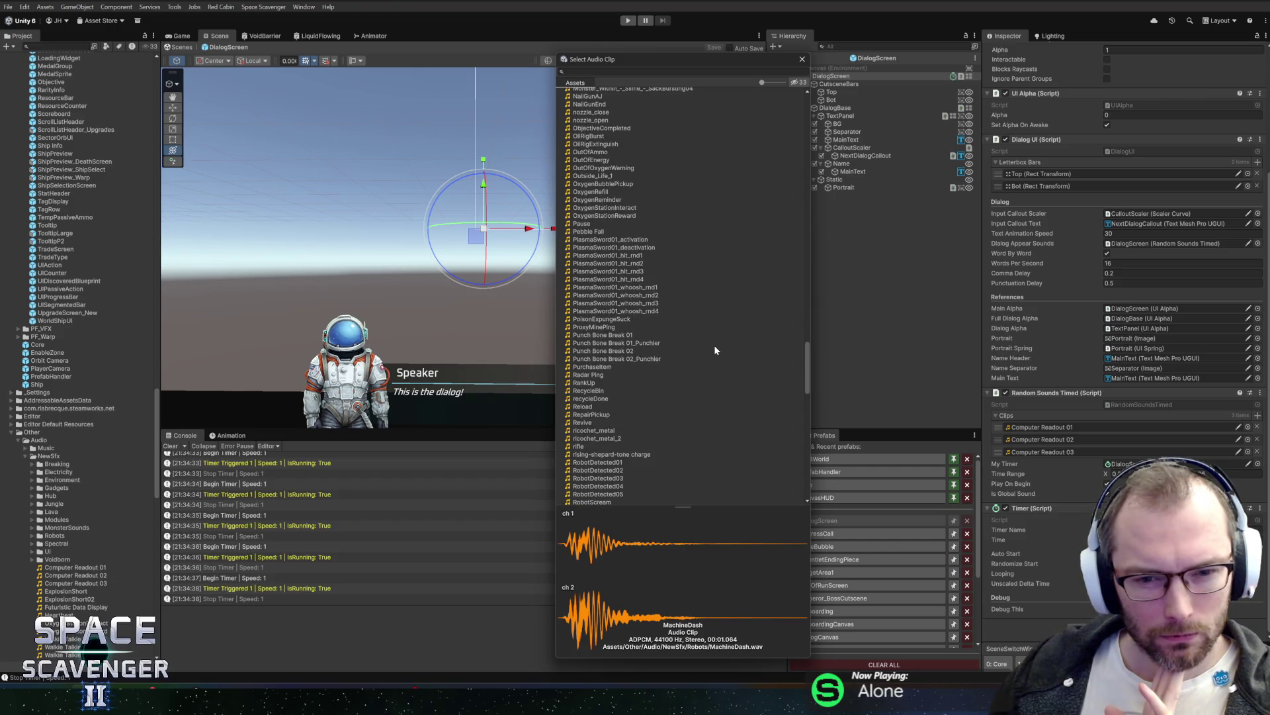
scroll(715, 347, down, 3)
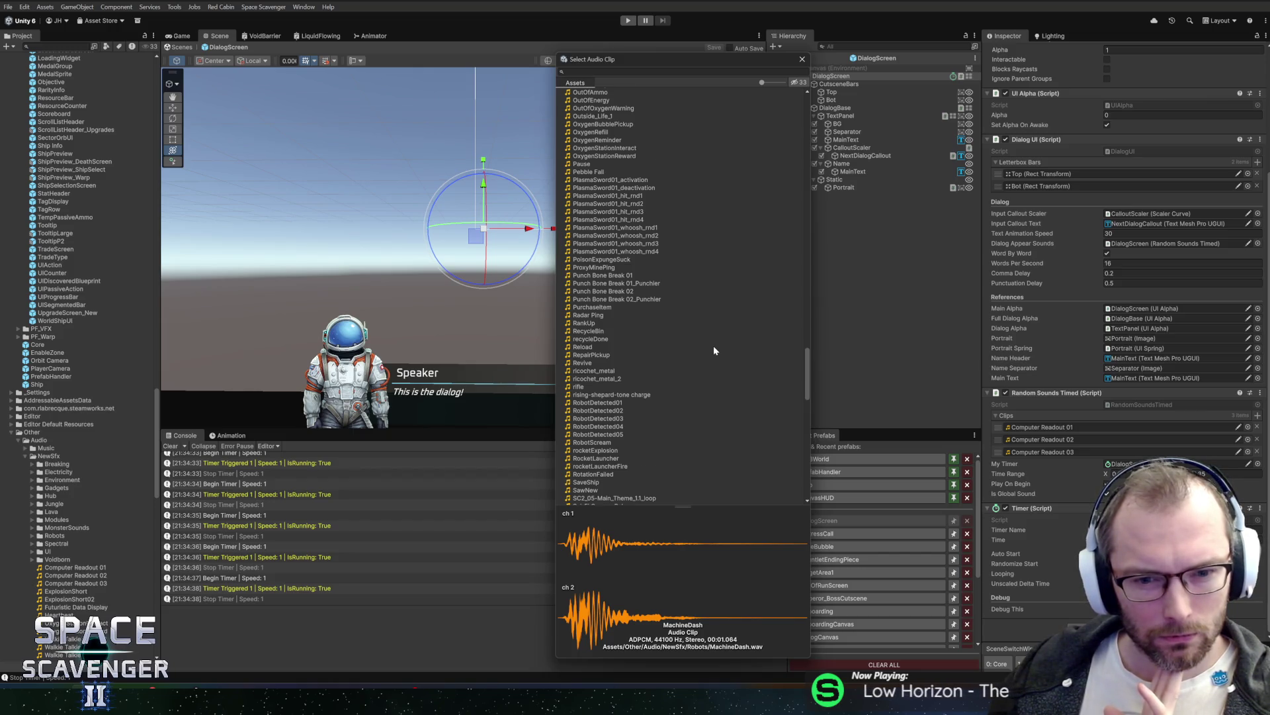
scroll(715, 350, down, 4)
scroll(713, 345, down, 5)
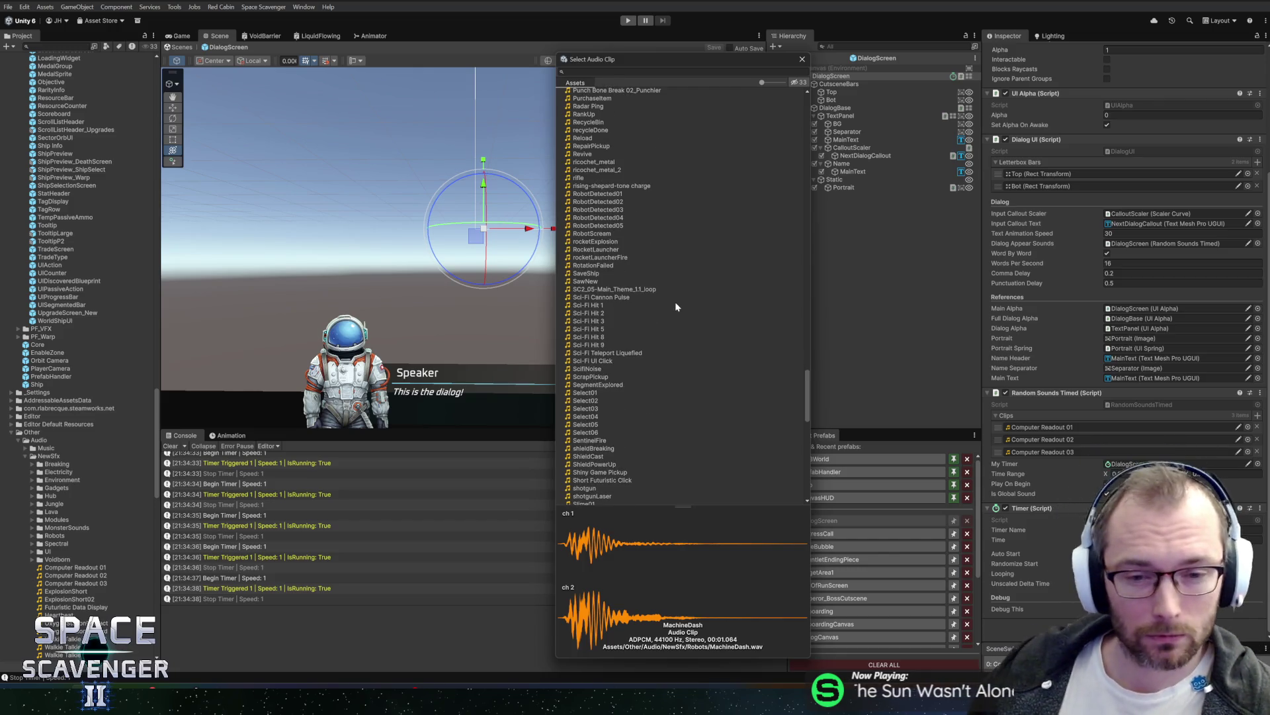
scroll(675, 278, down, 4)
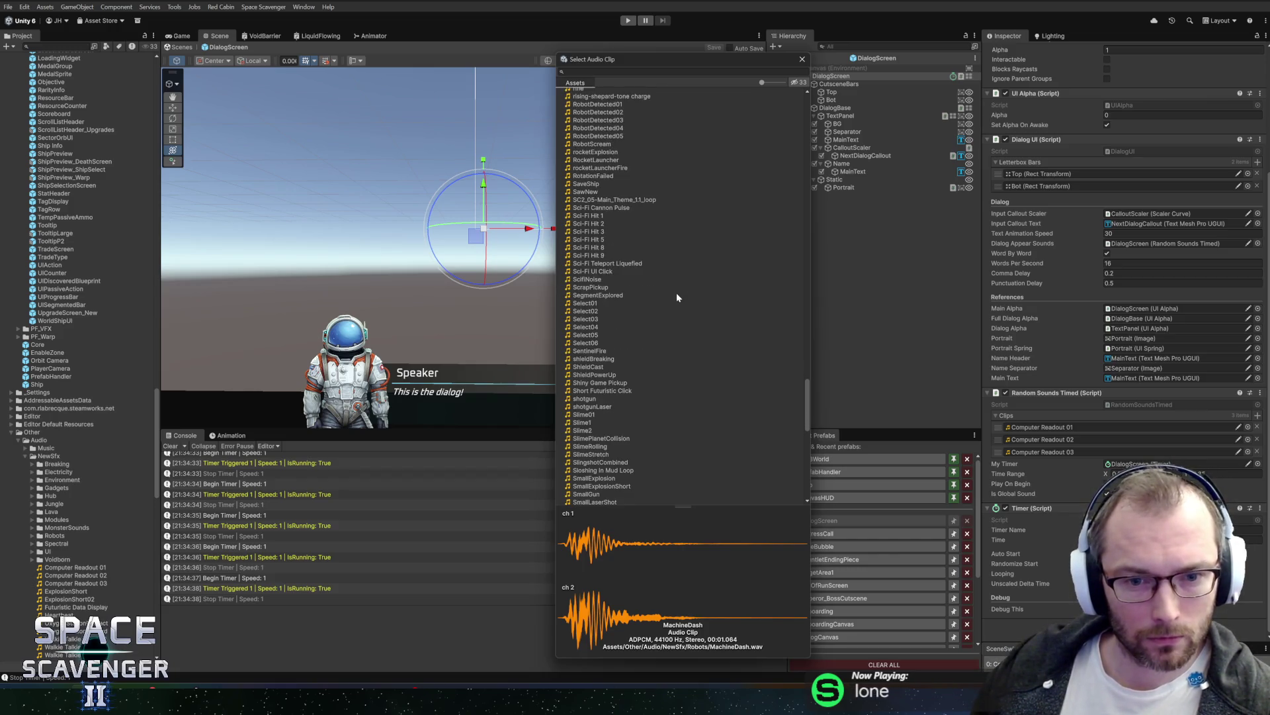
scroll(653, 323, down, 3)
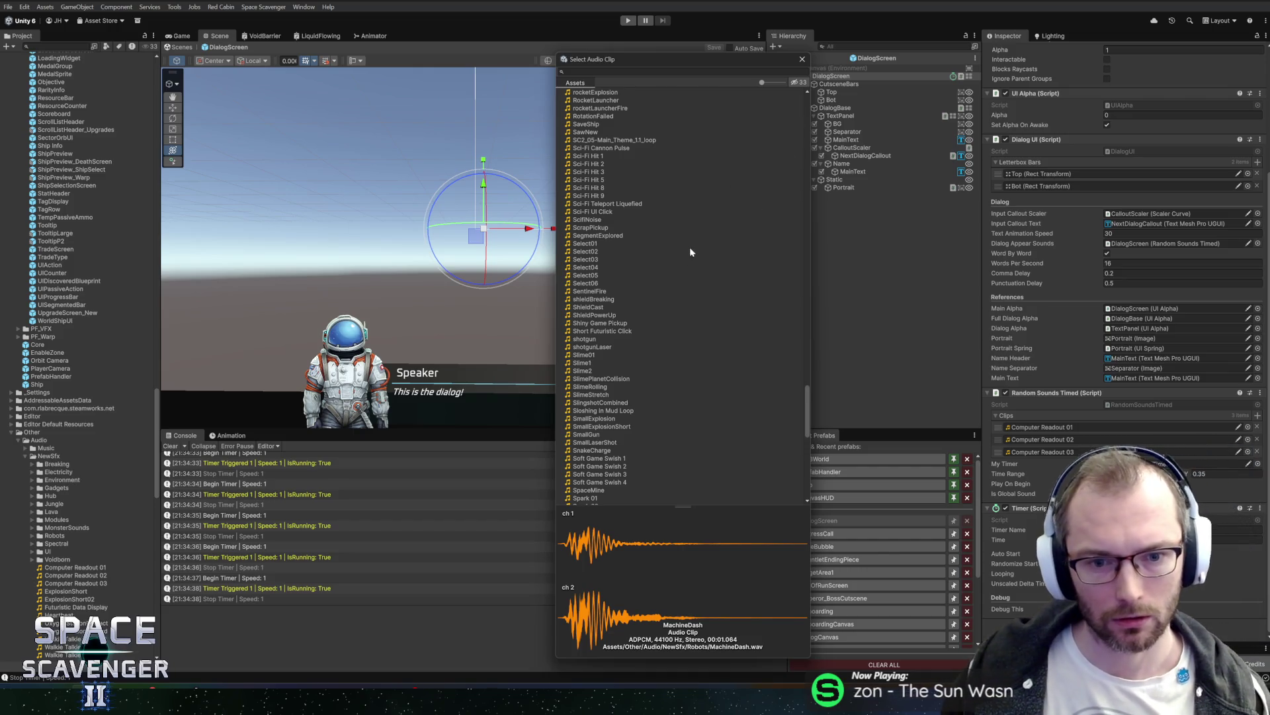
scroll(685, 264, down, 5)
scroll(676, 226, down, 5)
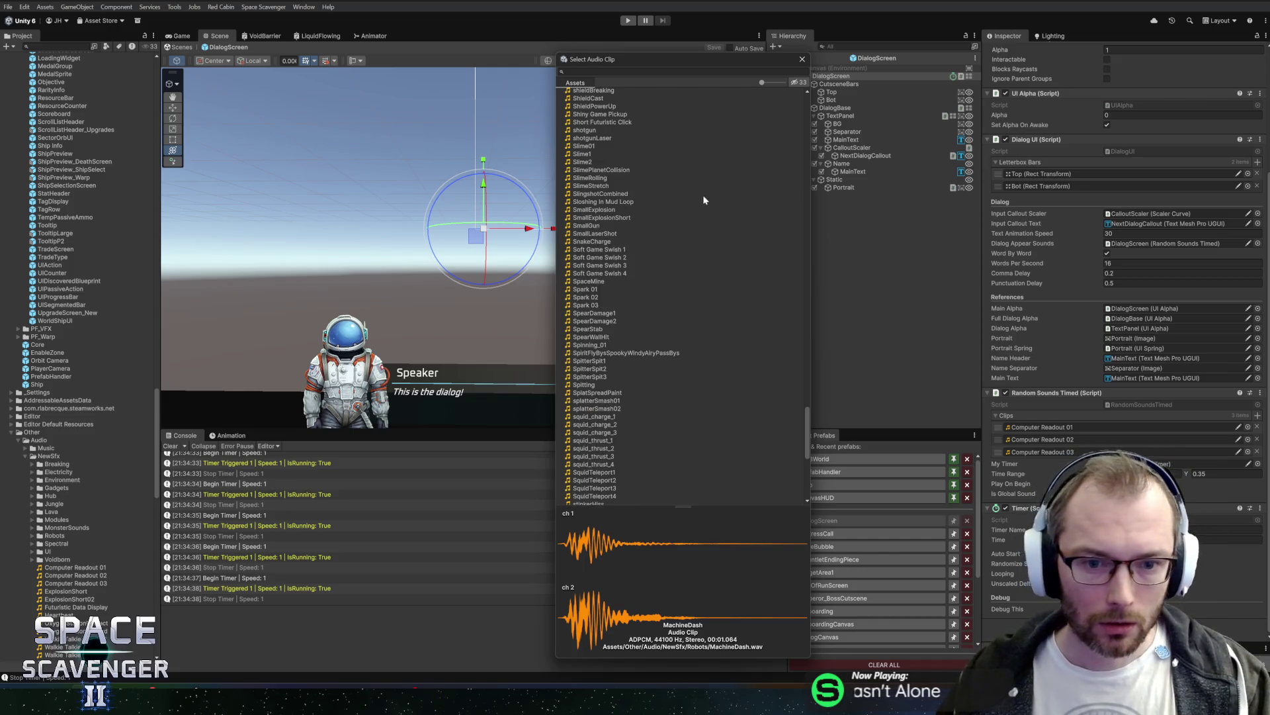
click(628, 249)
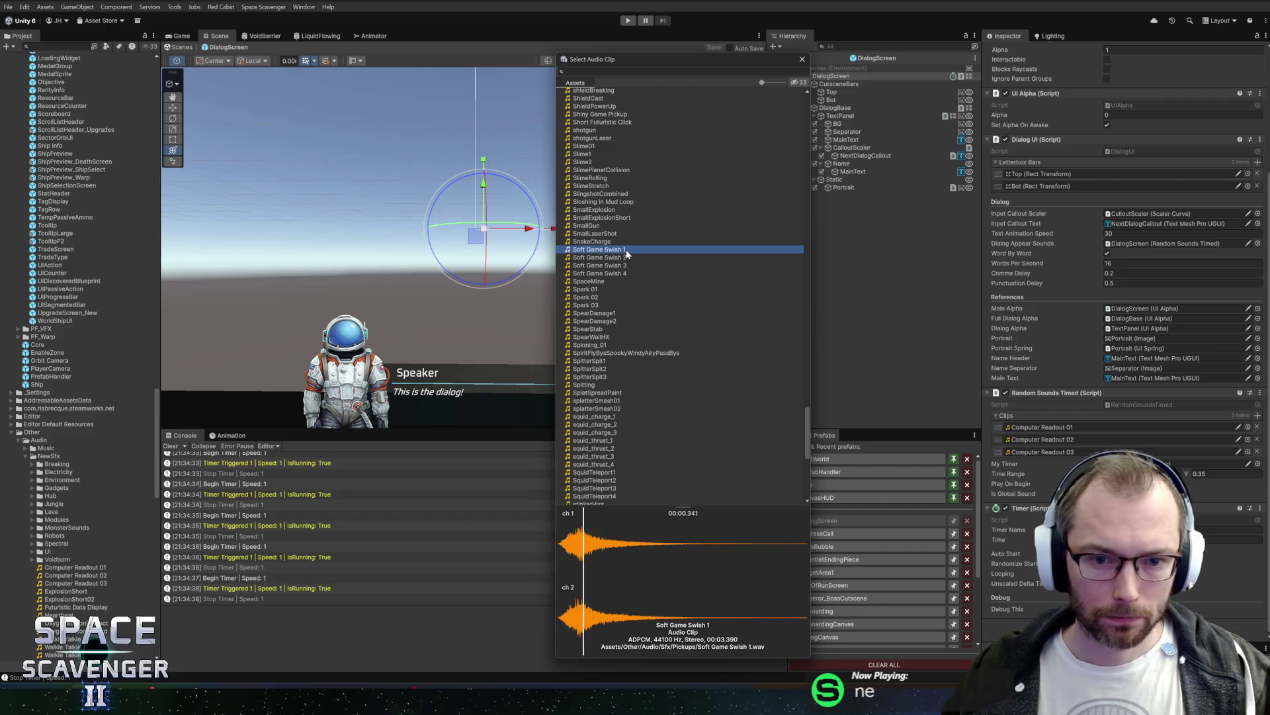
scroll(651, 389, down, 2)
scroll(651, 387, down, 6)
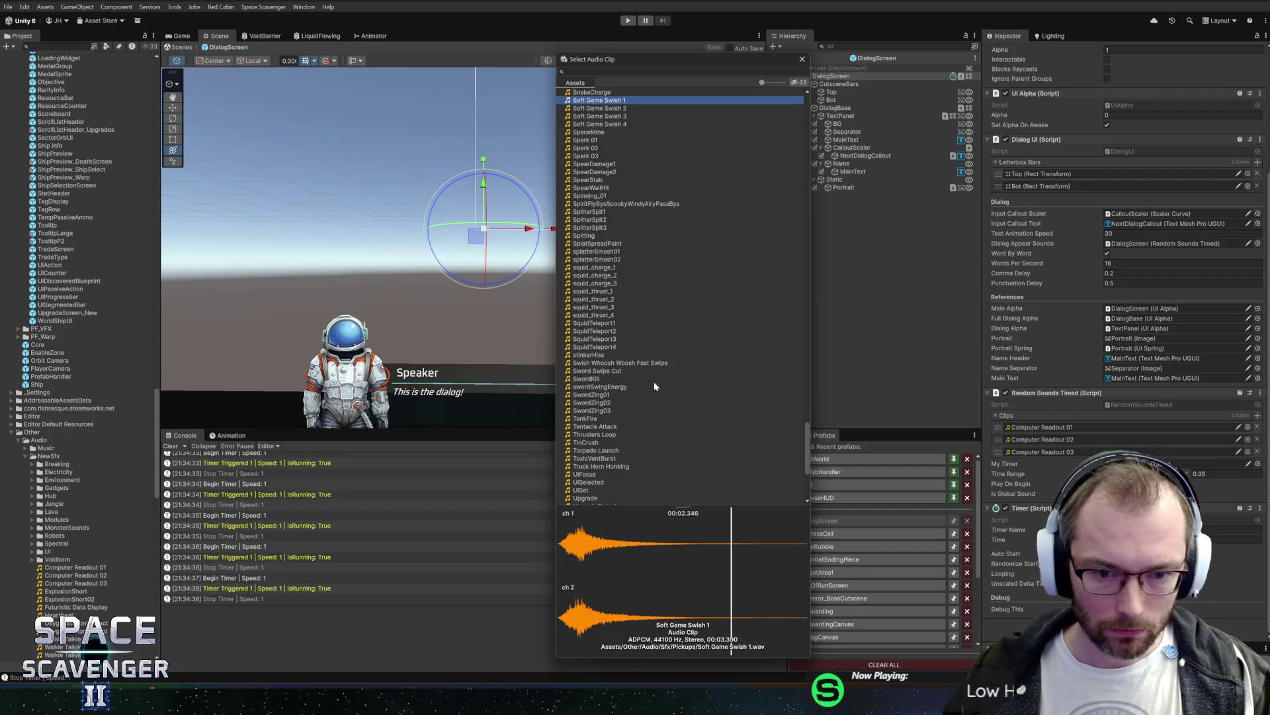
scroll(670, 392, down, 4)
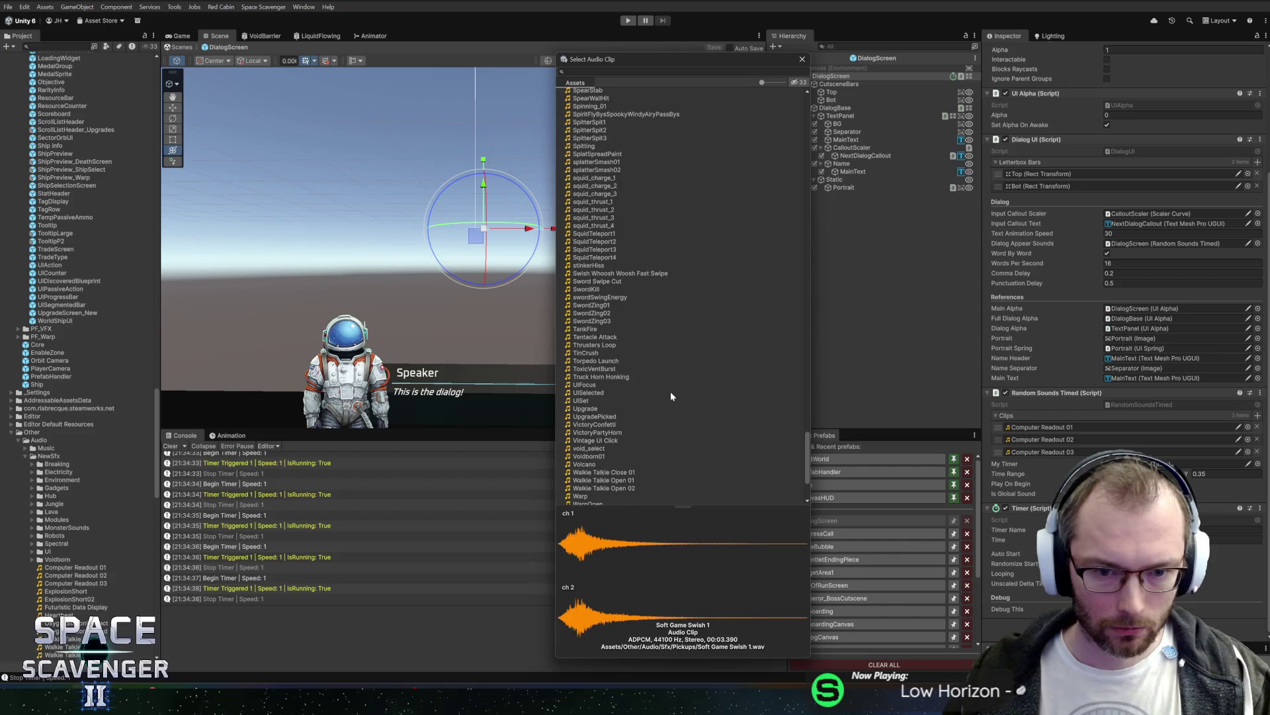
Step: Preview Walkie Talkie Open 01, Close 01 and Open 02 in the clip picker
click(602, 442)
click(622, 451)
scroll(622, 451, down, 1)
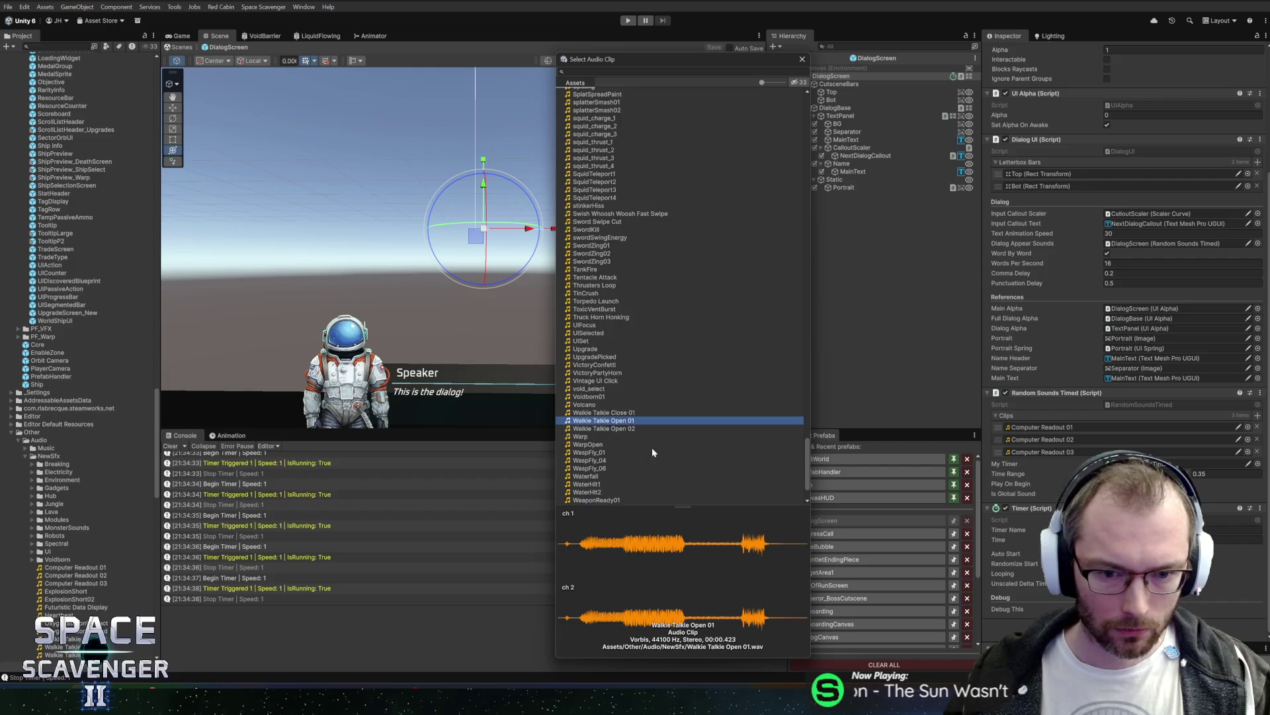
click(620, 413)
click(621, 429)
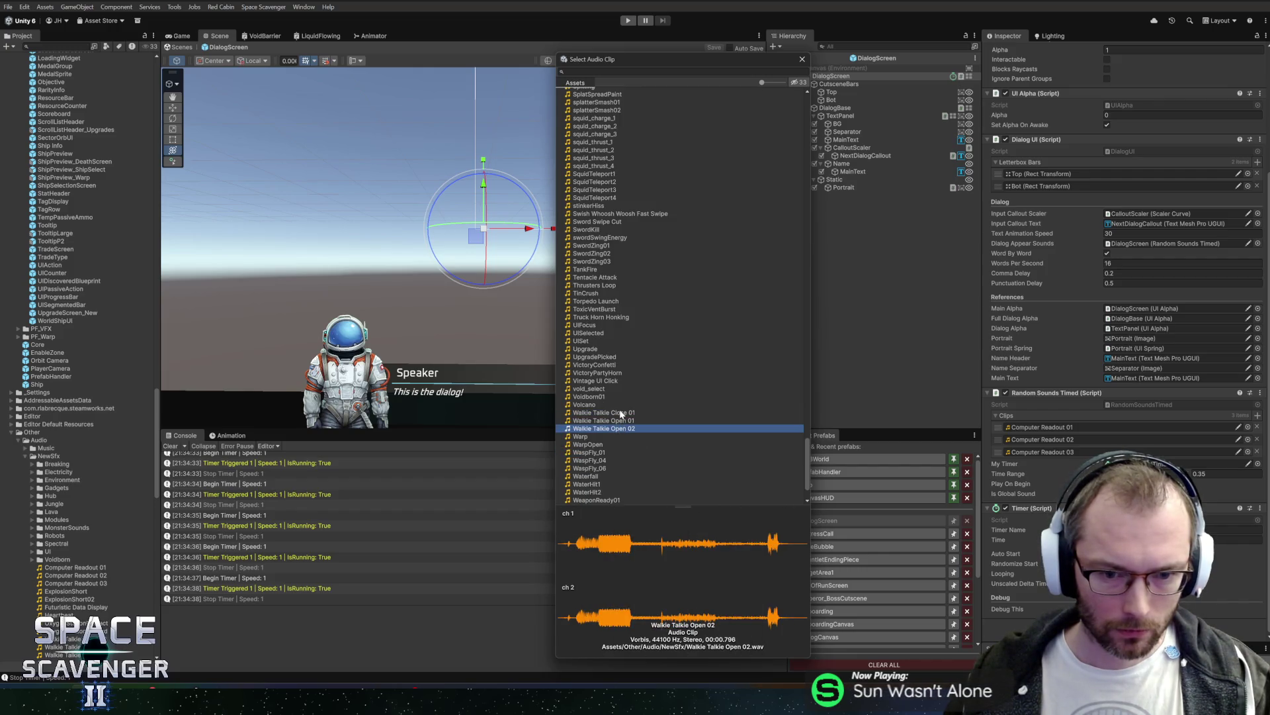
click(621, 412)
Step: Replay Walkie Talkie Open 01, Open 02 and Close 01 to compare them, ending on Close 01
click(618, 421)
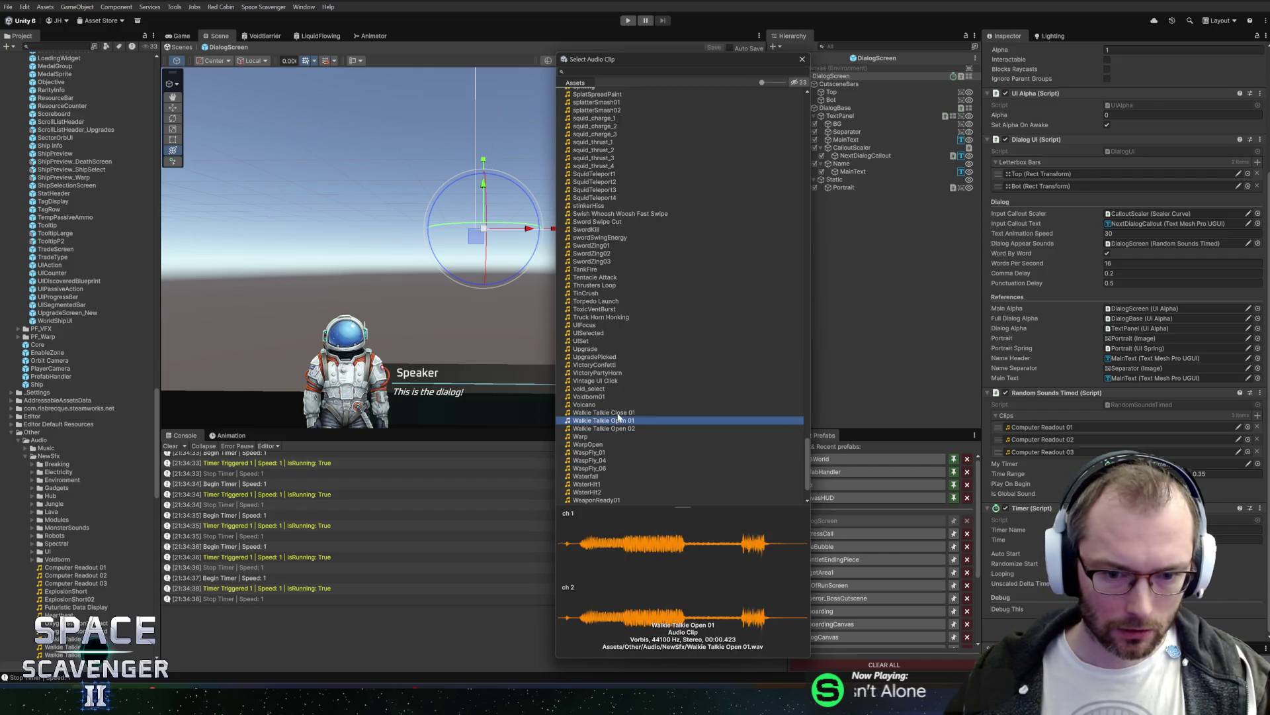
click(622, 412)
scroll(688, 406, down, 2)
click(638, 357)
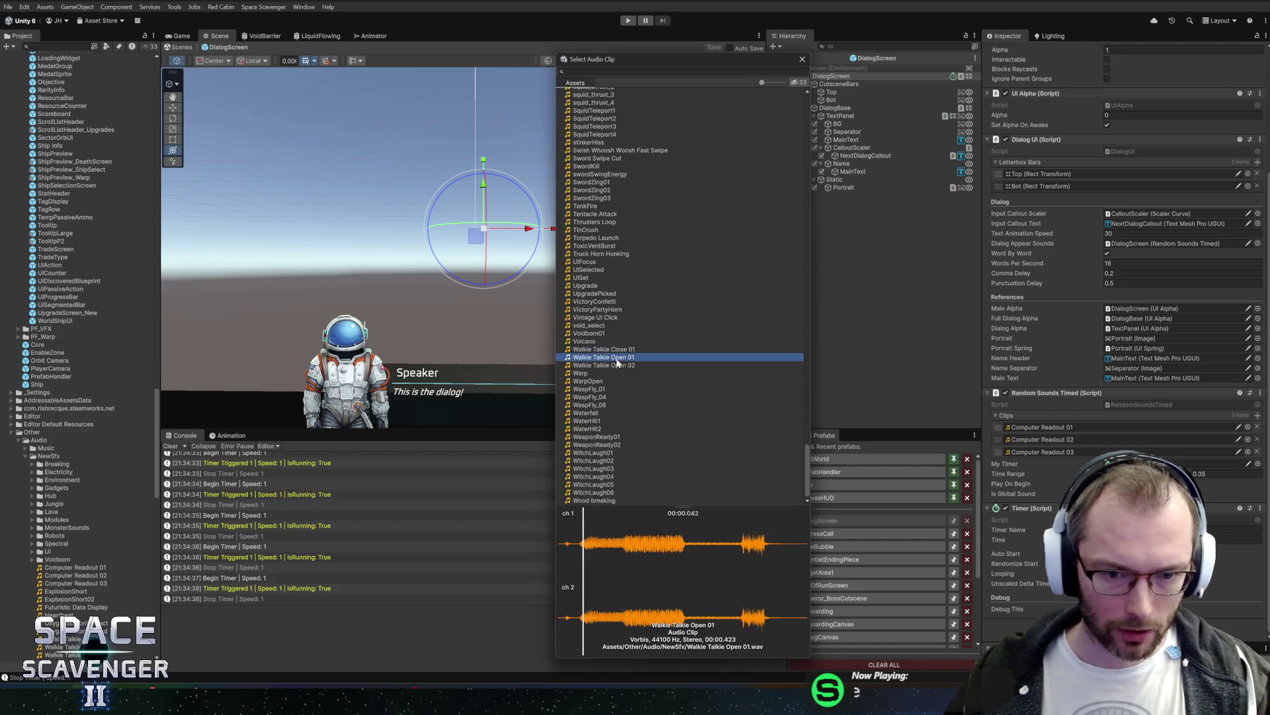
click(618, 349)
click(617, 365)
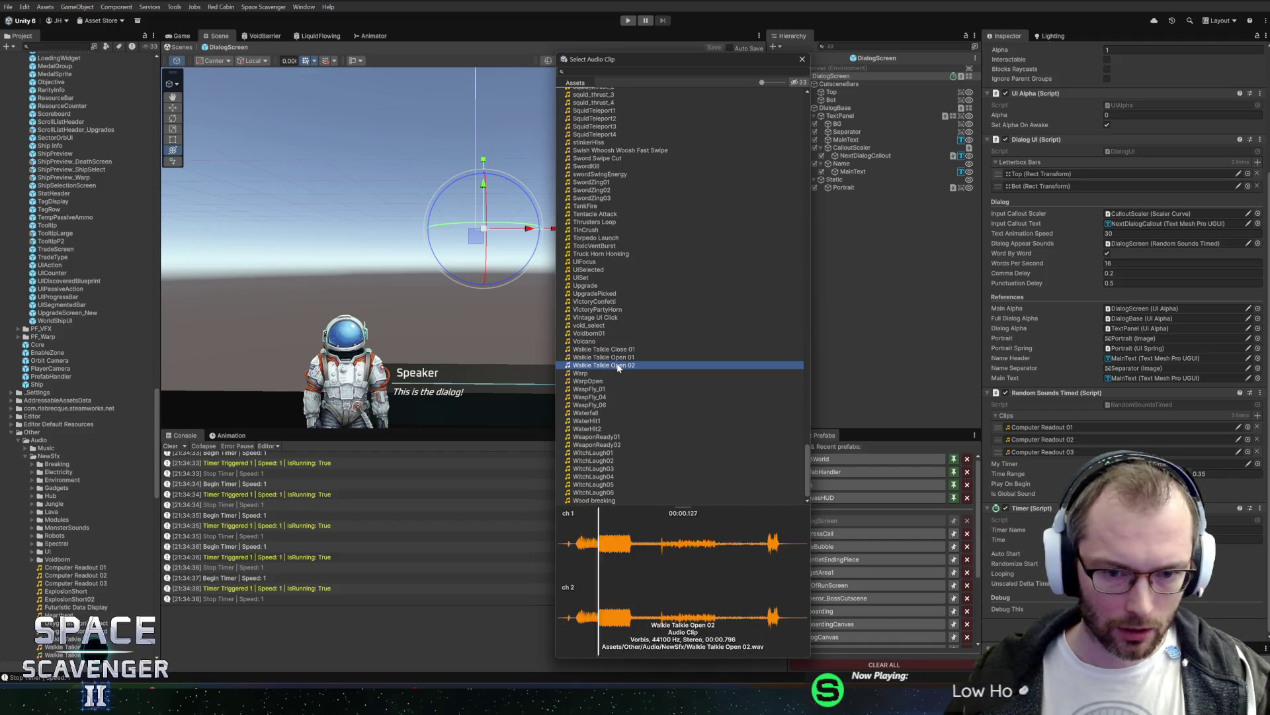
click(619, 351)
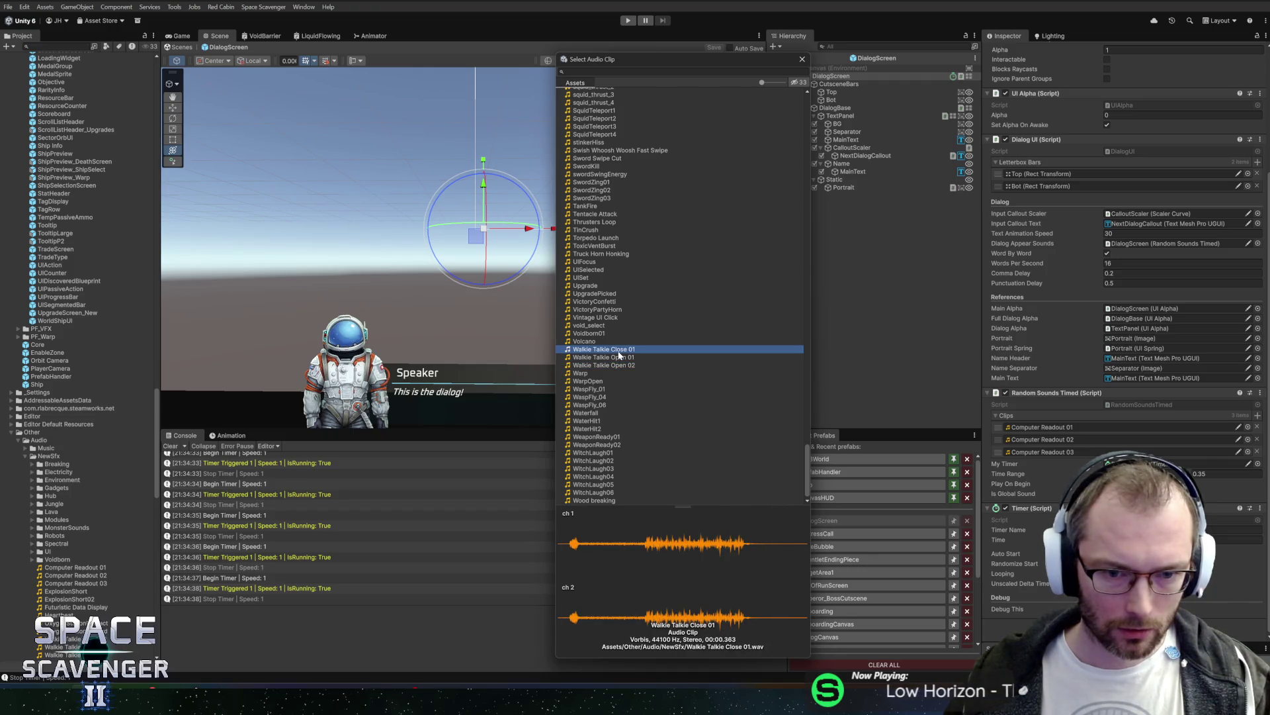
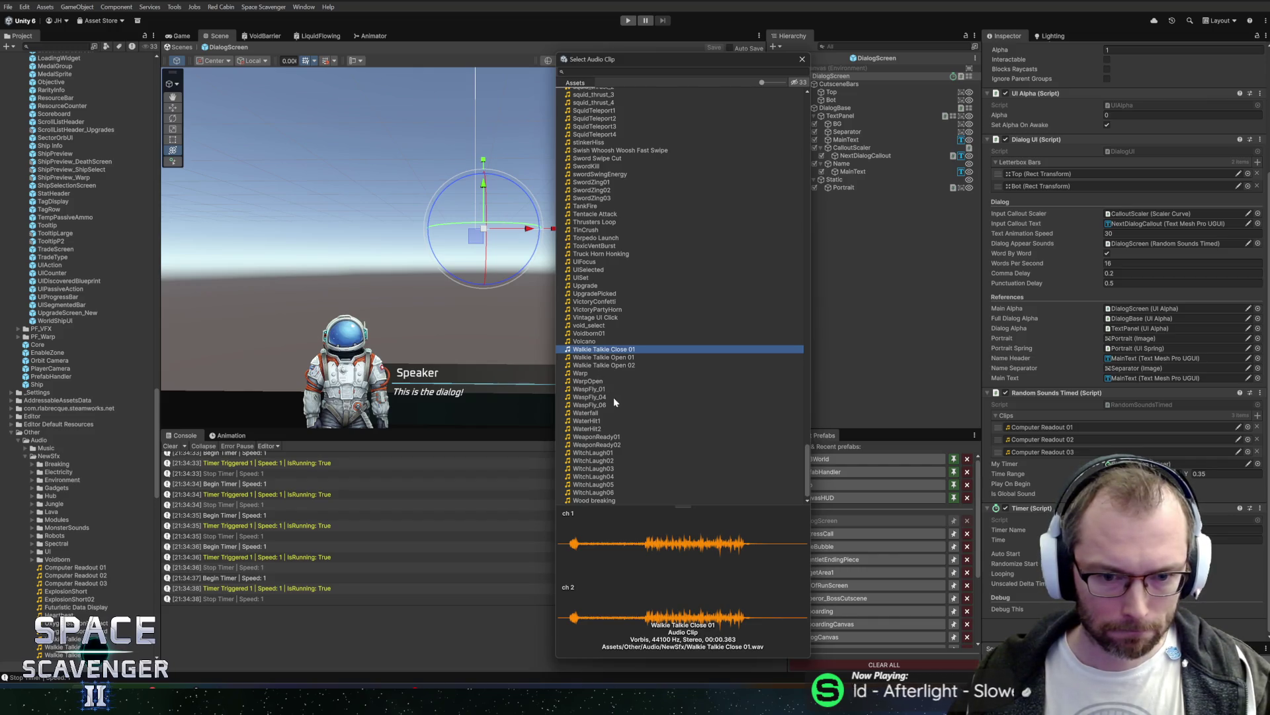
Step: Preview the void_select, Voidborn01, Volcano, Vintage UI Click, Upgrade, UISelected, Truck Horn Honking and Torpedo Launch clips
click(609, 324)
click(605, 332)
click(609, 342)
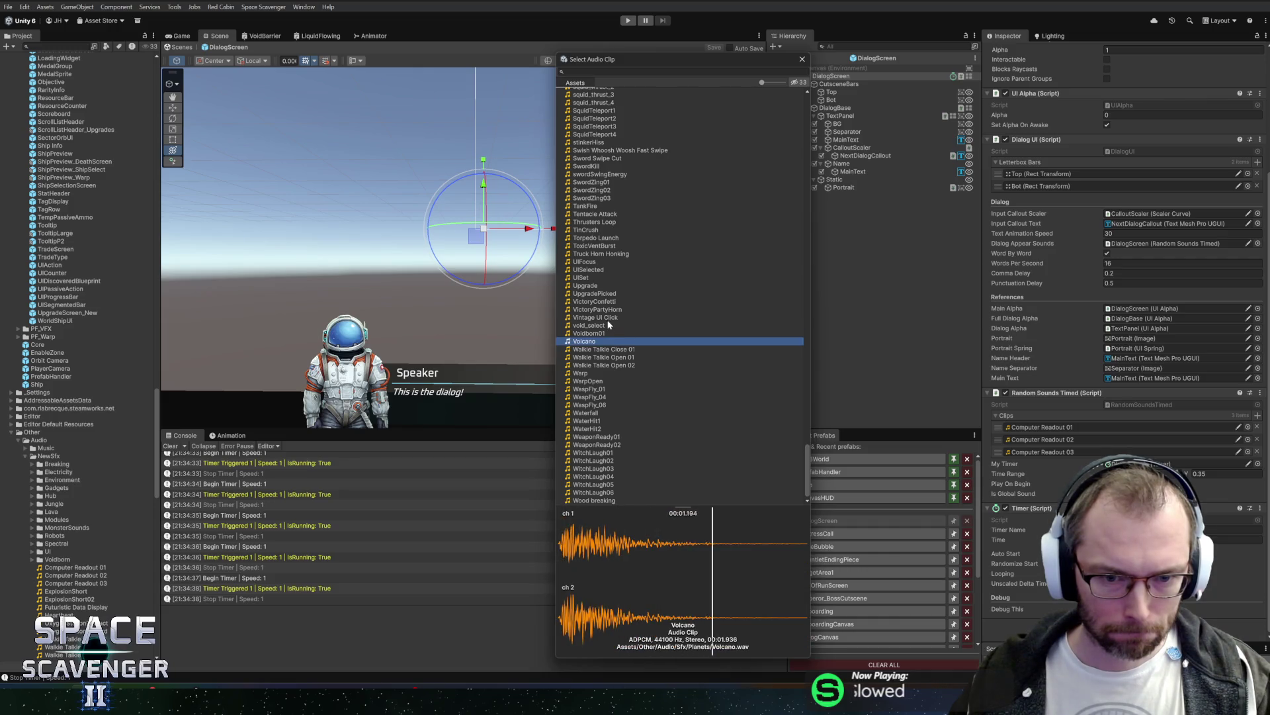
click(606, 318)
click(615, 302)
click(616, 309)
click(617, 293)
click(617, 286)
key(Up)
key(Up)
click(618, 263)
click(624, 254)
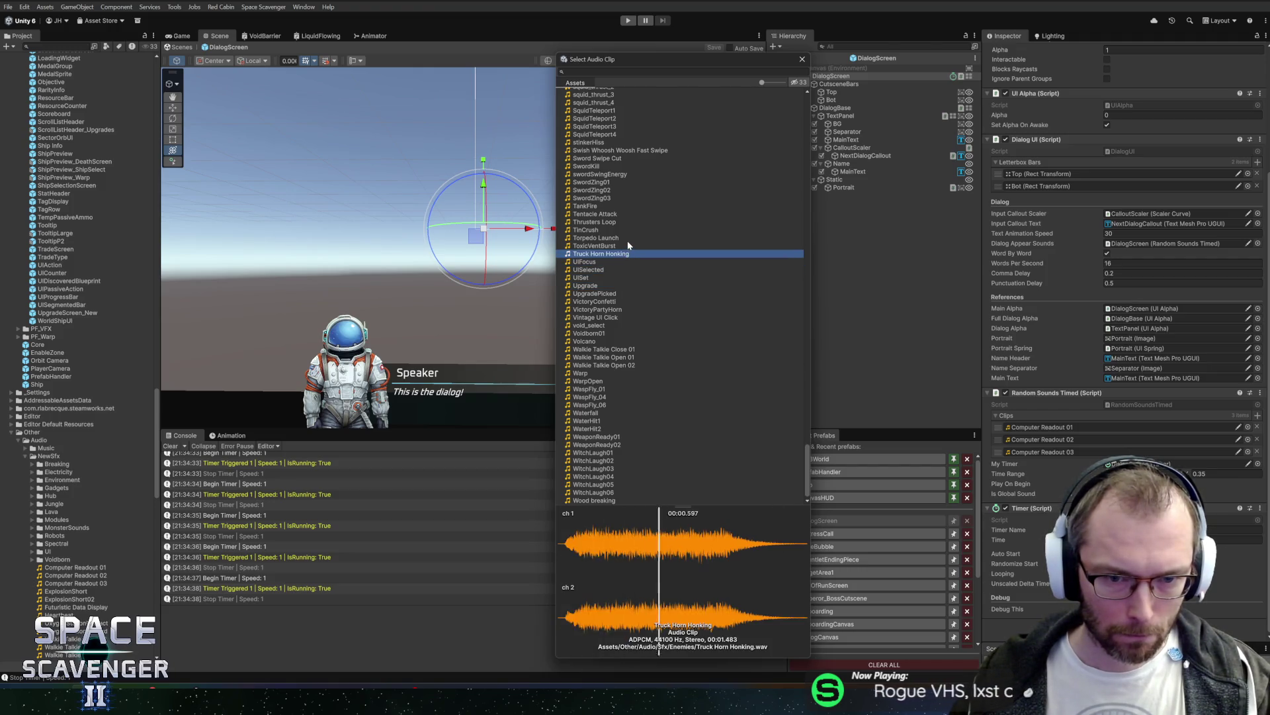
click(628, 238)
Step: Scroll further up the audio clip list to browse more sounds
scroll(657, 241, up, 3)
scroll(651, 294, up, 5)
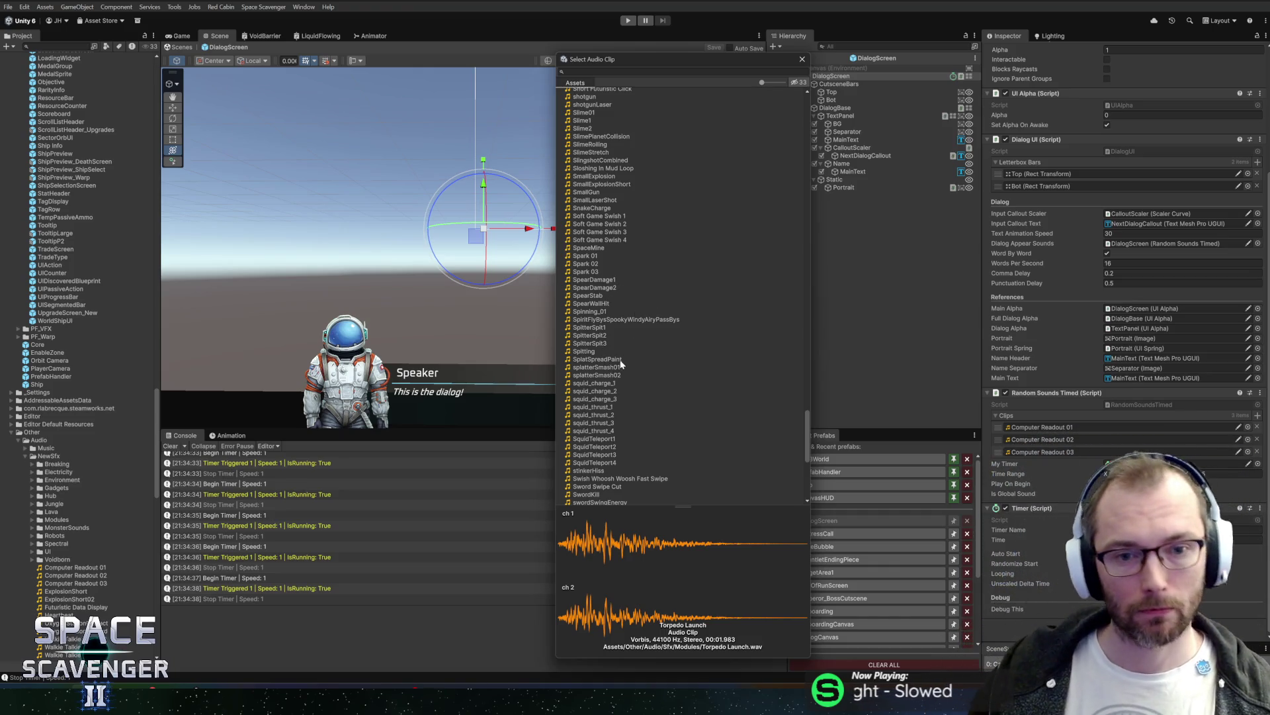
scroll(643, 345, up, 3)
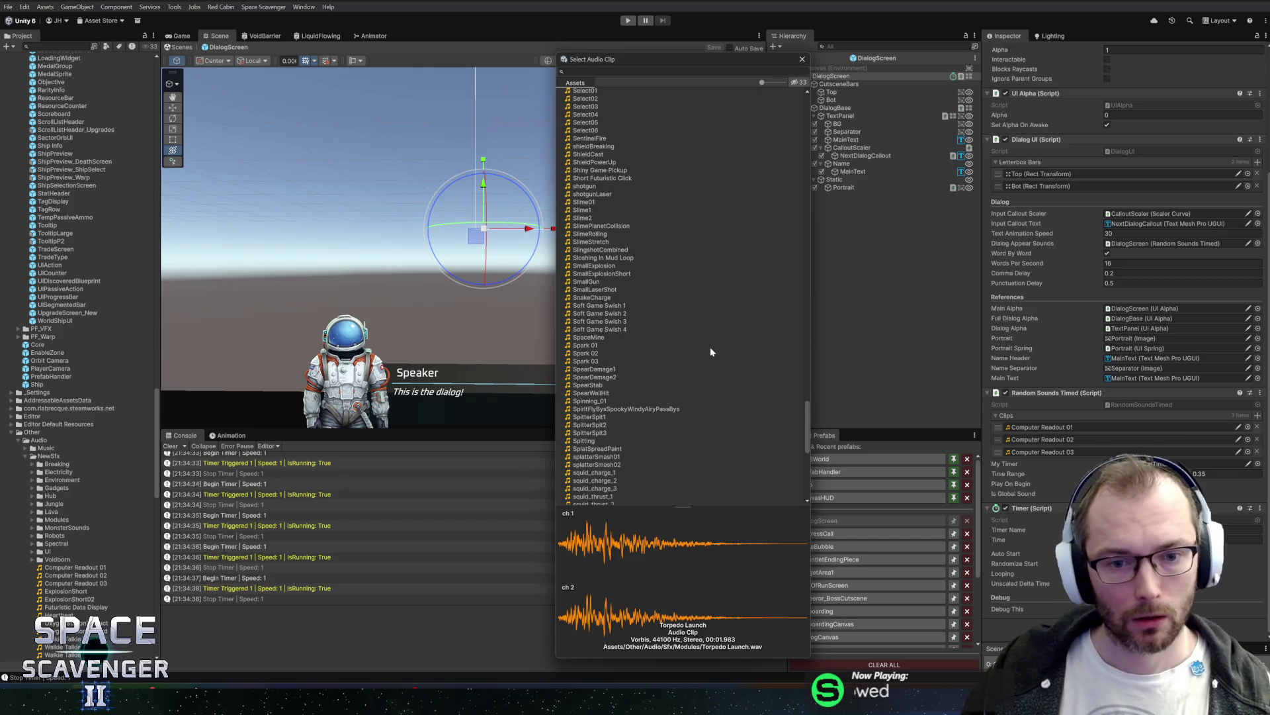
scroll(660, 318, up, 1)
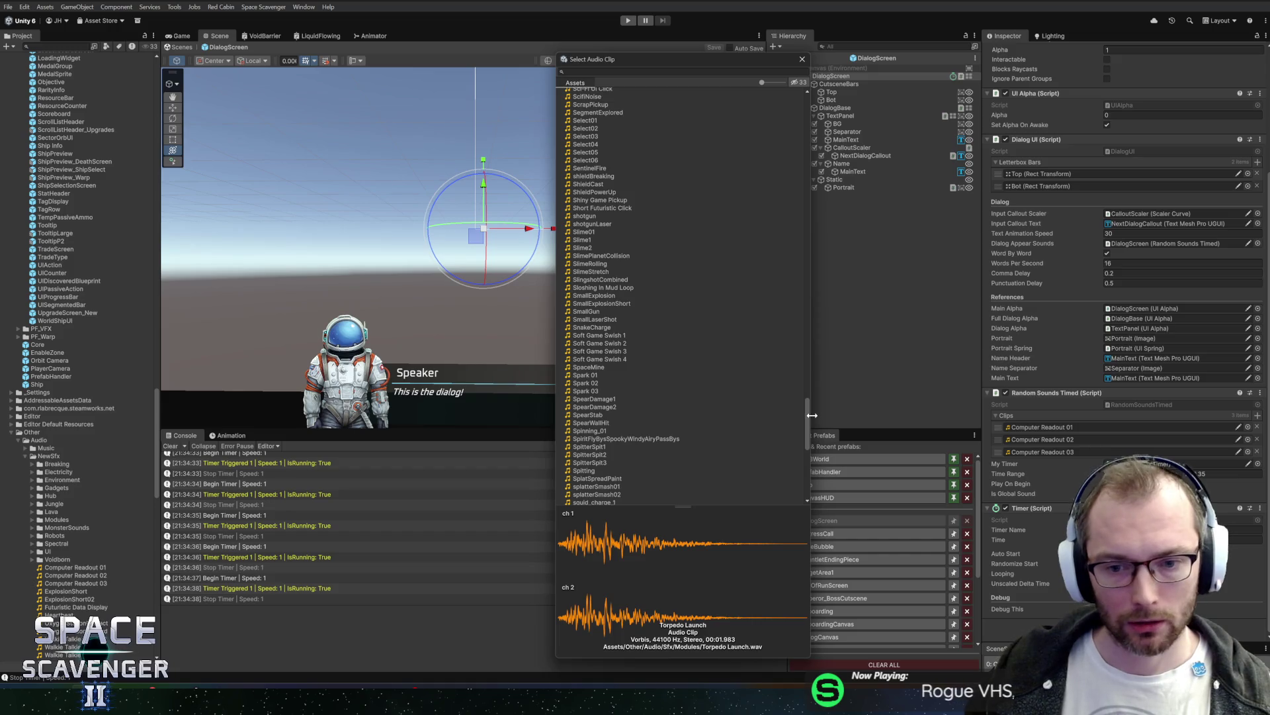
drag(808, 421, 806, 415)
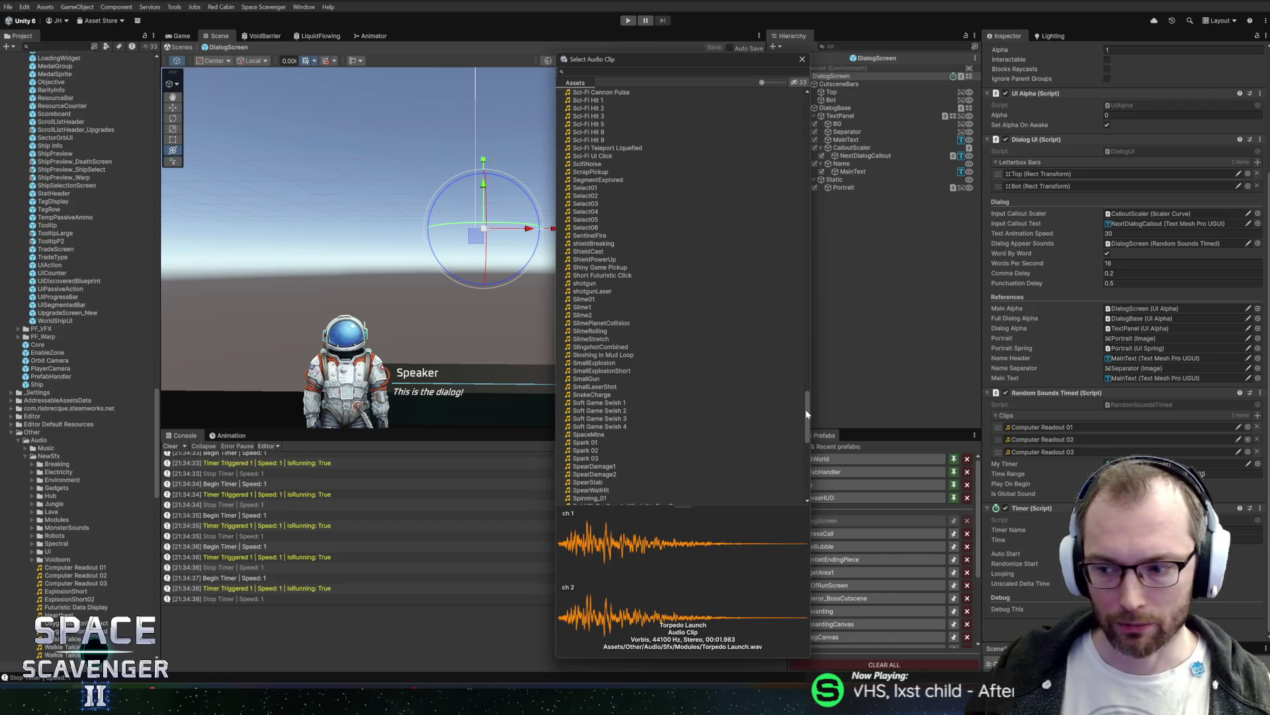
drag(807, 414, 809, 412)
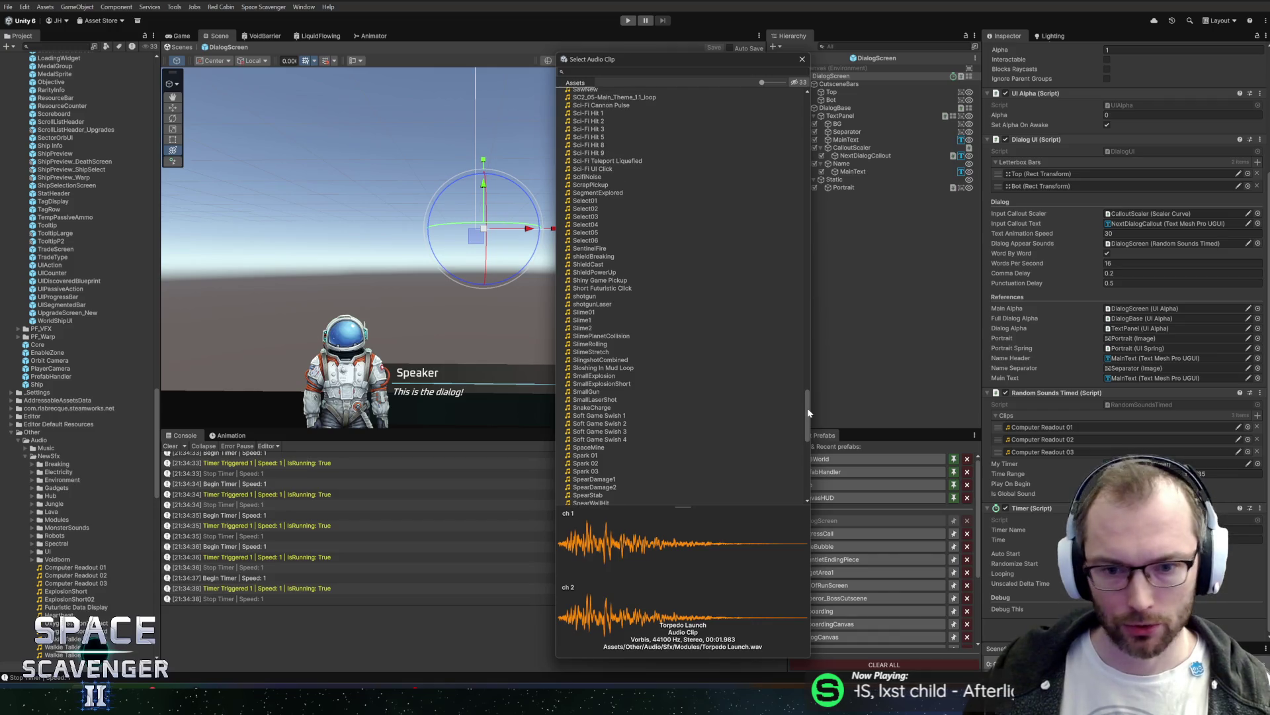
Step: Search the clips for 'me', 'rec' and then 'comp', and close the audio clip picker
click(615, 72)
text(me)
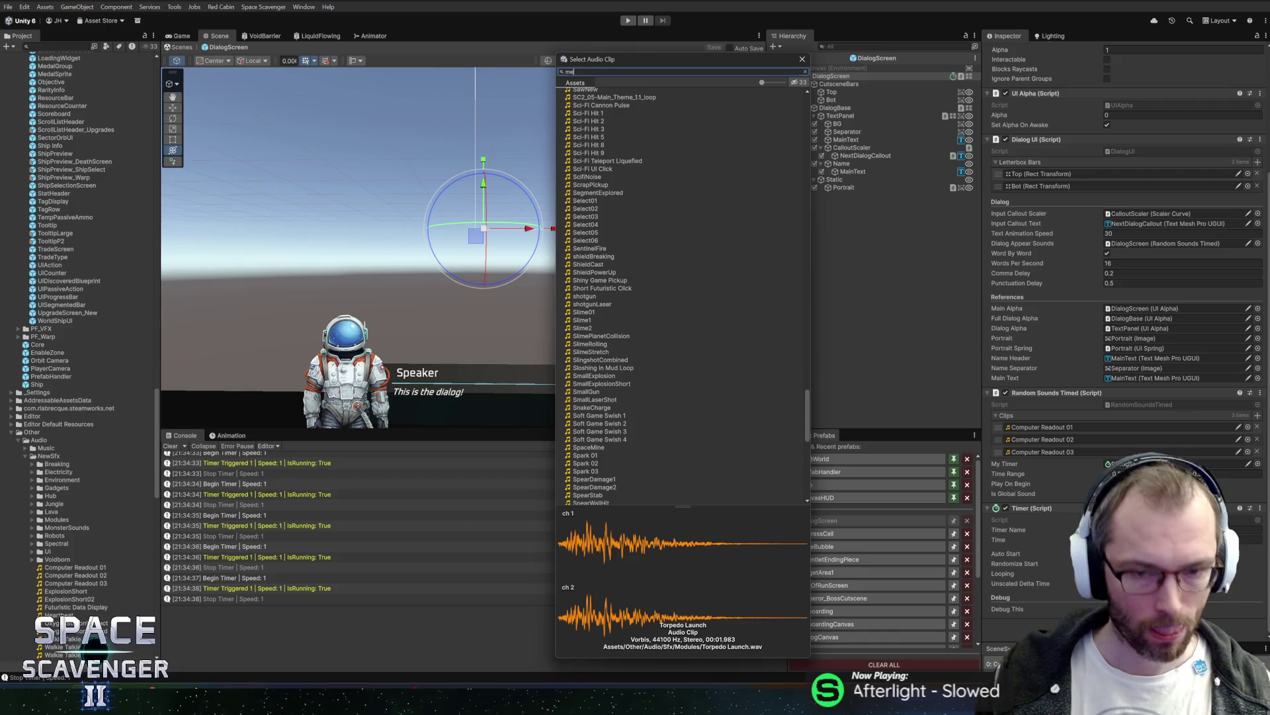
key(BackSpace)
key(BackSpace)
text(rec)
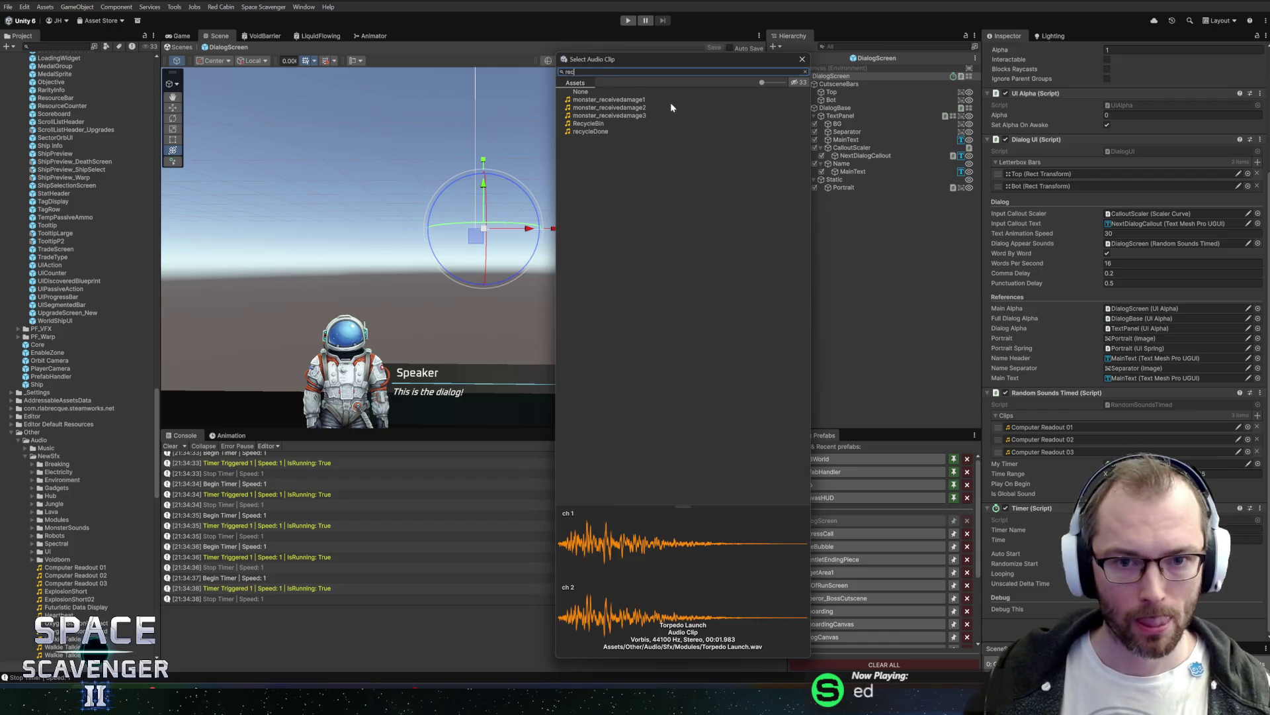
key(ctrl+a)
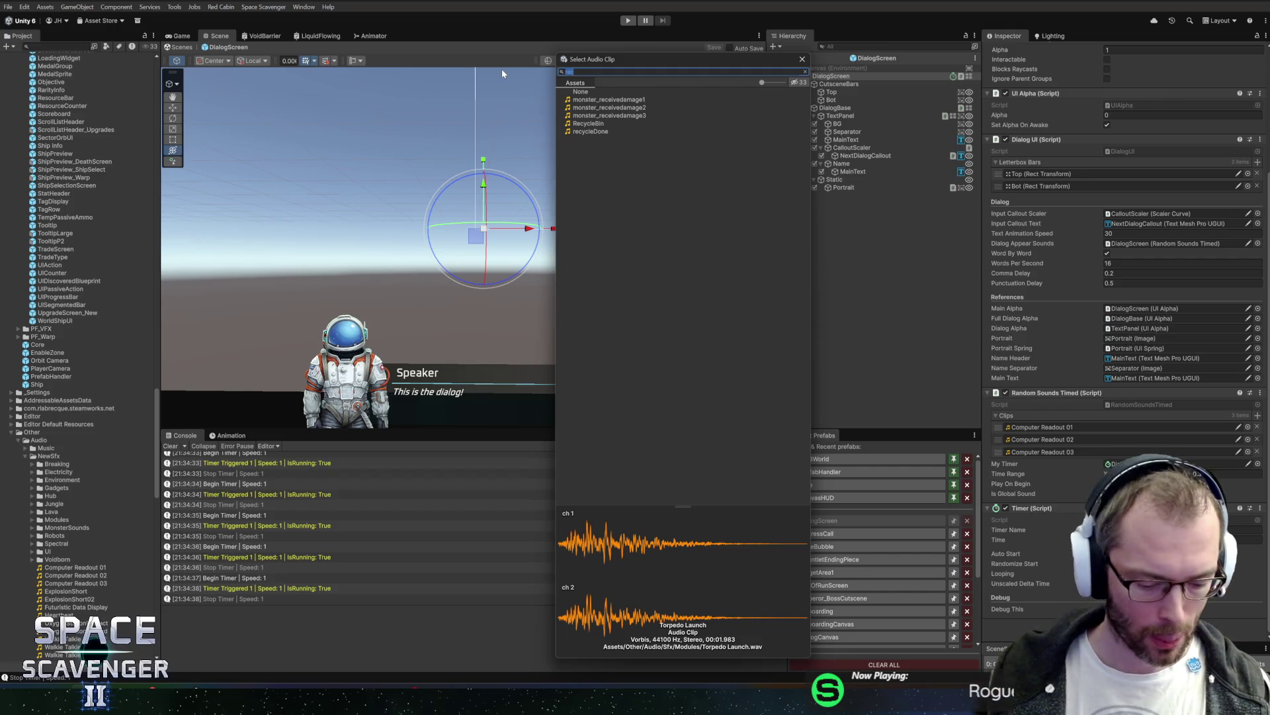
key(BackSpace)
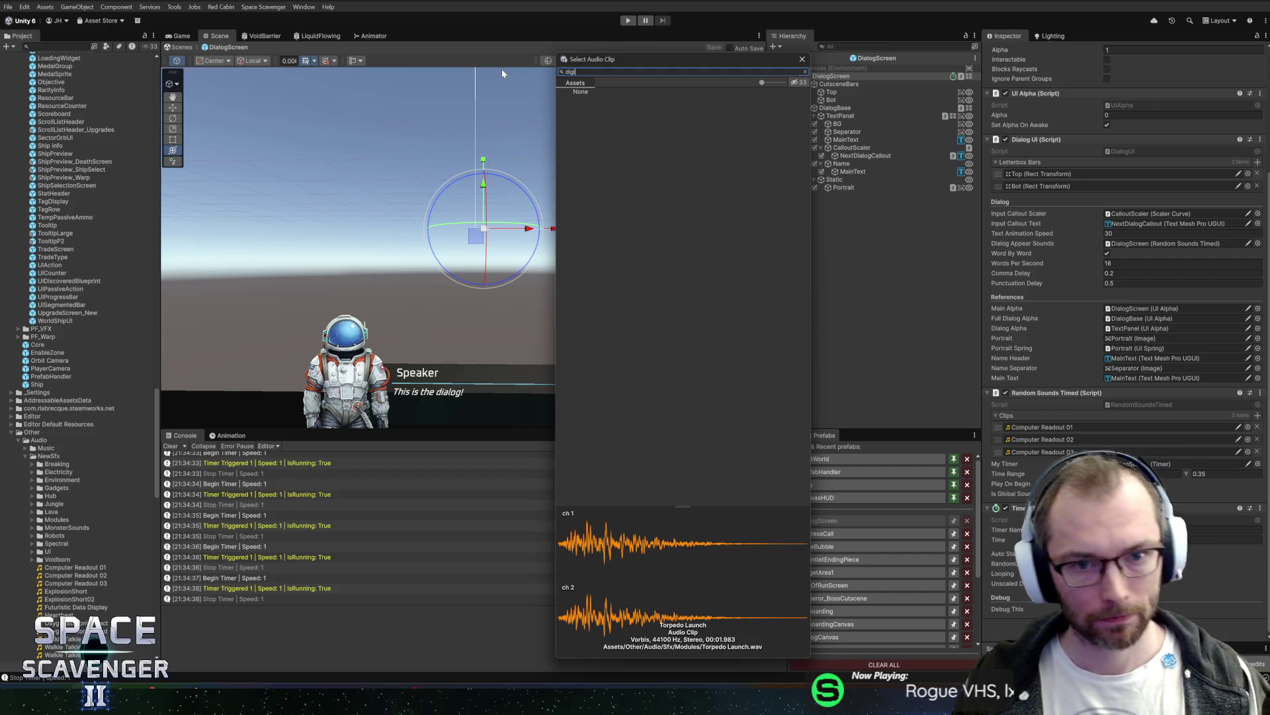
text(comp)
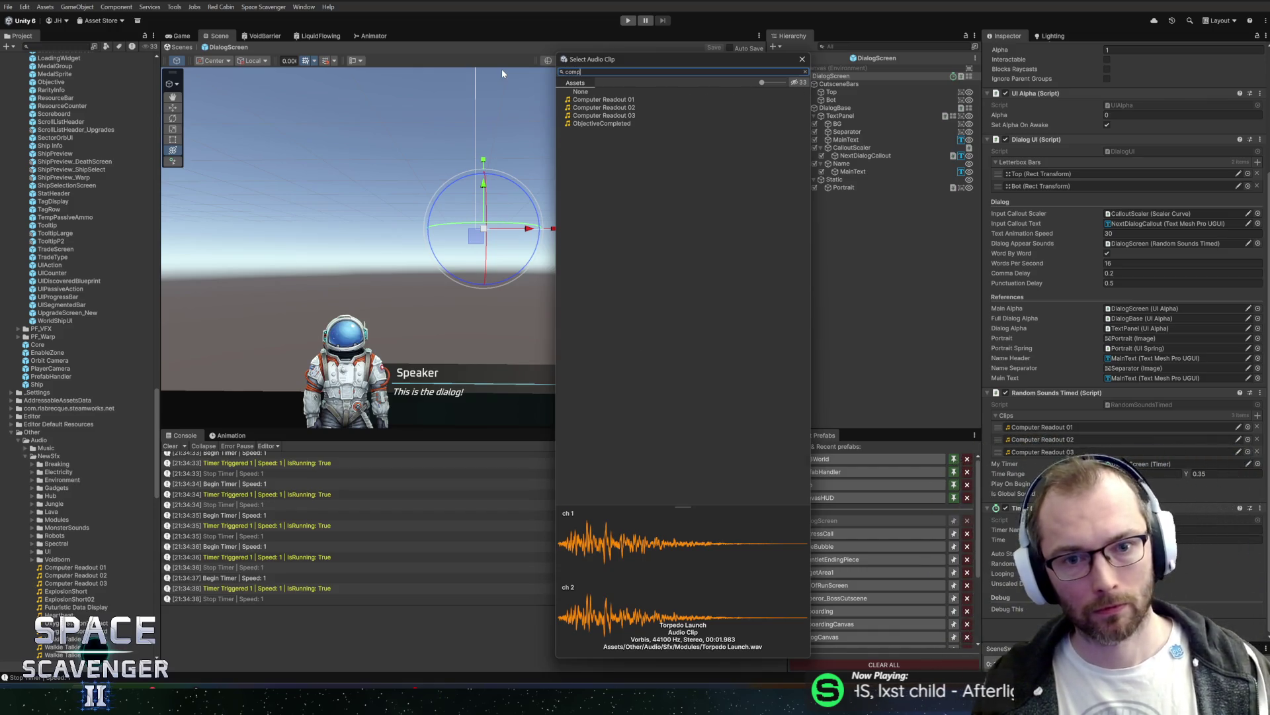
key(Escape)
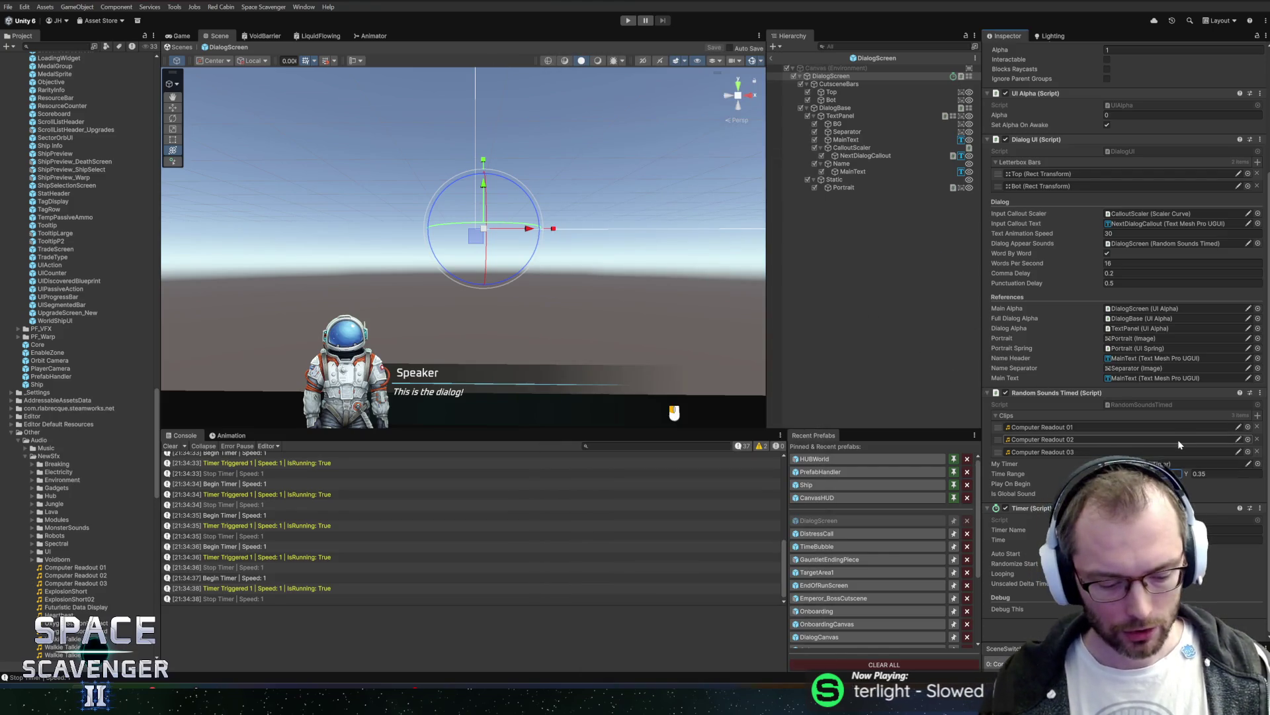
key(Tab)
Step: Set the Time Range maximum to 0.5, save the DialogScreen prefab, and return to the Core scene
text(0)
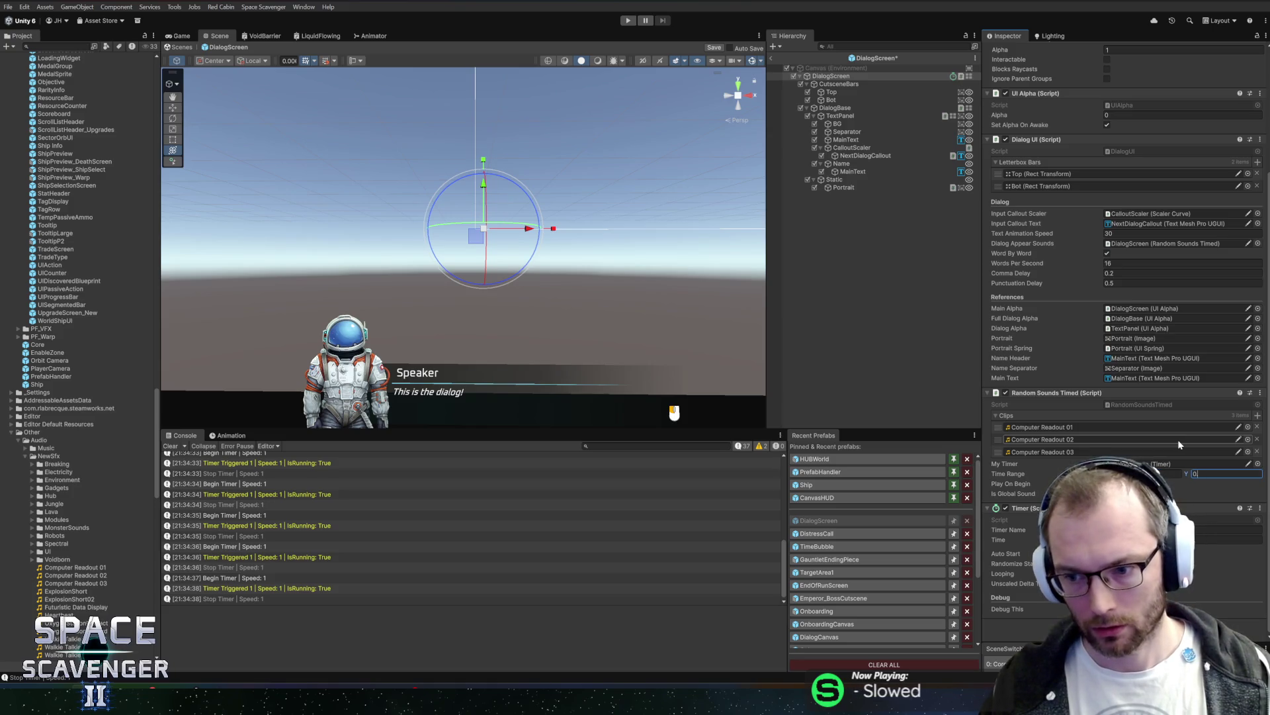
text(.5)
key(shift+Tab)
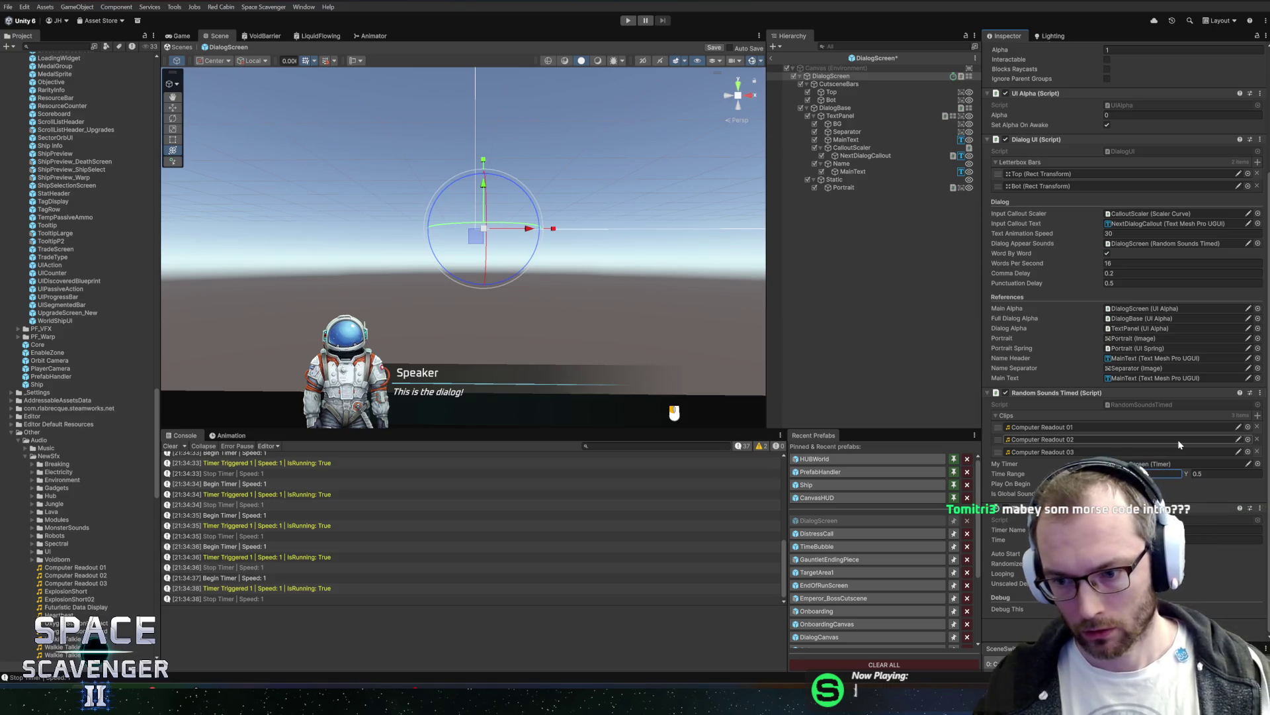
key(ctrl+s)
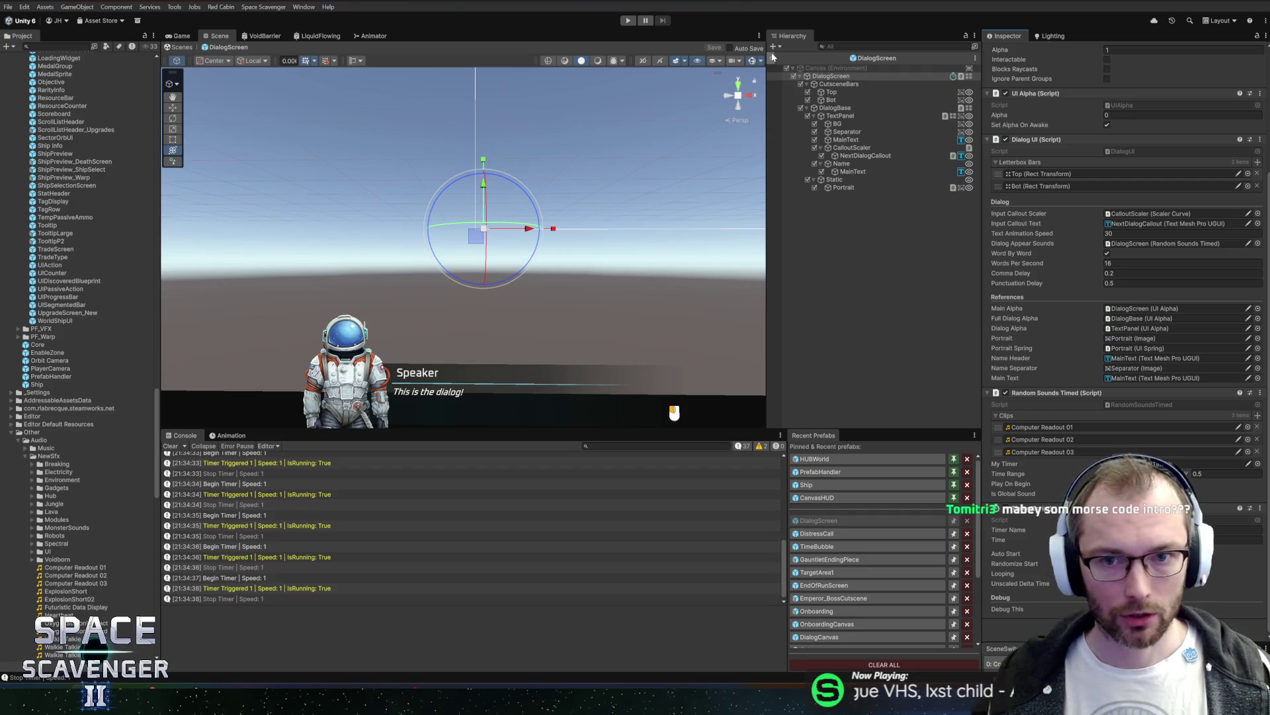
click(773, 57)
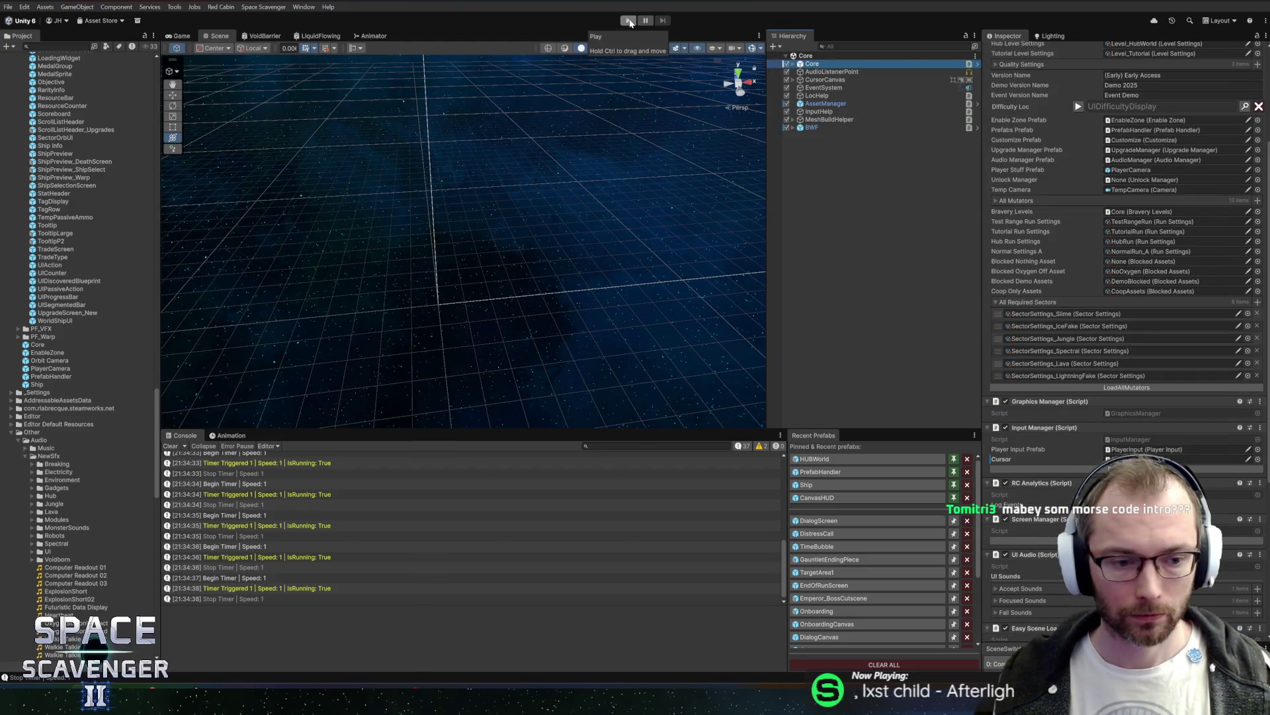
key(alt+Tab)
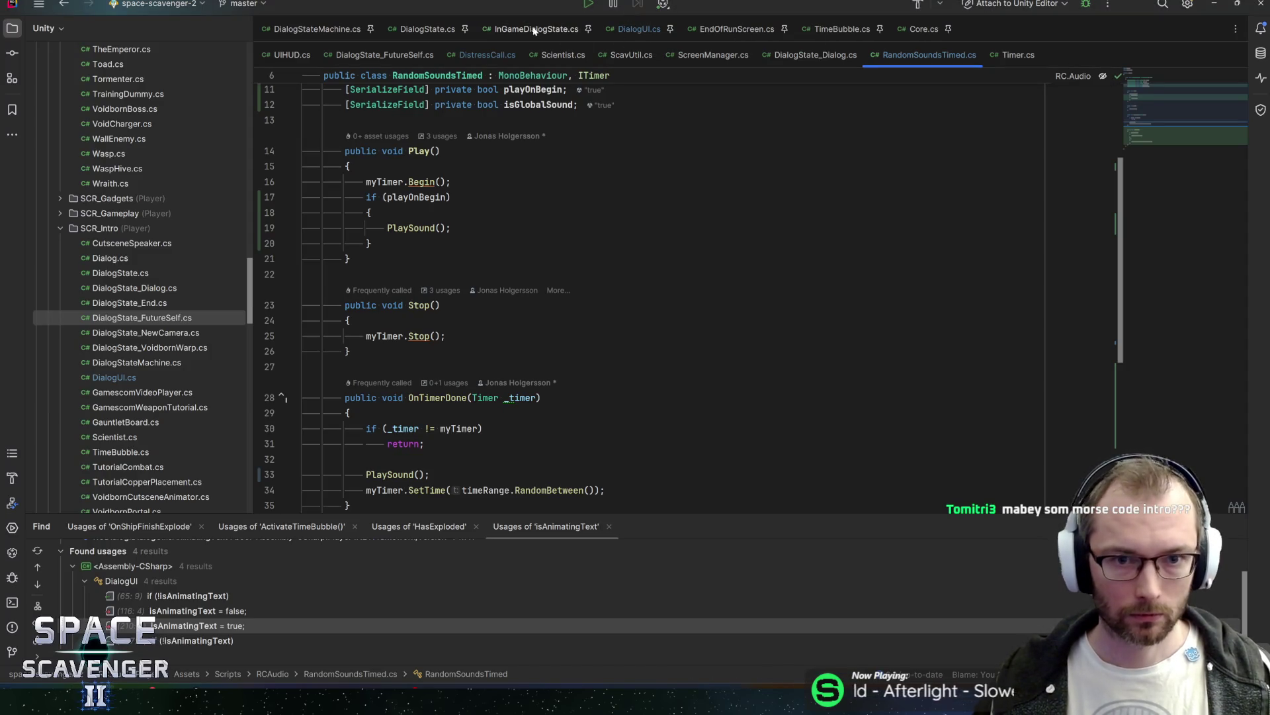
Step: In DialogUI.cs, search the code for 'new speaker'
click(628, 30)
key(Up)
scroll(632, 310, down, 8)
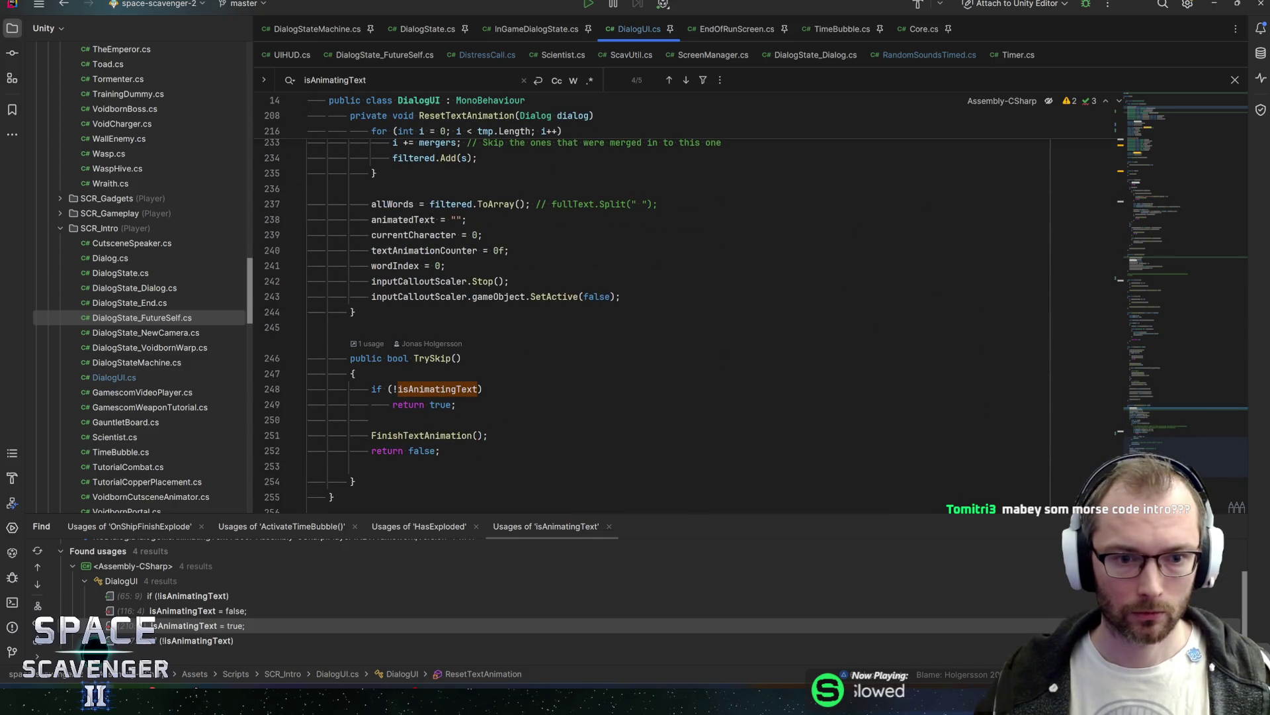
click(632, 266)
key(ctrl+f)
text(new speaker)
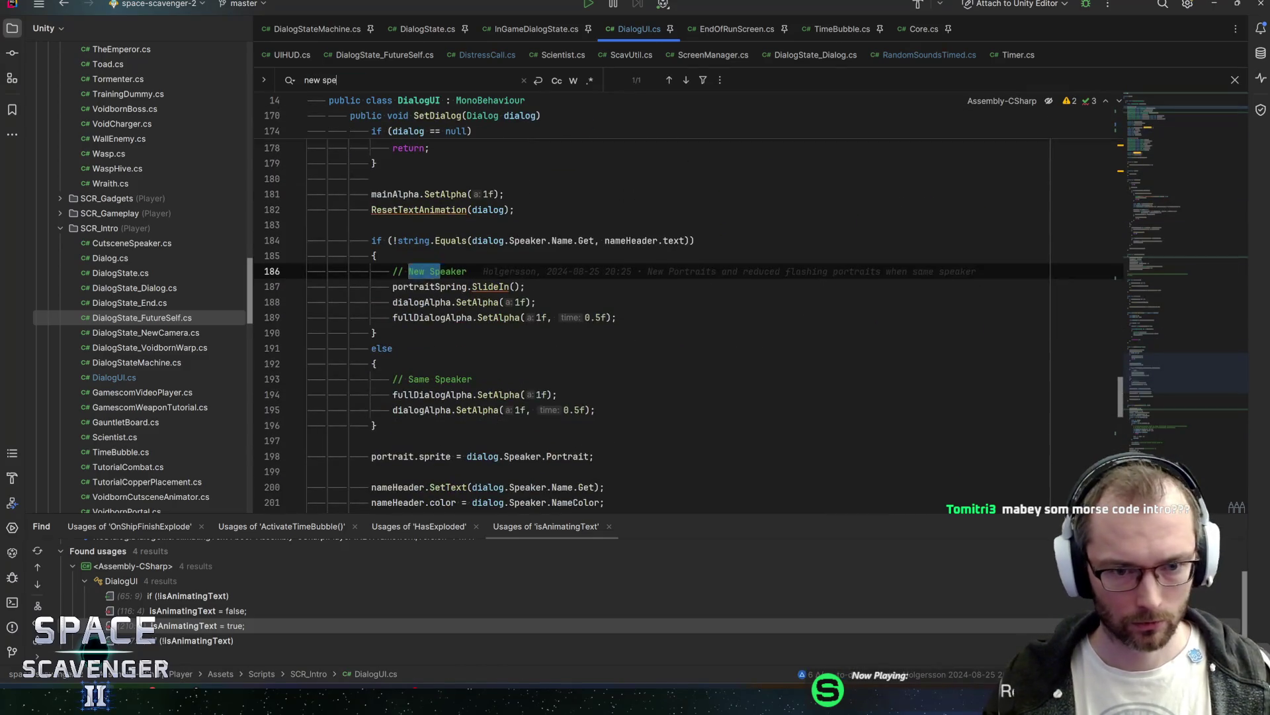
key(Down)
key(Down)
key(Down)
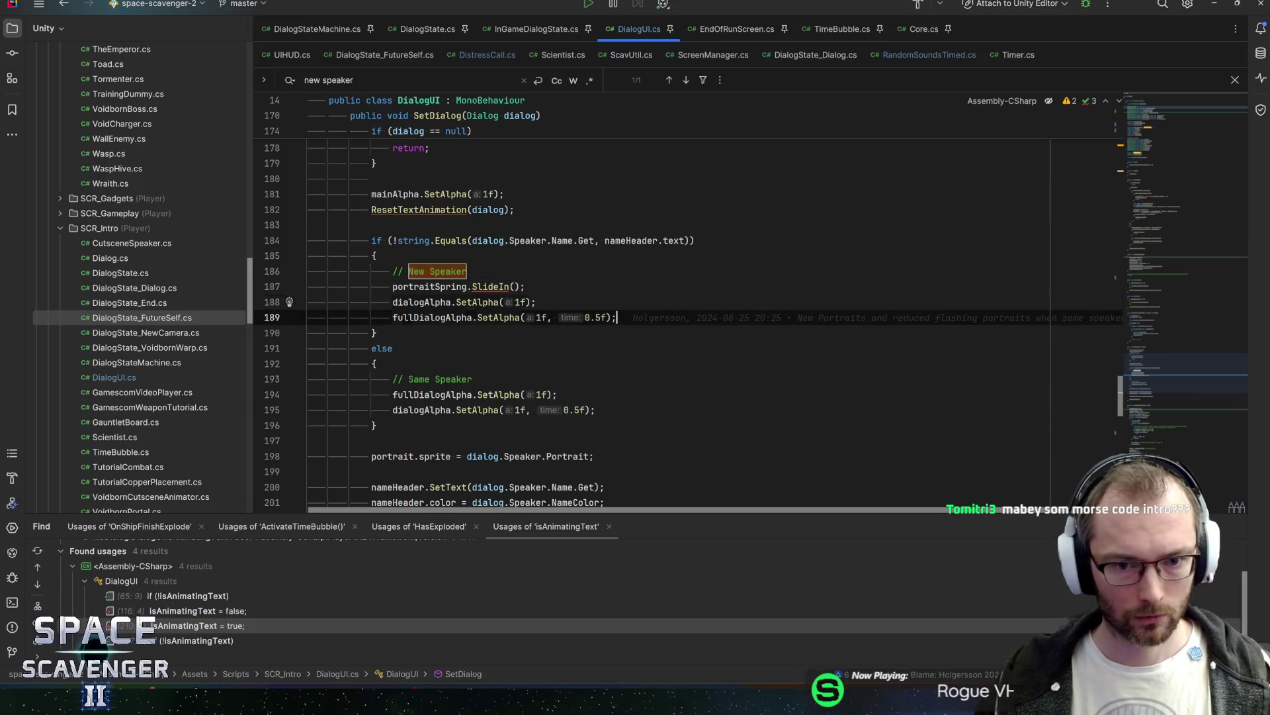
Step: Add a newSpeakerSound.Choose().Play(); call on a new line after line 189
key(End)
key(Return)
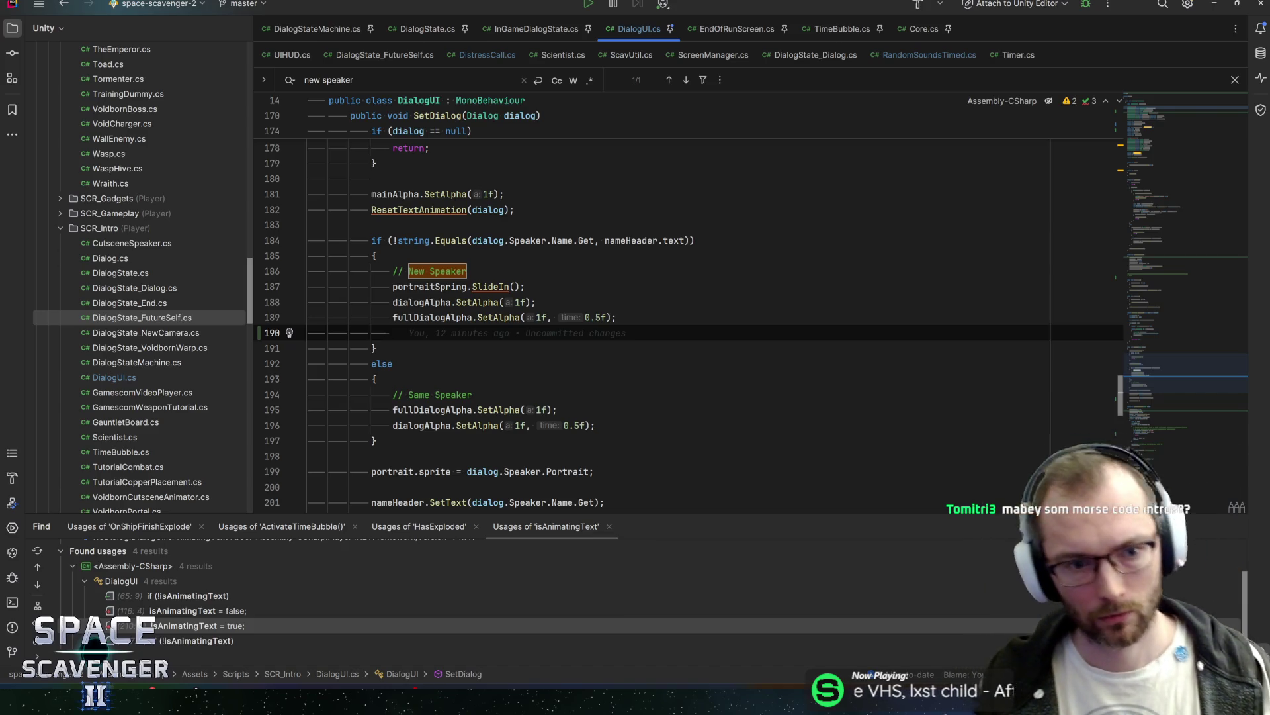
text(newSpeakerSoun)
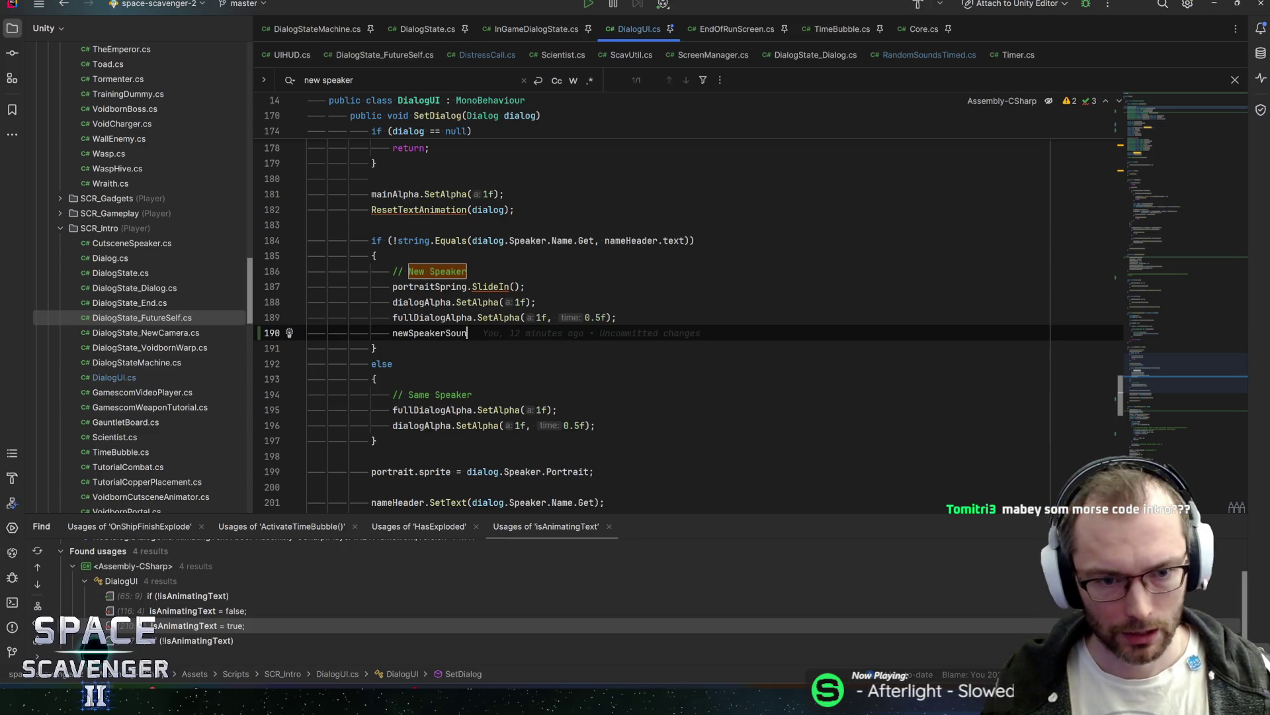
text(d.Play)
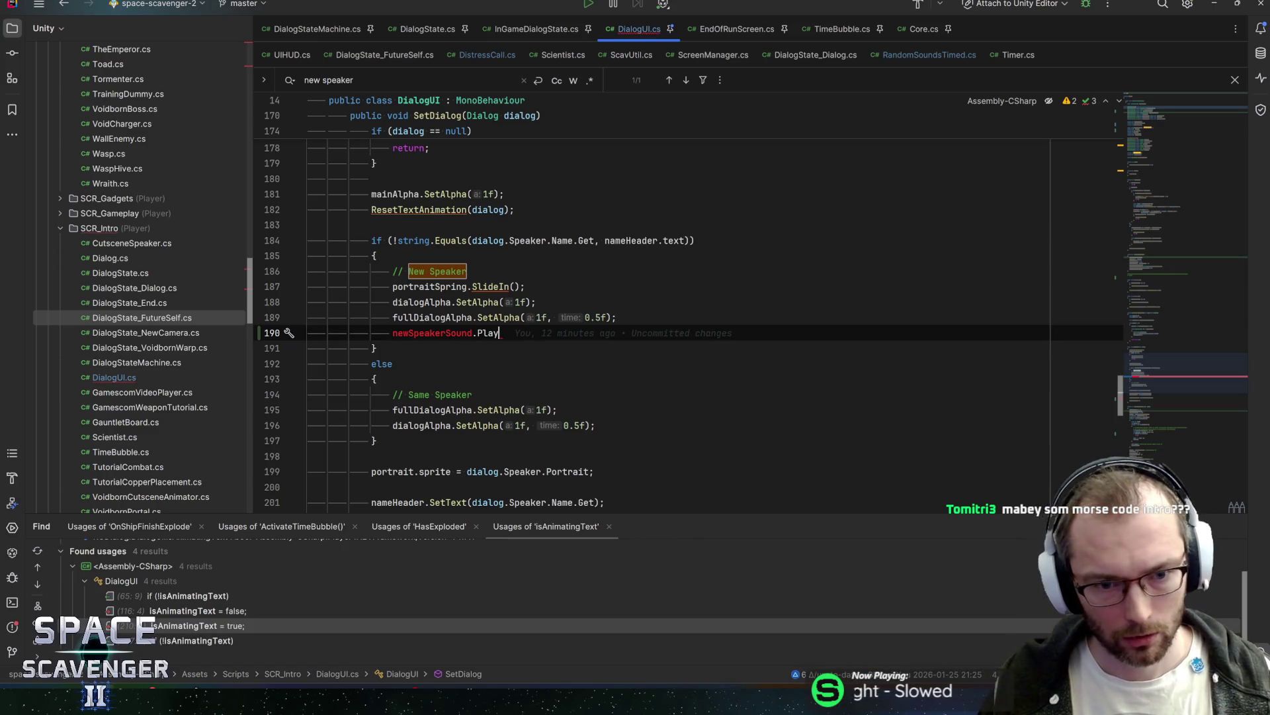
text(();)
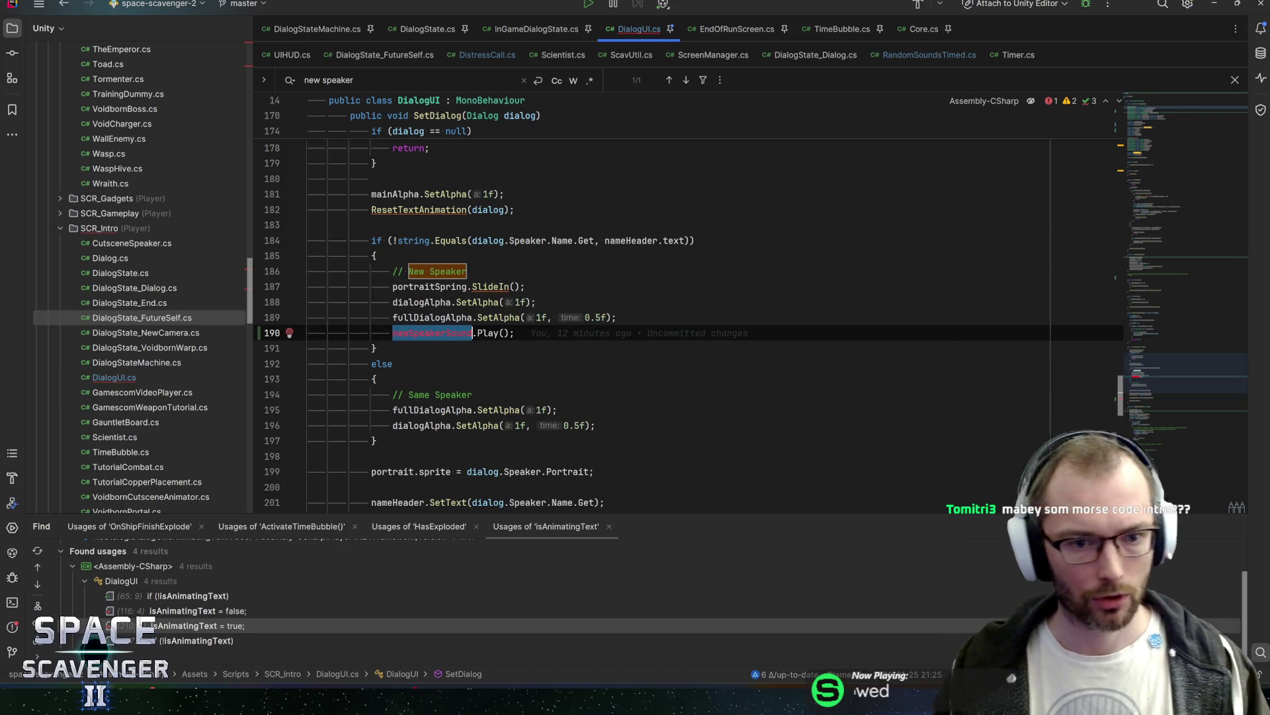
click(476, 333)
text(.Choo)
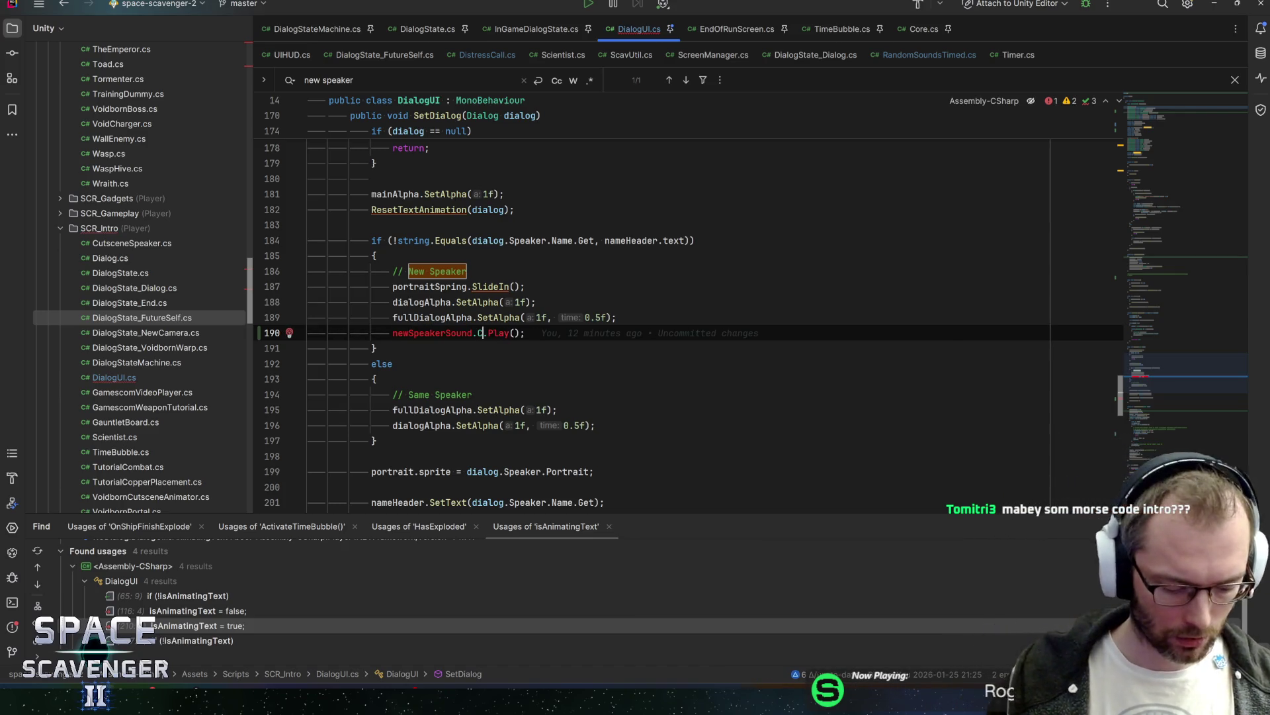
text(se())
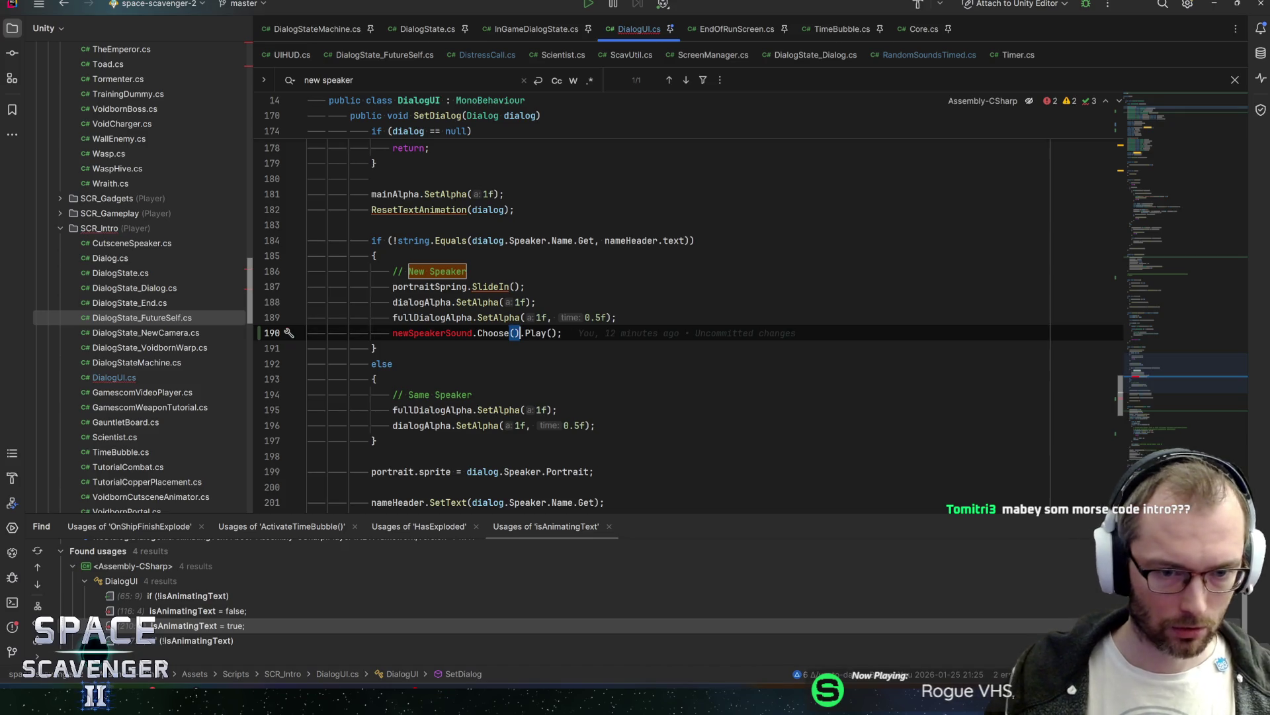
click(474, 333)
Step: Duplicate the dialogAppearSounds field as AudioClip[] newSpeakerSounds, then return to Unity to compile
click(1169, 158)
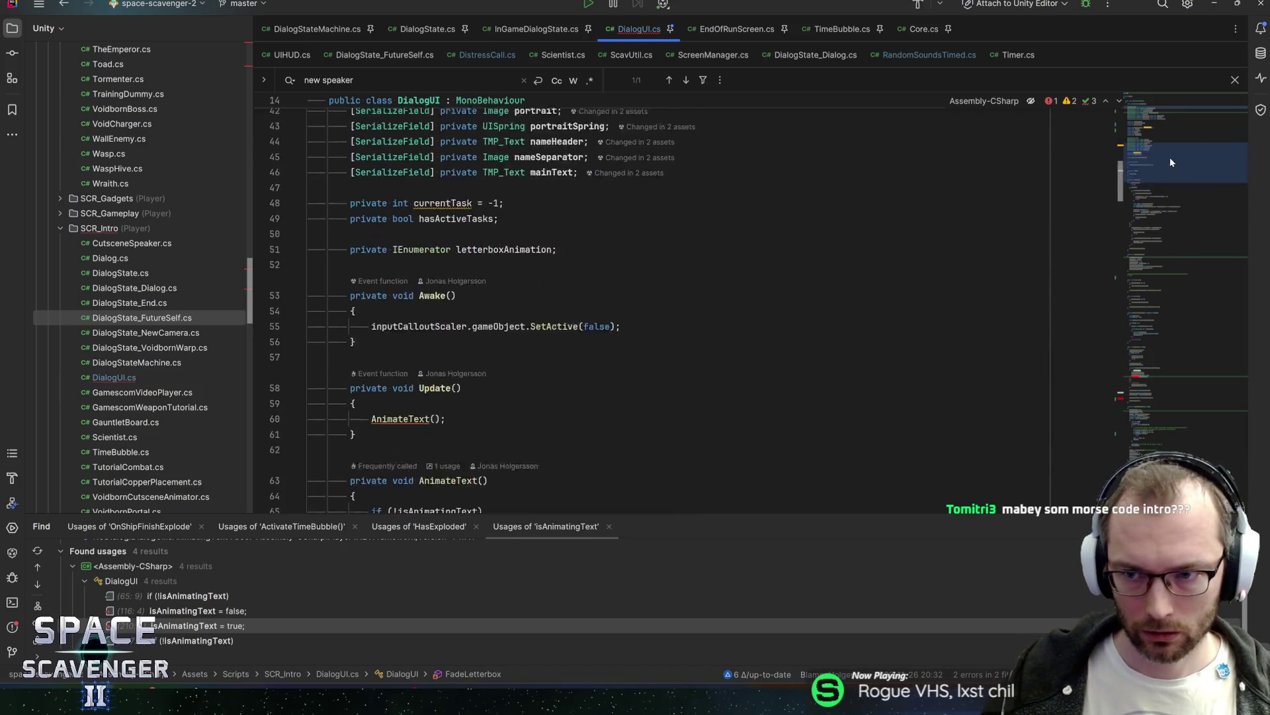
mouse_move(1148, 157)
mouse_down()
mouse_move(1167, 359)
mouse_move(1158, 162)
mouse_up()
scroll(682, 304, up, 6)
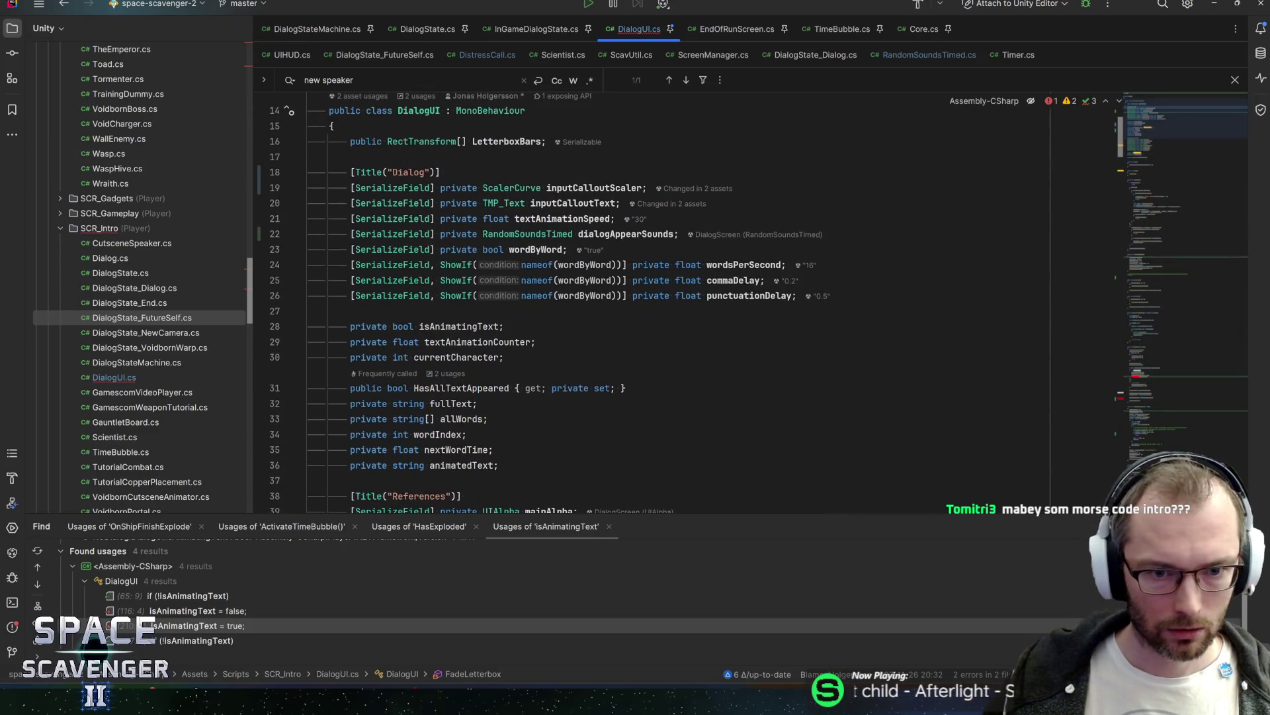
key(ctrl+d)
key(ctrl+Left)
key(ctrl+Left)
key(ctrl+shift+Left)
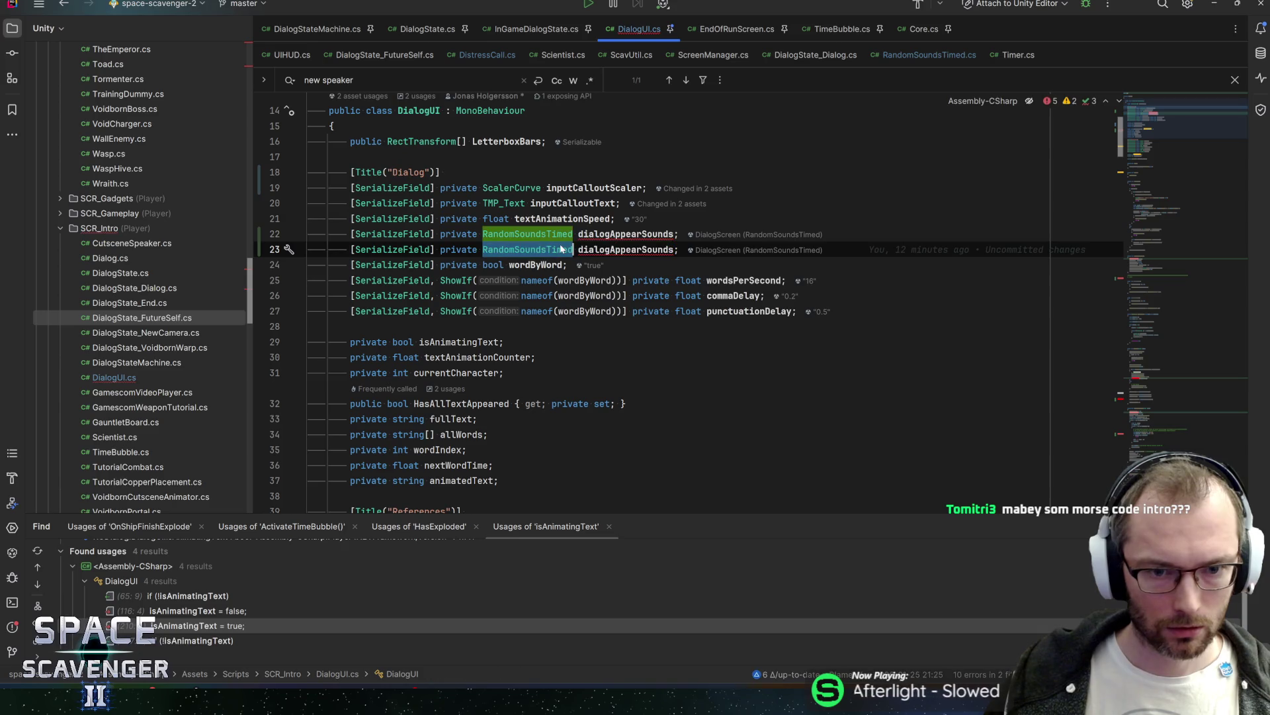
text(Audio)
text(p[] )
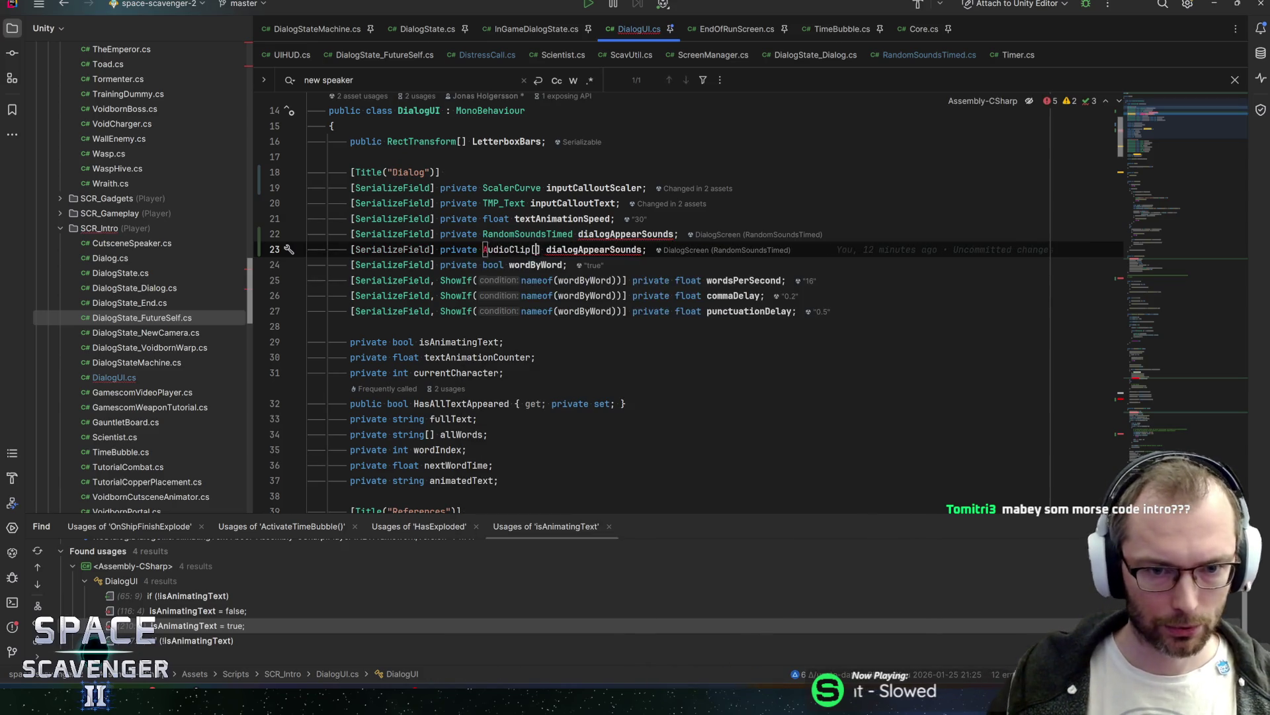
text(newSpeakerSound)
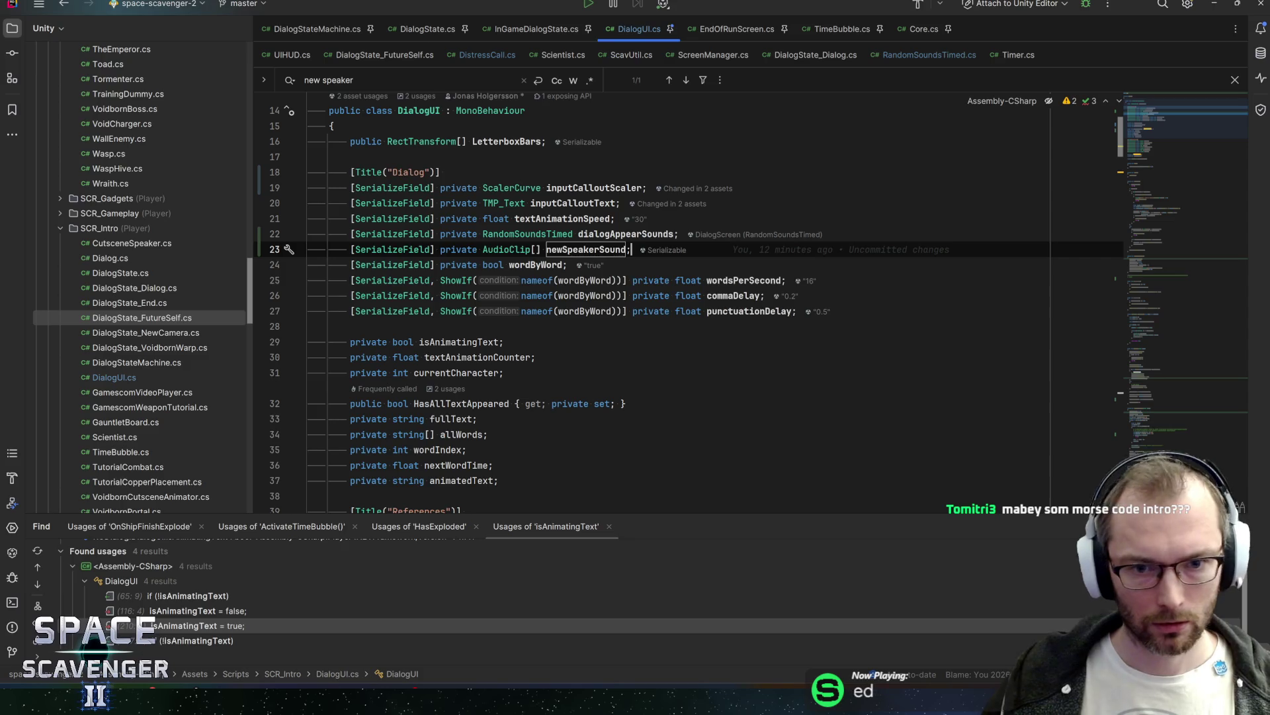
key(Return)
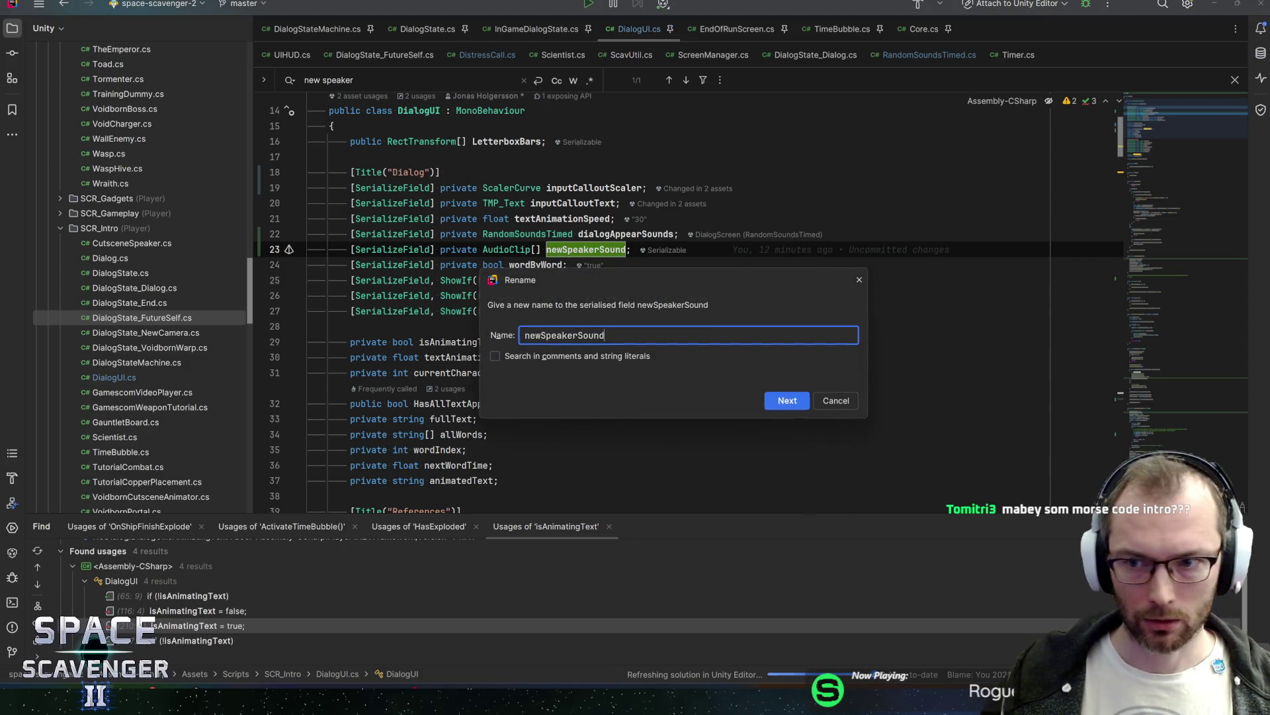
key(Return)
click(869, 404)
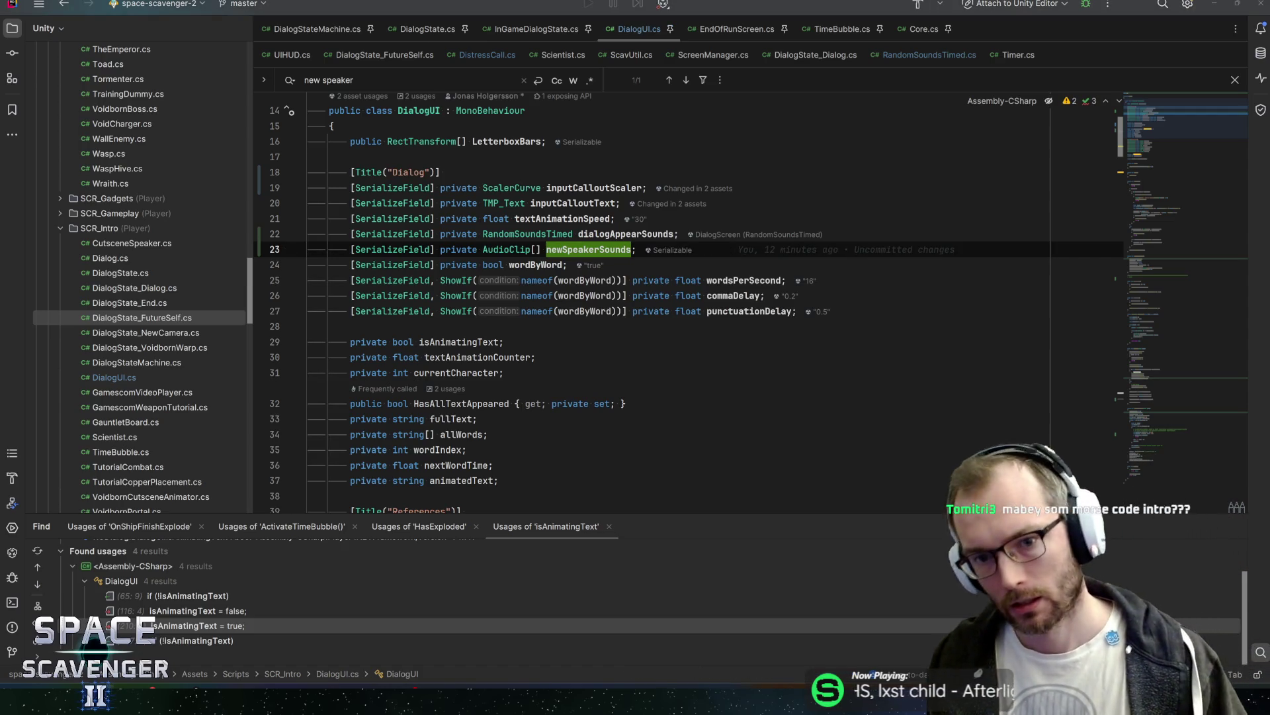
key(alt+Tab)
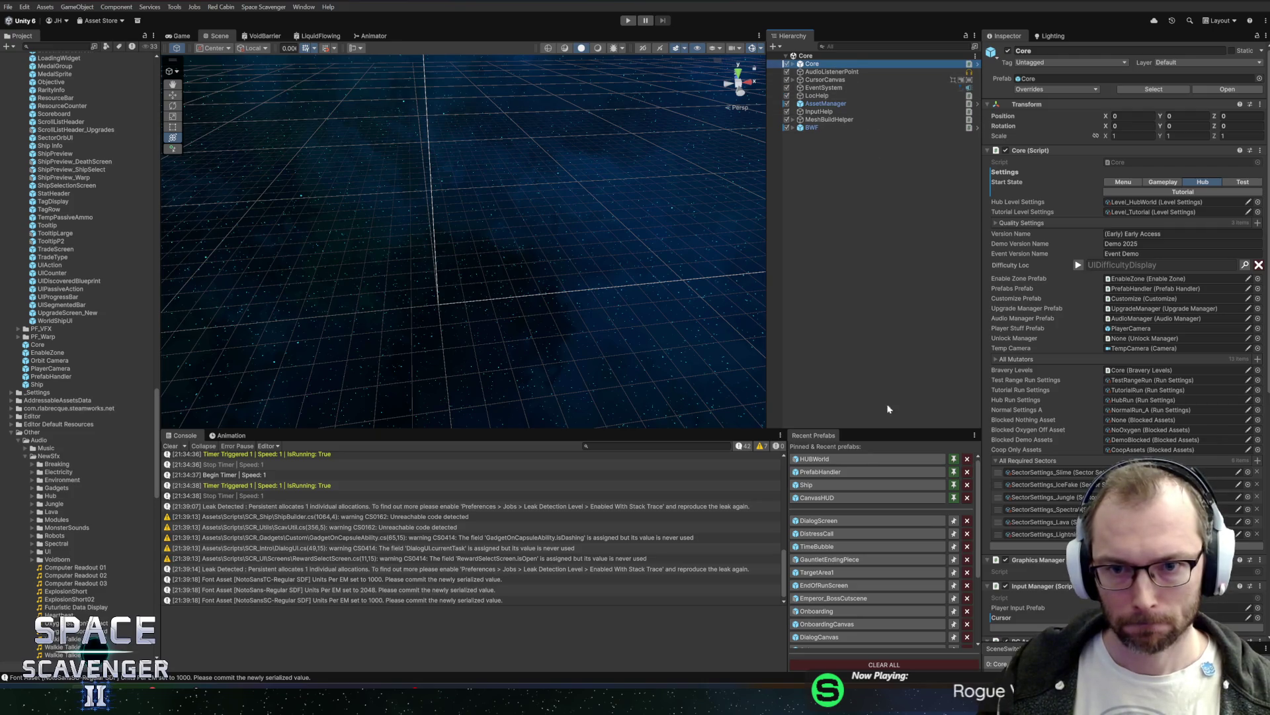
click(841, 520)
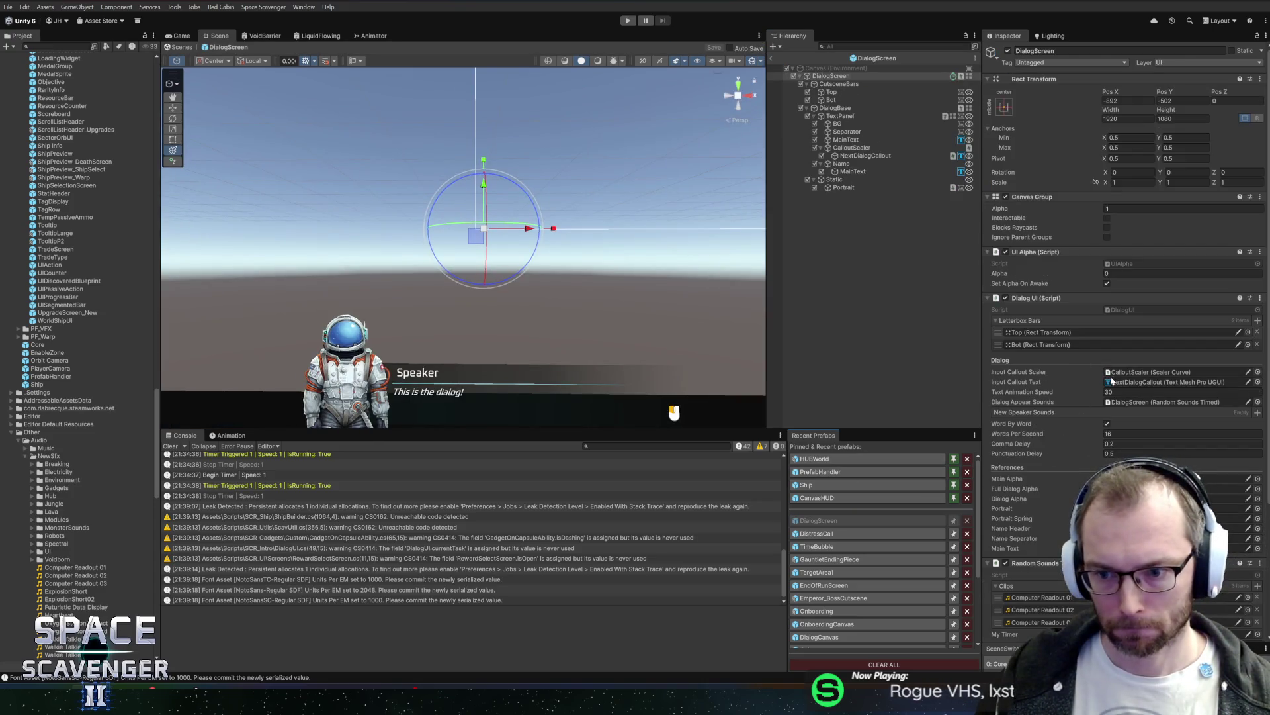
Step: Add Walkie Talkie Open 01 and Walkie Talkie Open 02 as the first two New Speaker Sounds
click(1258, 413)
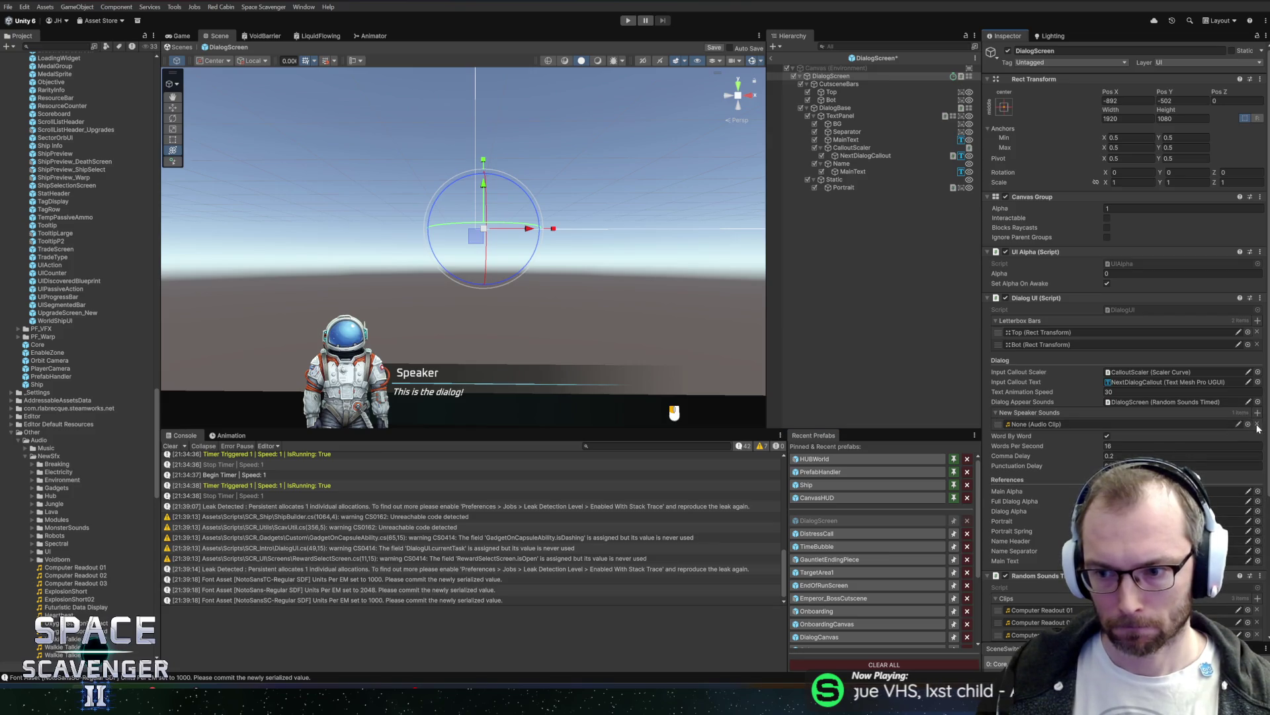
click(1249, 425)
text(wal)
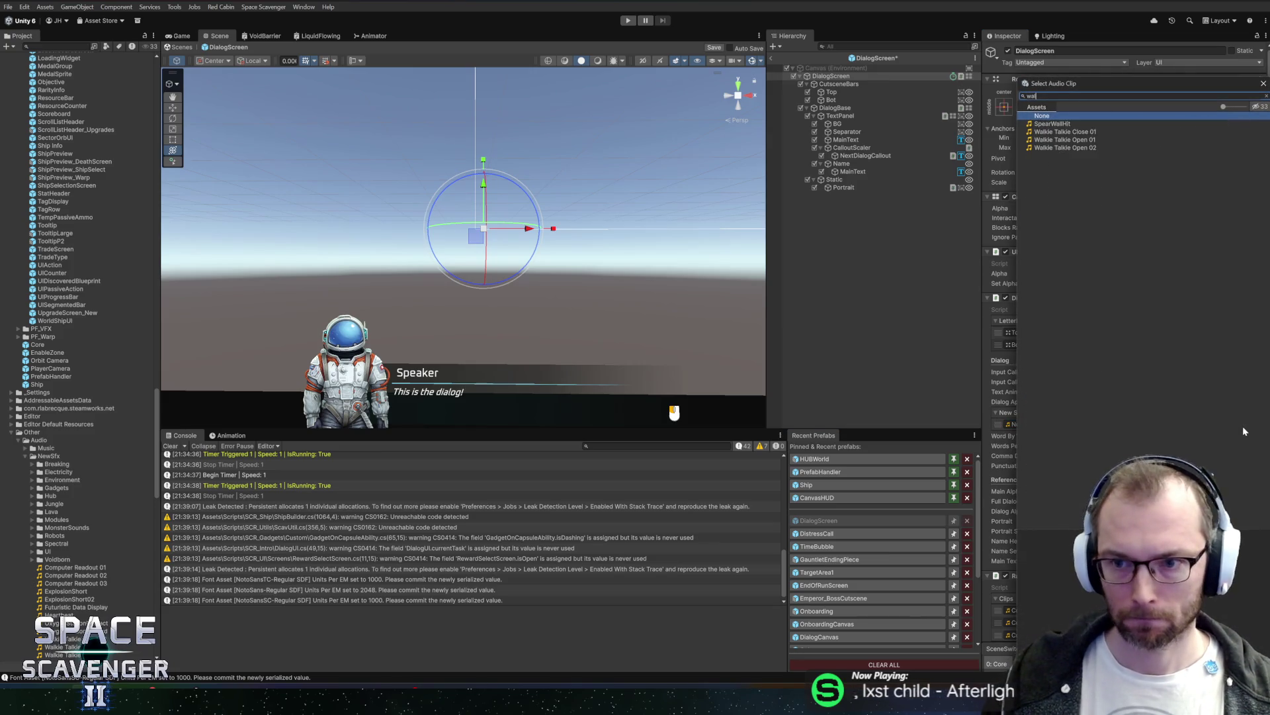
double_click(1079, 140)
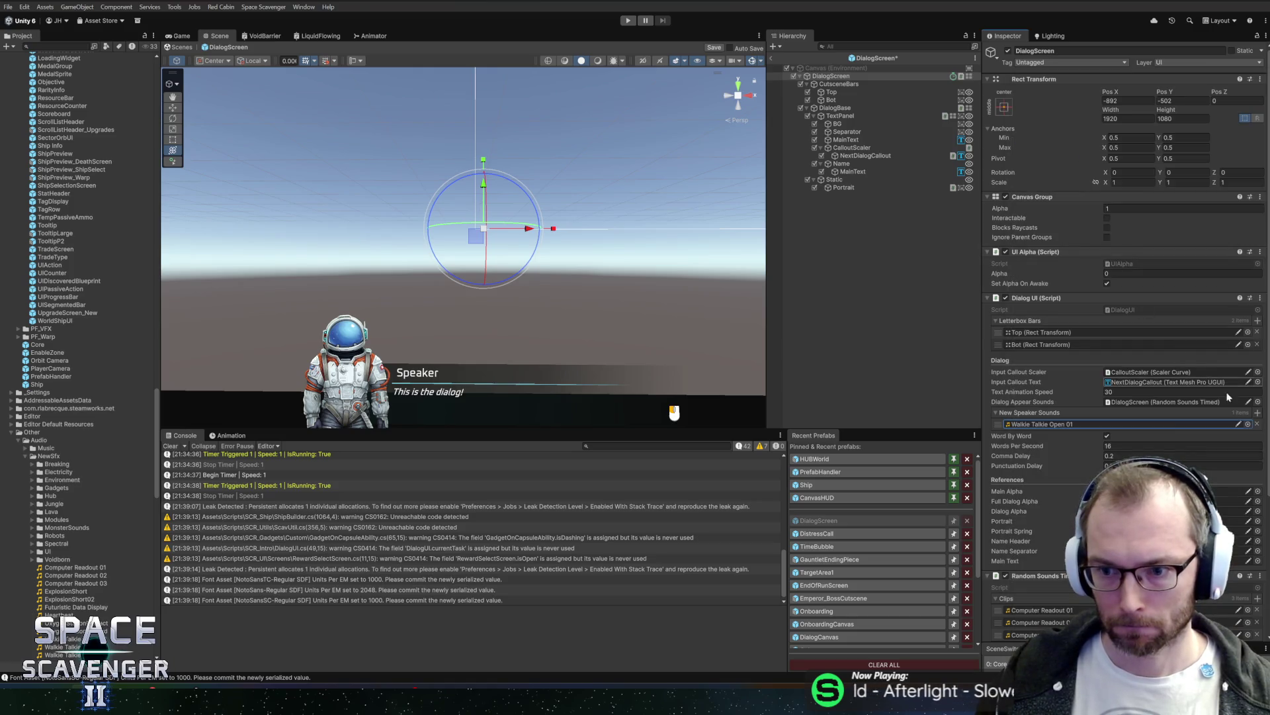
click(1257, 414)
text(al)
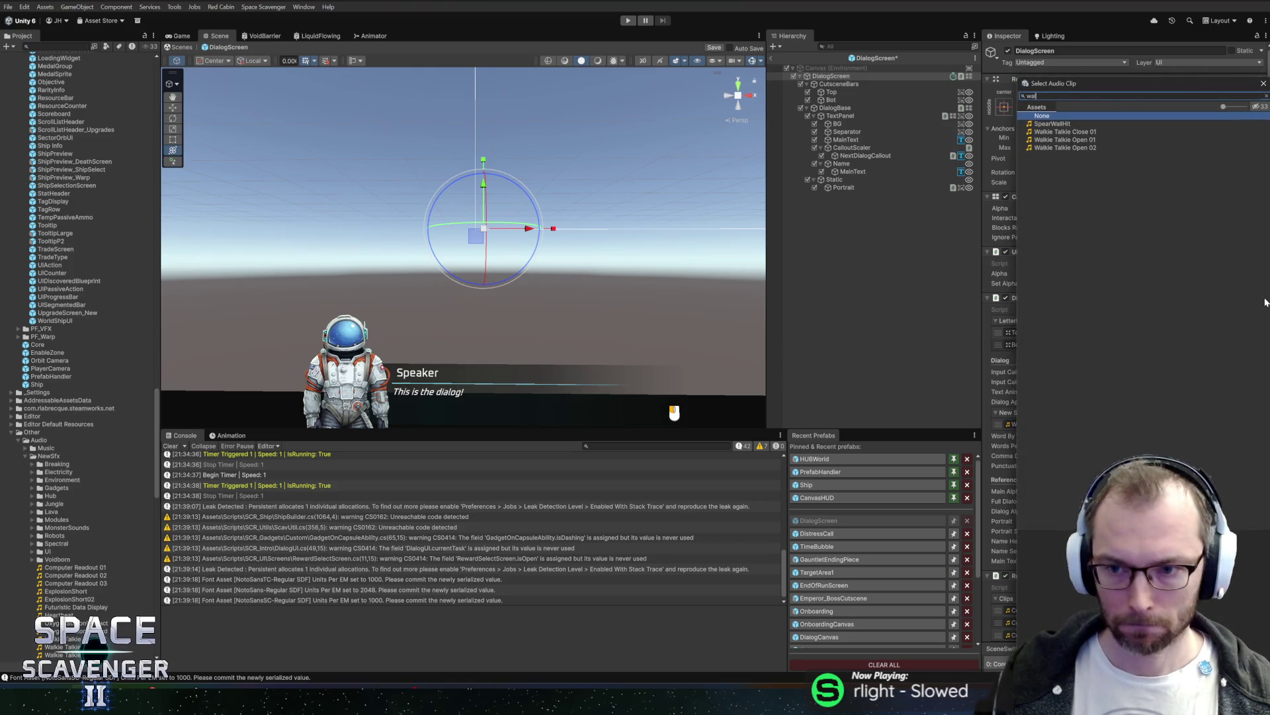
click(1076, 148)
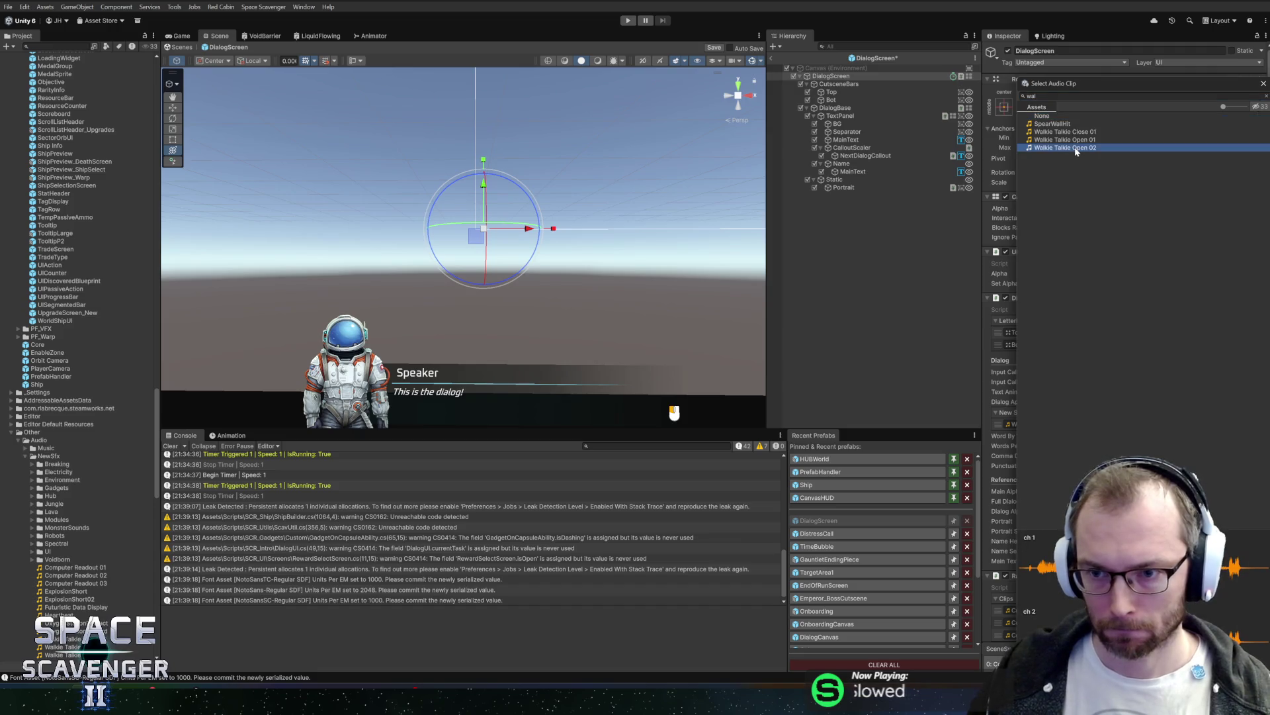
click(1085, 133)
double_click(1084, 148)
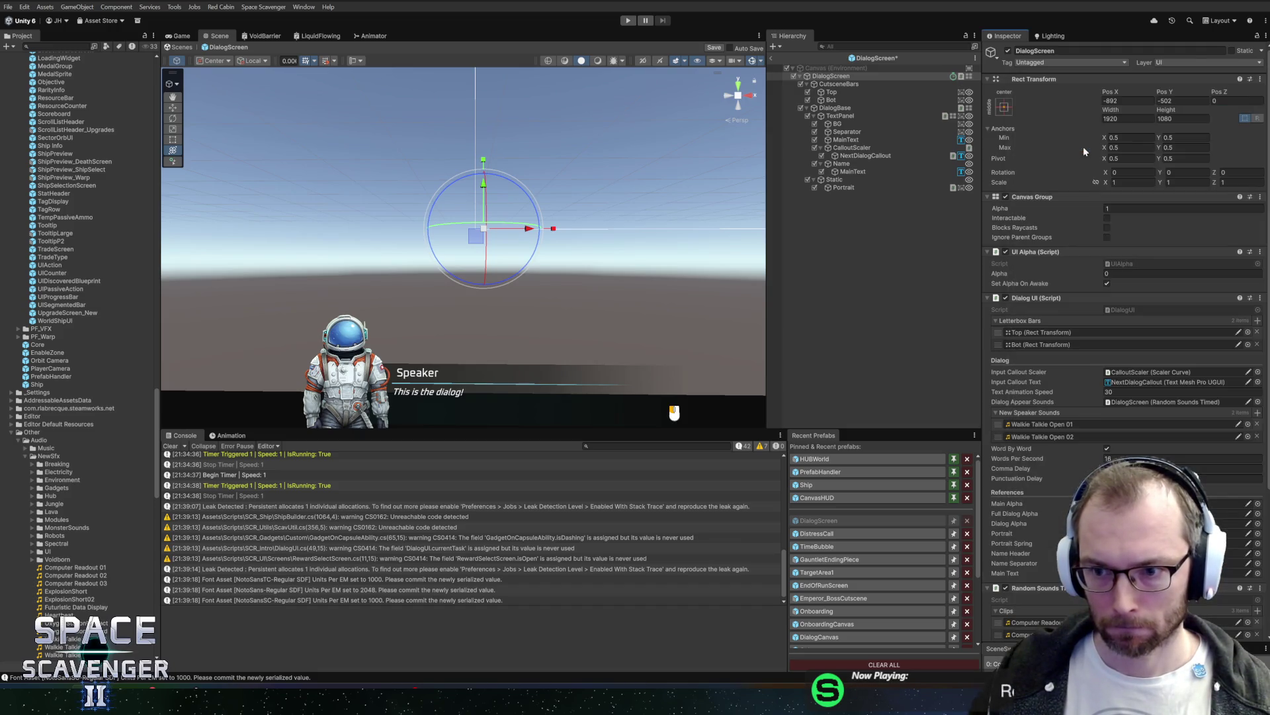
Step: Add Walkie Talkie Open 02 as the third speaker sound and return to the Core scene
click(1248, 424)
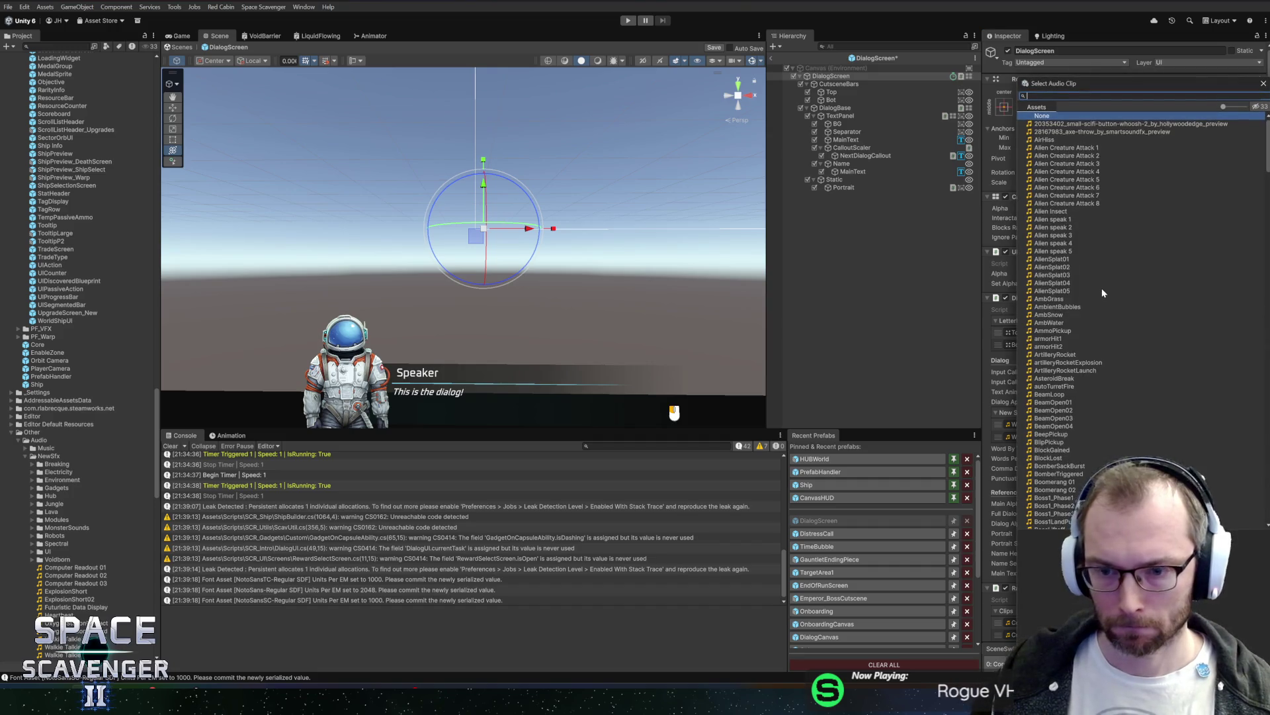
text(k)
double_click(1091, 140)
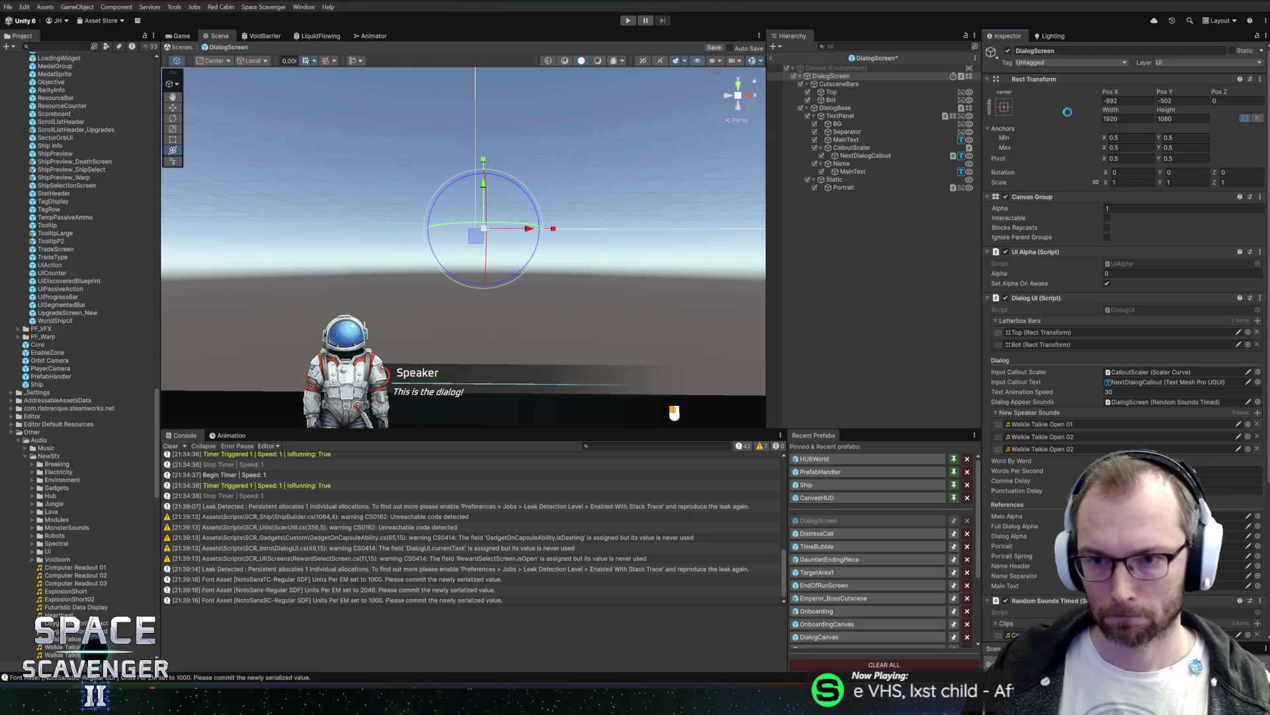
click(773, 59)
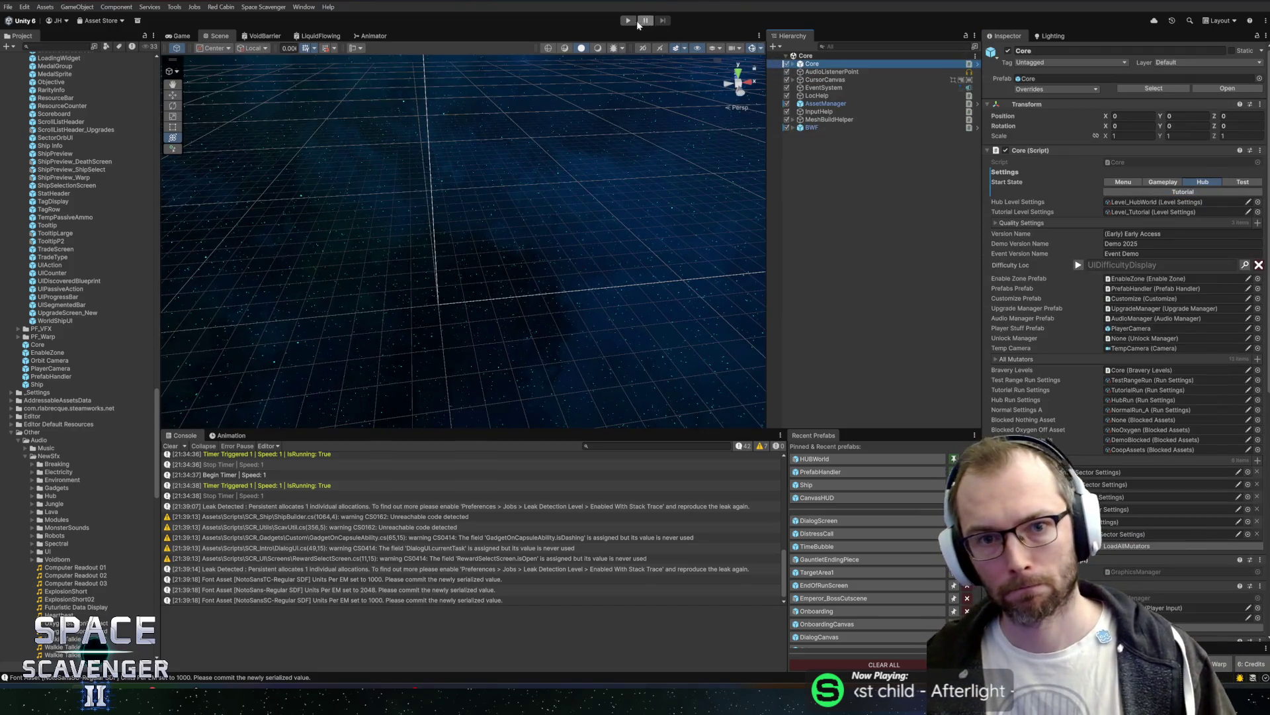
key(ctrl+p)
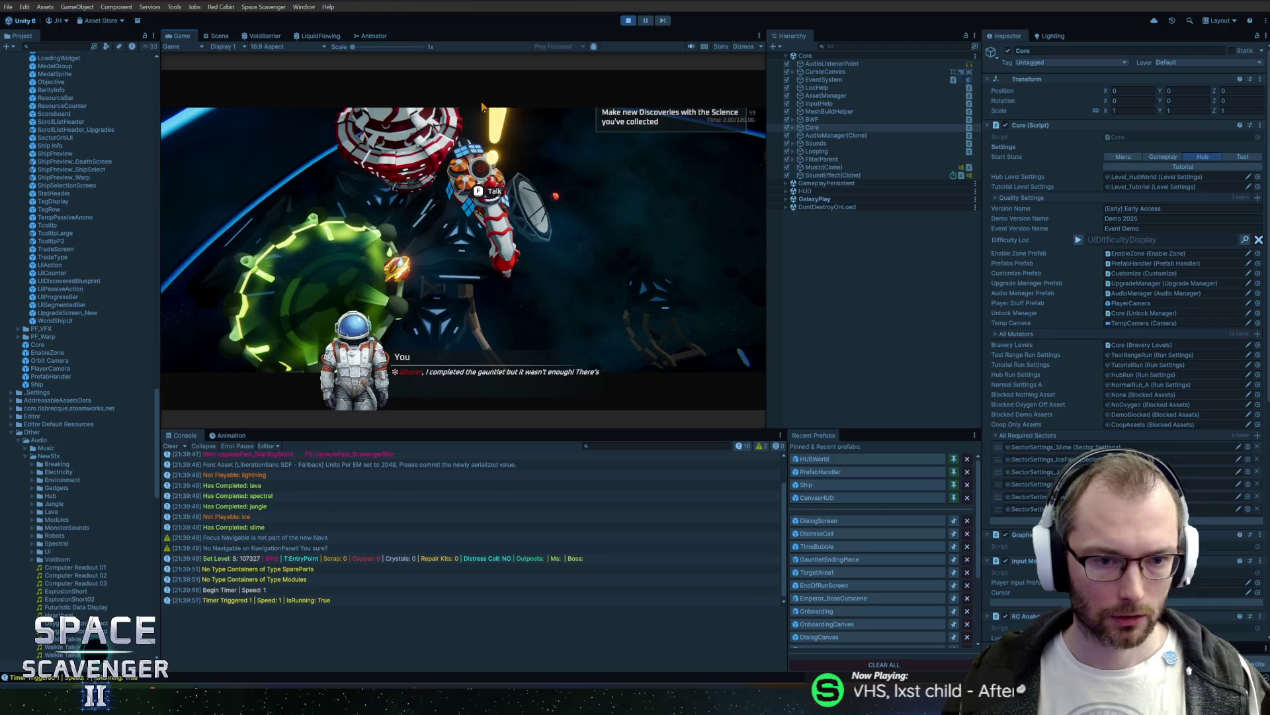
key(super)
click(182, 37)
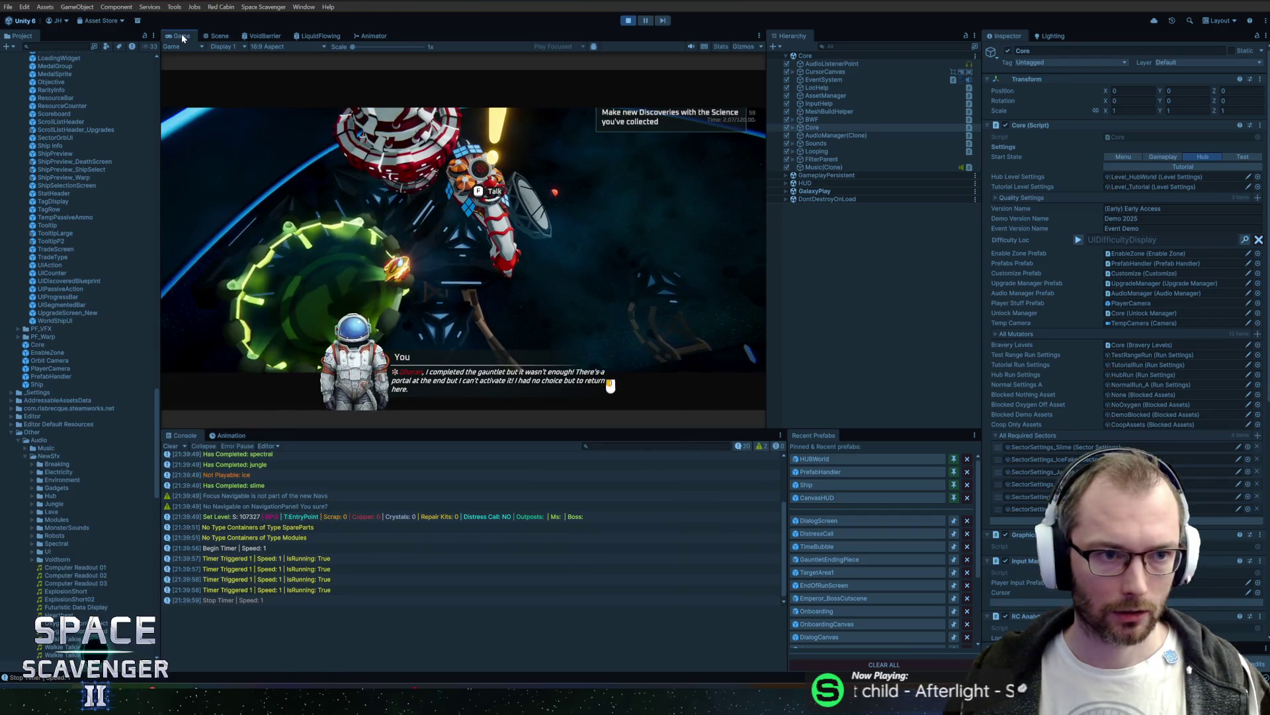
double_click(183, 38)
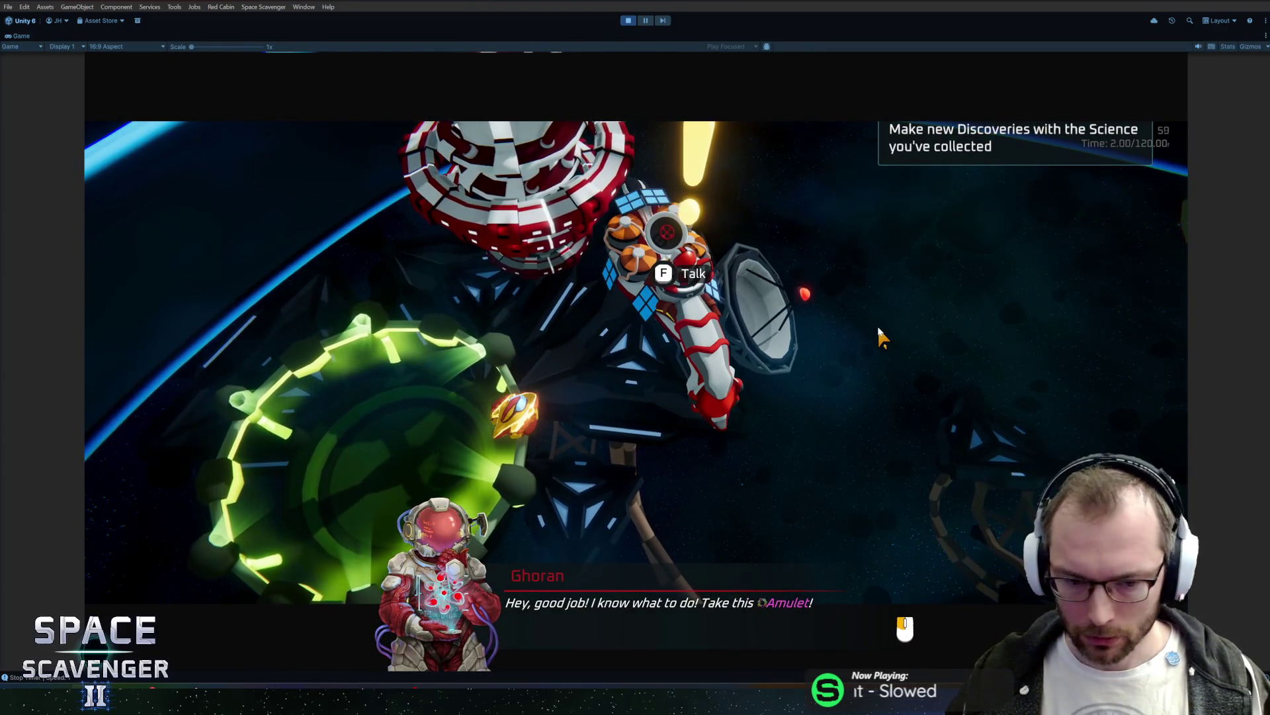
click(821, 344)
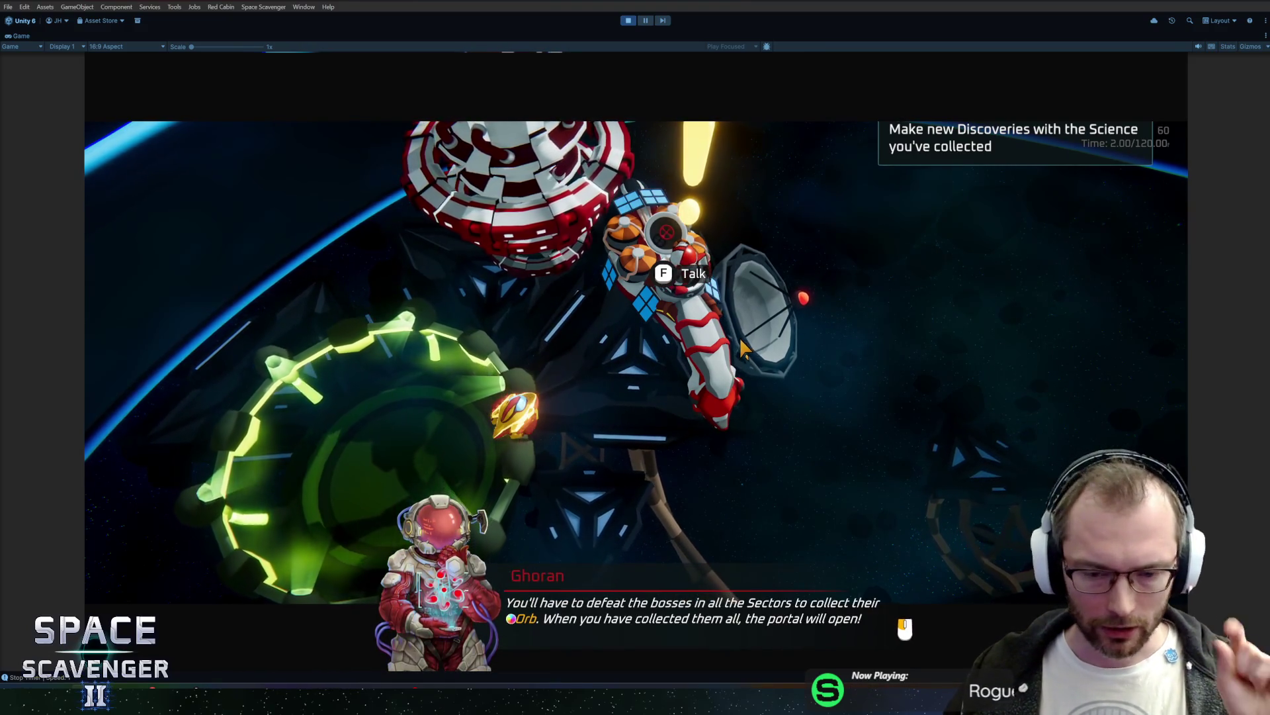
click(704, 329)
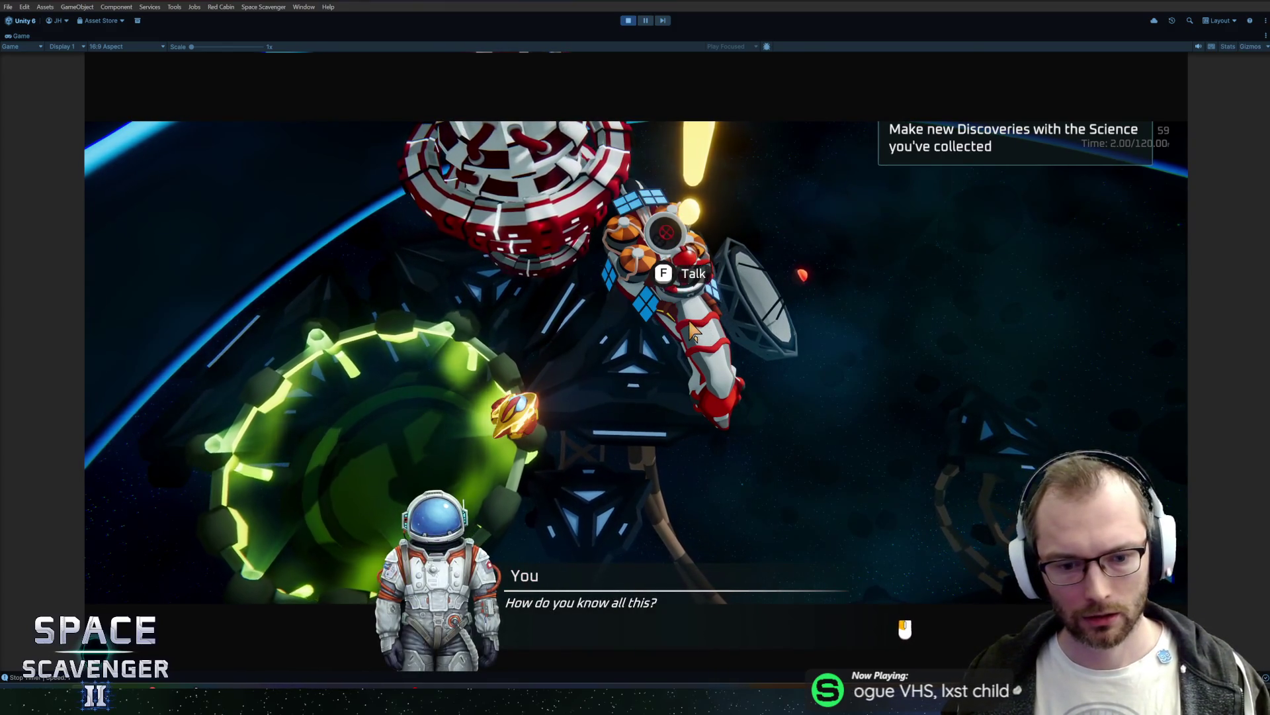
click(694, 328)
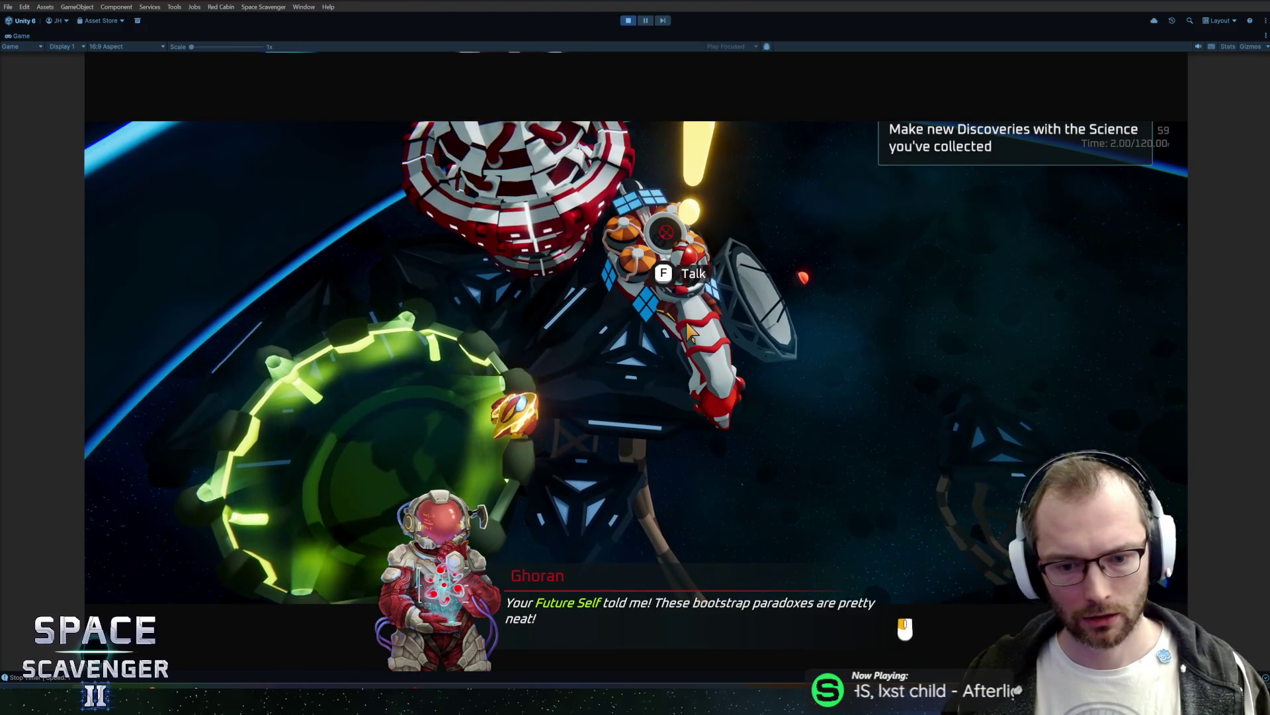
click(688, 331)
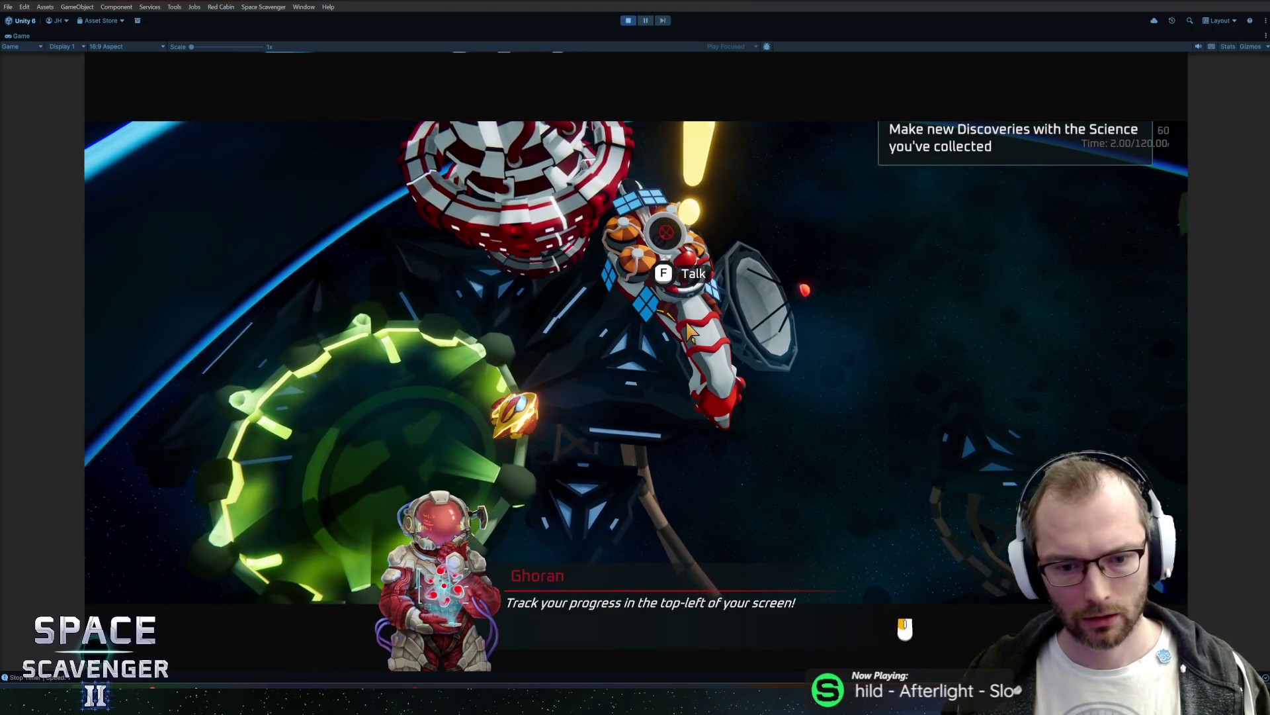
click(688, 330)
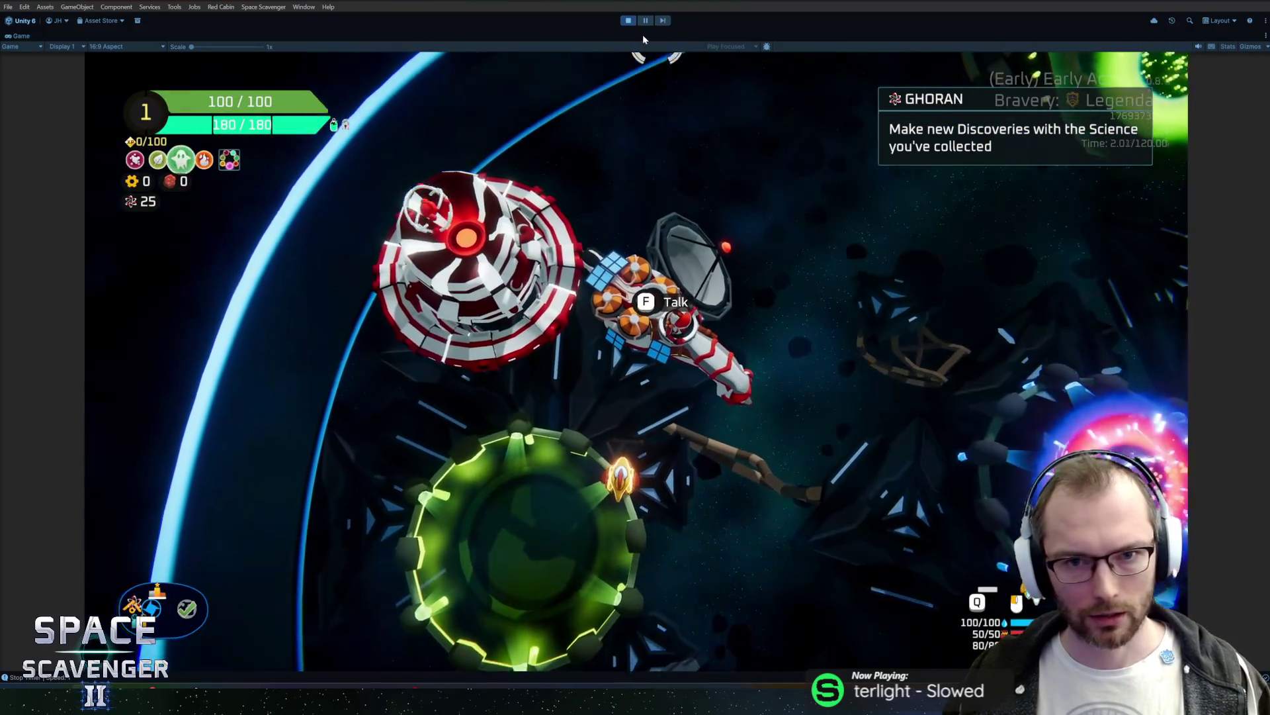
key(ctrl+p)
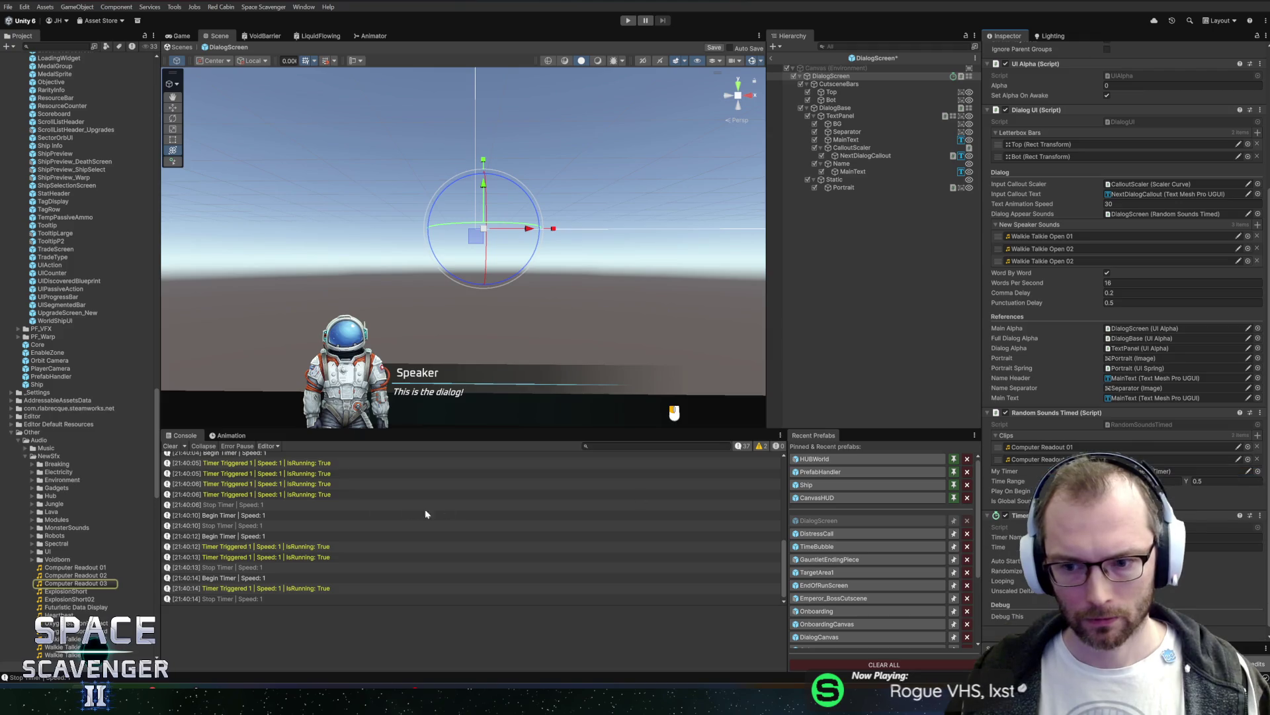
Step: Select Computer Readout 03 in the Project, save the DialogScreen prefab, and enter Play mode
click(76, 583)
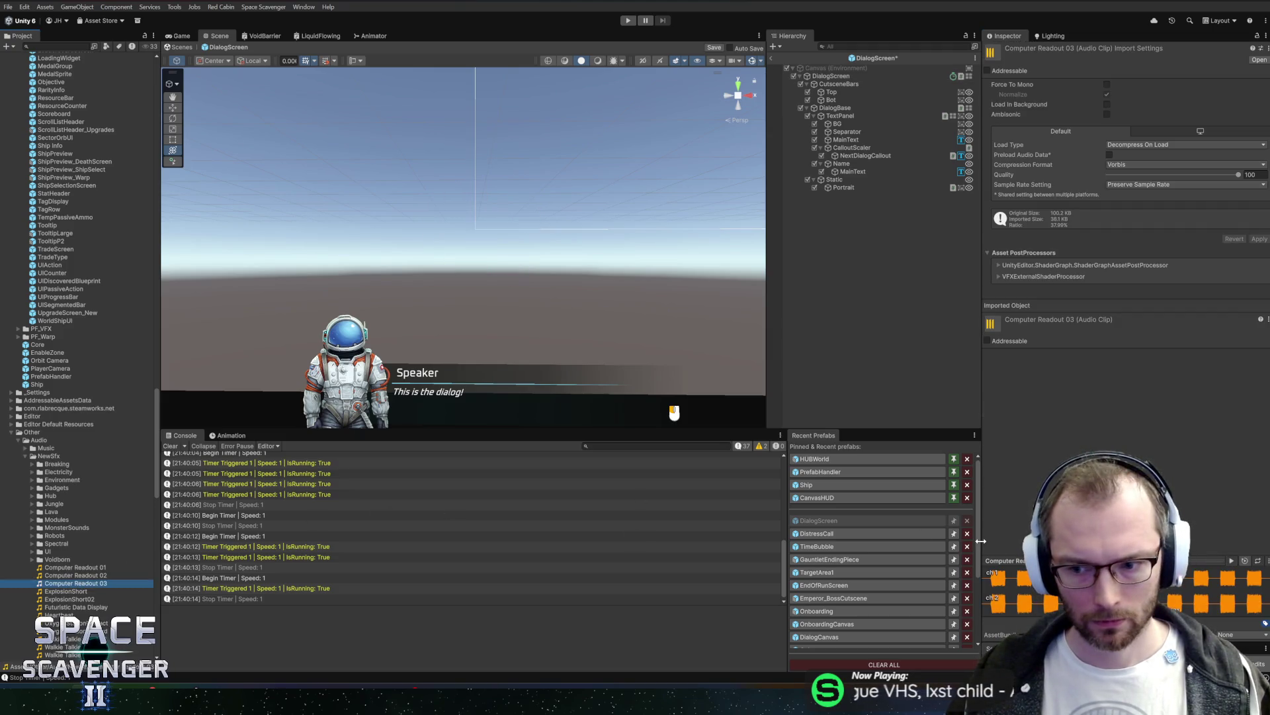
key(ctrl+s)
key(ctrl+p)
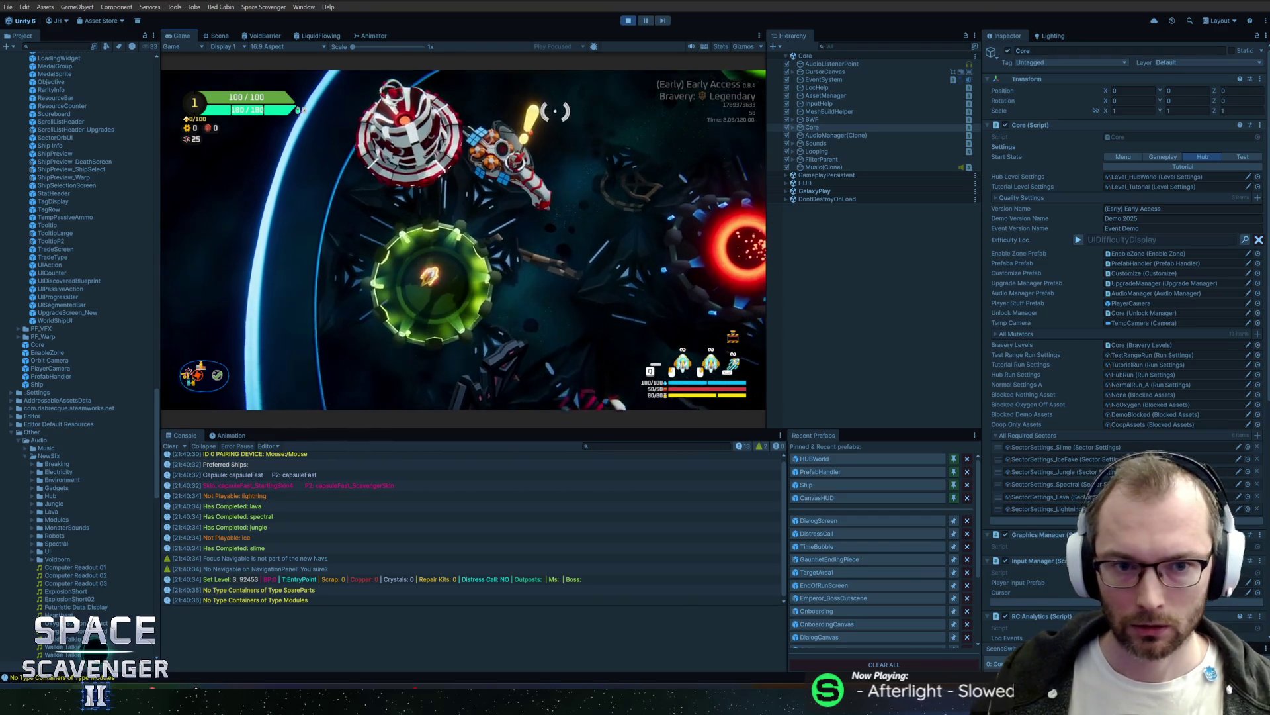
Step: Talk to Ghoran to trigger the dialog, then stop the play-test and return to editing
key(f)
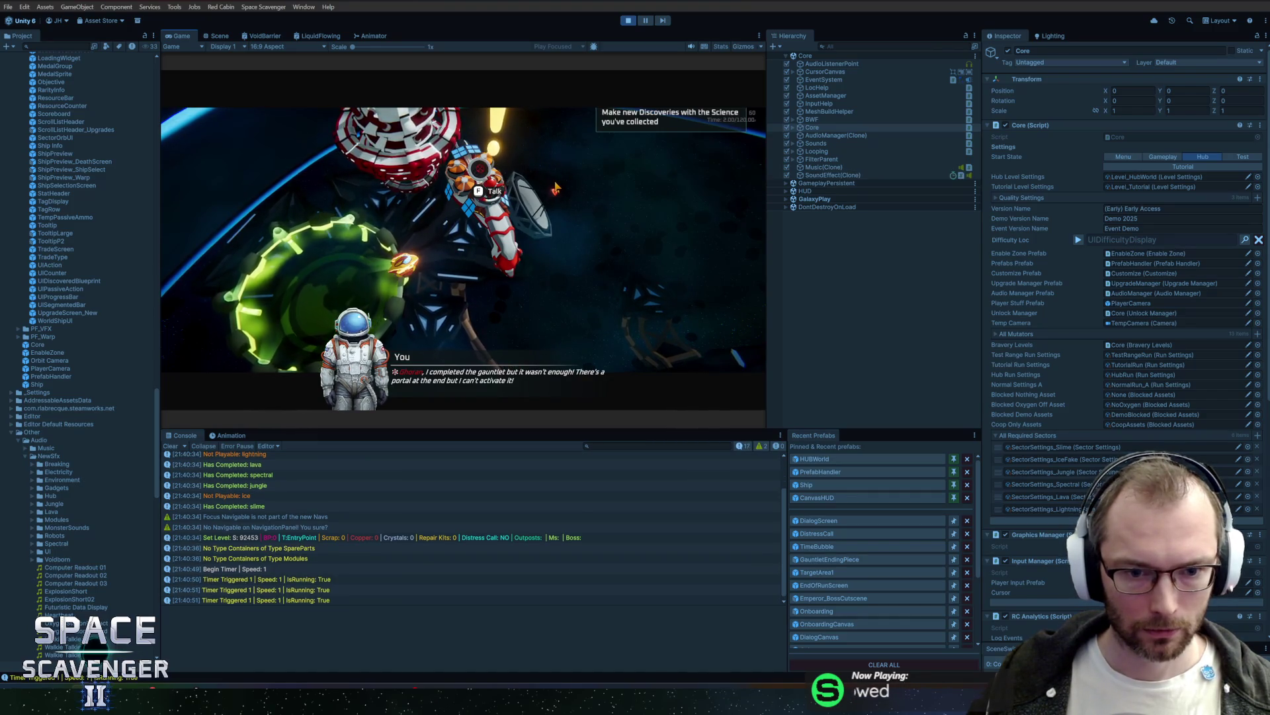
click(628, 21)
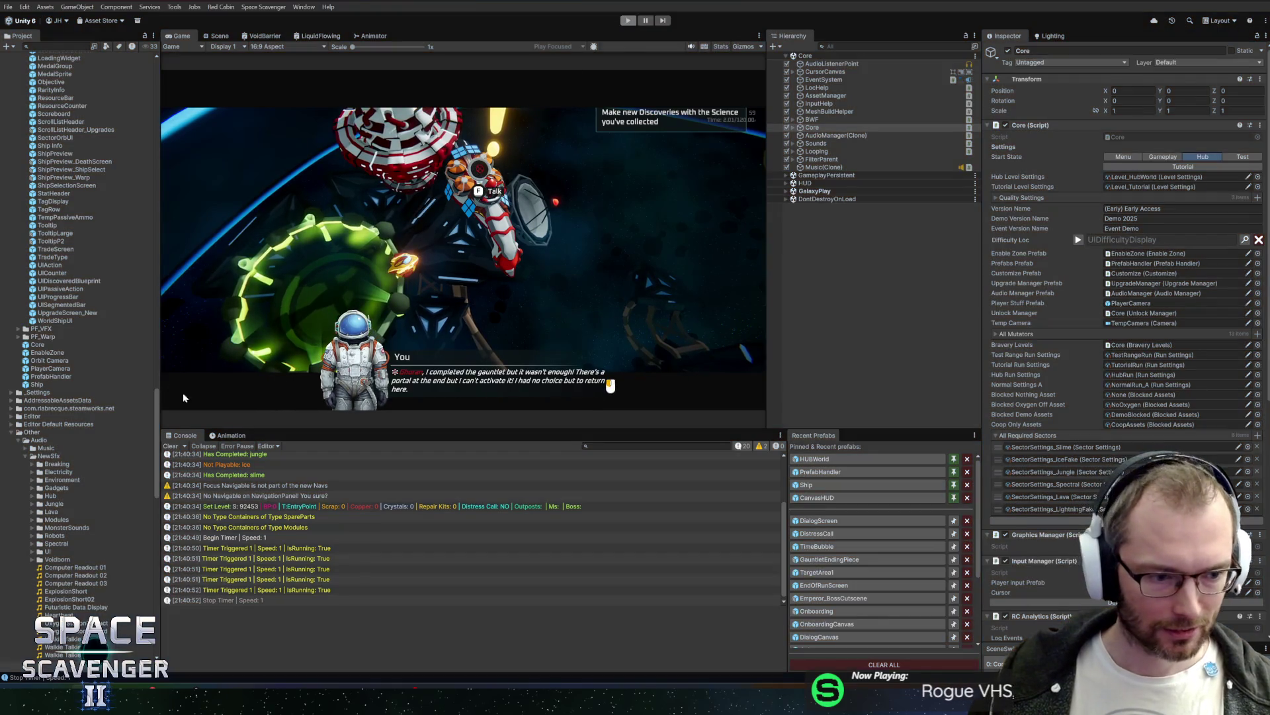
scroll(1053, 455, down, 5)
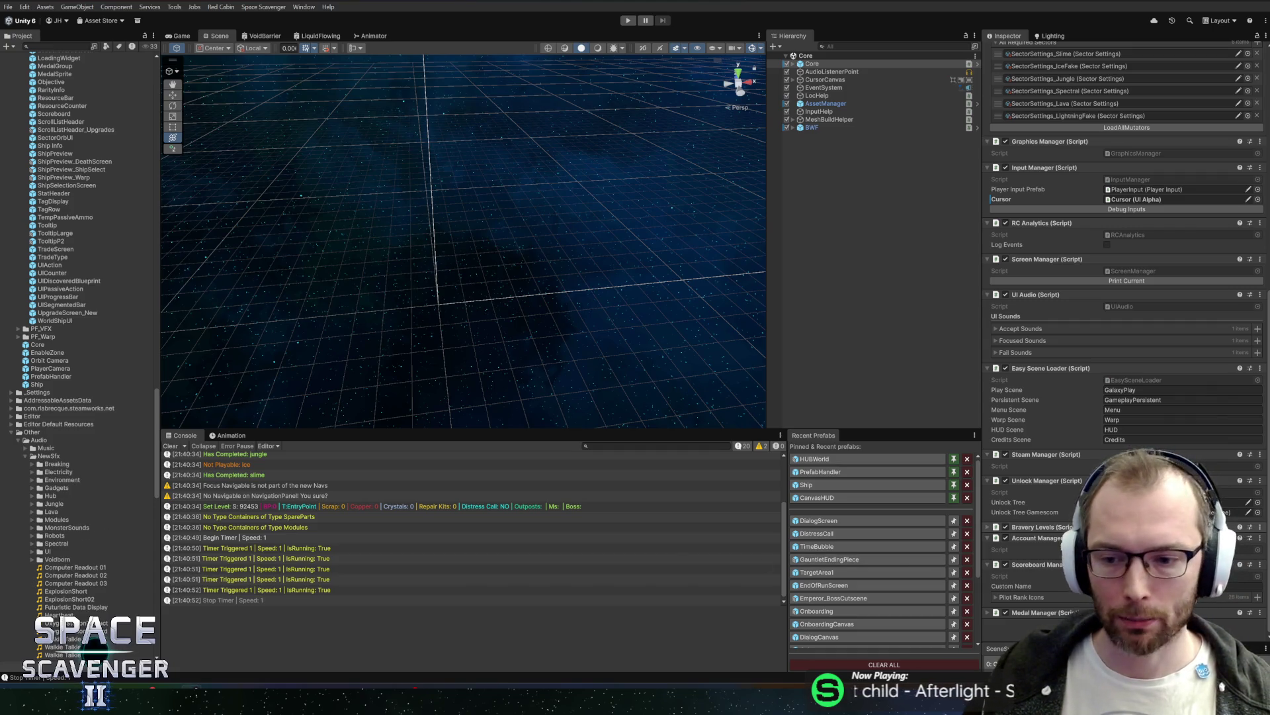
Step: Assign Computer Readout 03 as the third DialogScreen clip and open RandomSoundsTimed via Edit Script
click(823, 520)
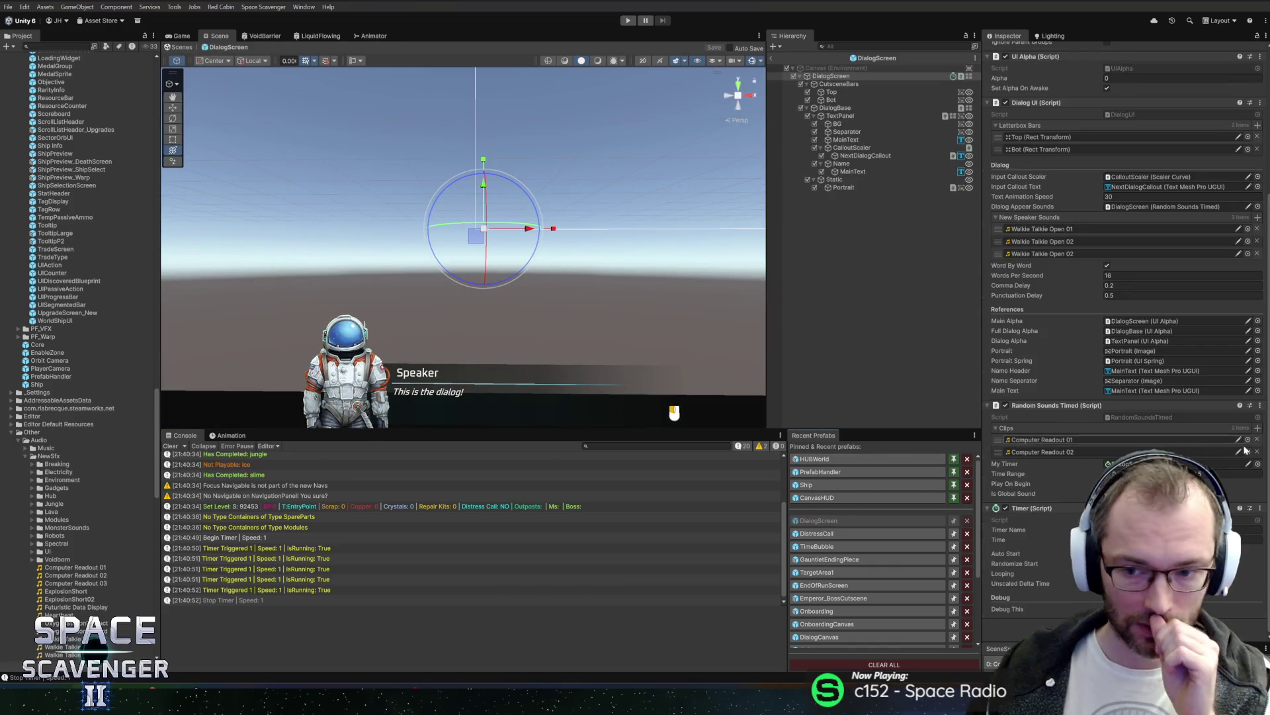
click(1257, 428)
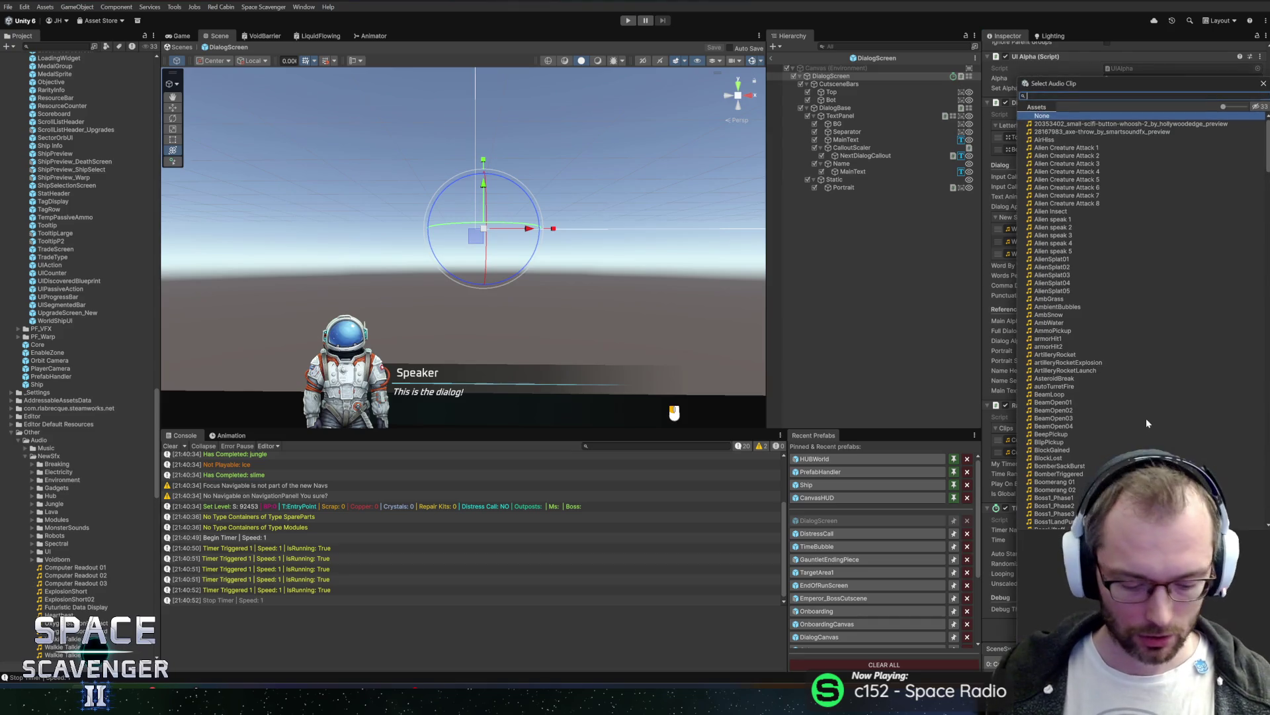
text(comp)
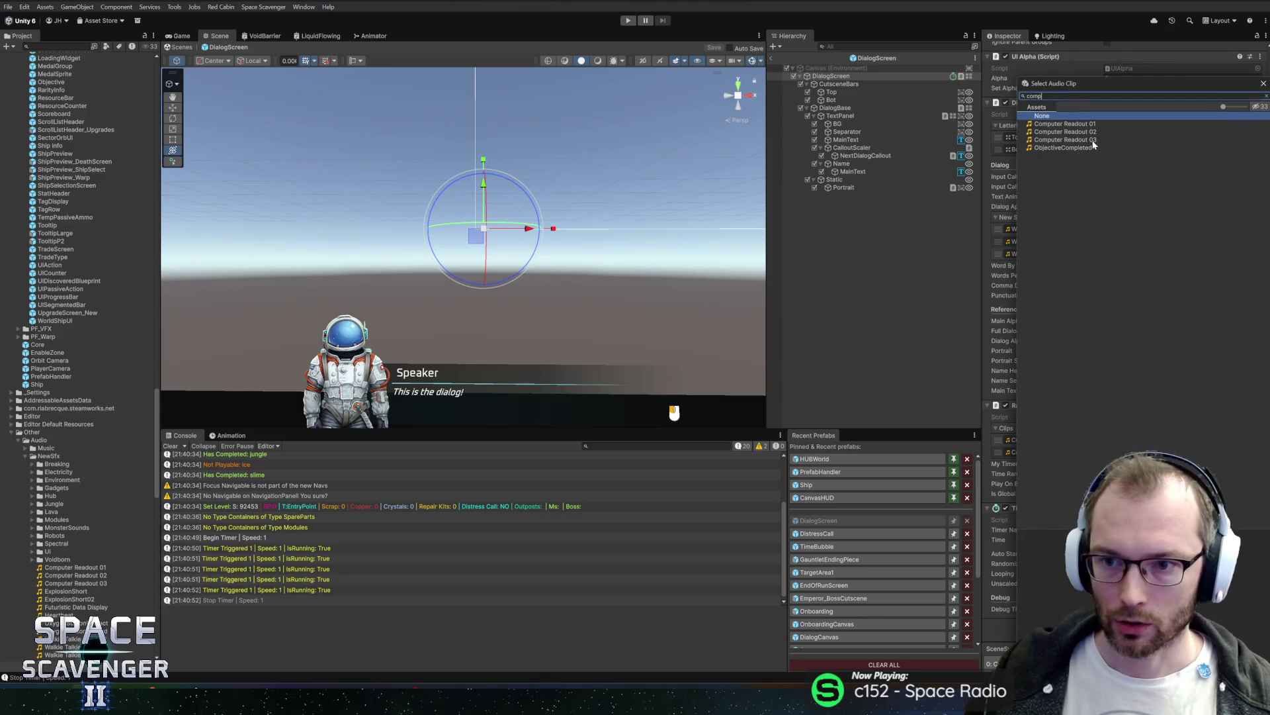
double_click(1093, 140)
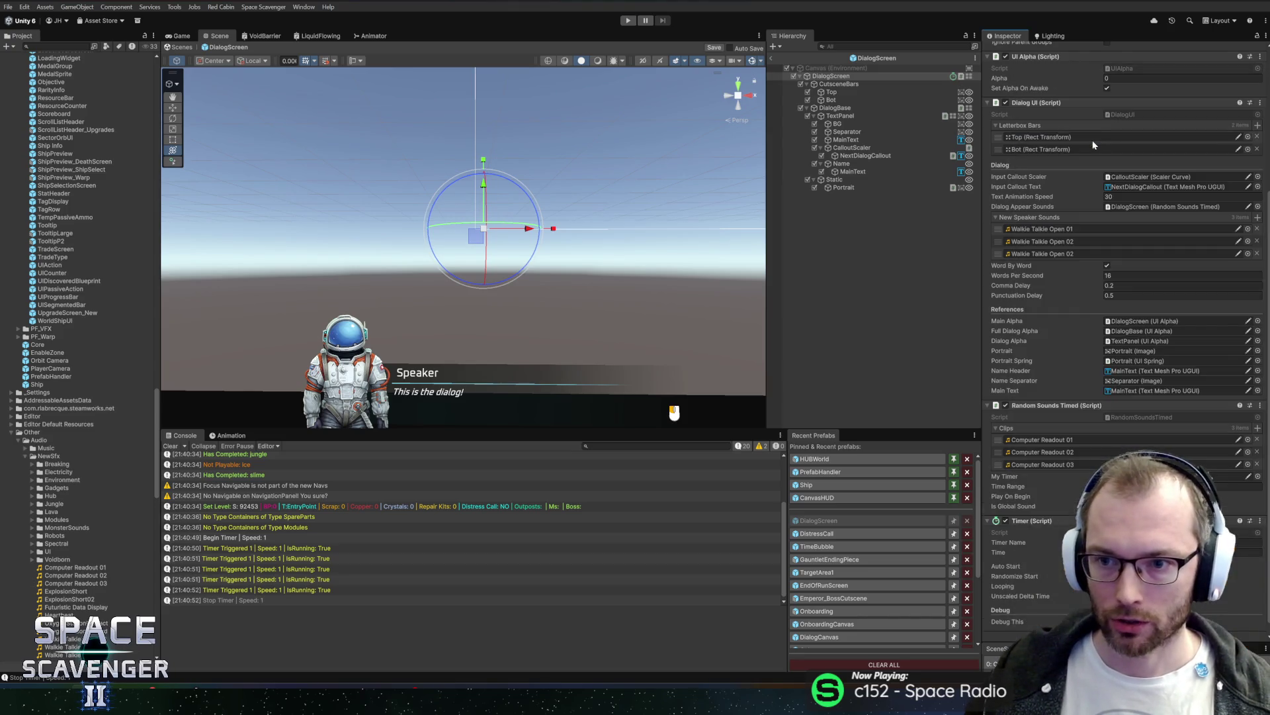
right_click(1051, 409)
click(1078, 528)
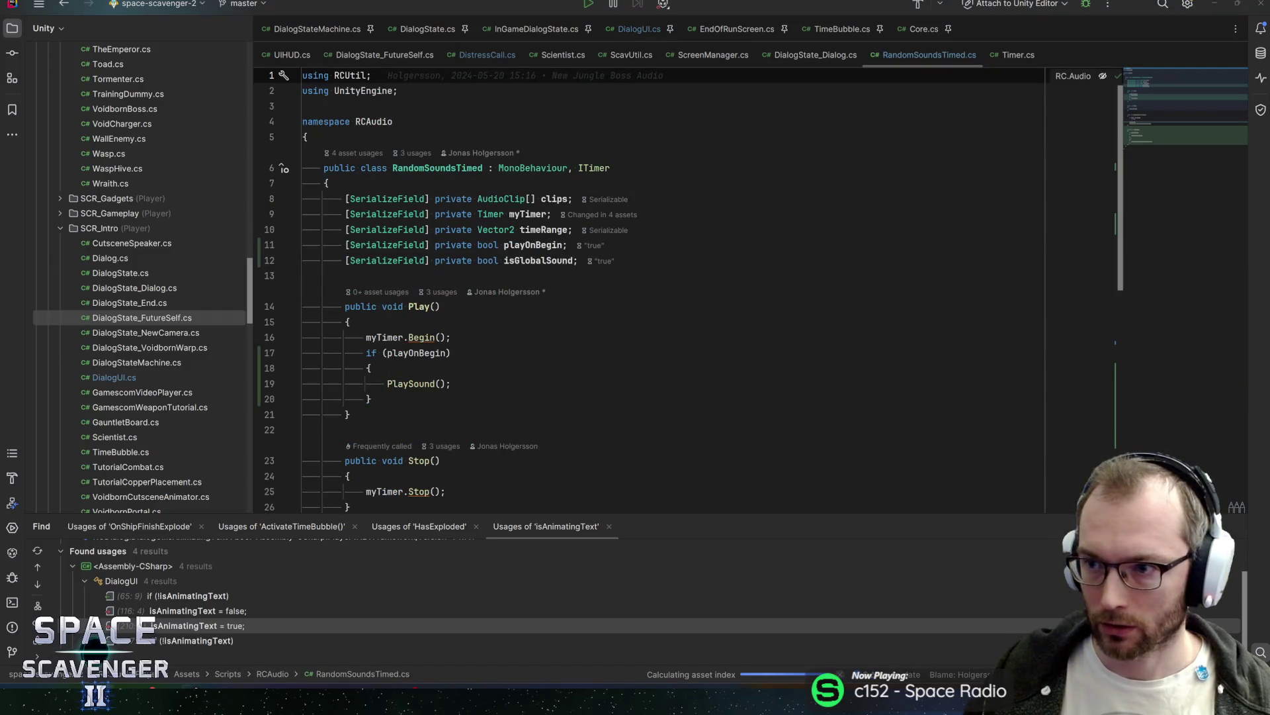
Step: Declare [SerializeField] private Vector2 pitchRange below isGlobalSound and save RandomSoundsTimed.cs
scroll(652, 291, down, 10)
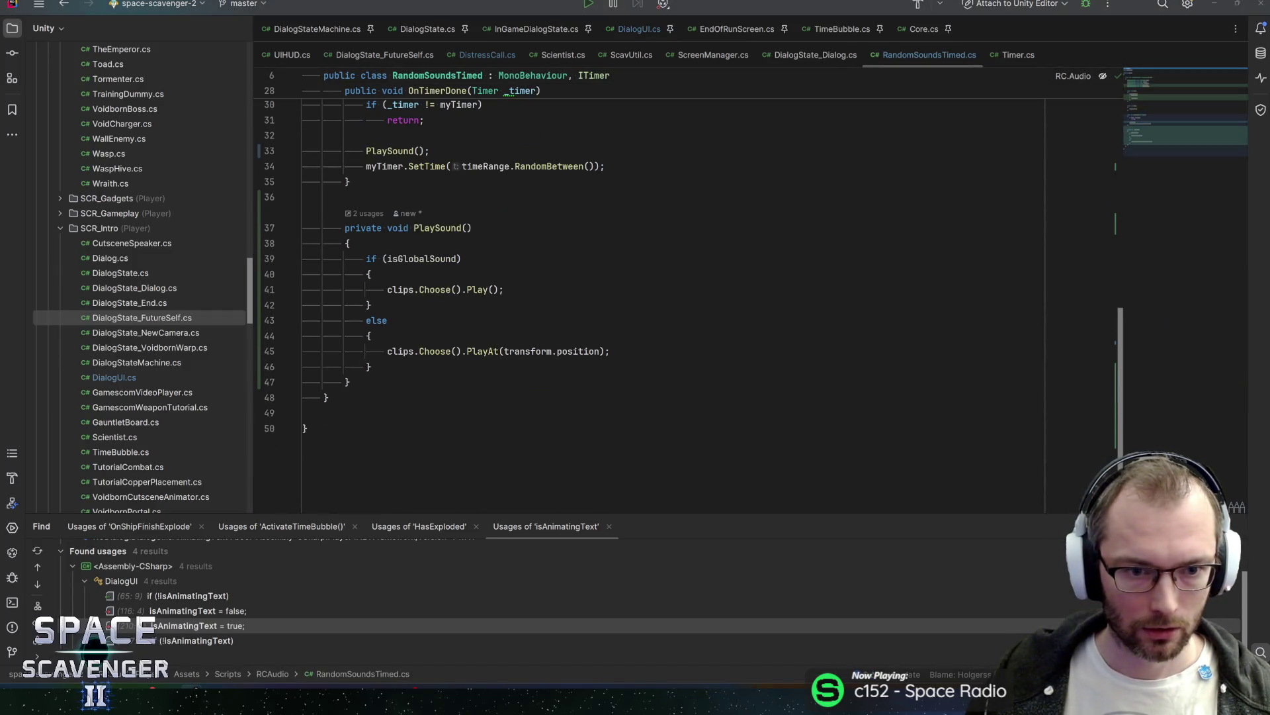
scroll(635, 264, up, 10)
click(635, 263)
key(Down)
text(s)
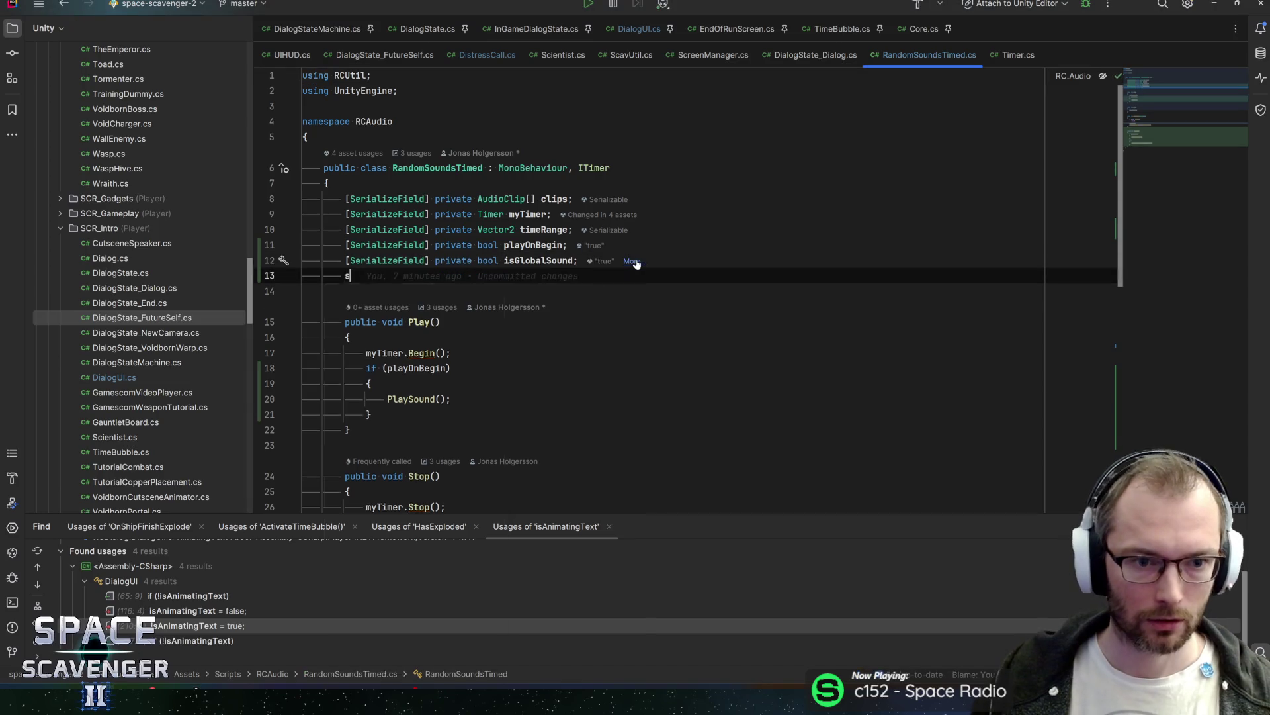
key(Return)
text(V3c)
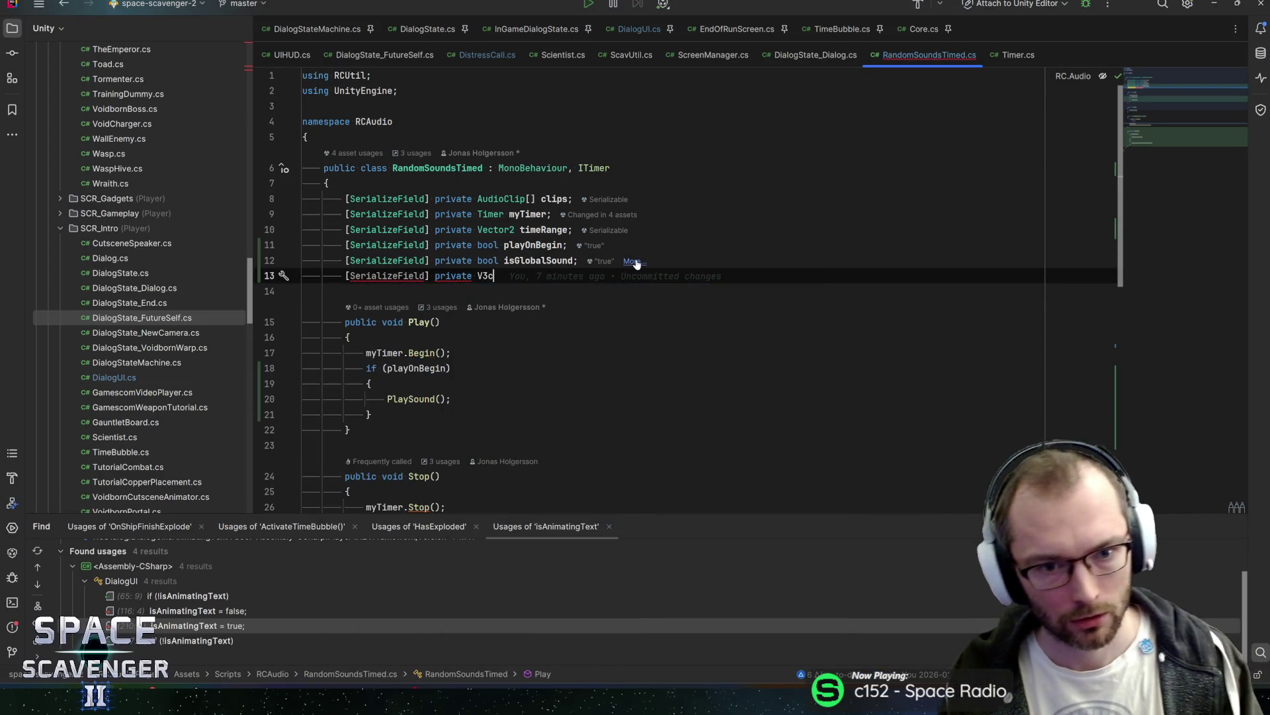
key(Return)
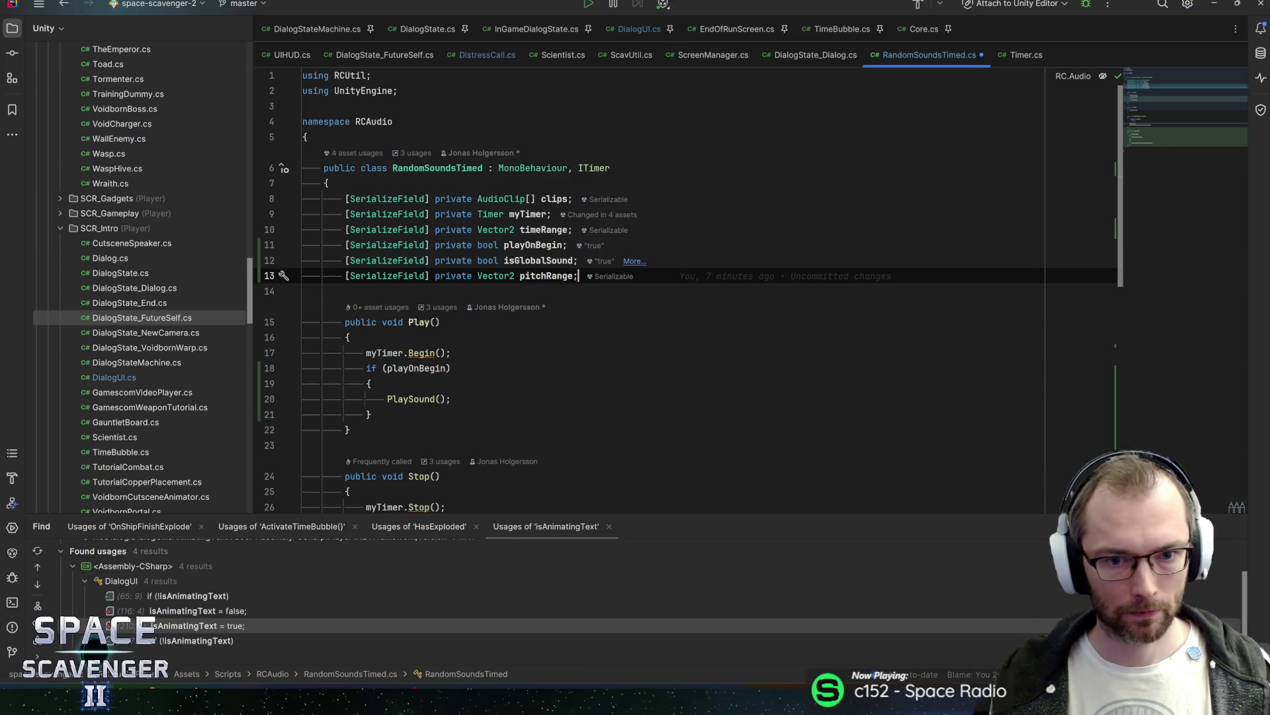
key(ctrl+s)
scroll(662, 291, down, 10)
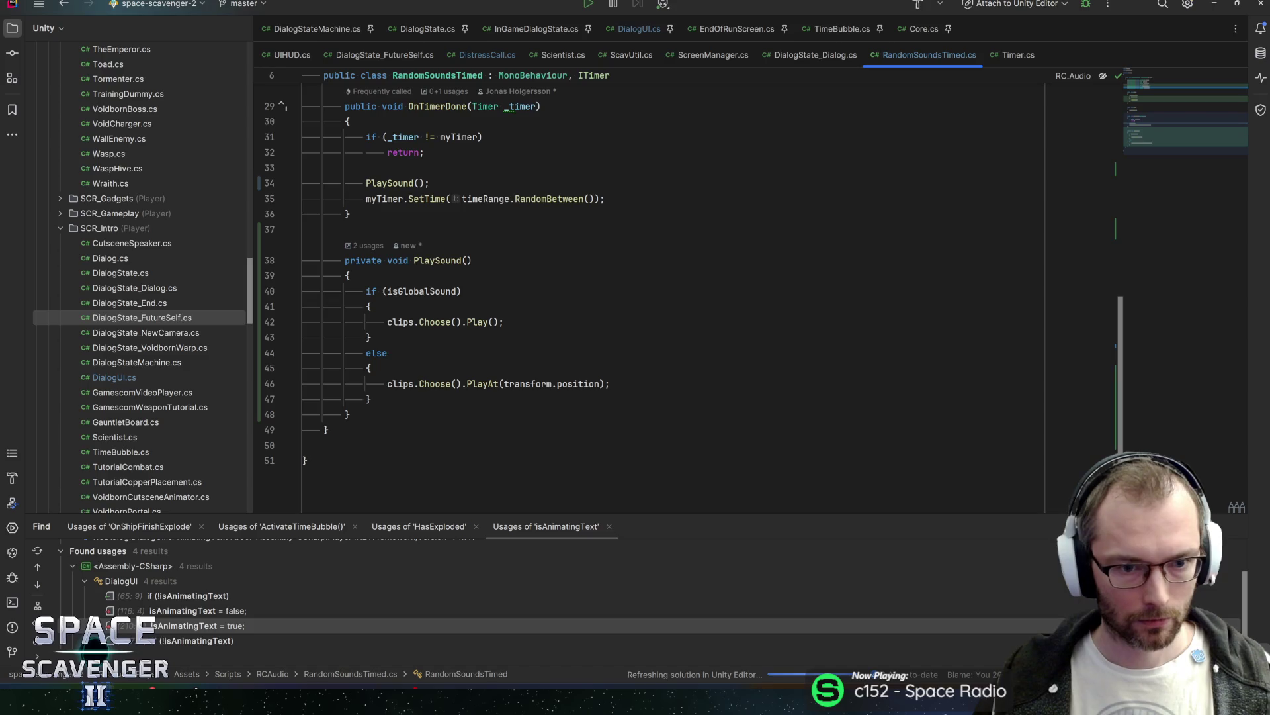
Step: Add empty GetPitchMin and GetPitchMax float methods below PlaySound
click(395, 415)
key(Return)
key(Return)
text(private void float )
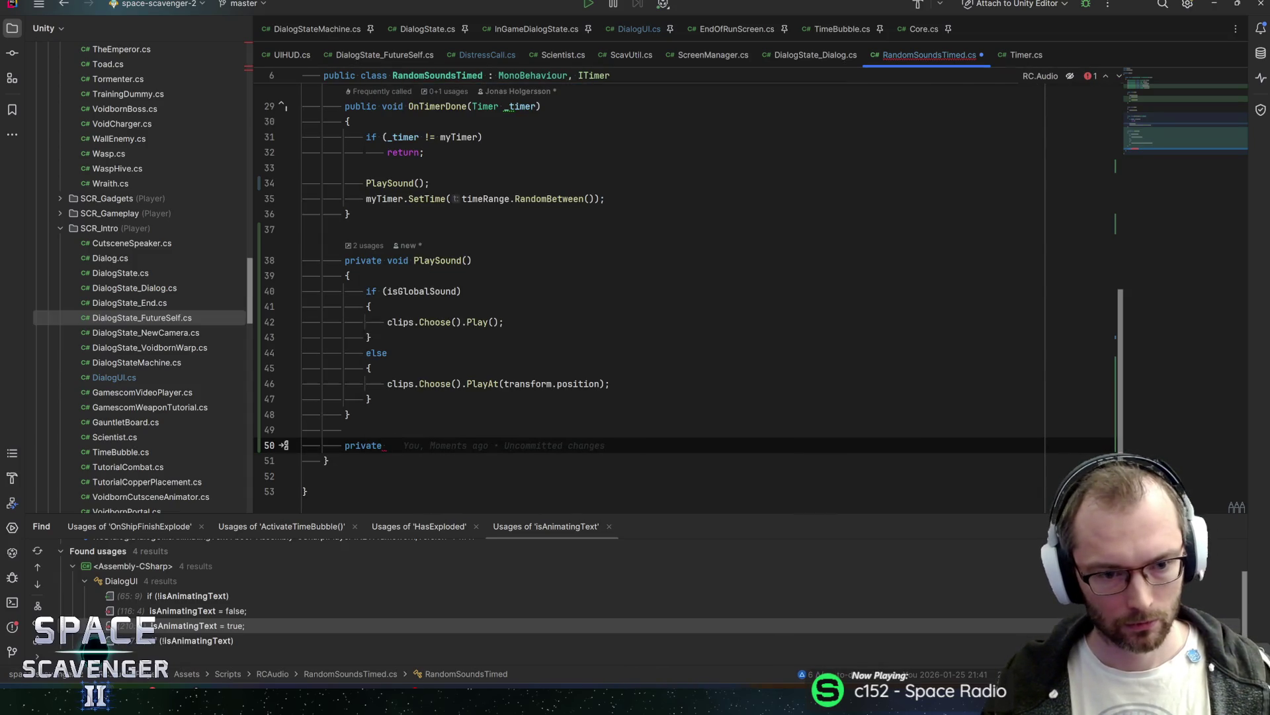
text(float GetPitchMin()
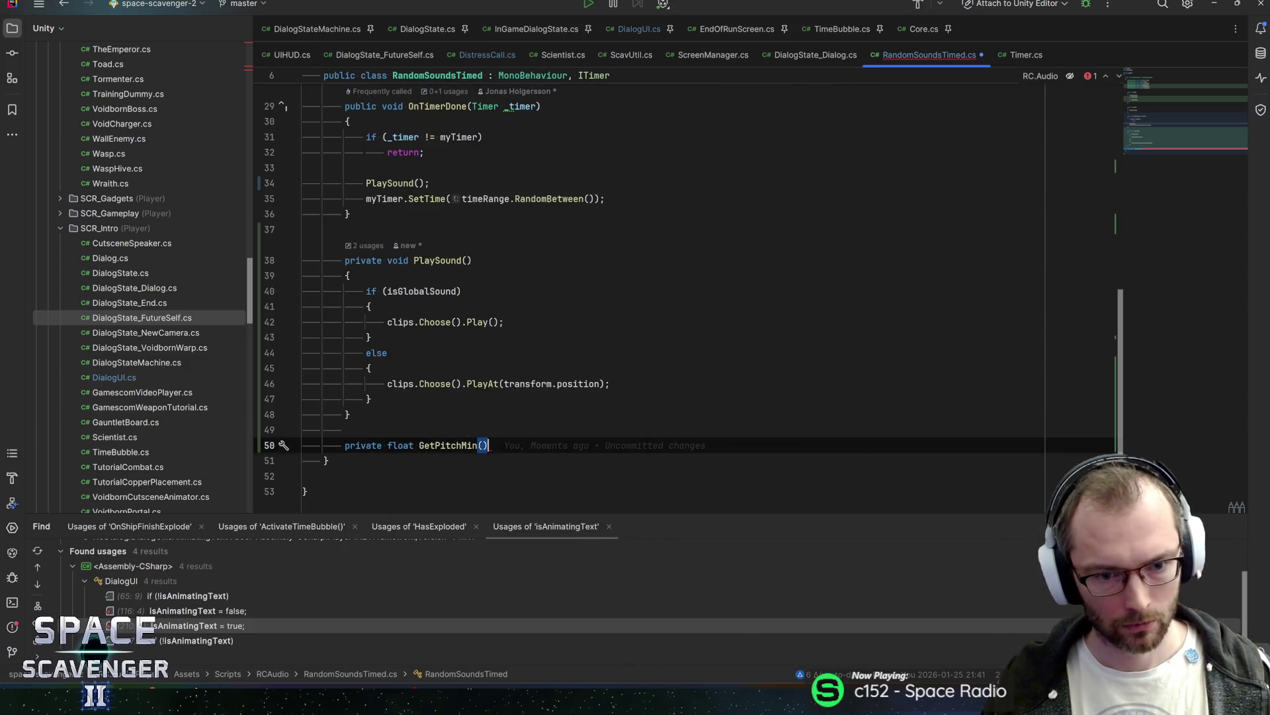
key(Return)
key(Down)
key(Return)
key(Return)
text(priv)
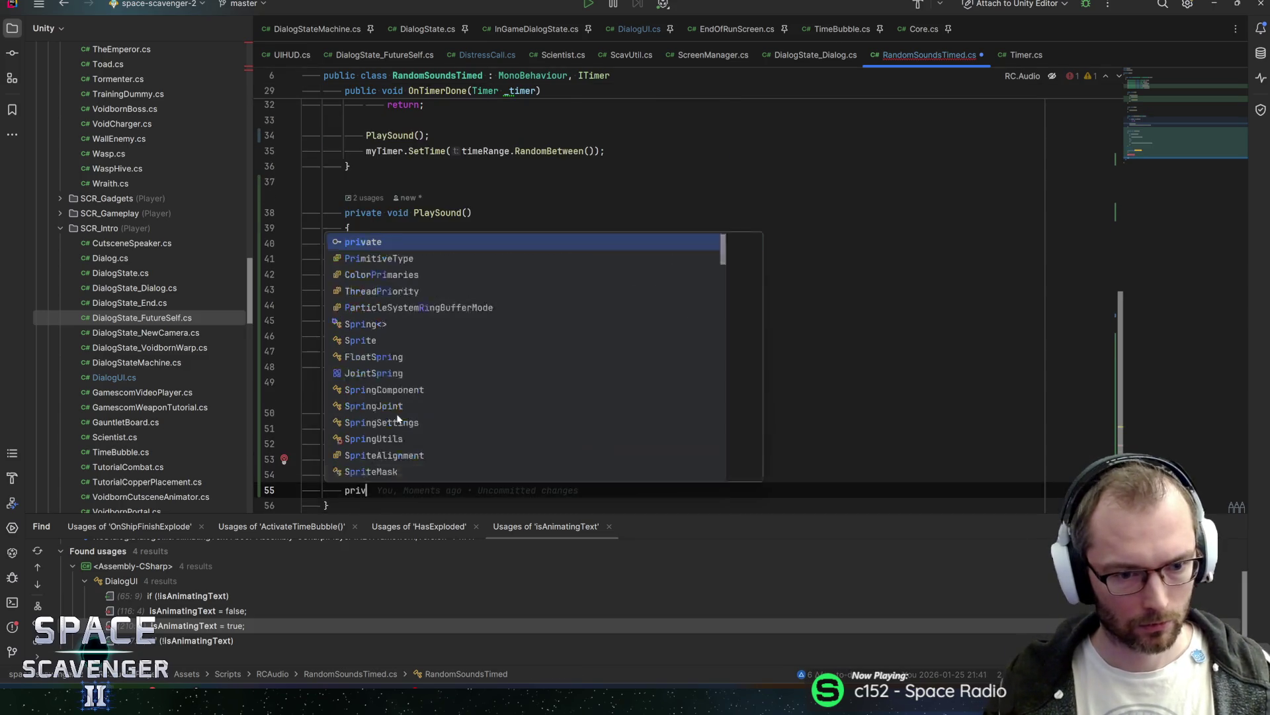
text(ate float GetPitchMax(){)
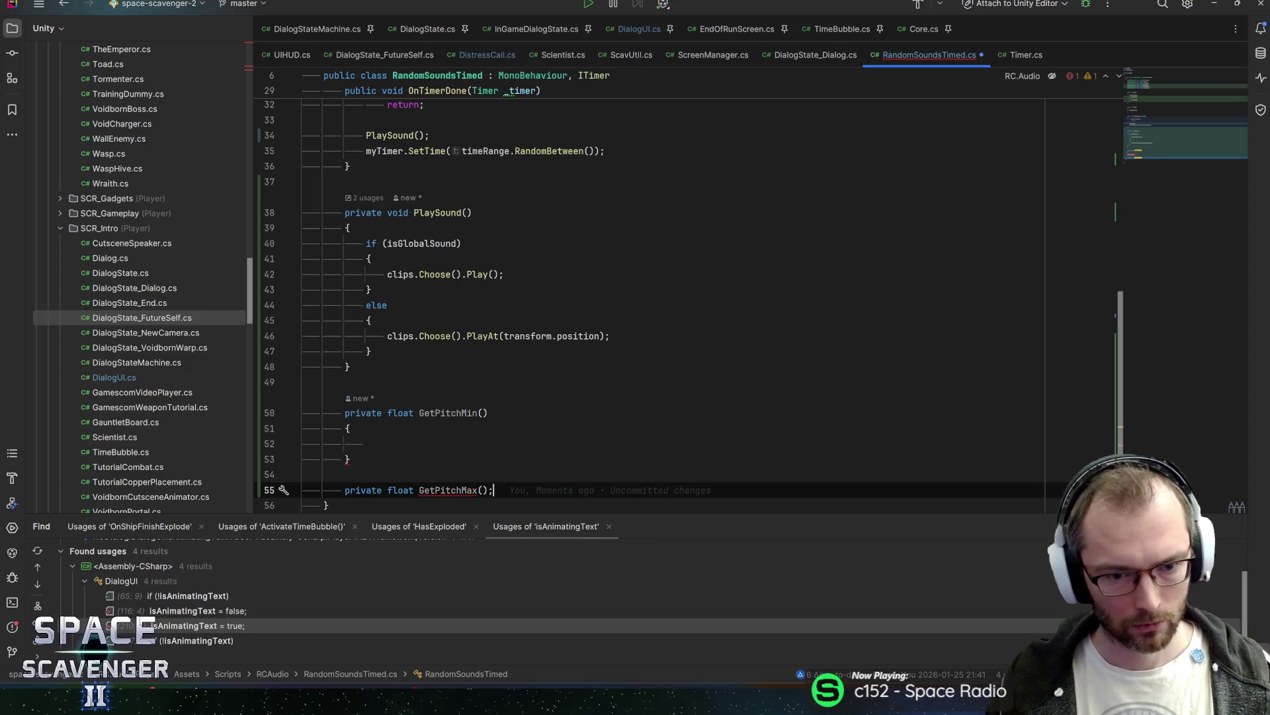
key(Return)
Step: In GetPitchMin, return a negative value when the sqrMagnitude is almost 0f
click(366, 413)
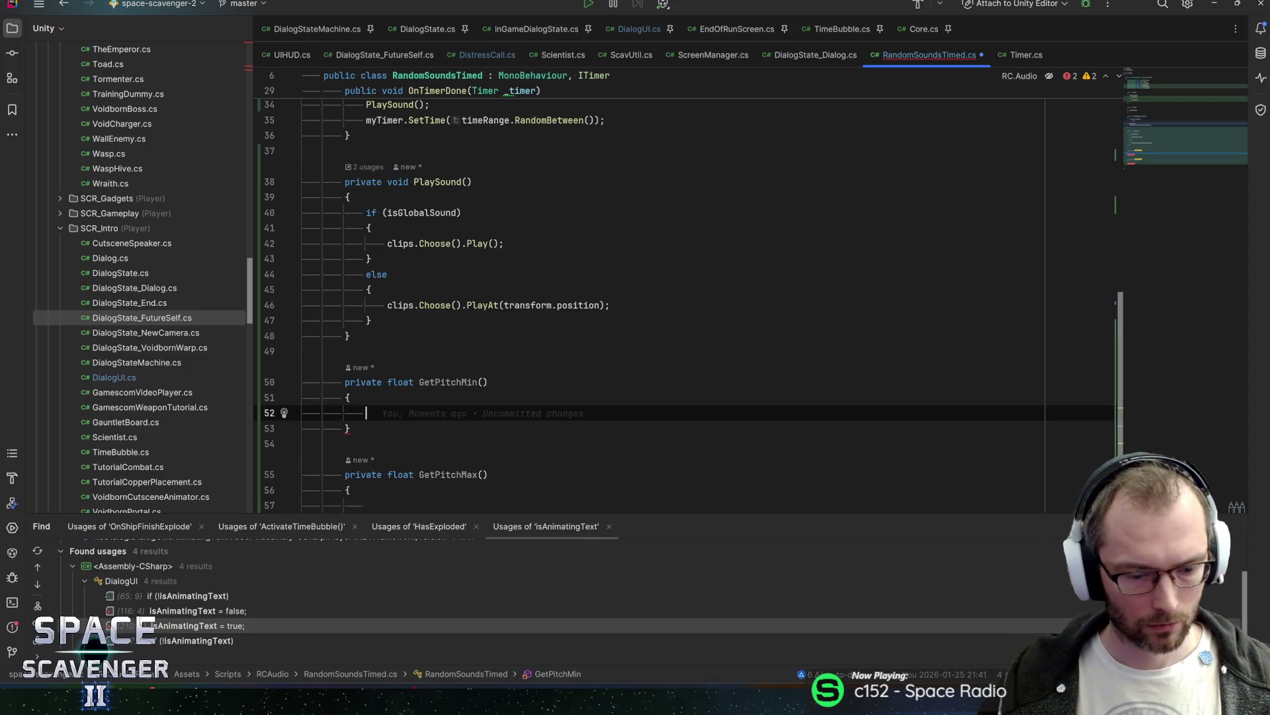
text(if (pitchRange.sq)
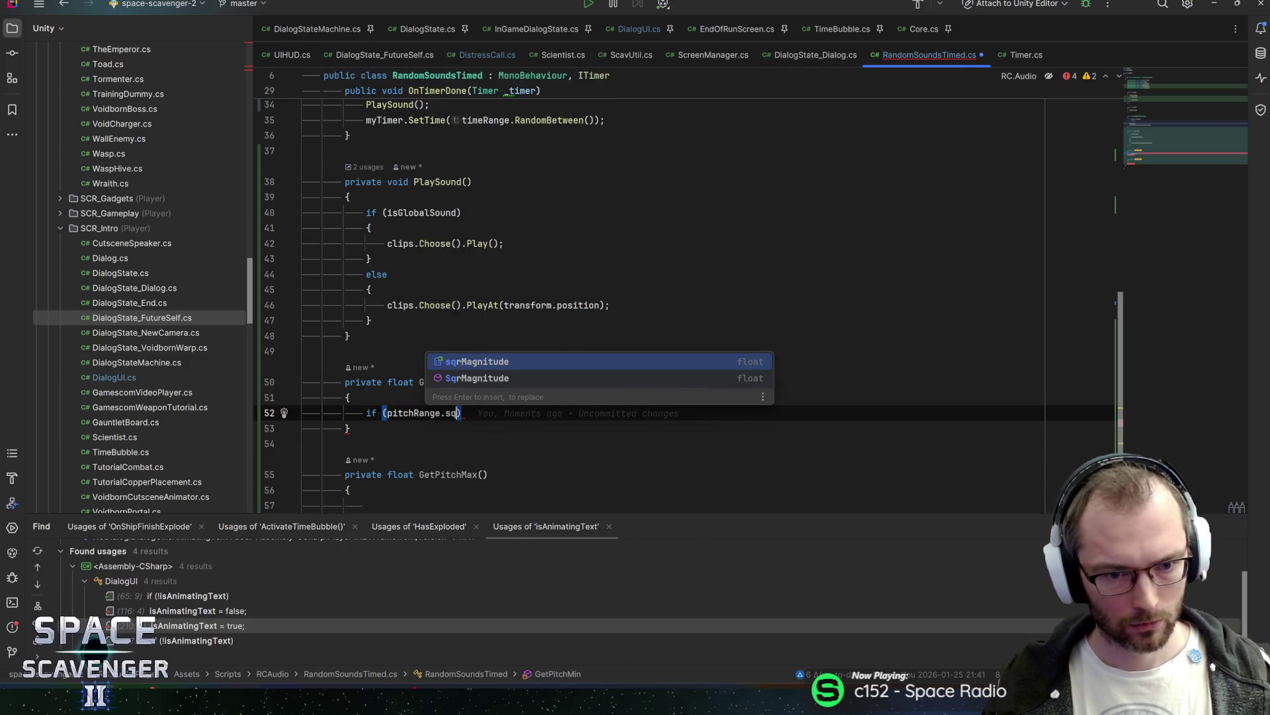
key(Return)
text(=.Isa)
key(Return)
text(0f)
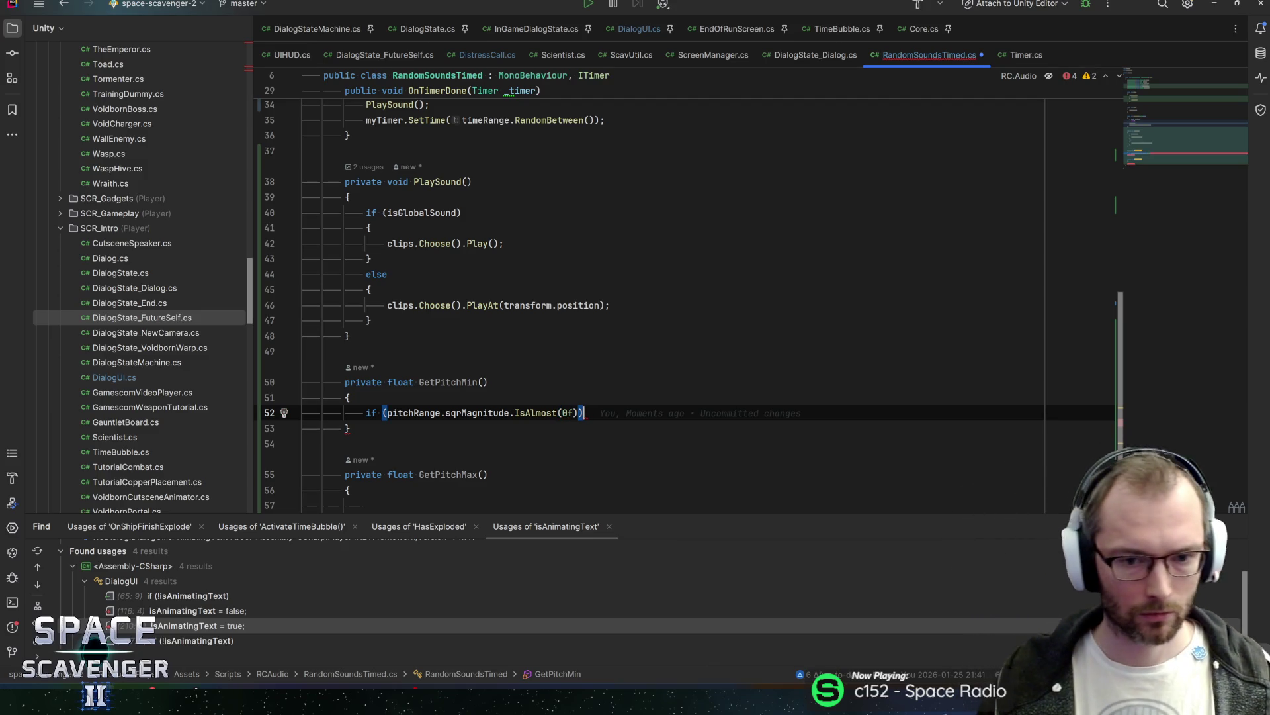
key(Return)
text({)
key(Return)
text(return )
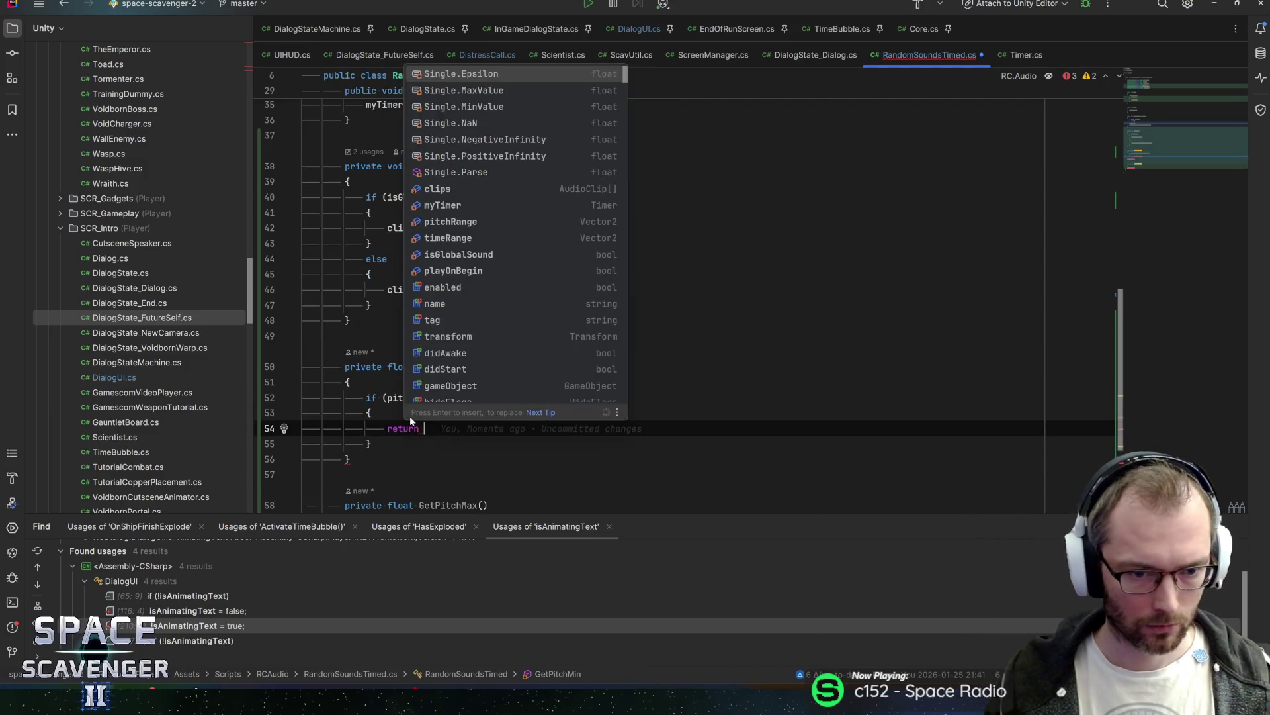
text(-1;)
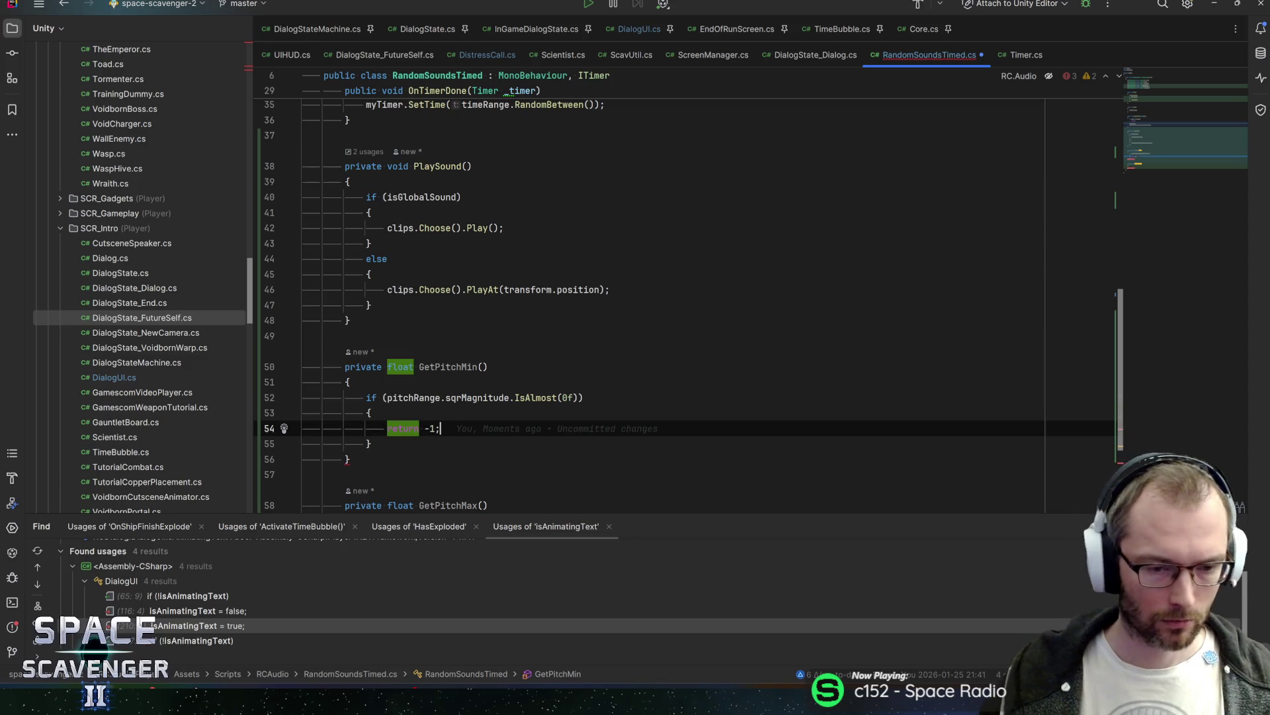
Step: Pass pitch: Random.Range(GetPitchMin(), GetPitchMax()) to the Play call
click(492, 228)
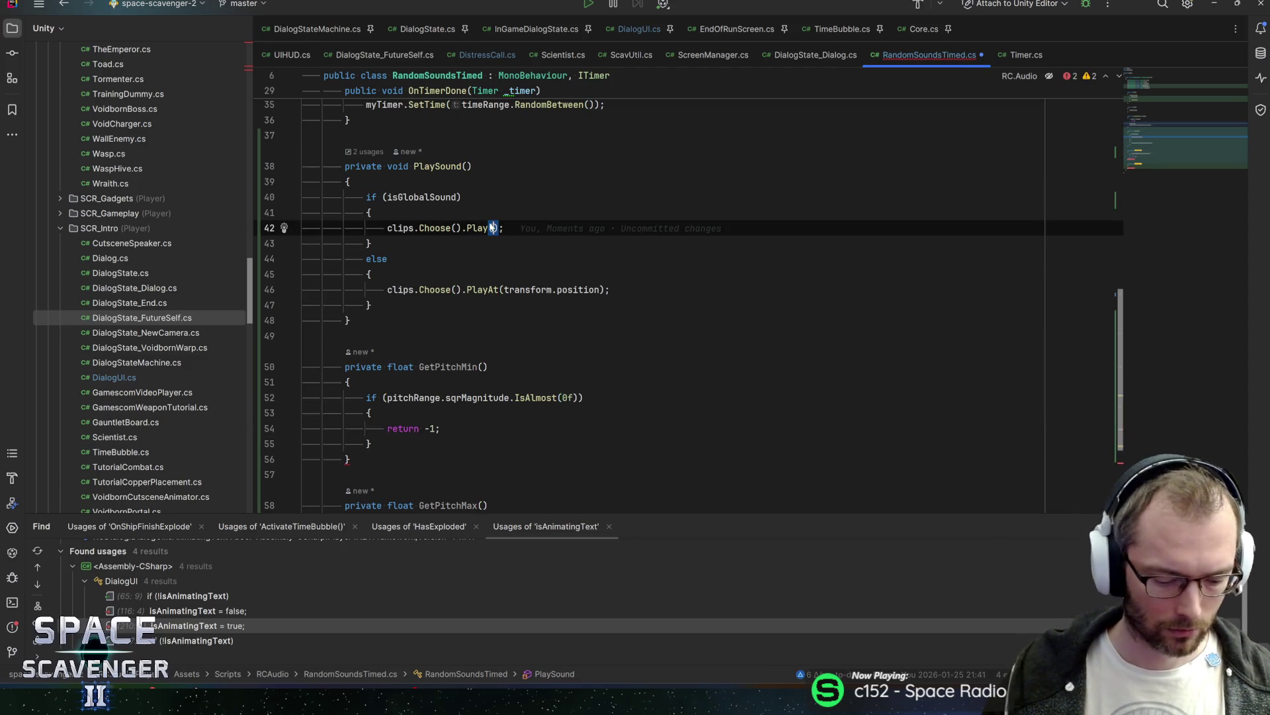
text(pitch)
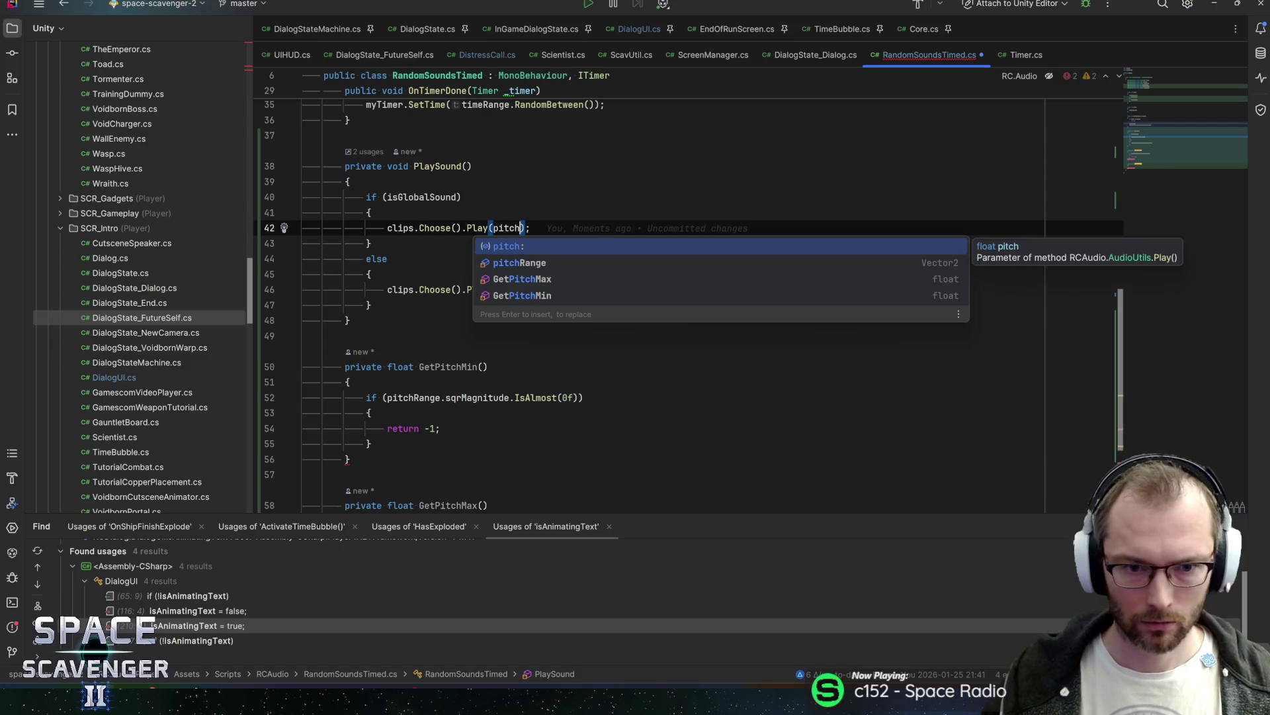
text(:)
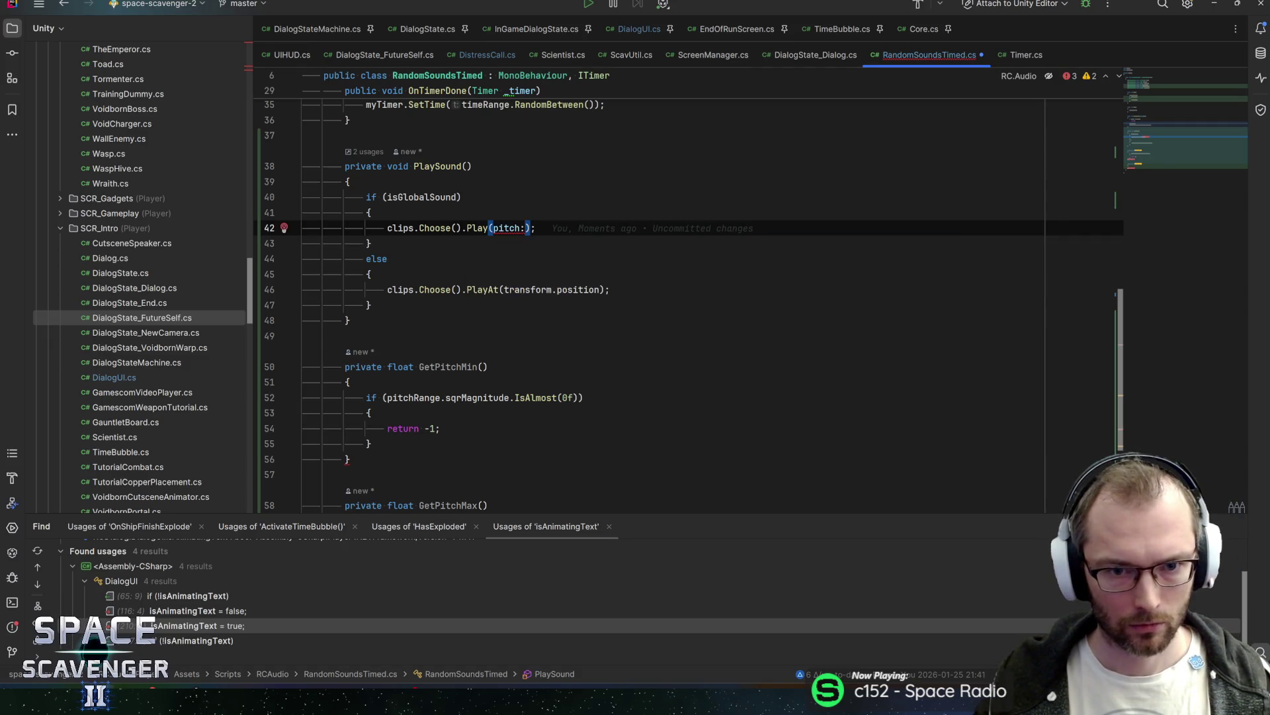
key(ctrl+space)
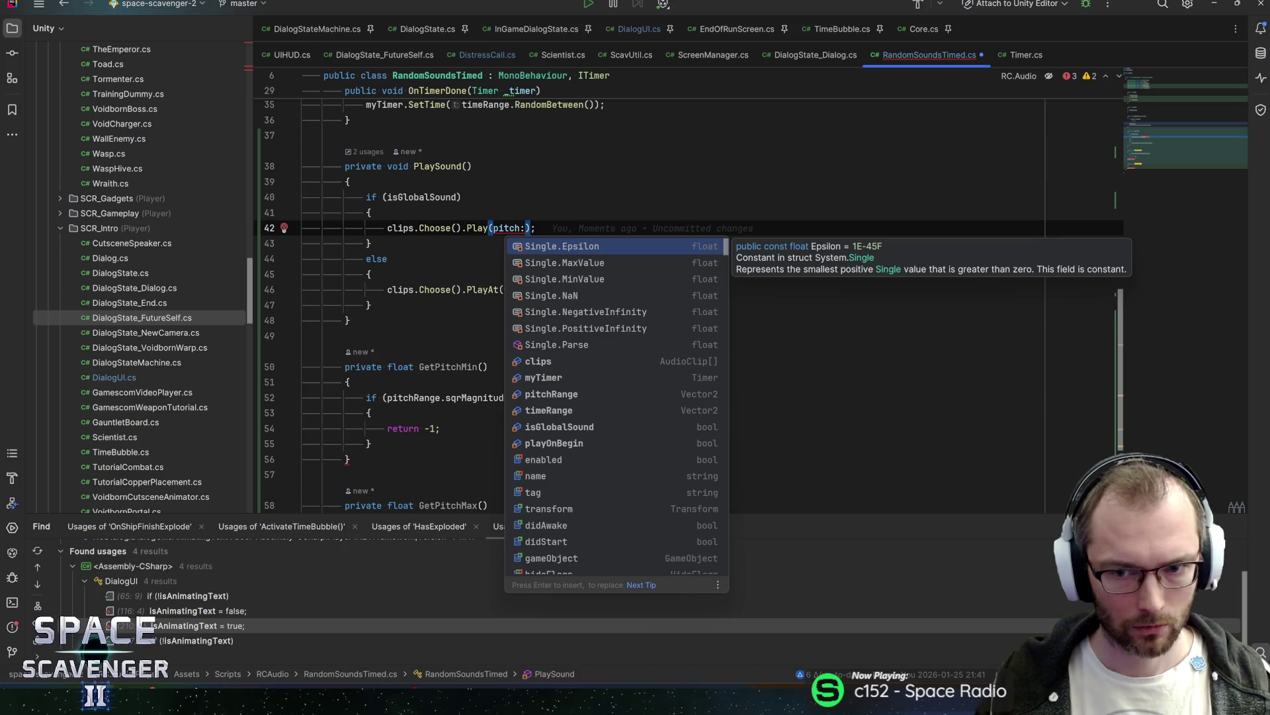
text(Random.Range)
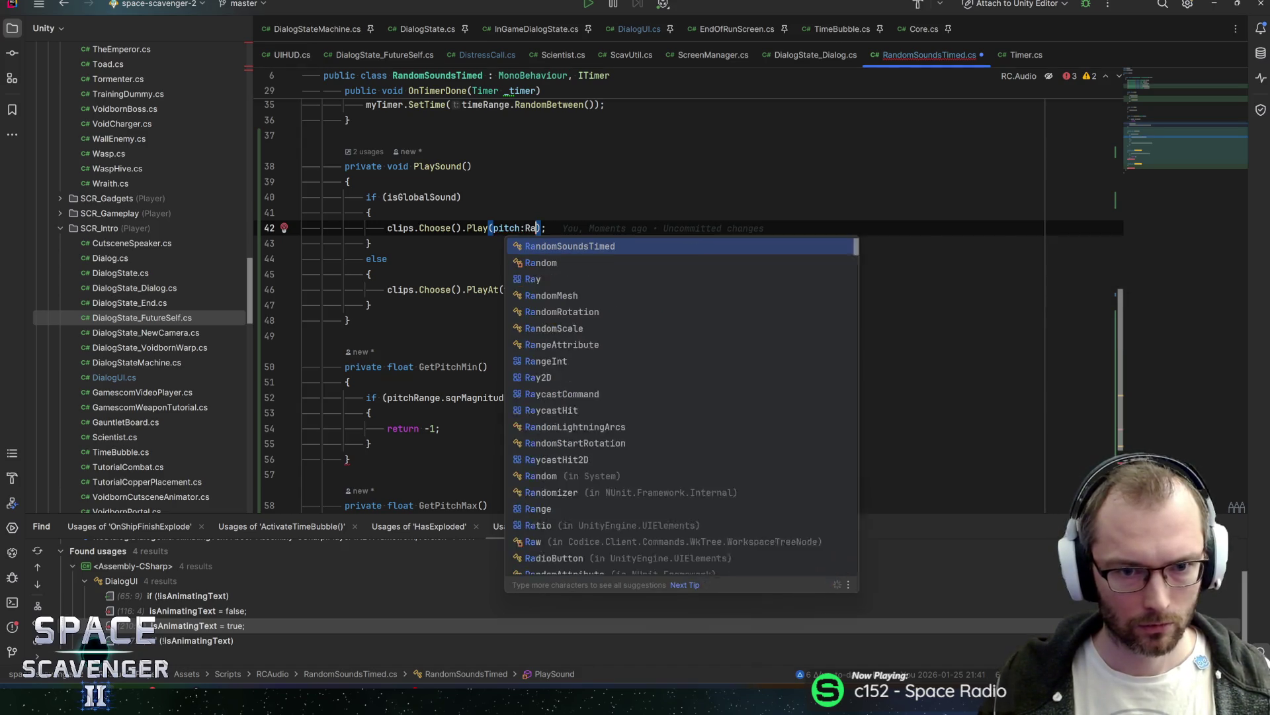
key(Return)
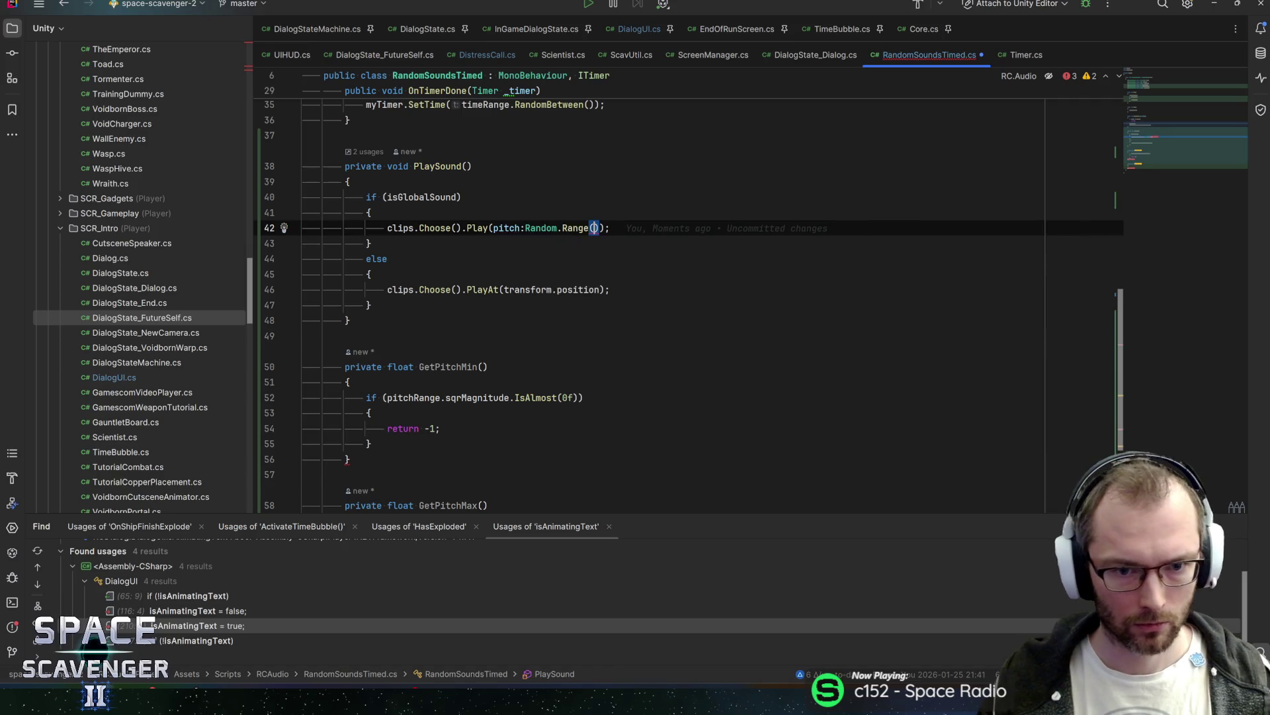
text(GetP)
key(Return)
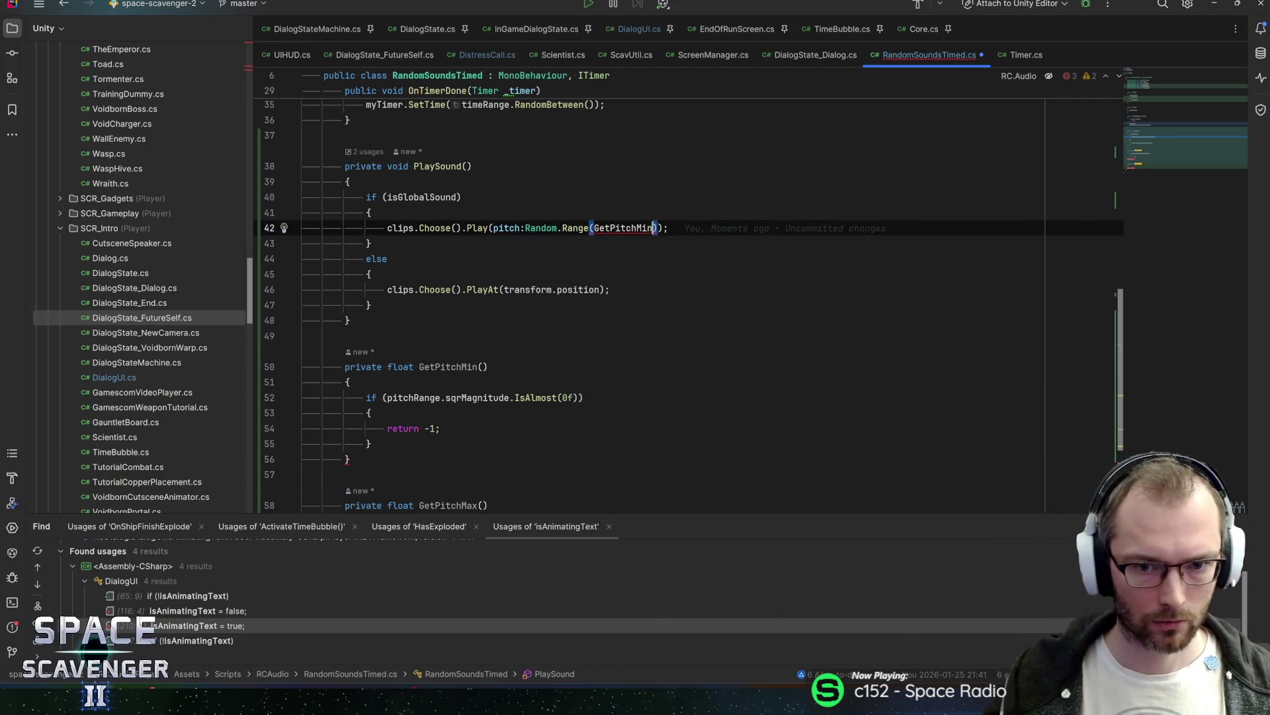
text(, GetPI)
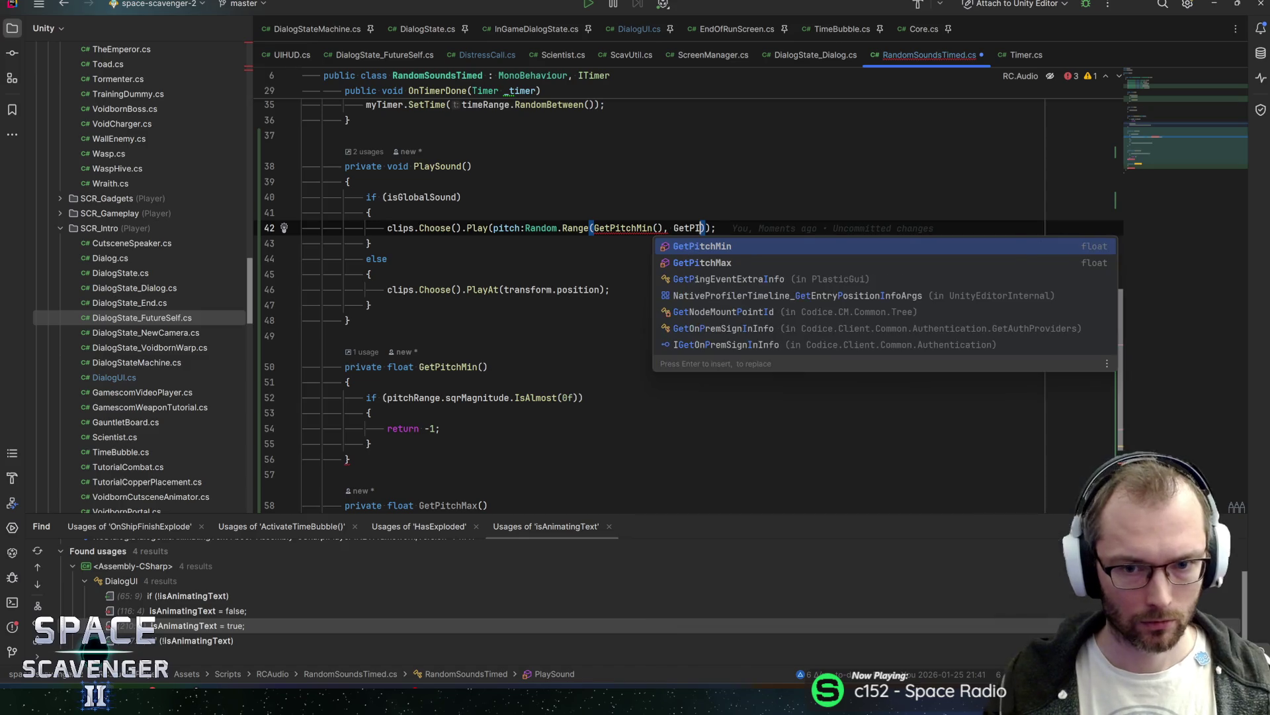
key(Down)
key(Return)
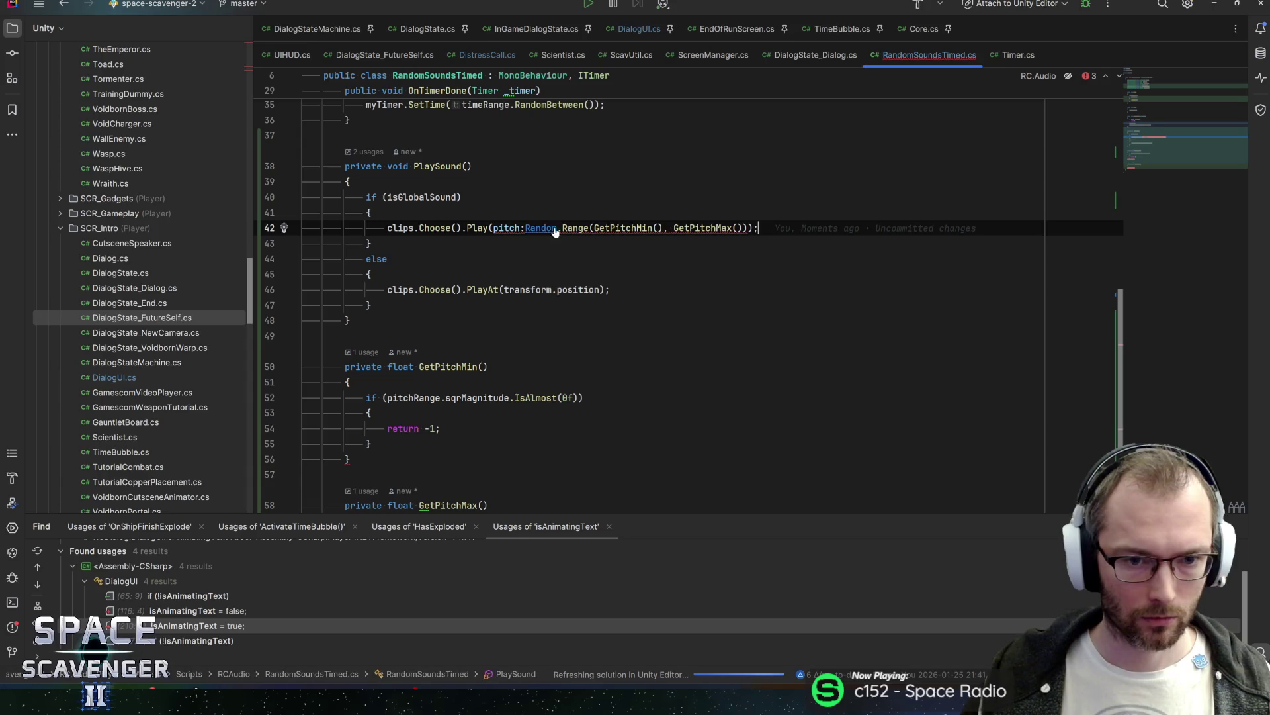
Step: Check the Play overloads, then insert a 1f volume argument before the pitch
ctrl+click(515, 229)
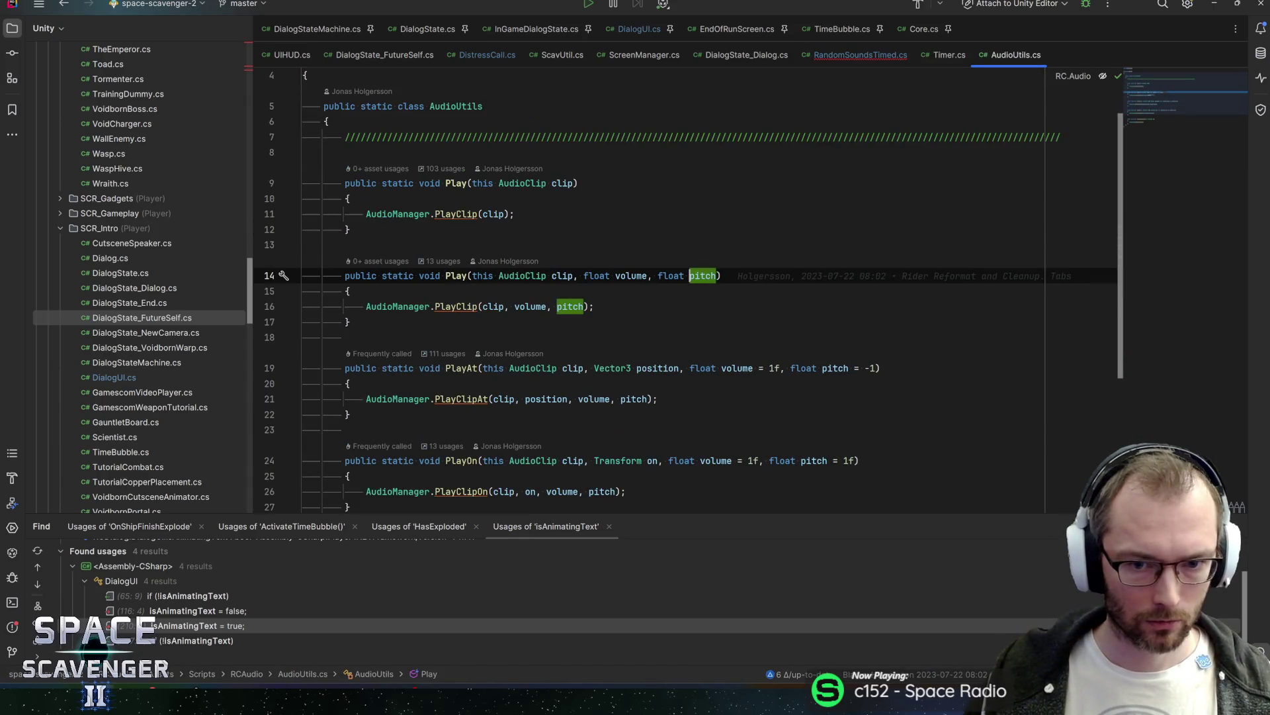
key(ctrl+minus)
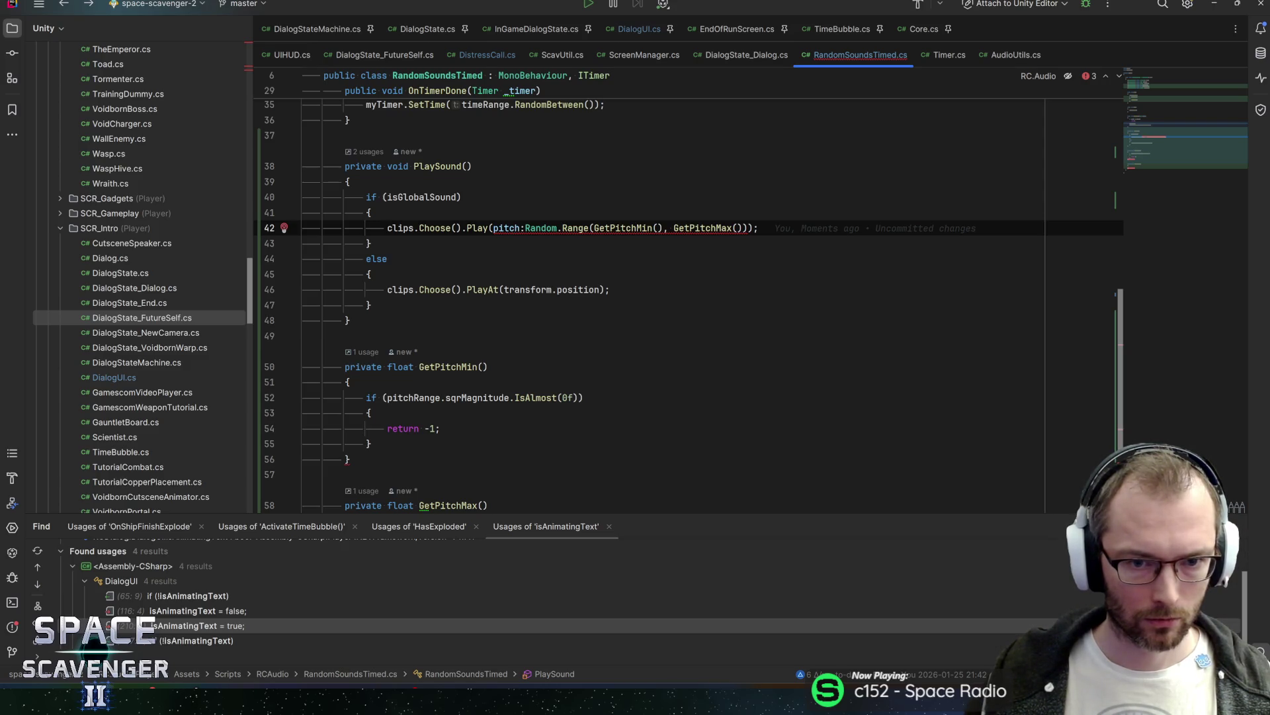
mouse_move(514, 227)
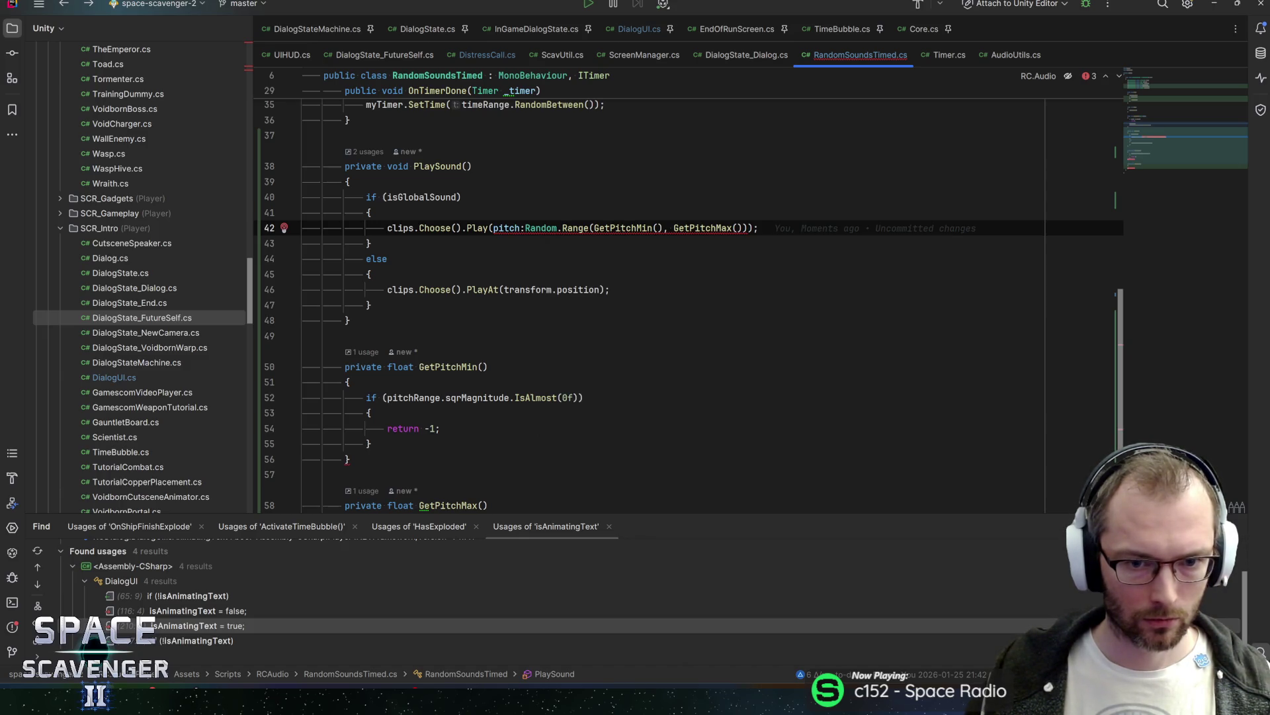
key(ctrl+b)
key(Return)
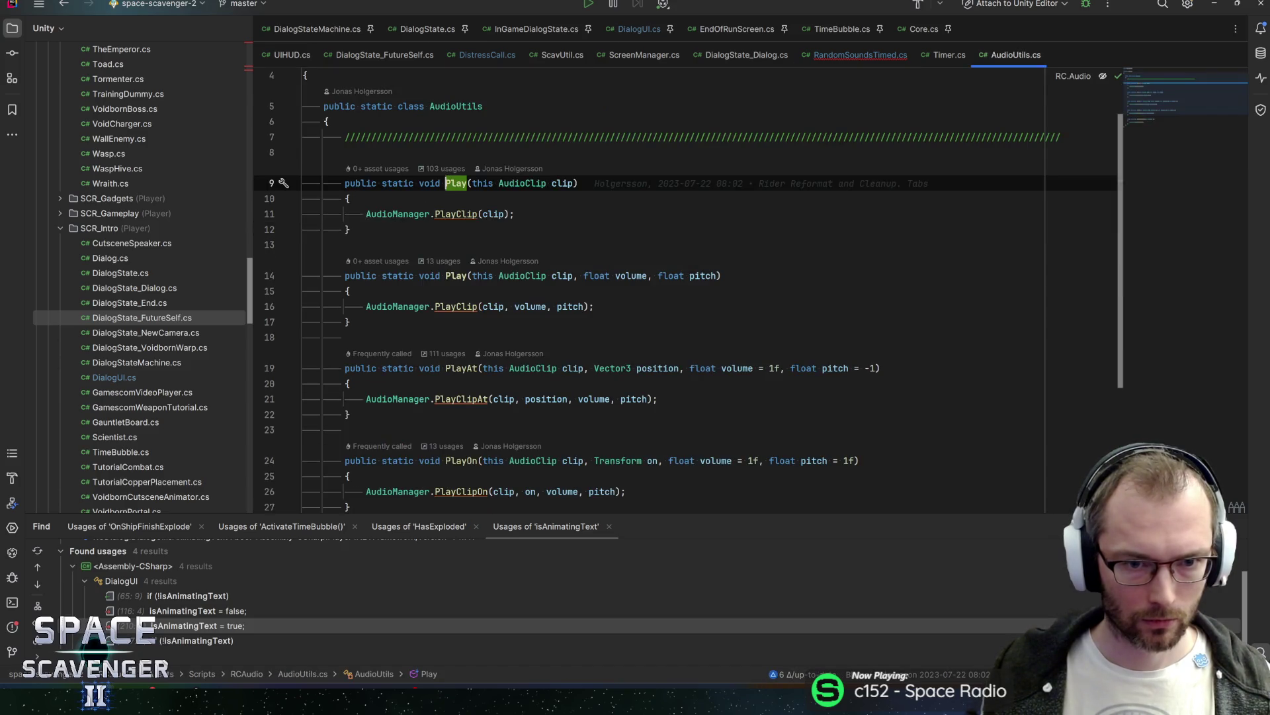
key(ctrl+alt+Left)
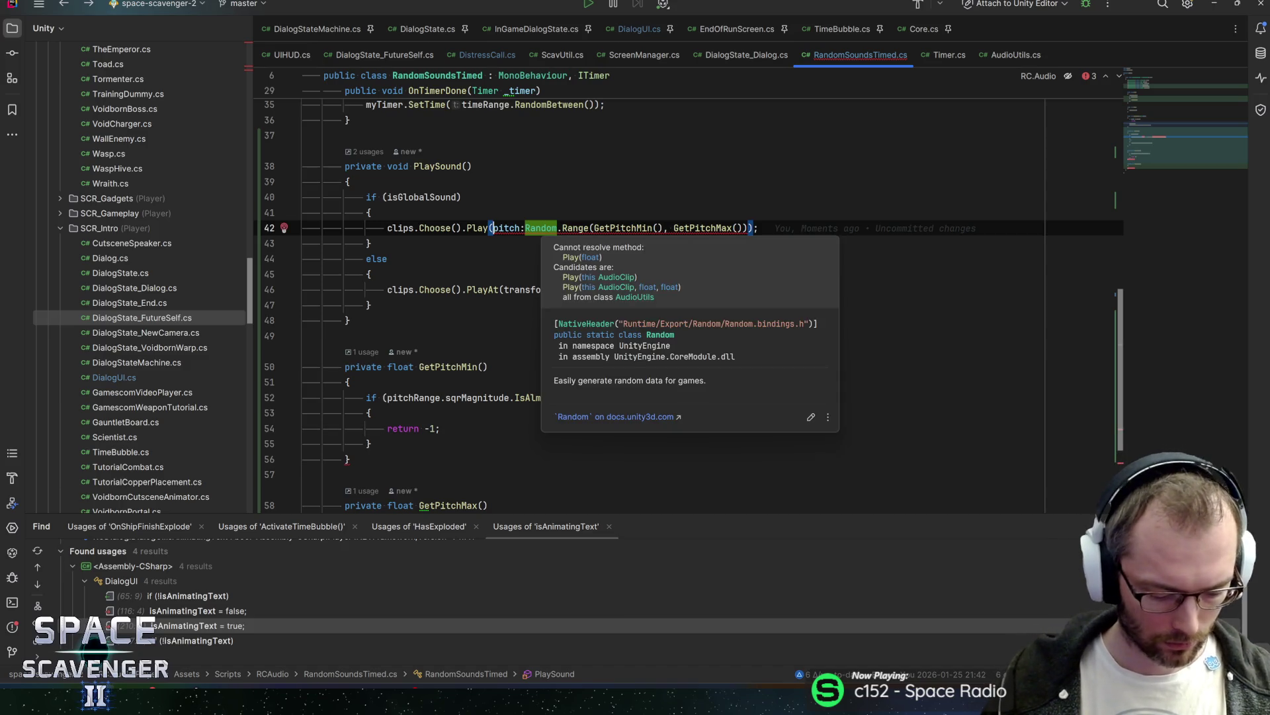
ctrl+click(475, 229)
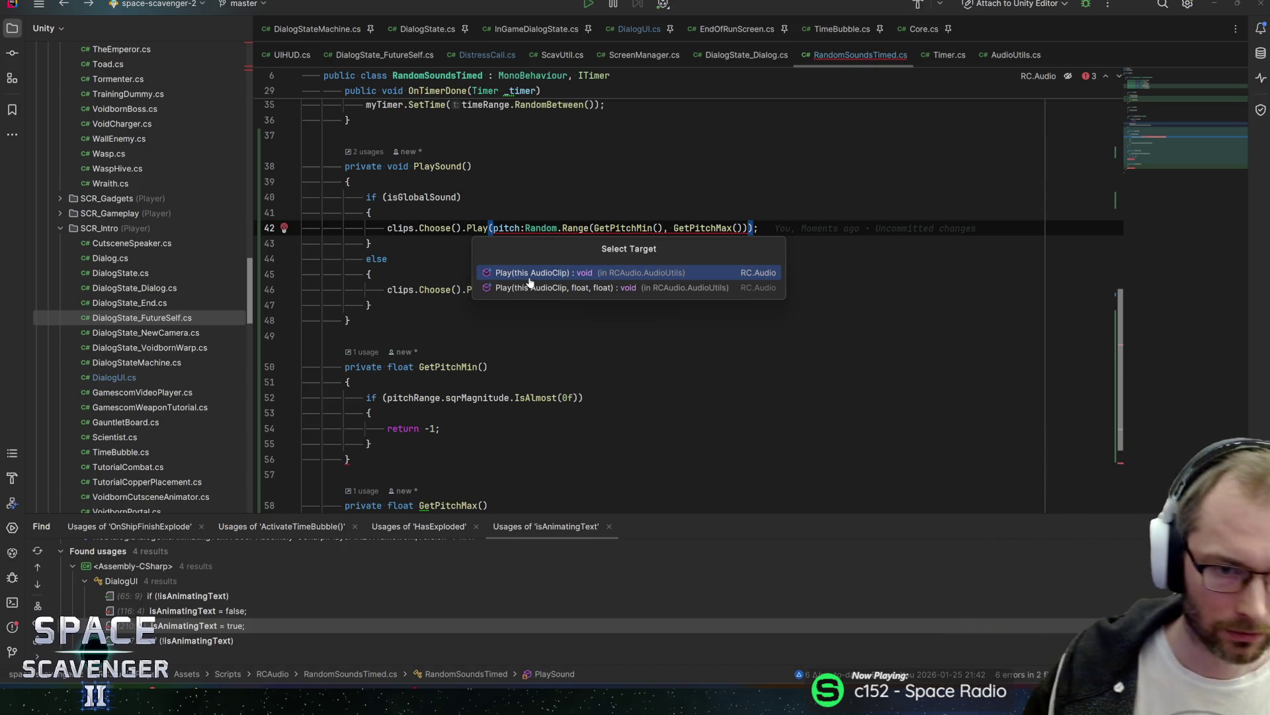
key(Escape)
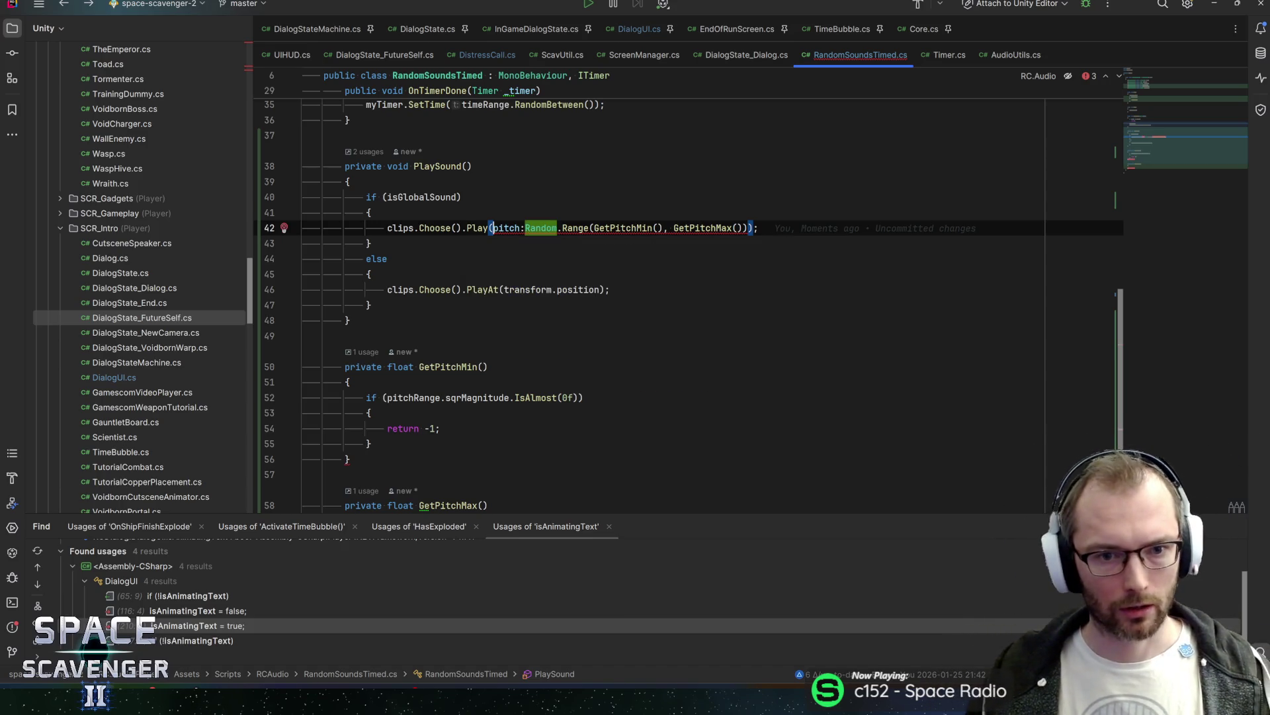
click(525, 228)
text(1f,)
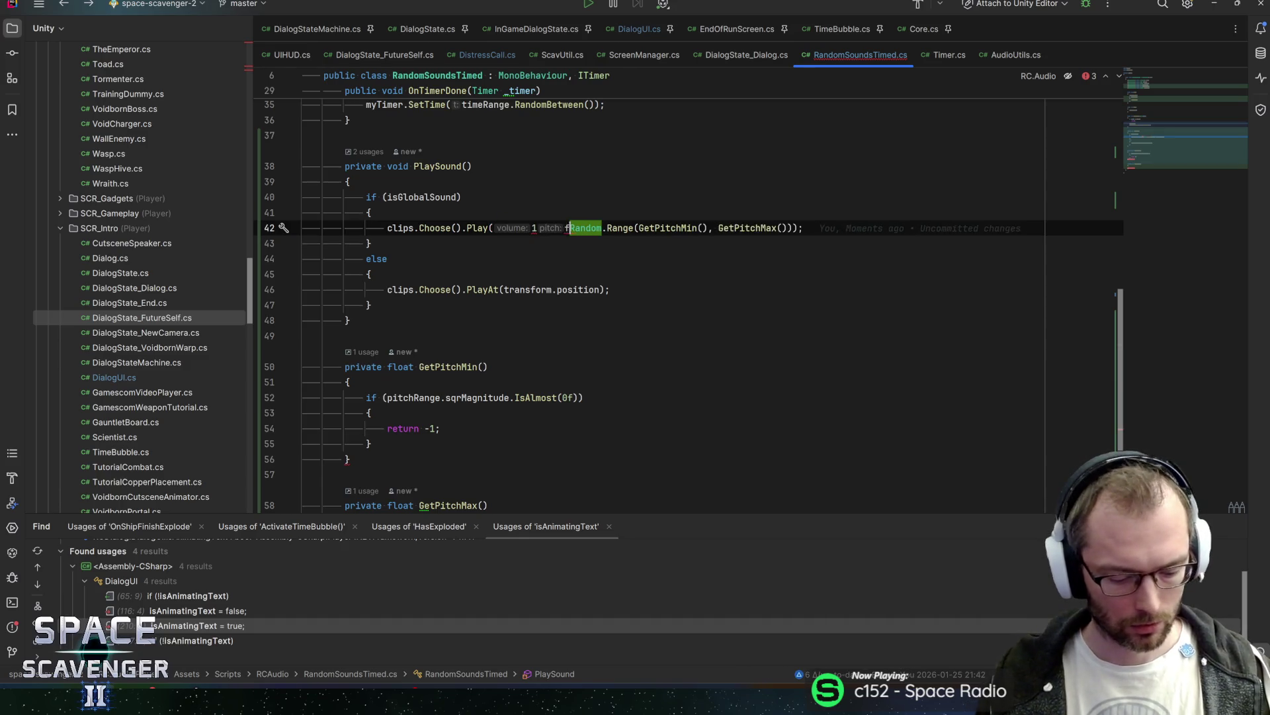
key(End)
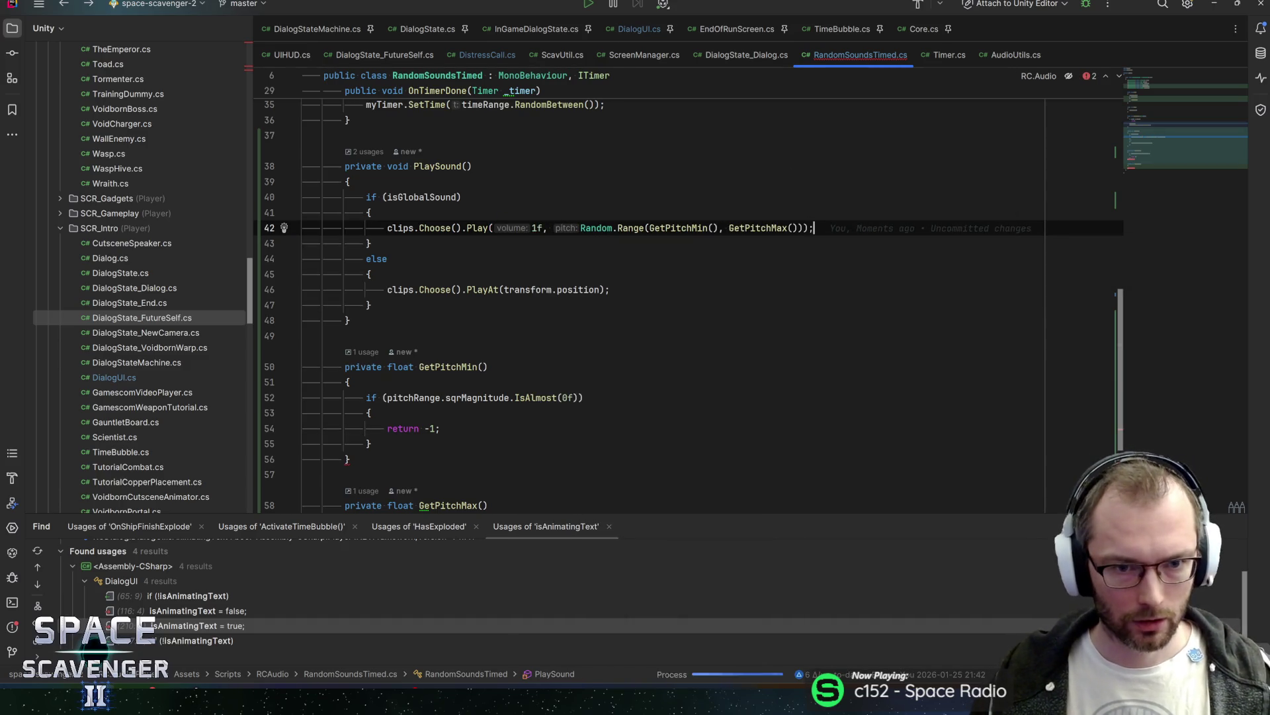
Step: Compare volume and pitch defaults in the Play and PlayAt definitions, then select GetPitchMin
key(ctrl+b)
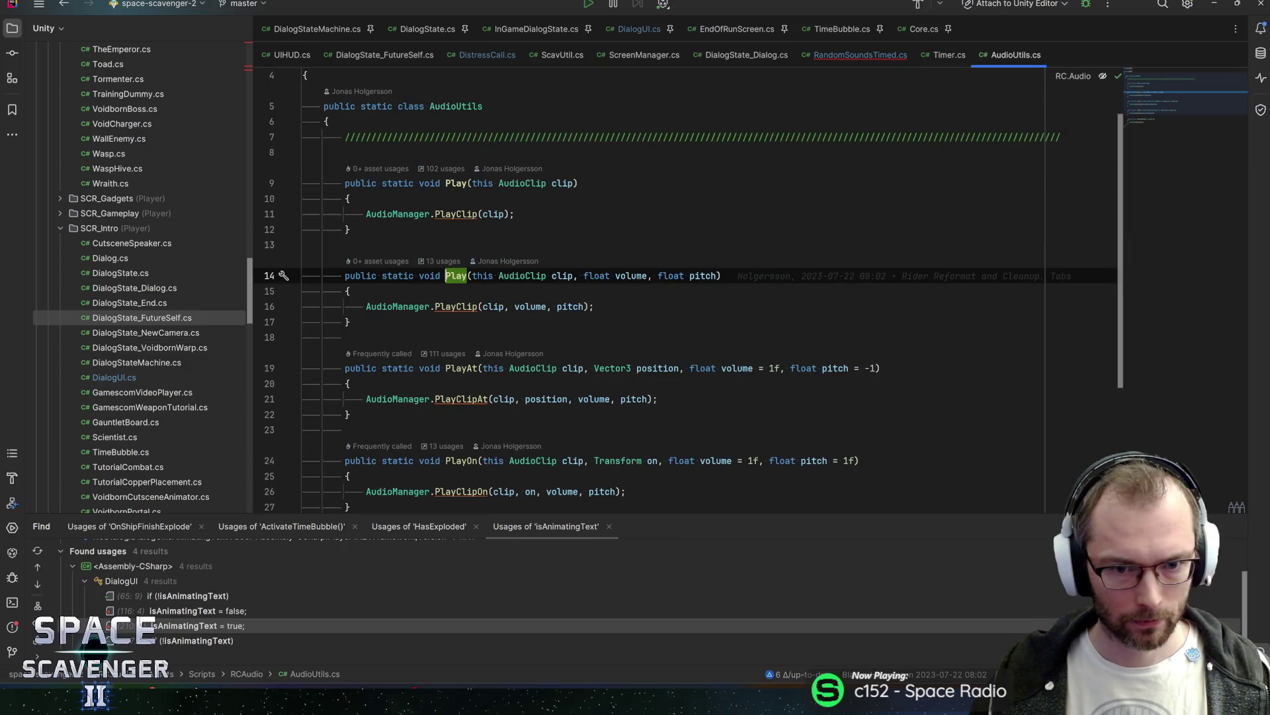
click(617, 275)
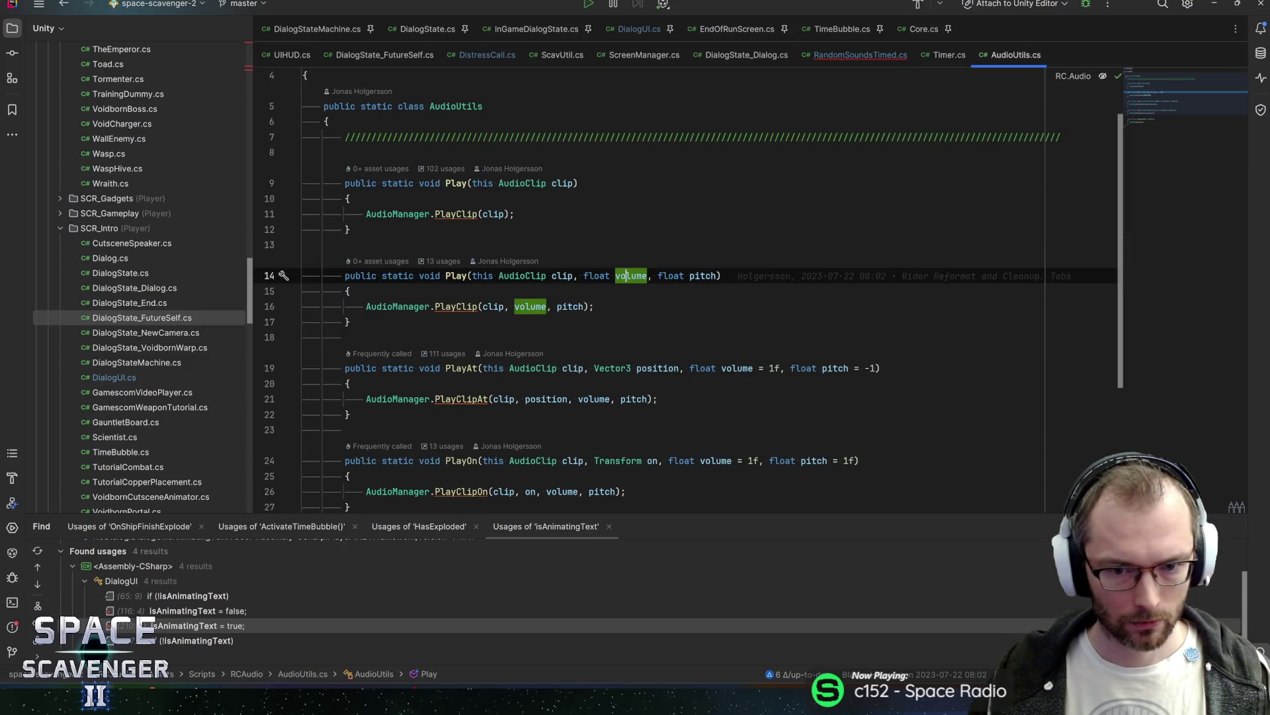
click(751, 368)
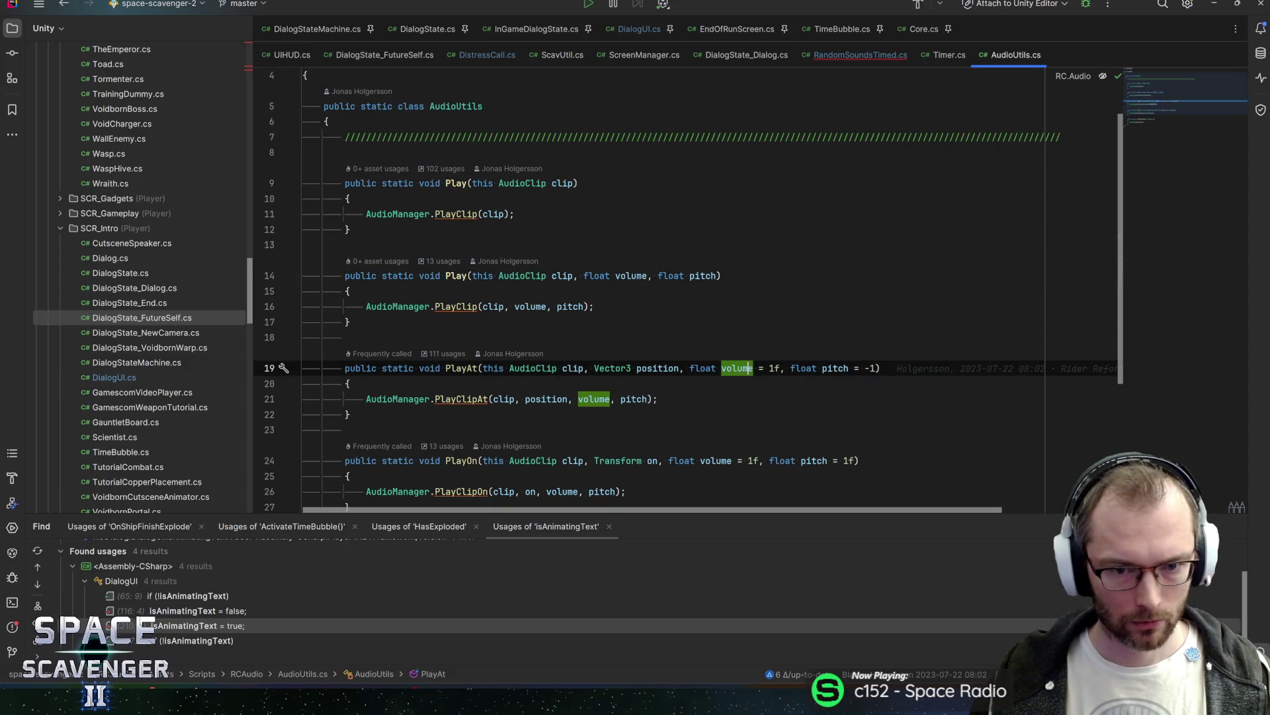
click(648, 276)
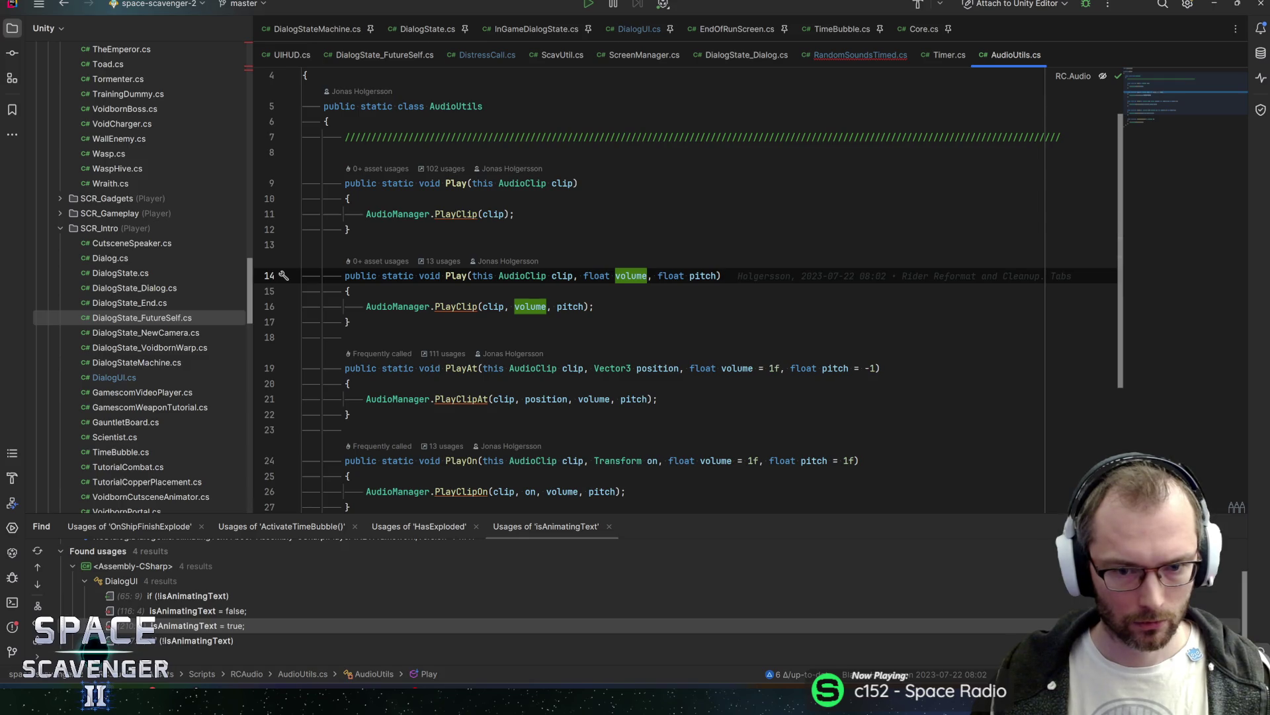
click(446, 275)
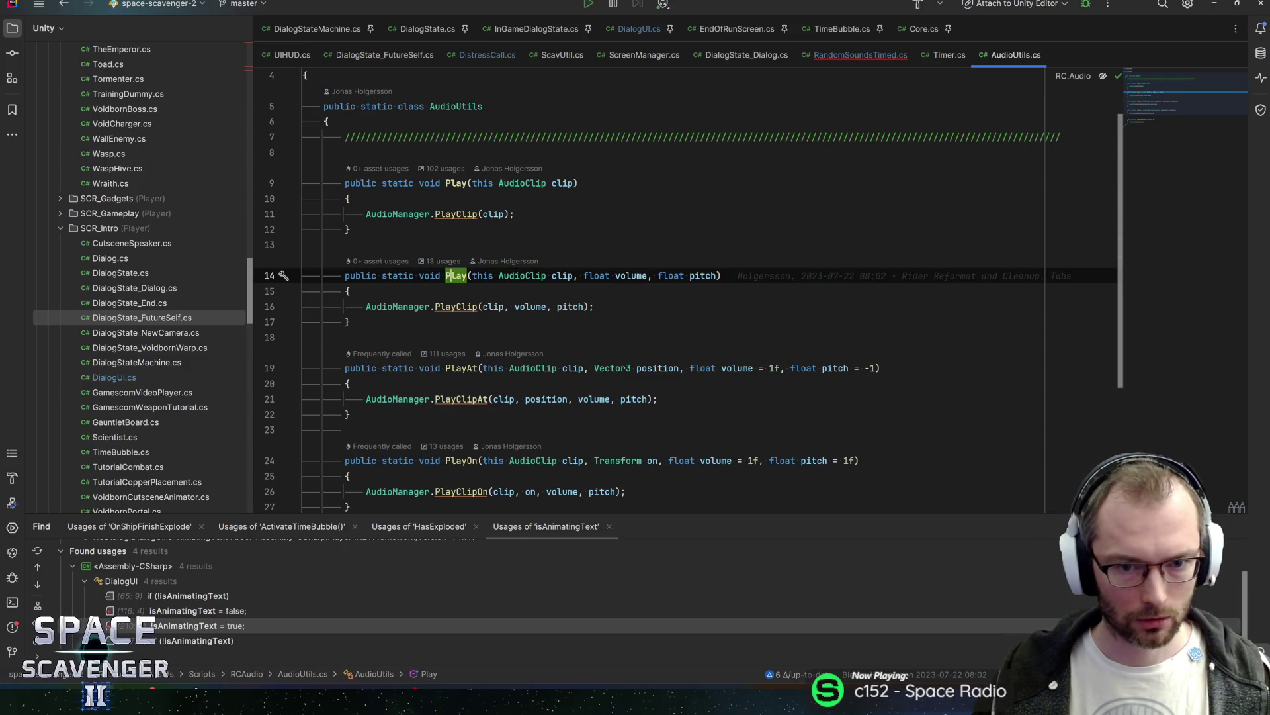
click(626, 276)
click(738, 368)
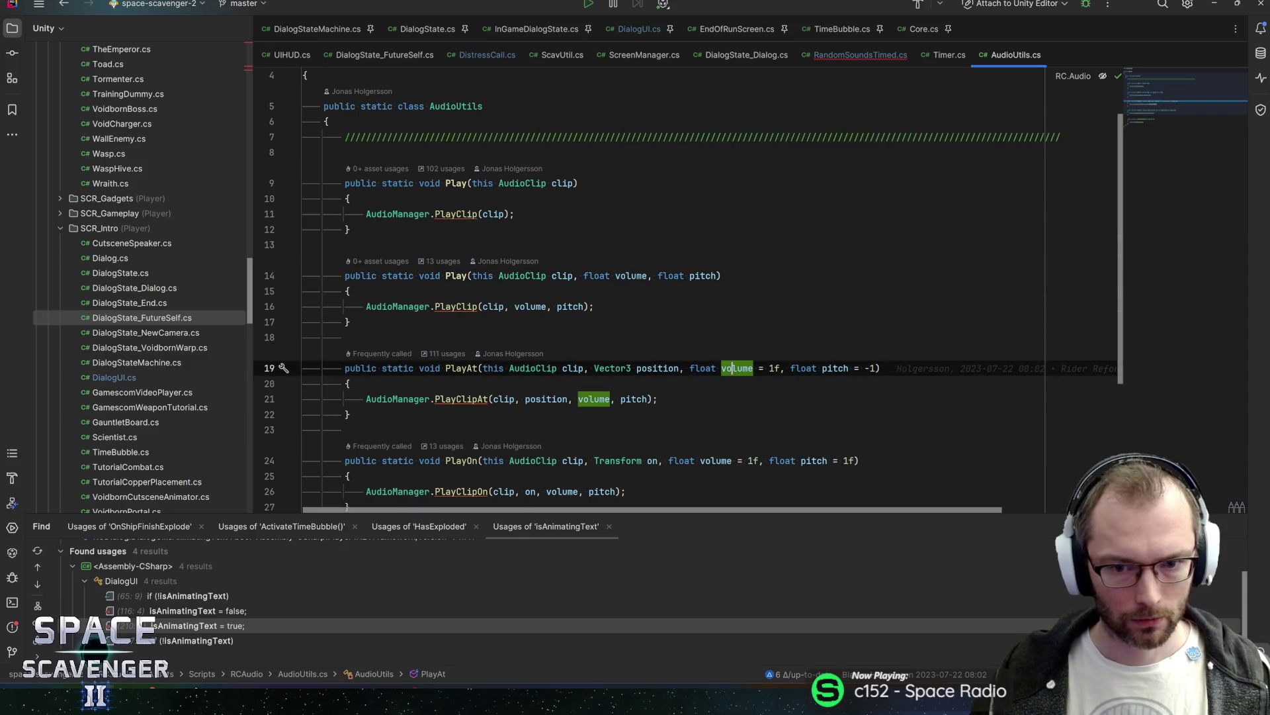
click(850, 368)
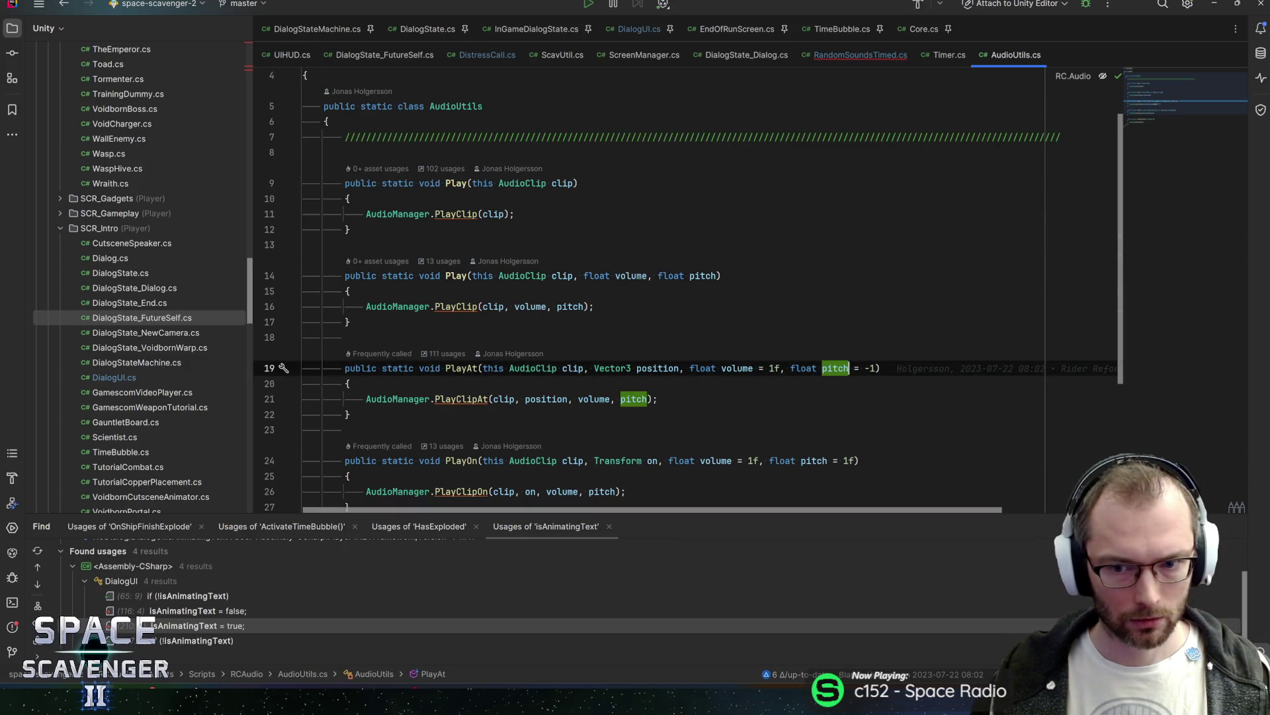
key(ctrl+minus)
key(ctrl+minus)
key(ctrl+minus)
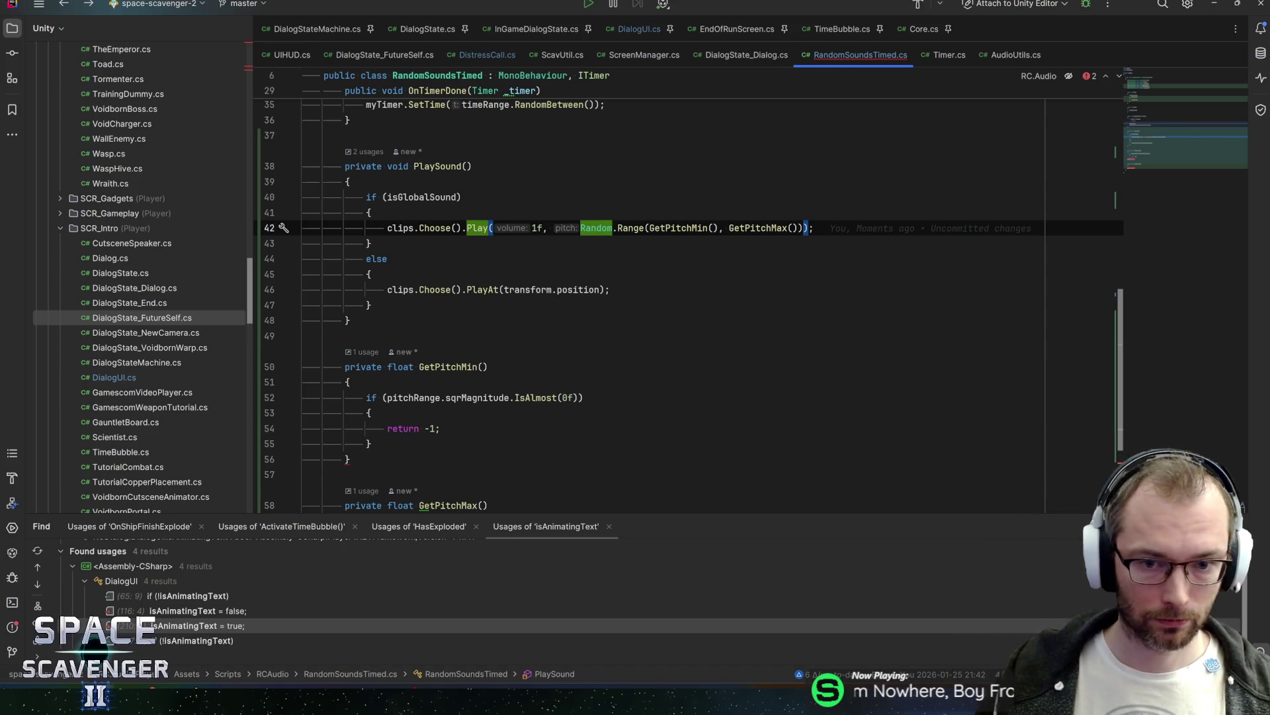
double_click(453, 367)
Step: Rename GetPitchMin to GetPitch and delete the GetPitchMax method
text(Get)
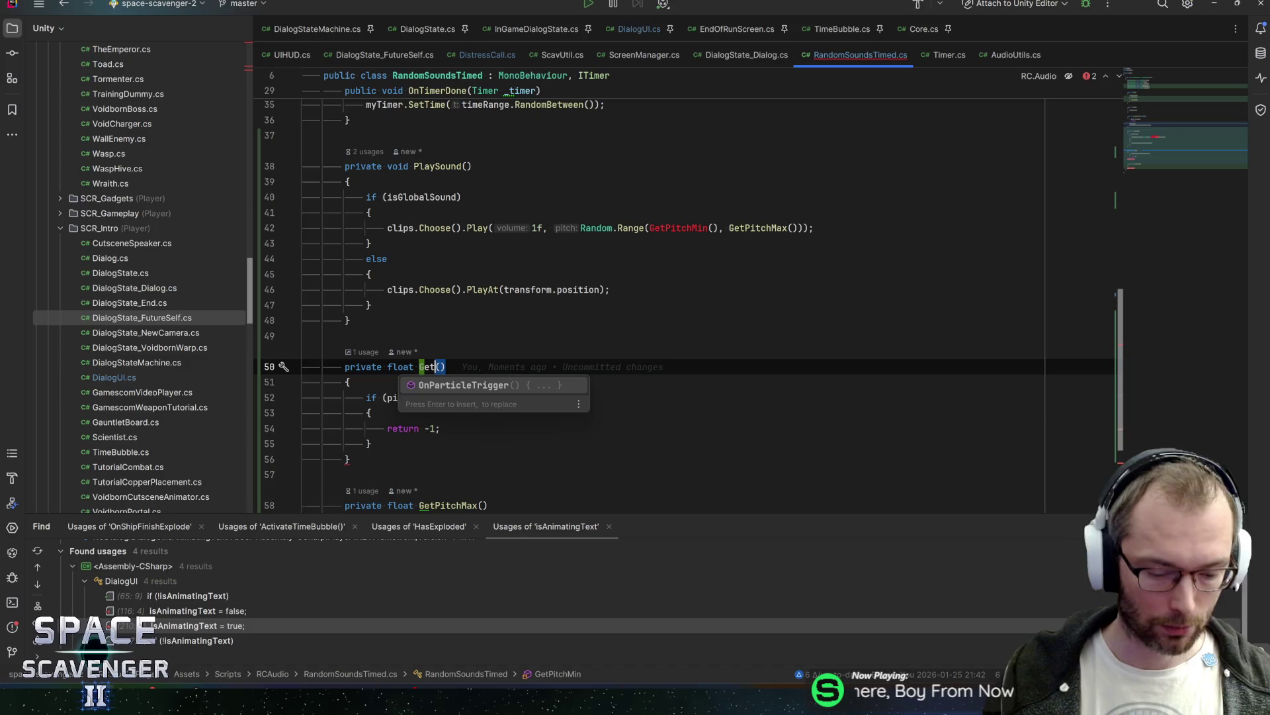
text(Pitch)
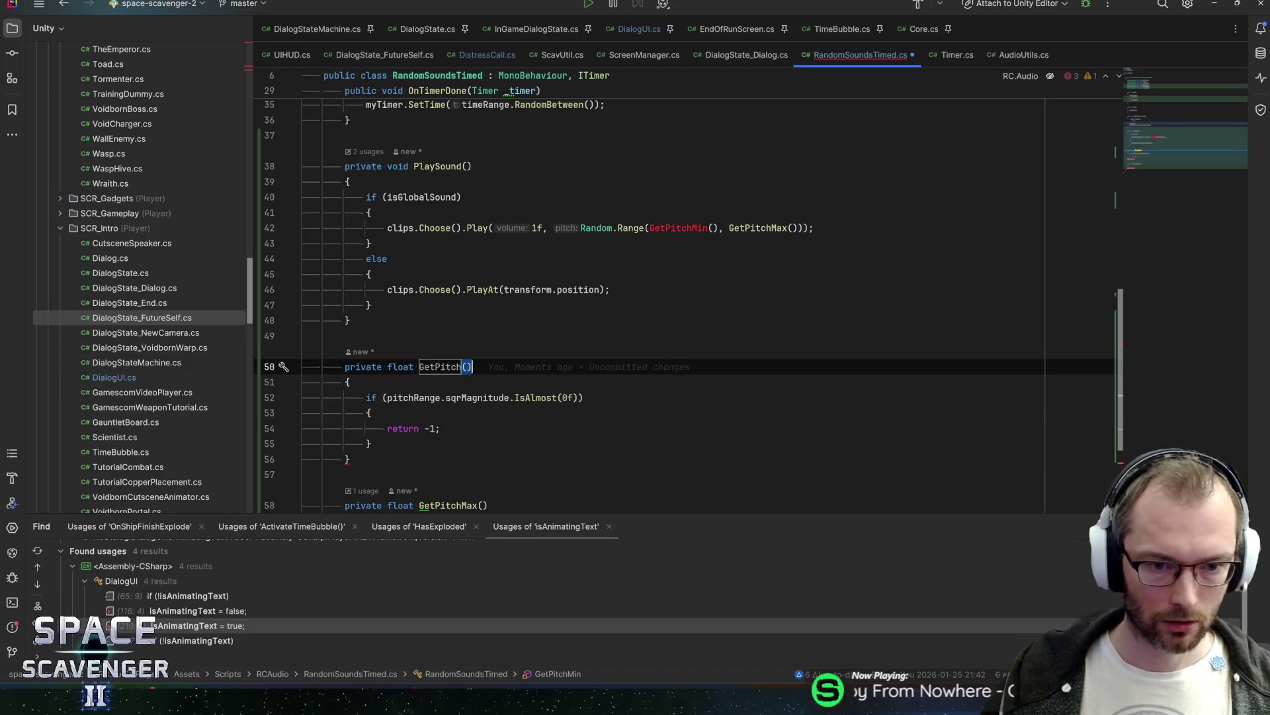
ctrl+click(473, 228)
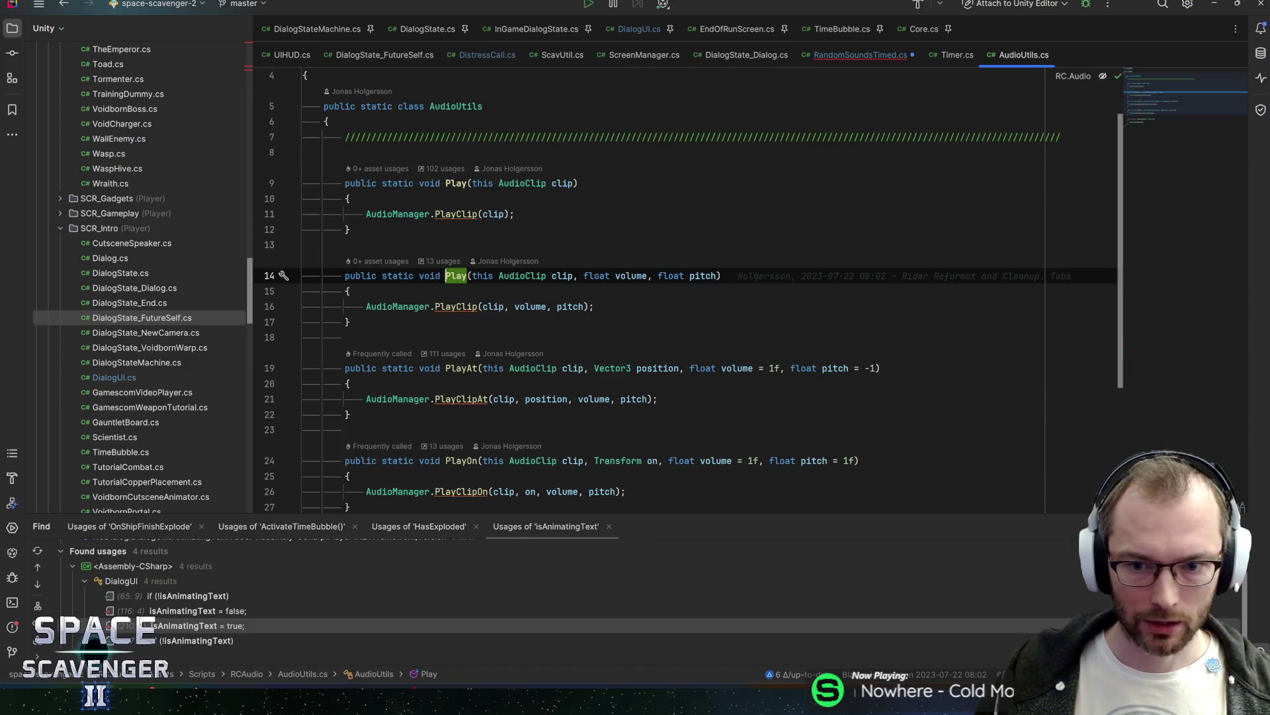
ctrl+click(455, 306)
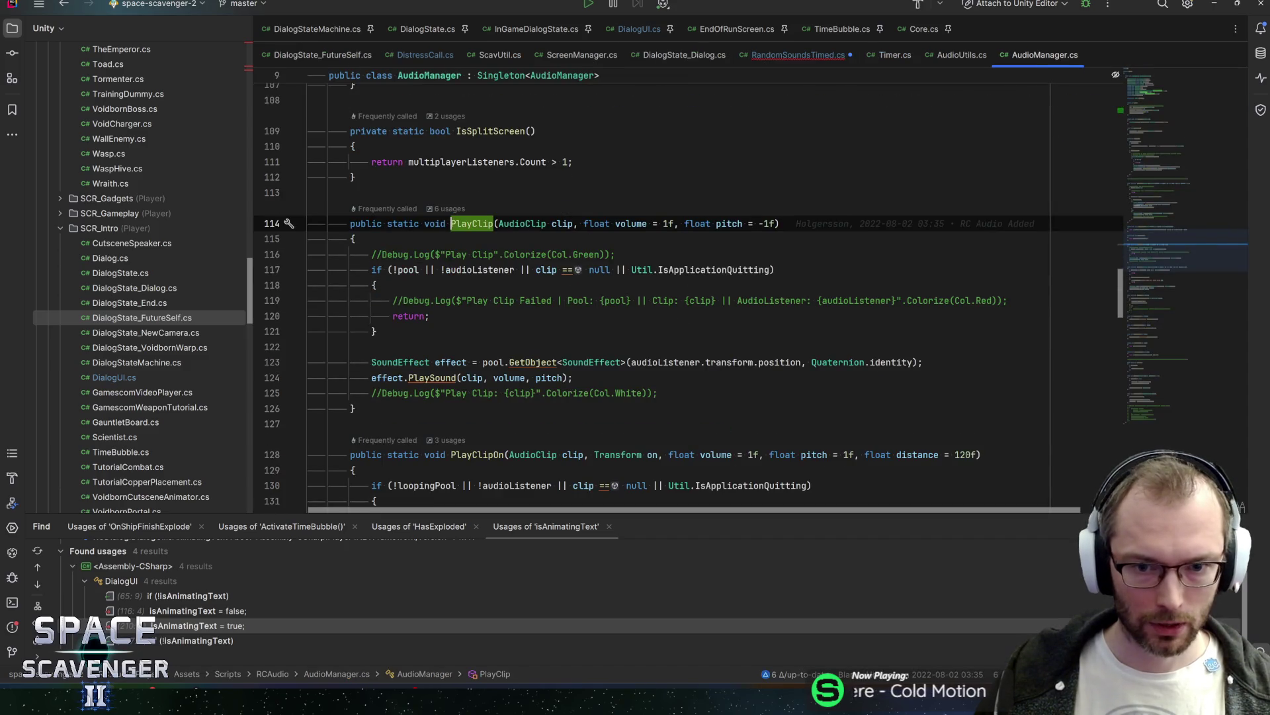
key(ctrl+alt+Left)
key(ctrl+alt+Left)
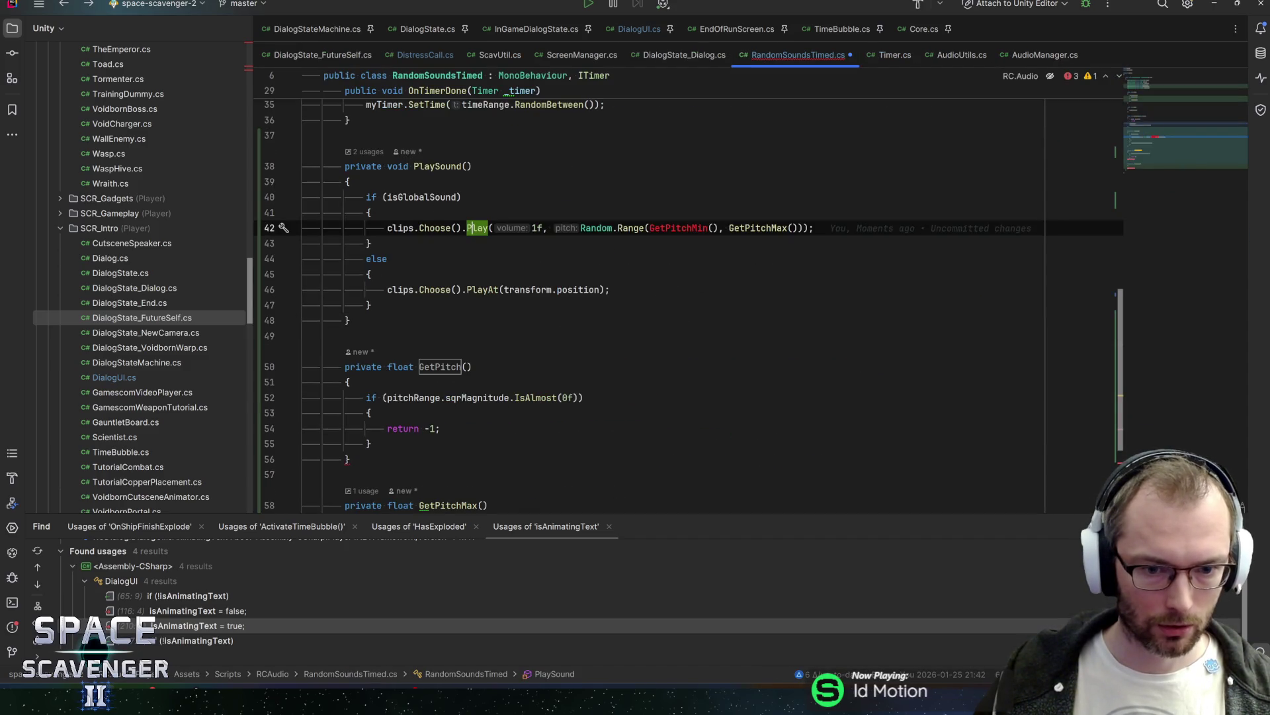
click(567, 397)
click(372, 443)
key(Return)
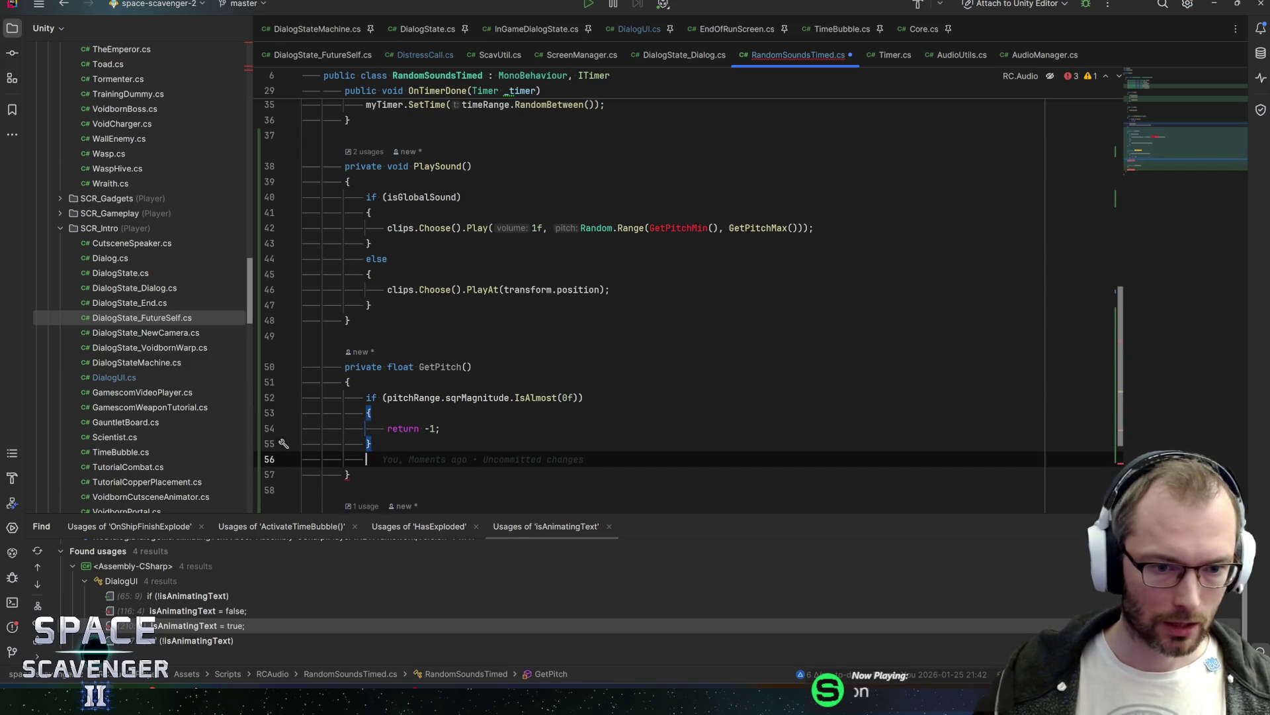
scroll(688, 291, down, 1)
scroll(688, 291, down, 2)
key(shift+Down)
key(shift+Down)
key(shift+Down)
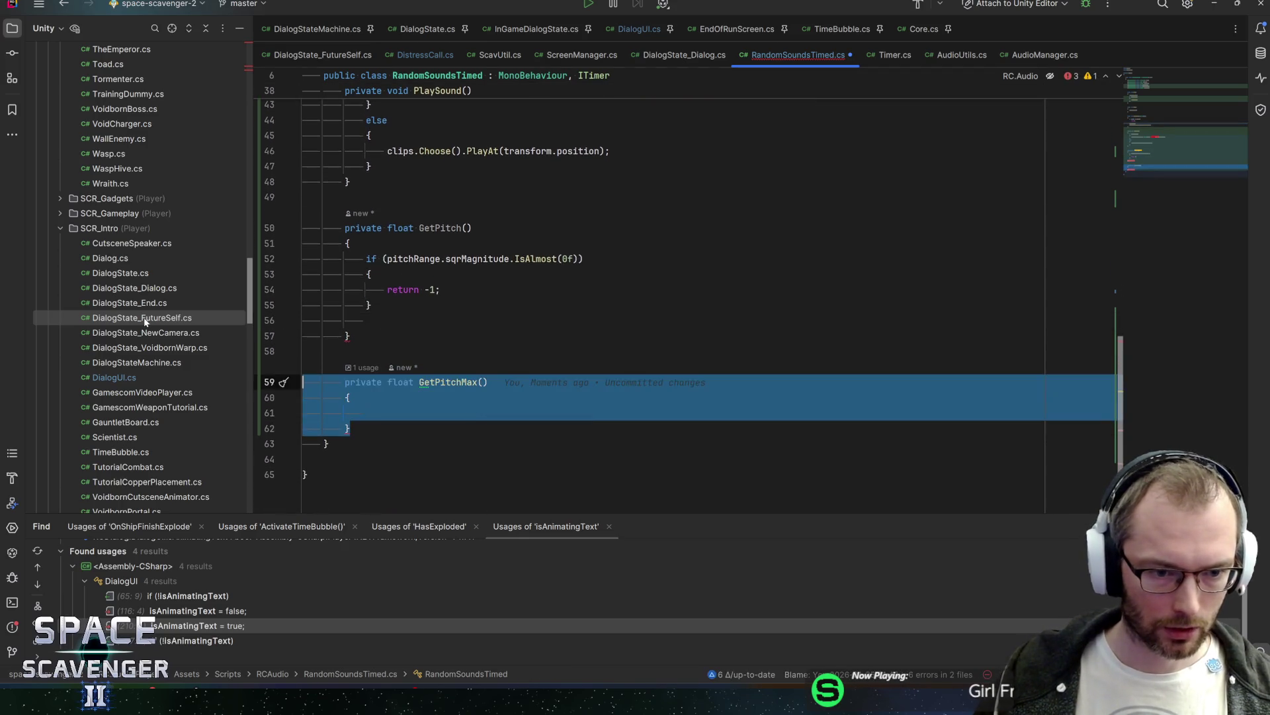
key(BackSpace)
Step: Make GetPitch return pitchRange.RandomBetween(); and save RandomSoundsTimed.cs
click(366, 367)
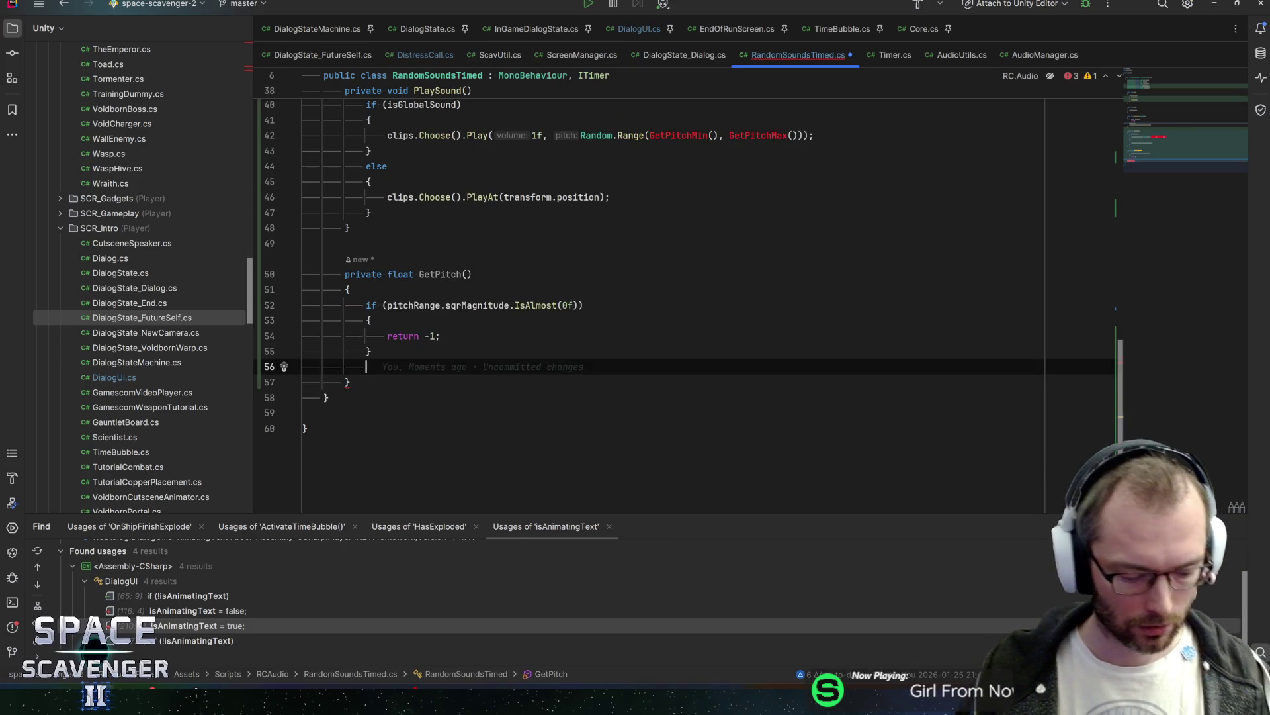
text(return Ran)
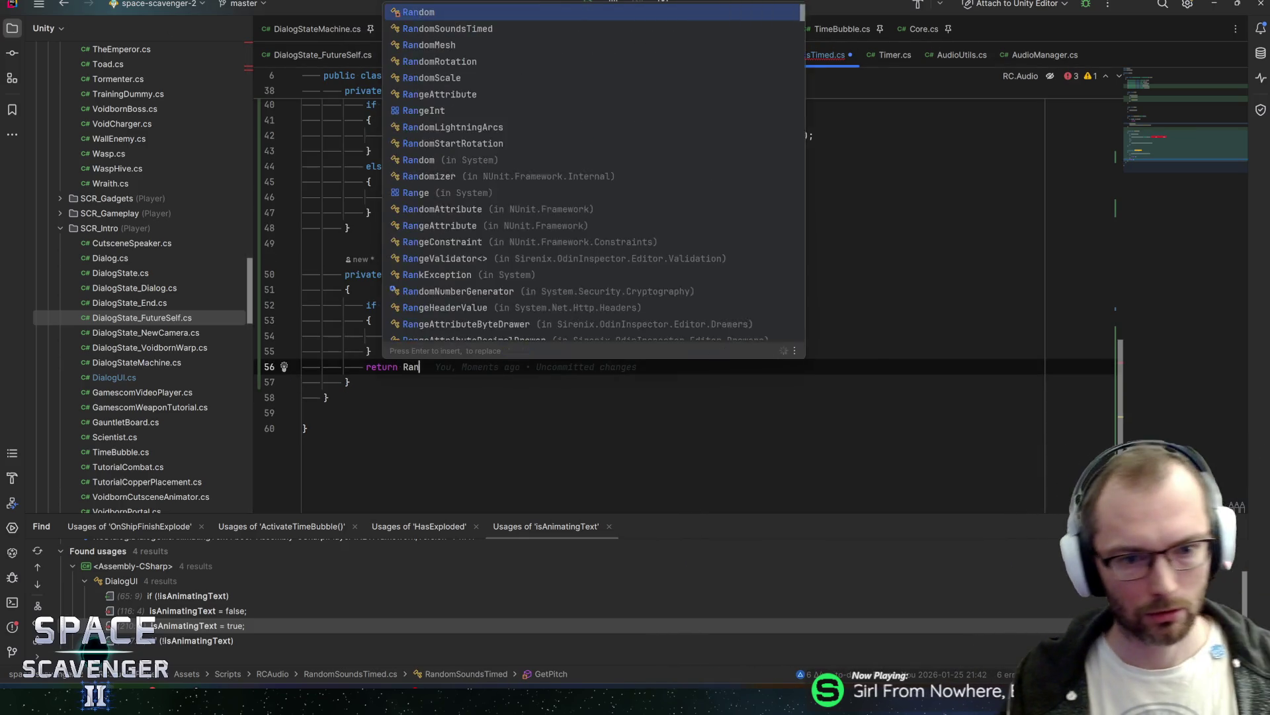
key(Return)
text(.Range)
key(Return)
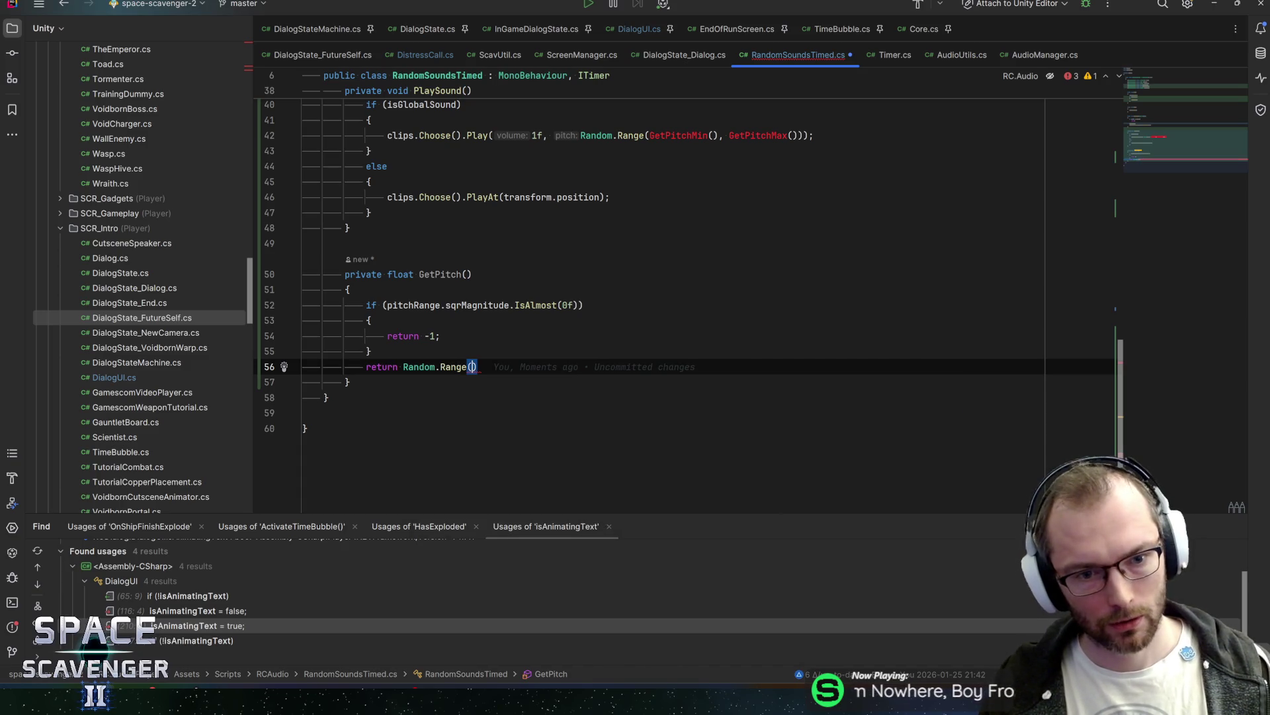
text(pitch)
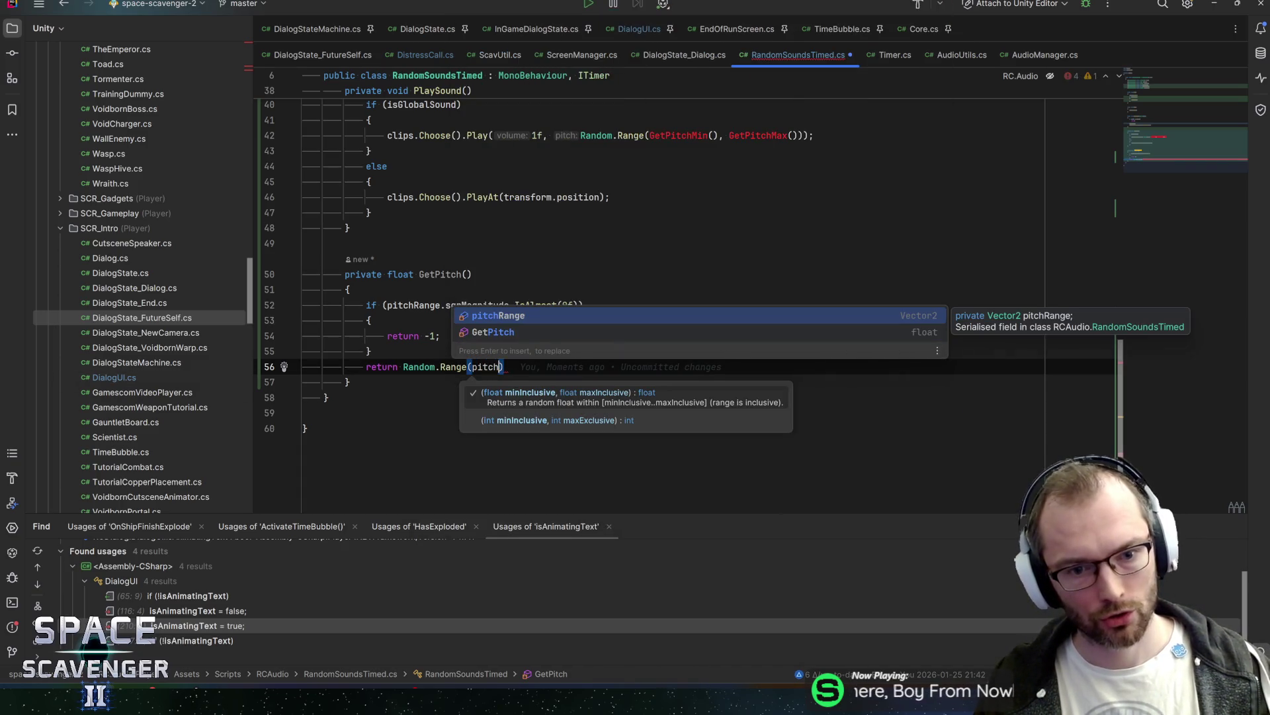
key(Escape)
key(ctrl+w)
key(ctrl+w)
key(ctrl+w)
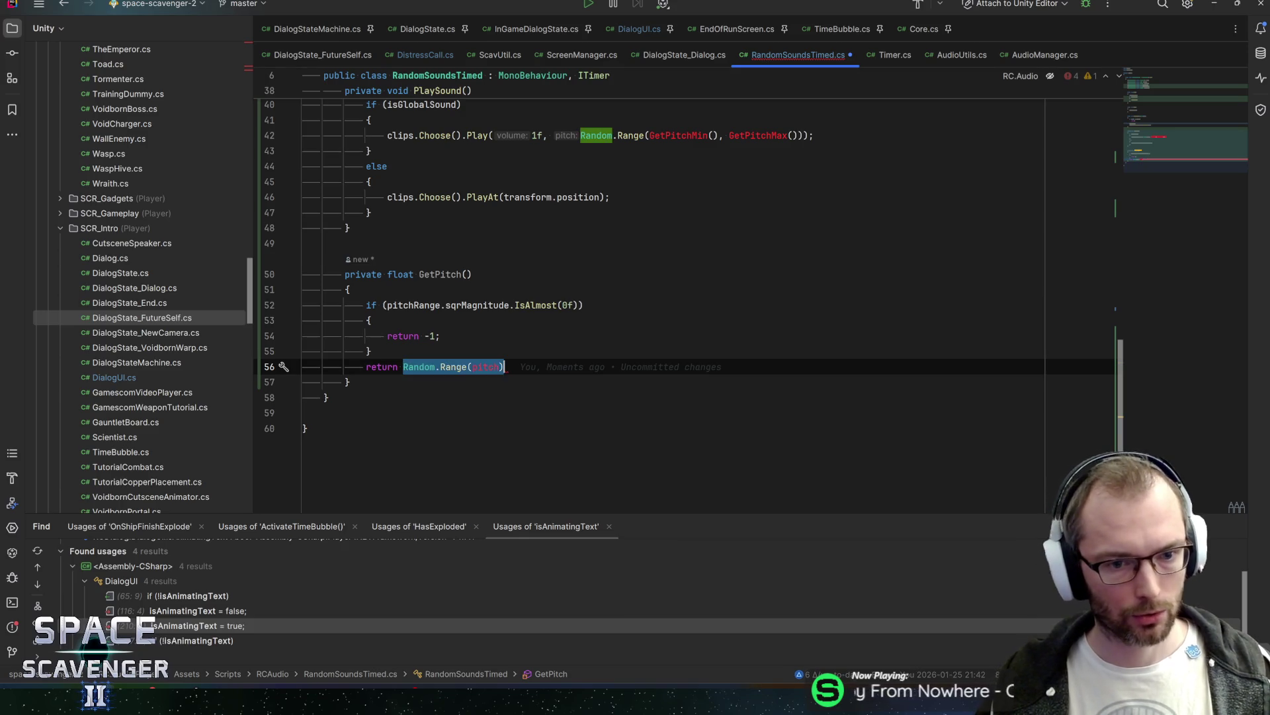
text(pitchR)
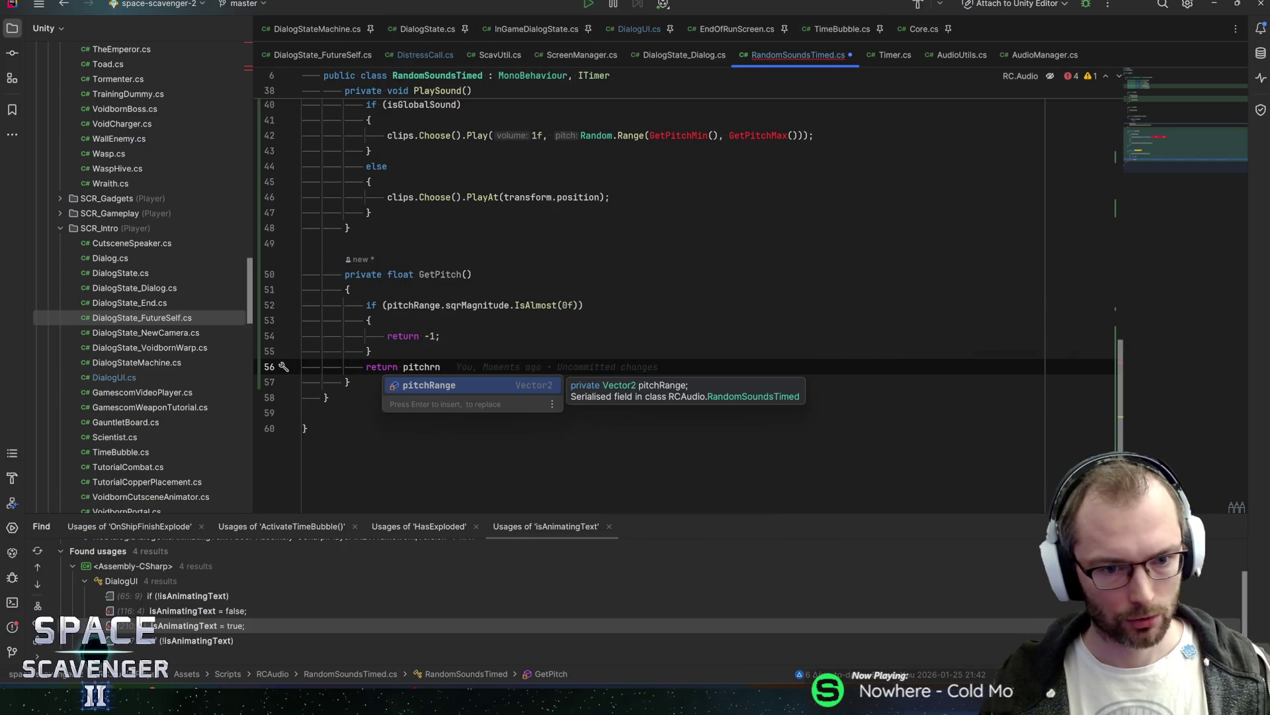
key(Return)
text(.rand)
key(Return)
text(;)
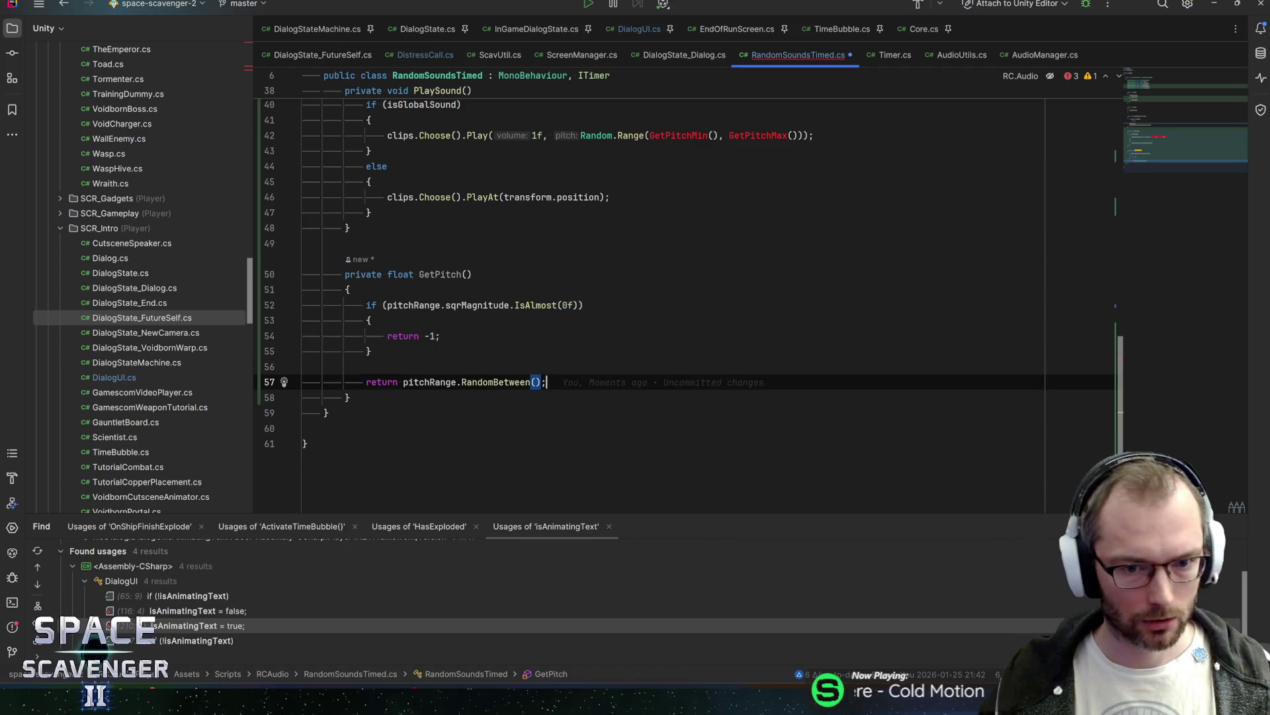
key(ctrl+s)
scroll(688, 285, up, 3)
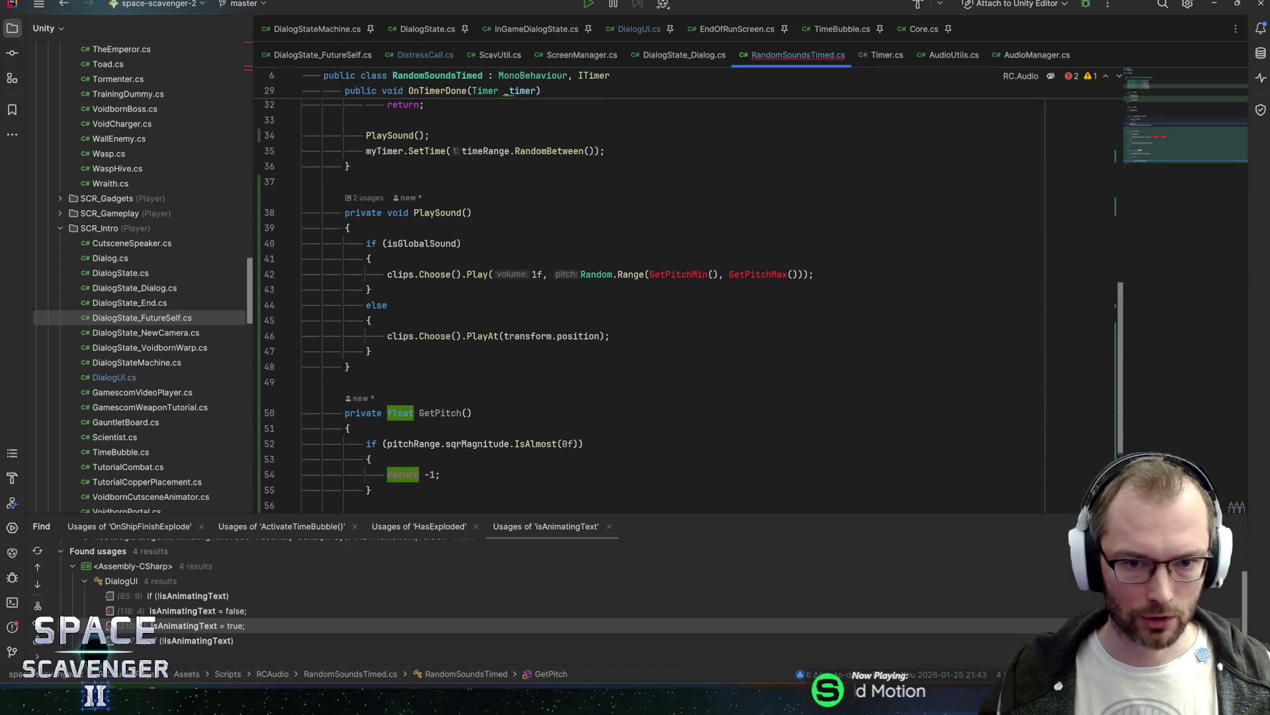
Step: Replace the Random.Range pitch in the Play call with GetPitch() and save
drag(581, 274, 787, 274)
key(shift+Right)
key(shift+Right)
key(shift+Right)
text(GetP)
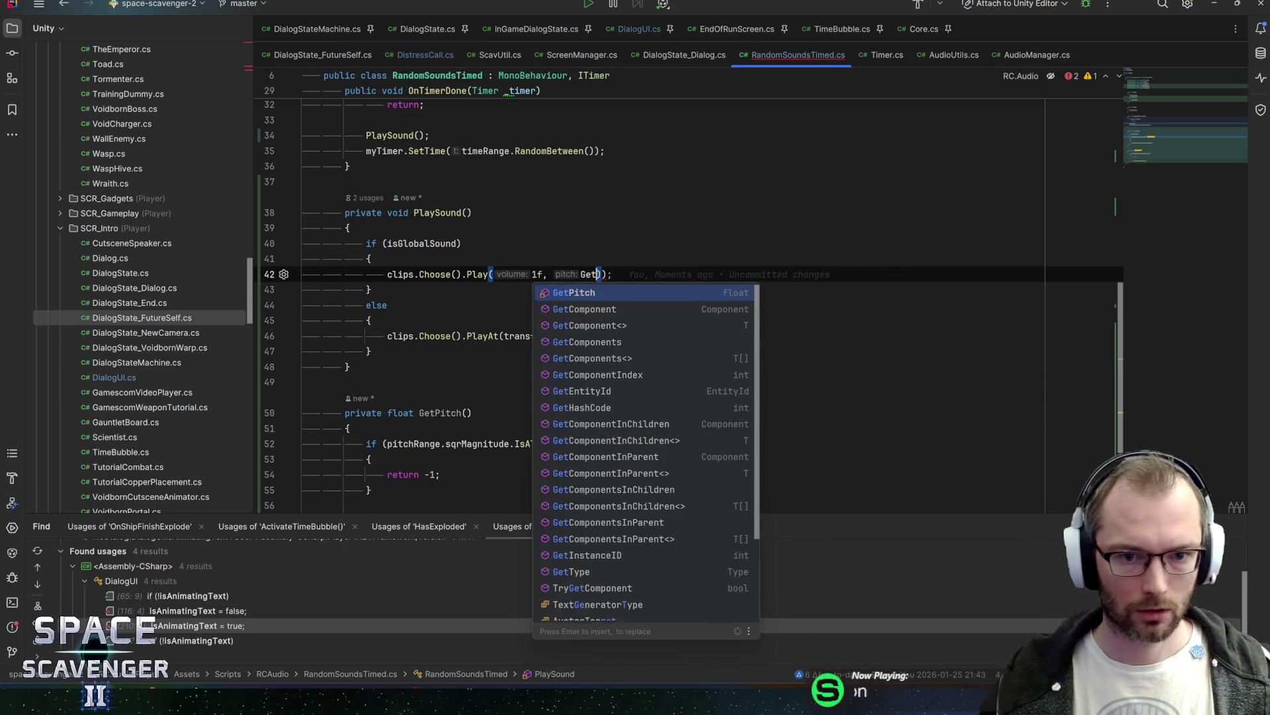
key(Return)
key(End)
key(ctrl+s)
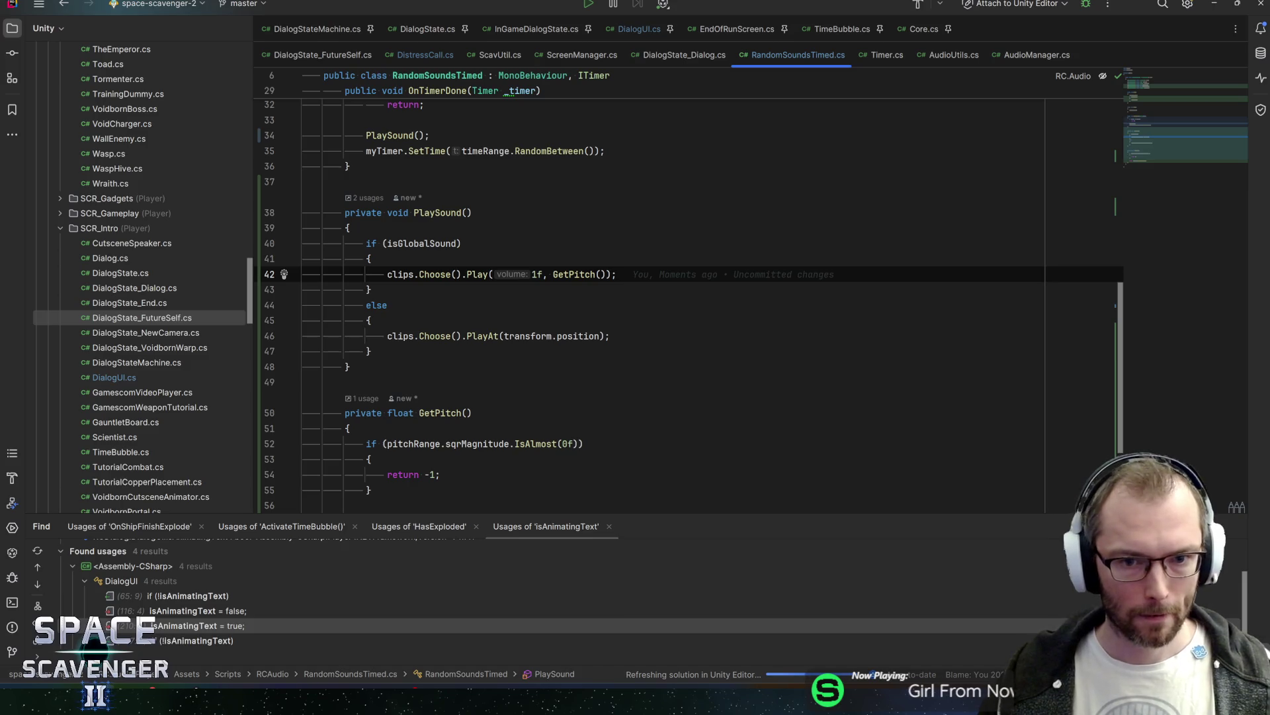
Step: Add pitch: GetPitch() to the PlayAt call on line 46 and save
key(Left)
key(ctrl+shift+Left)
key(ctrl+shift+Left)
key(ctrl+shift+Left)
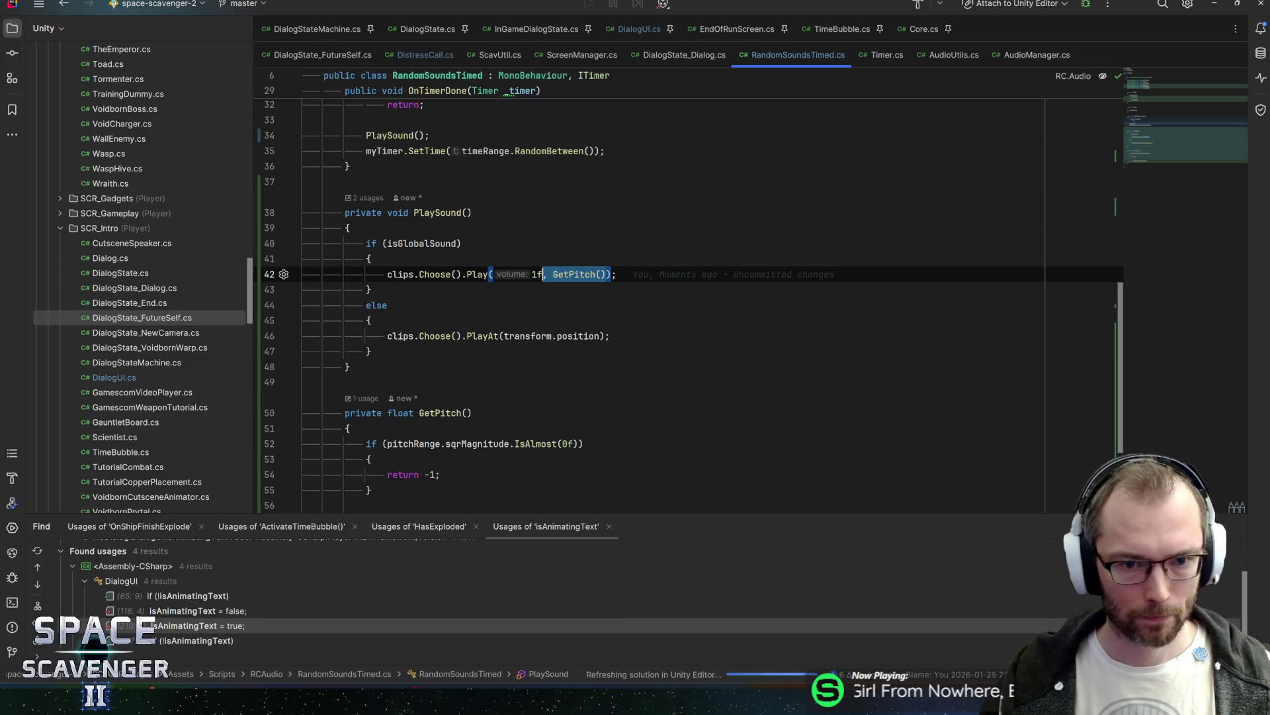
key(Down)
key(Down)
key(Down)
key(End)
key(Left)
key(Left)
text(, pitc)
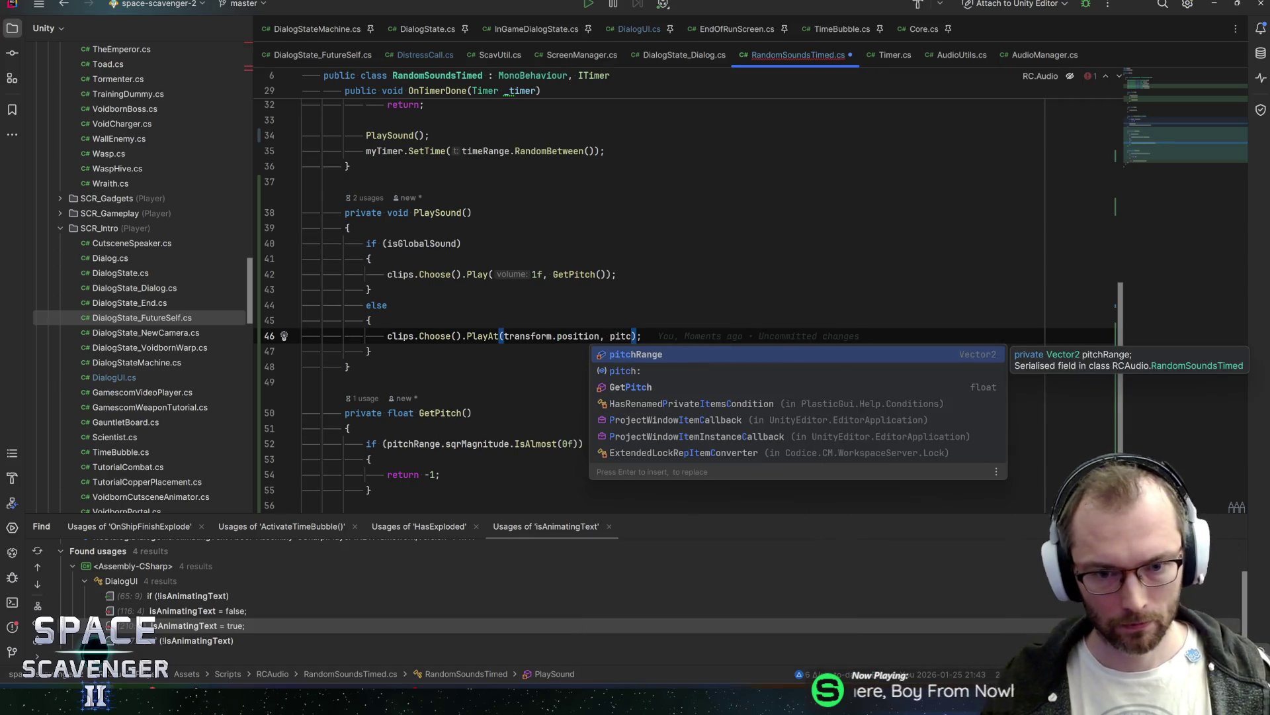
text(h:Getpitch)
key(Return)
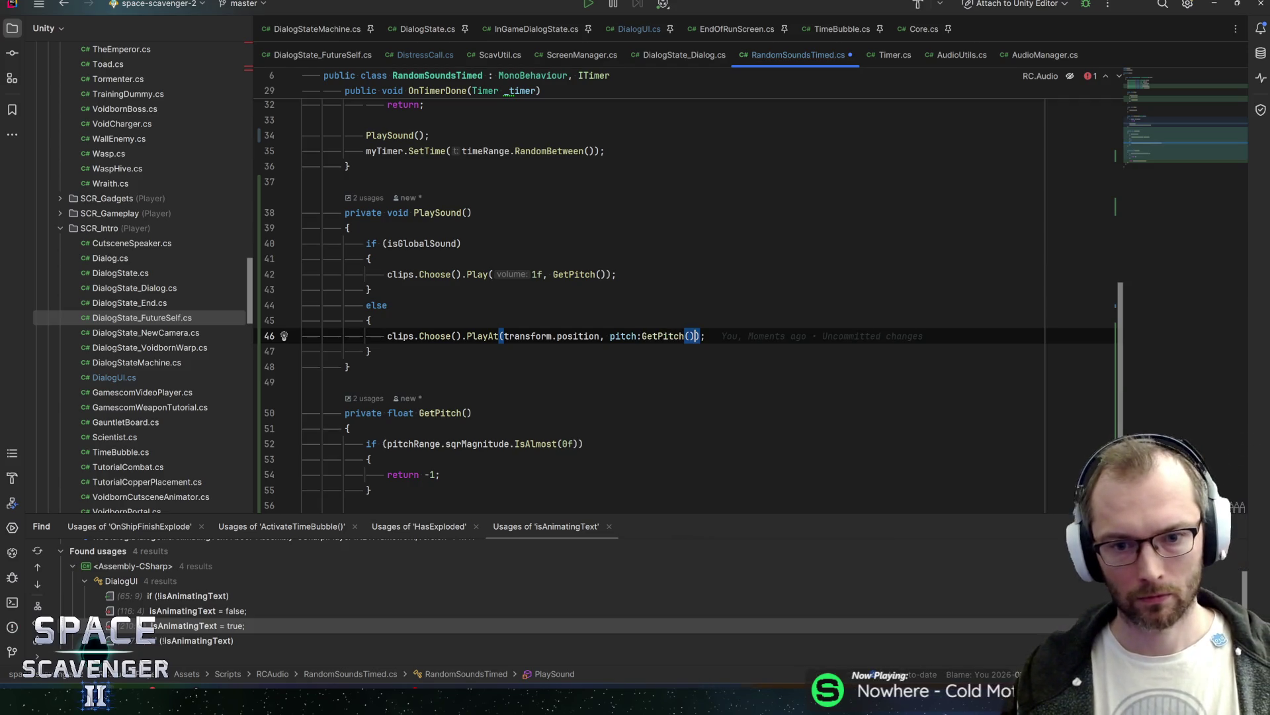
key(ctrl+s)
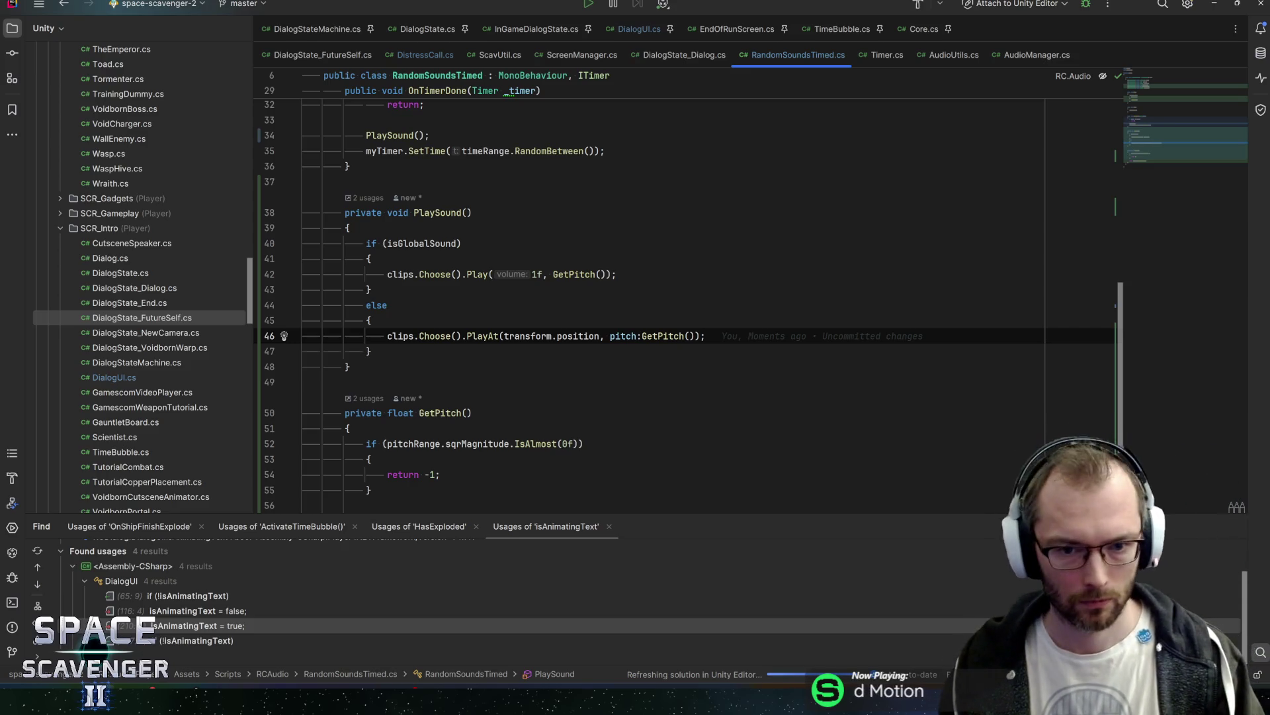
key(alt+Tab)
key(alt+Tab)
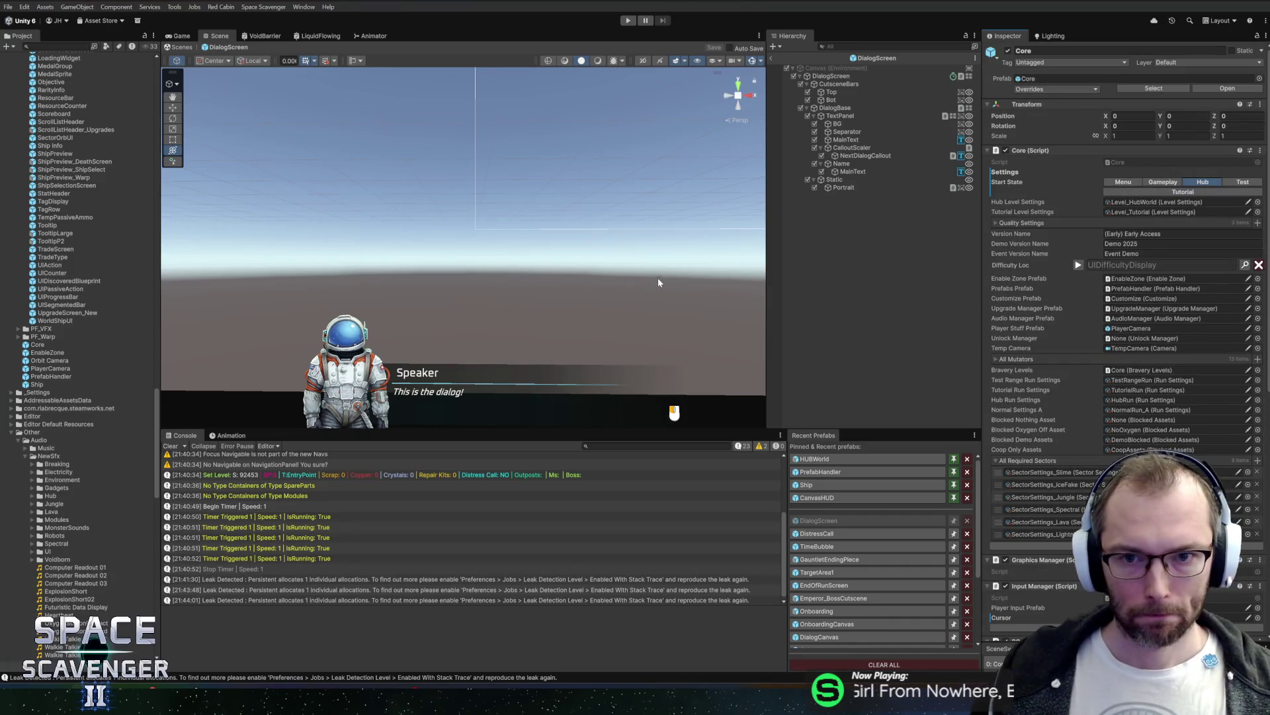
Step: Edit Pitch Range on DialogScreen's Random Sounds Timed, save the prefab, and exit prefab mode
click(616, 347)
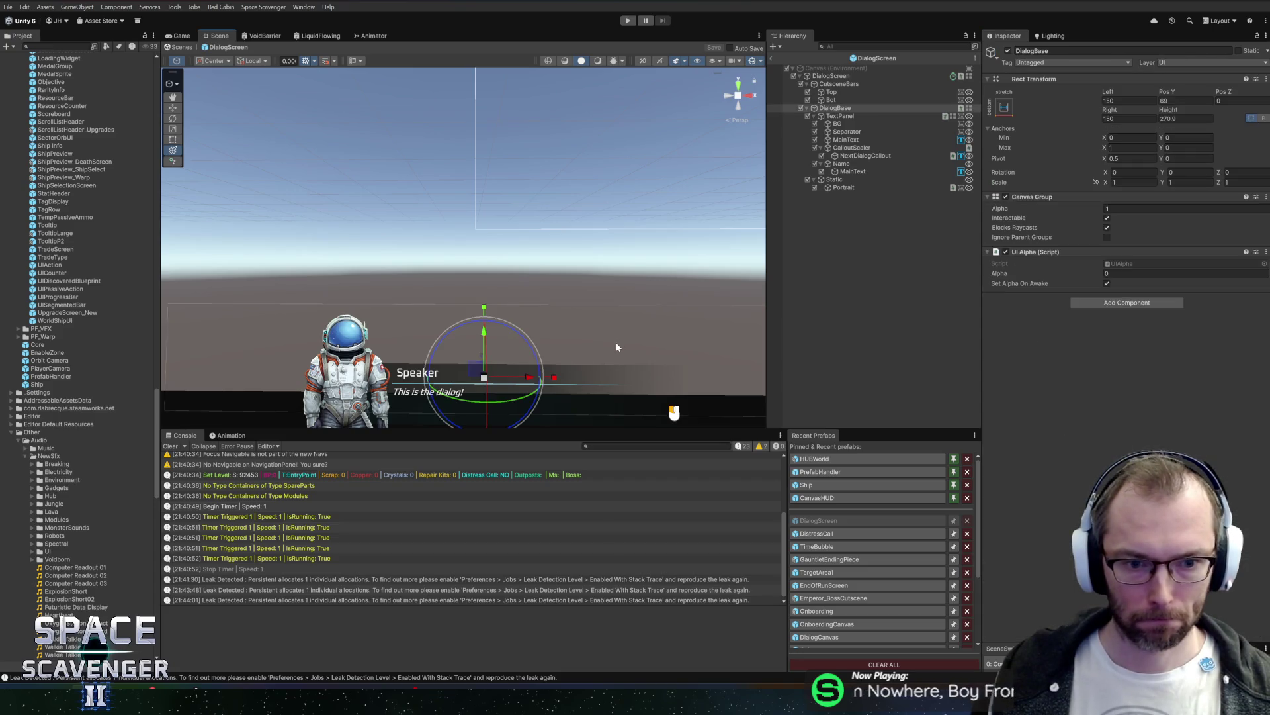
click(836, 110)
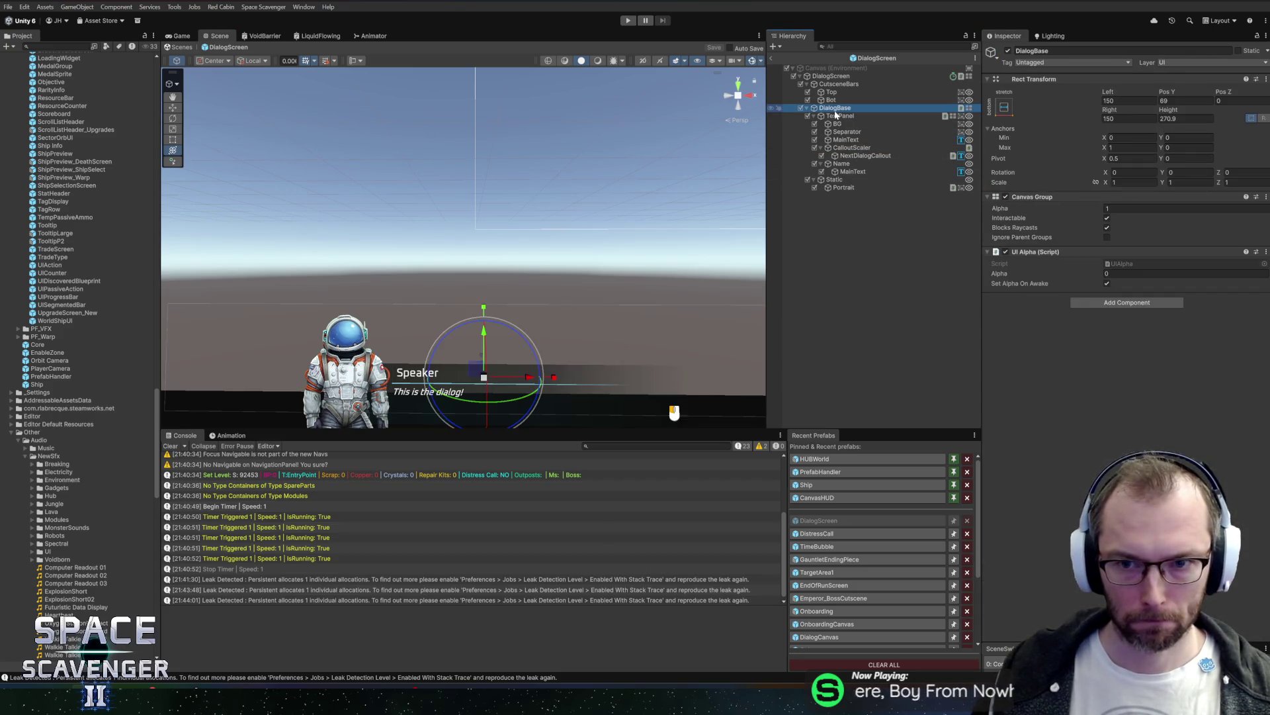
click(831, 76)
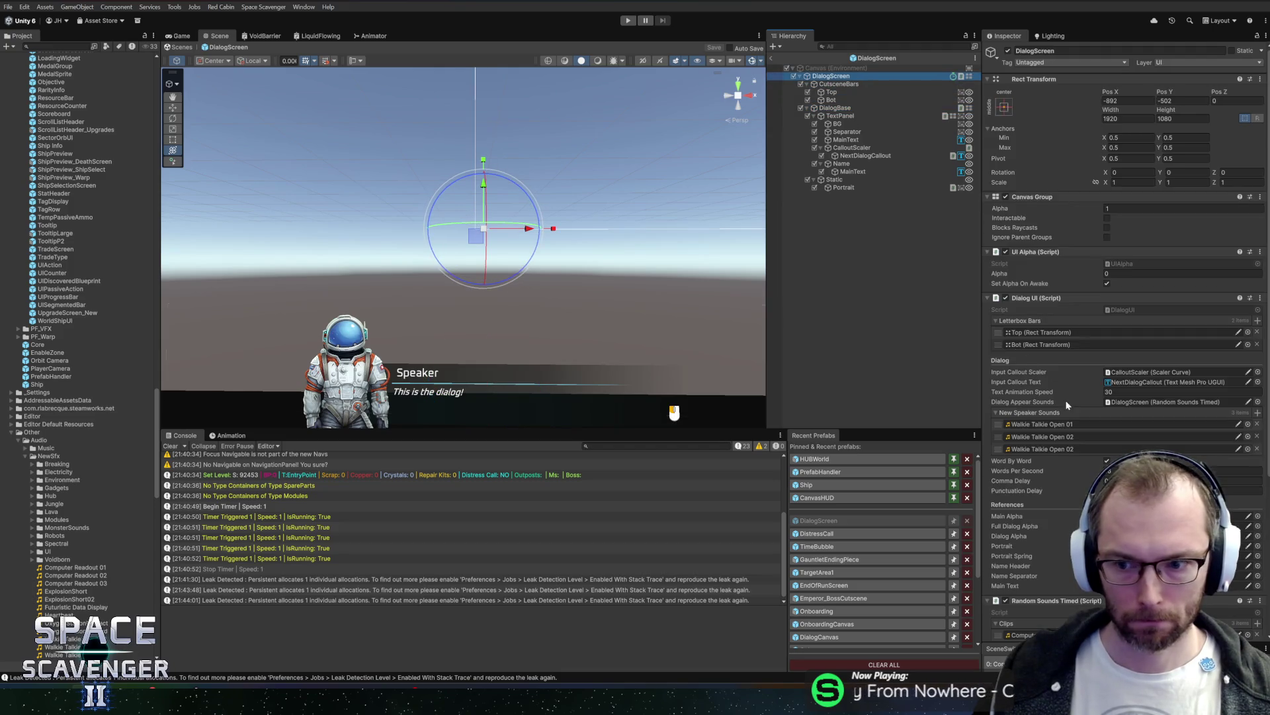
scroll(1078, 421, down, 5)
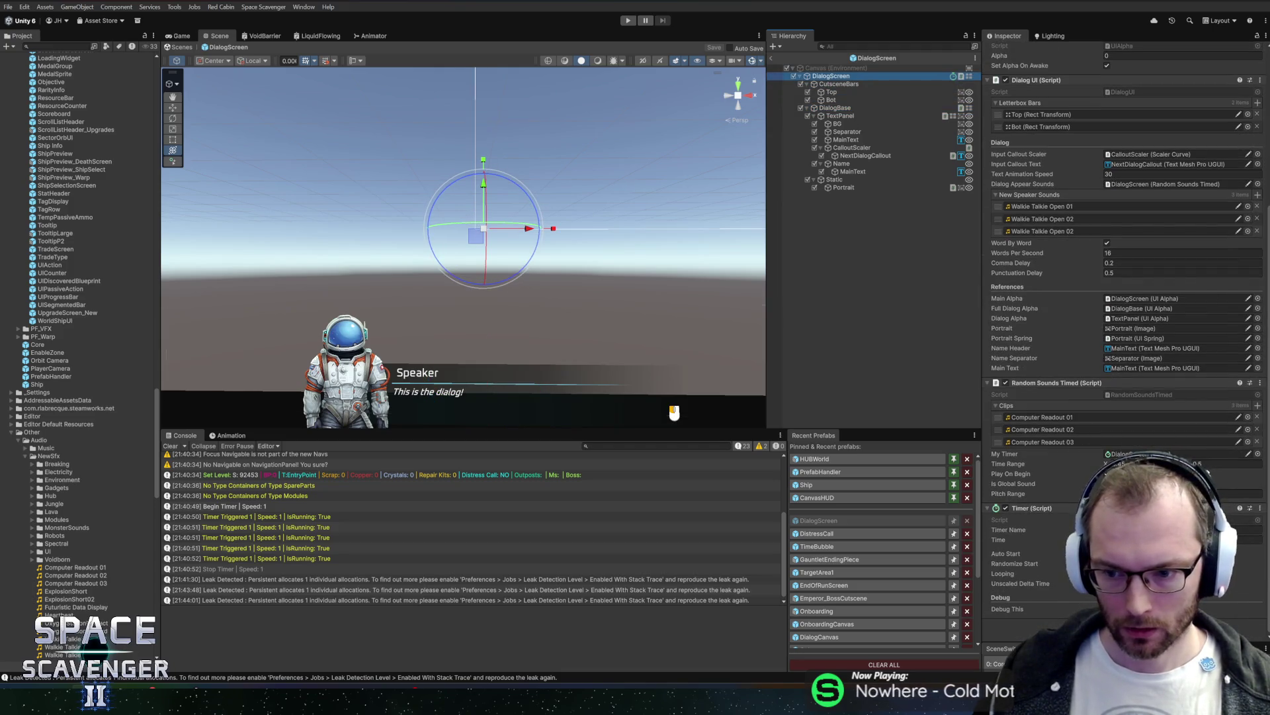
click(1244, 493)
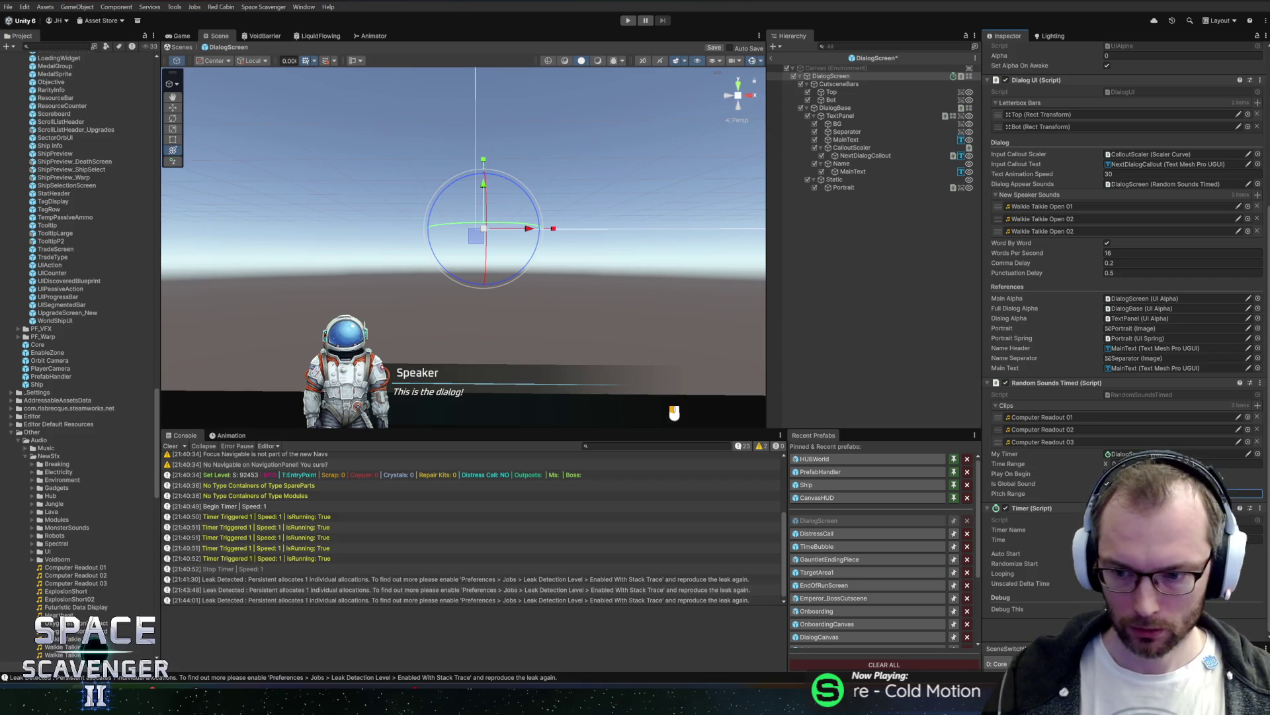
key(ctrl+s)
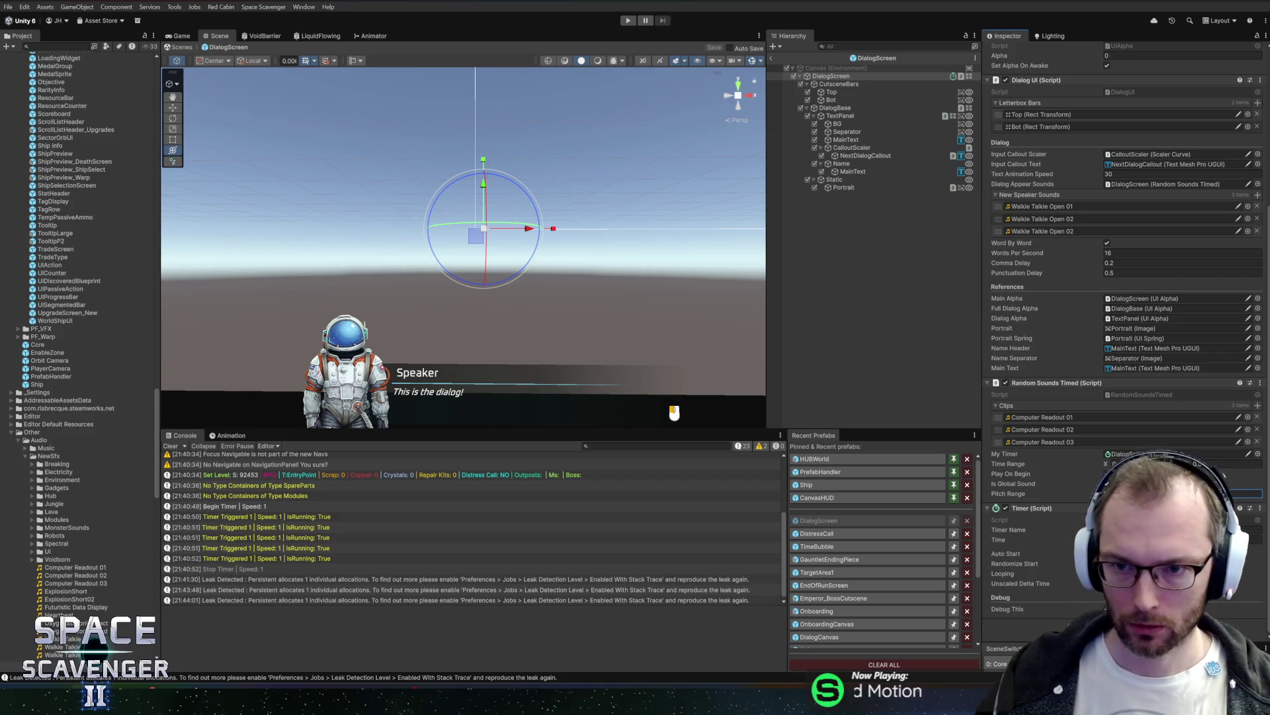
click(772, 60)
key(alt+Tab)
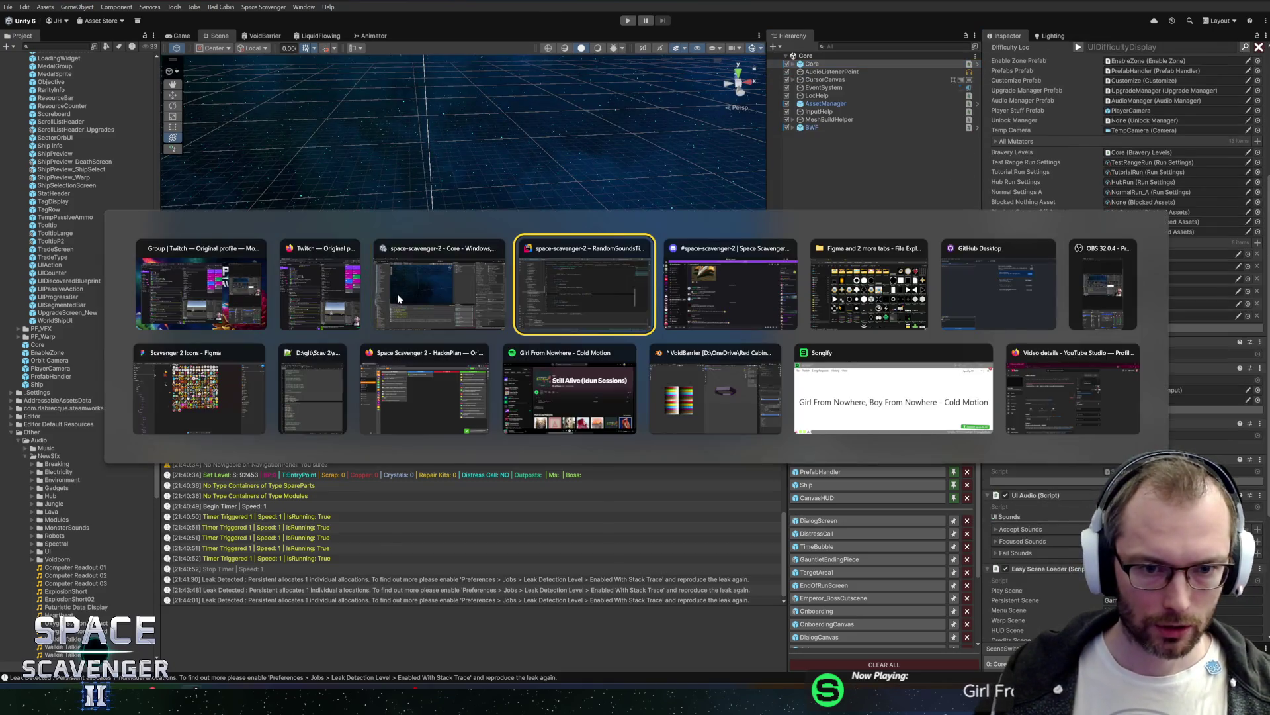
Step: Follow pitch from Play through PlayClip into SoundEffect.PlaySound and its Eerp 0.8f–1.2f fallback
ctrl+click(477, 274)
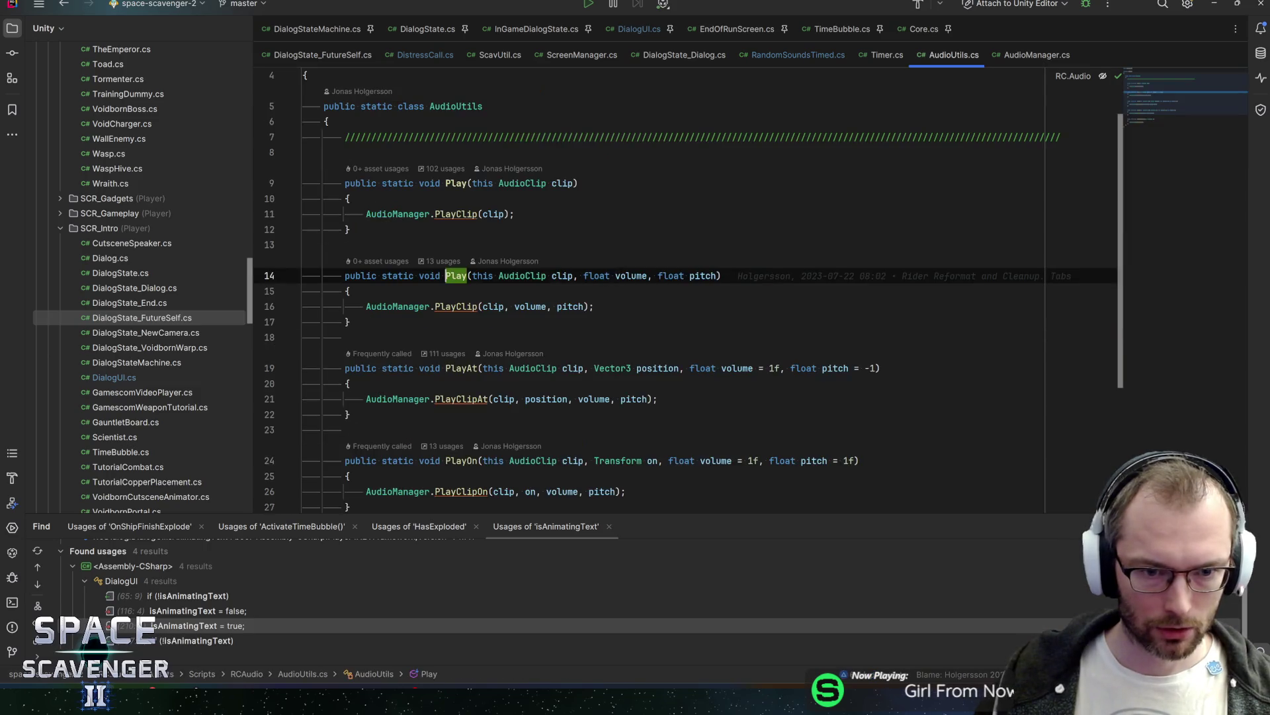
ctrl+click(450, 308)
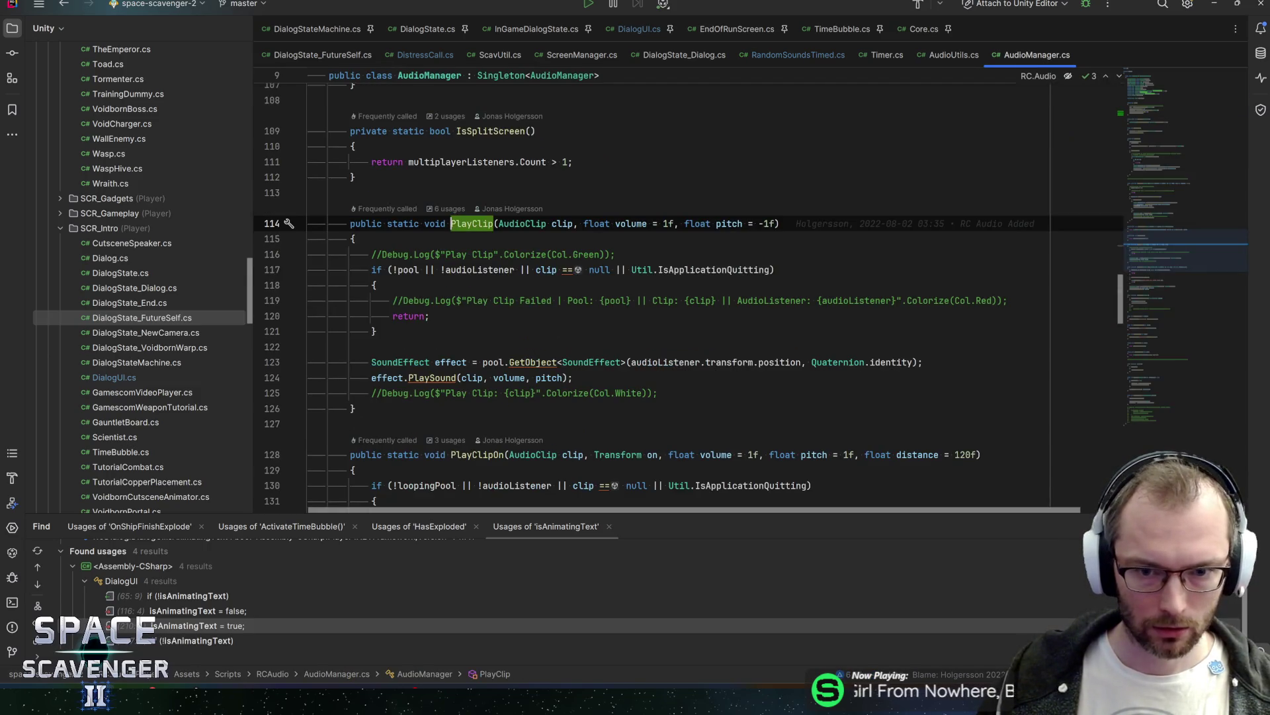
click(732, 223)
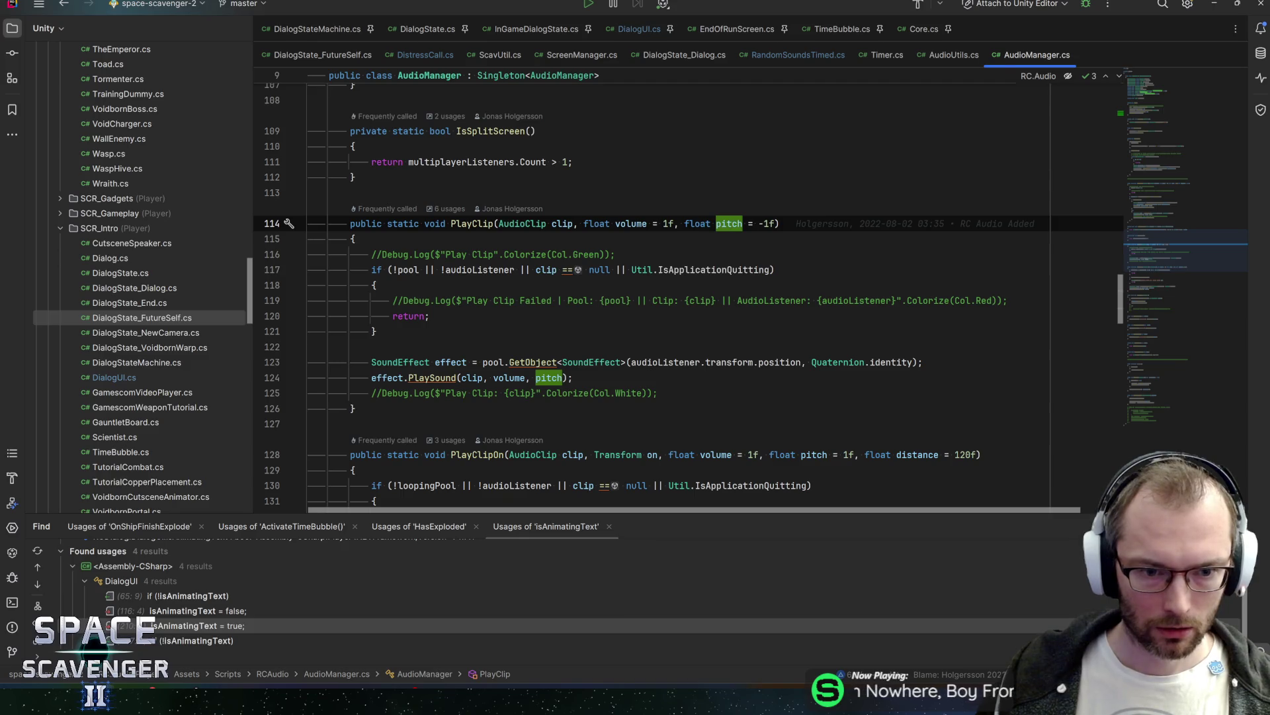
ctrl+click(432, 378)
click(589, 352)
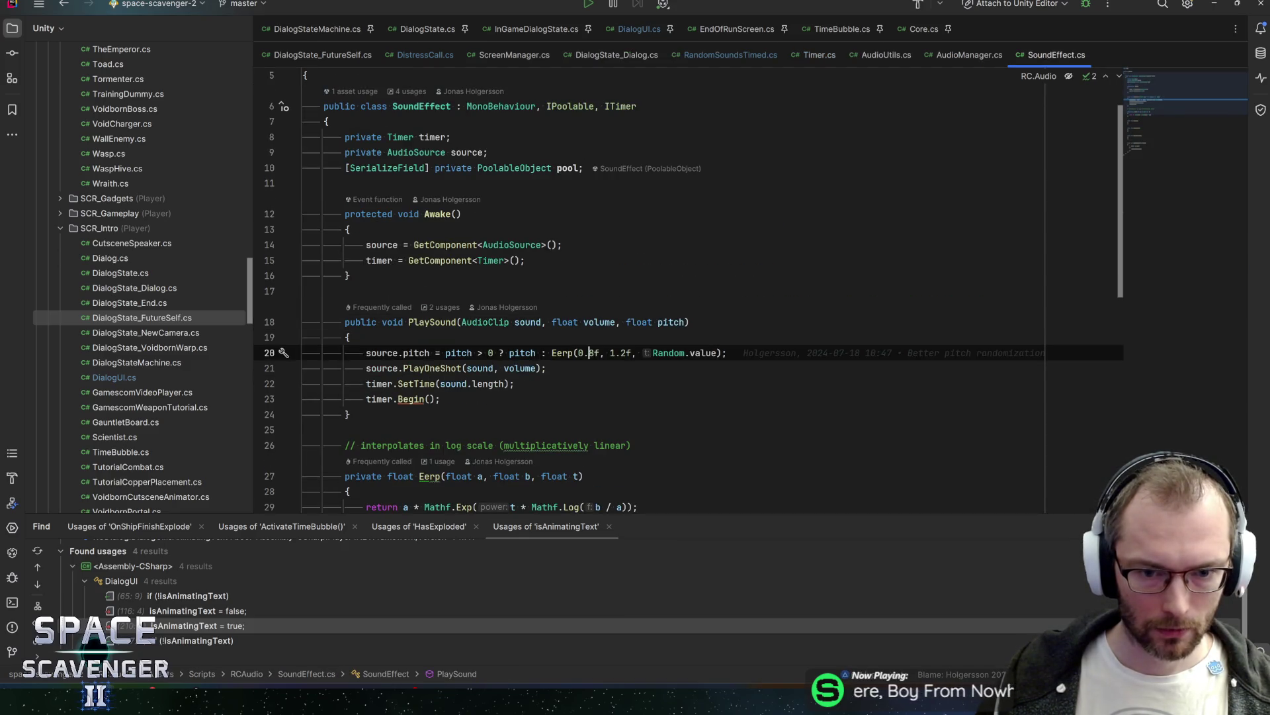
click(546, 367)
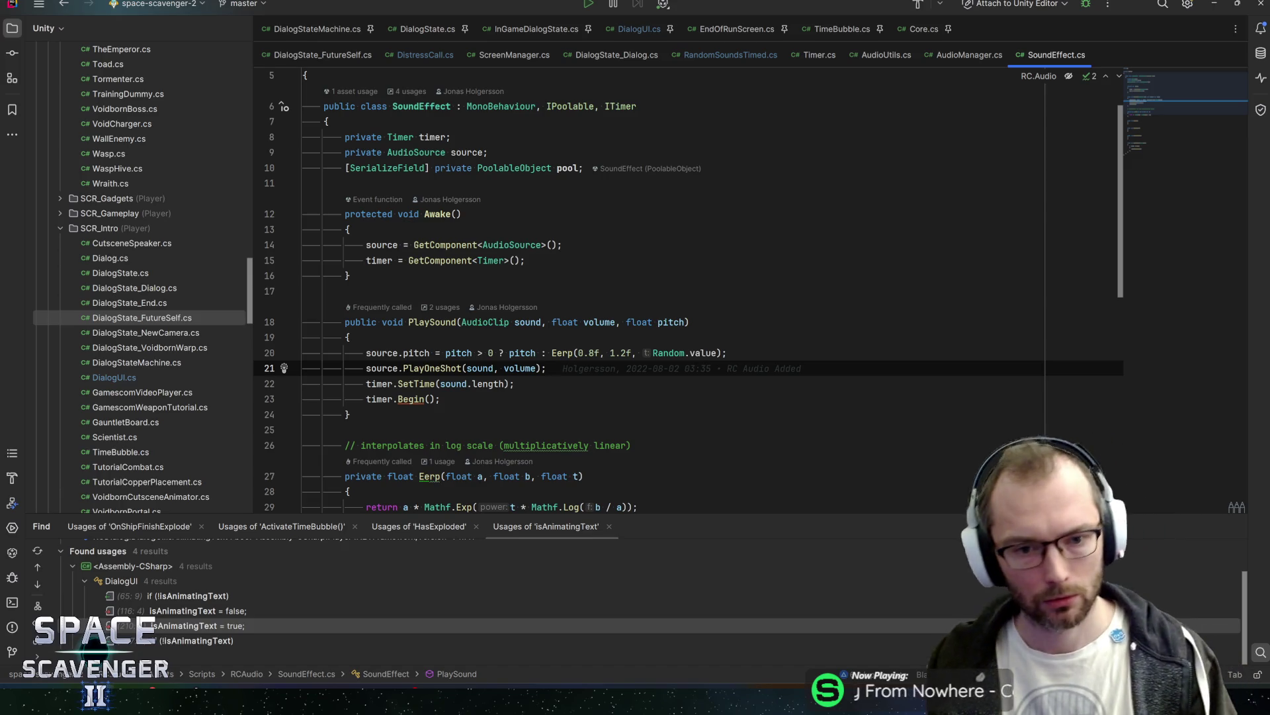
click(559, 353)
click(533, 353)
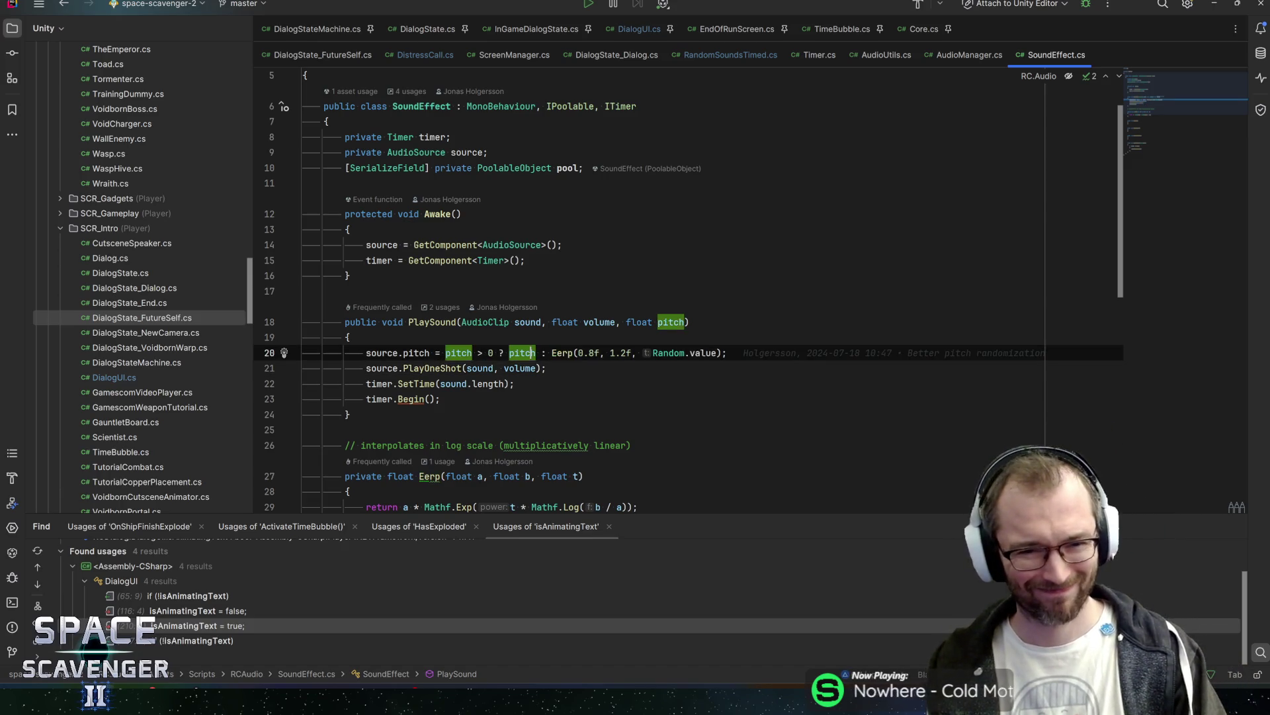
click(501, 352)
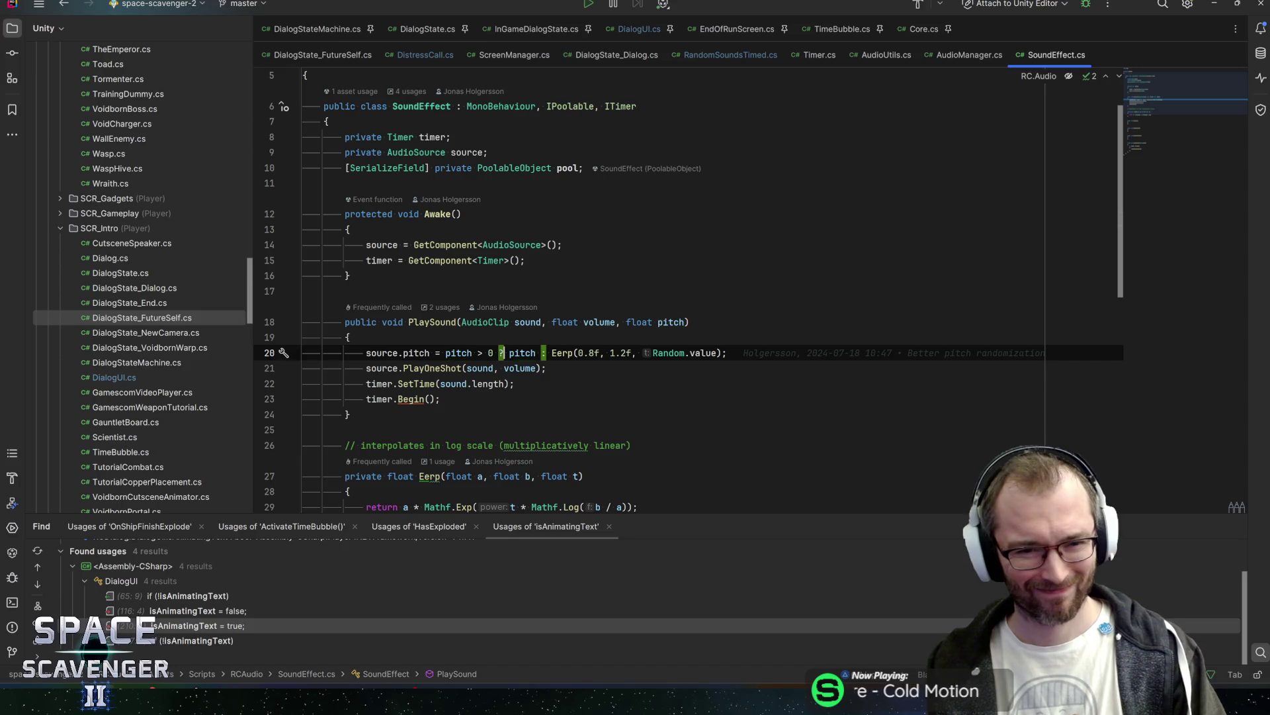
click(568, 352)
key(F12)
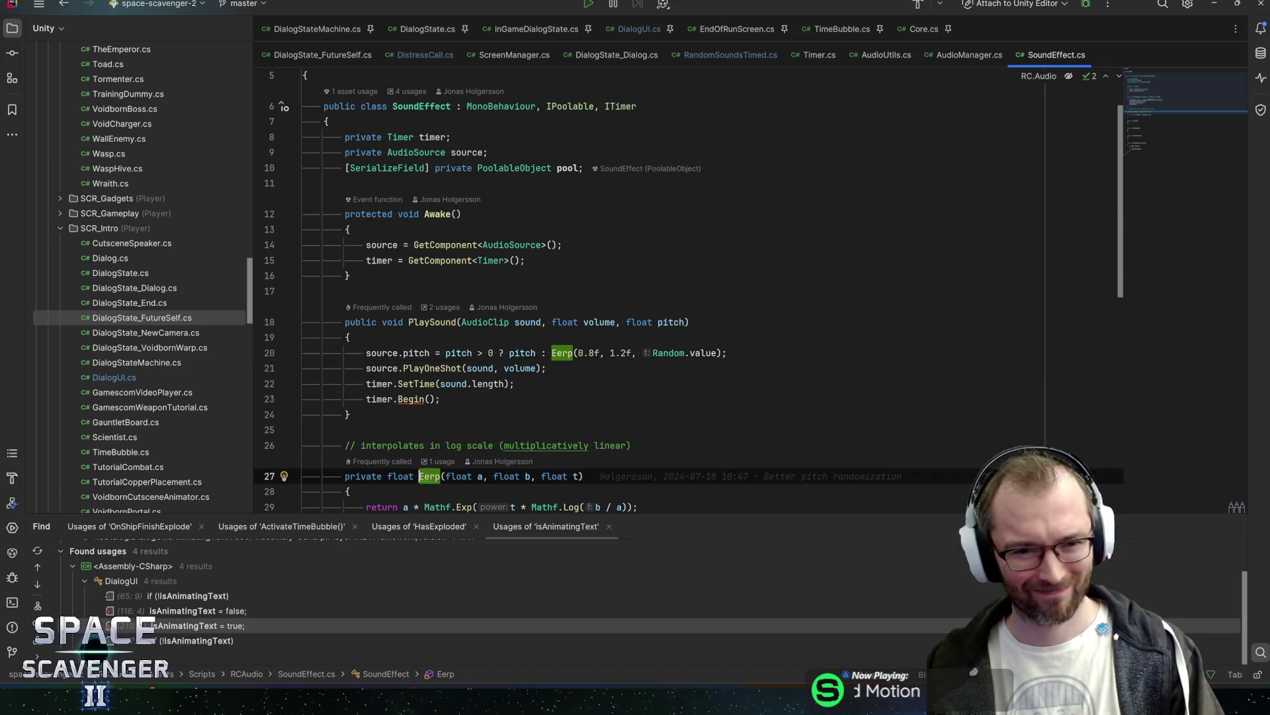
mouse_move(562, 352)
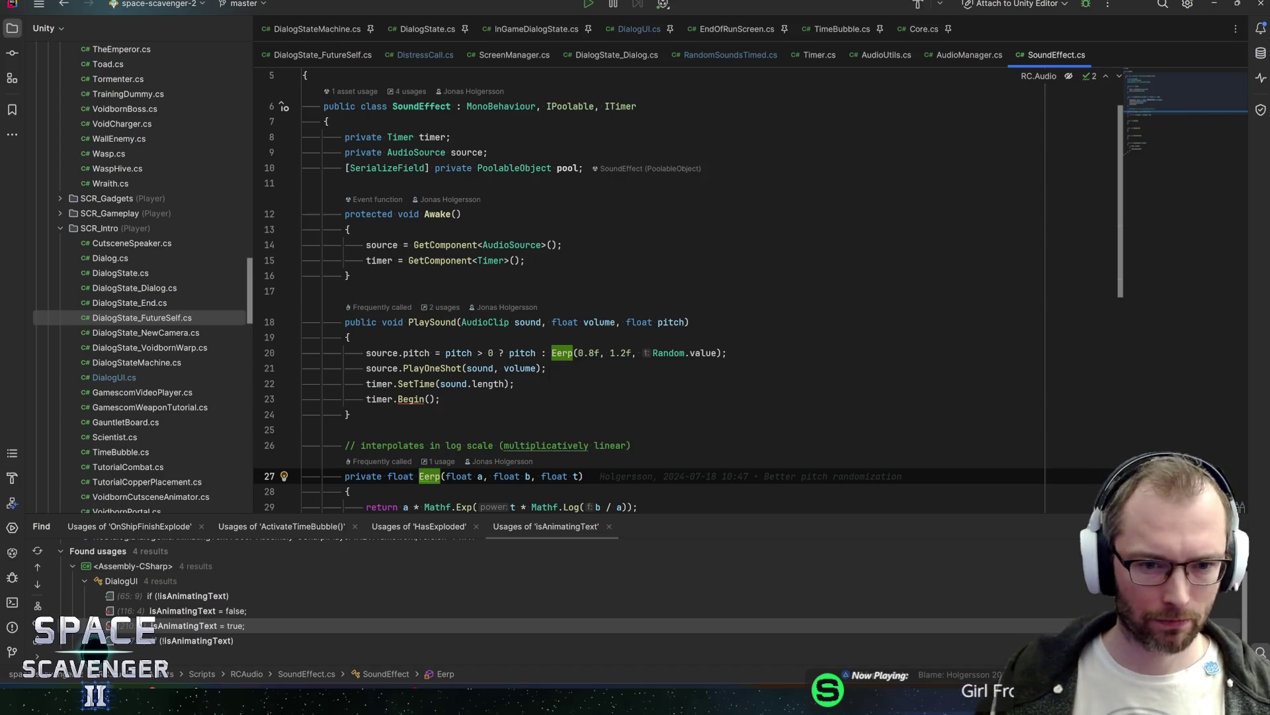
click(459, 352)
scroll(661, 291, down, 2)
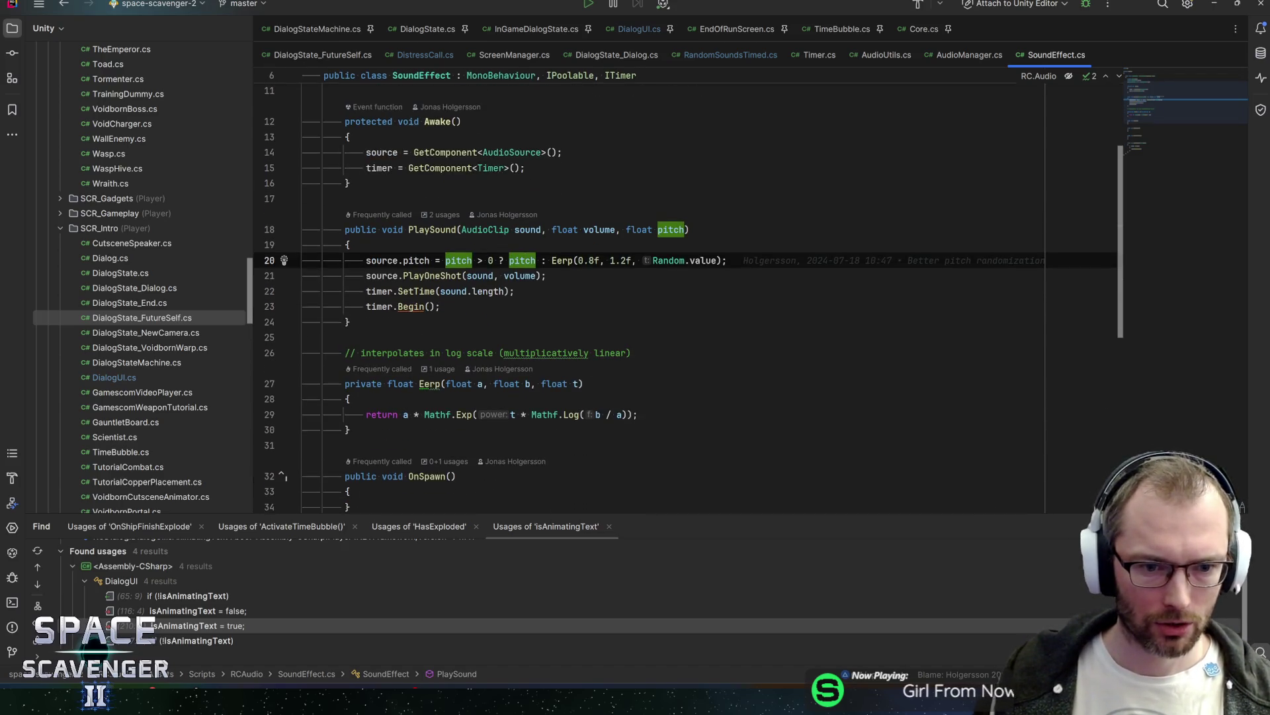
scroll(661, 291, down, 1)
scroll(662, 291, up, 1)
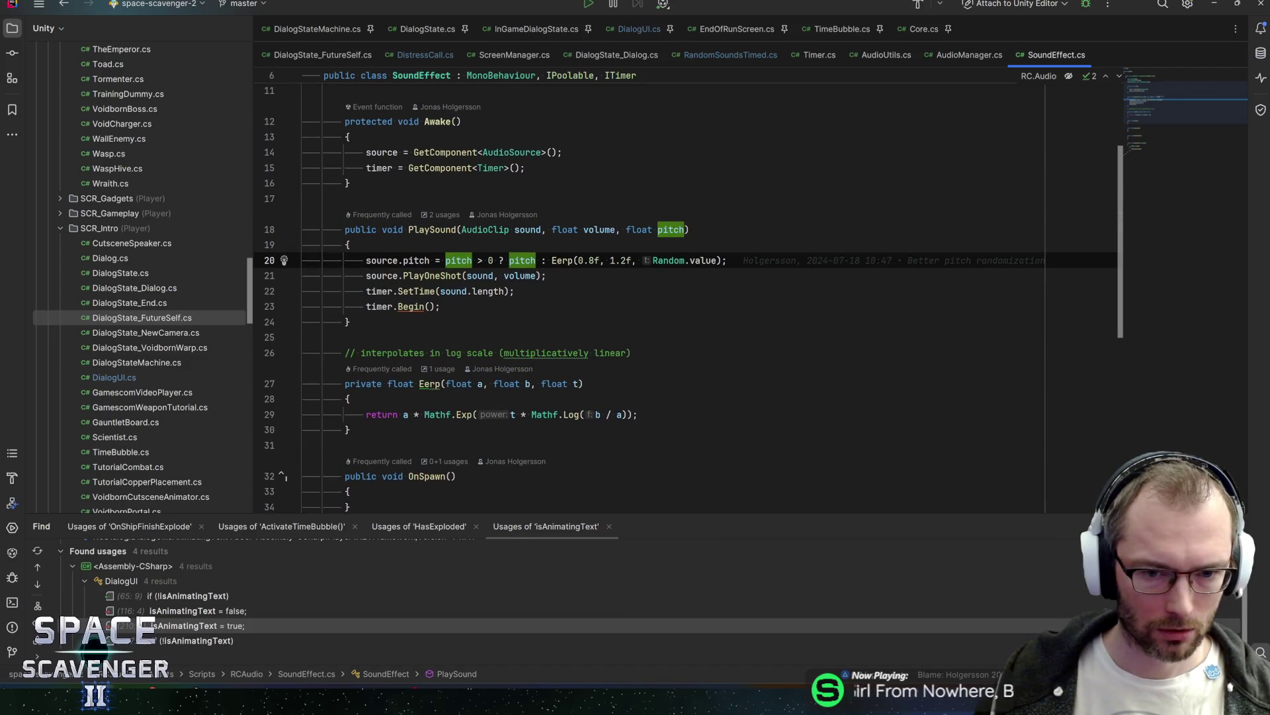
click(551, 260)
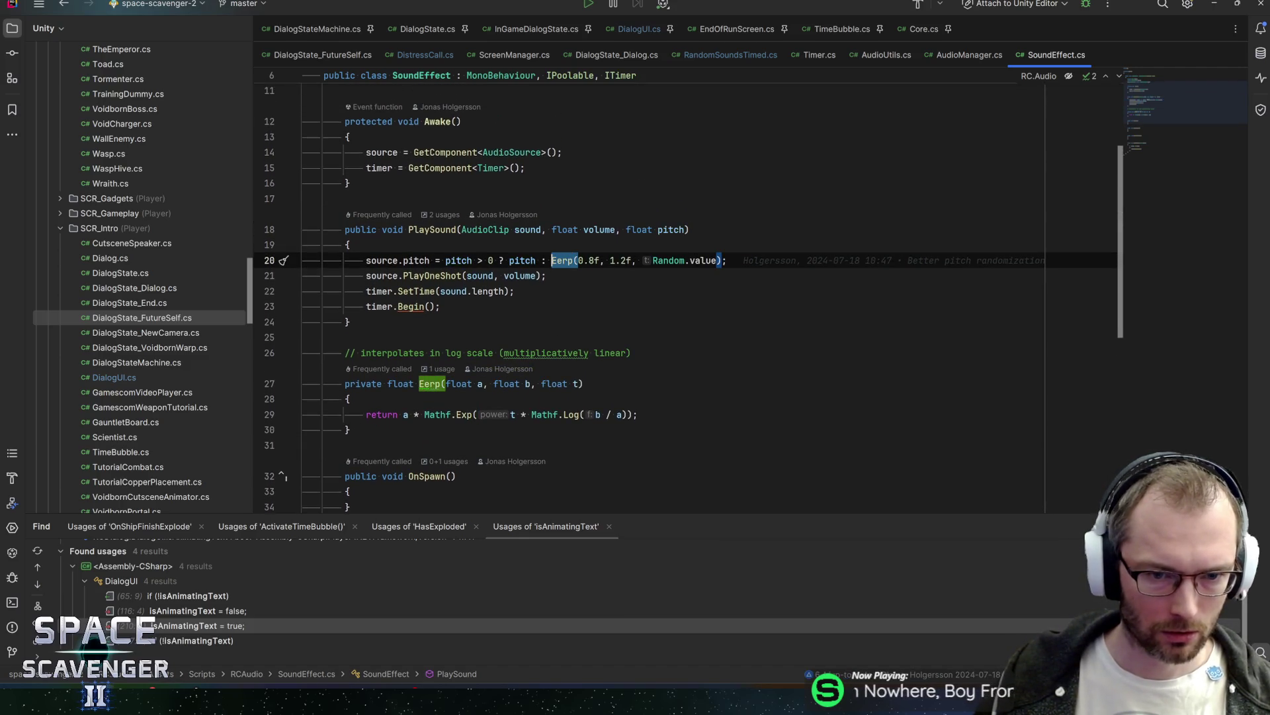
click(509, 260)
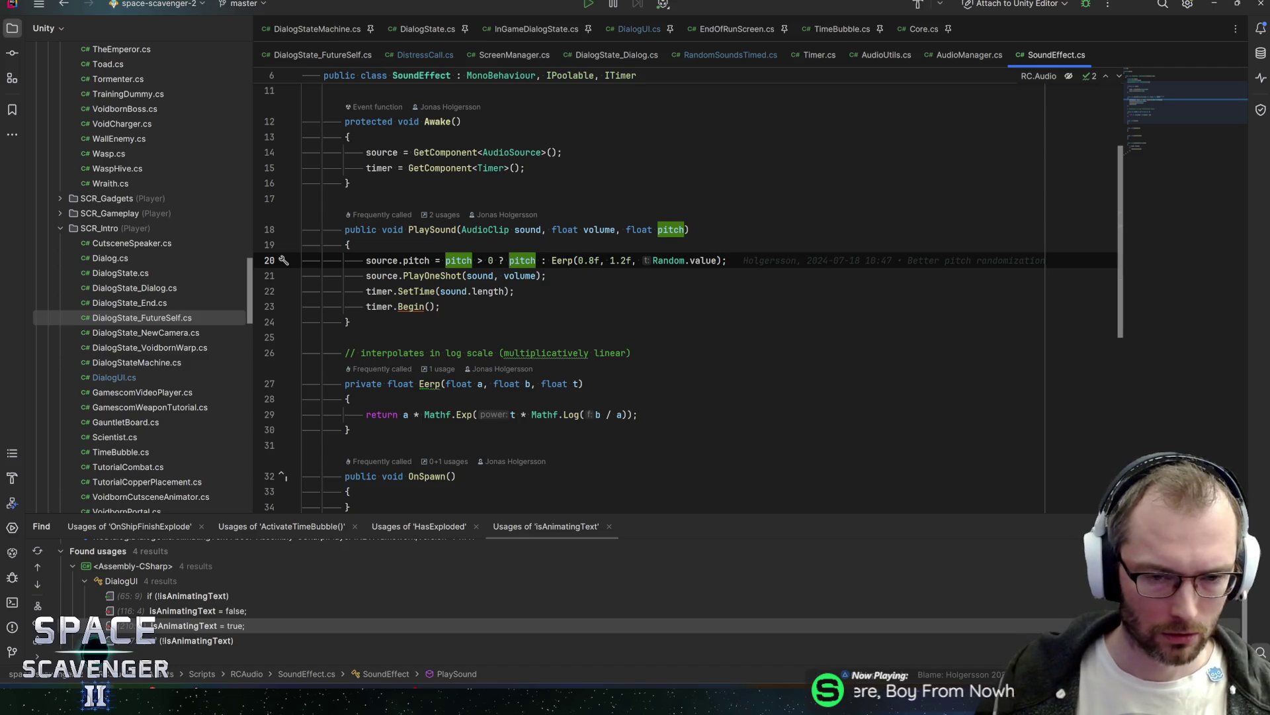
text(Eerp(pitch))
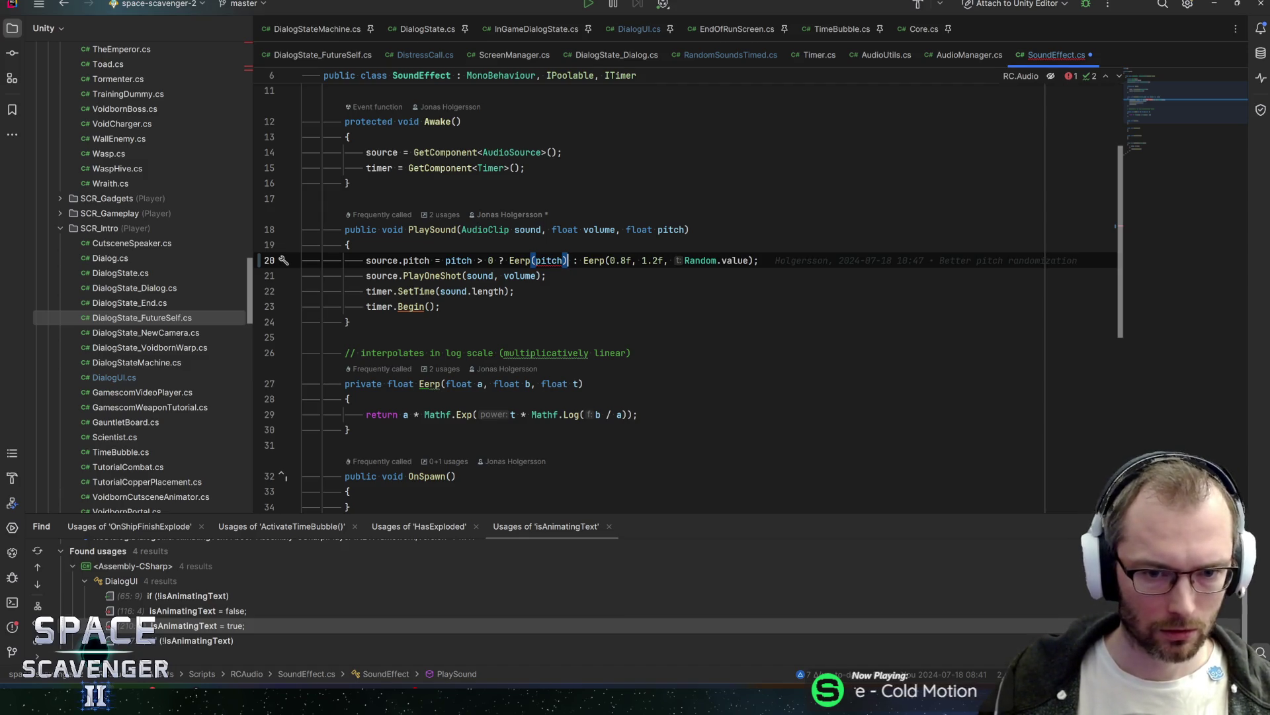
key(Left)
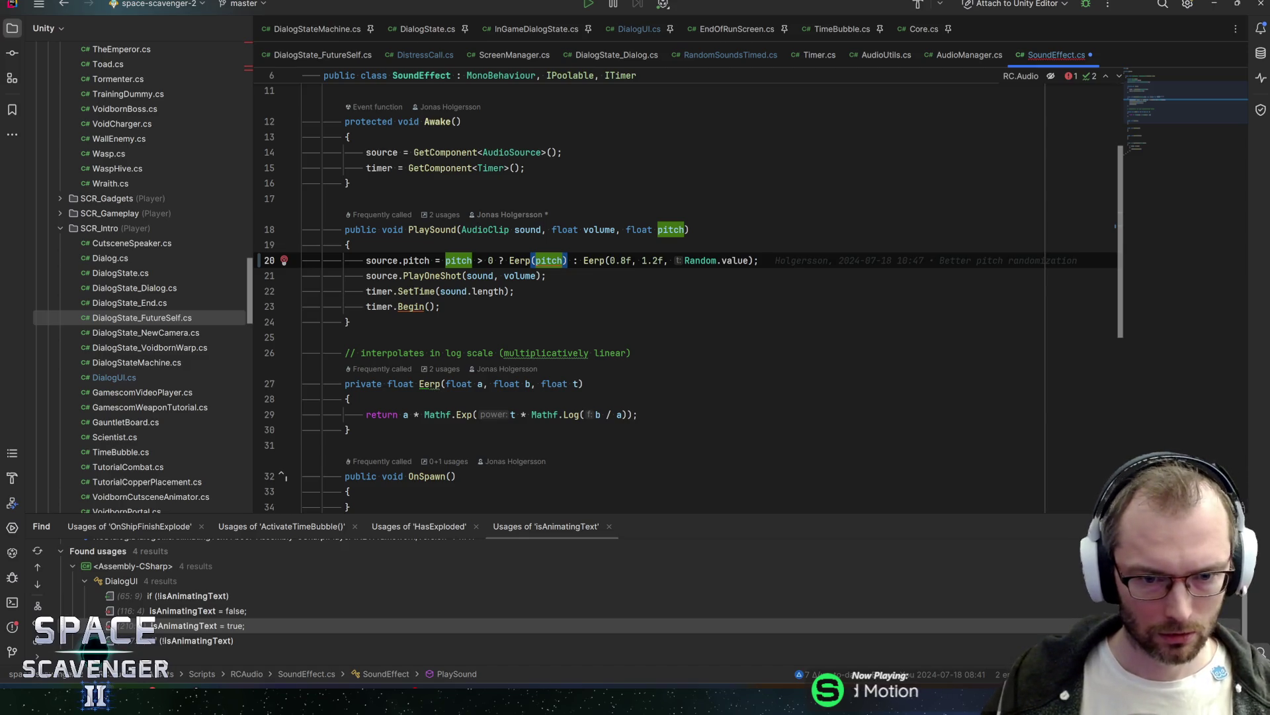
key(Delete)
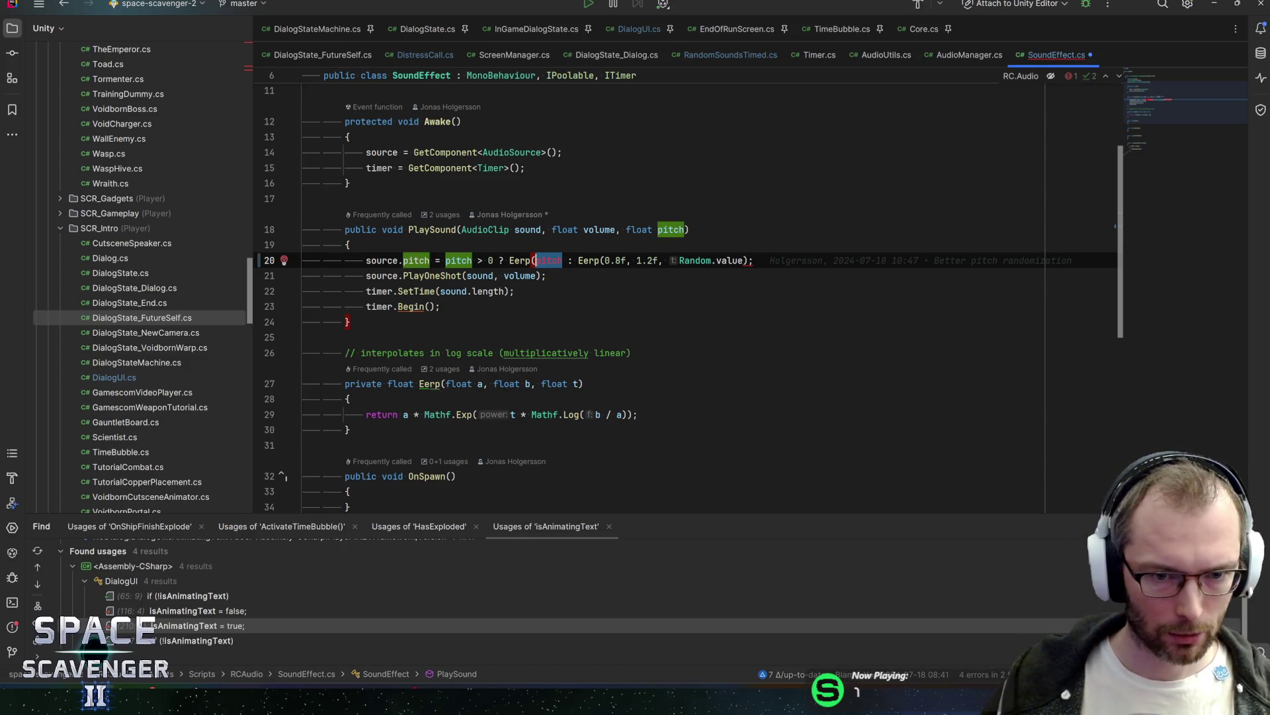
click(509, 261)
key(Delete)
key(Delete)
key(Delete)
key(End)
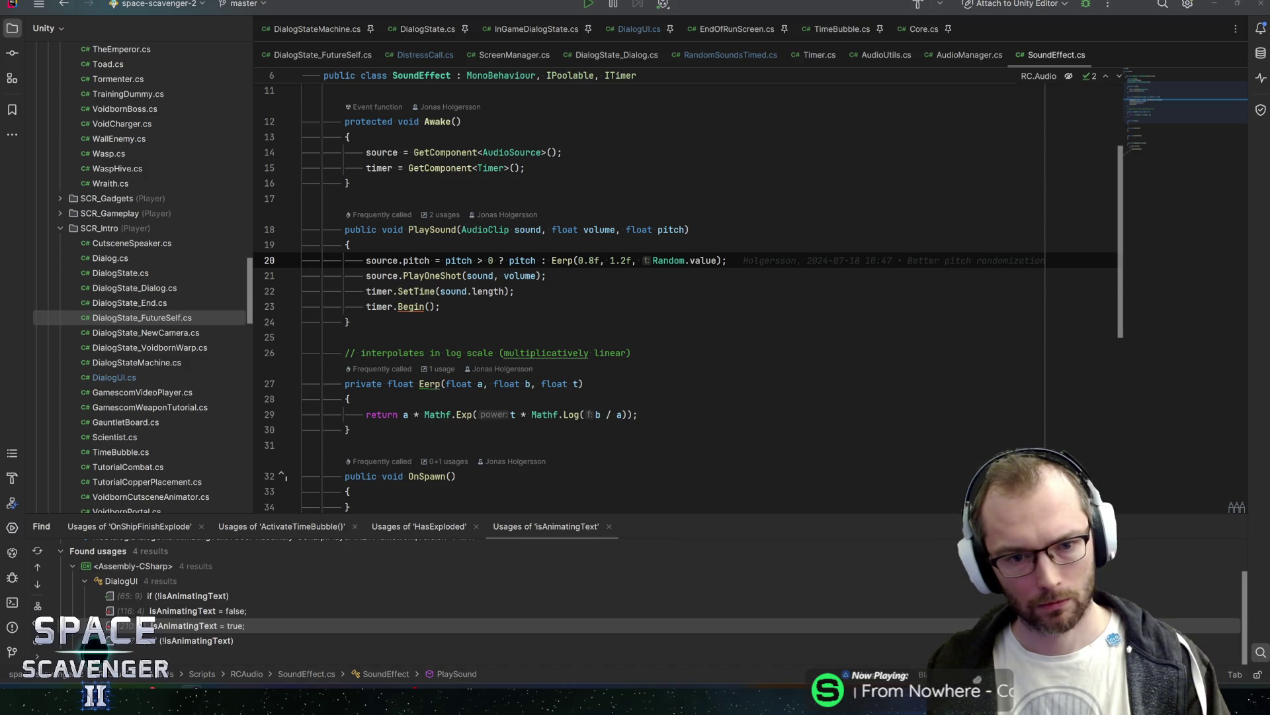
key(alt+Tab)
key(alt+Tab)
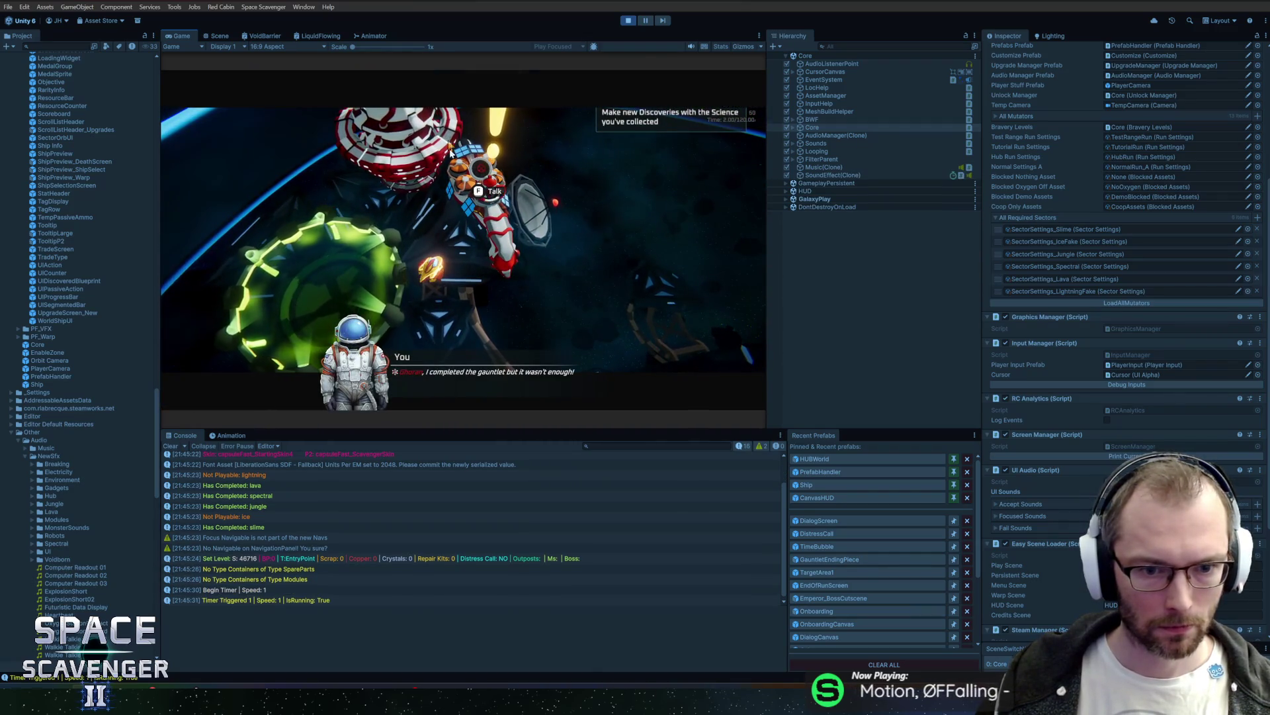
Step: Advance Ghoran's dialogue four lines in the Game view, then stop play mode
click(497, 232)
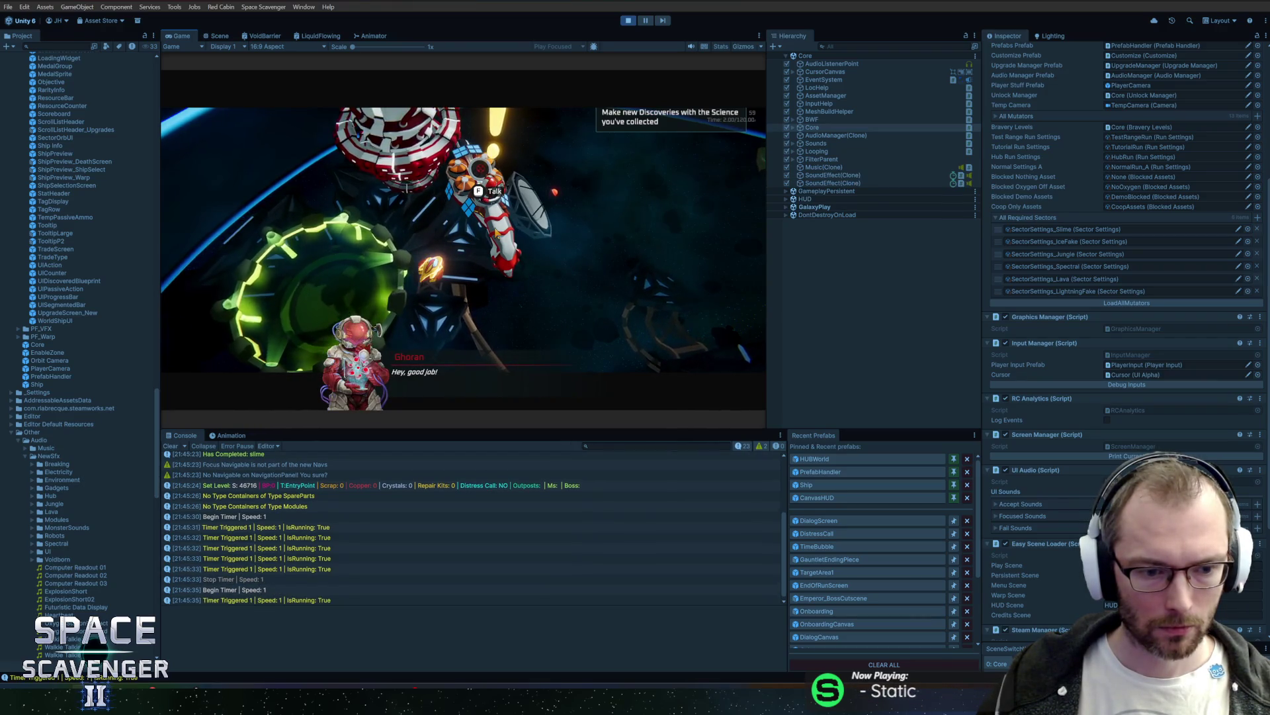
click(497, 232)
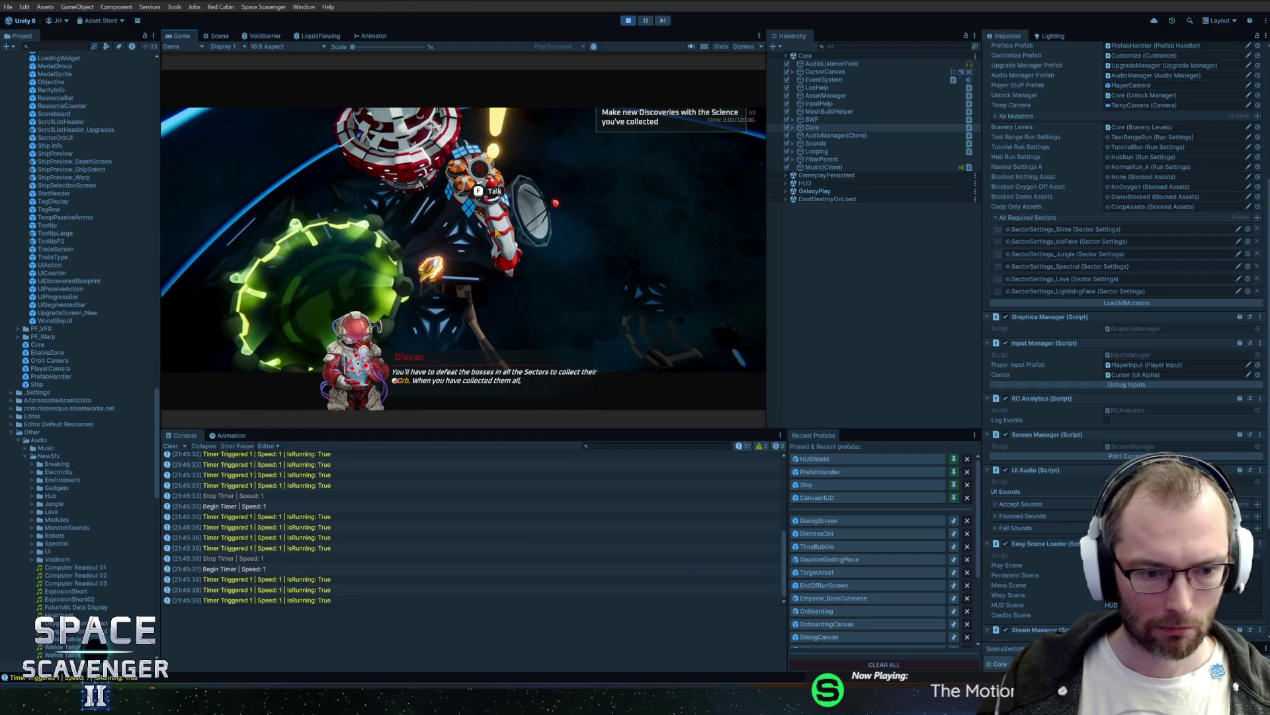
click(610, 386)
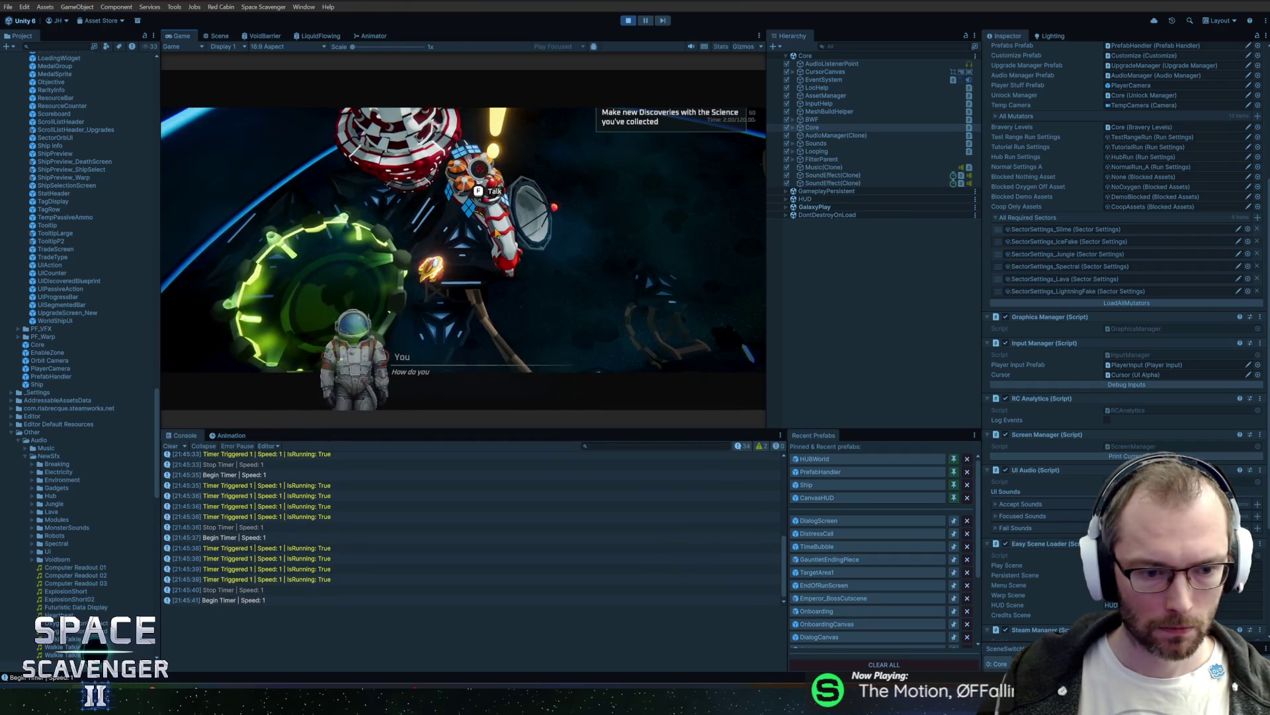
click(610, 385)
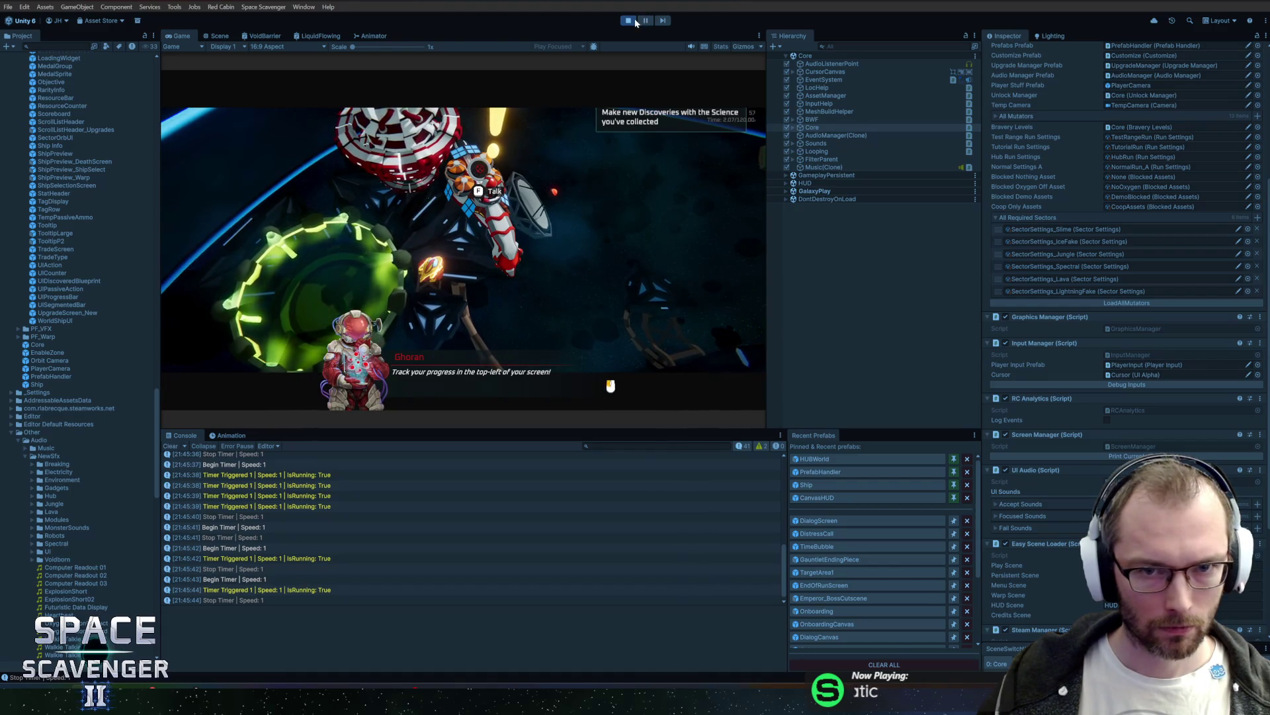
key(ctrl+p)
scroll(1059, 479, down, 5)
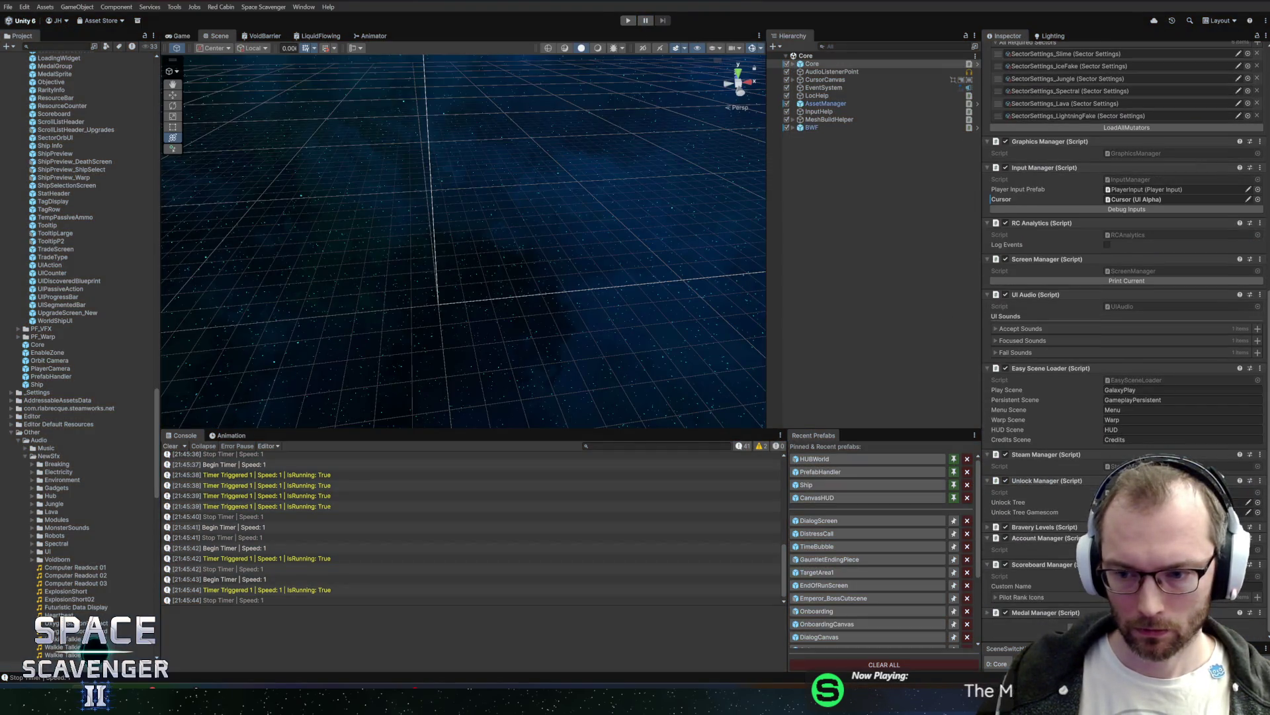
Step: Open the DialogScreen prefab from Recent Prefabs, return to the scene, and press Play
click(859, 520)
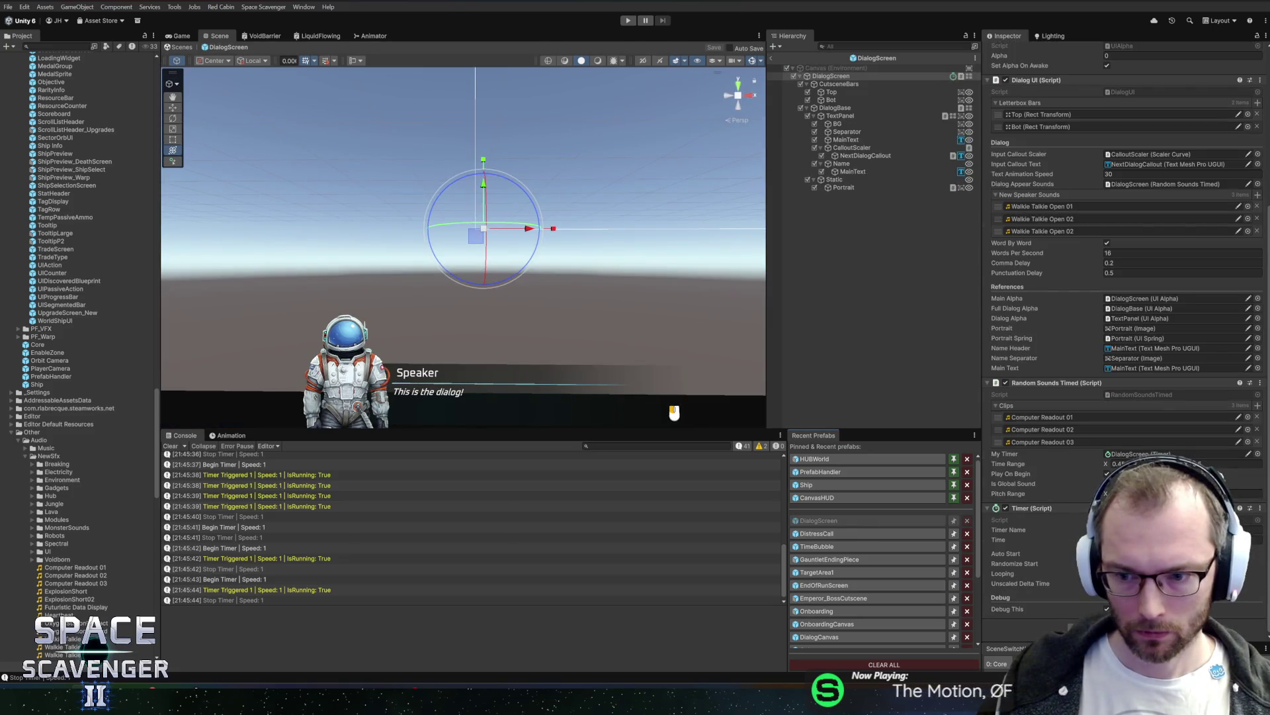
click(771, 57)
click(632, 21)
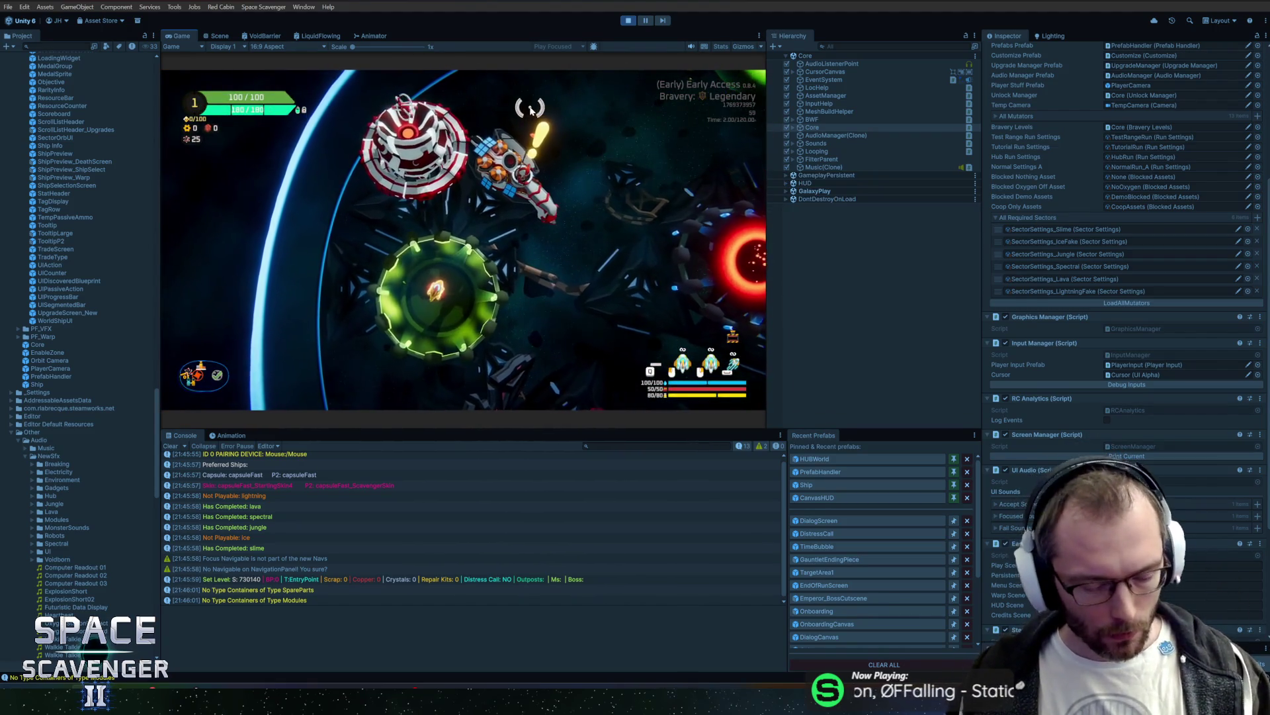
Step: Play through the Ghoran dialogue to its end in an enlarged Game view
key(f)
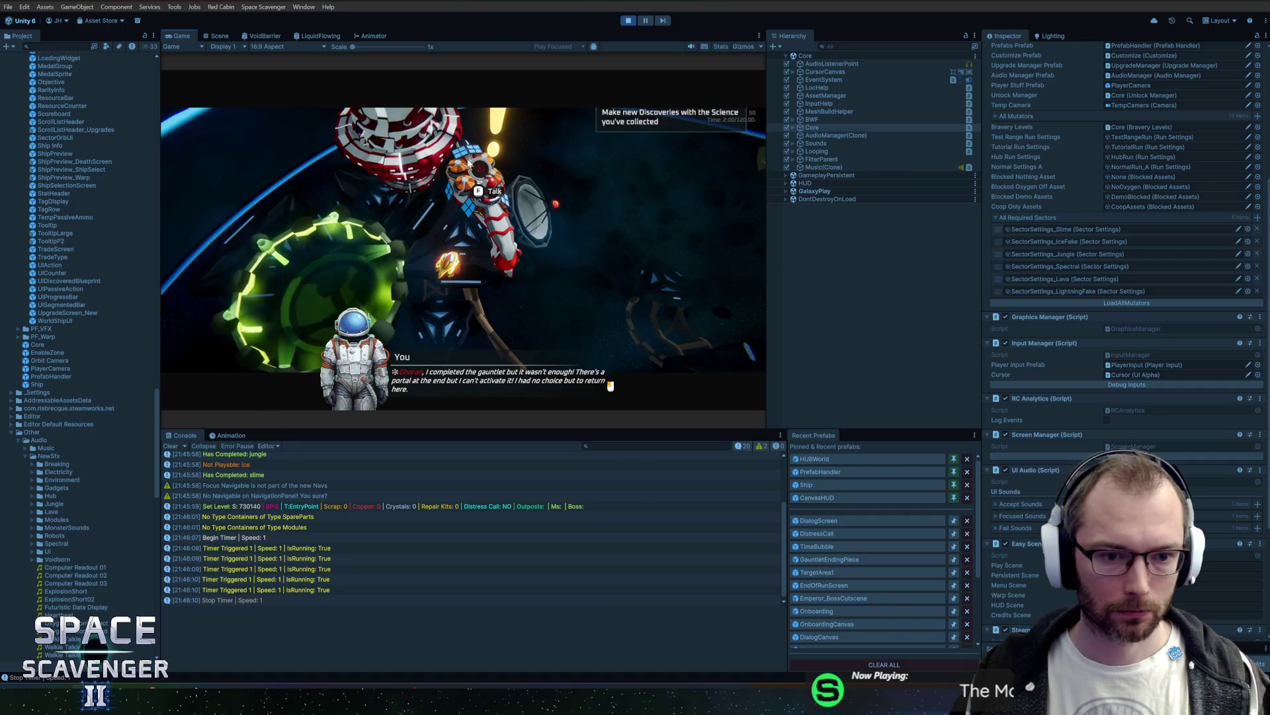
key(f)
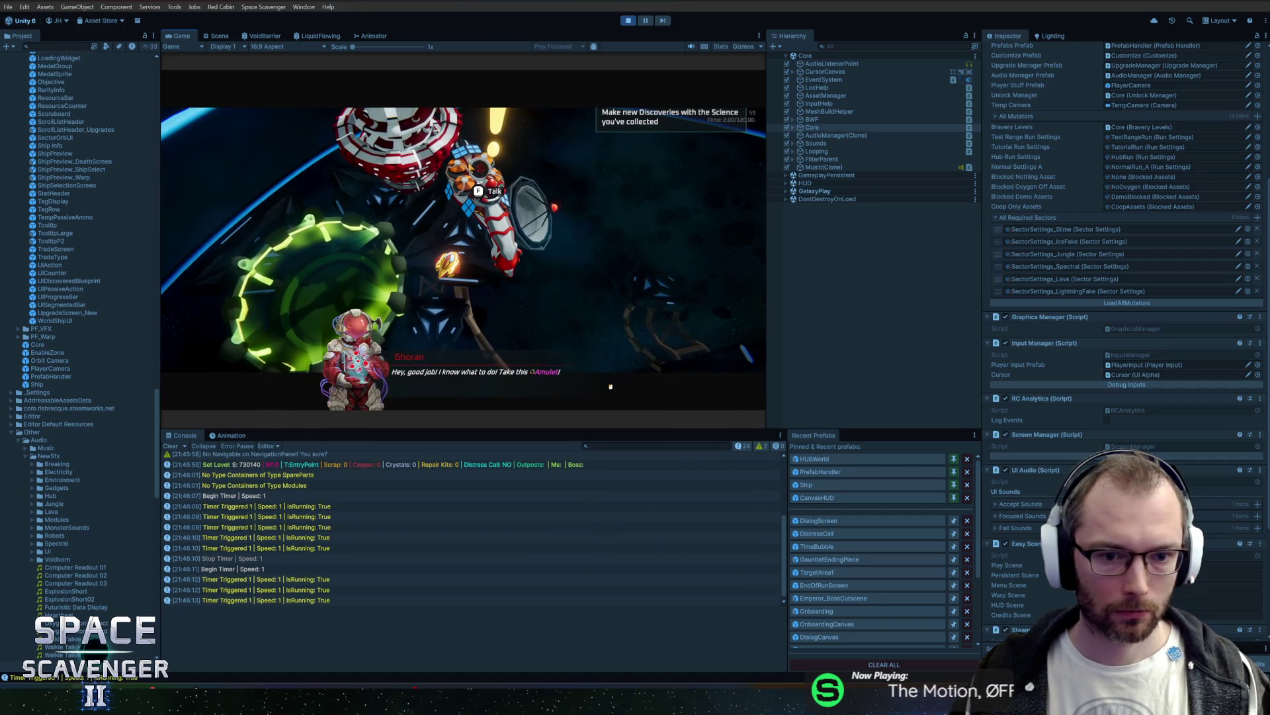
key(f)
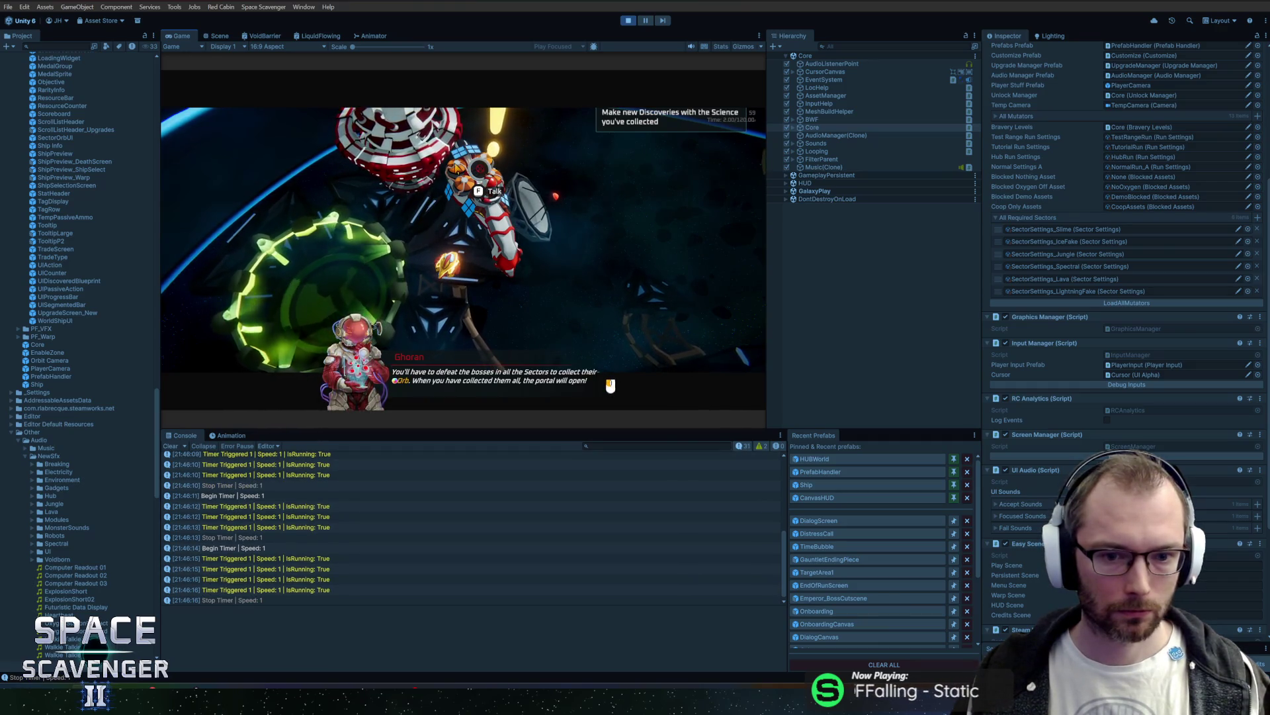
key(f)
click(185, 38)
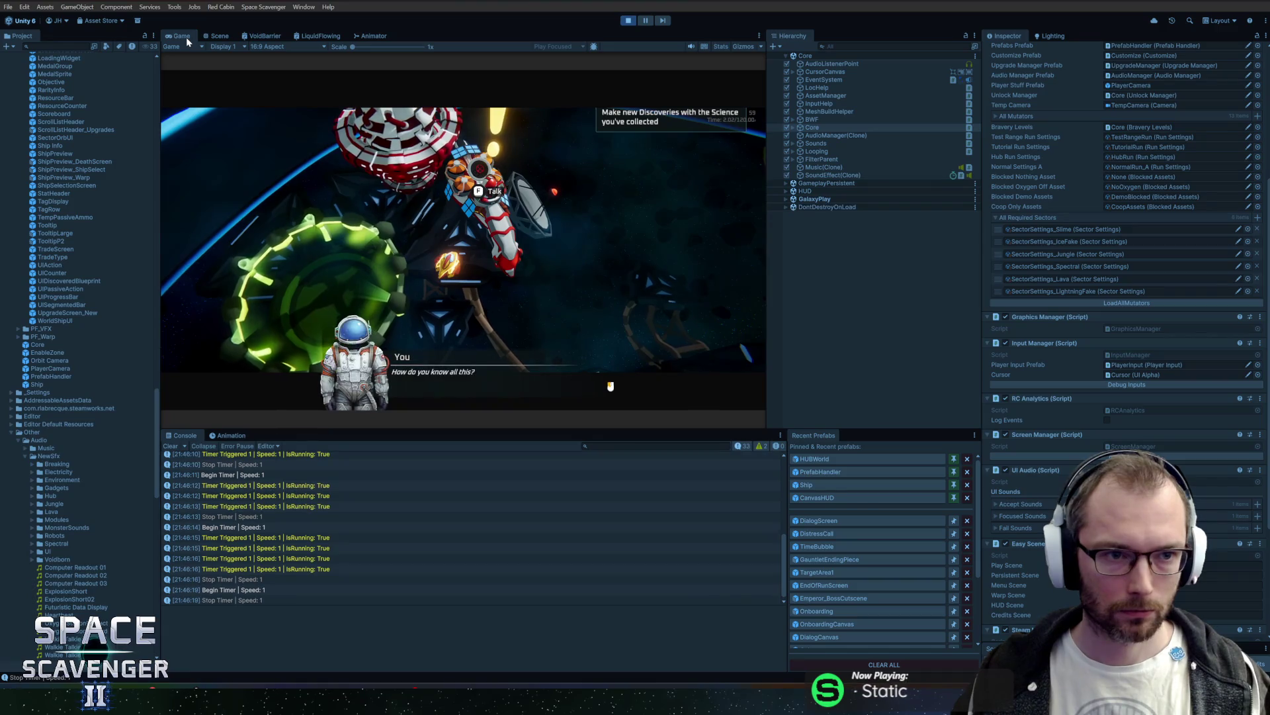
double_click(186, 37)
key(f)
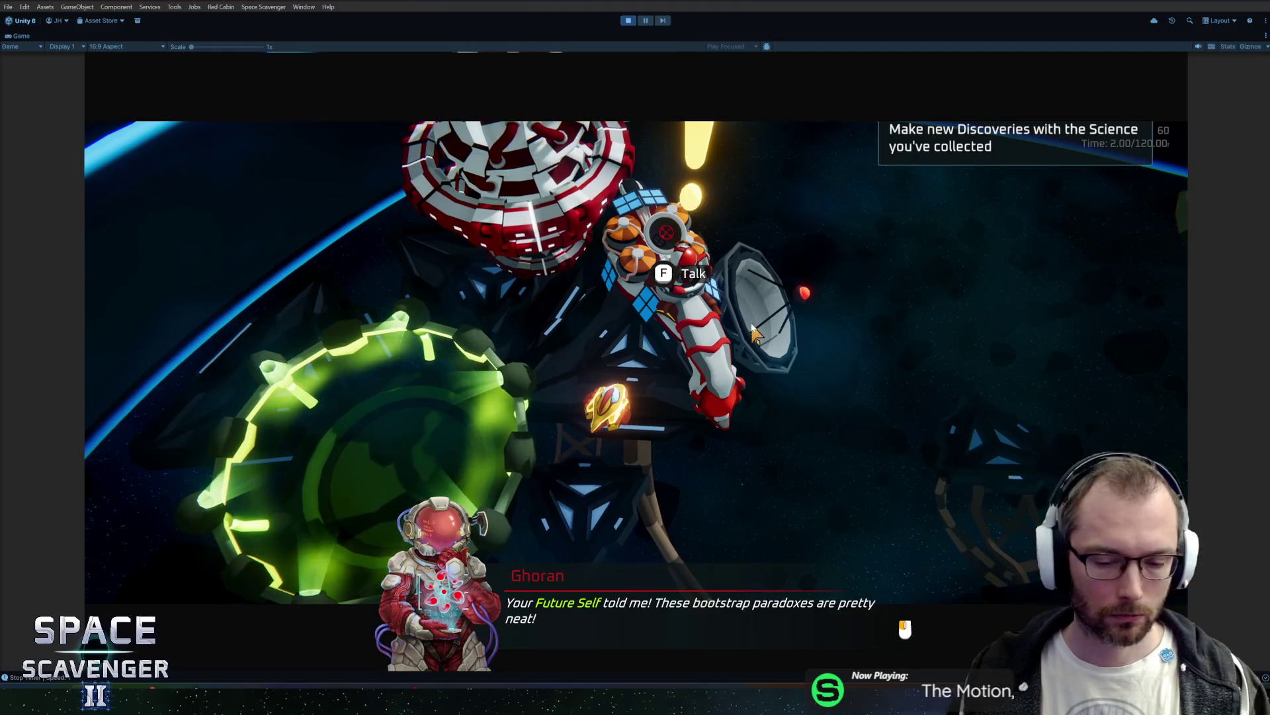
click(755, 334)
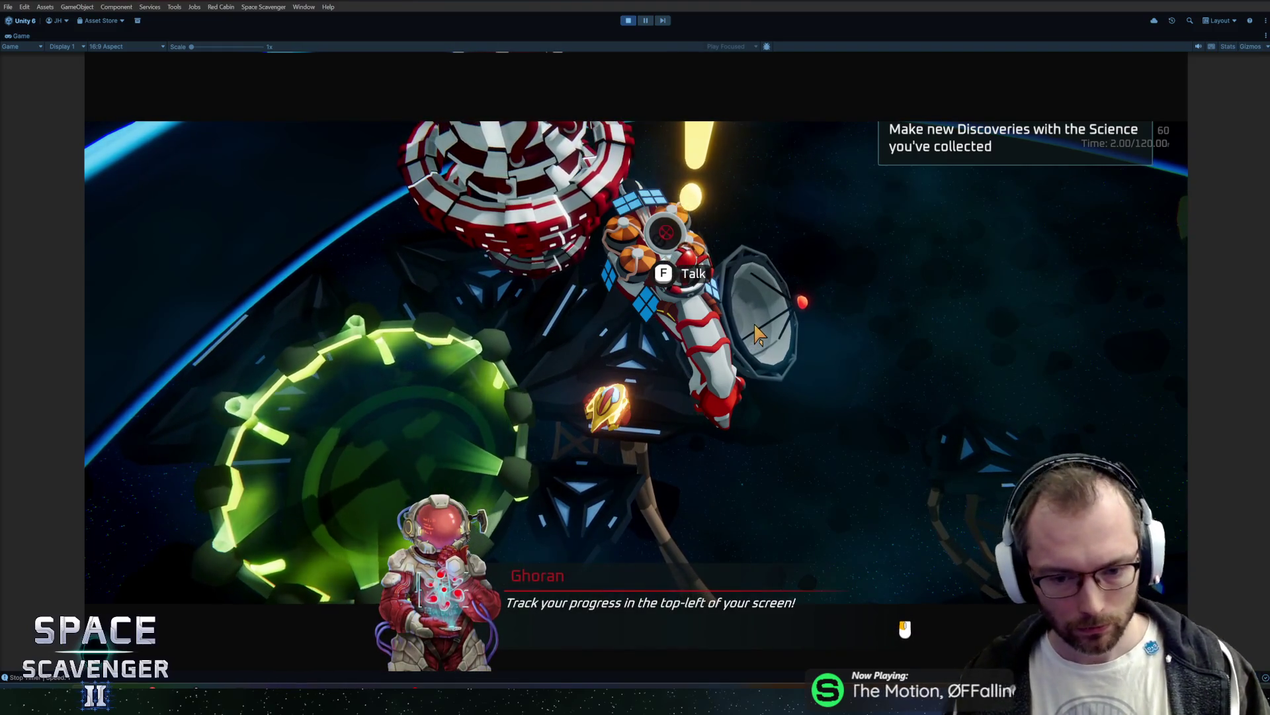
click(792, 375)
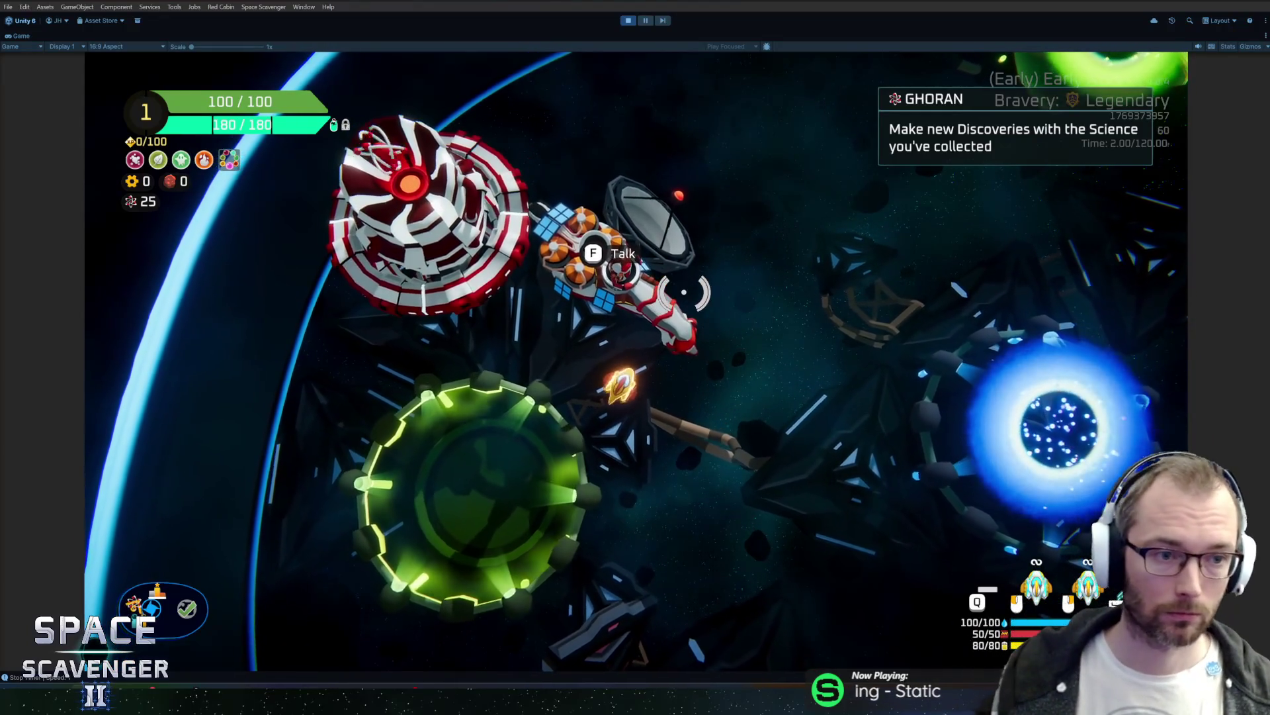
Step: Fly toward the blue portal, lower the Master and Sound Effects volumes, and resume
key(d)
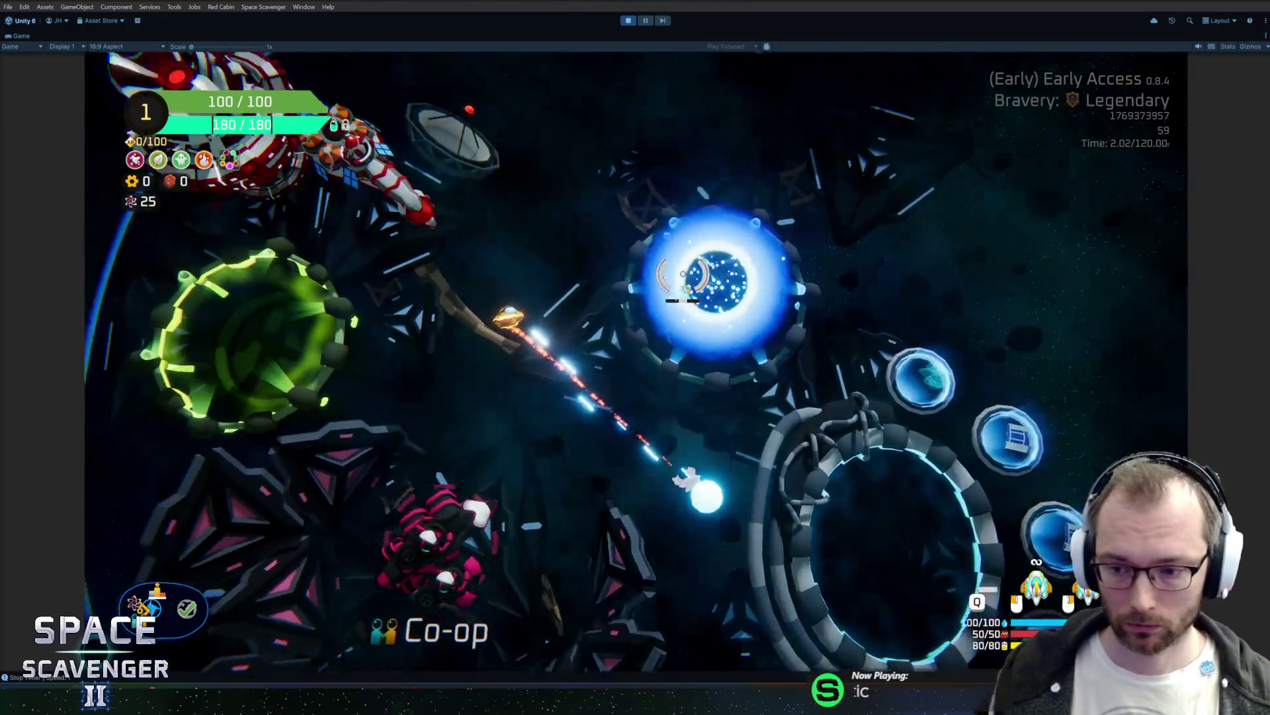
key(Escape)
click(271, 523)
click(658, 127)
click(785, 176)
click(852, 281)
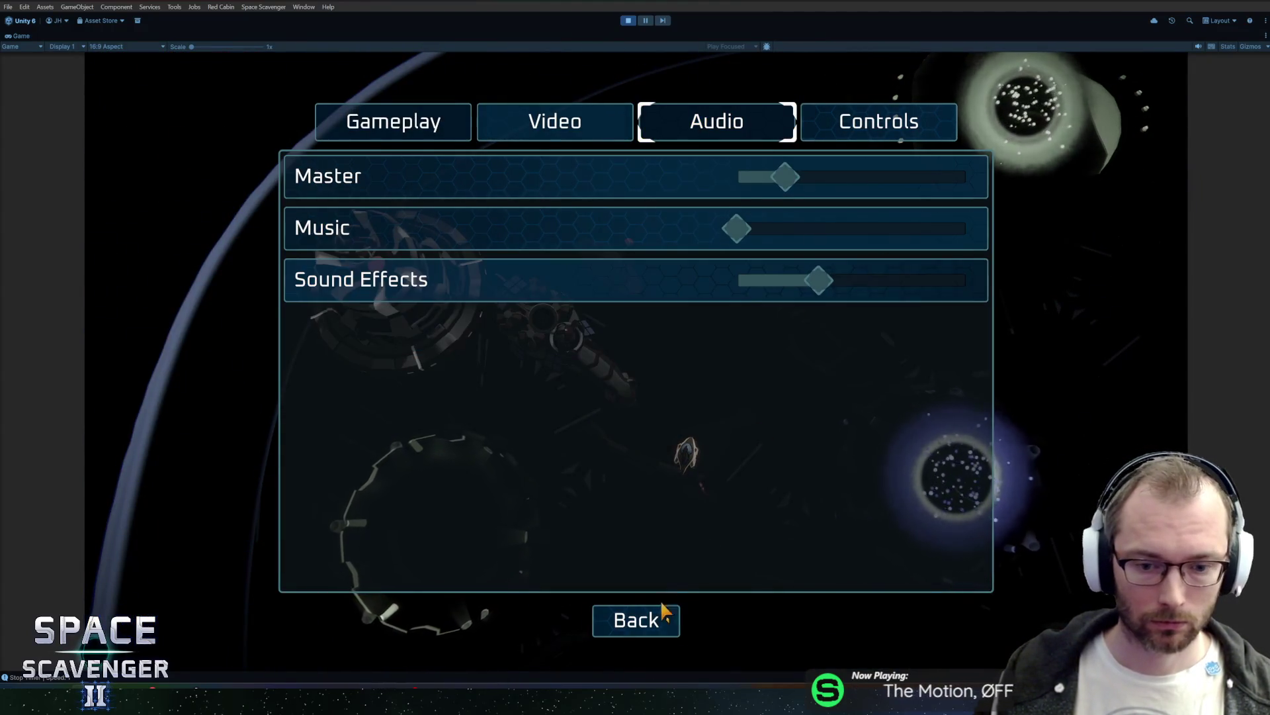
click(662, 615)
click(268, 451)
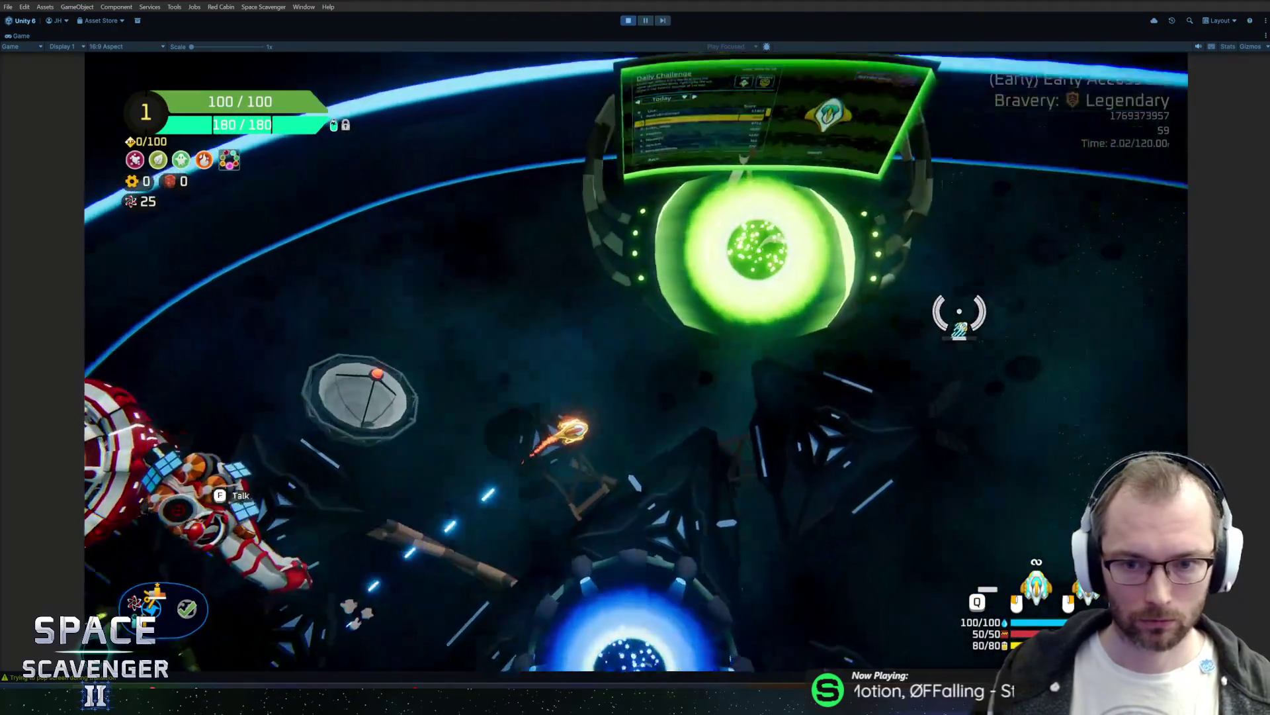
Step: Spawn a DistressCall with 'spawn di', analyze it through its dialogue, then stop the play test
key(grave)
text(spawn )
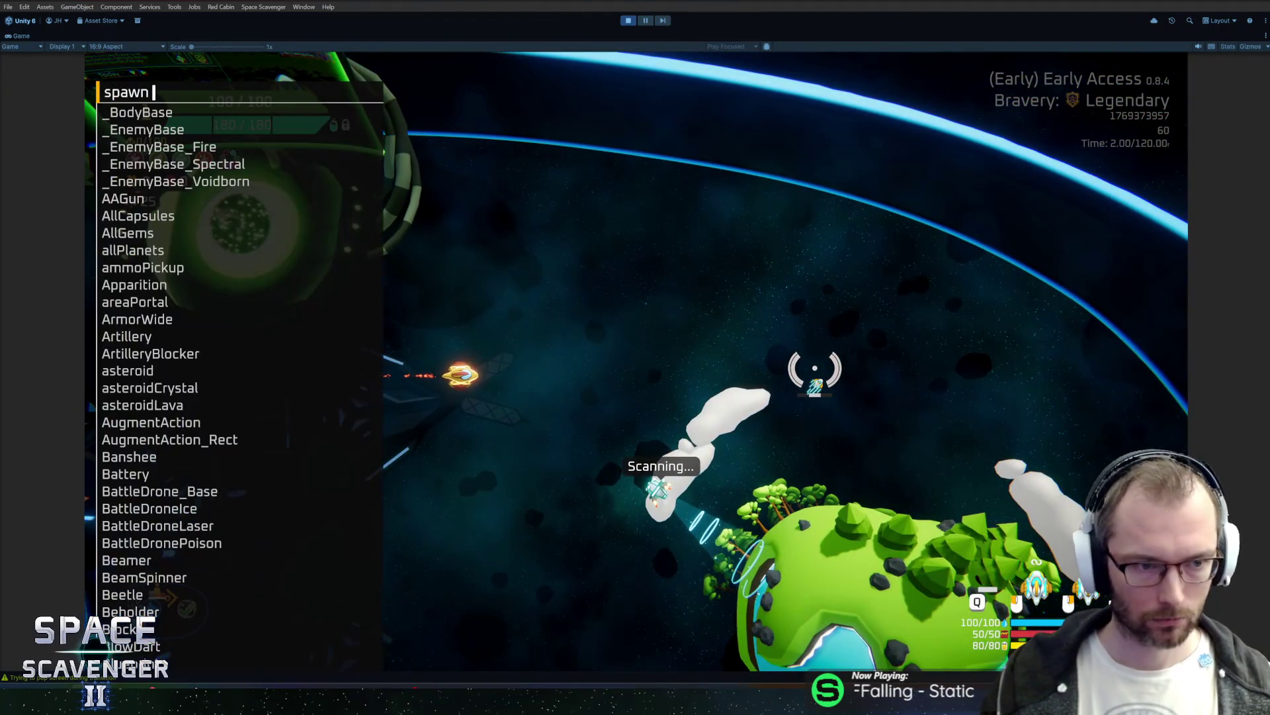
text(distr)
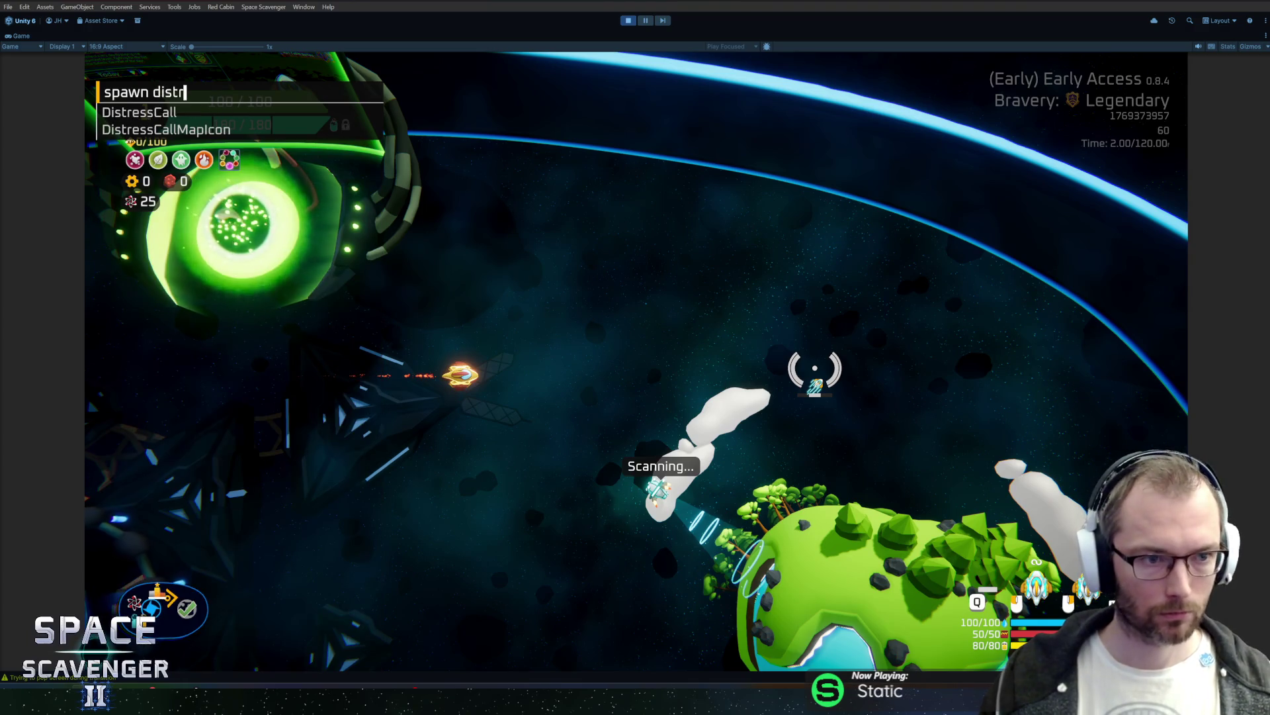
key(Return)
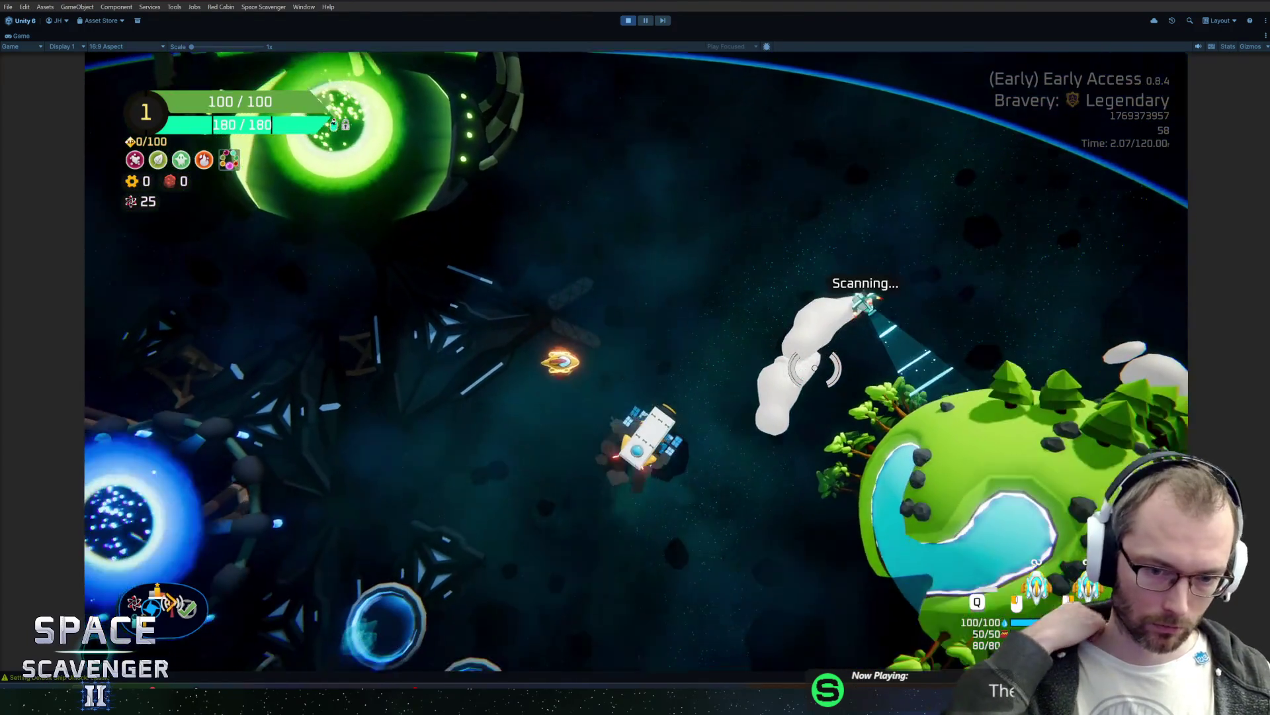
key(f)
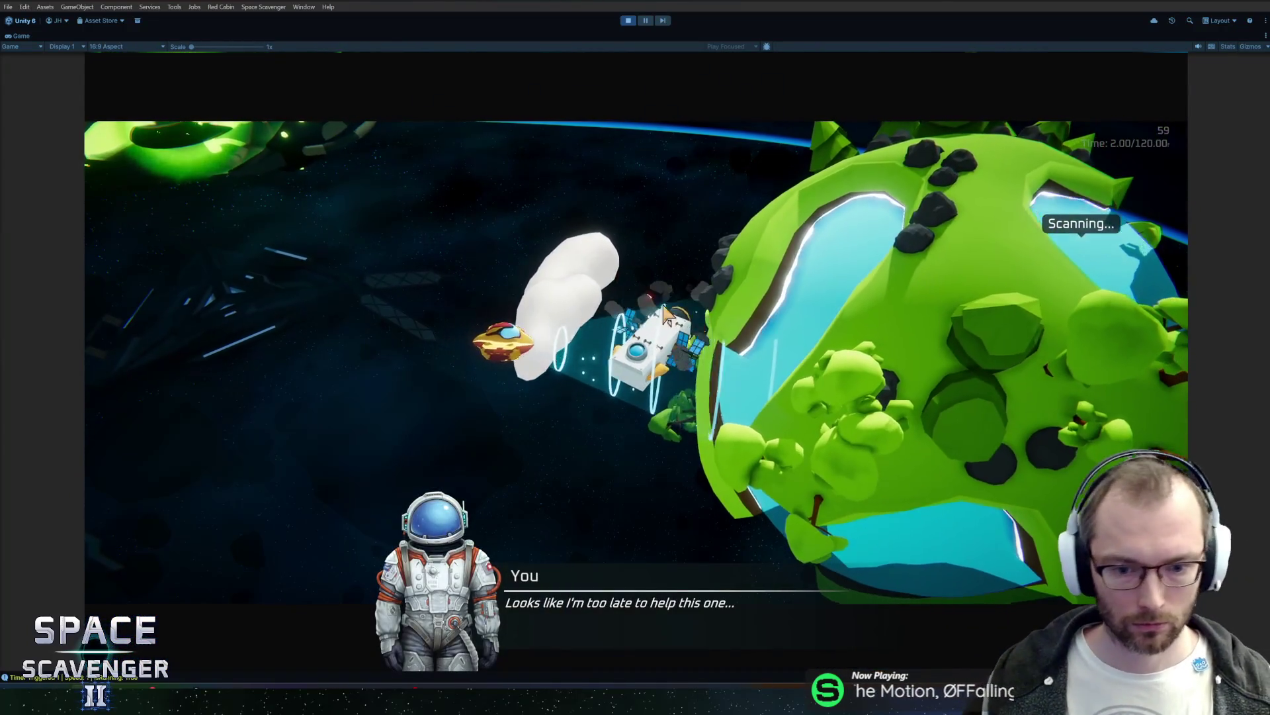
click(667, 251)
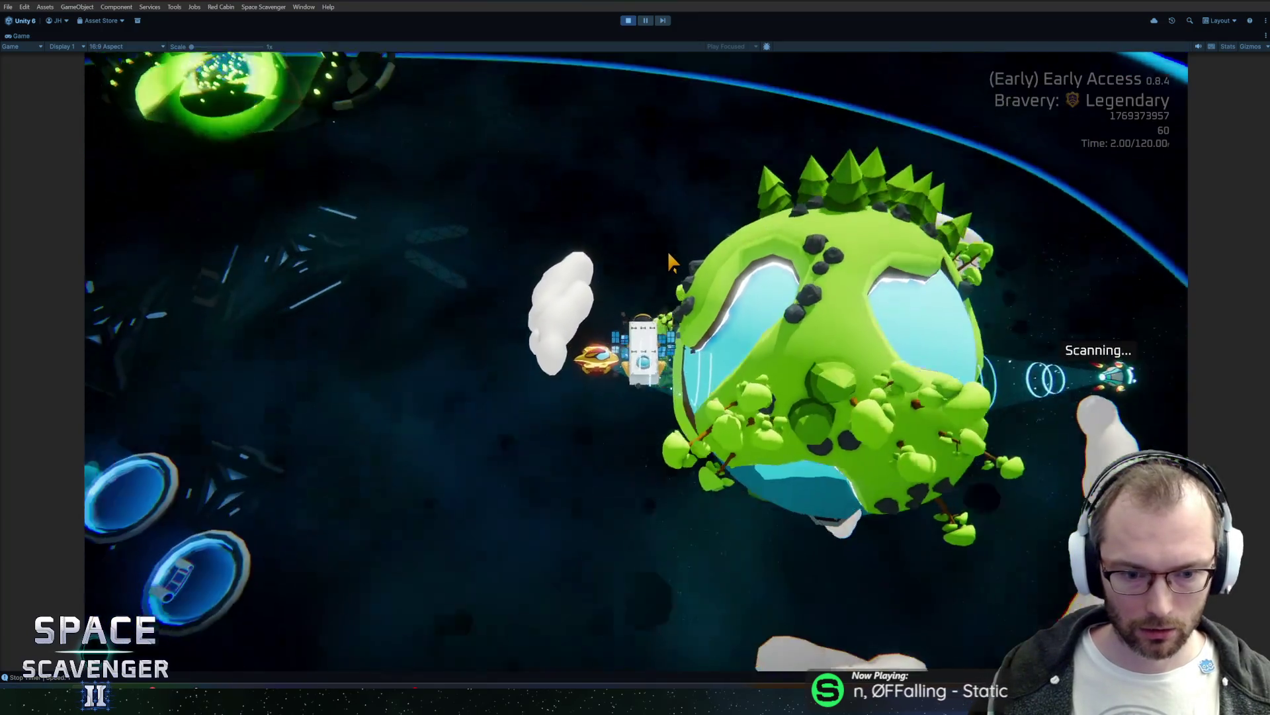
key(a)
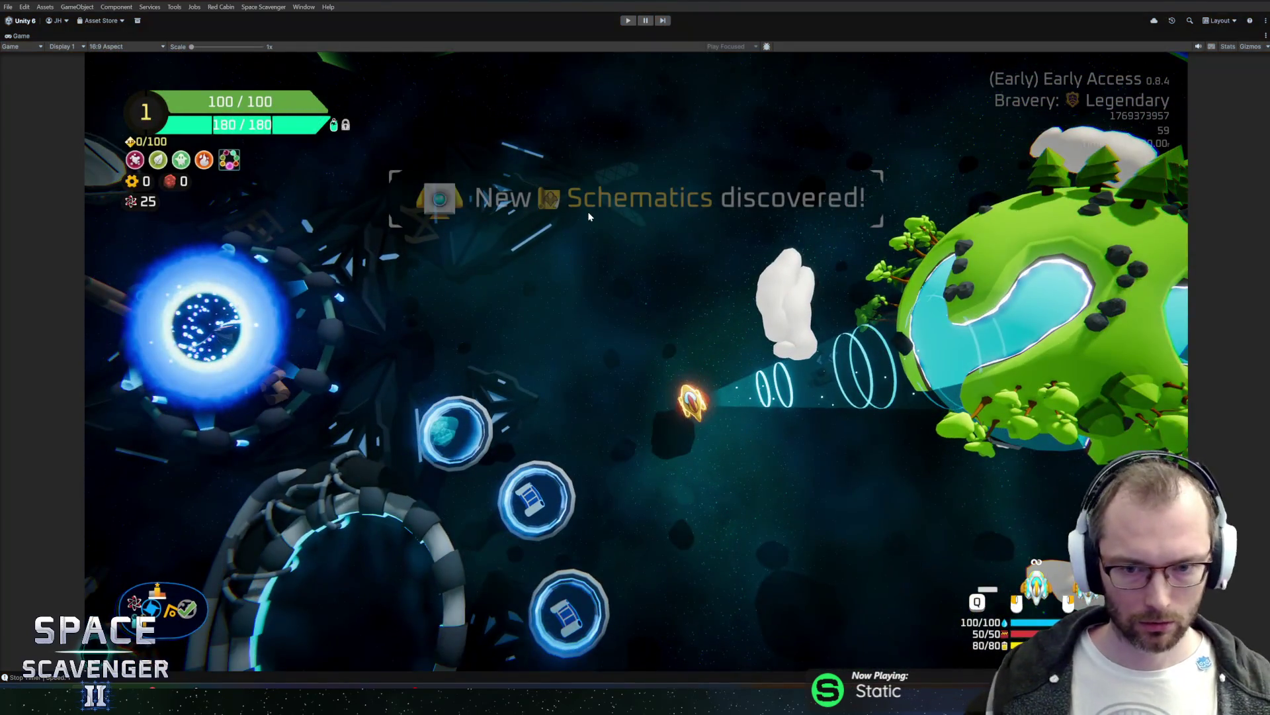
key(ctrl+p)
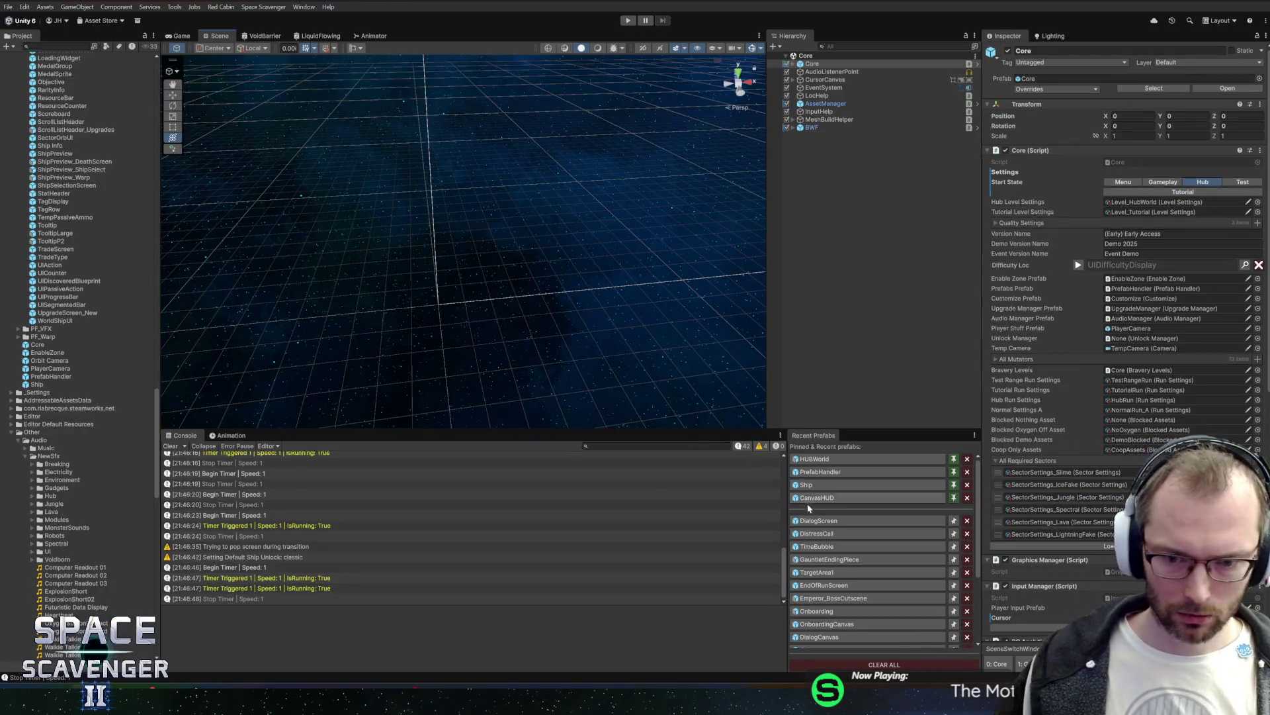
Step: Open DistressCall_StateMachine's Dialog State Machine script in Rider from the DistressCall prefab
click(816, 533)
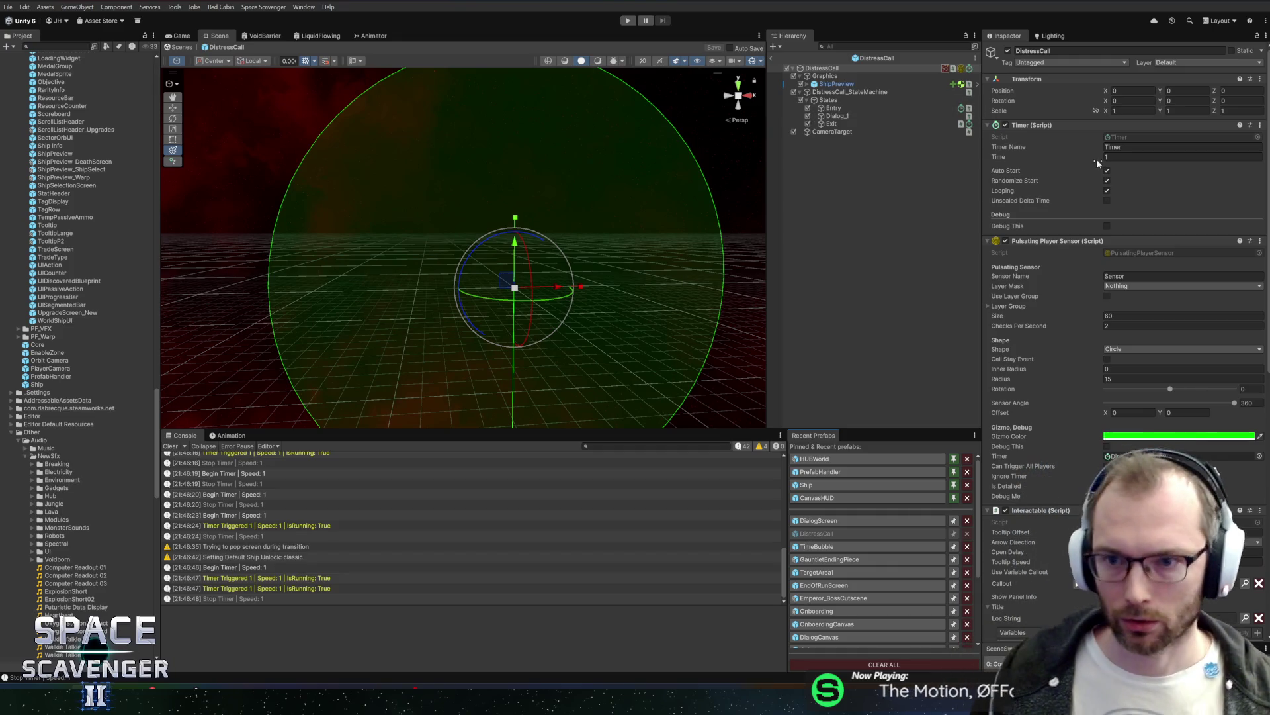
scroll(1113, 322, down, 3)
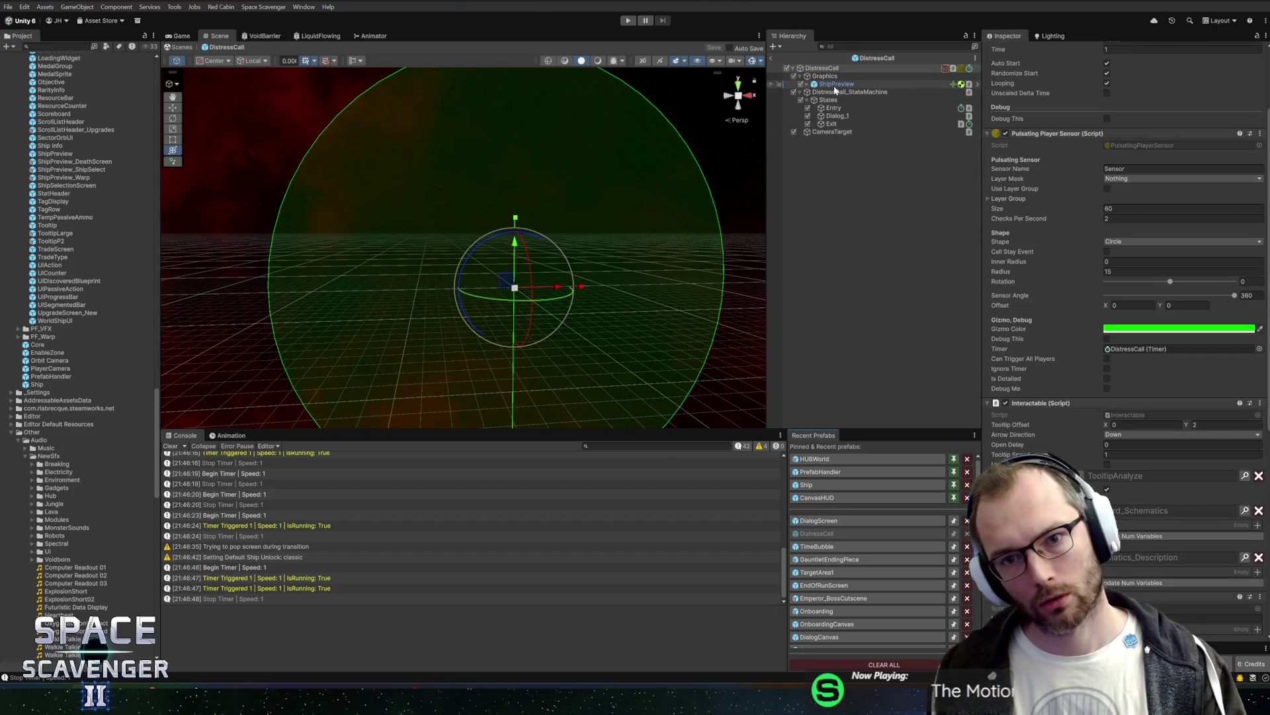
click(850, 92)
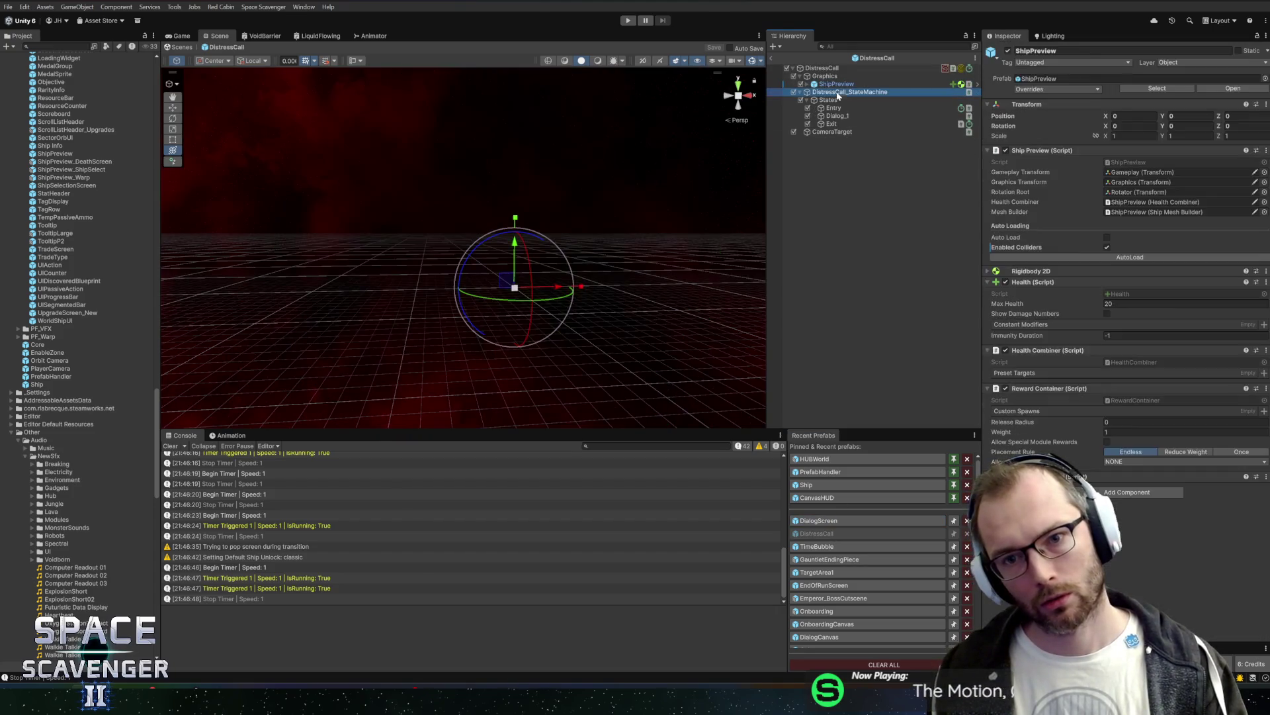
right_click(1063, 127)
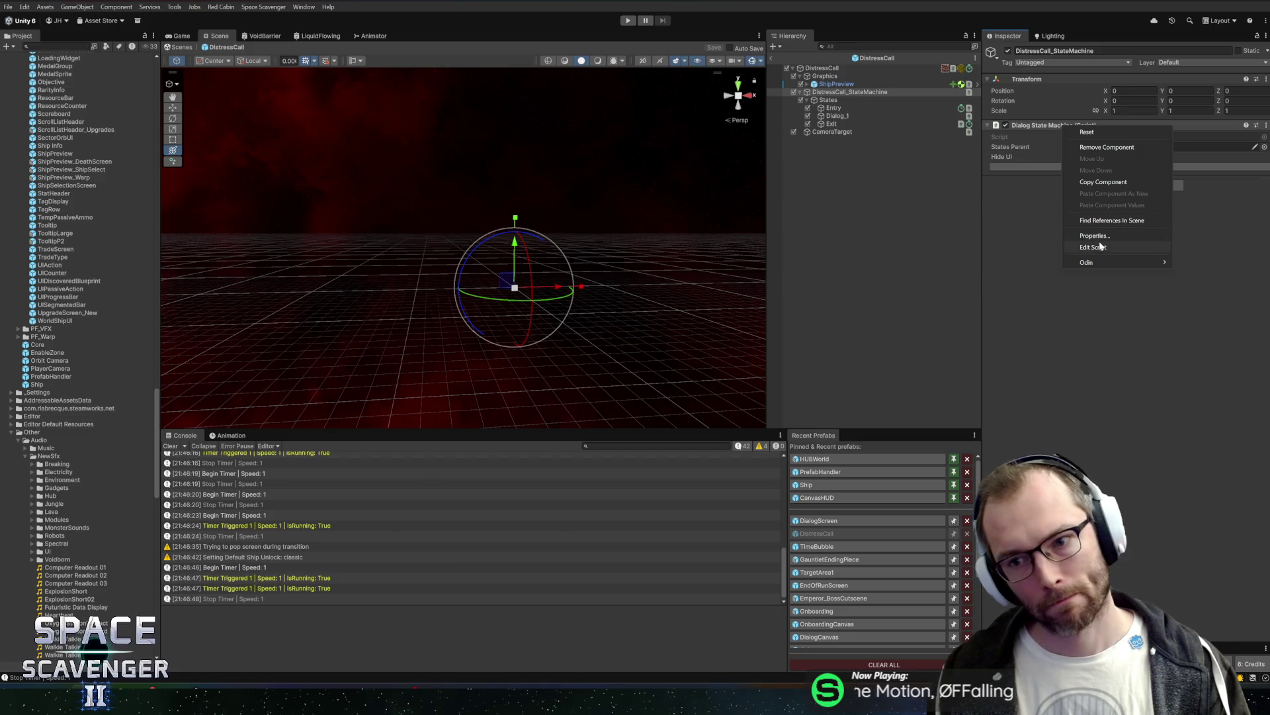
click(1093, 247)
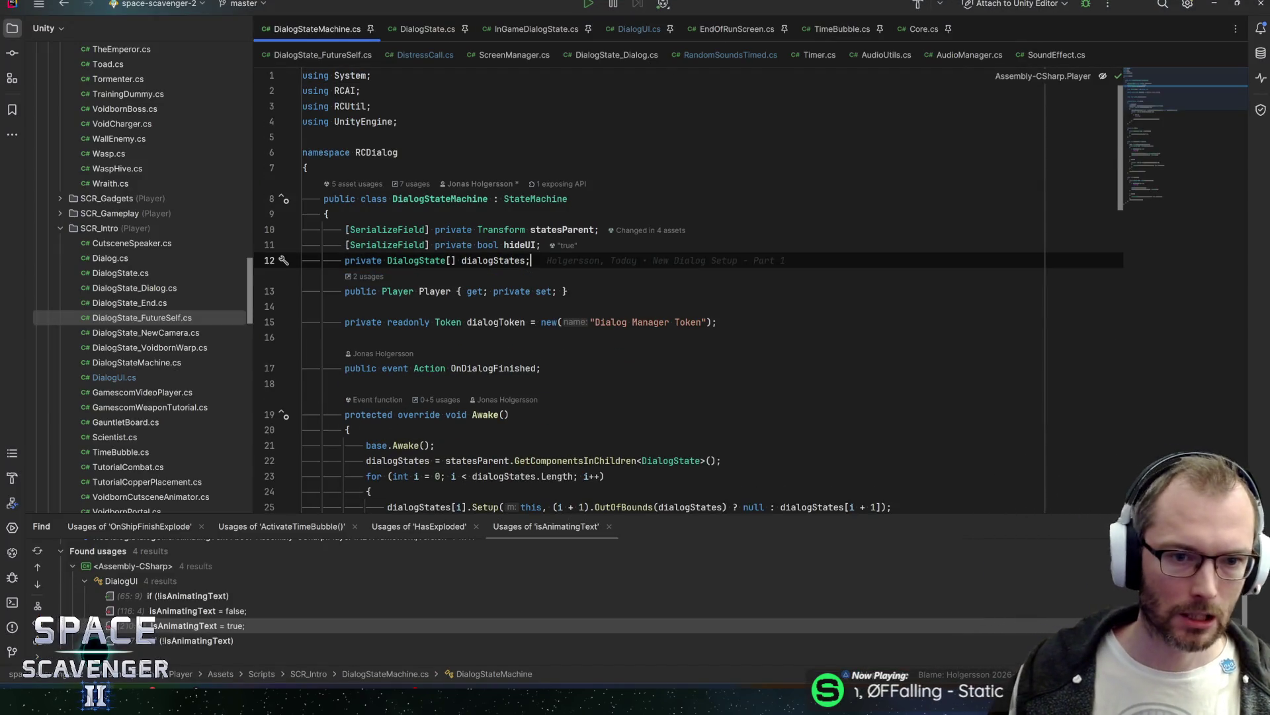
Step: Add a serialized pause field; BeginDialog stores var t = TimeManager.Instance.AddSlowMotion(0f, -1, true)
key(ctrl+alt+Return)
text(serial)
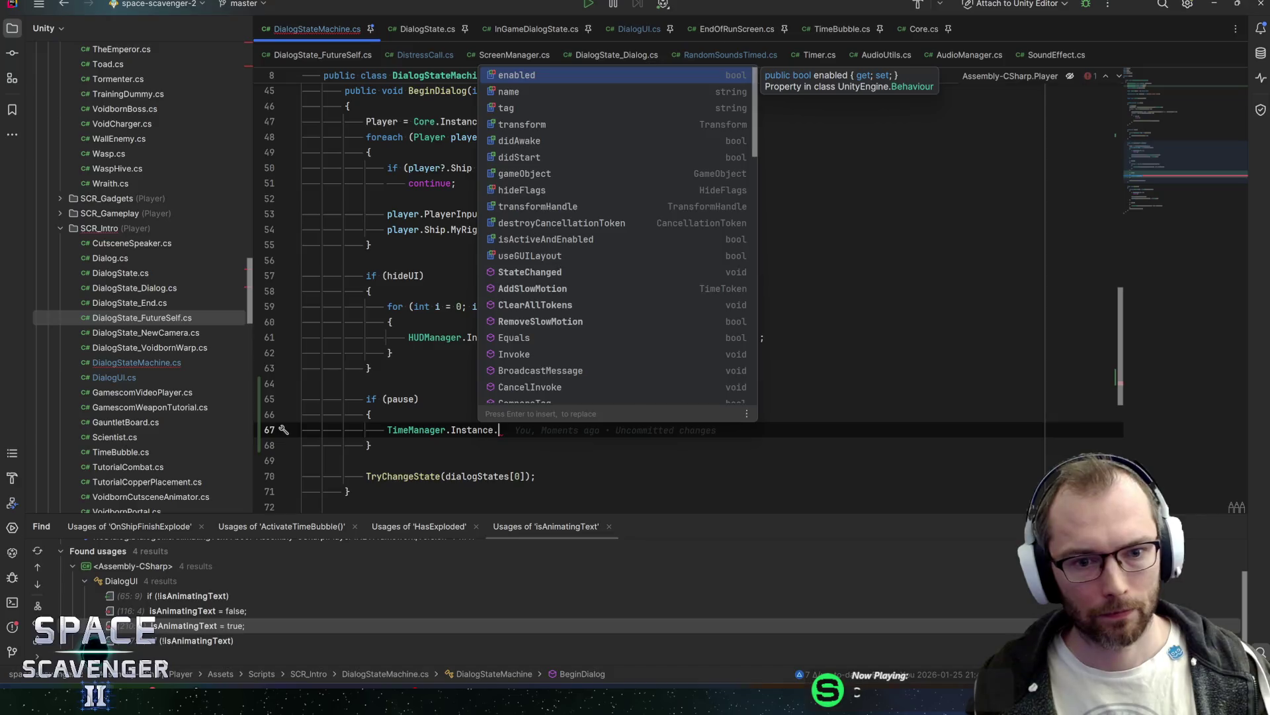
text(addsl)
key(Return)
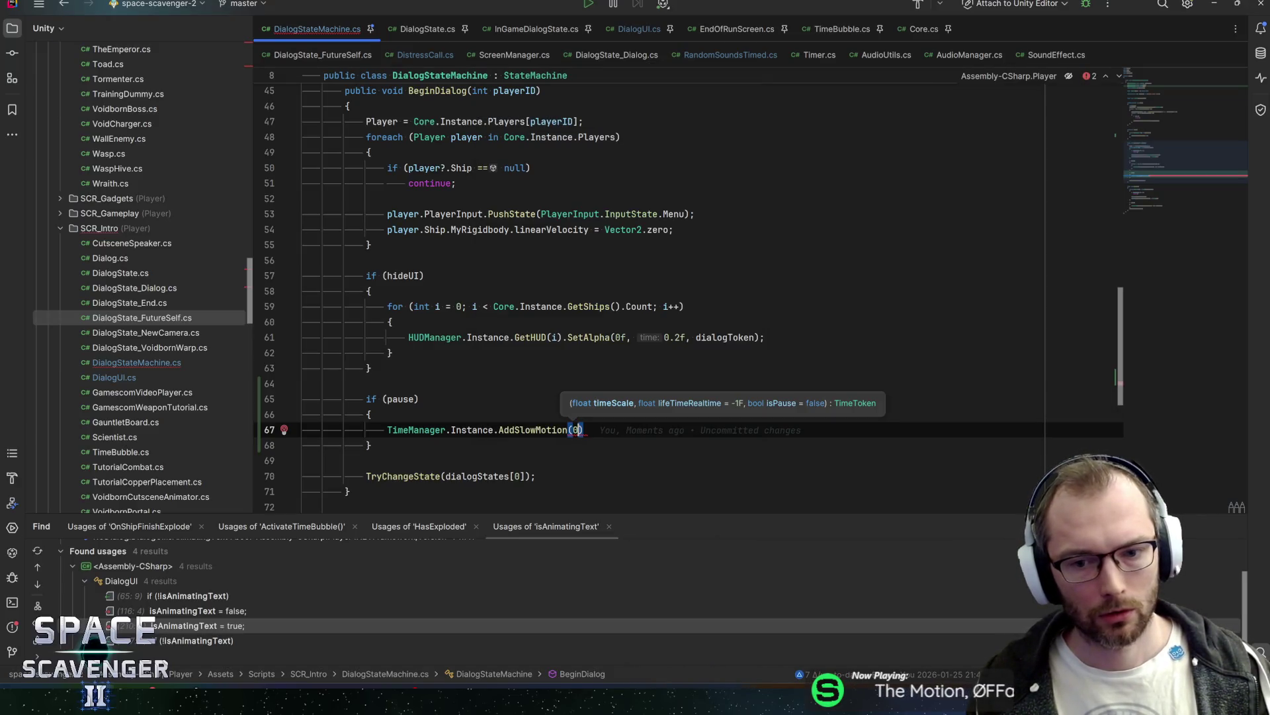
text(f)
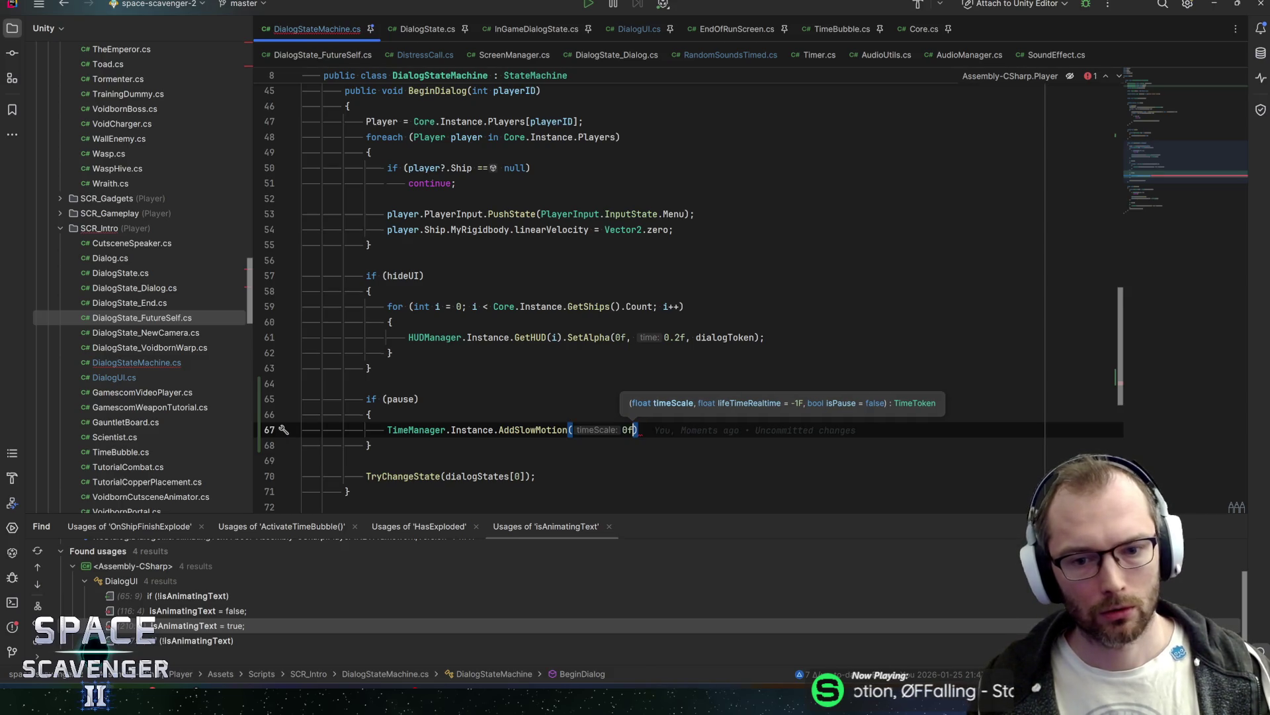
text(, -1, )
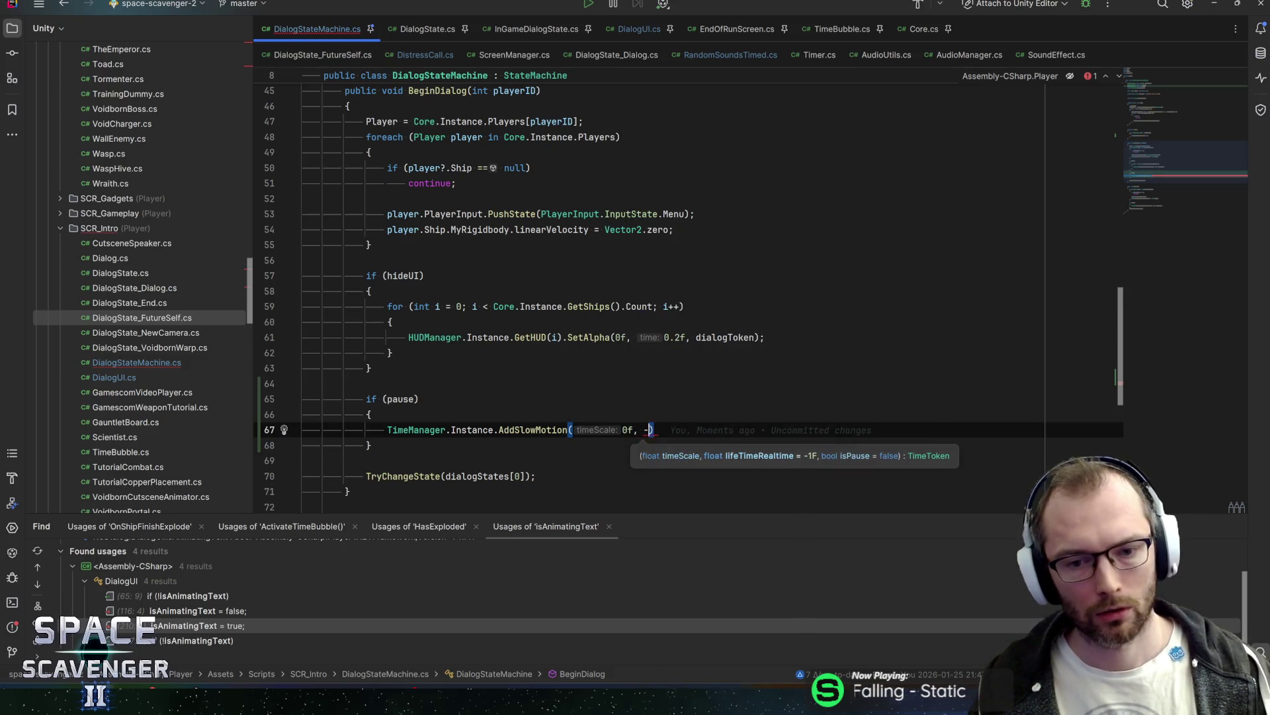
text(true);)
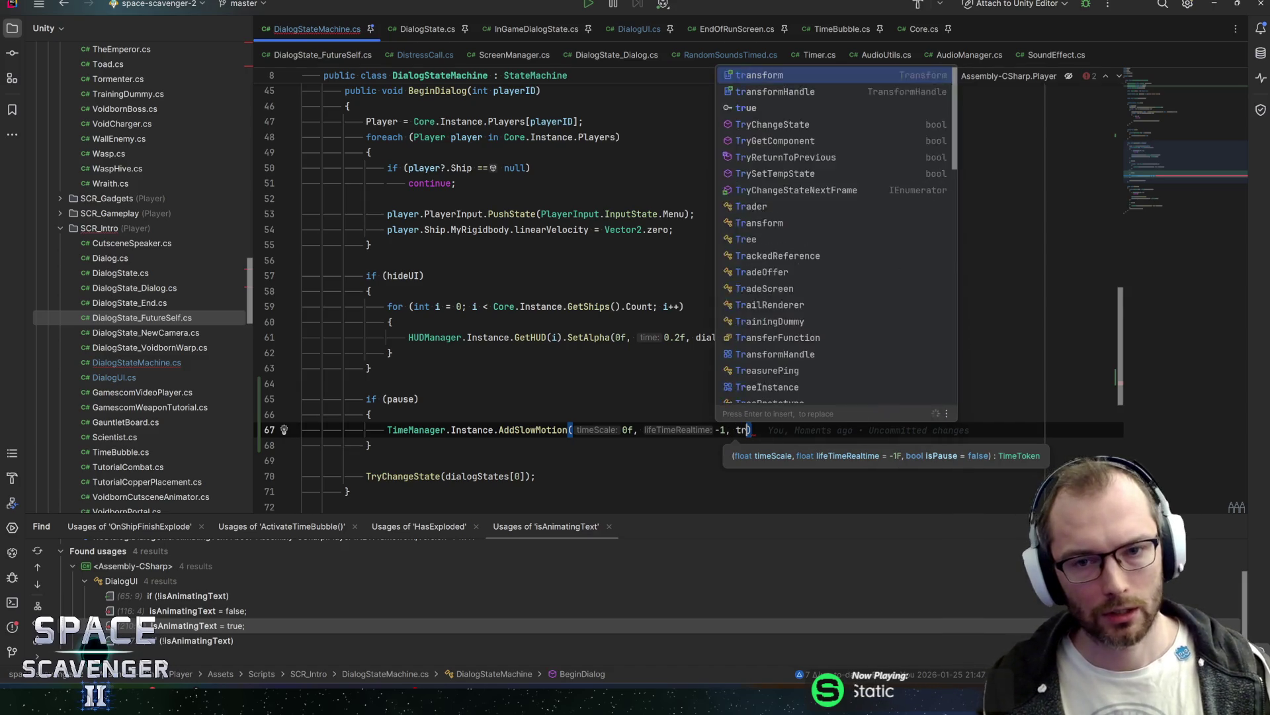
key(shift+Home)
key(Left)
text(var )
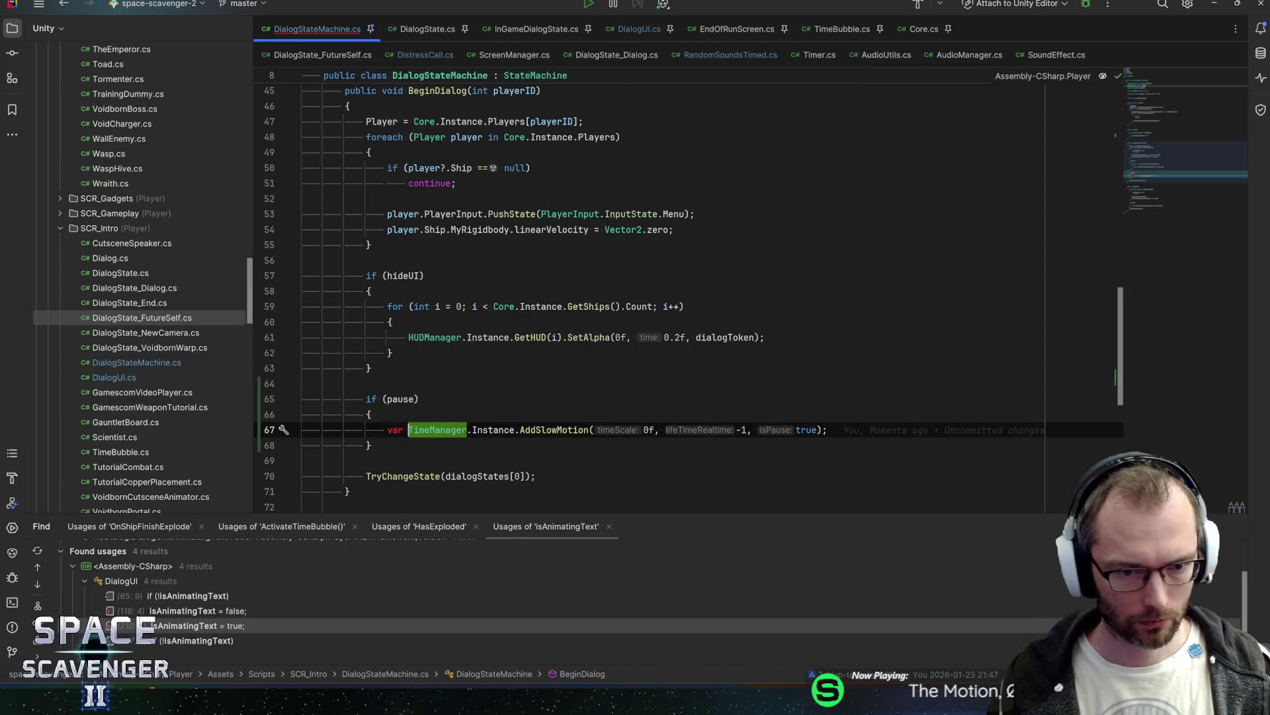
text(t =)
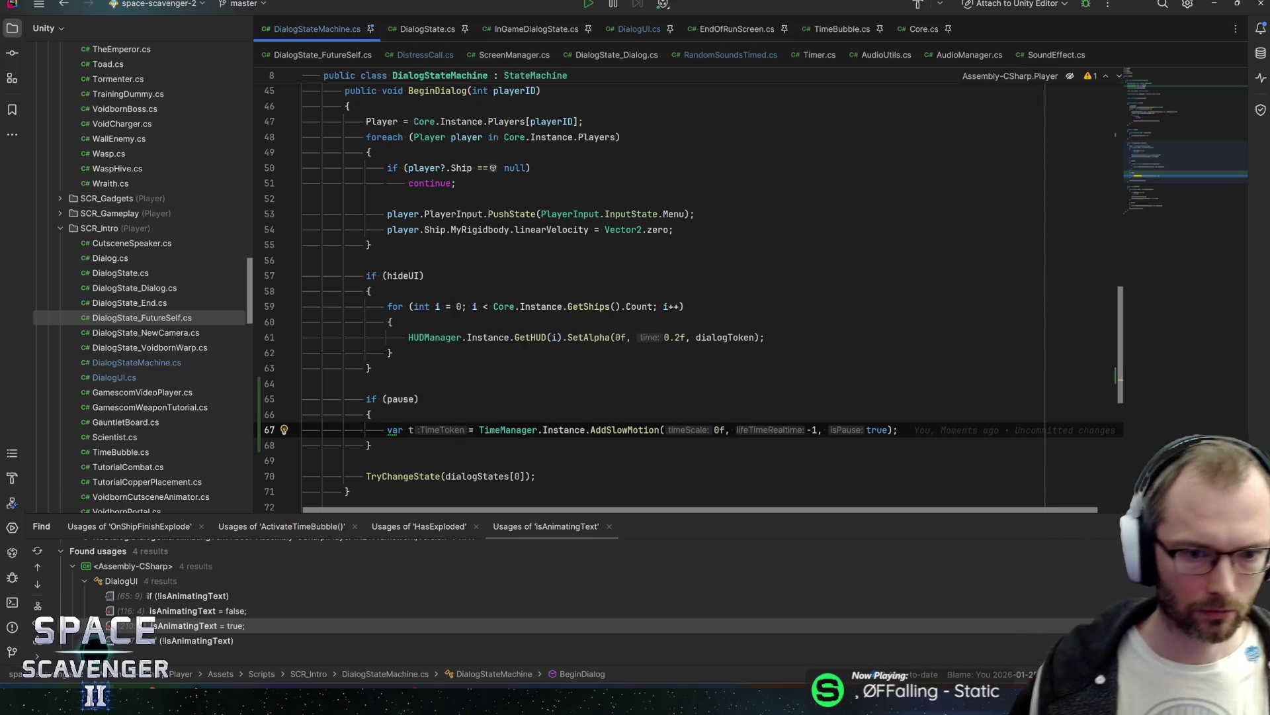
scroll(662, 291, up, 15)
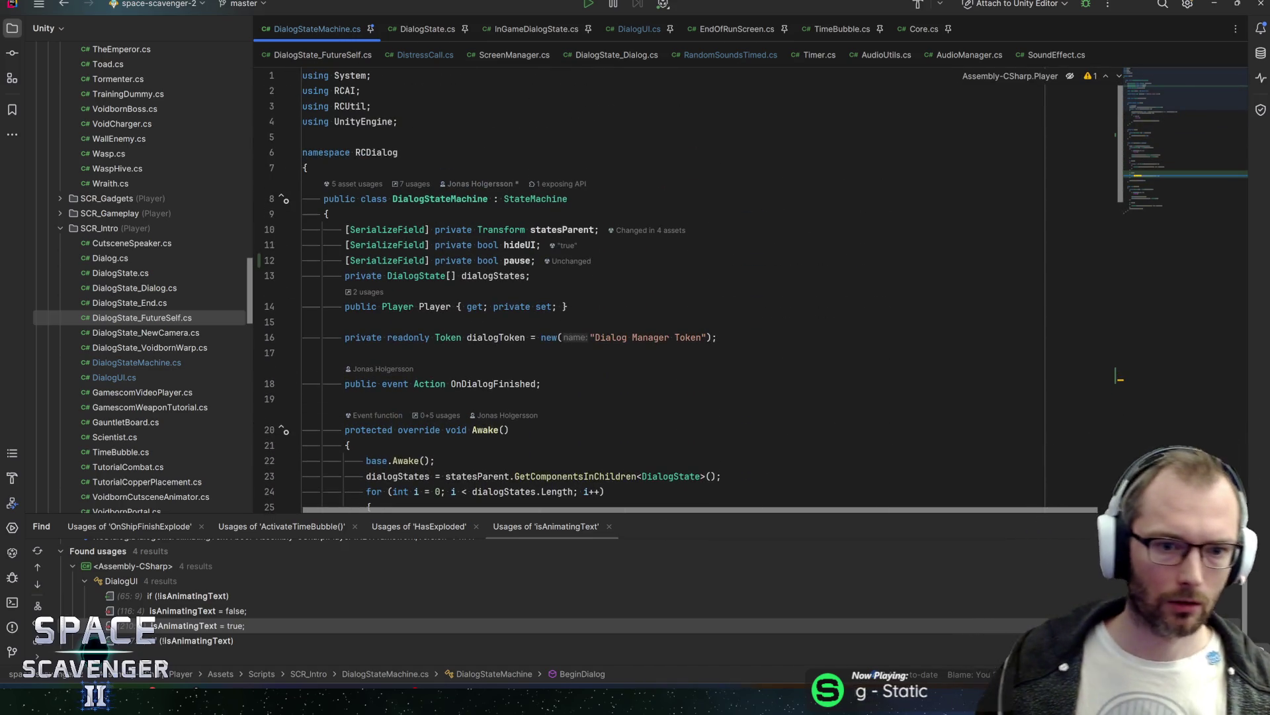
Step: Declare a private TimeToken timeToken field and assign AddSlowMotion's result to it
click(304, 353)
text(p)
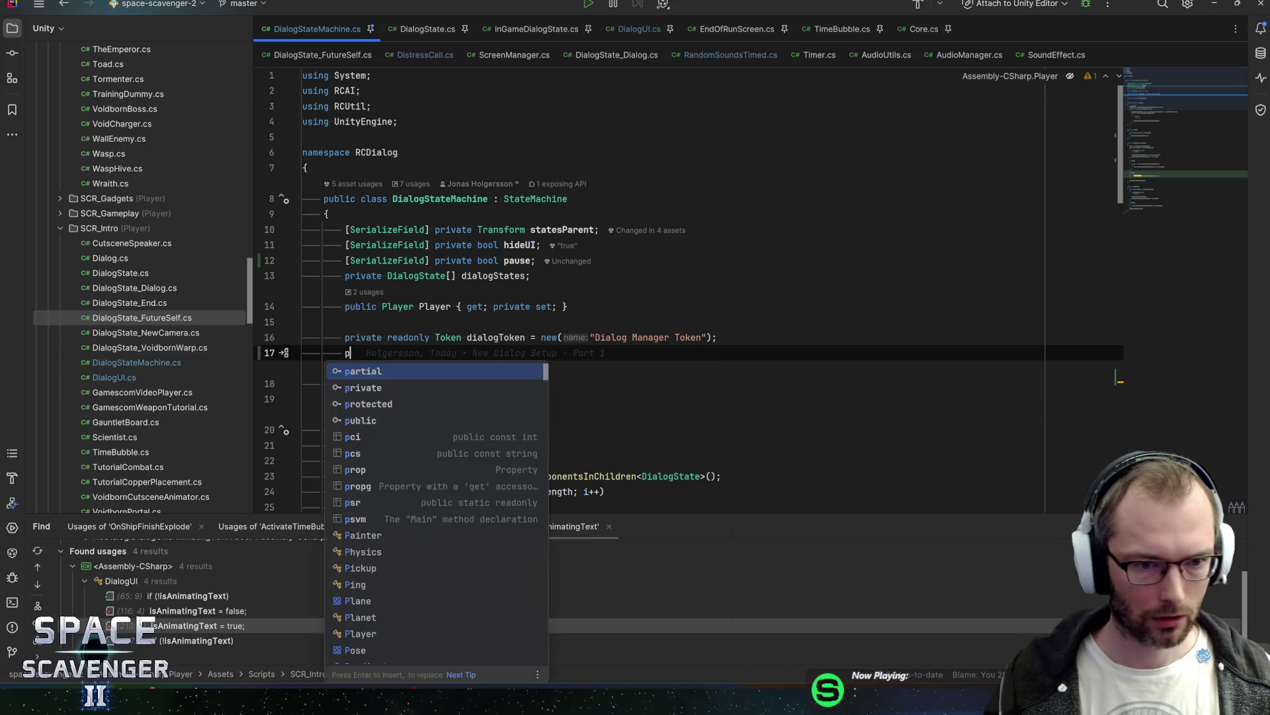
text(rivate T)
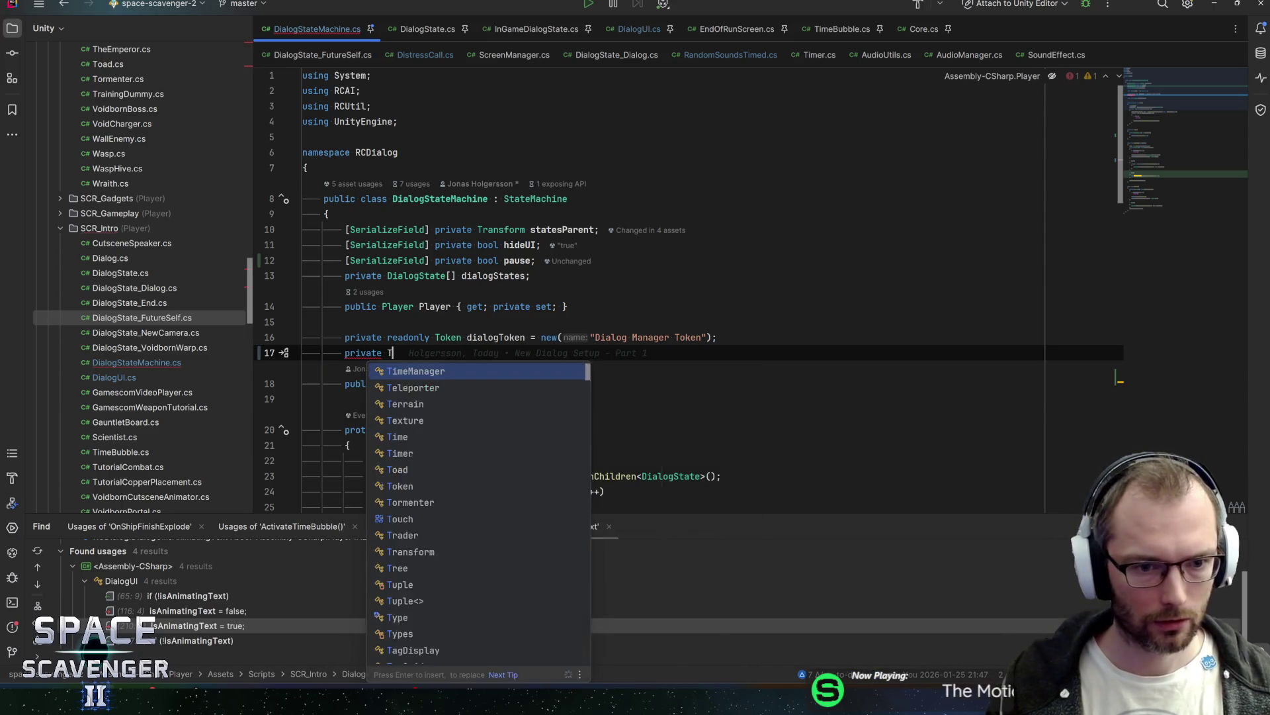
text(imeToken timeToken time)
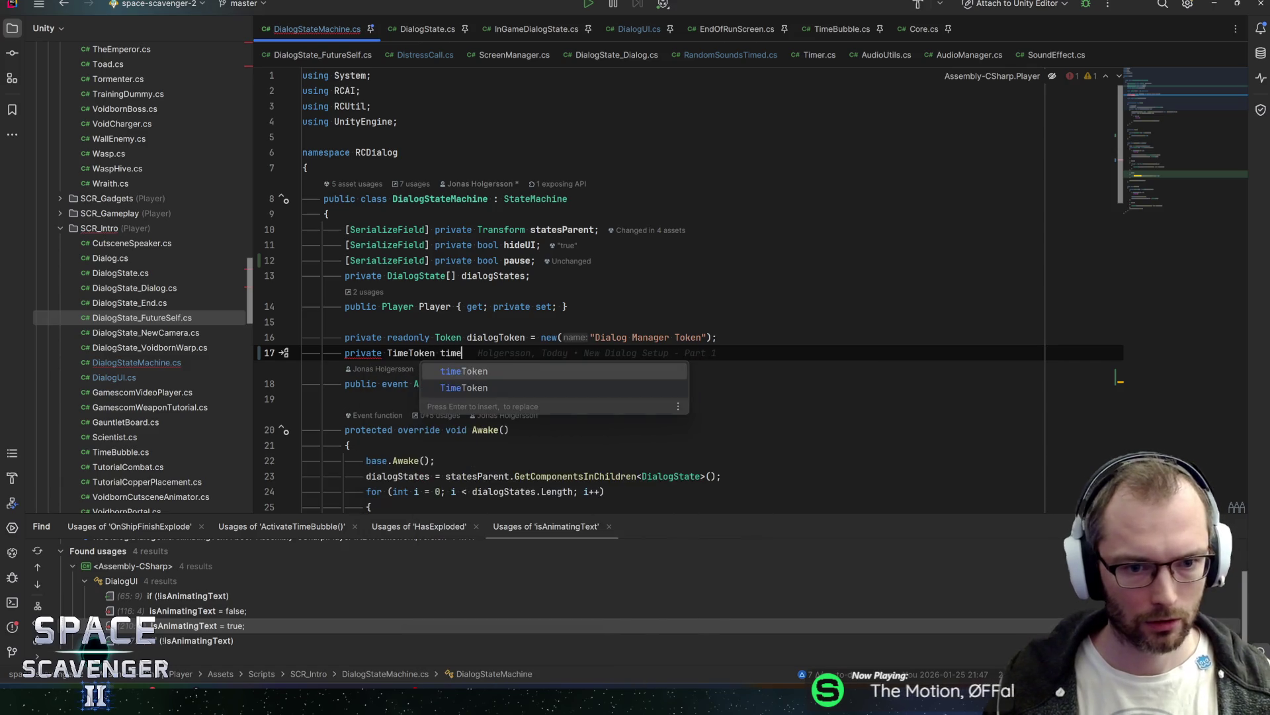
text(;)
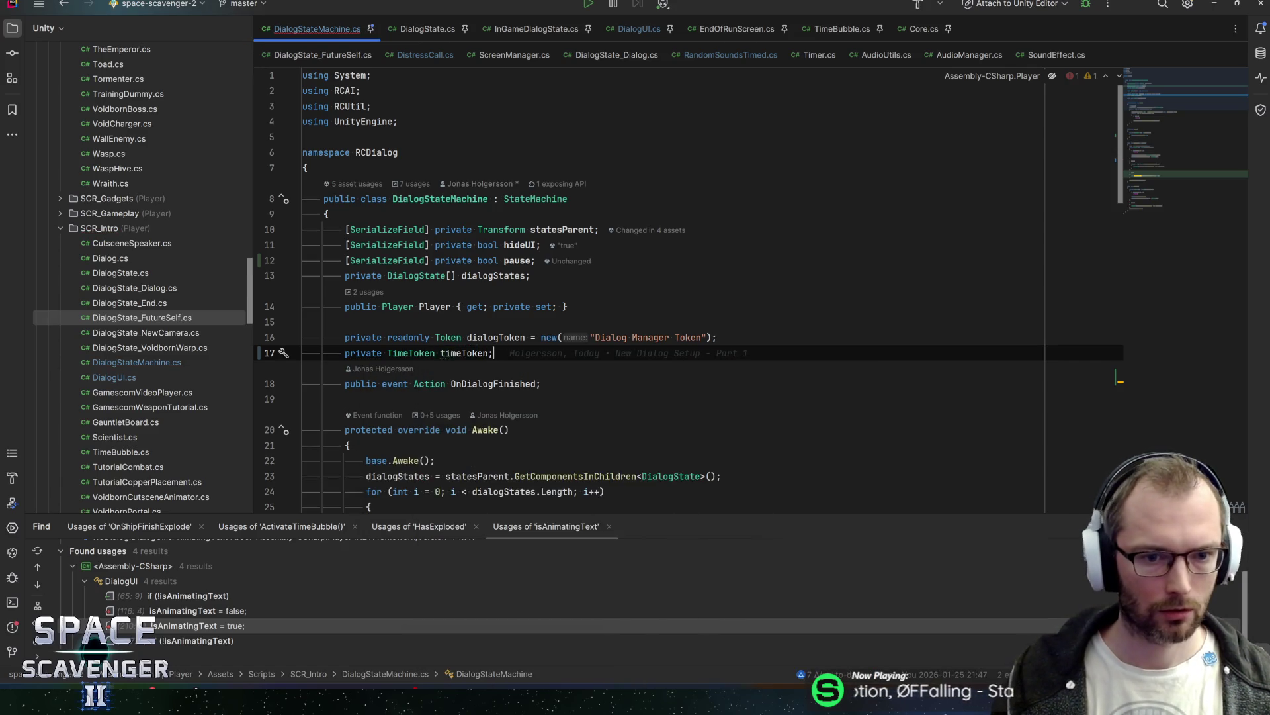
click(441, 353)
scroll(688, 291, down, 10)
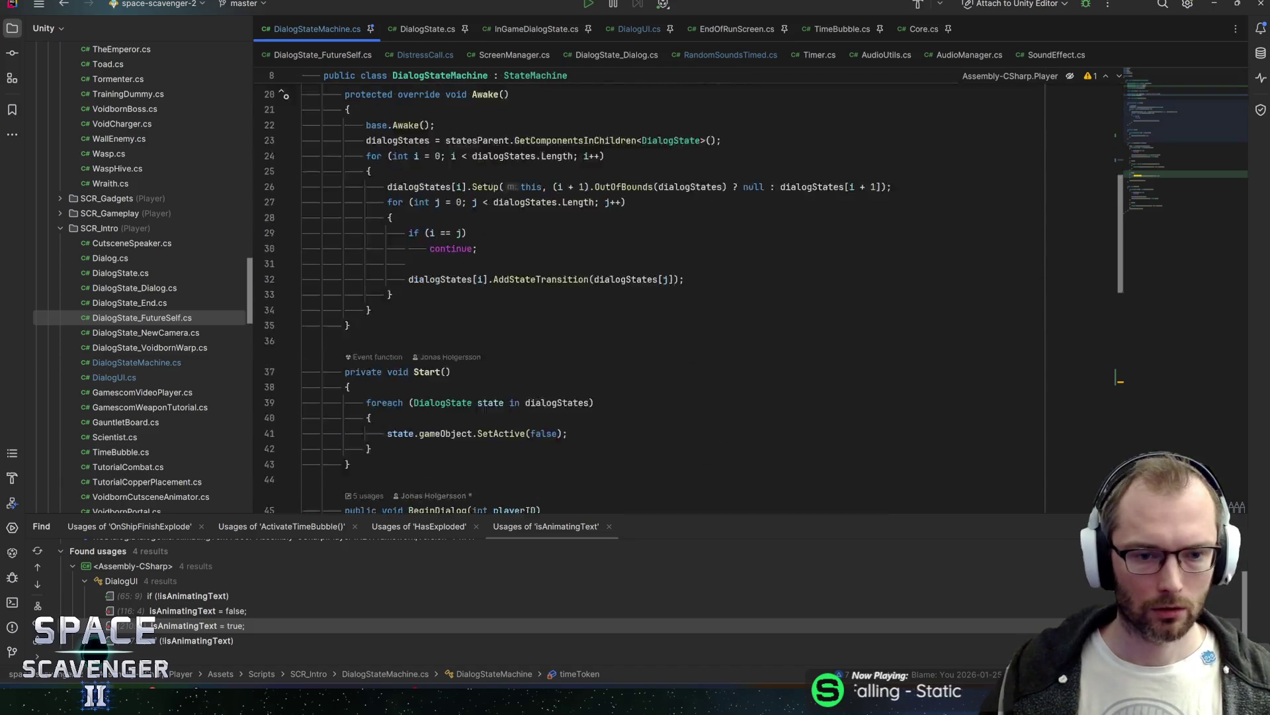
drag(387, 352, 414, 353)
text(timeToken = TimeManager.Instance.AddSlowMotion(0f, -1, true);)
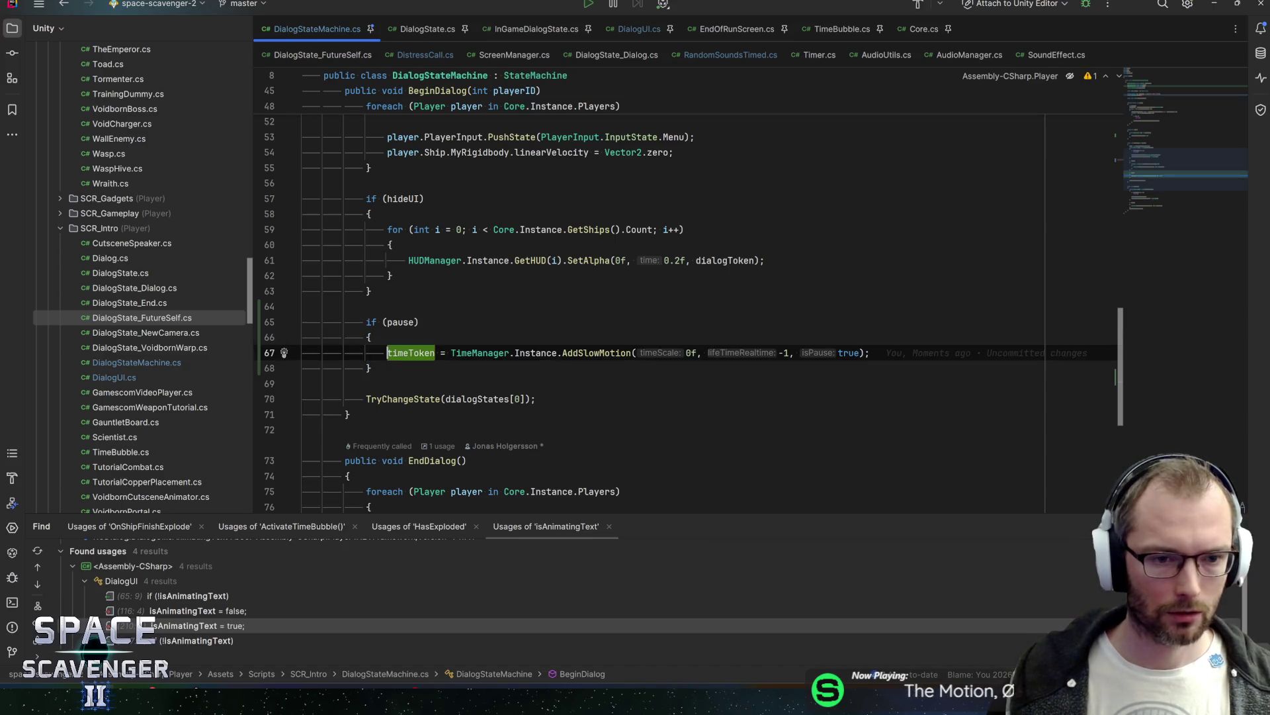
Step: Precede the assignment with if (timeToken != null) calling TimeManager.Instance.RemoveSlowMotion(timeToken)
key(Return)
key(Up)
text((timeToken )
text(!= null)
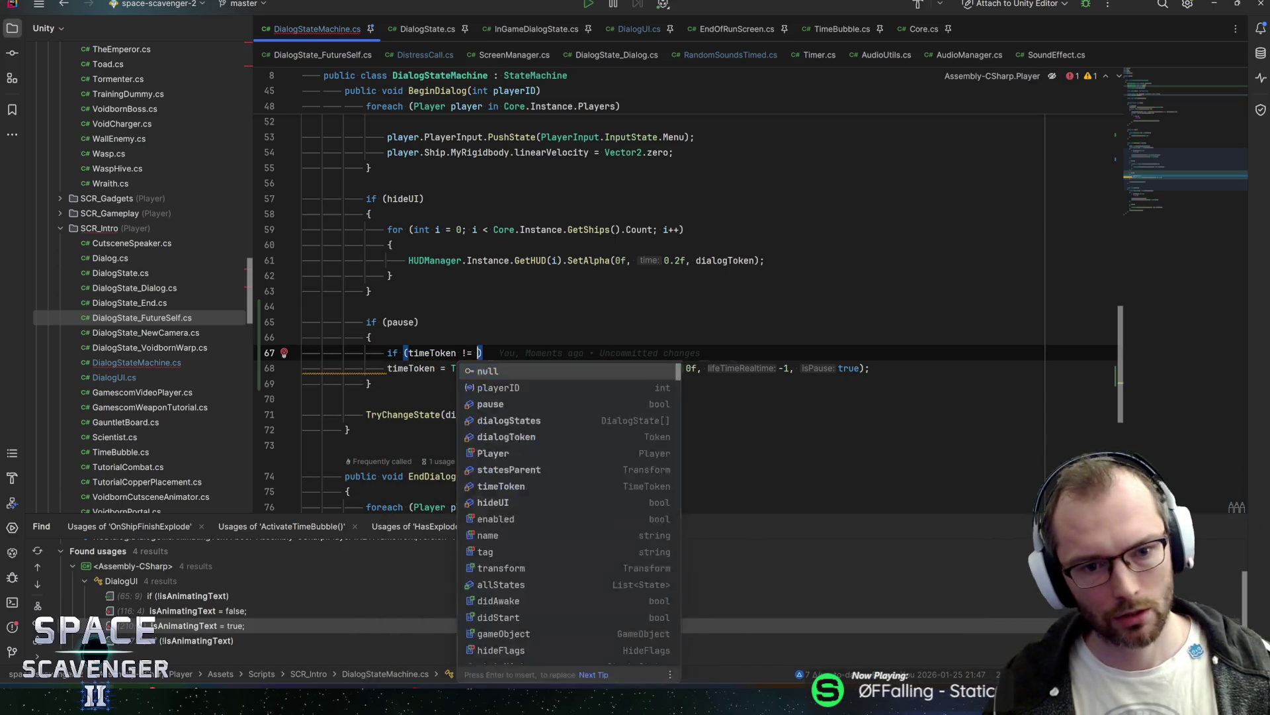
key(Return)
key(Return)
text({)
key(Return)
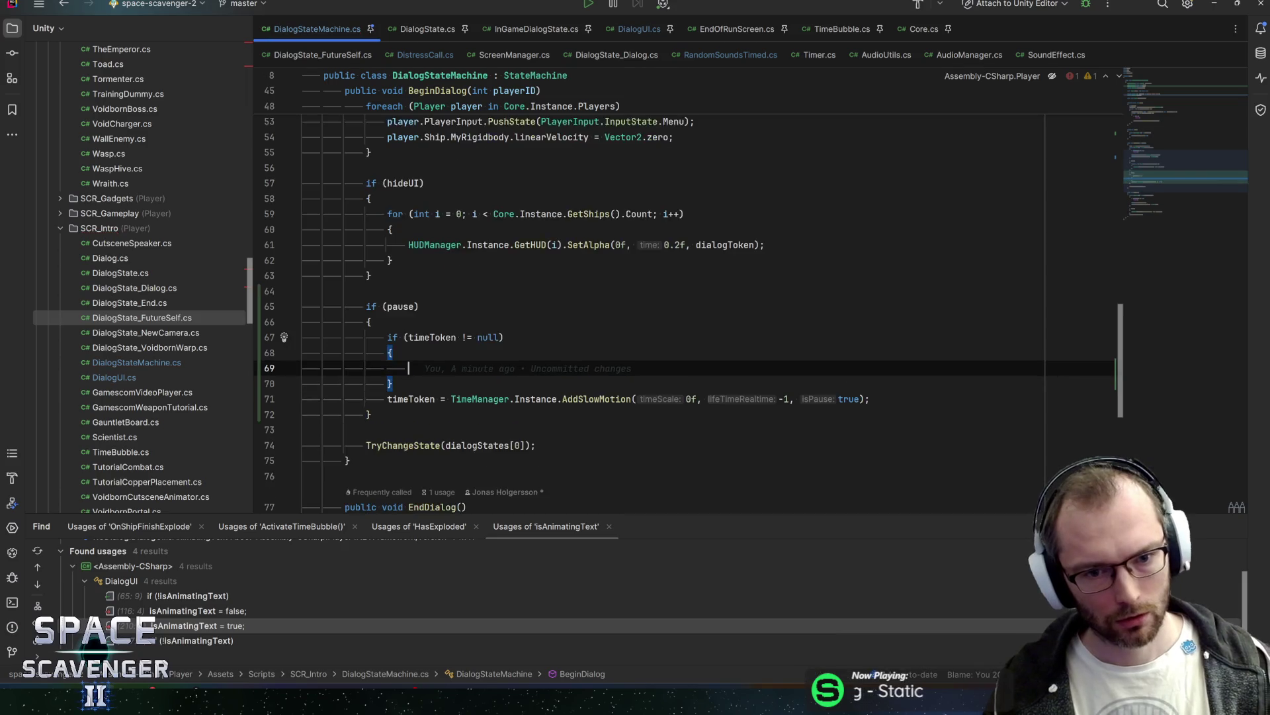
text(TimeManager.ins)
key(Return)
text(.)
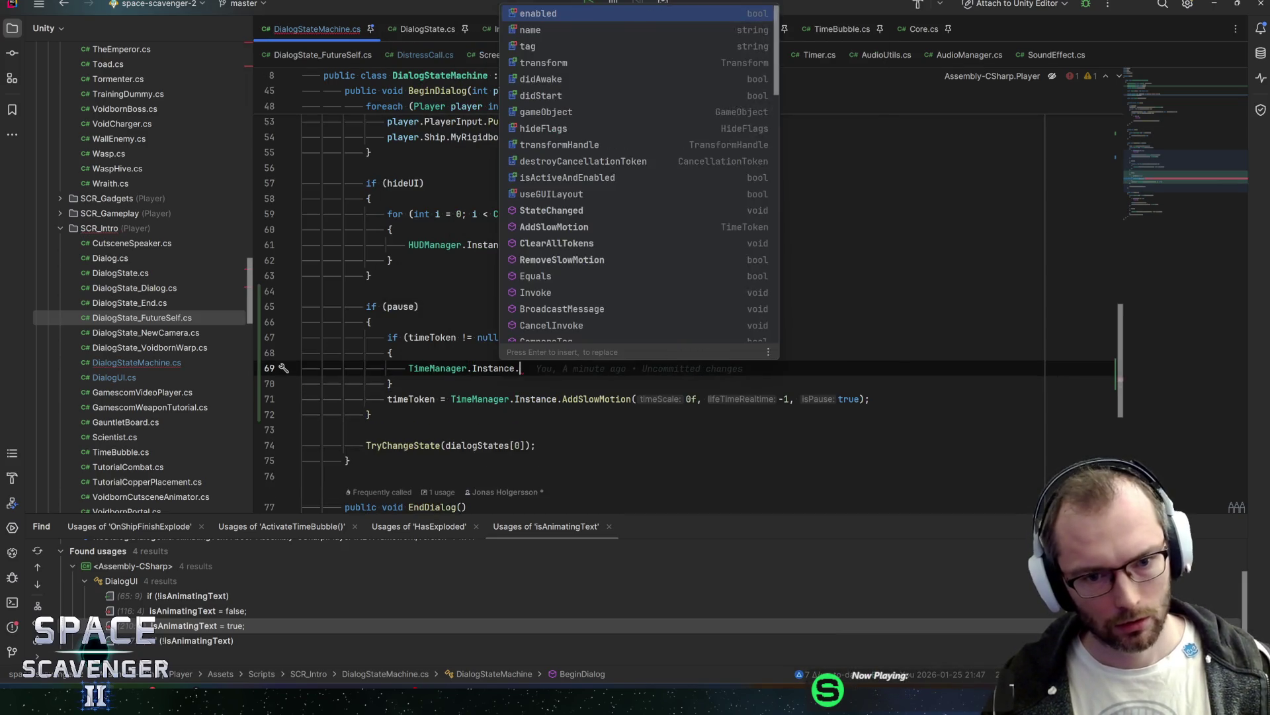
text(removet)
key(Return)
text(timetok)
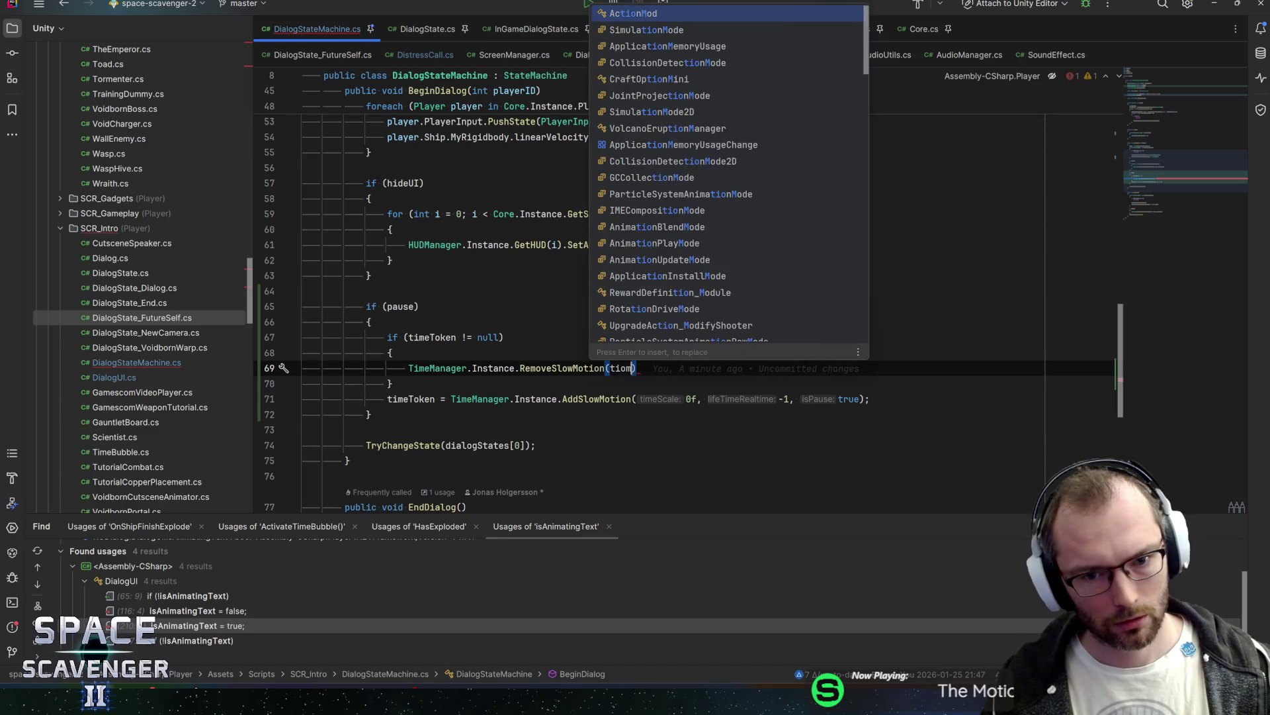
key(Return)
text(;)
key(ctrl+w)
key(ctrl+w)
key(ctrl+w)
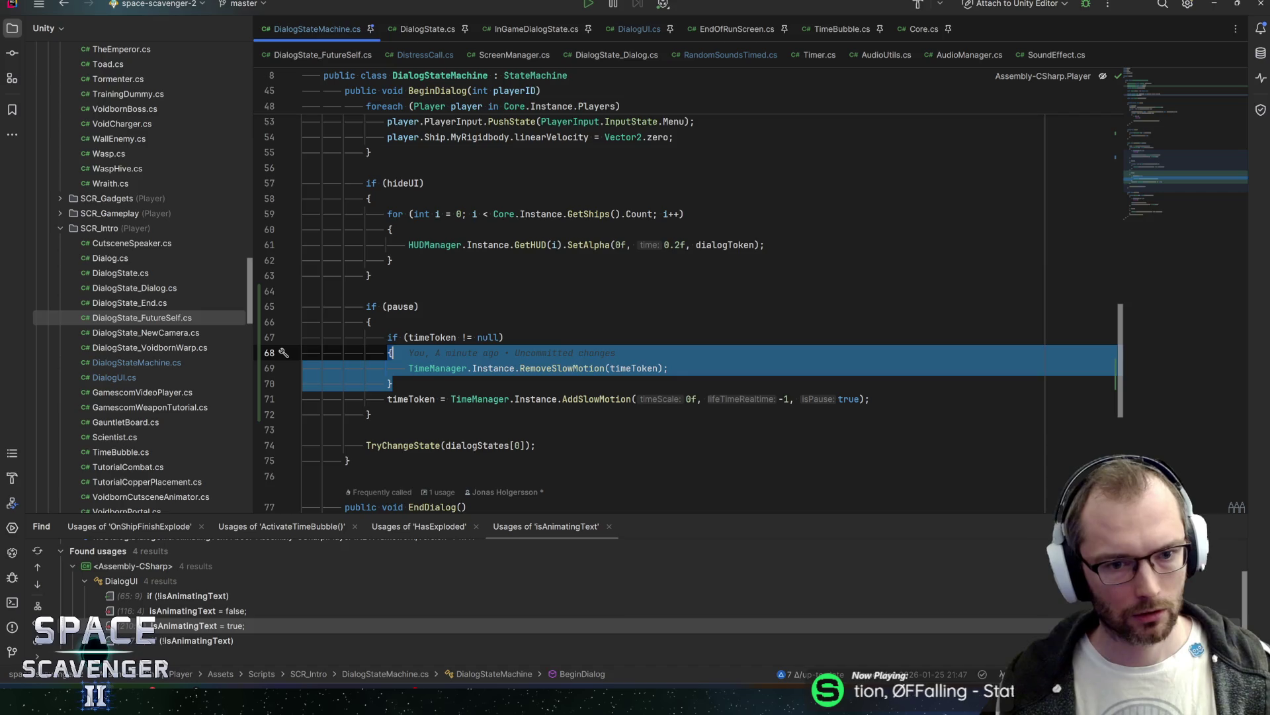
Step: Paste the timeToken null-check and RemoveSlowMotion block into EndDialog after the hideUI block
key(ctrl+w)
scroll(688, 311, down, 7)
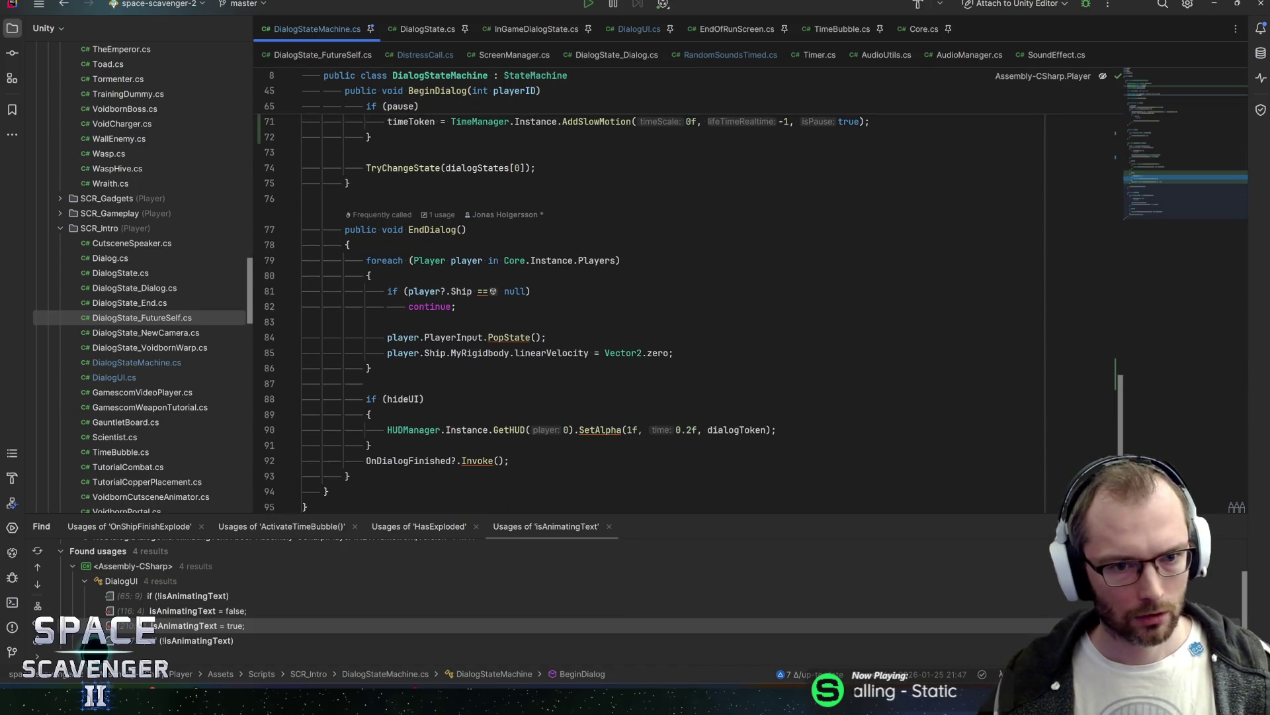
click(372, 399)
scroll(688, 311, up, 4)
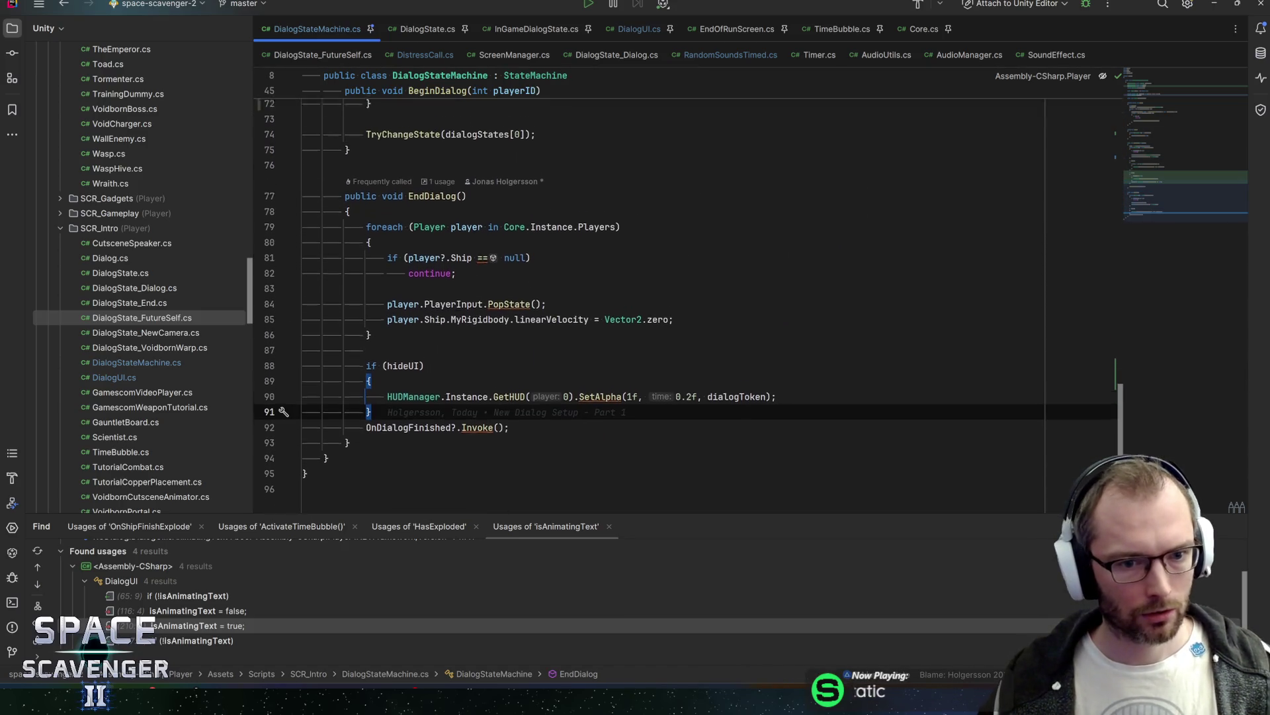
scroll(688, 311, down, 4)
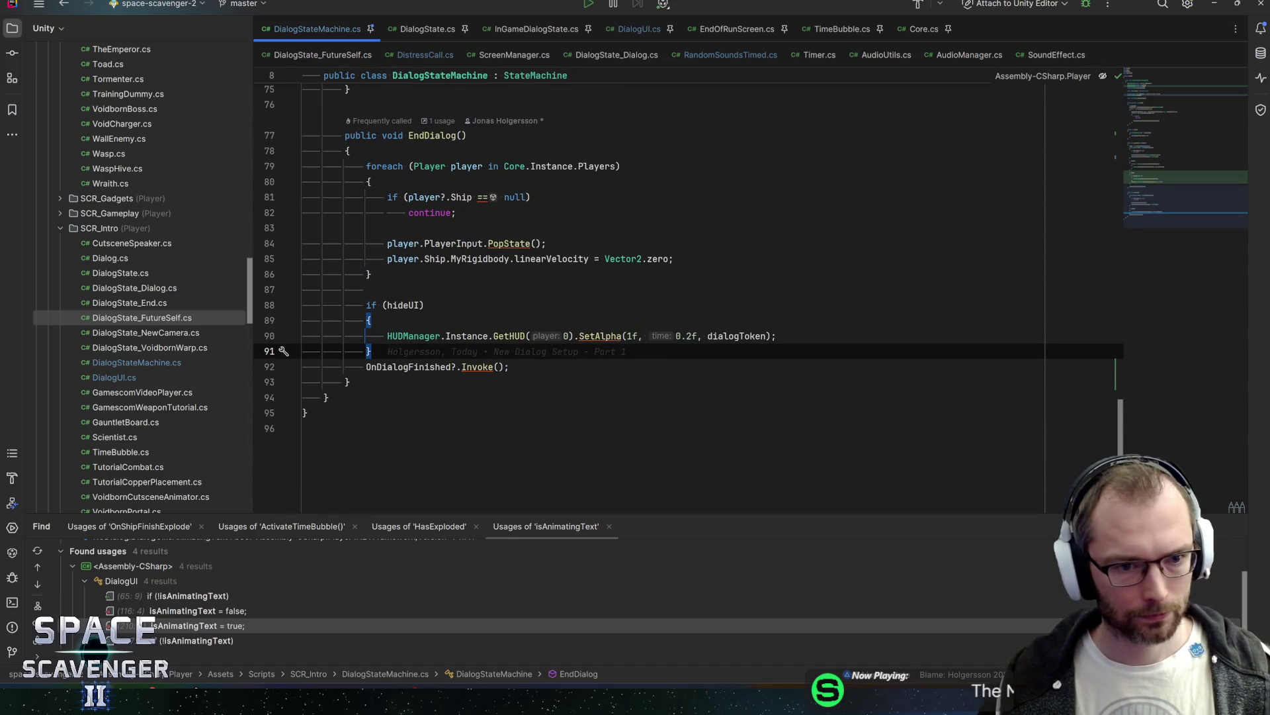
text(if (timeToken != null) {     TimeManager.Instance.RemoveSlowMotion(timeToken); })
click(653, 397)
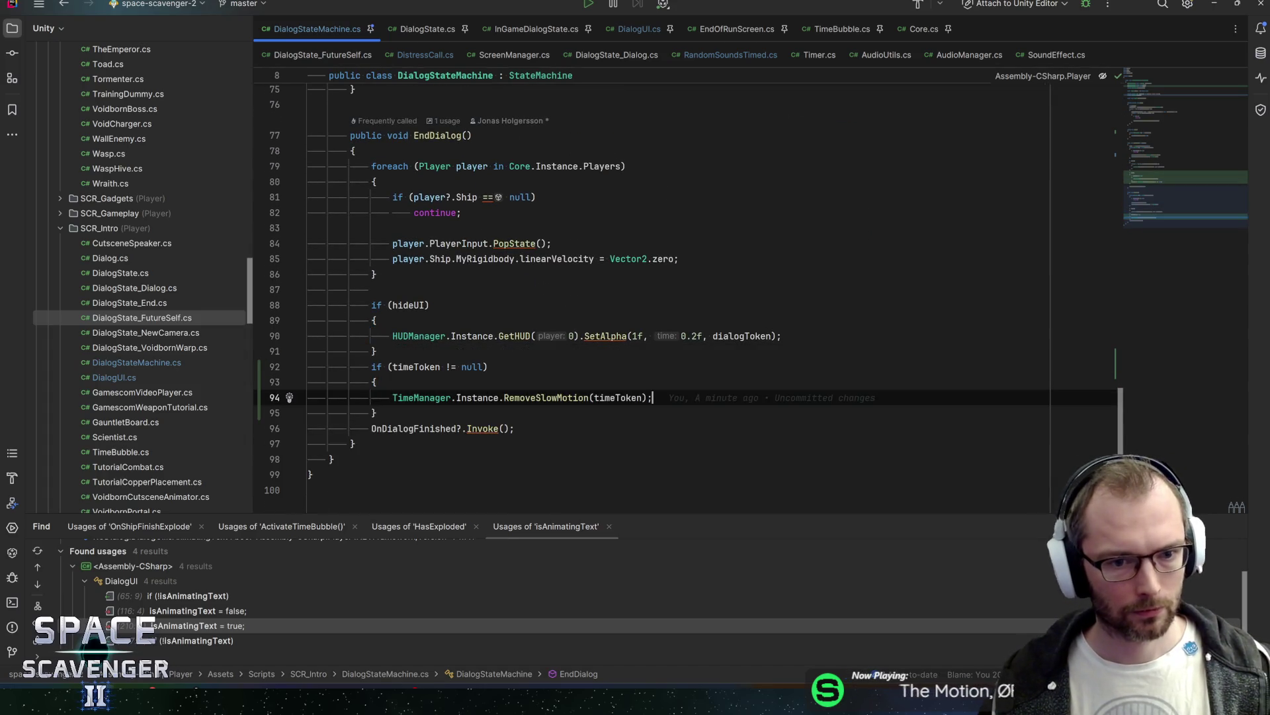
Step: Scroll back up in Rider and switch over to the Unity Editor
scroll(653, 397, up, 6)
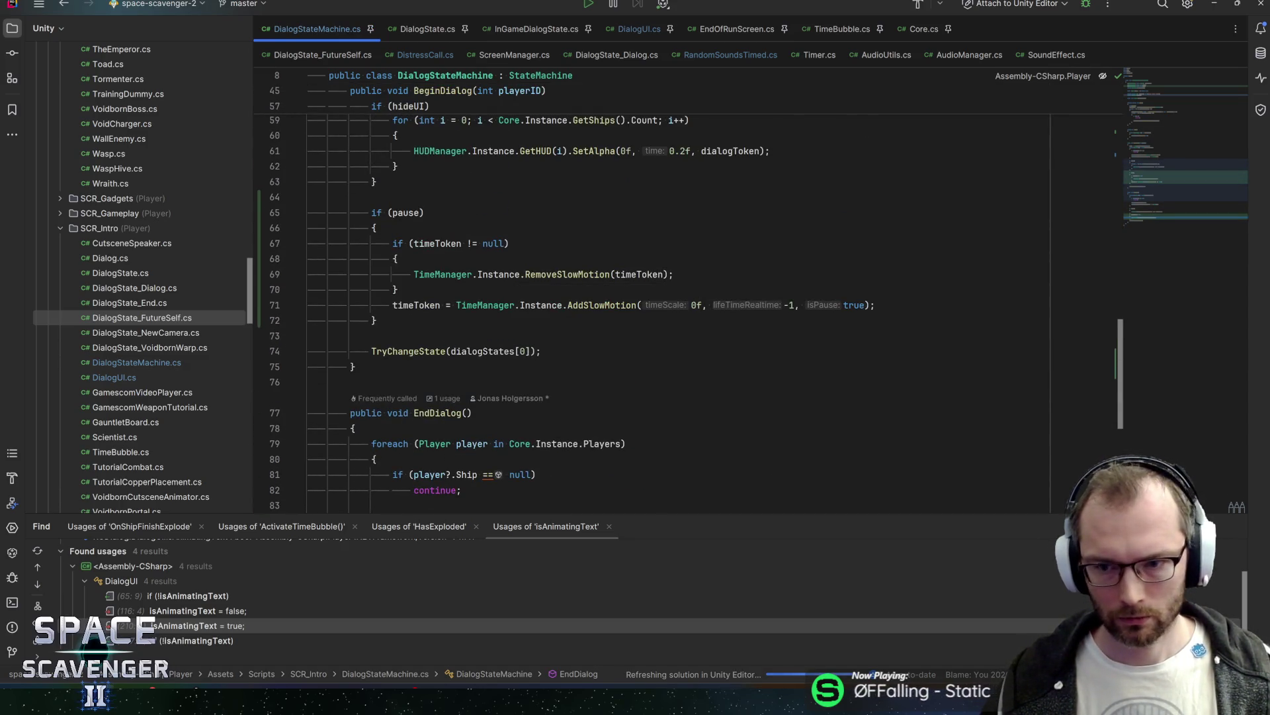
key(alt+Tab)
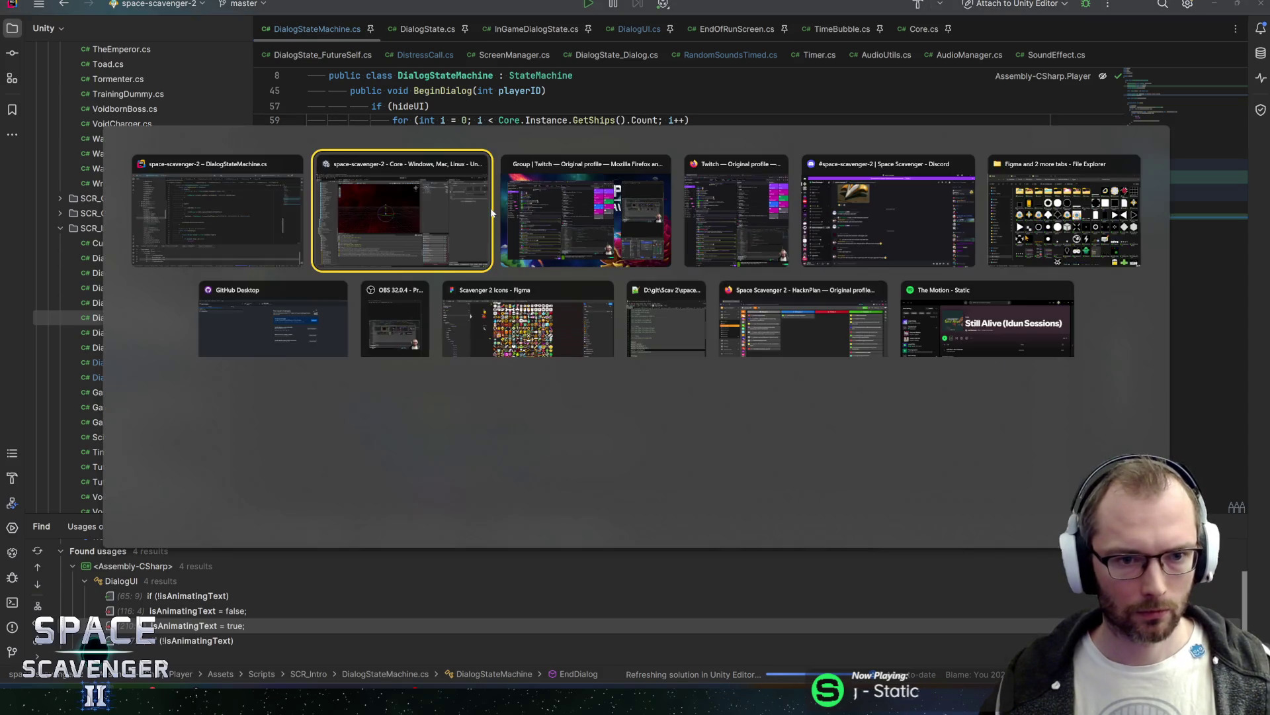
key(Escape)
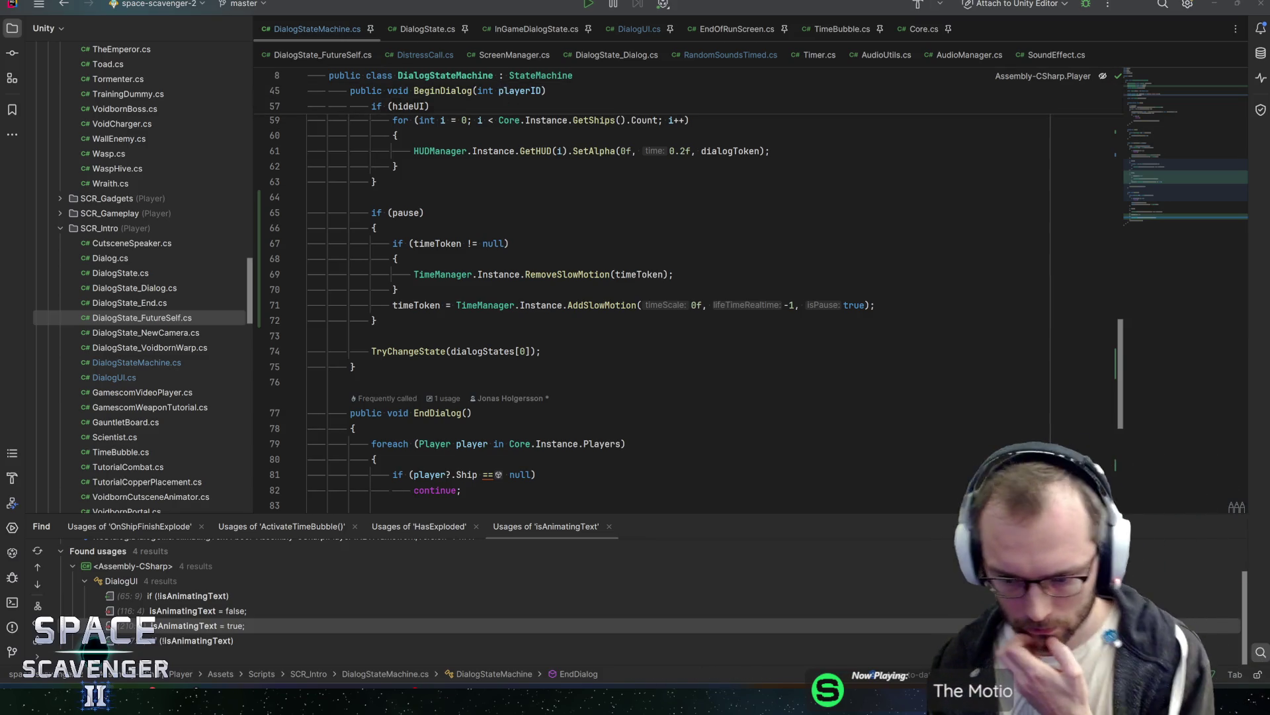
key(alt+Tab)
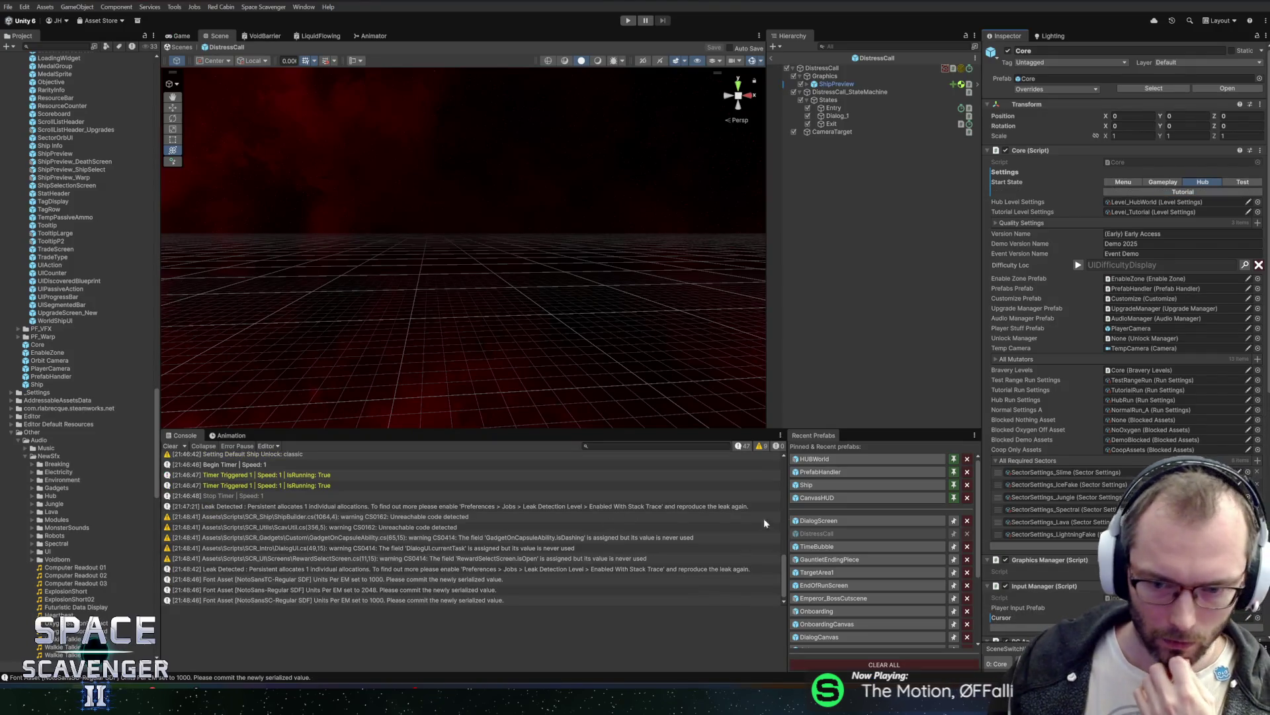
Step: Enable Pause on the GauntletEndingPiece prefab's Emperor_Cutscene Dialog State Machine
click(847, 93)
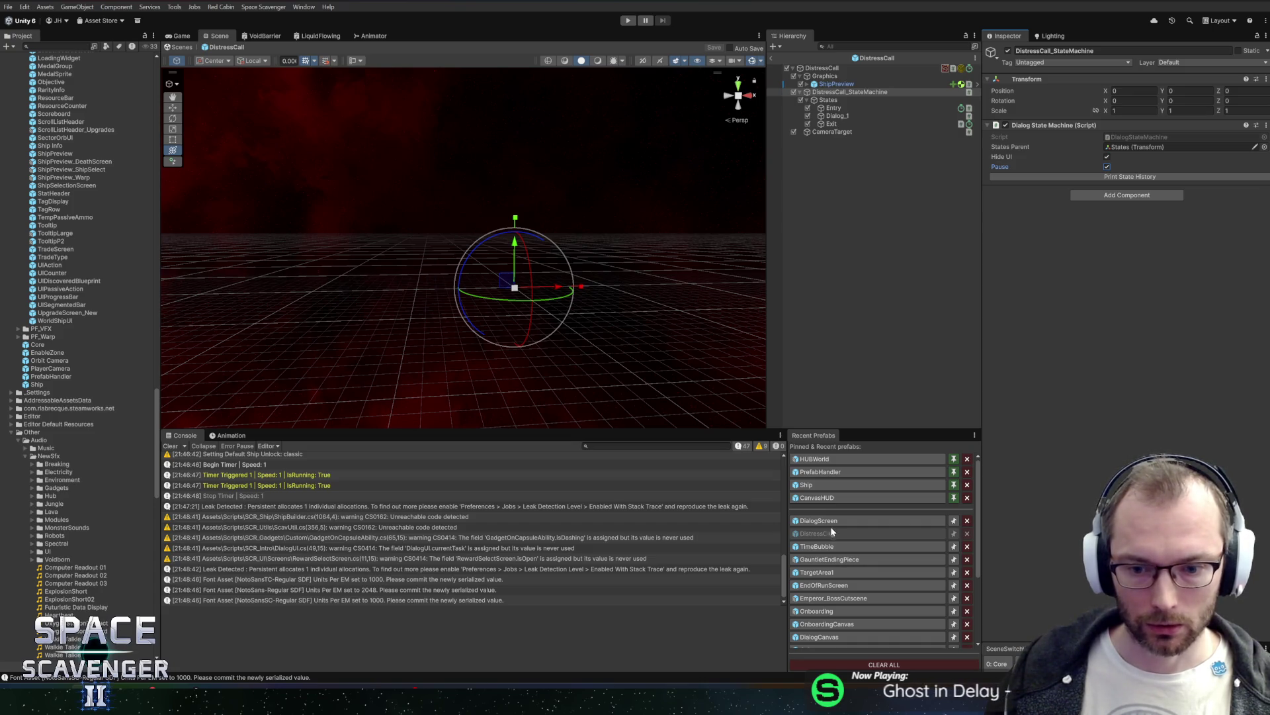
click(825, 559)
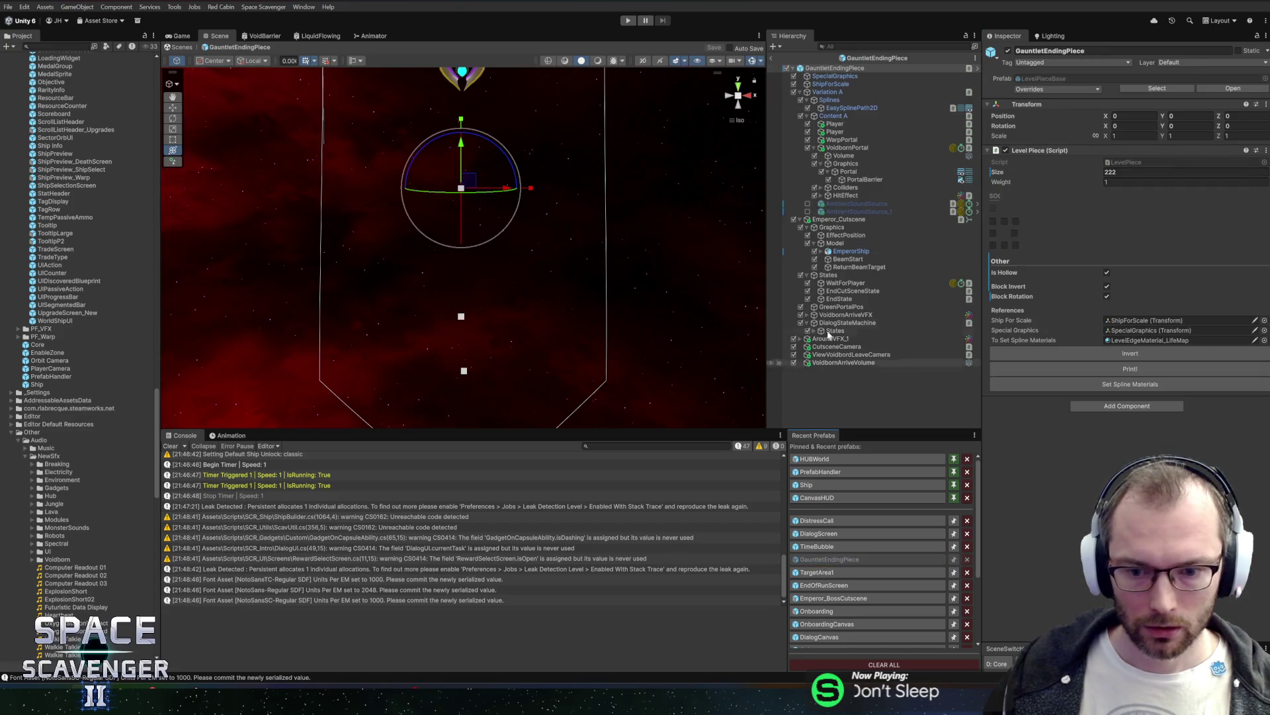
click(839, 219)
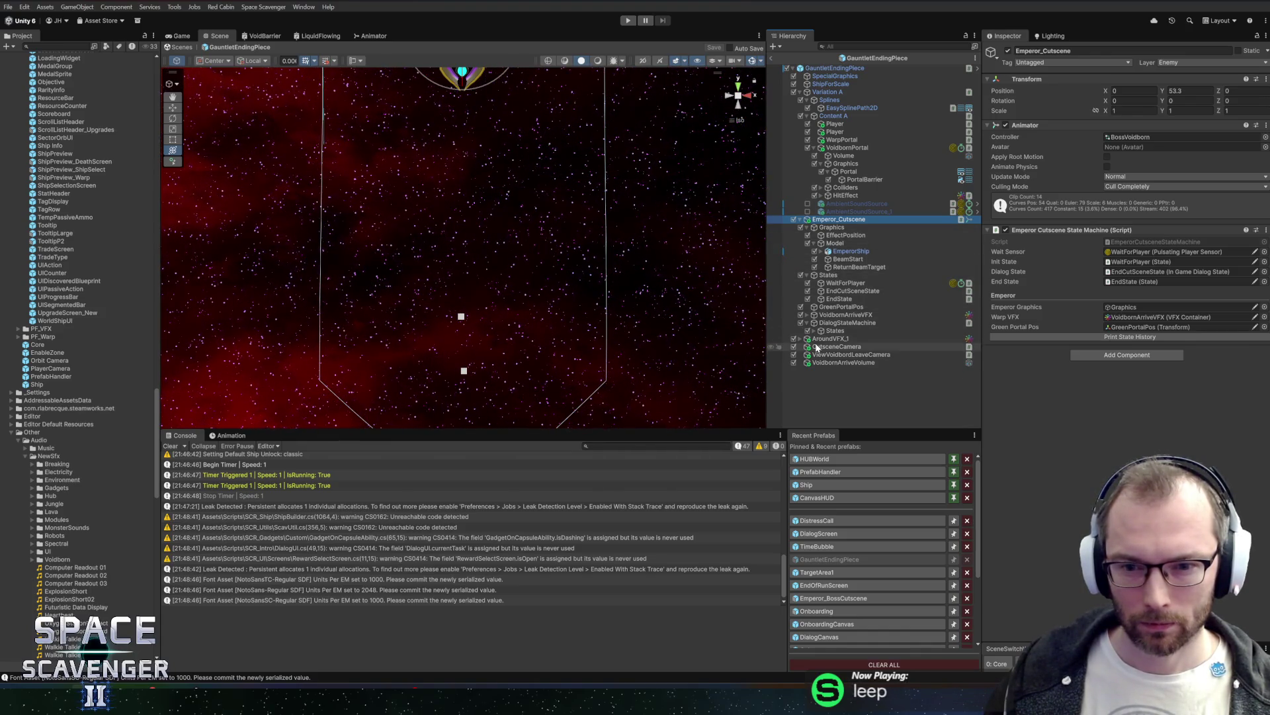
click(831, 322)
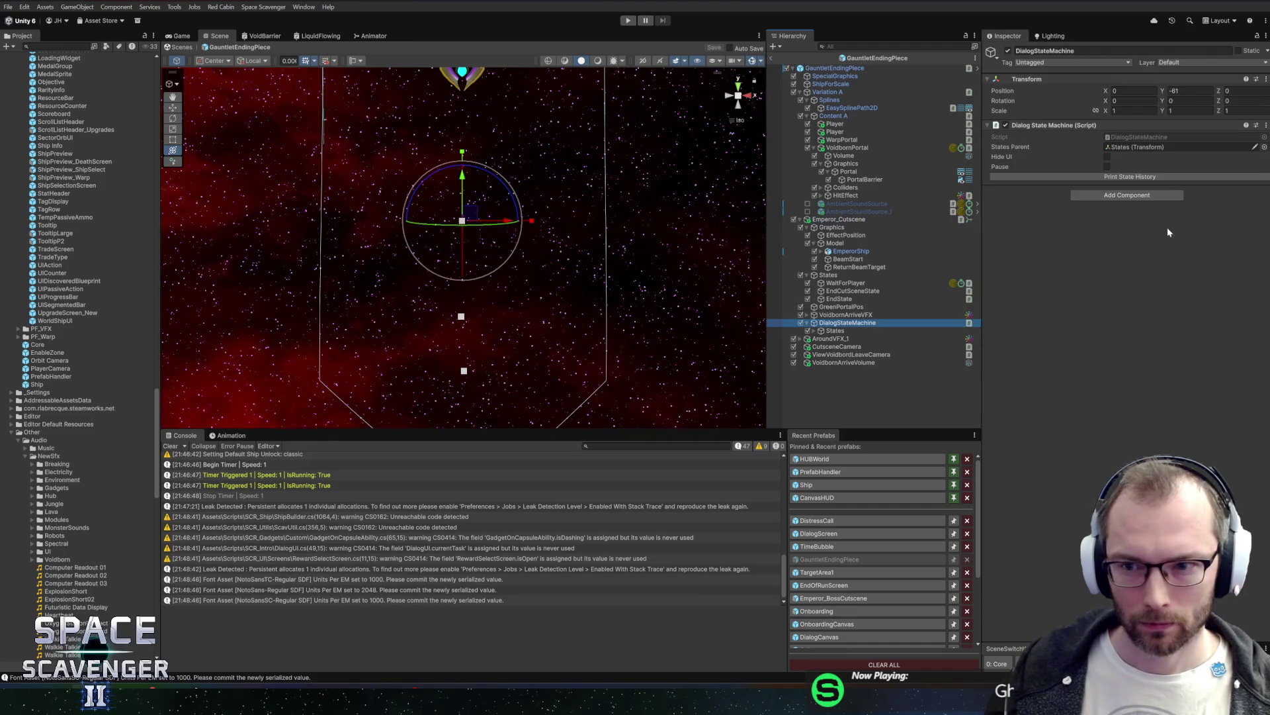
click(1107, 167)
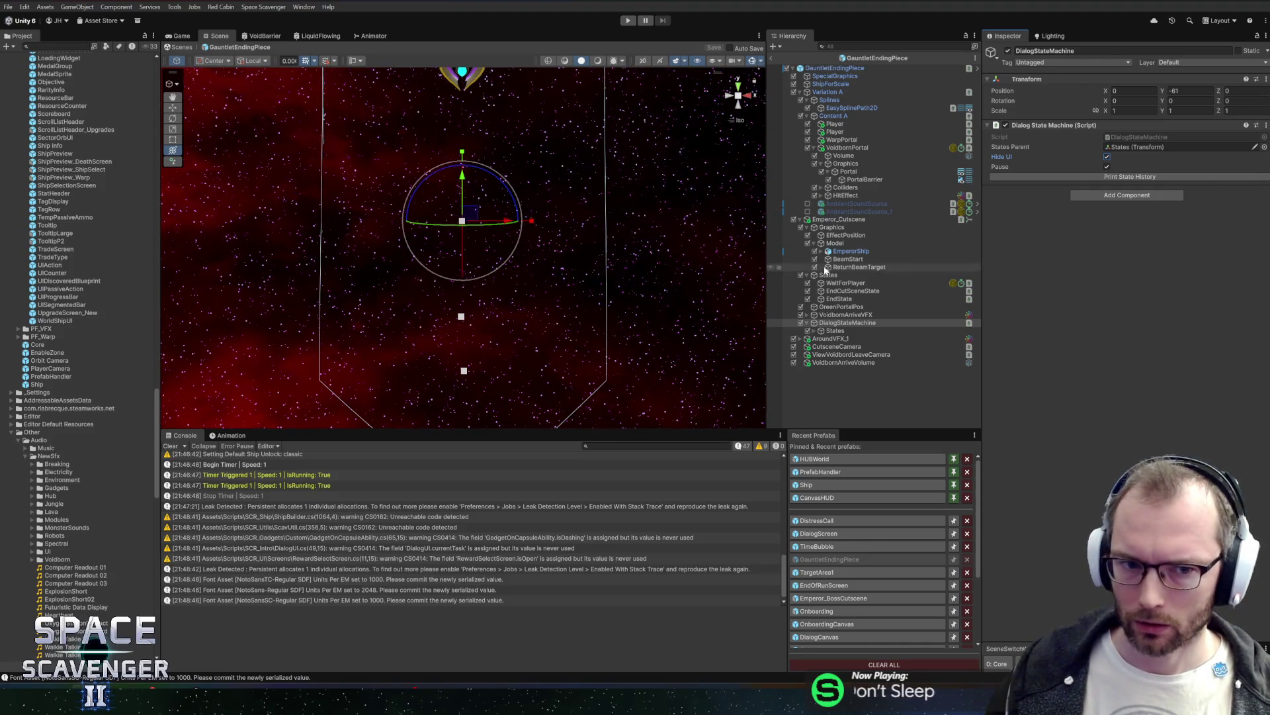
mouse_move(562, 249)
mouse_down()
mouse_move(579, 309)
mouse_move(570, 227)
mouse_up()
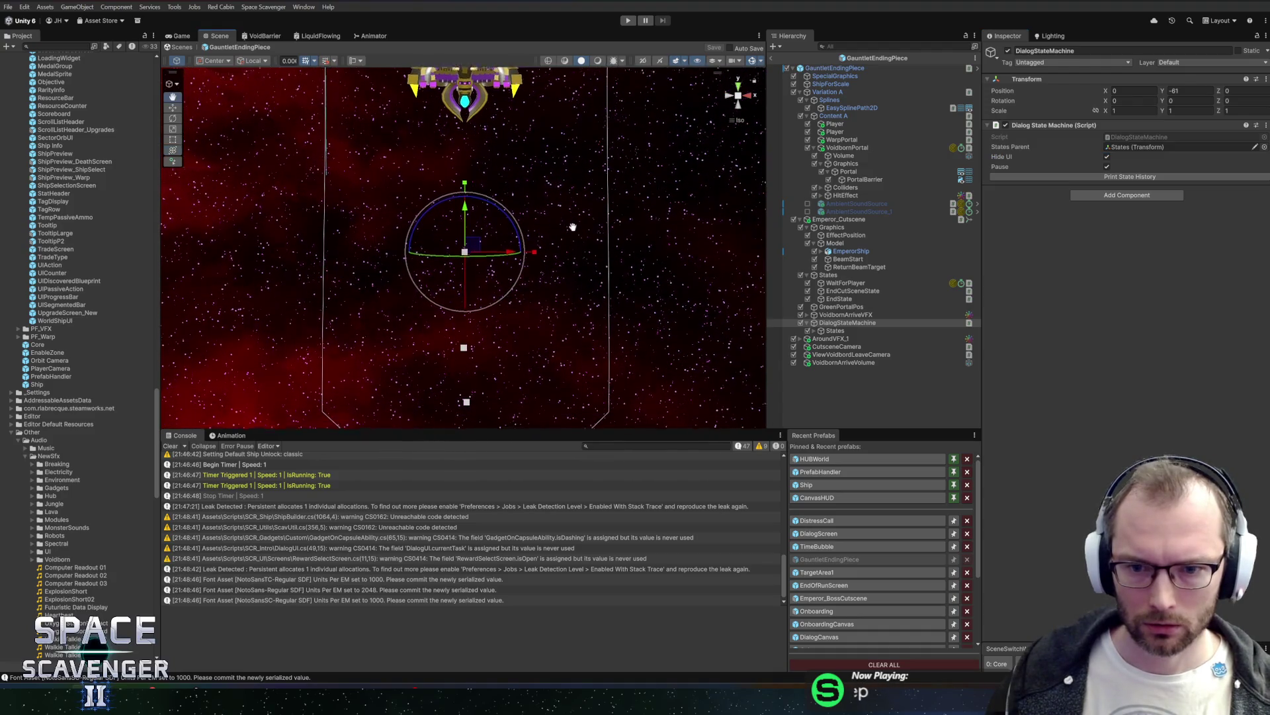
Step: Enable Pause on TimeBubble's FutureSelfCutscene_Explode state machine, save, and enter Play mode
click(820, 546)
click(933, 148)
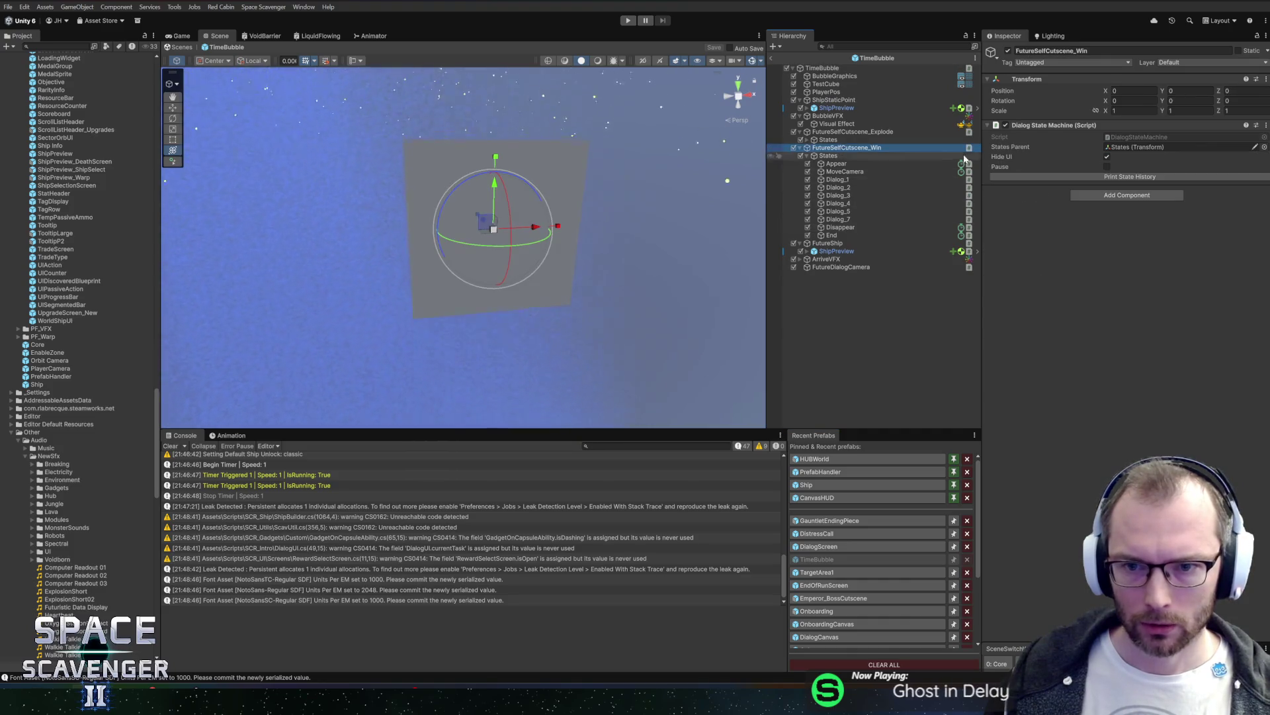
click(853, 131)
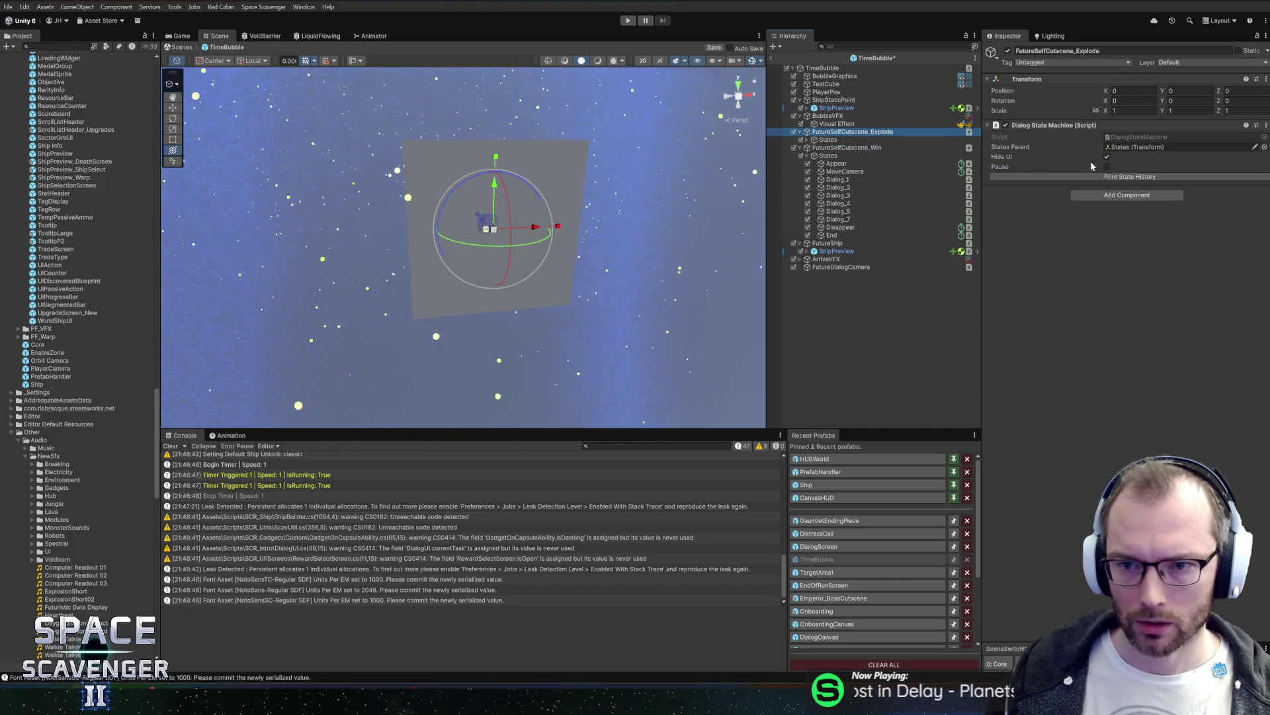
key(ctrl+s)
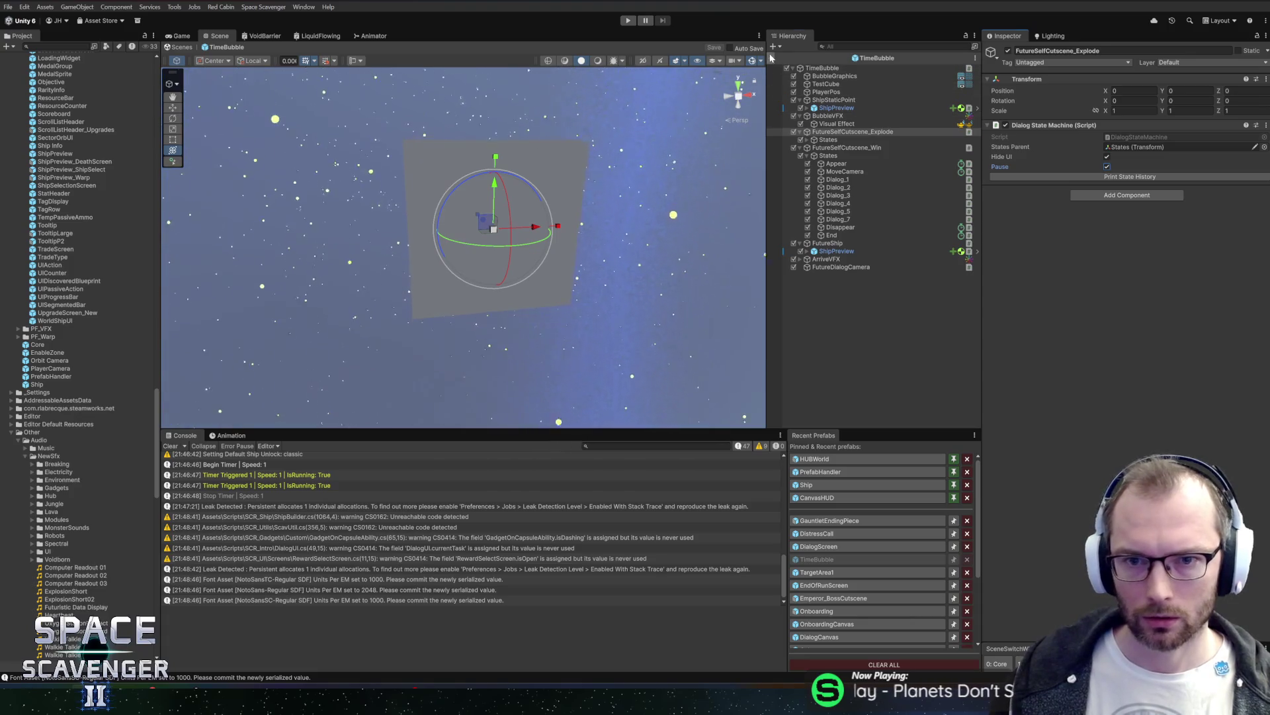
click(629, 21)
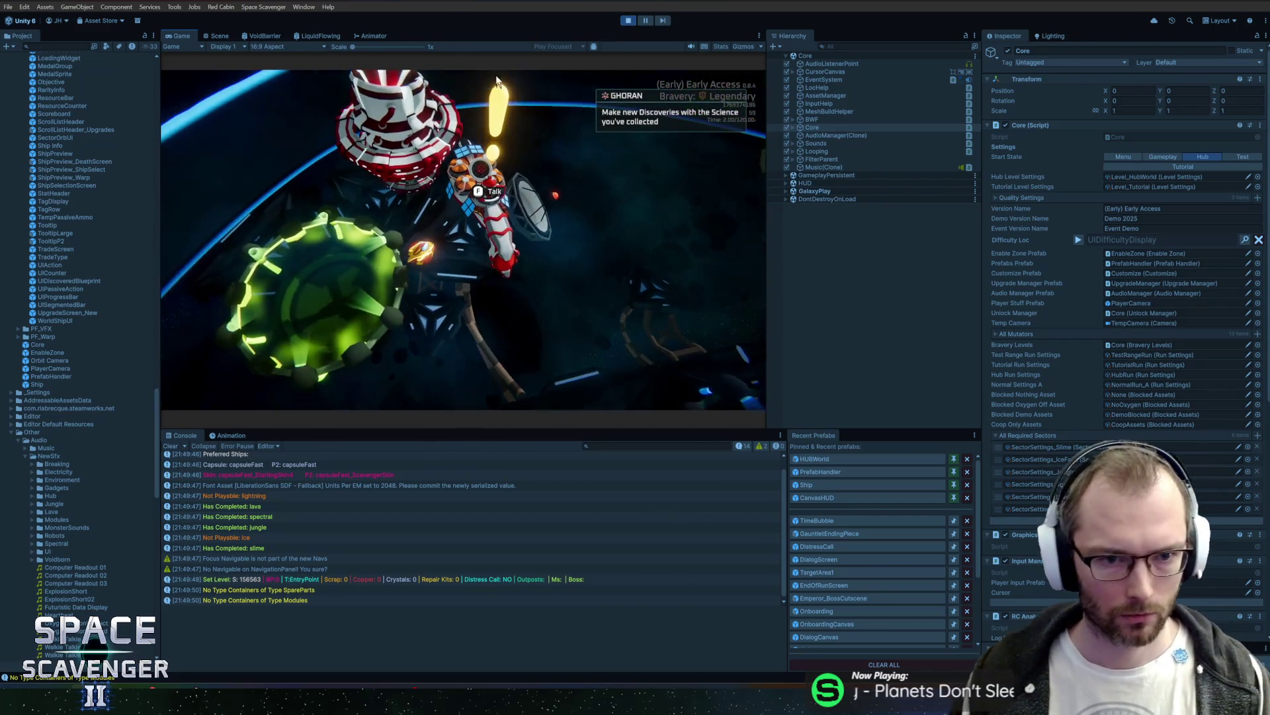
Step: Advance through Ghoran's dialogue, including the Future Self line, in a maximized Game view
key(space)
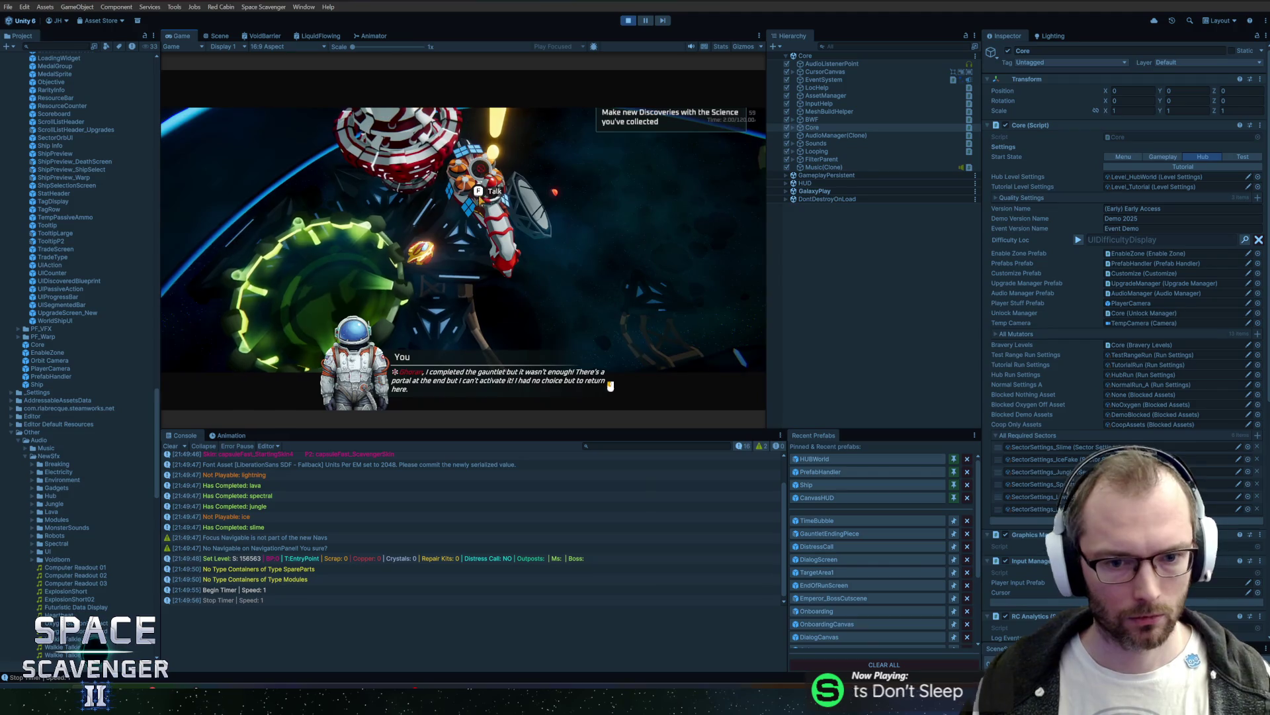
key(space)
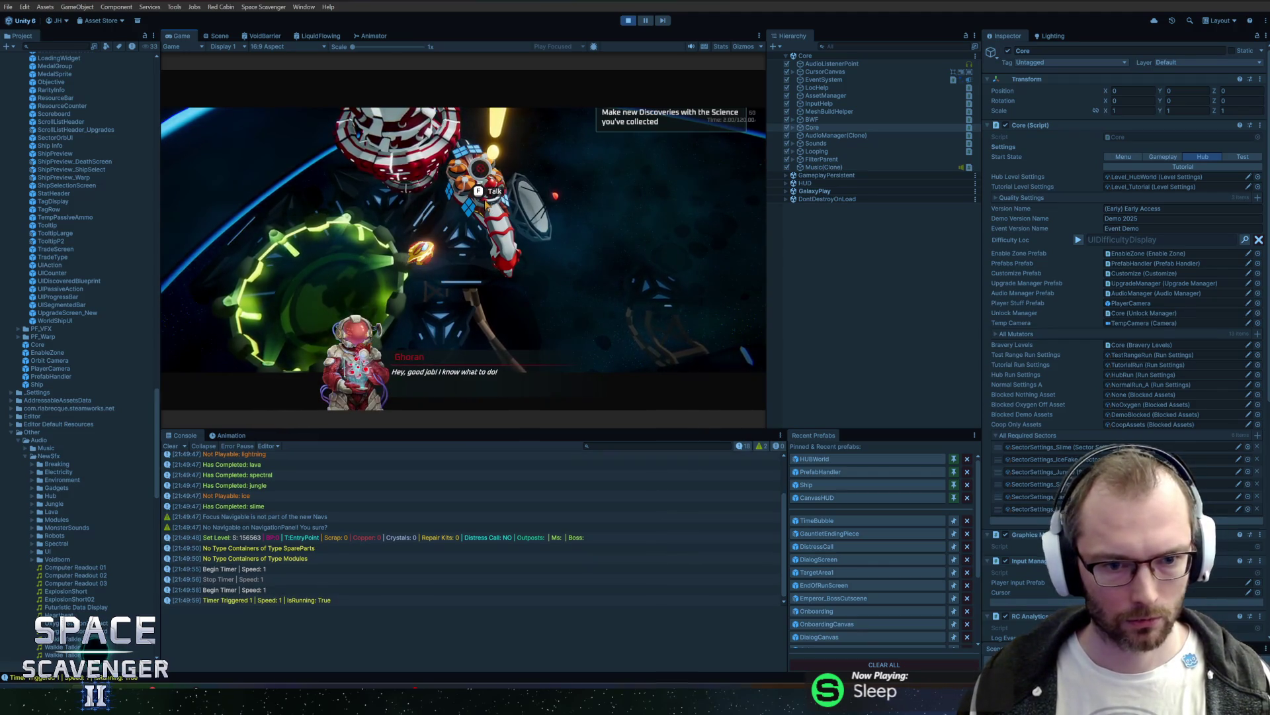
key(space)
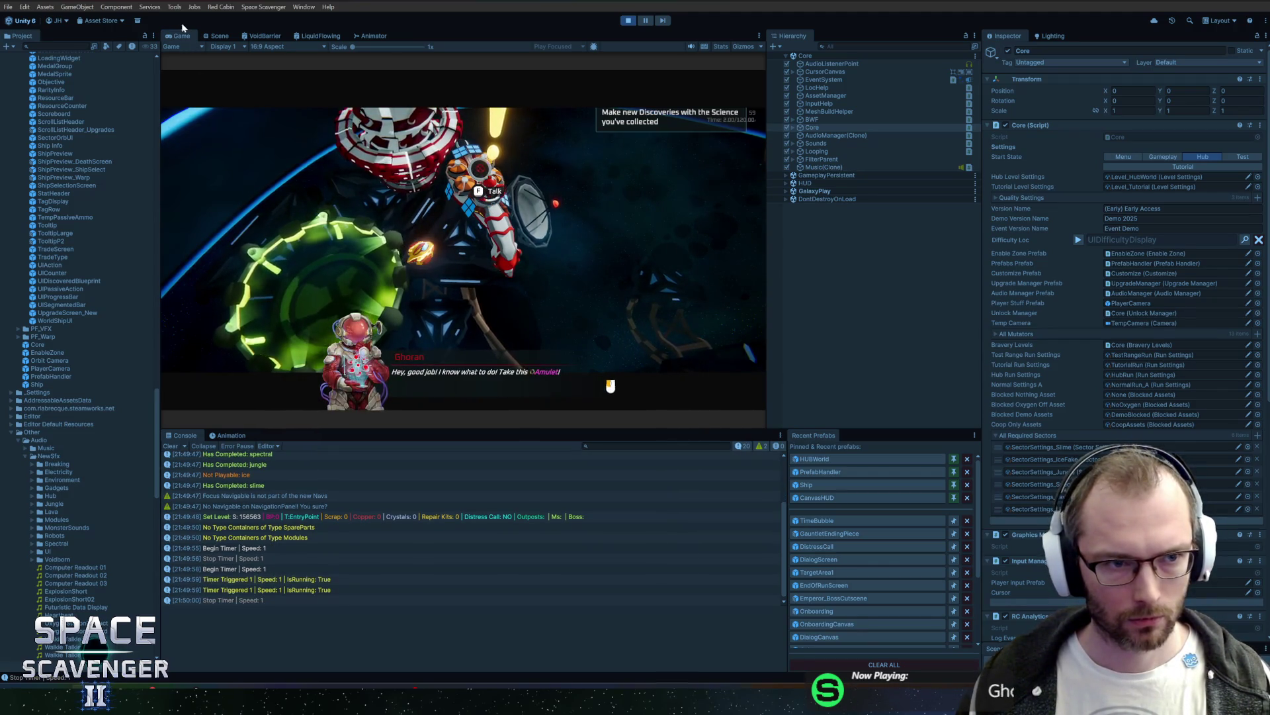
double_click(182, 36)
key(space)
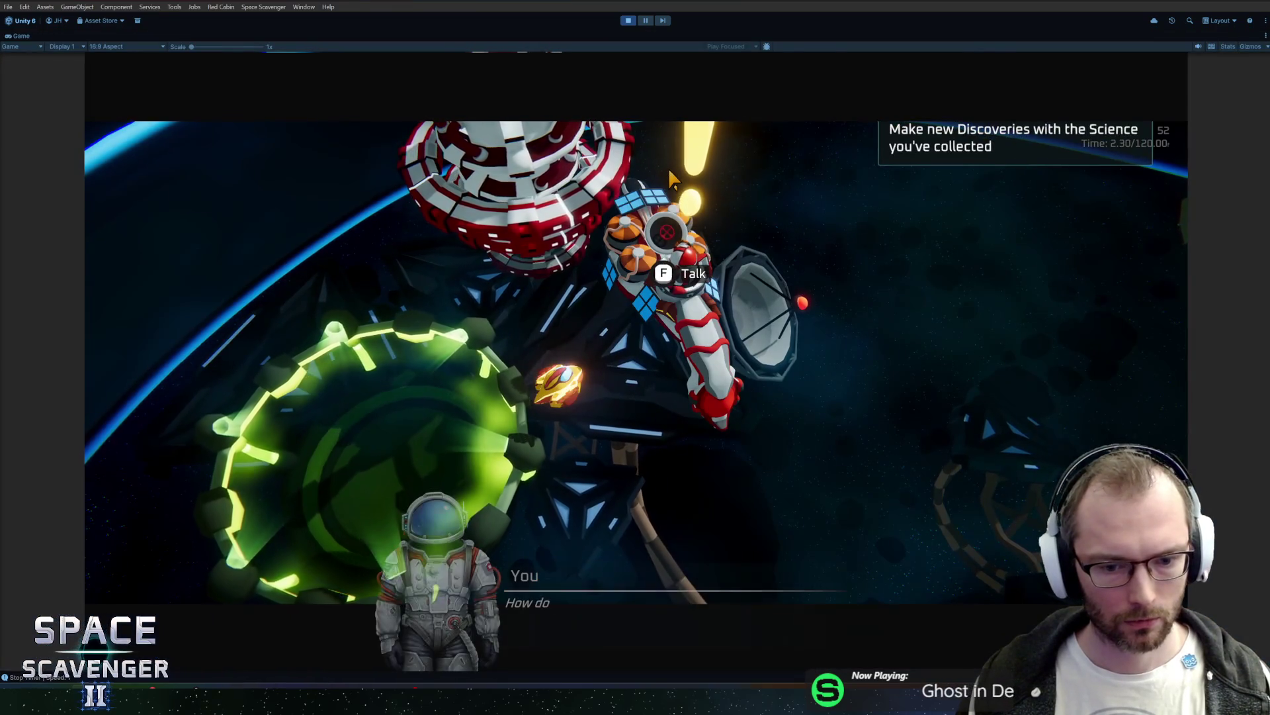
key(space)
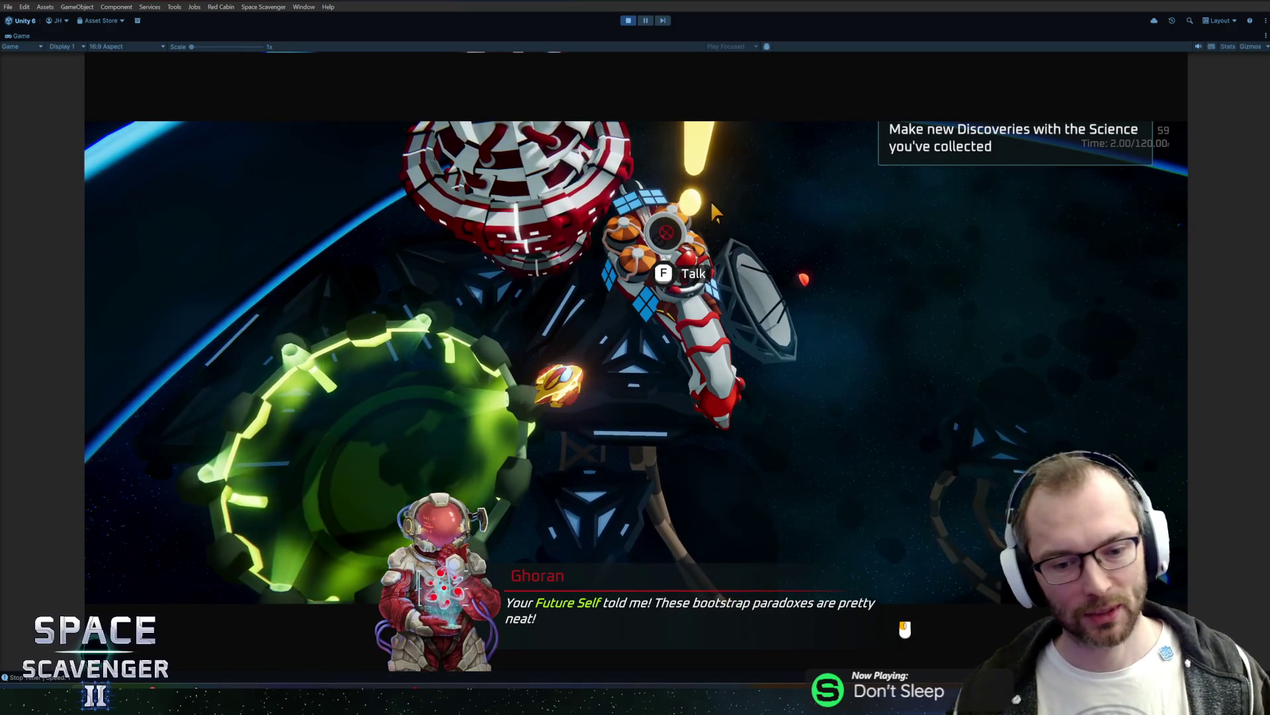
click(820, 230)
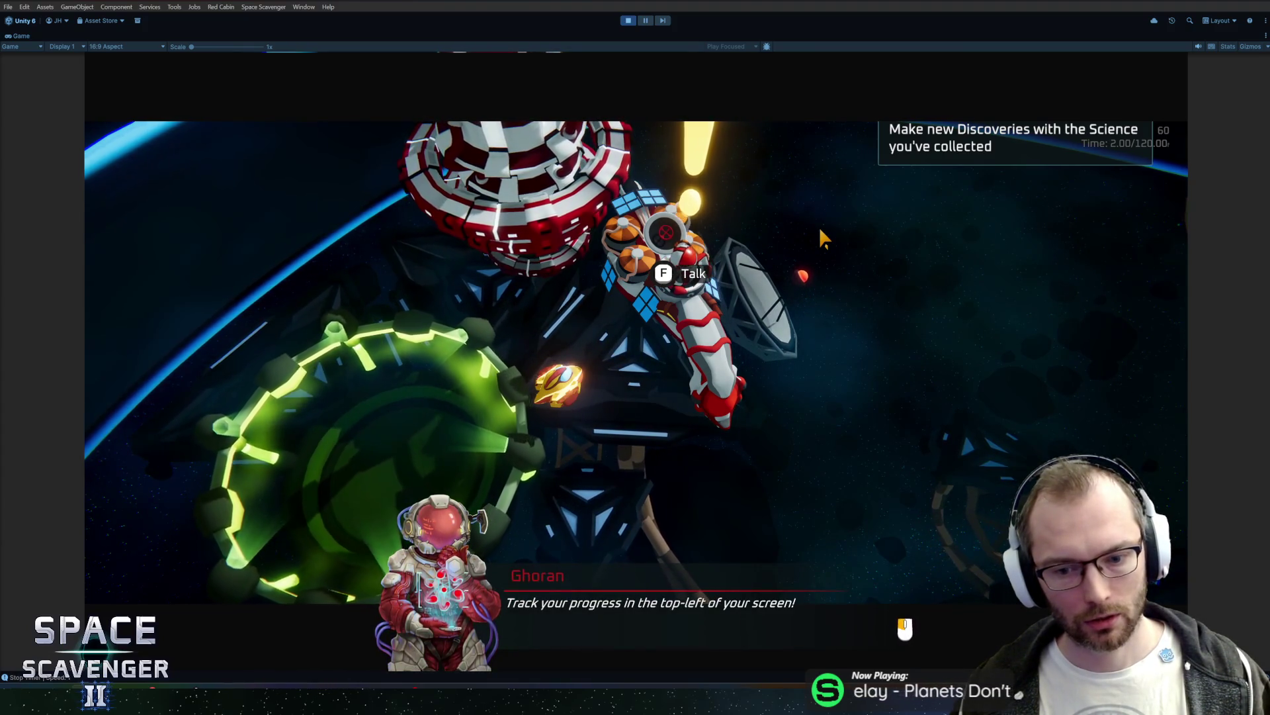
click(819, 226)
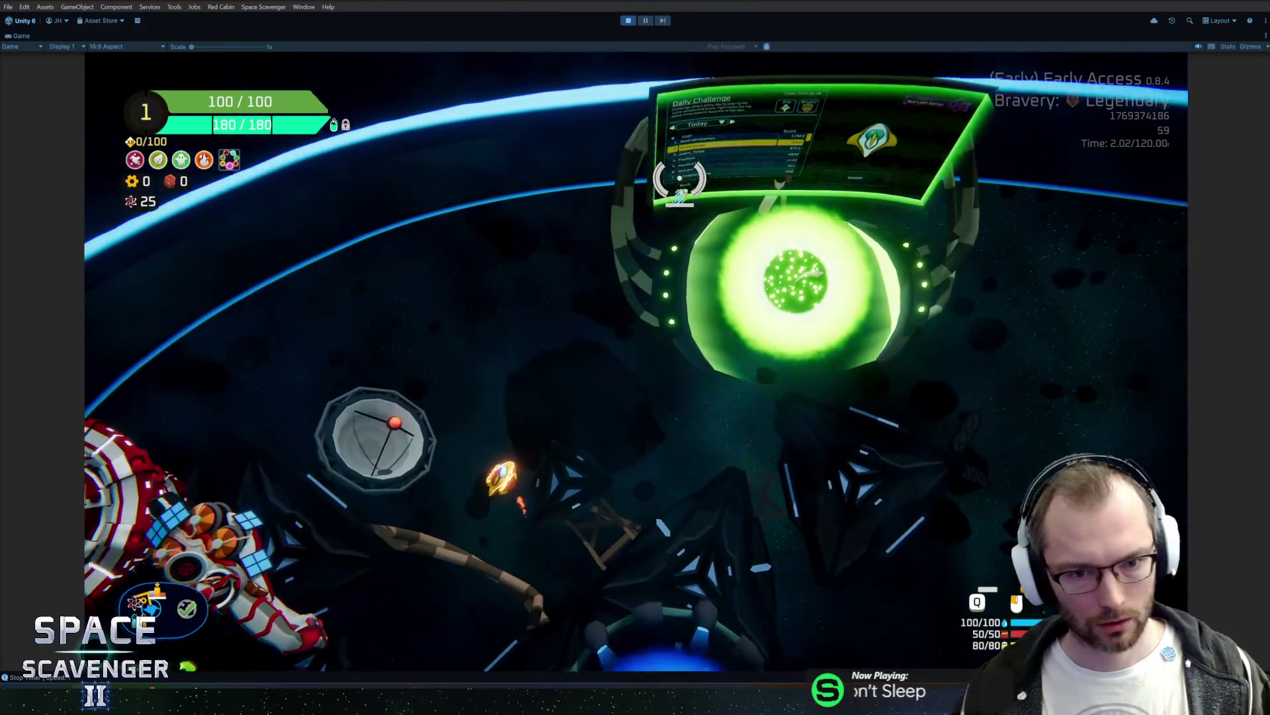
Step: Run 'spawn distresscall' in the debug console, then restore the normal editor layout
key(grave)
text(sp)
key(Tab)
text(dist)
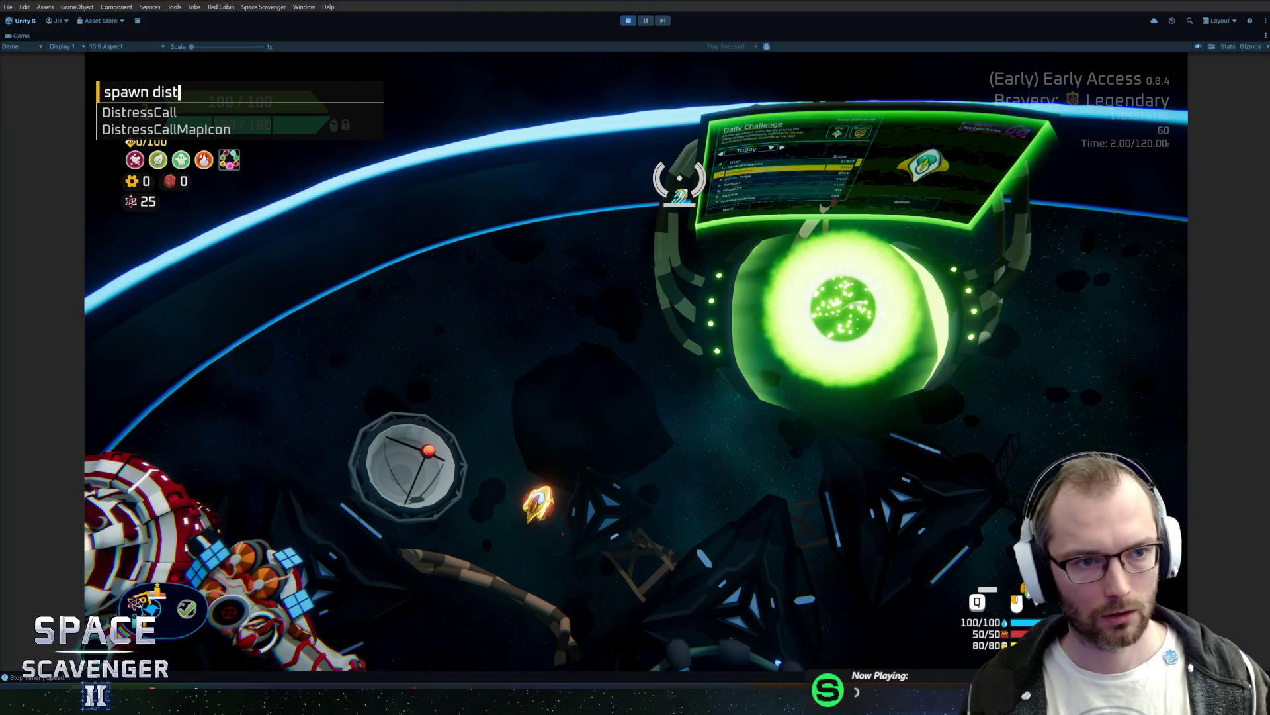
text(resca)
key(Return)
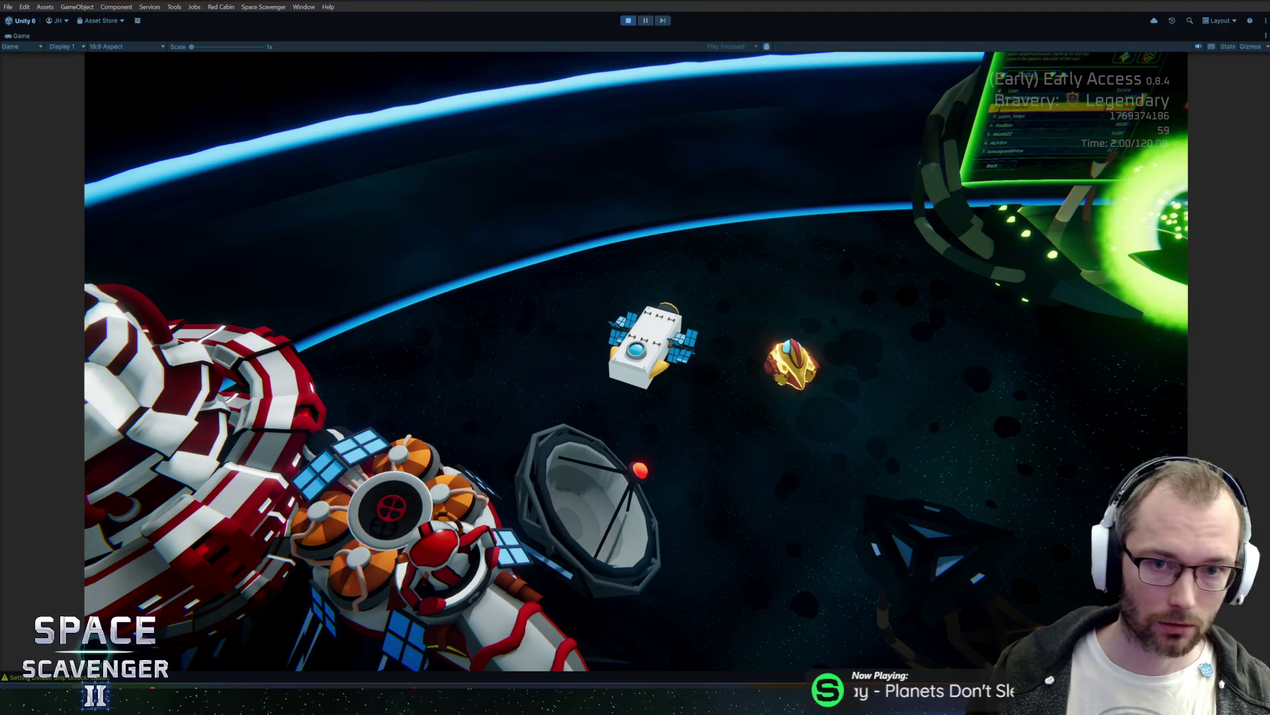
key(shift+space)
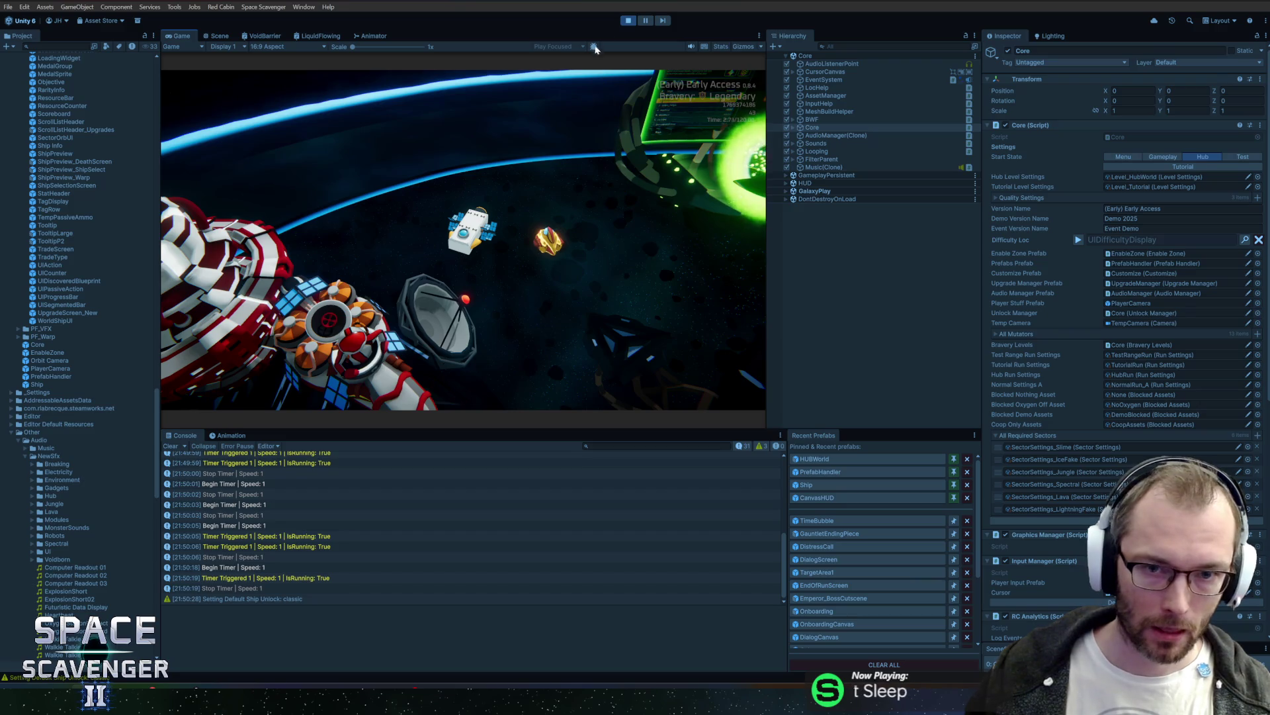
Step: Stop playing; set TimeBubble's Appear and End state timers to unscaled delta time, then save
click(628, 22)
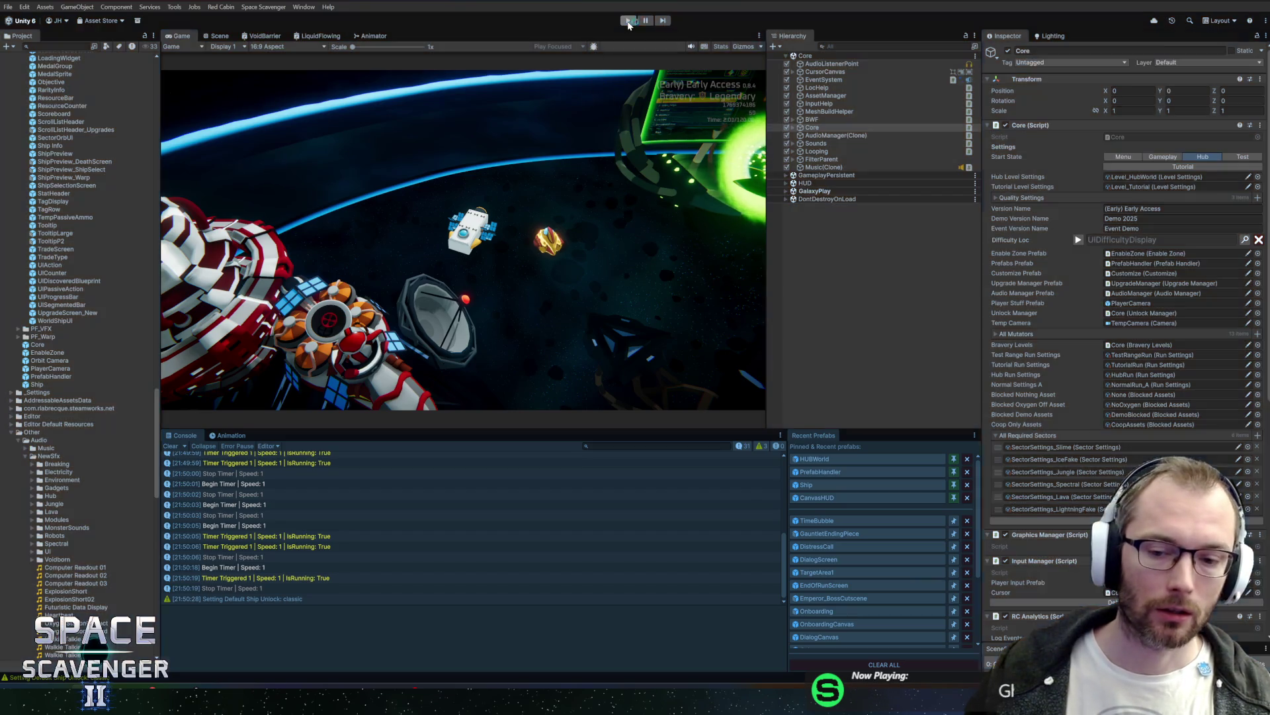
click(821, 523)
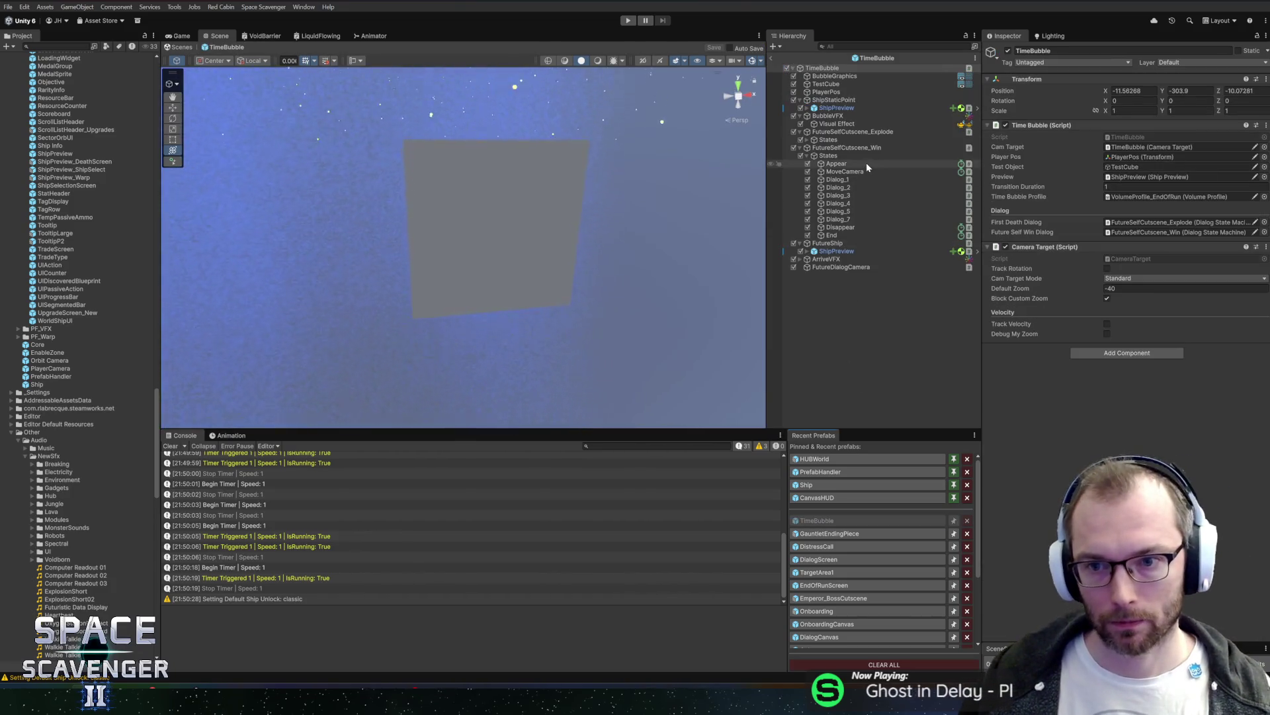
click(836, 163)
click(1107, 277)
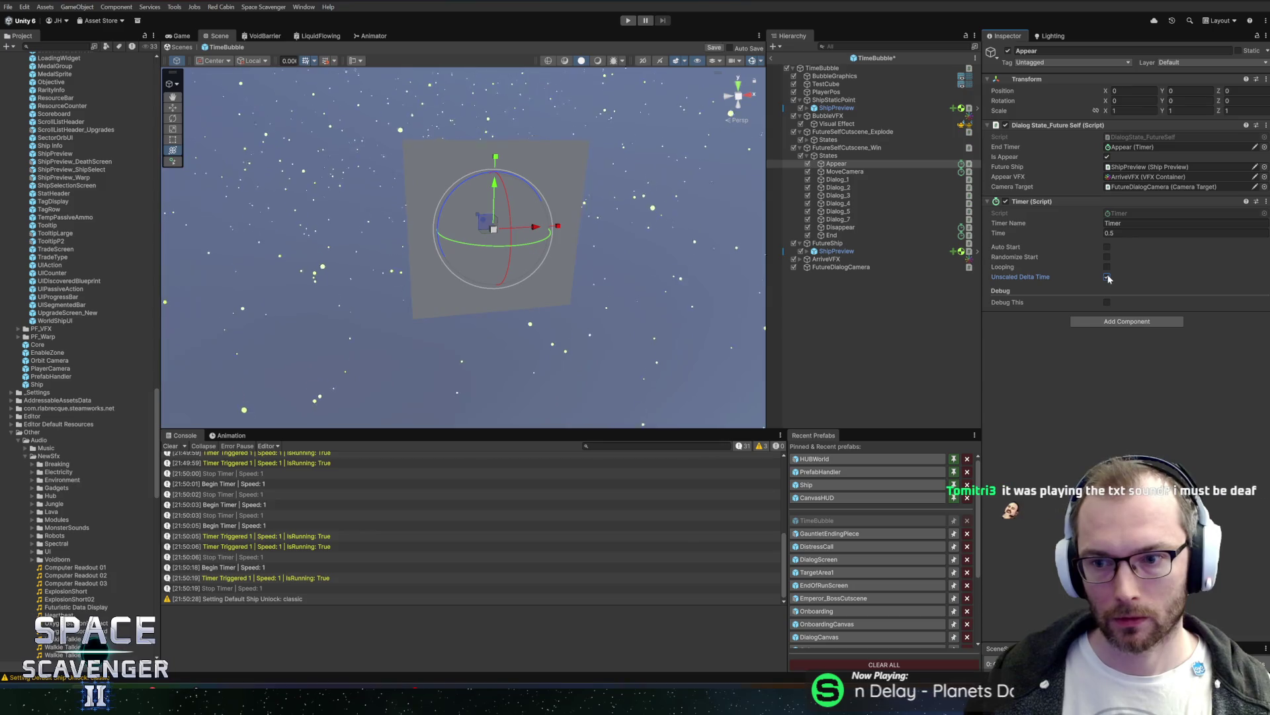
click(850, 172)
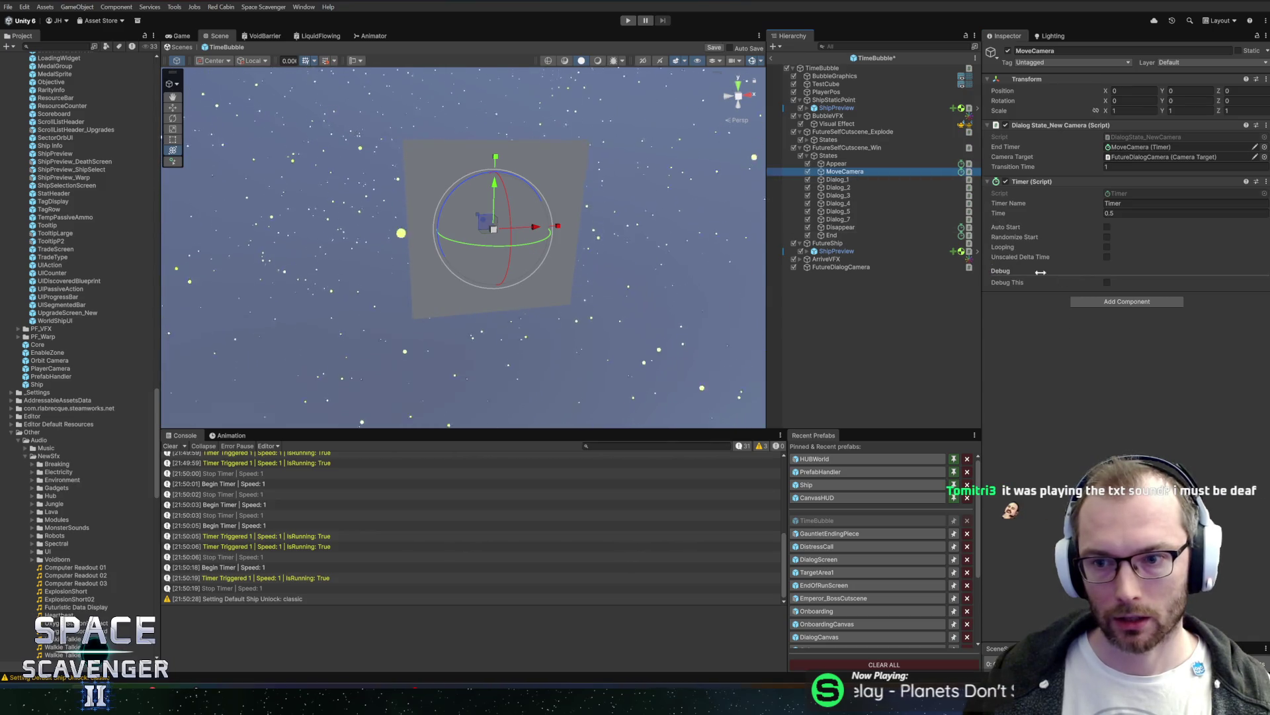
click(831, 228)
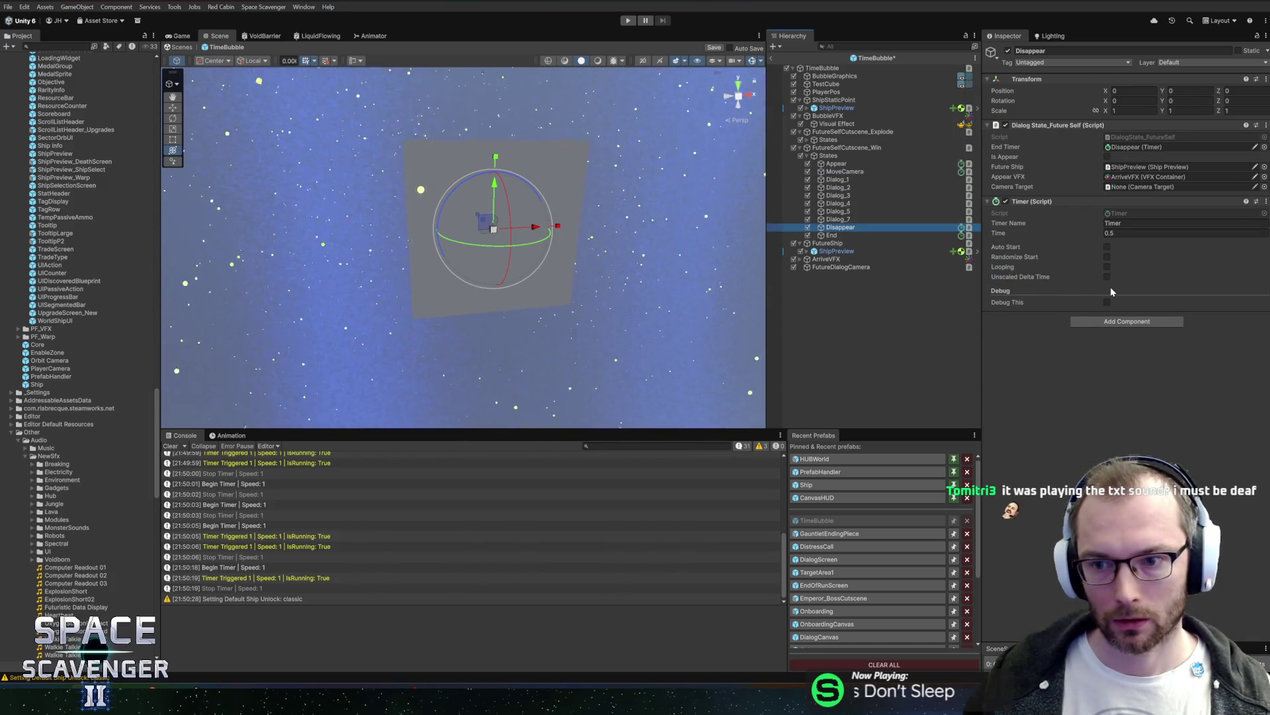
key(Down)
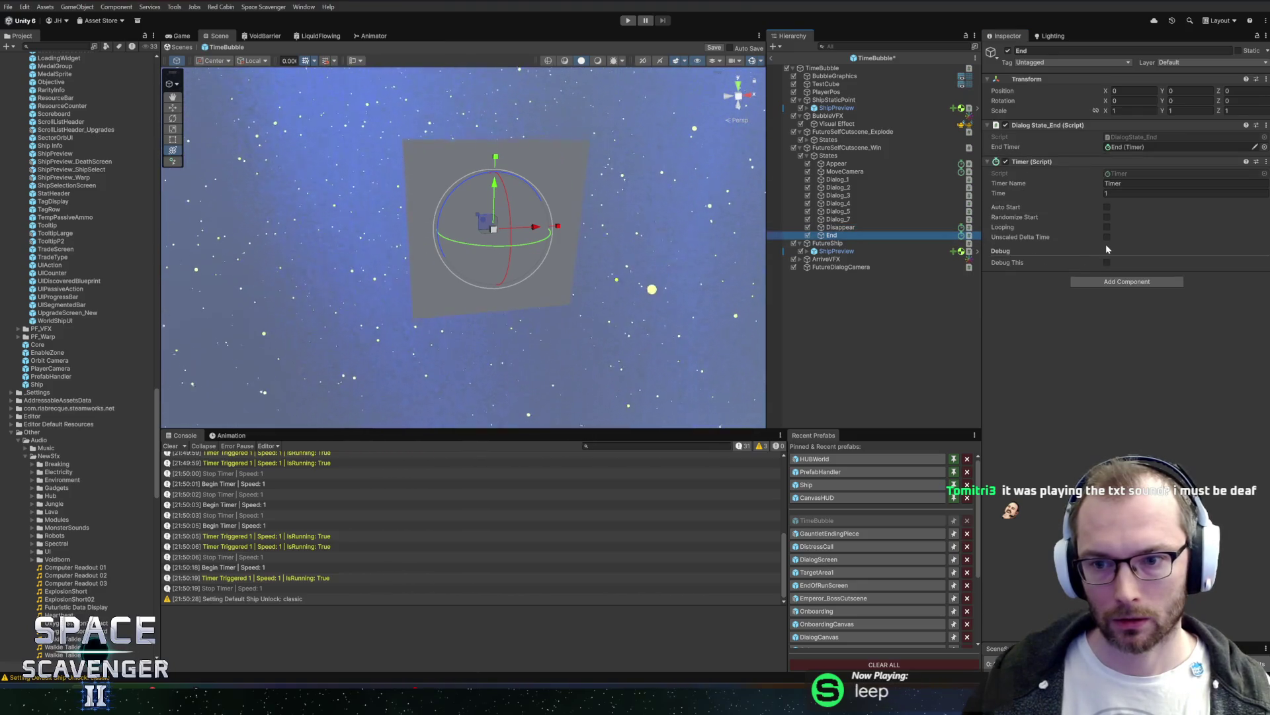
click(1107, 237)
key(ctrl+s)
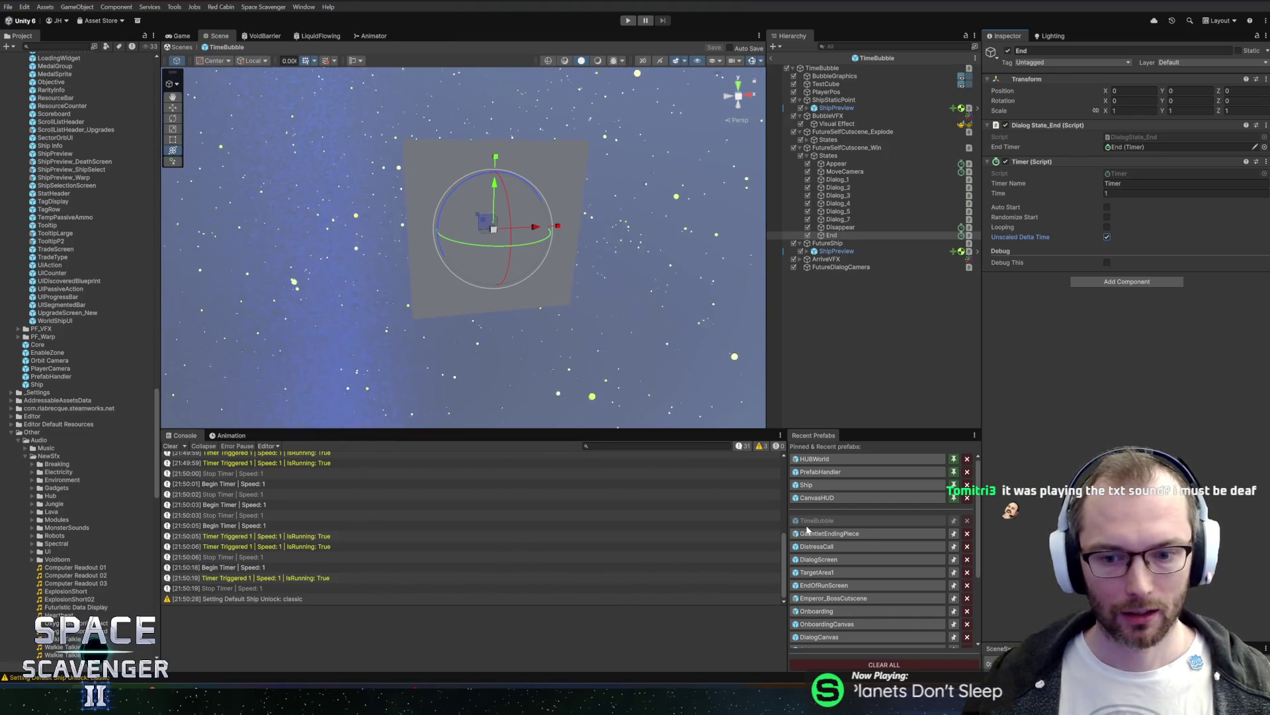
Step: Set the Explode cutscene's Appear, MoveCamera and End timers to unscaled delta time
drag(712, 431, 711, 427)
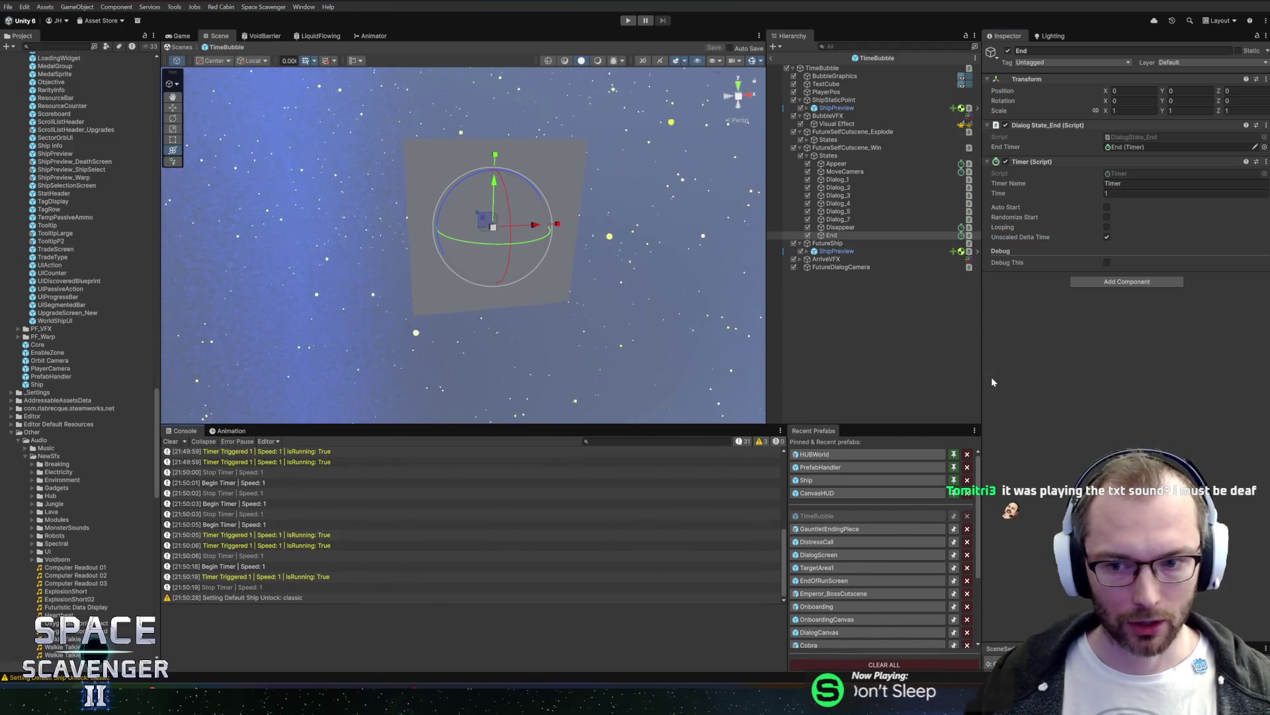
drag(982, 372, 968, 373)
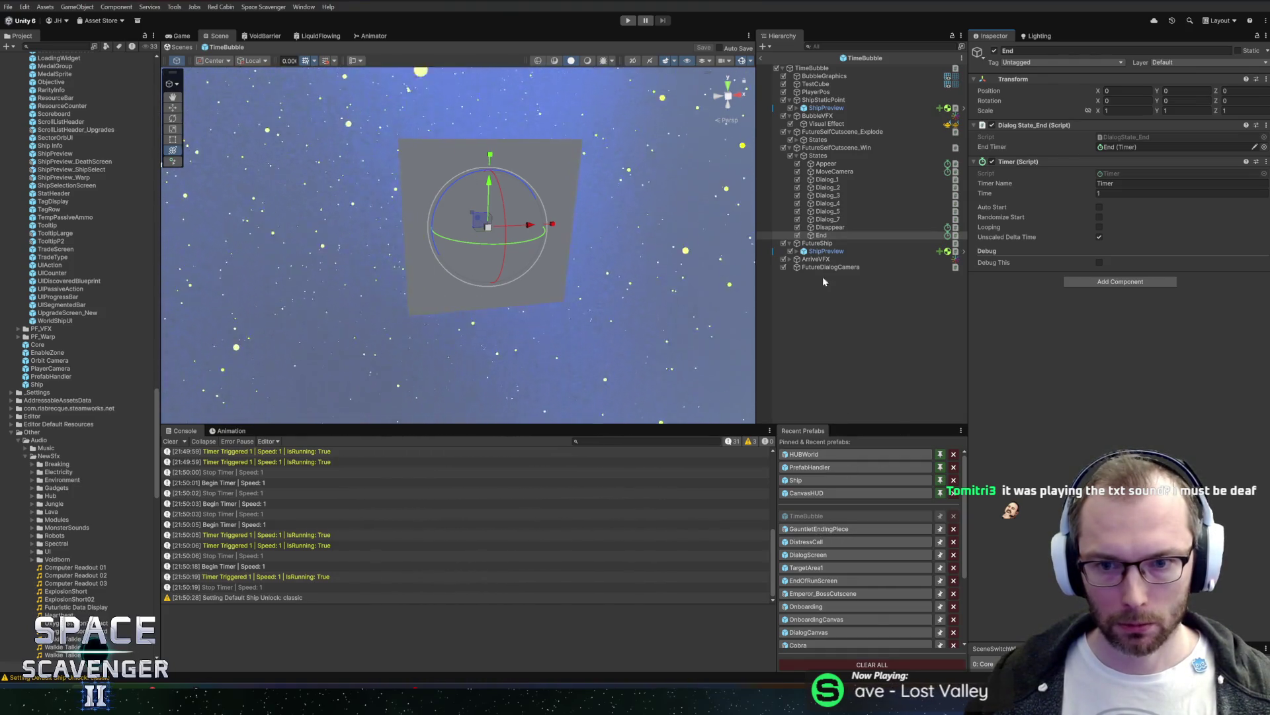
click(796, 140)
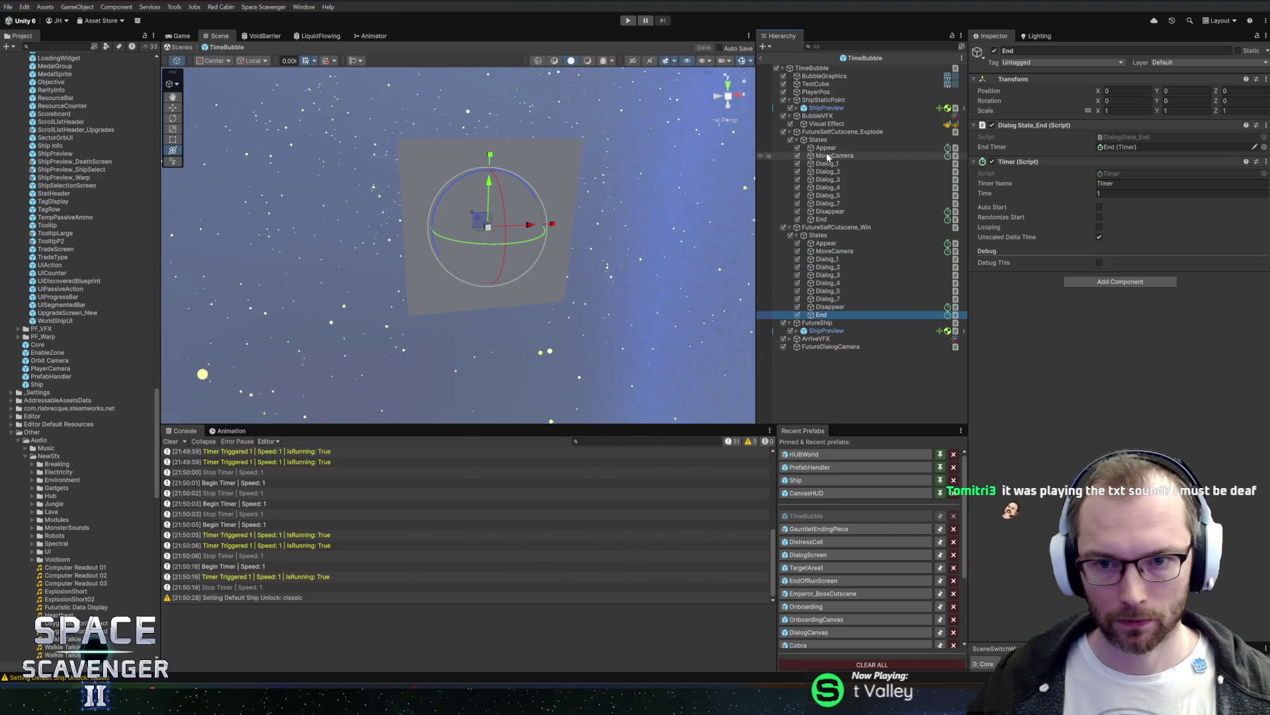
click(827, 148)
shift+click(834, 155)
ctrl+click(842, 219)
click(1099, 200)
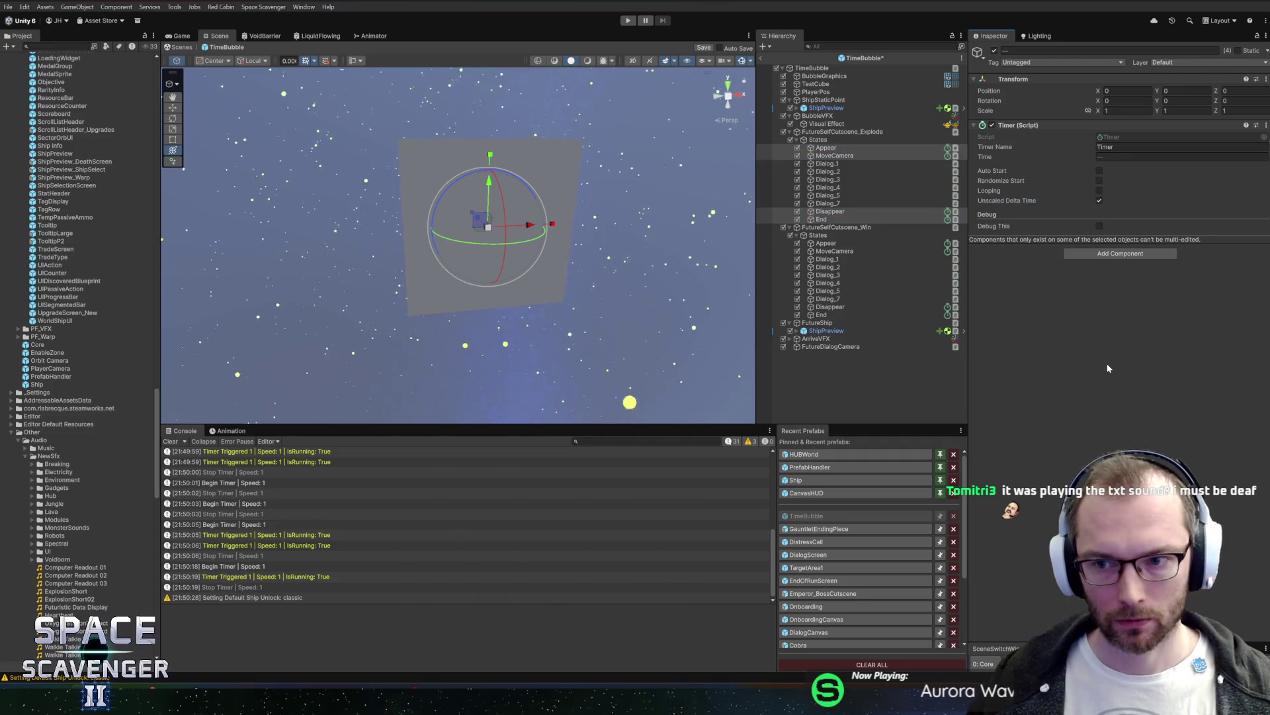
Step: In GauntletEndingPiece, set CameraMove, CameraMove_1 and CameraReturn timers to unscaled delta time
click(827, 530)
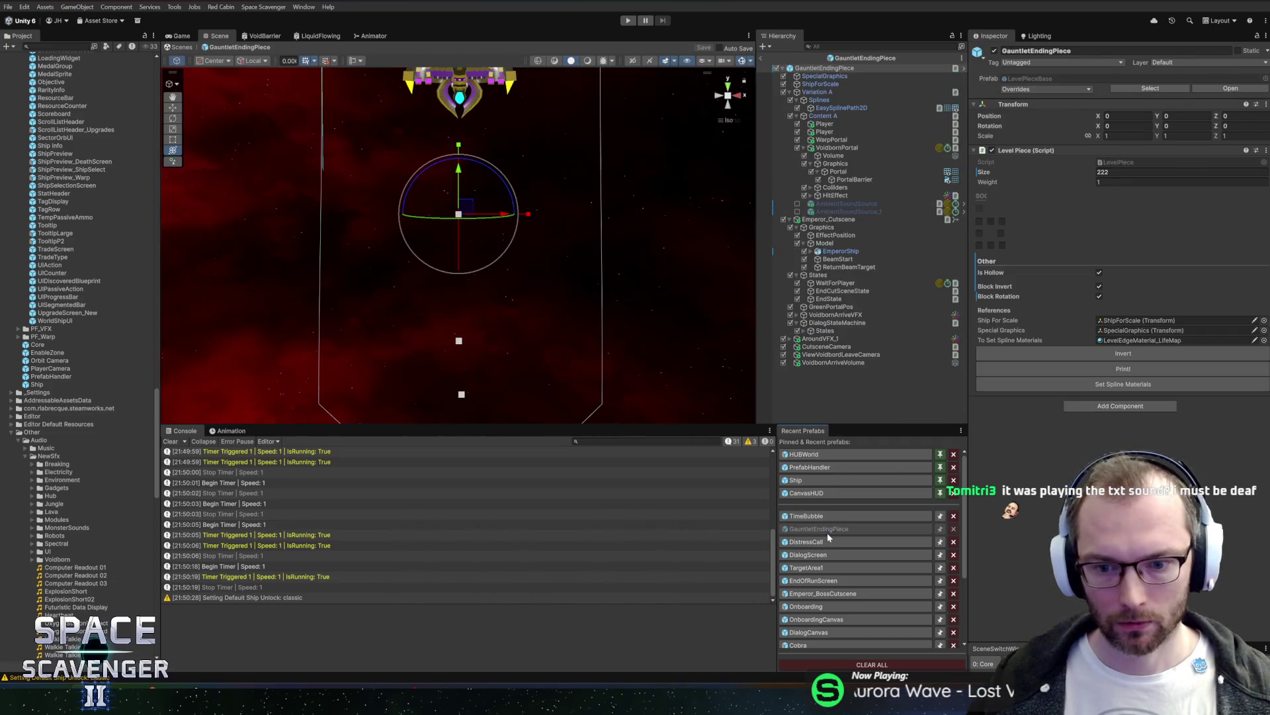
click(825, 330)
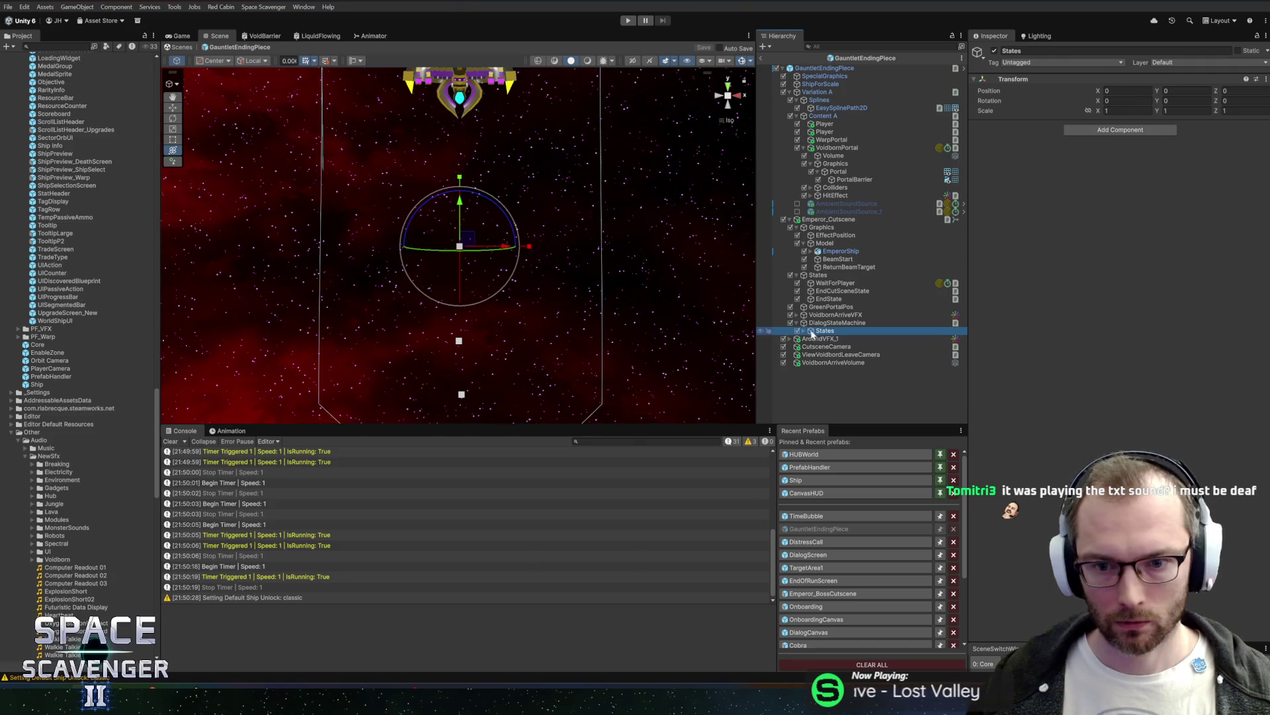
click(810, 331)
click(869, 339)
ctrl+click(850, 370)
ctrl+click(851, 386)
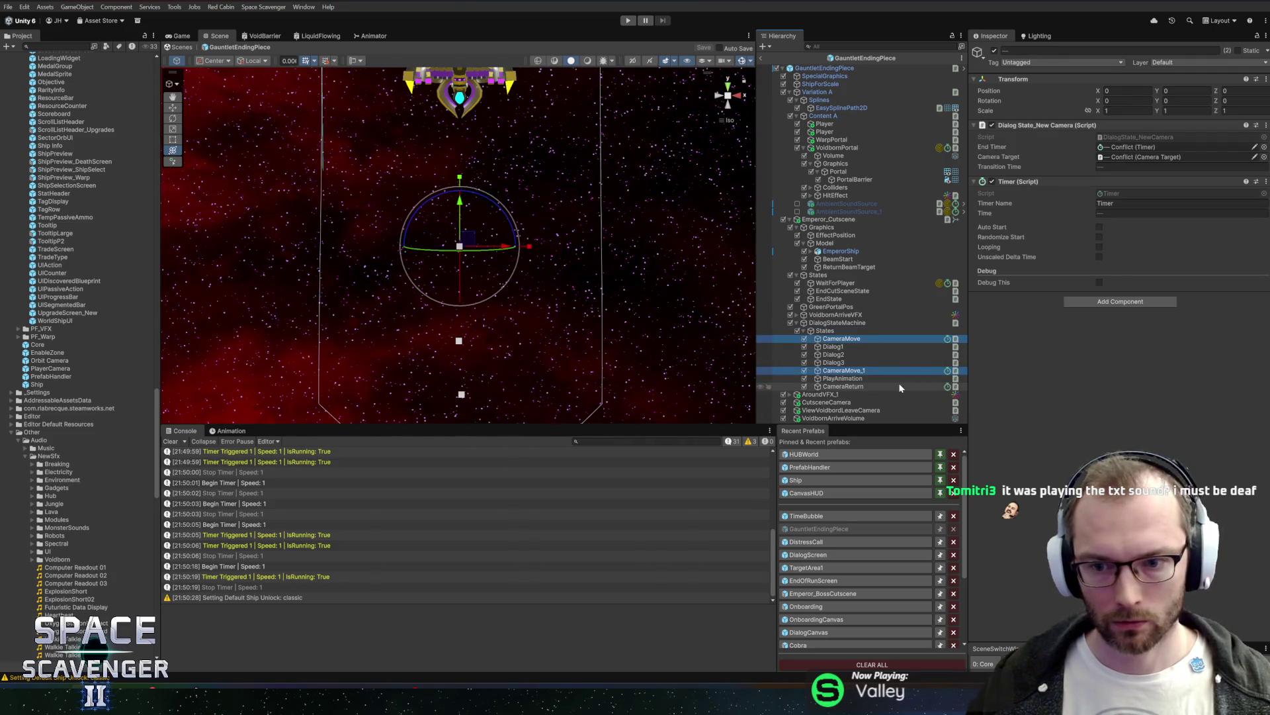
click(1100, 201)
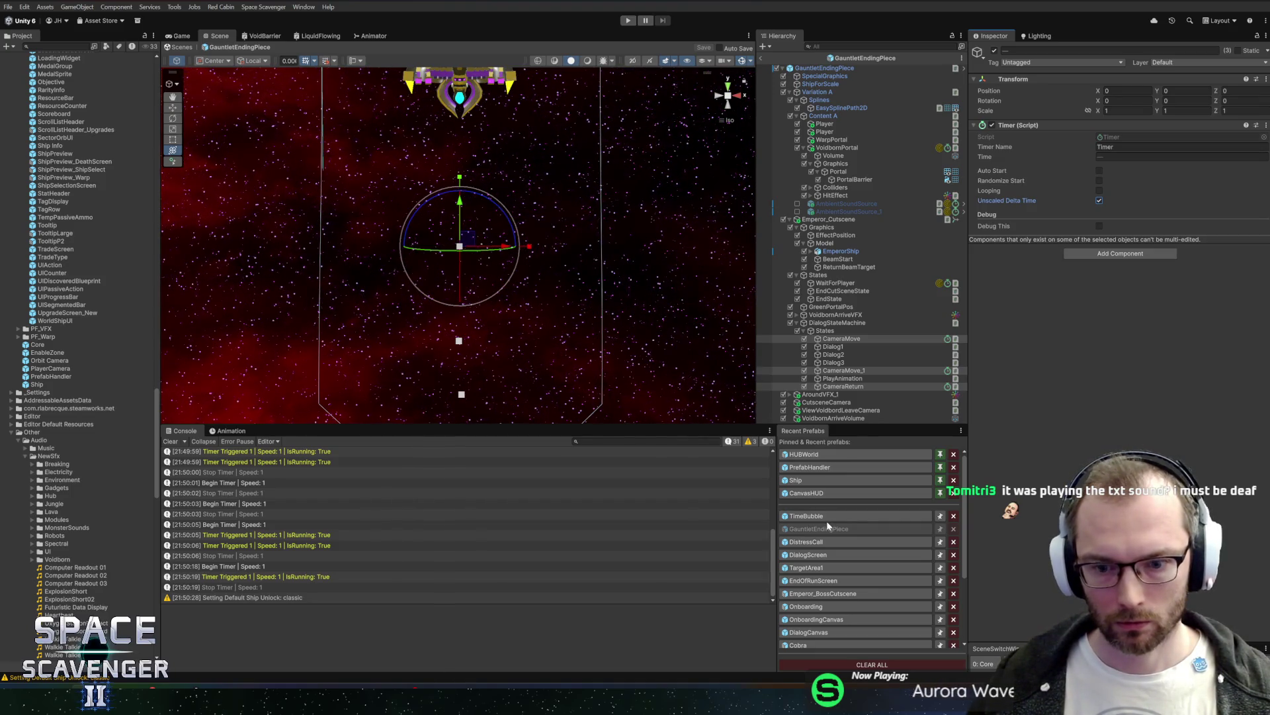
Step: Open the CameraMove state's Dialog State_New Camera script for editing
click(856, 348)
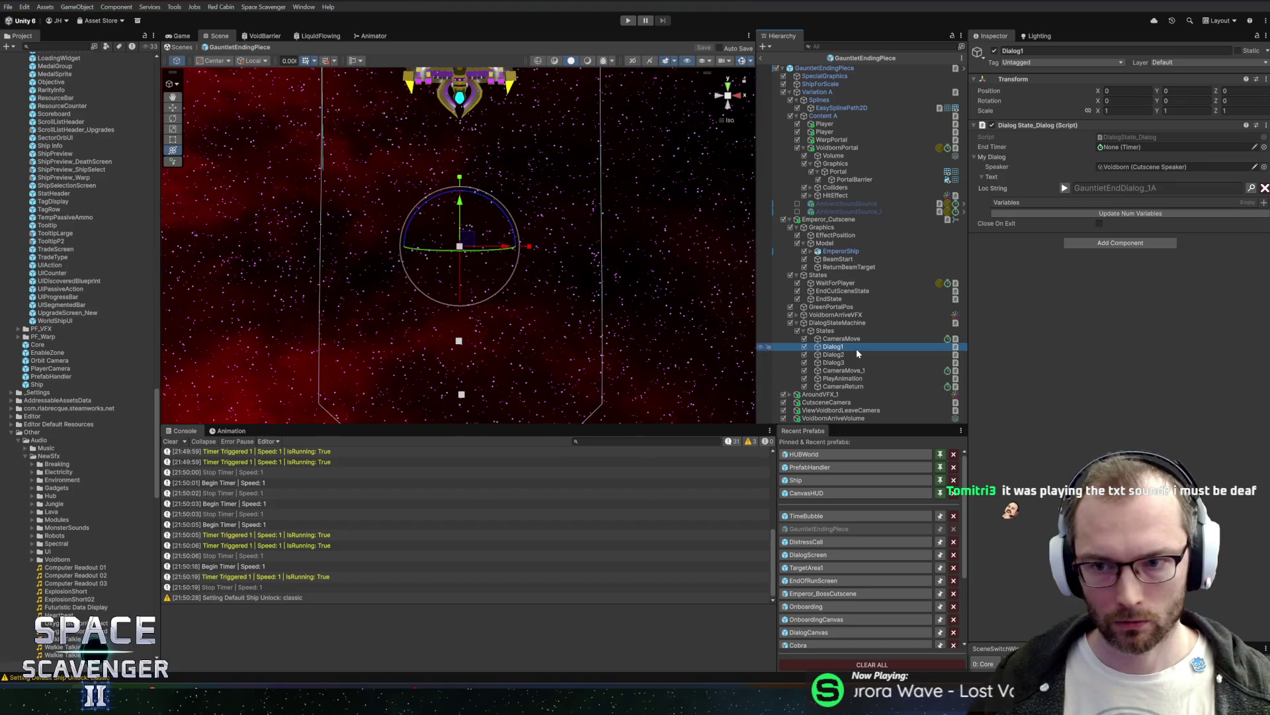
key(Up)
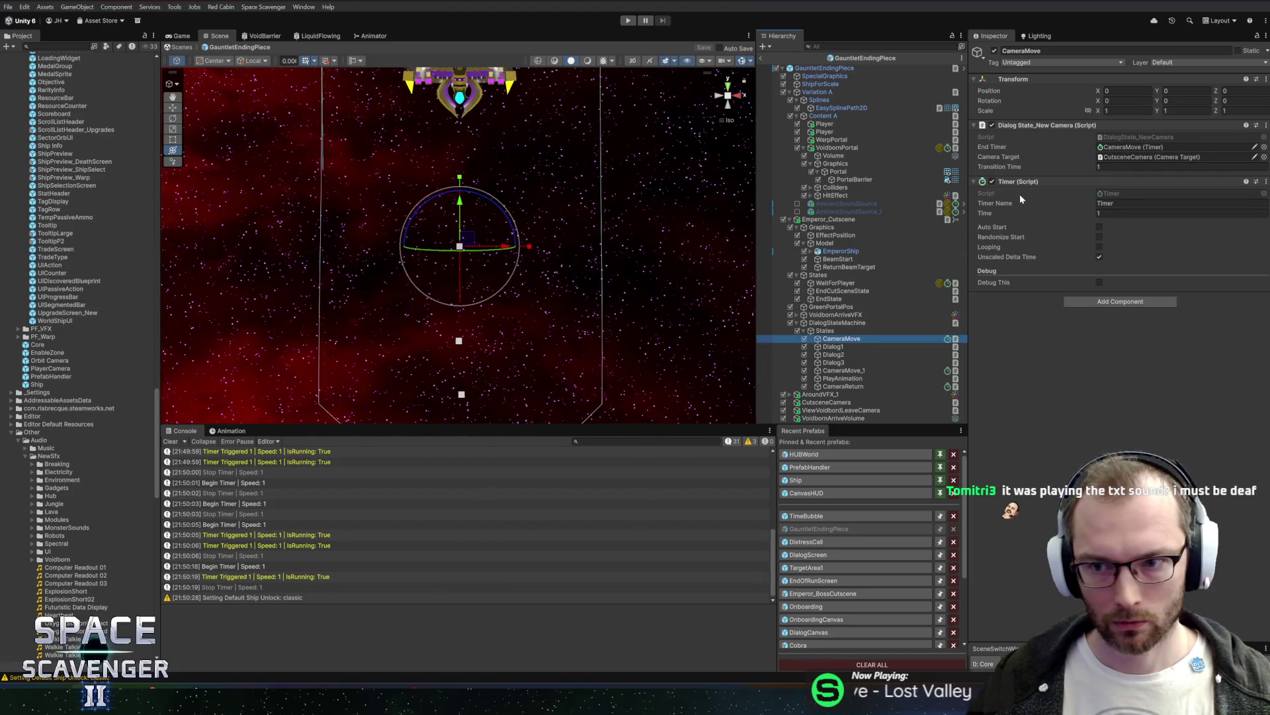
right_click(1017, 124)
click(1058, 249)
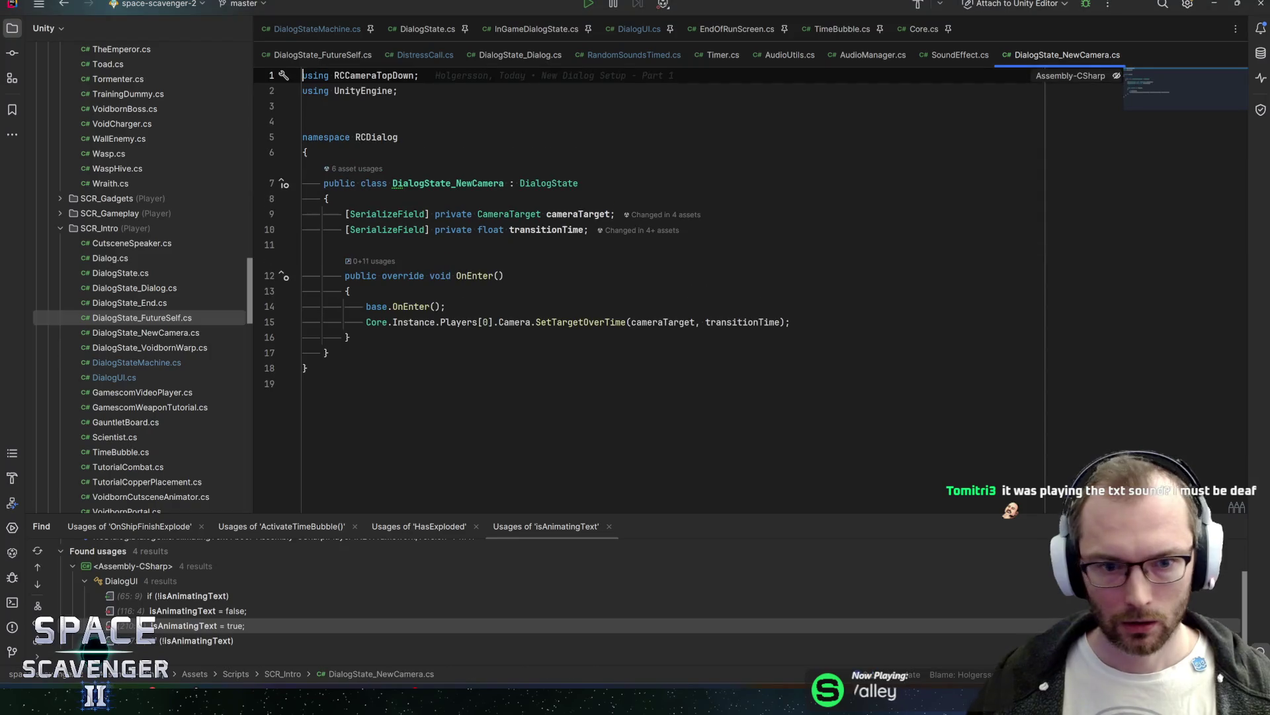
Step: Trace transitionTime via SetTargetOverTime into CameraController's TransitionToTarget, then return to Unity
click(547, 229)
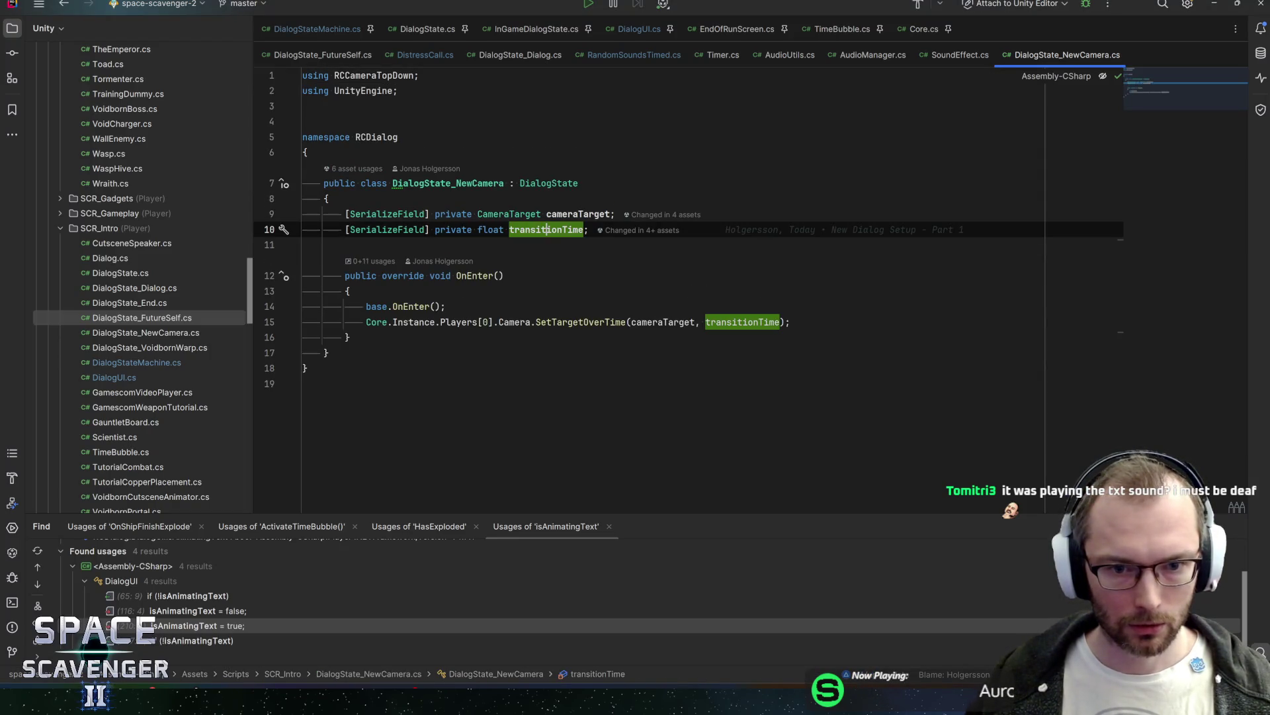
ctrl+click(580, 322)
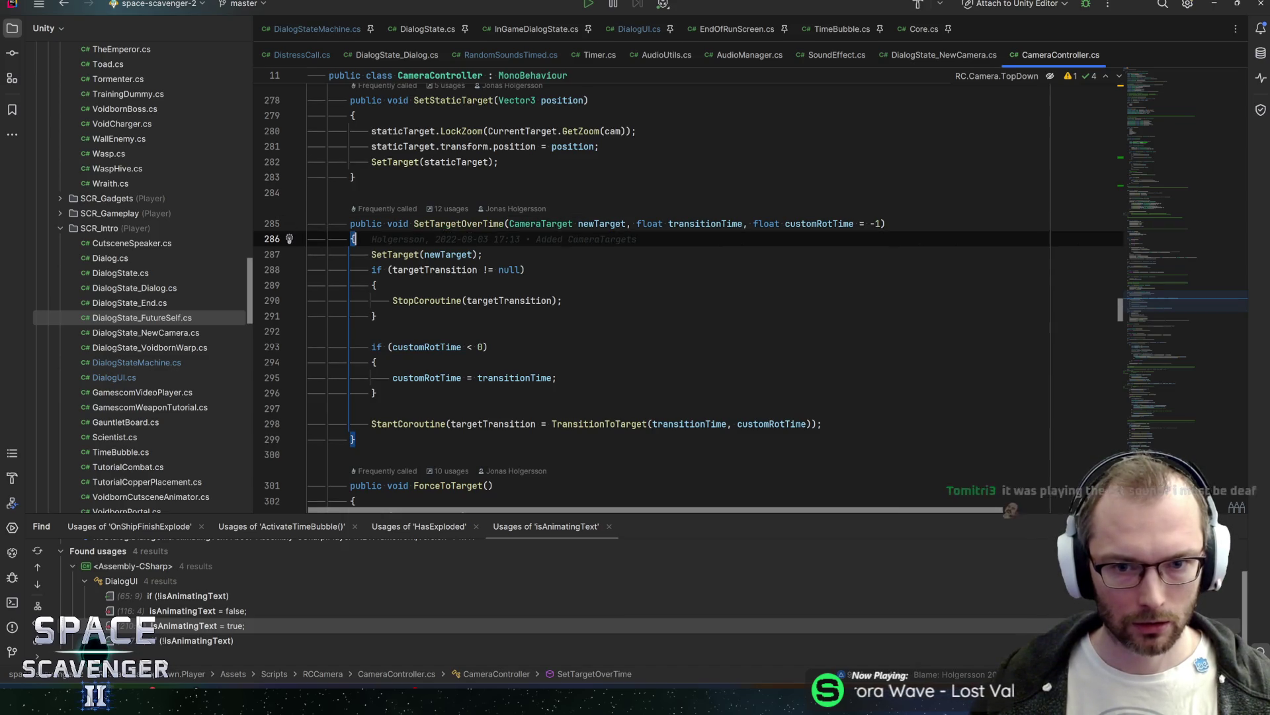
click(695, 223)
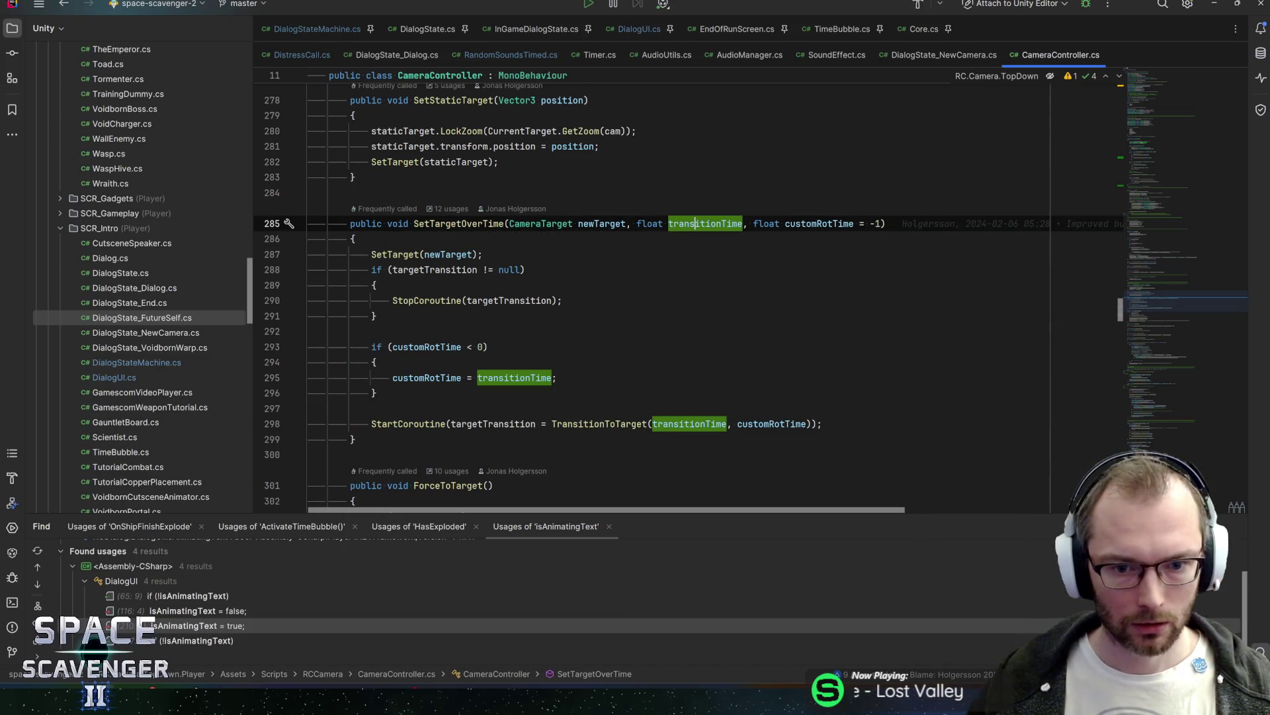
ctrl+click(595, 423)
scroll(688, 304, down, 5)
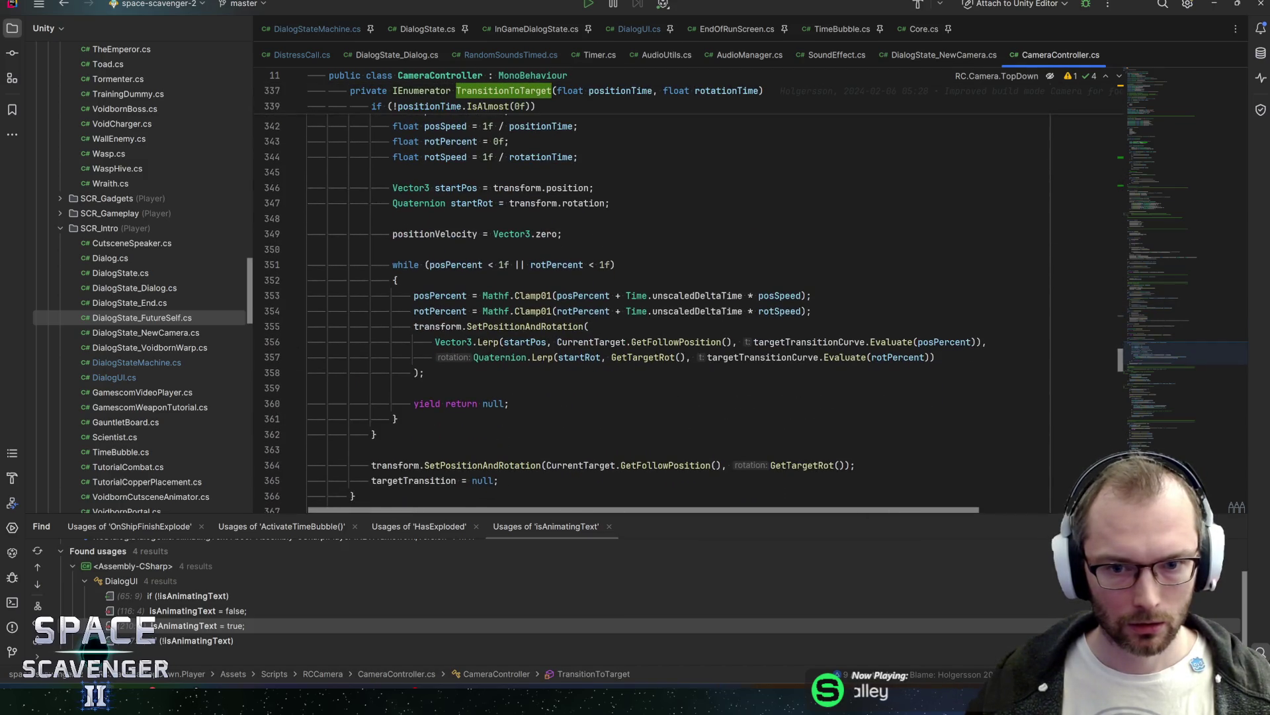
key(alt+Tab)
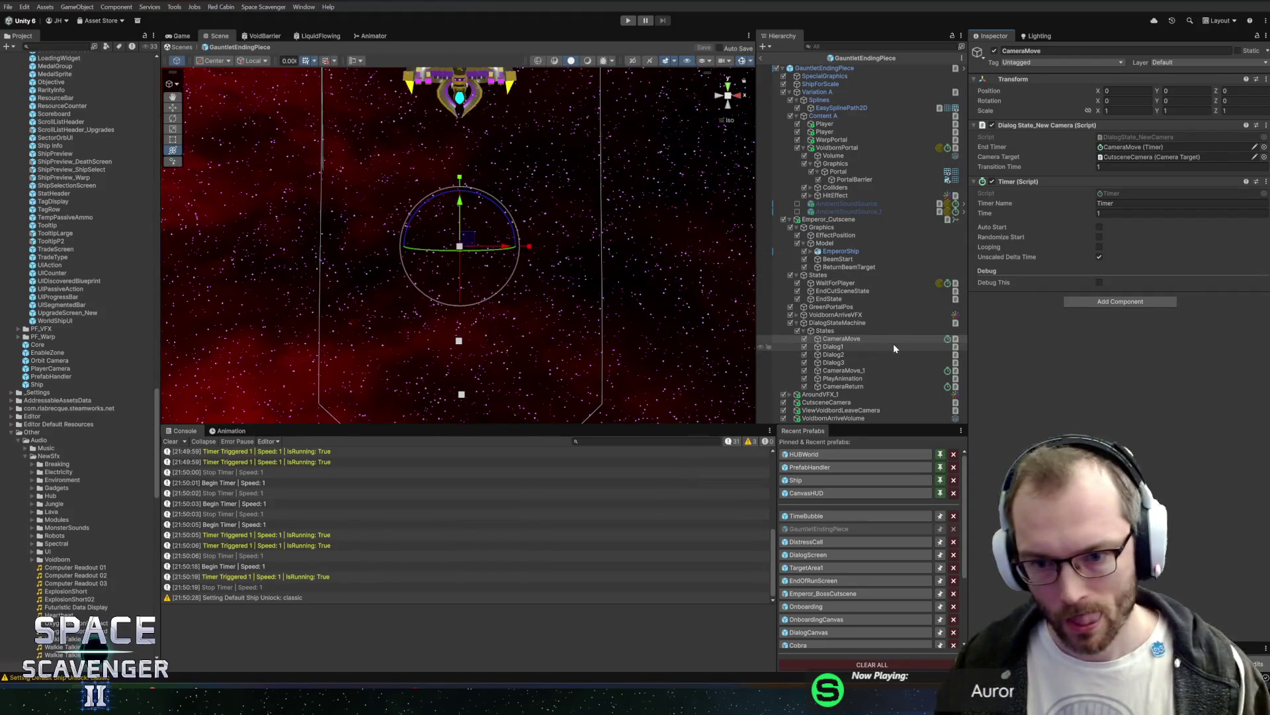
Step: Recheck TimeBubble's End timer, then set DistressCall's Entry and Exit timers to unscaled delta time
click(811, 516)
click(860, 219)
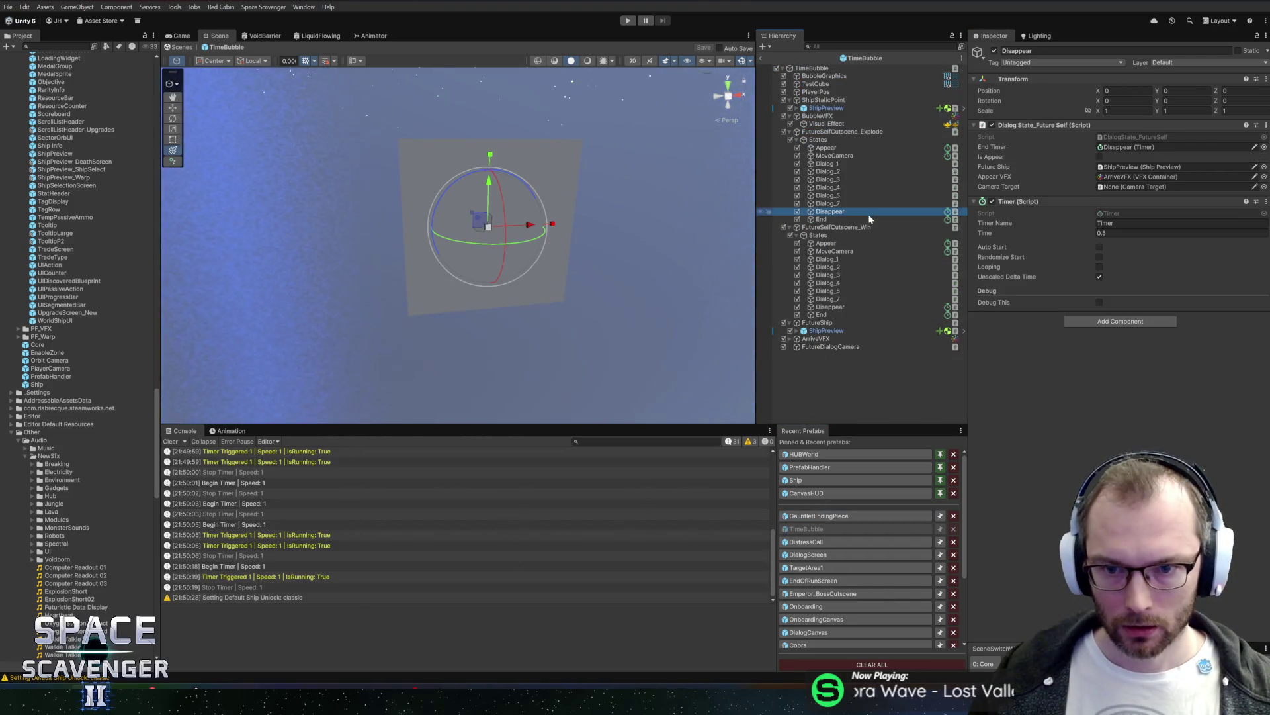
click(828, 542)
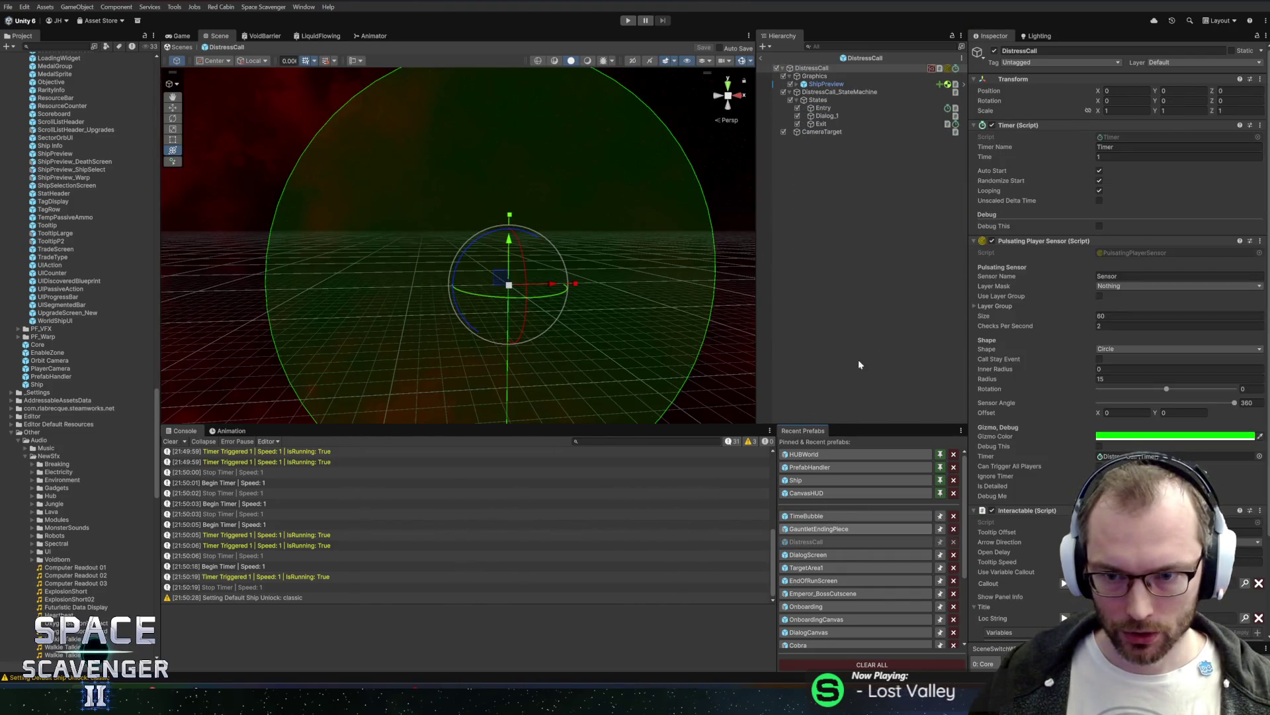
click(818, 124)
ctrl+click(832, 107)
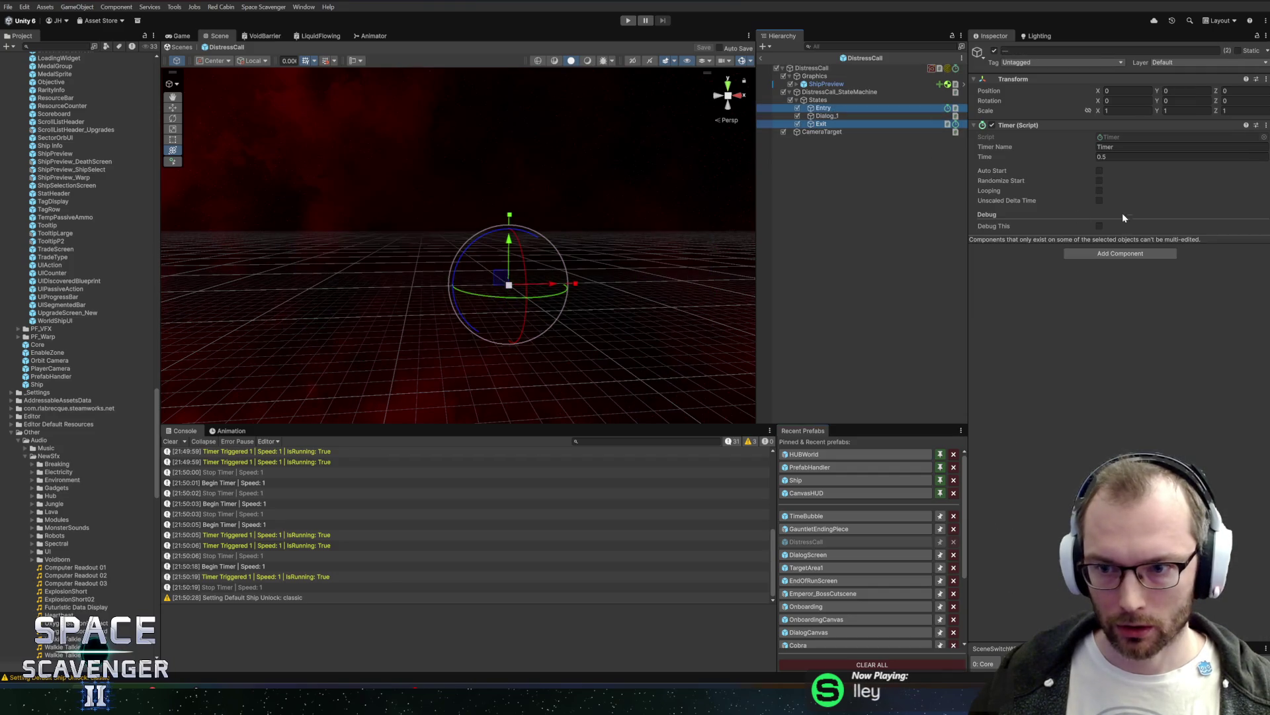
click(1101, 199)
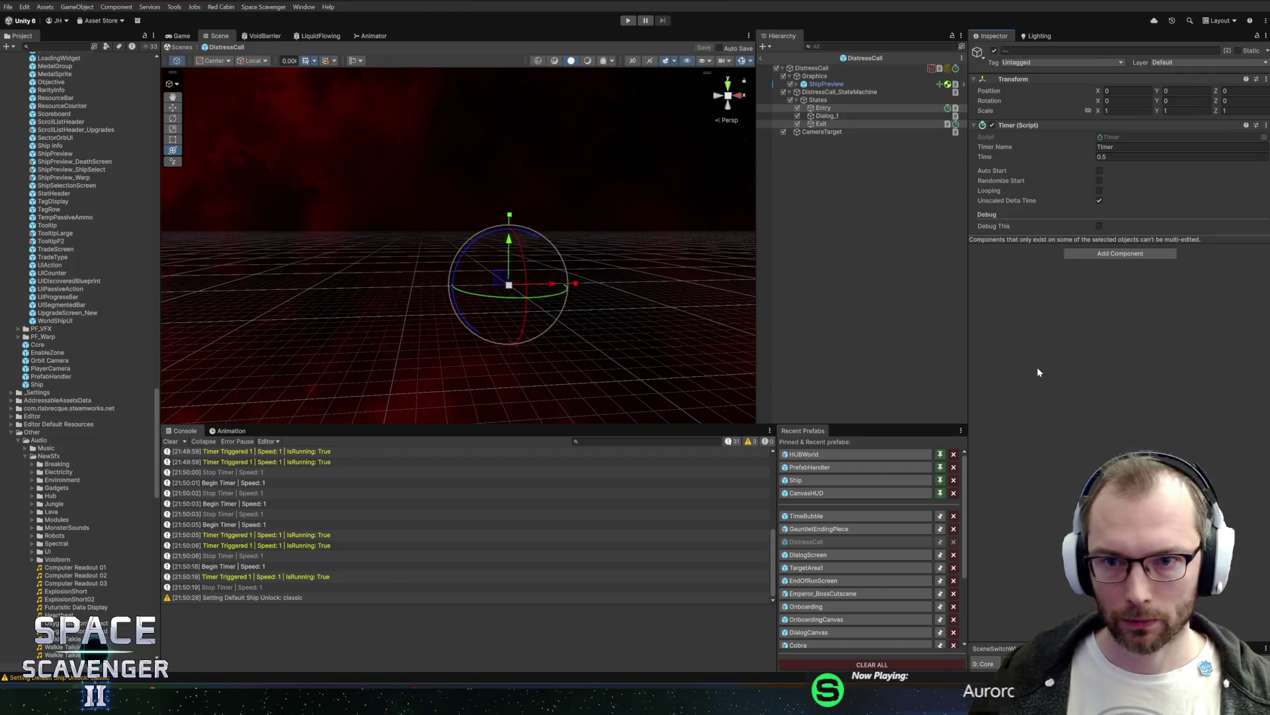
click(821, 454)
Step: Set the amulet dialog's Camera and Camera_1 timers to Unscaled Delta Time and save HUBWorld
scroll(830, 244, down, 5)
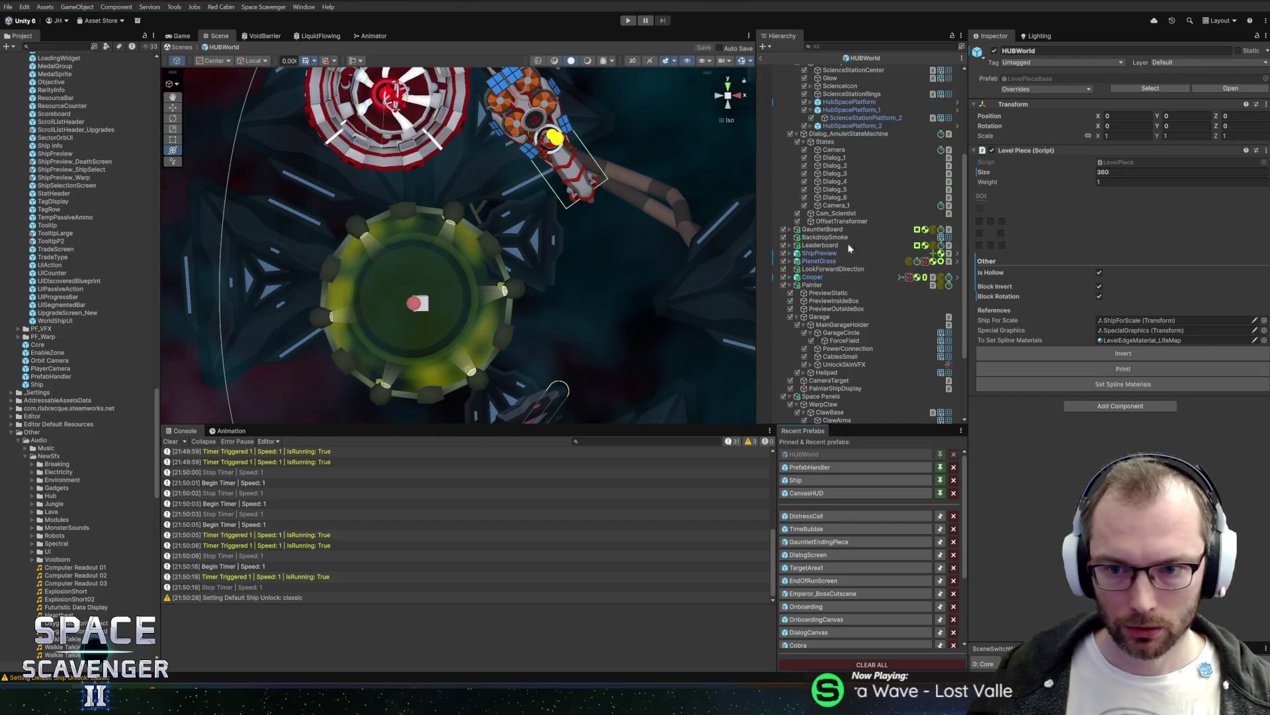
click(852, 178)
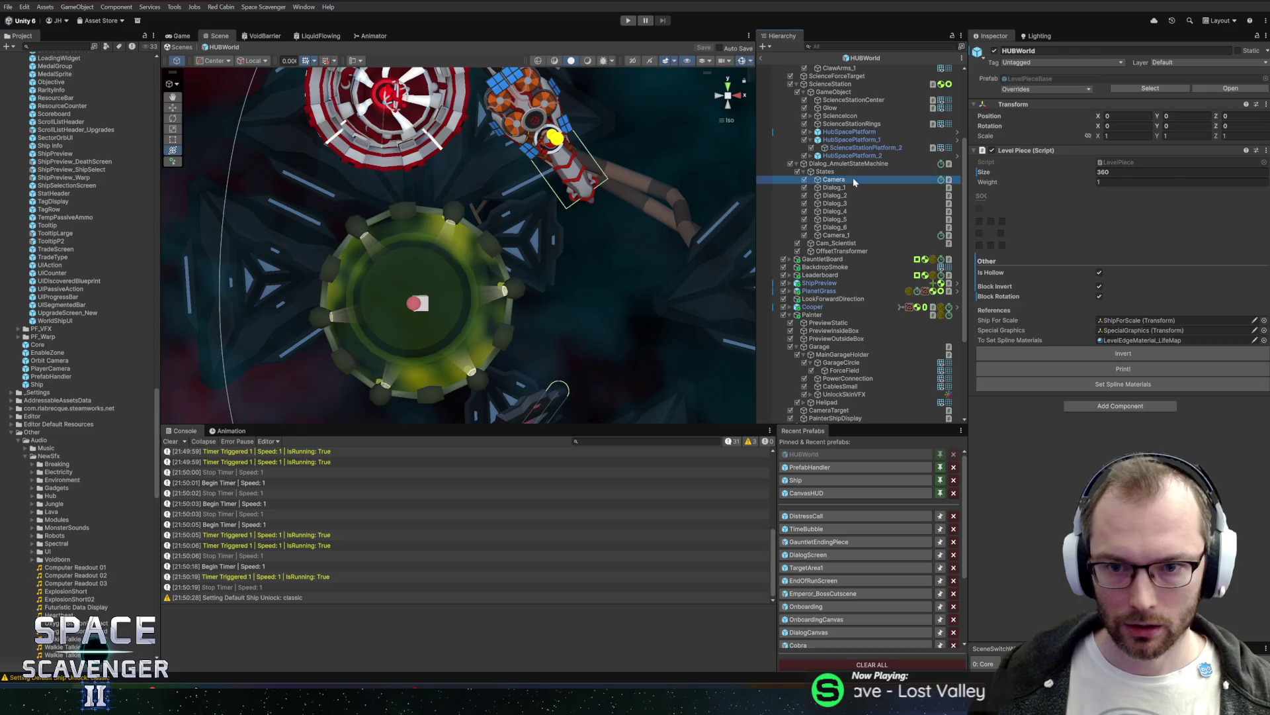
ctrl+click(843, 234)
click(1099, 201)
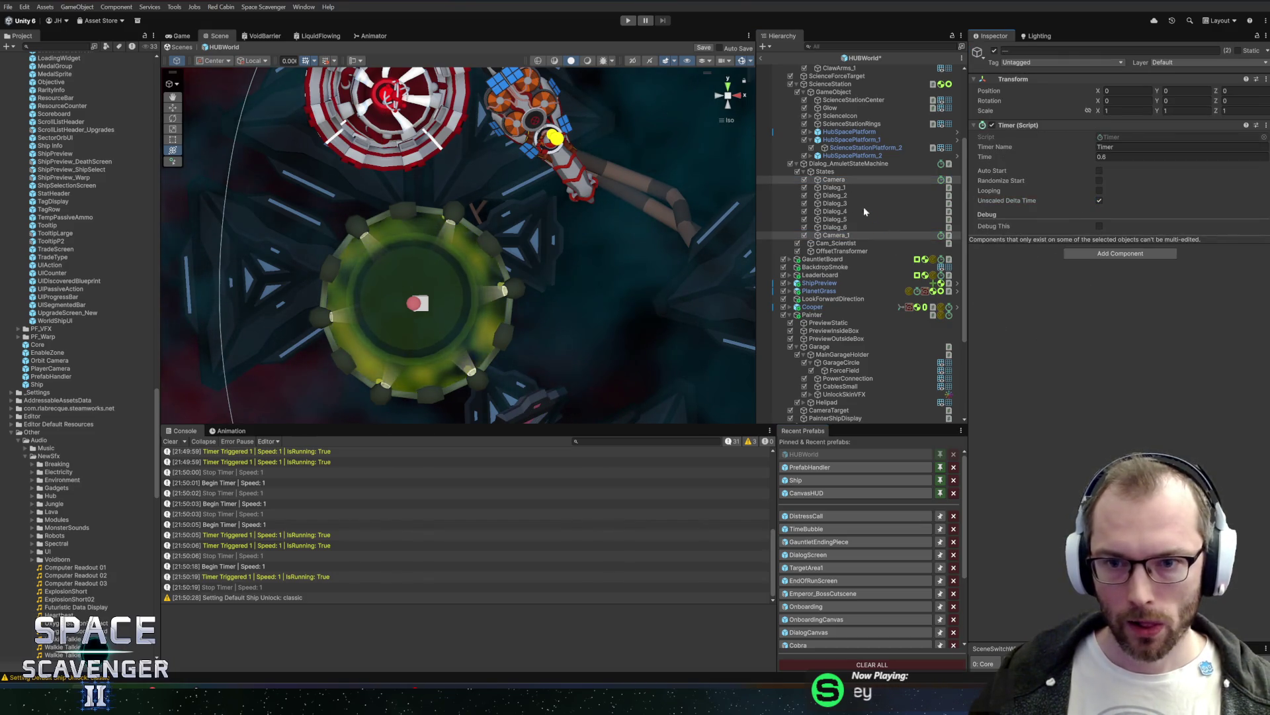
key(ctrl+s)
Step: Select Dialog_AmuletStateMachine and open its Dialog State Machine script for editing
click(855, 165)
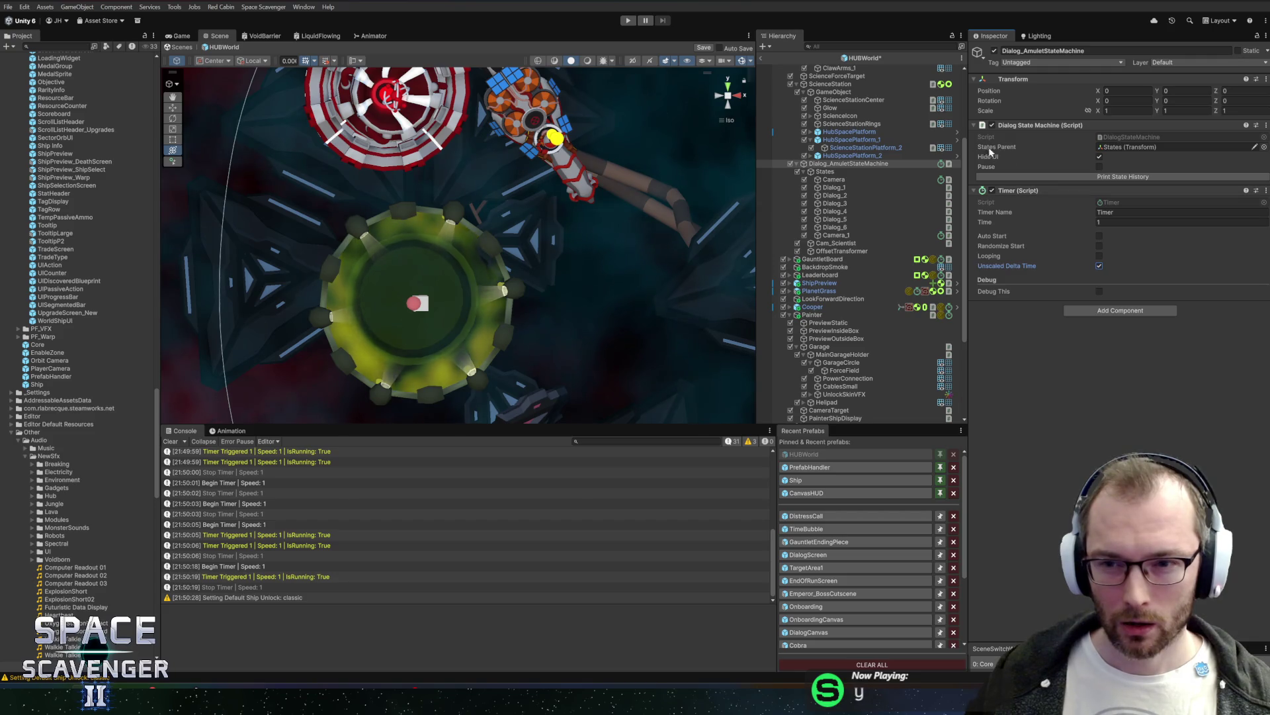
right_click(1050, 132)
click(1118, 239)
scroll(661, 297, down, 5)
key(alt+Tab)
Step: Remove the state machine's Timer component and start play mode
right_click(1047, 192)
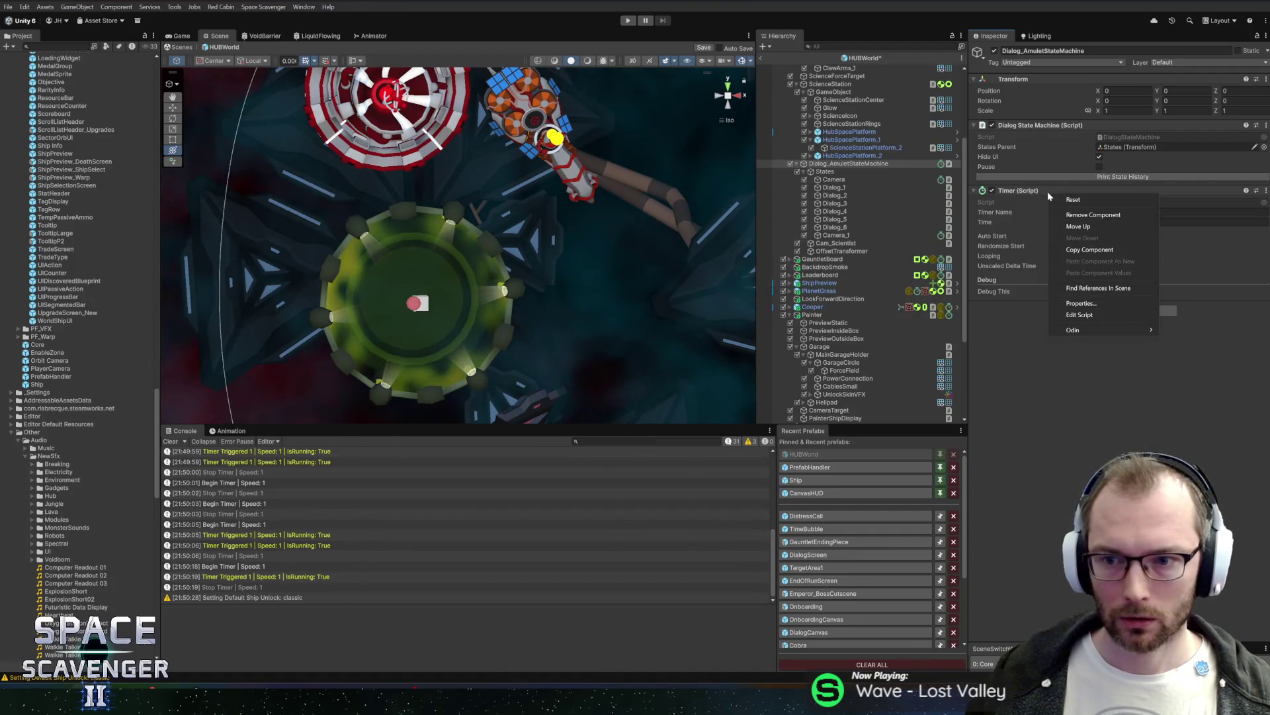
click(1091, 215)
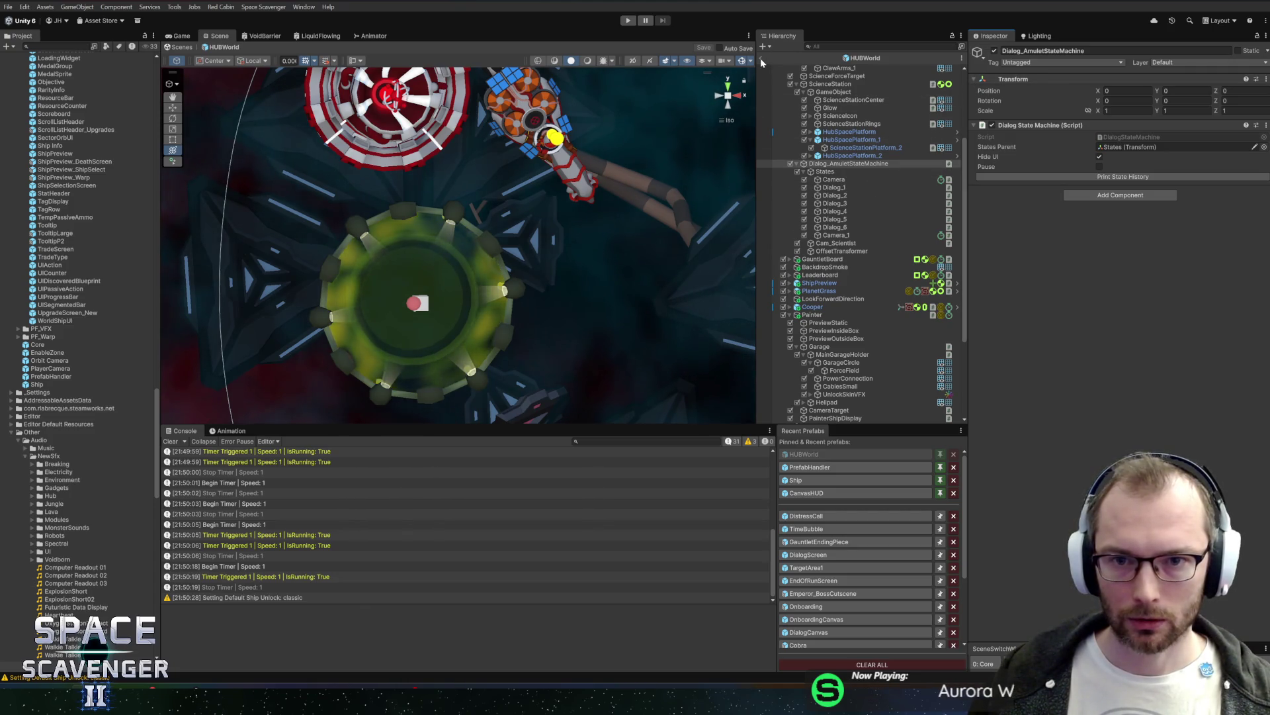
click(628, 21)
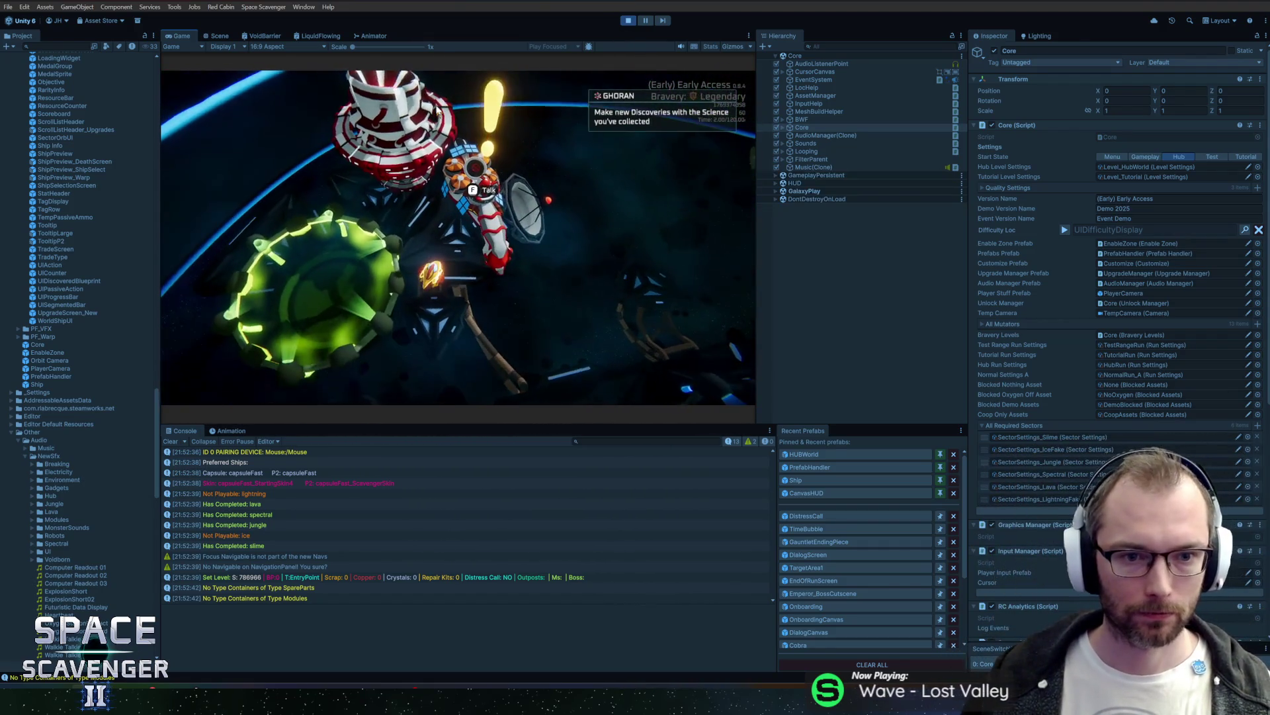
Step: Start talking to Ghoran, maximize the Game view, and advance through his lines until the dialog closes
key(f)
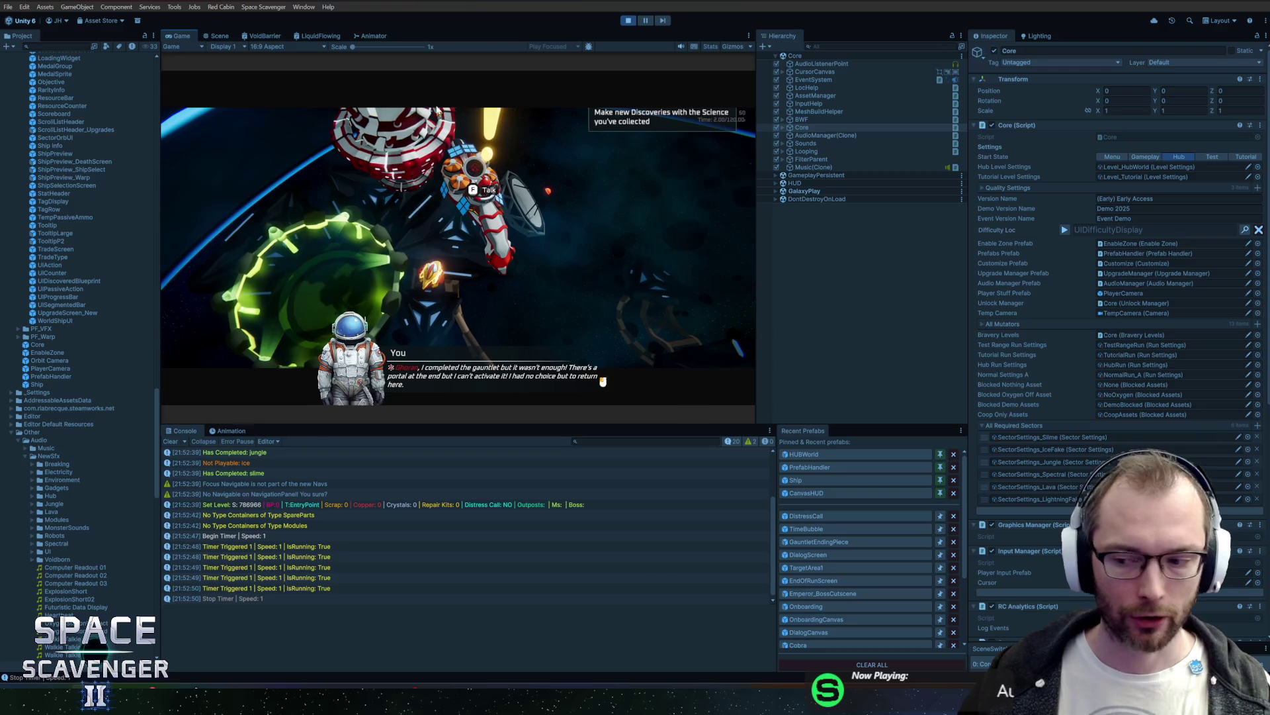
double_click(188, 38)
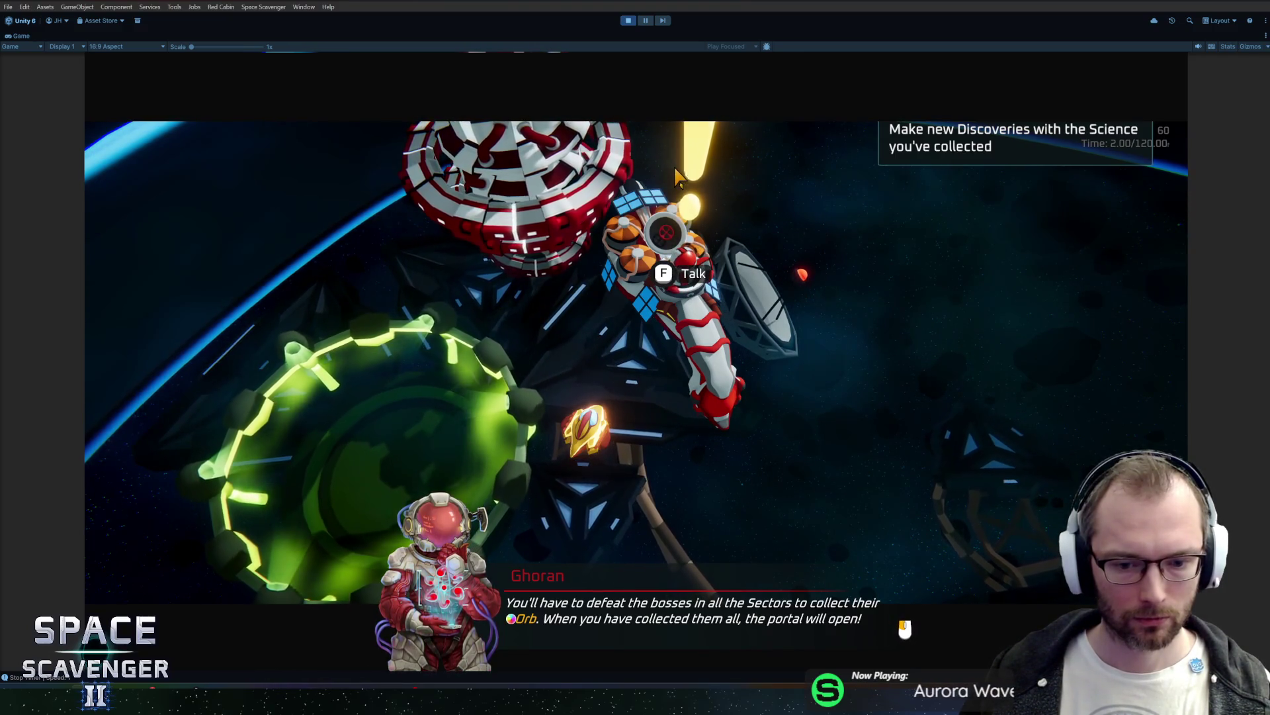
click(782, 215)
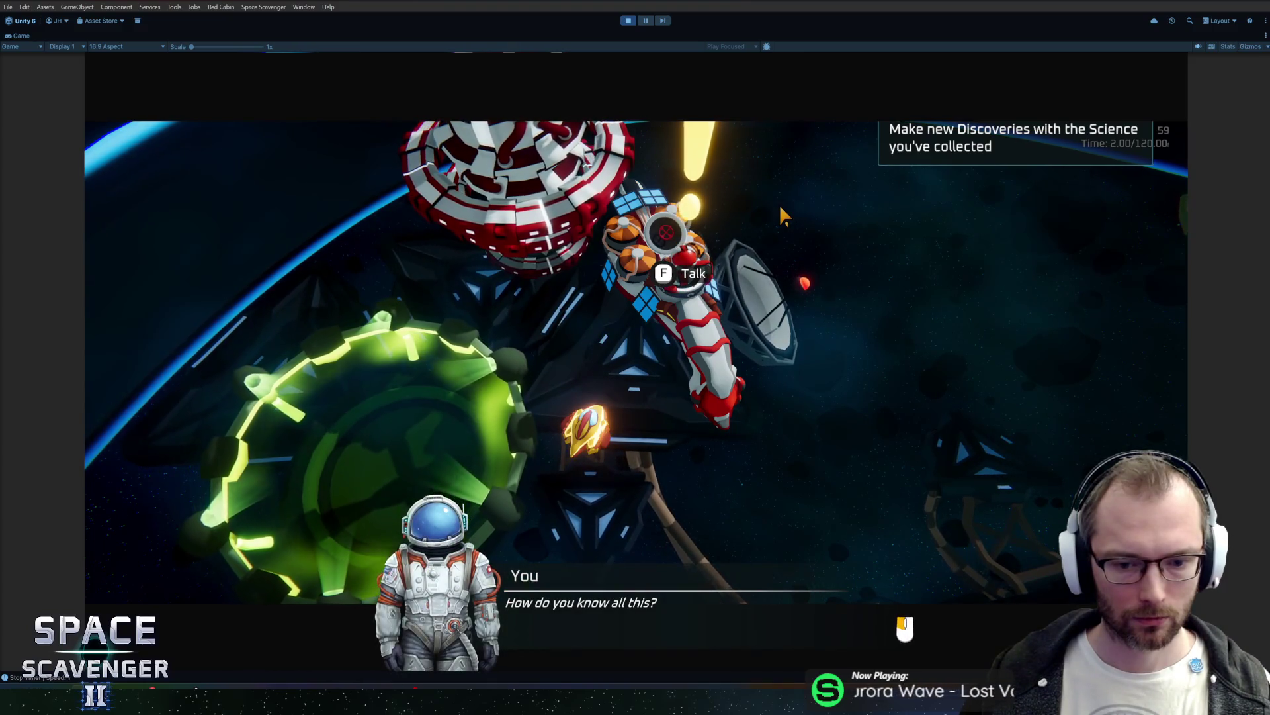
click(783, 215)
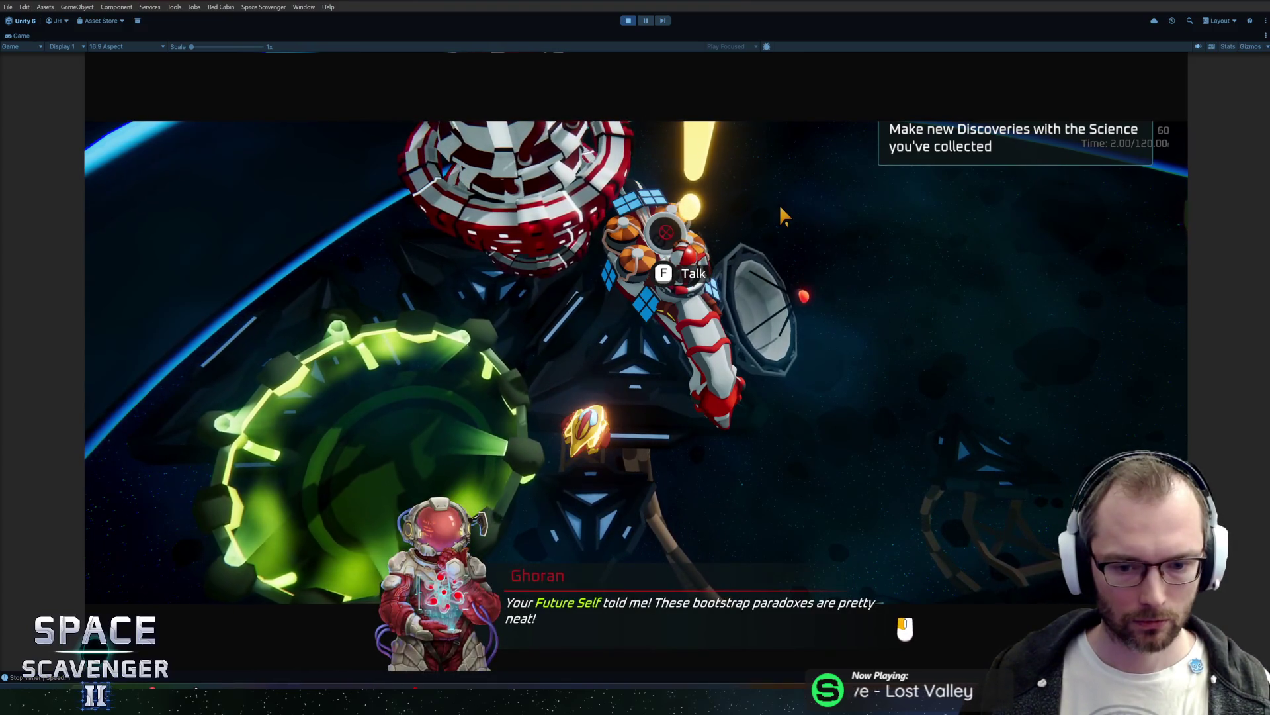
click(781, 210)
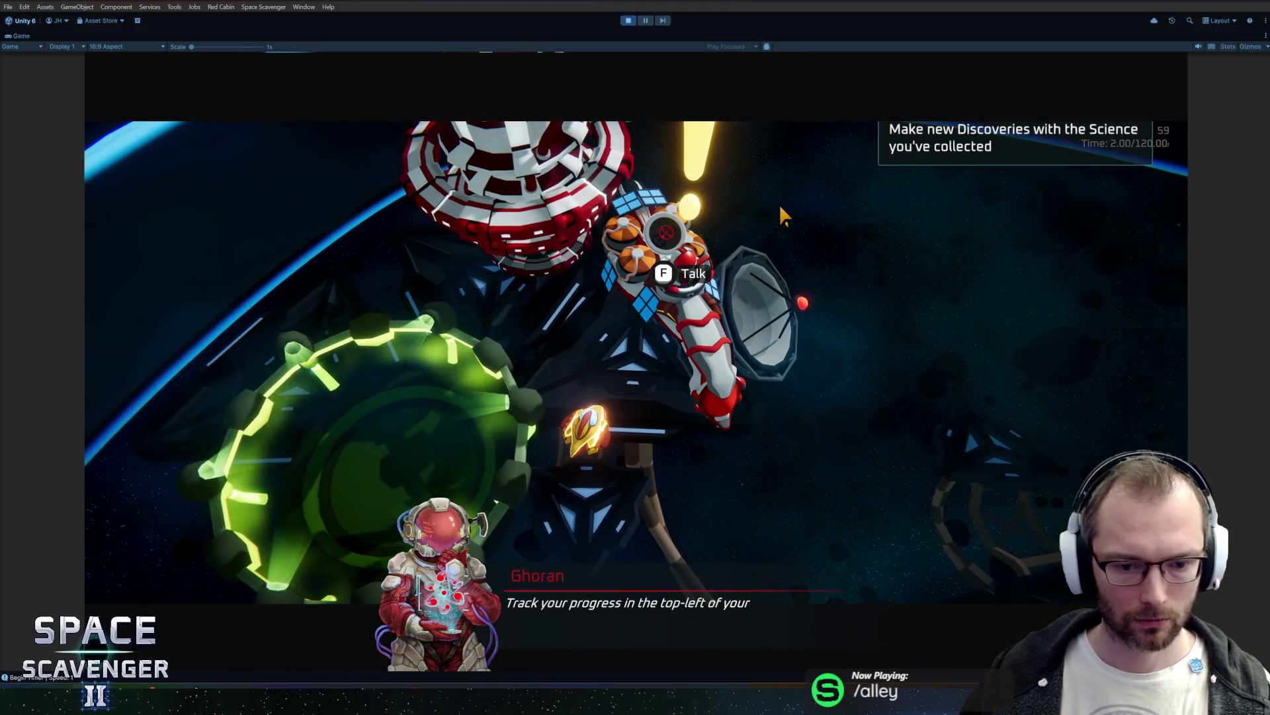
click(781, 207)
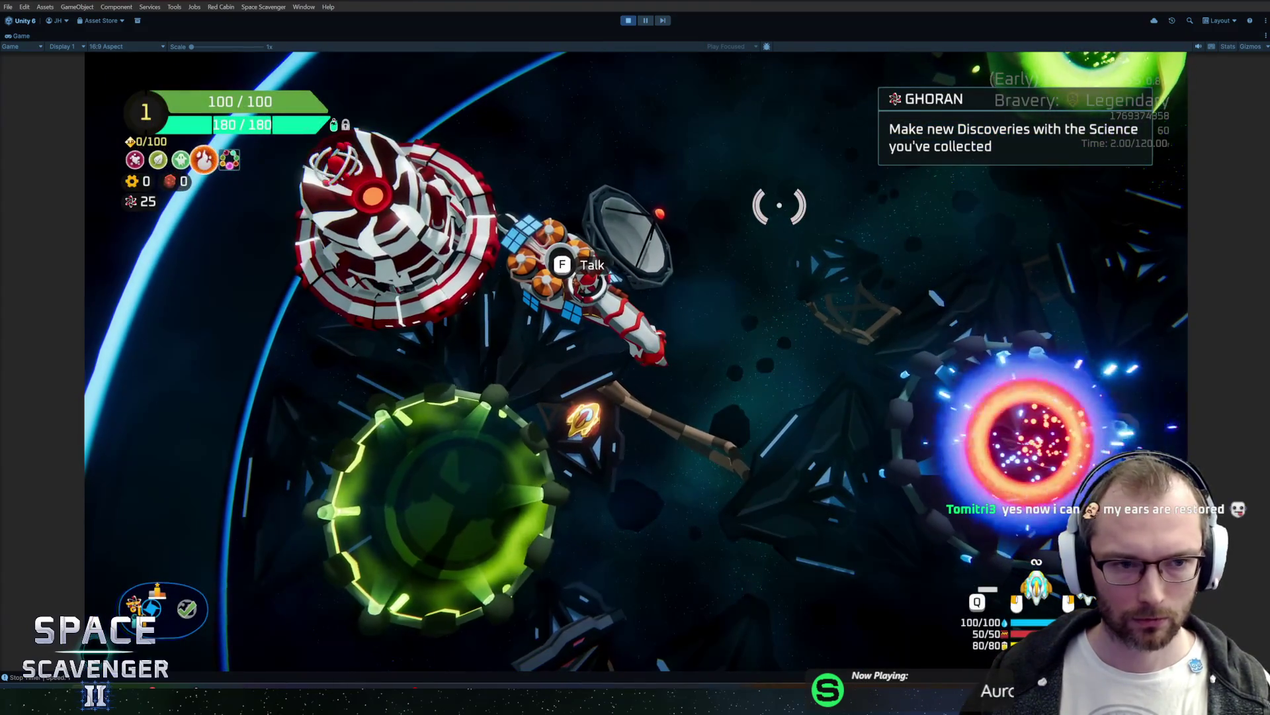
Step: Spawn a distress call with 'spawn dis' in the debug console, analyze it, and dismiss its cutscene line
key(d)
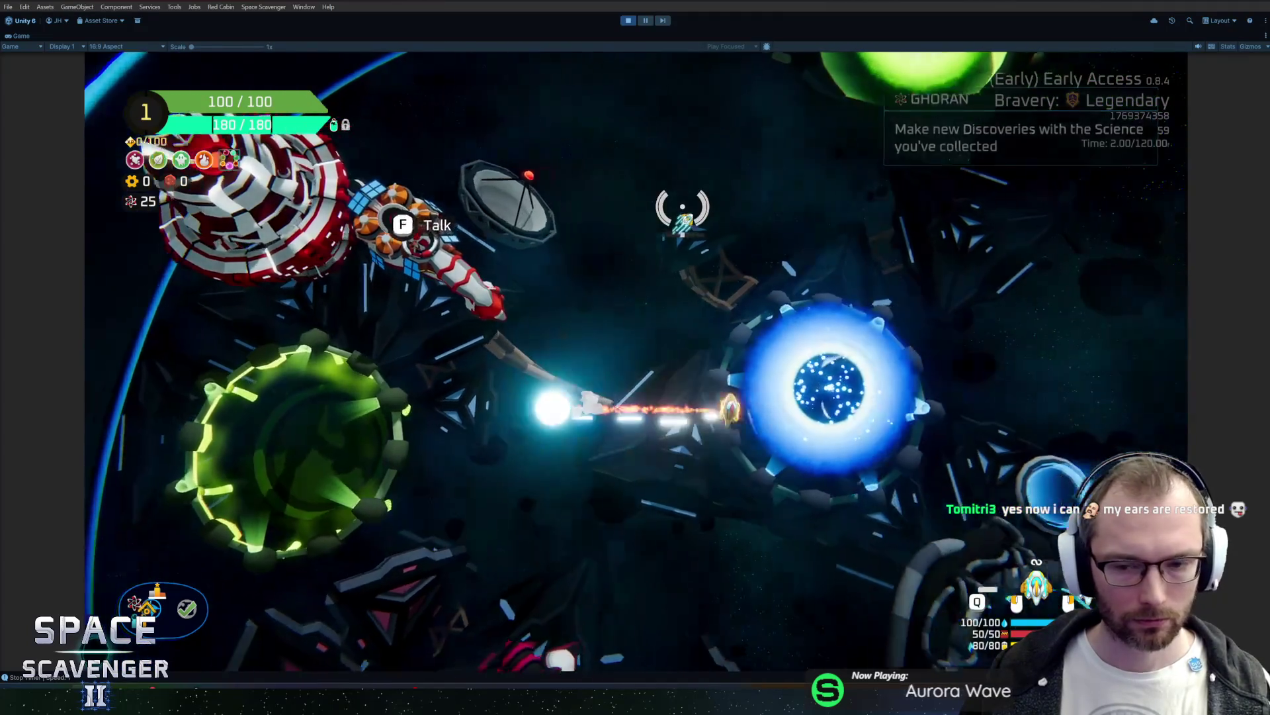
key(grave)
text(spaw)
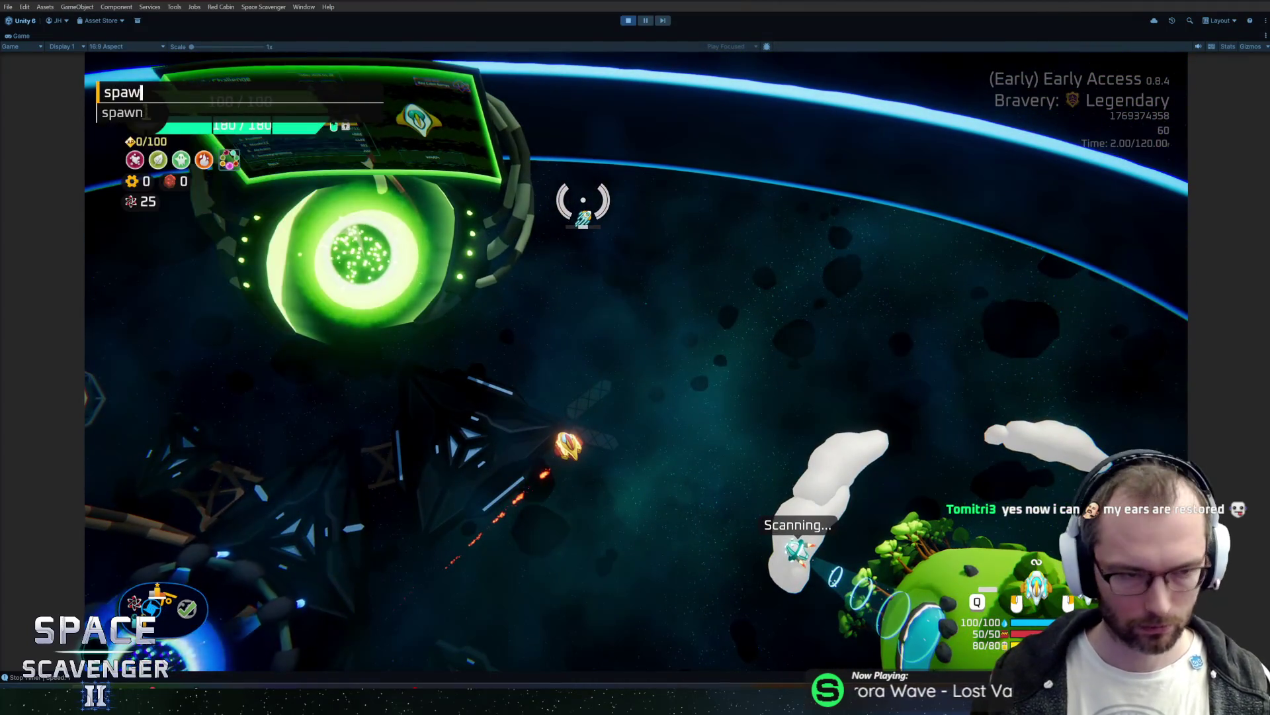
text(n dis)
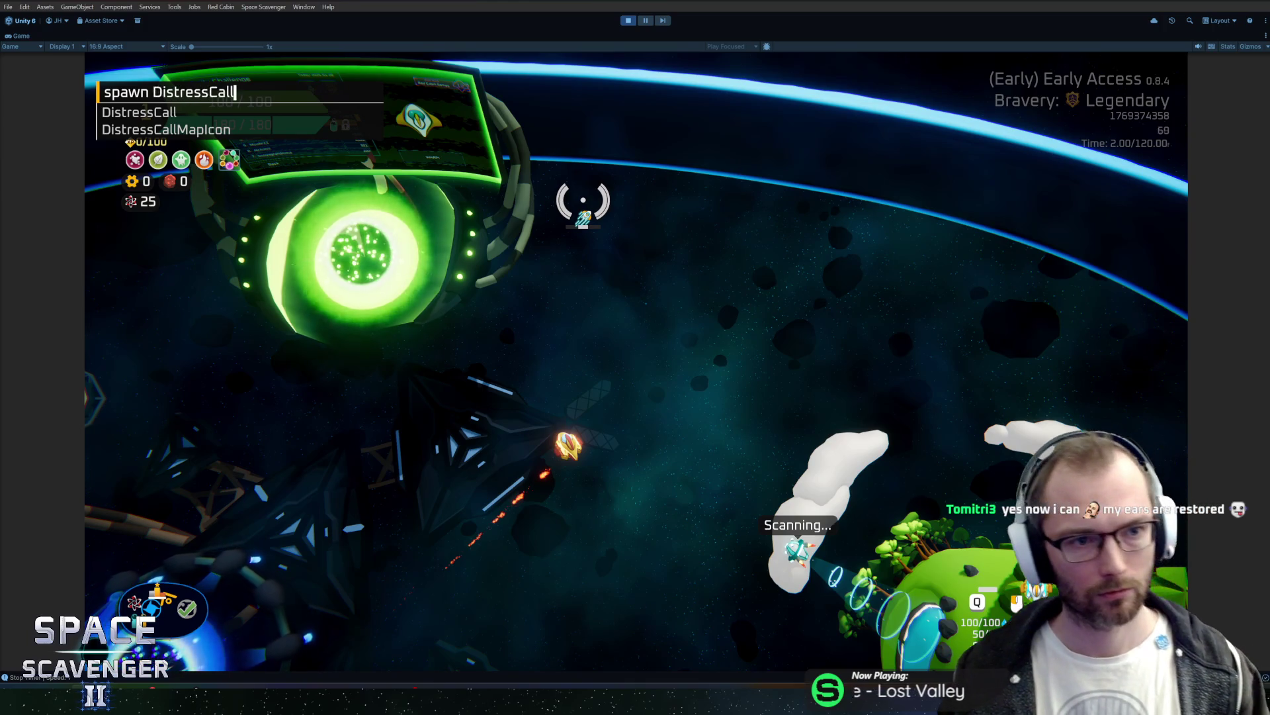
key(Return)
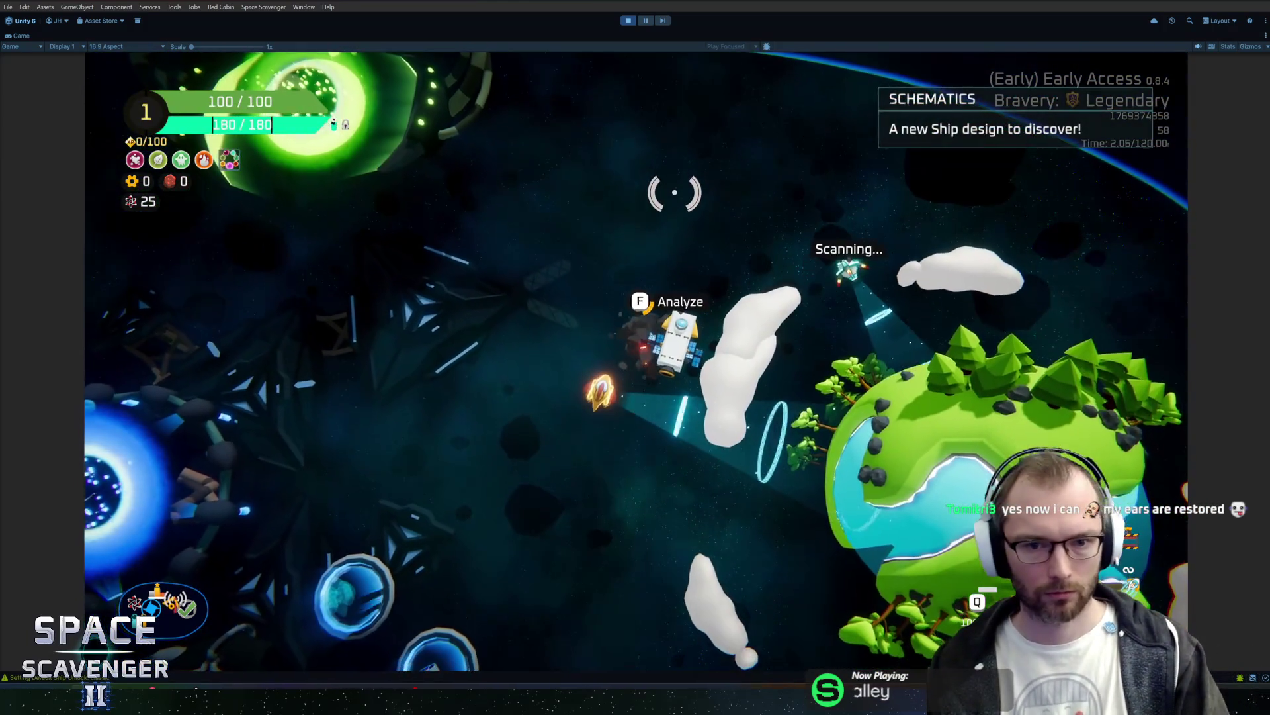
key(f)
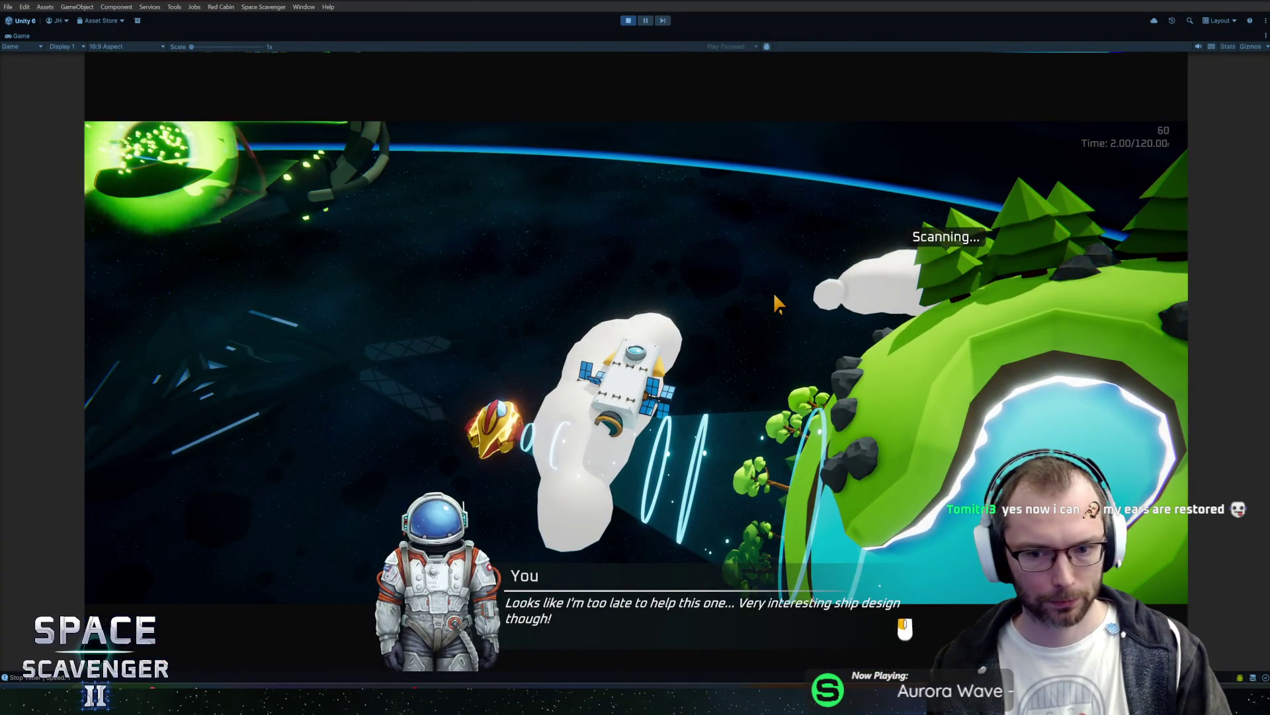
click(773, 292)
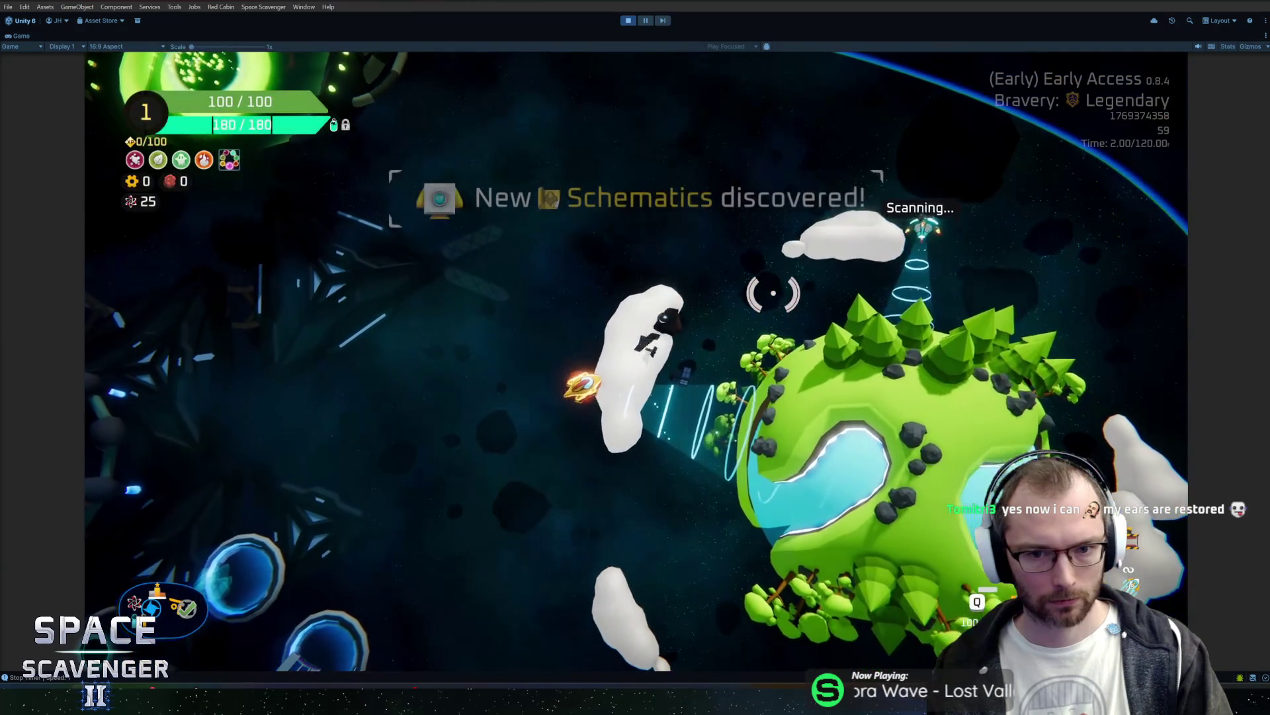
Step: Fly into the customize ring, view the Medals page, fly to the gauntlet portal, and stop the game
key(s)
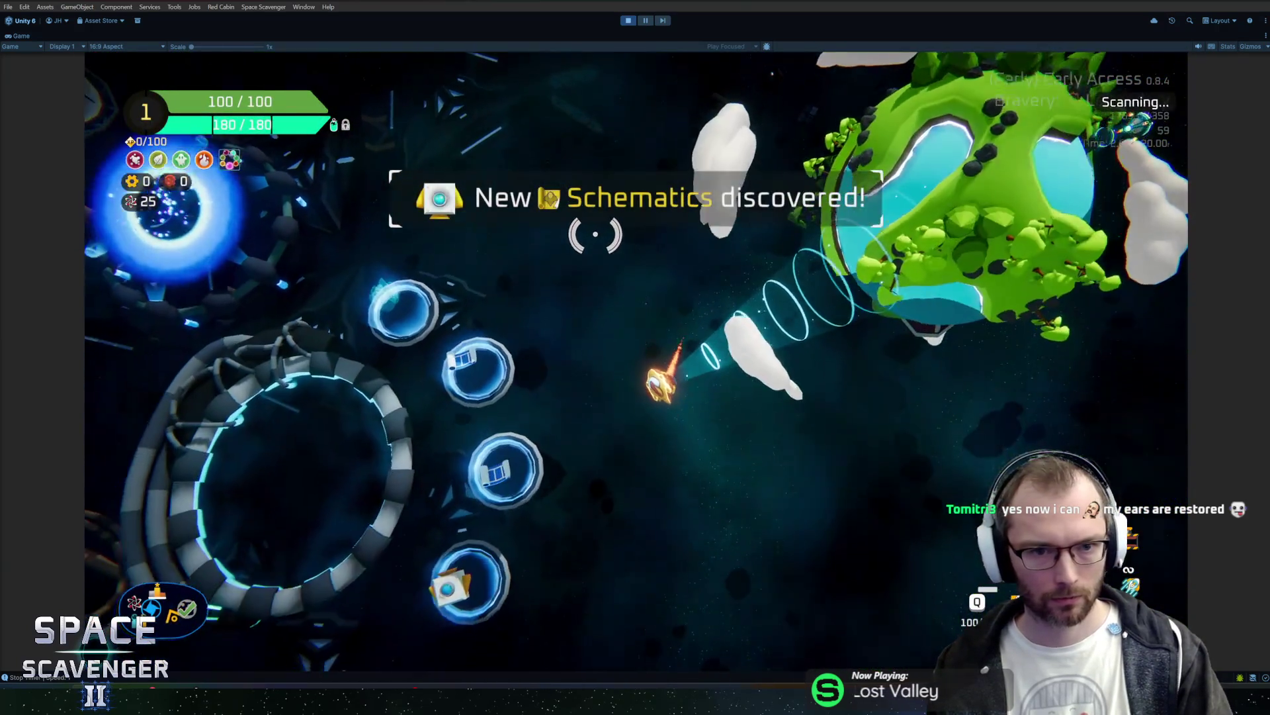
key(a)
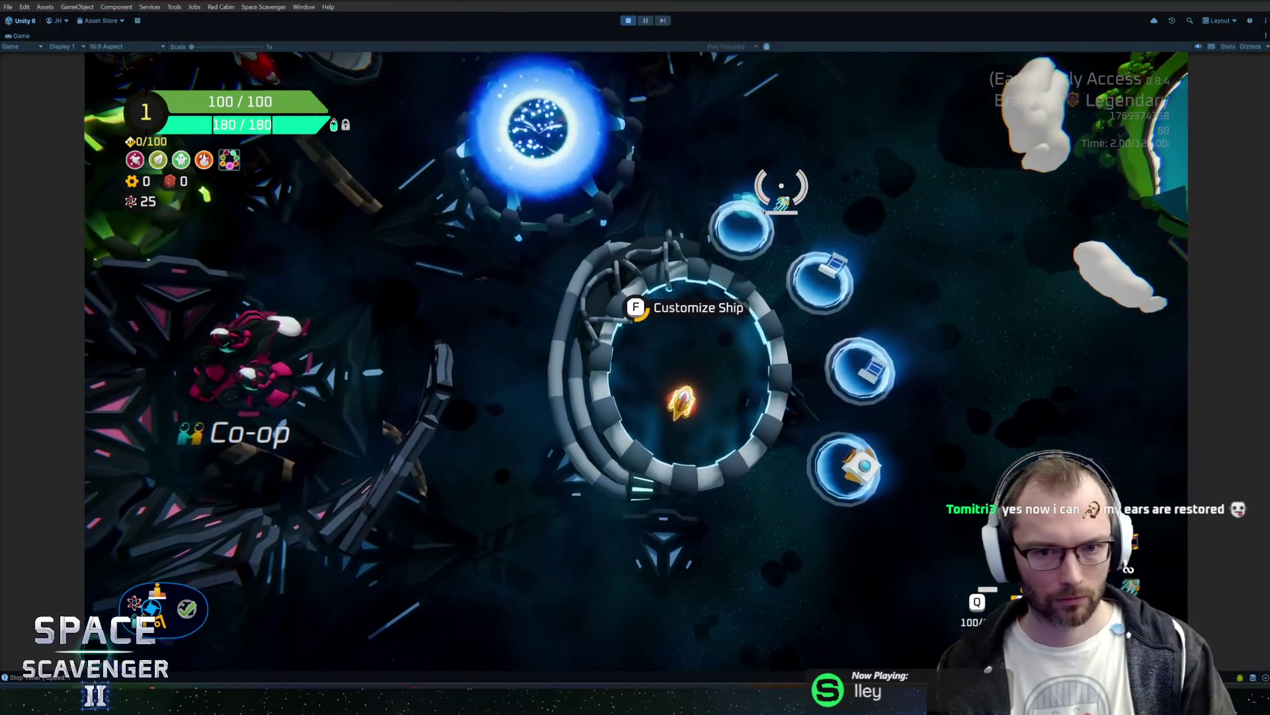
key(f)
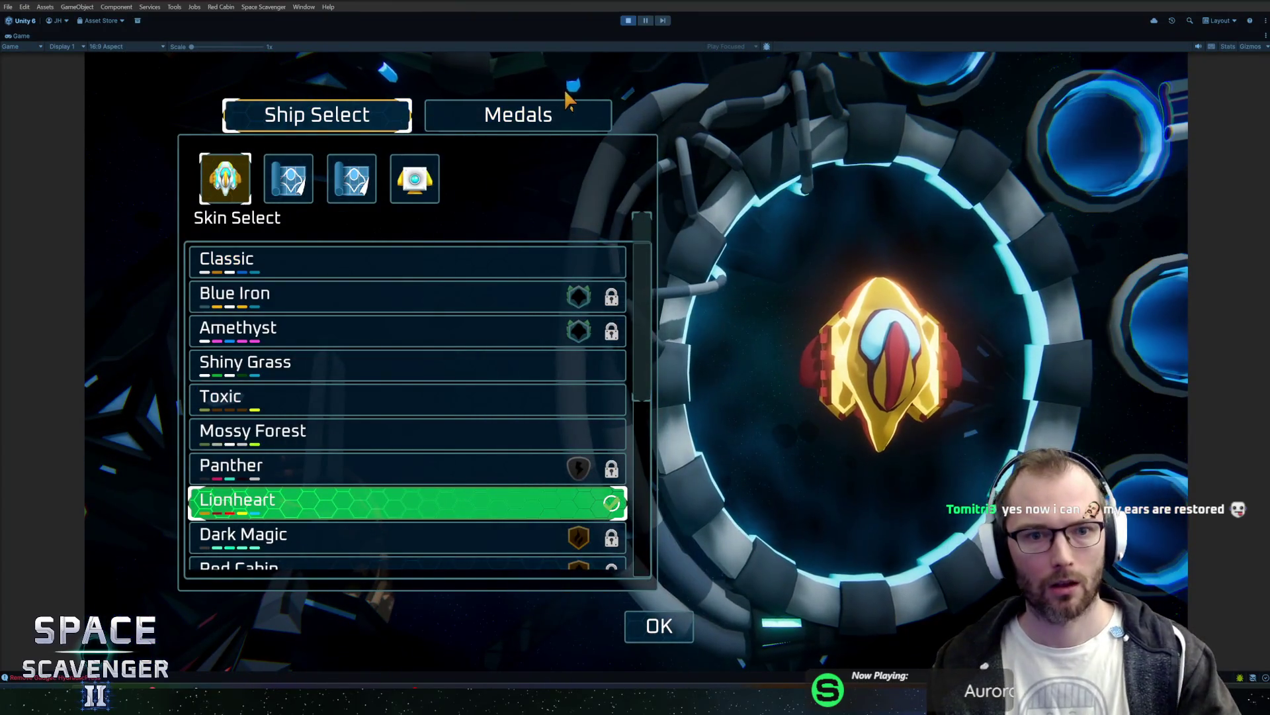
click(548, 116)
key(Escape)
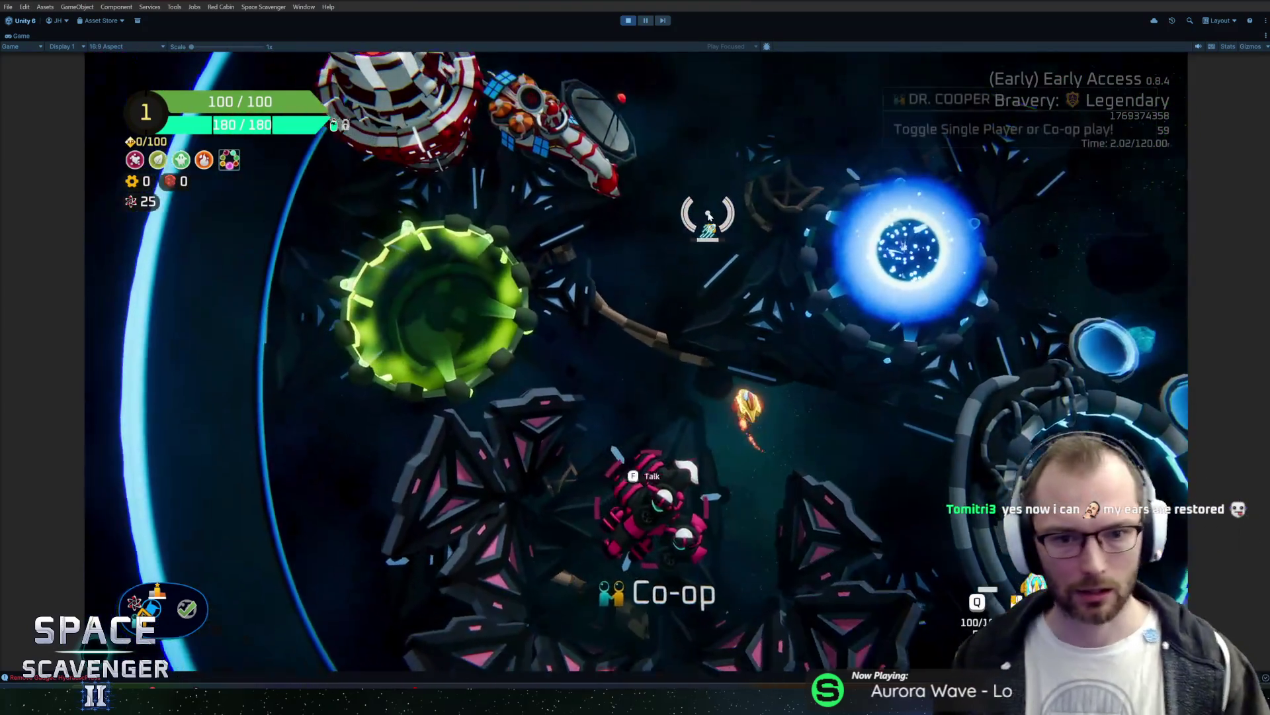
key(w)
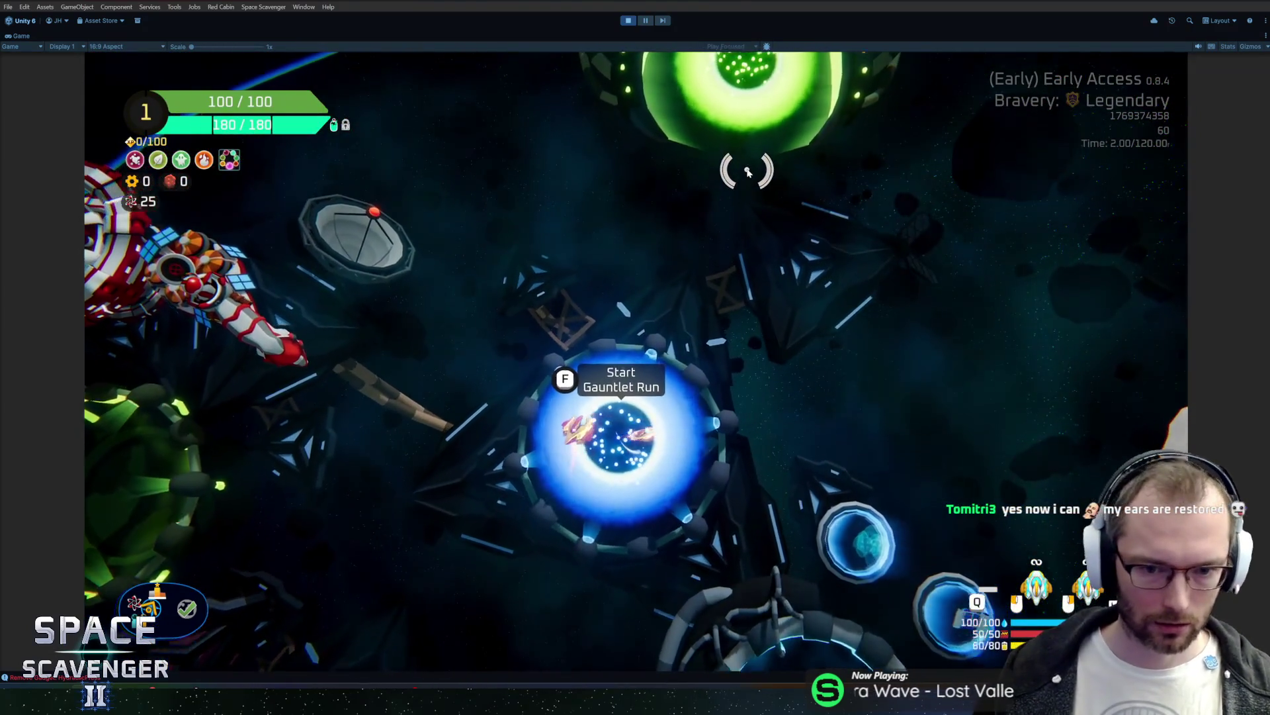
key(ctrl+p)
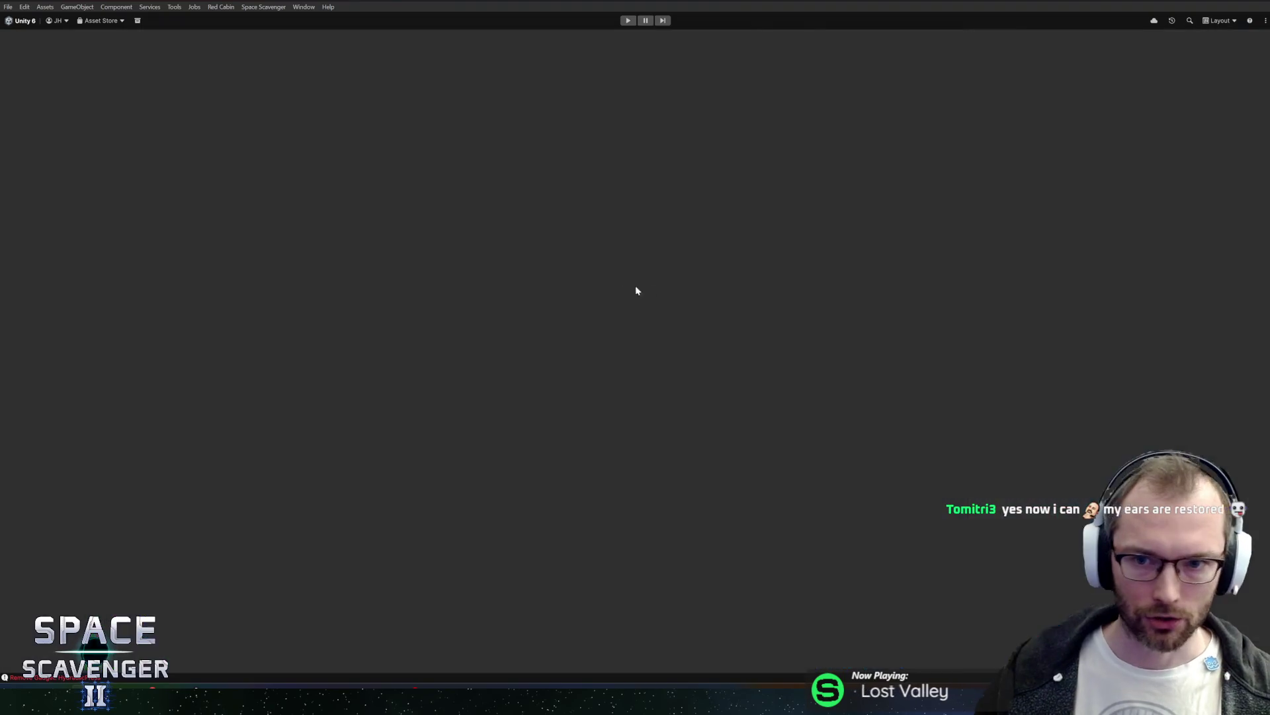
Step: Open Timer.cs line 96 from the Timer Triggered log, then select the Timer Triggered entries in Unity's console
double_click(255, 484)
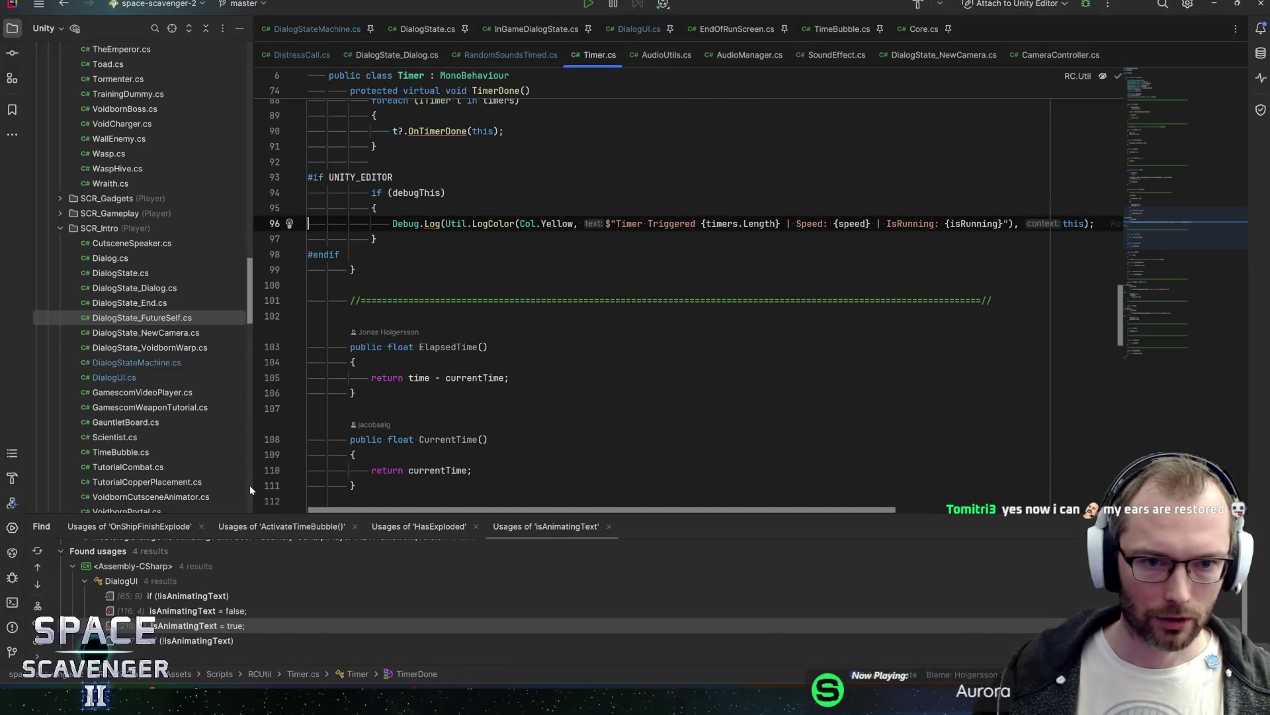
key(alt+Tab)
click(306, 493)
click(309, 486)
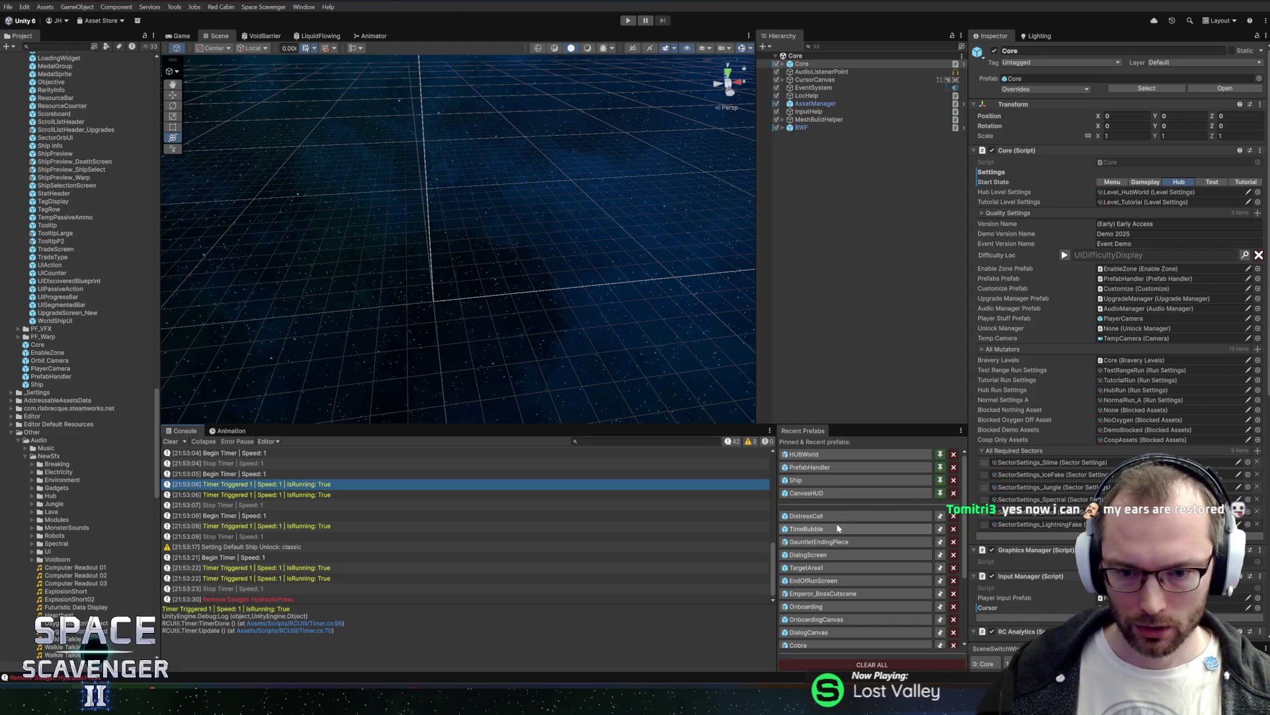
Step: Tick Debug This on the DialogScreen prefab's Random Sounds Timed, save, and select its Time Range value
click(797, 555)
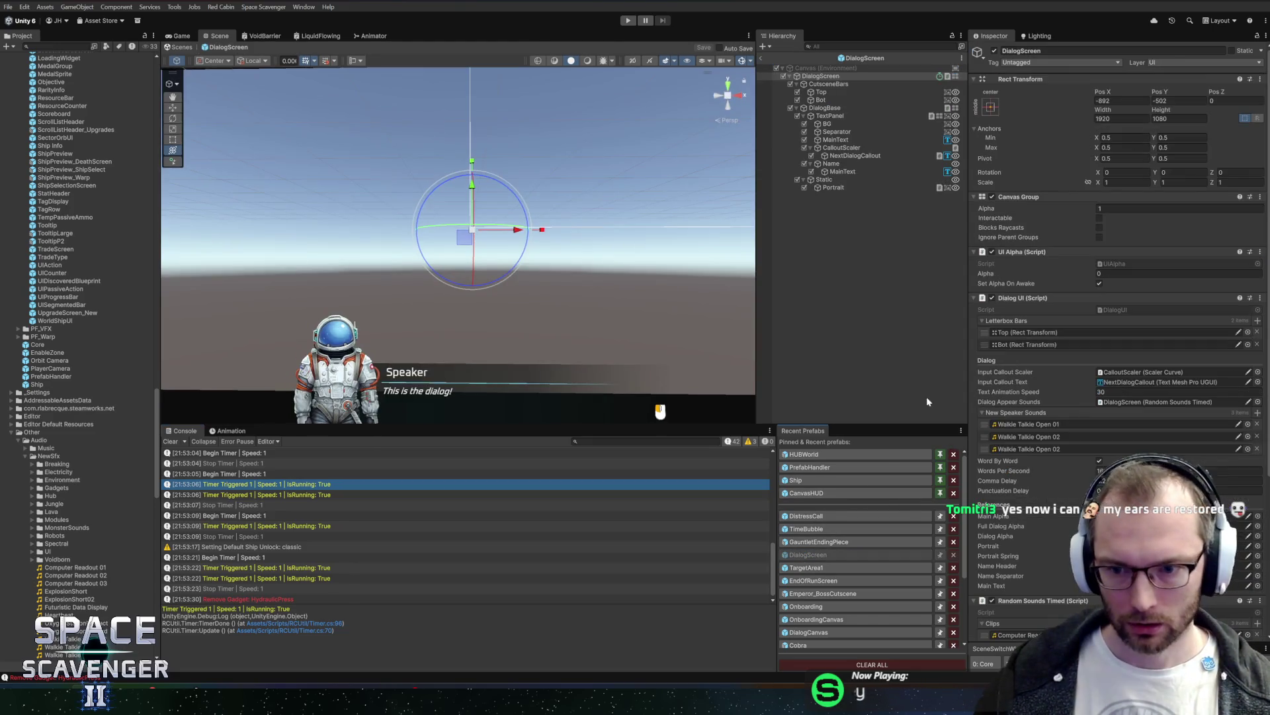
click(1099, 609)
key(ctrl+s)
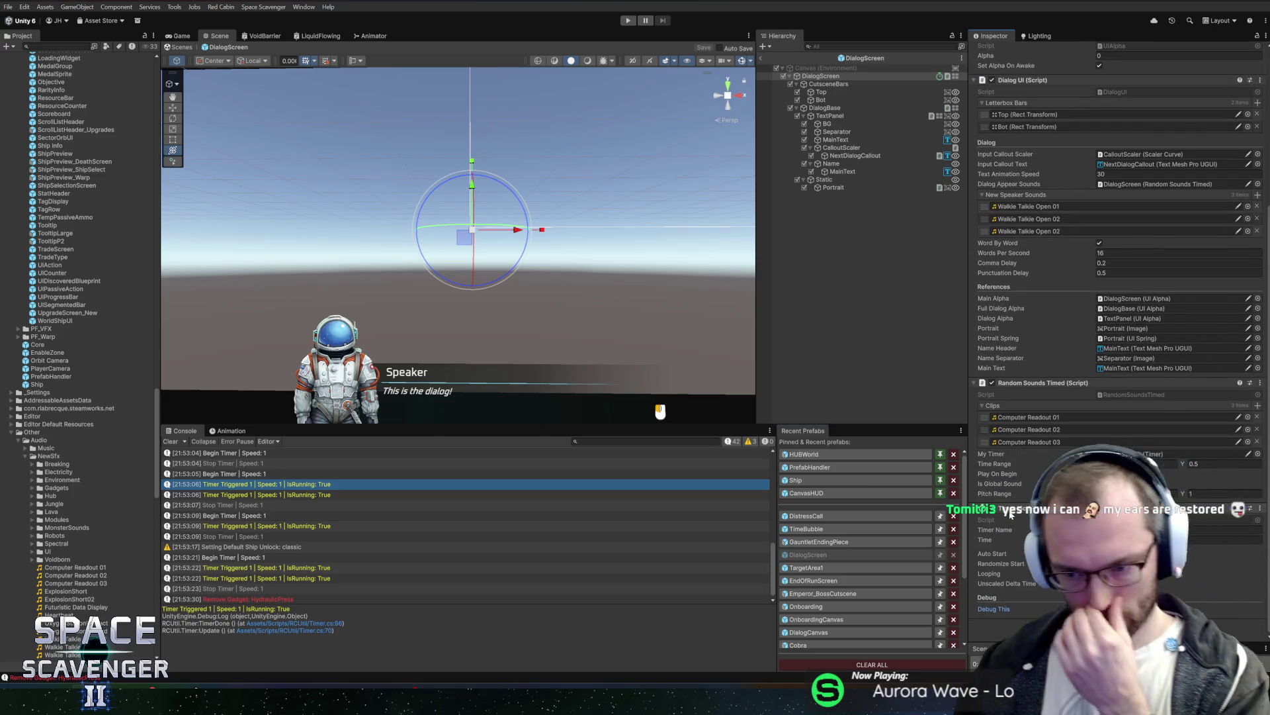
click(1138, 464)
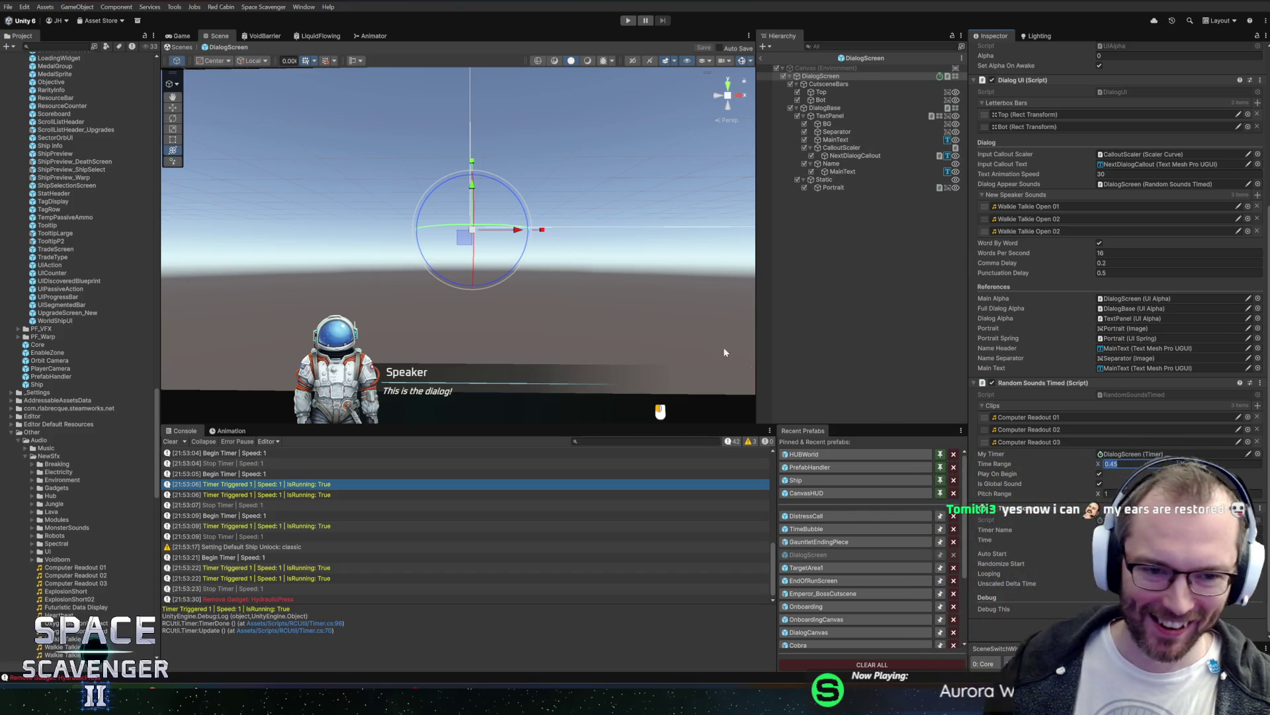
Step: Frame and orbit the dialog canvas, then exit prefab mode back to the Core scene
key(f)
scroll(533, 225, up, 3)
text(w)
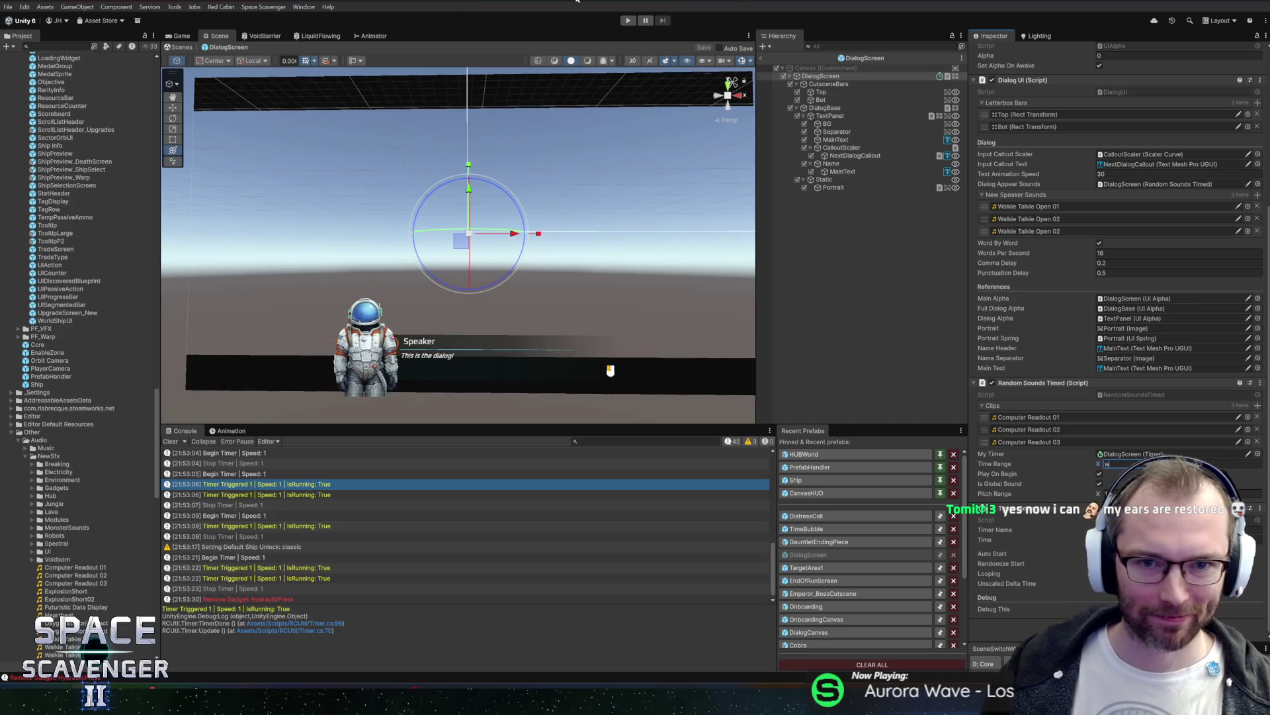
mouse_move(485, 187)
mouse_down()
mouse_move(435, 226)
mouse_move(440, 213)
mouse_up()
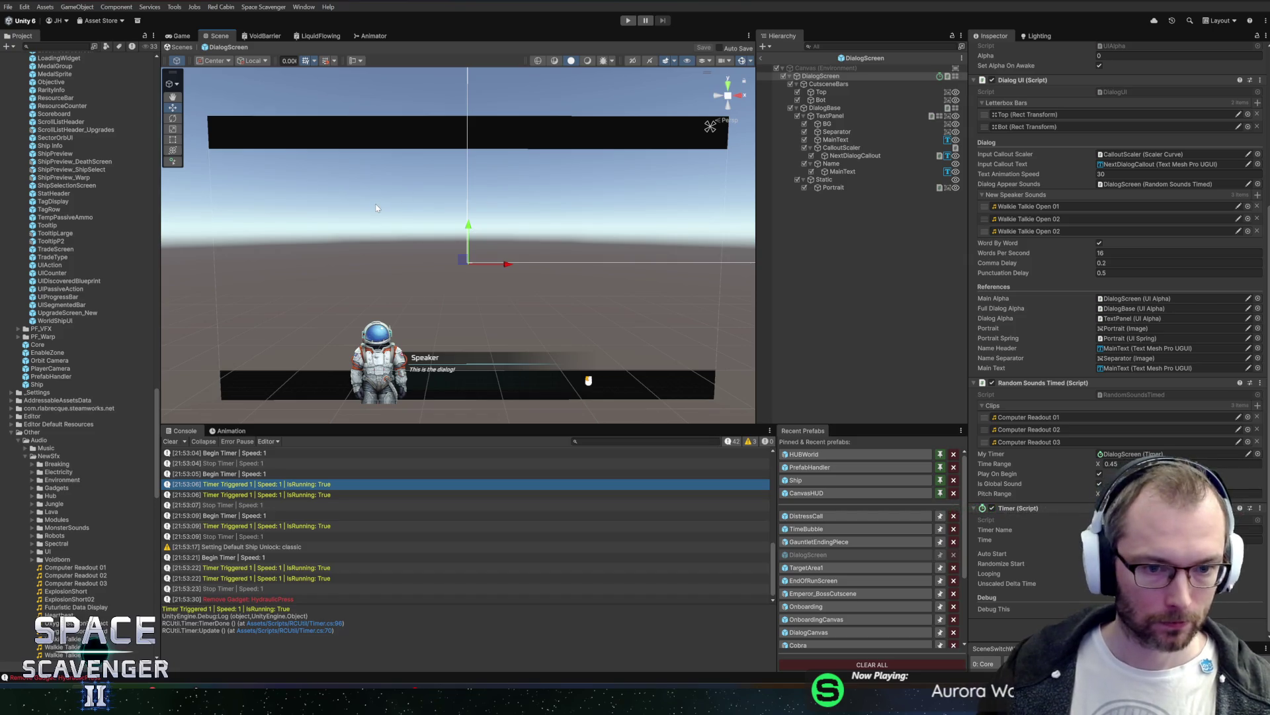
click(762, 60)
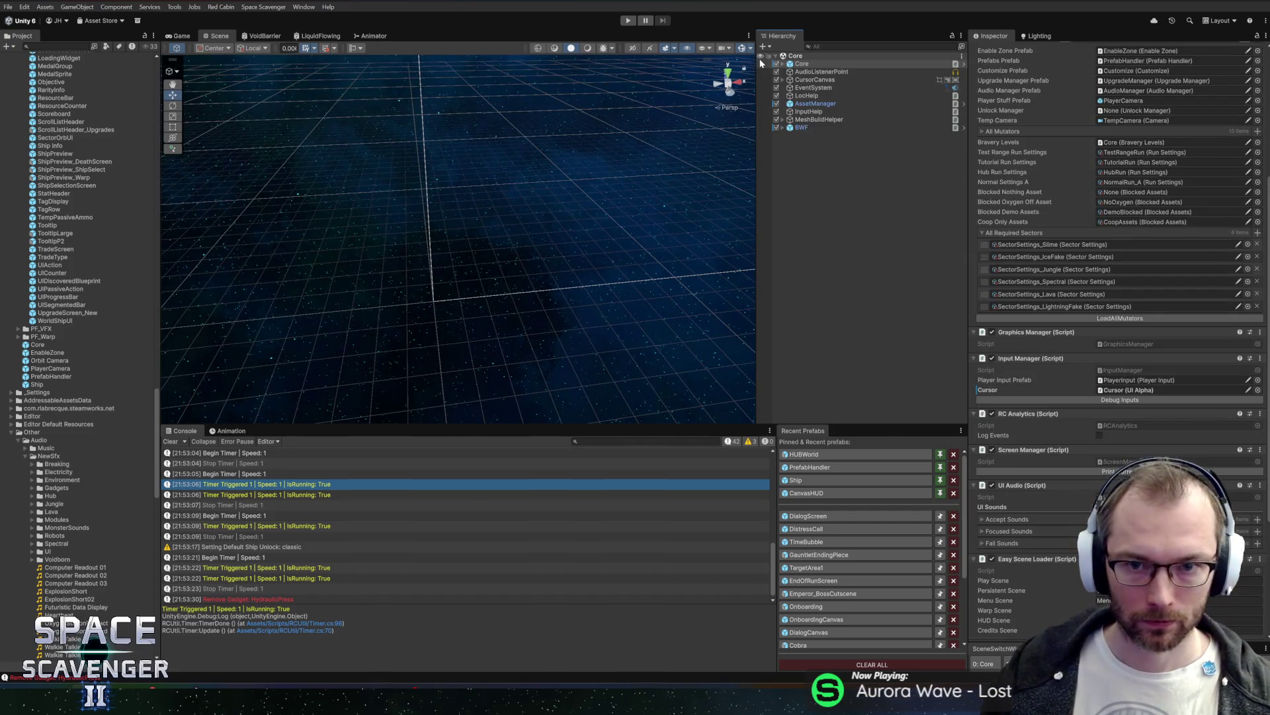
scroll(1058, 145, up, 5)
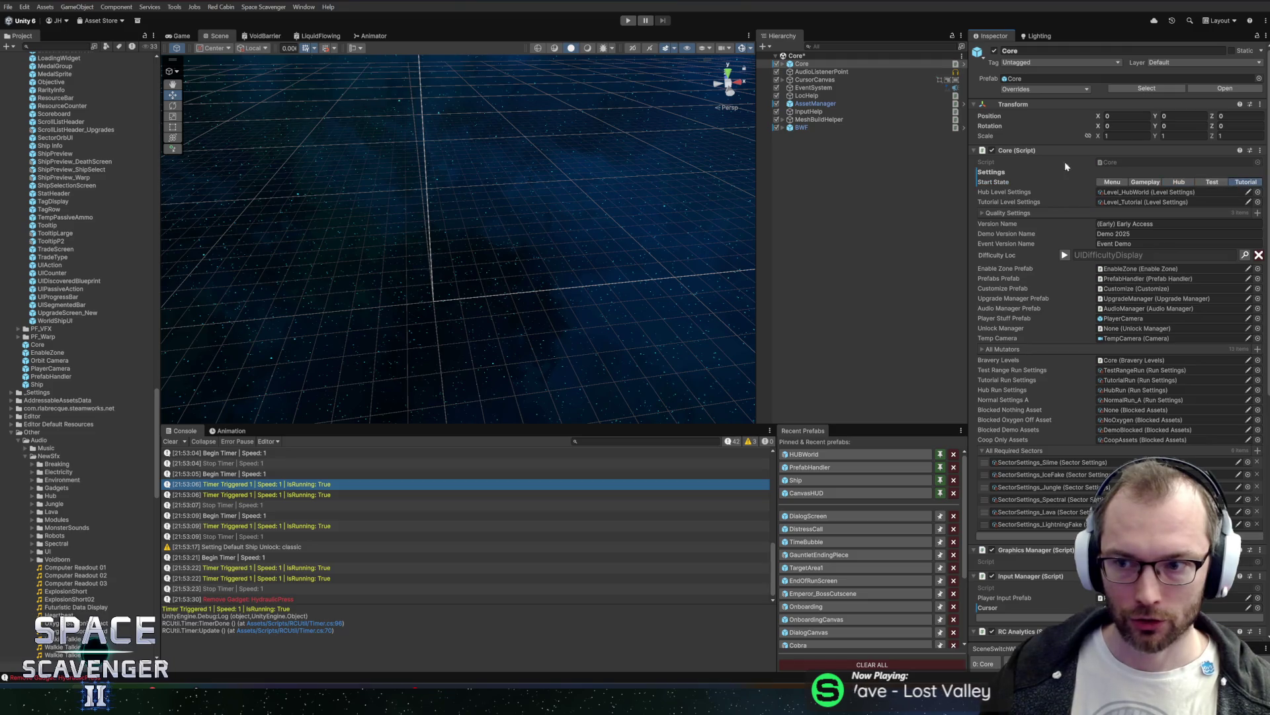
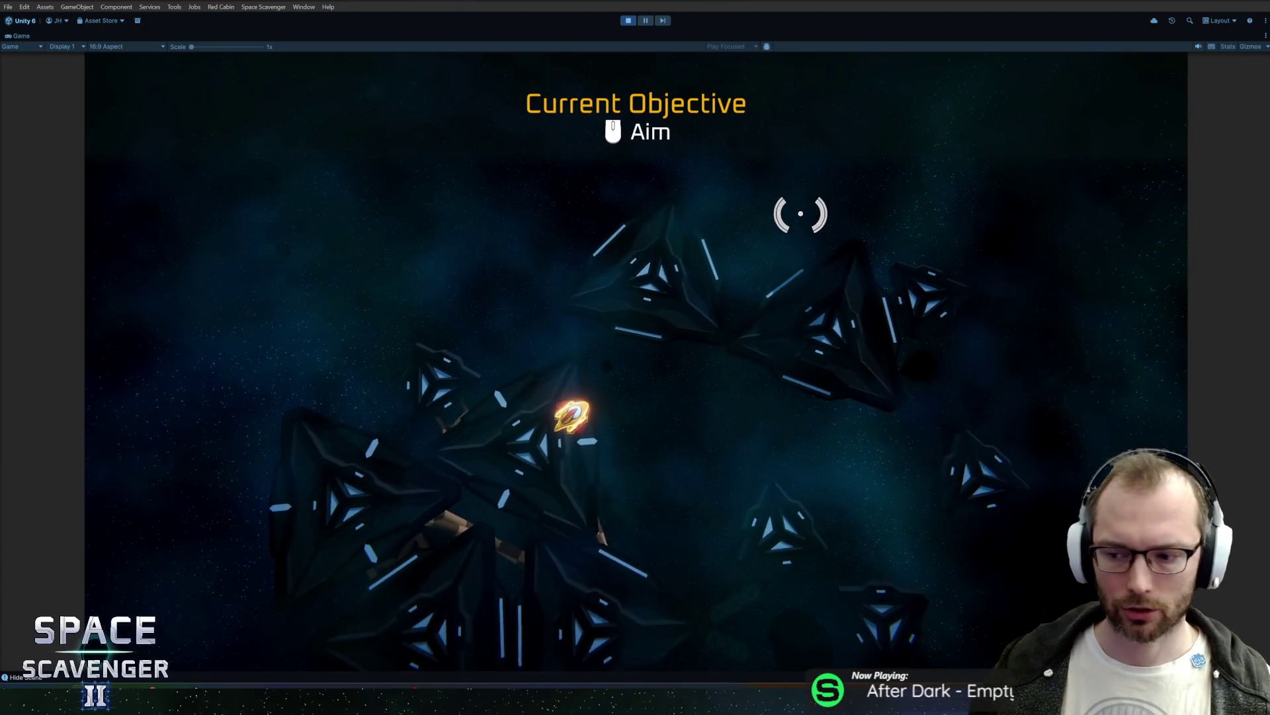
Step: Fly into the wreckage field, scavenge it, and pick up the Spare Parts
key(w)
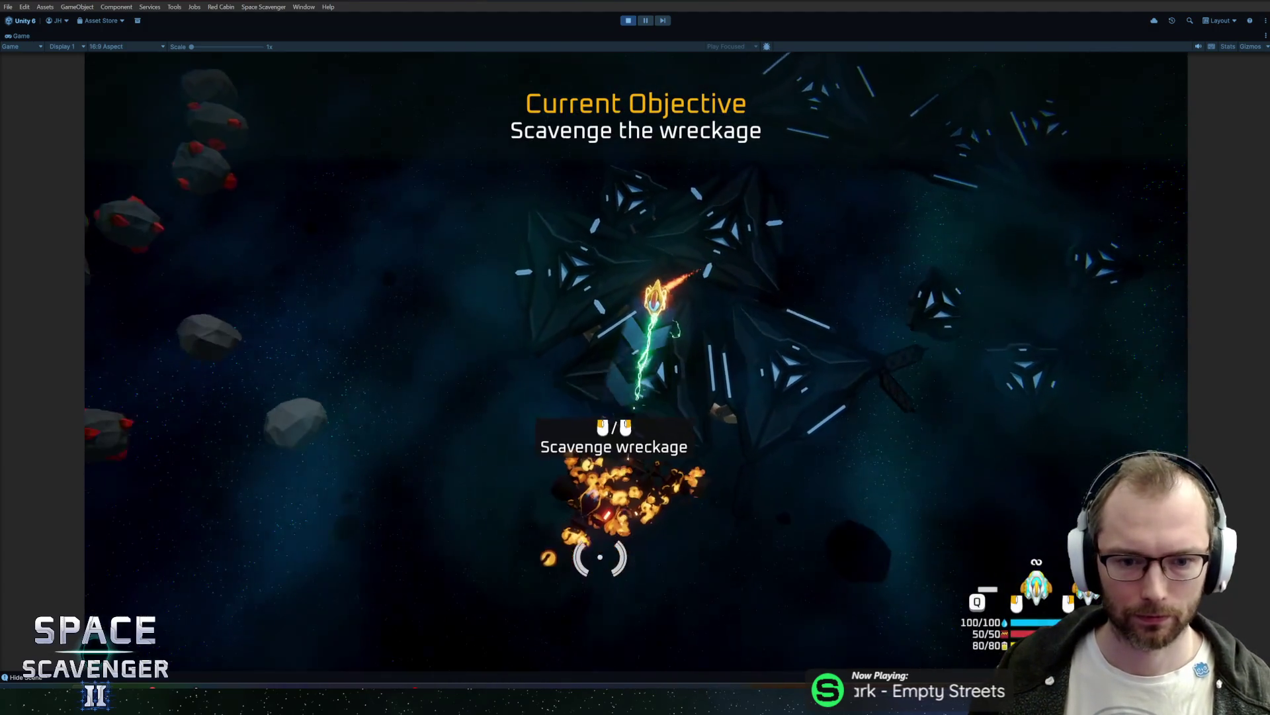
mouse_move(827, 347)
mouse_down()
mouse_move(822, 255)
mouse_move(851, 249)
mouse_move(695, 193)
mouse_up()
key(e)
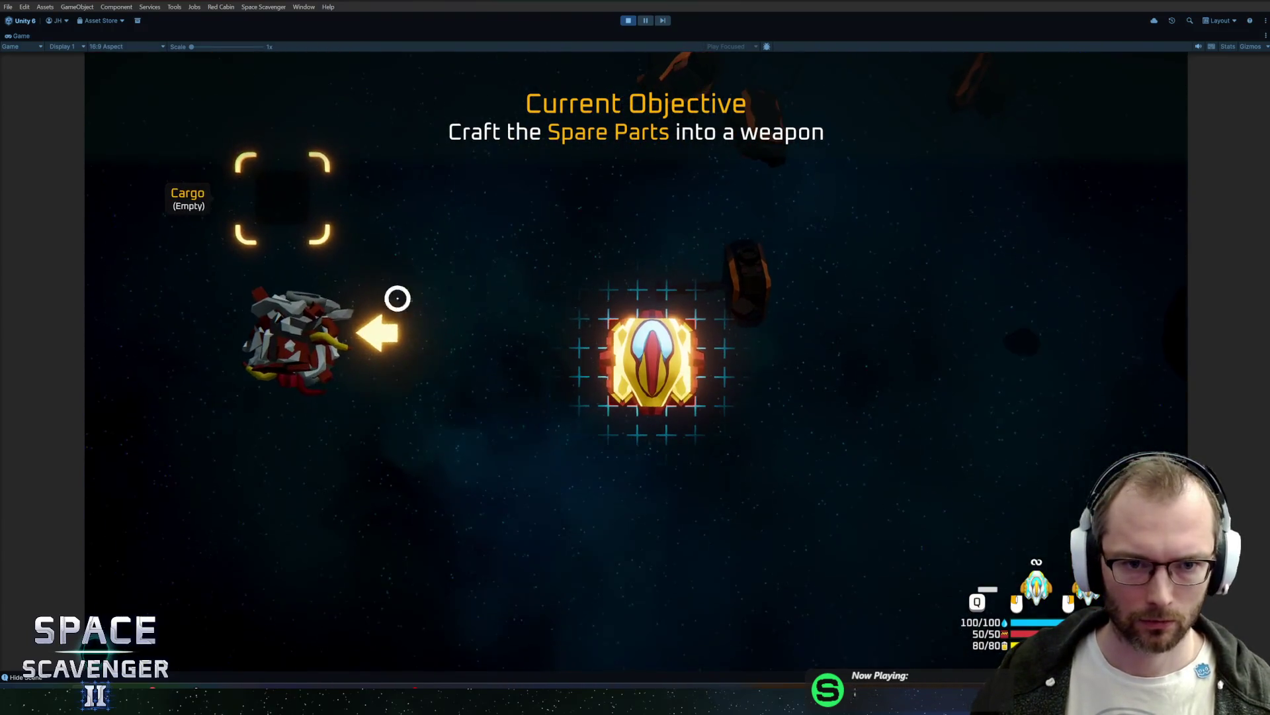
Step: Craft a Hammer from the Spare Parts, fit it to the ship's front, and smash copper asteroids
mouse_move(306, 335)
click(469, 338)
drag(374, 408, 587, 264)
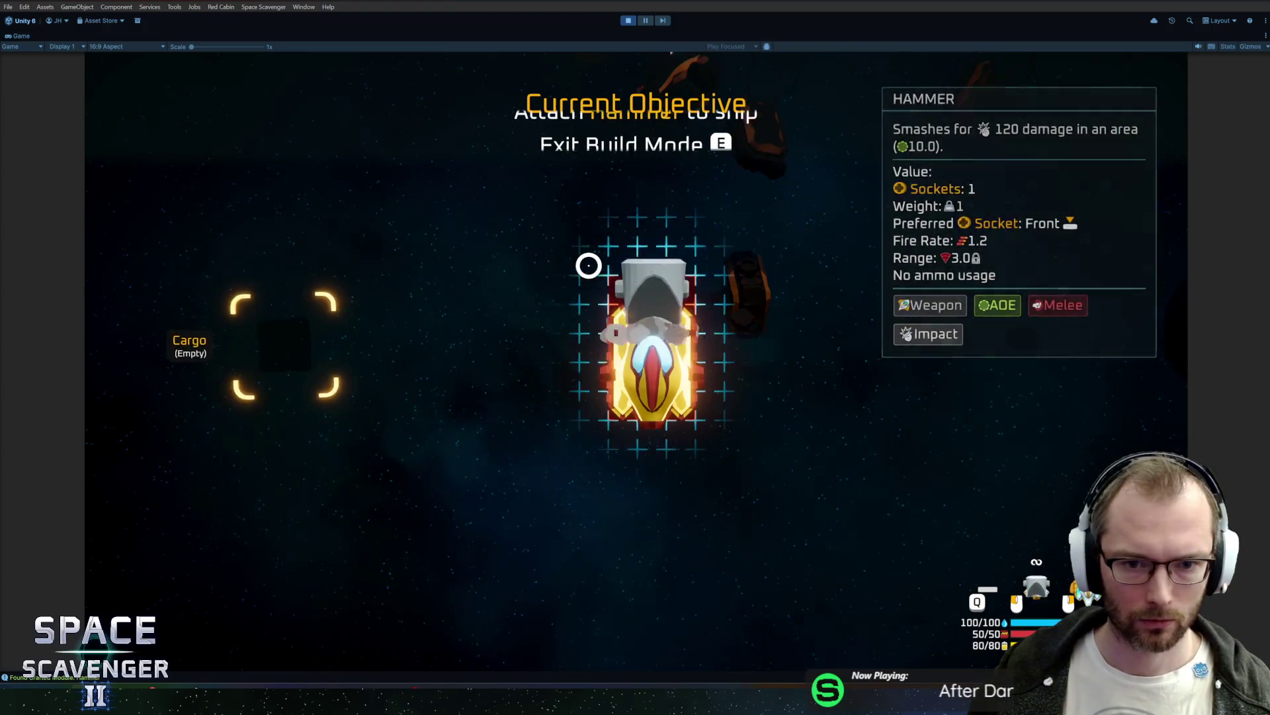
key(Tab)
mouse_move(502, 226)
mouse_down()
mouse_move(604, 213)
mouse_move(575, 286)
mouse_move(567, 218)
mouse_move(606, 219)
mouse_move(828, 335)
mouse_move(803, 499)
mouse_move(803, 366)
mouse_move(752, 255)
mouse_move(817, 249)
mouse_move(704, 215)
mouse_move(805, 227)
mouse_move(794, 198)
mouse_move(711, 218)
mouse_up()
Step: Claim the Expansion Pack reward from the Oxygen Station
key(f)
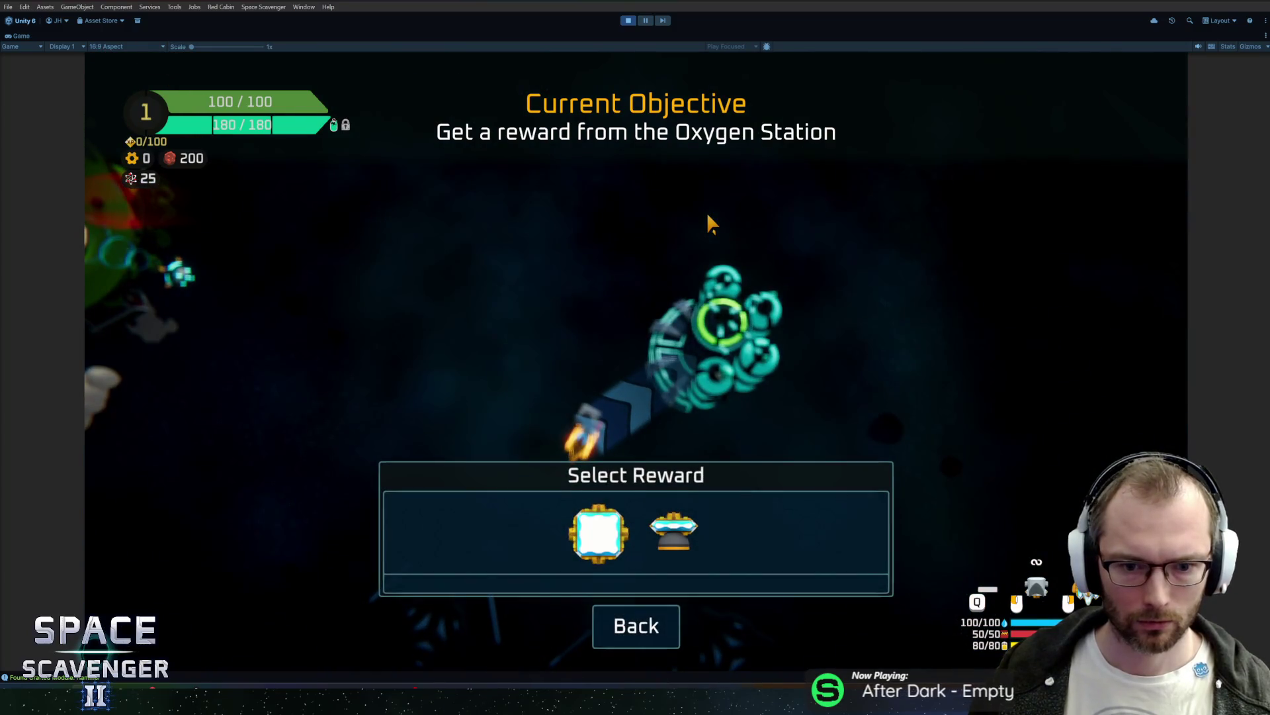
mouse_move(665, 536)
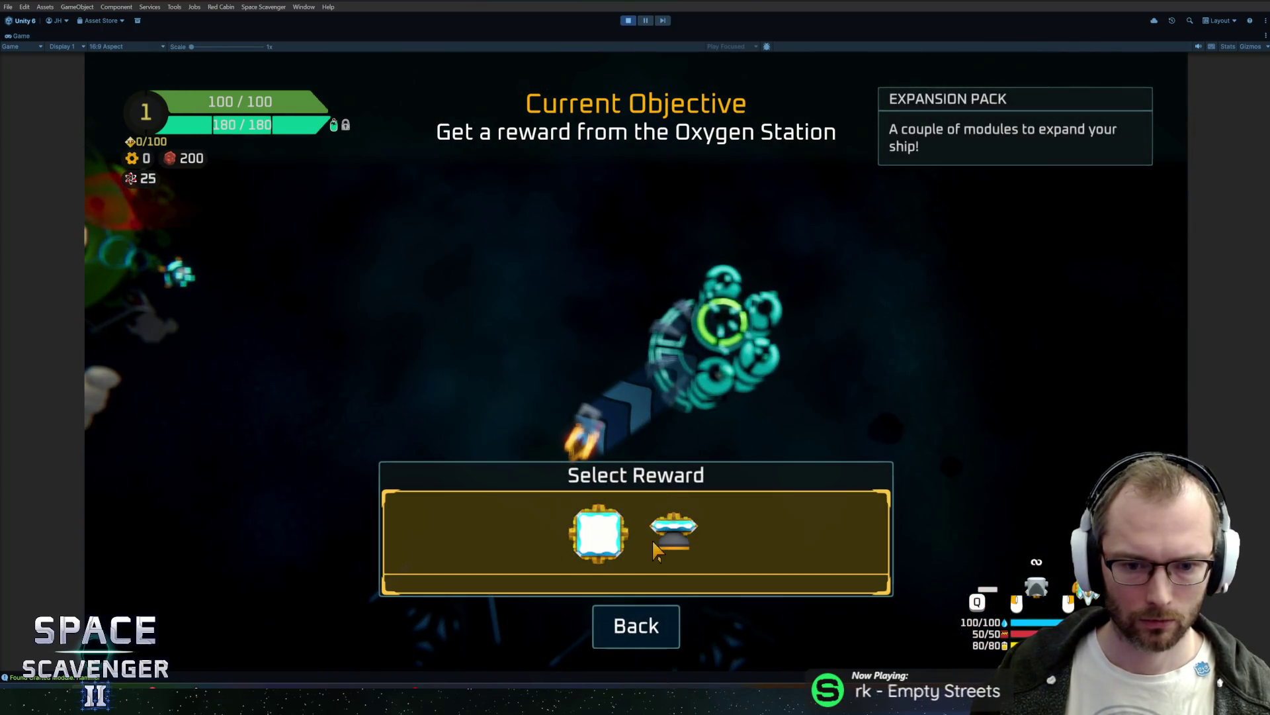
click(640, 535)
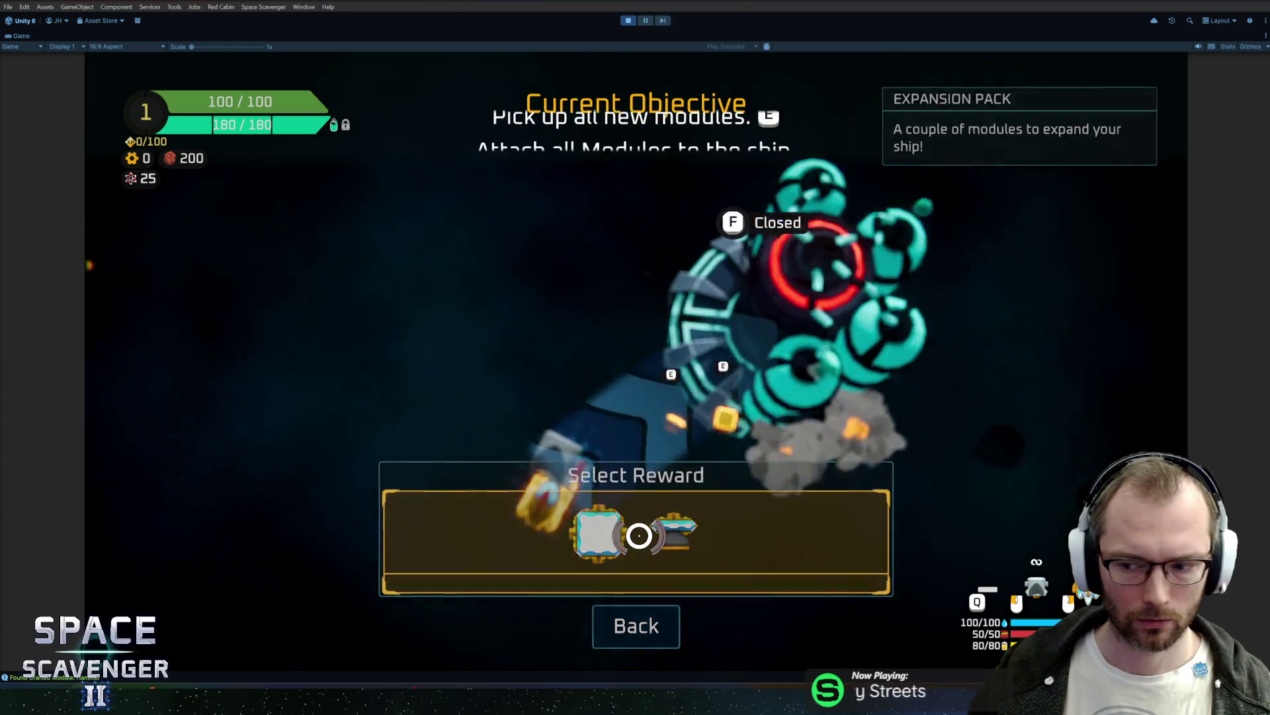
Step: Fit the body module and the stern thruster to the ship, then leave build mode
click(284, 449)
click(610, 456)
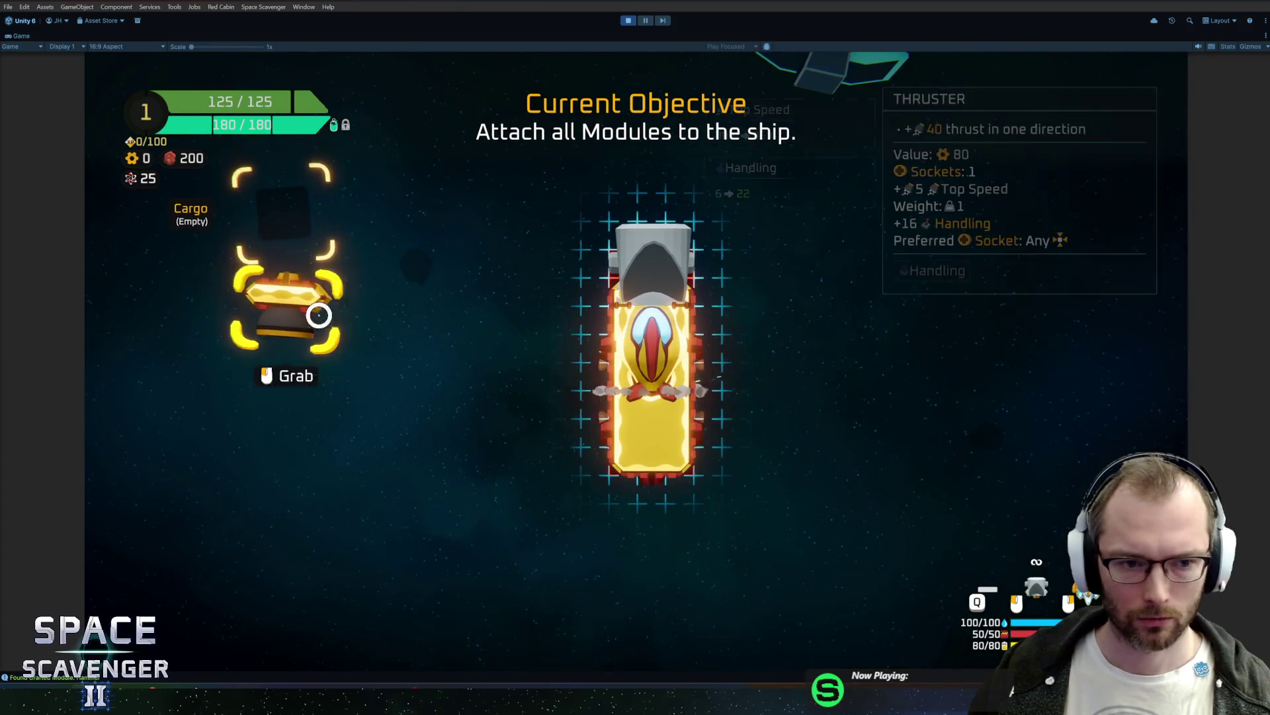
click(317, 331)
click(609, 486)
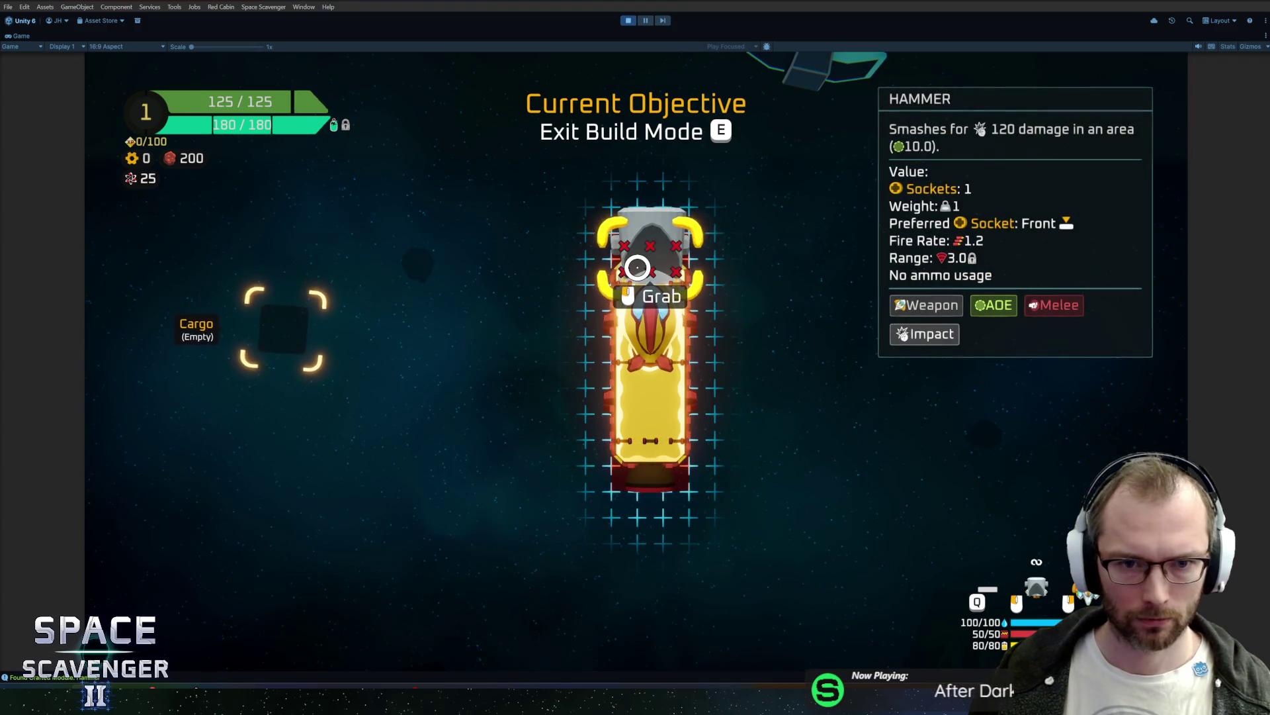
key(e)
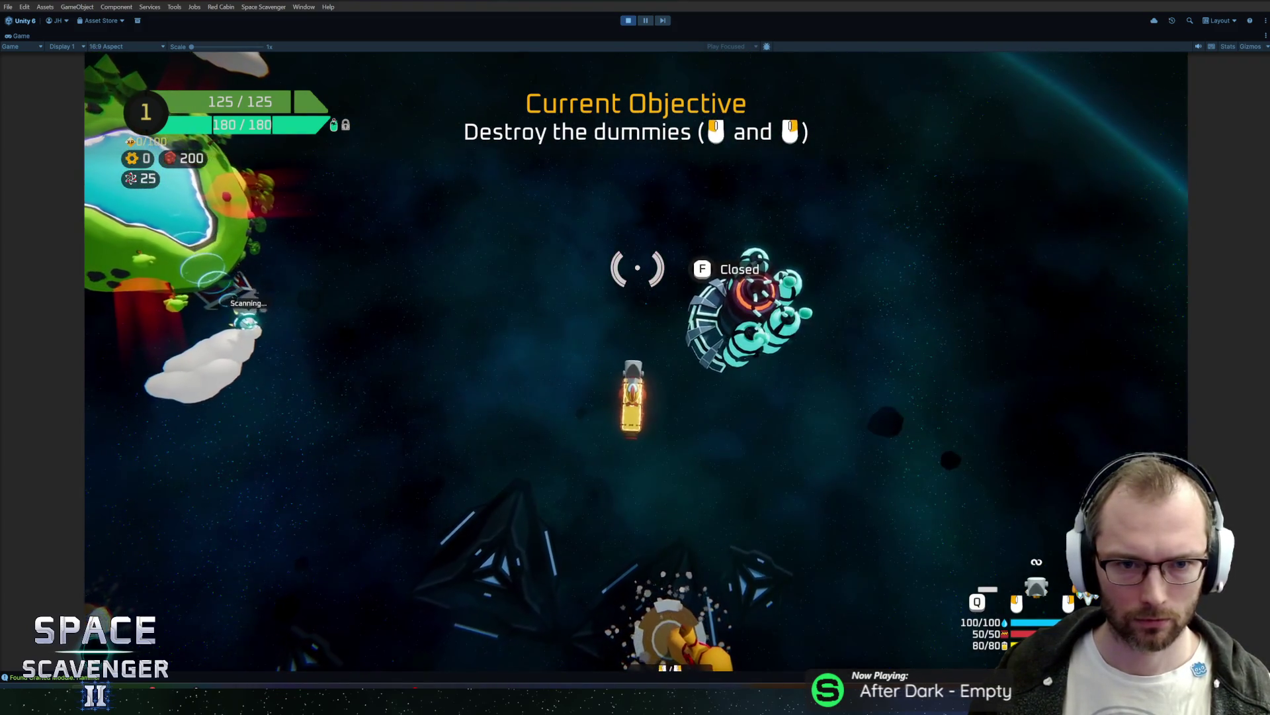
Step: Smash a Destroy Dummy with the Hammer and fly back to use the Oxygen Station
click(695, 507)
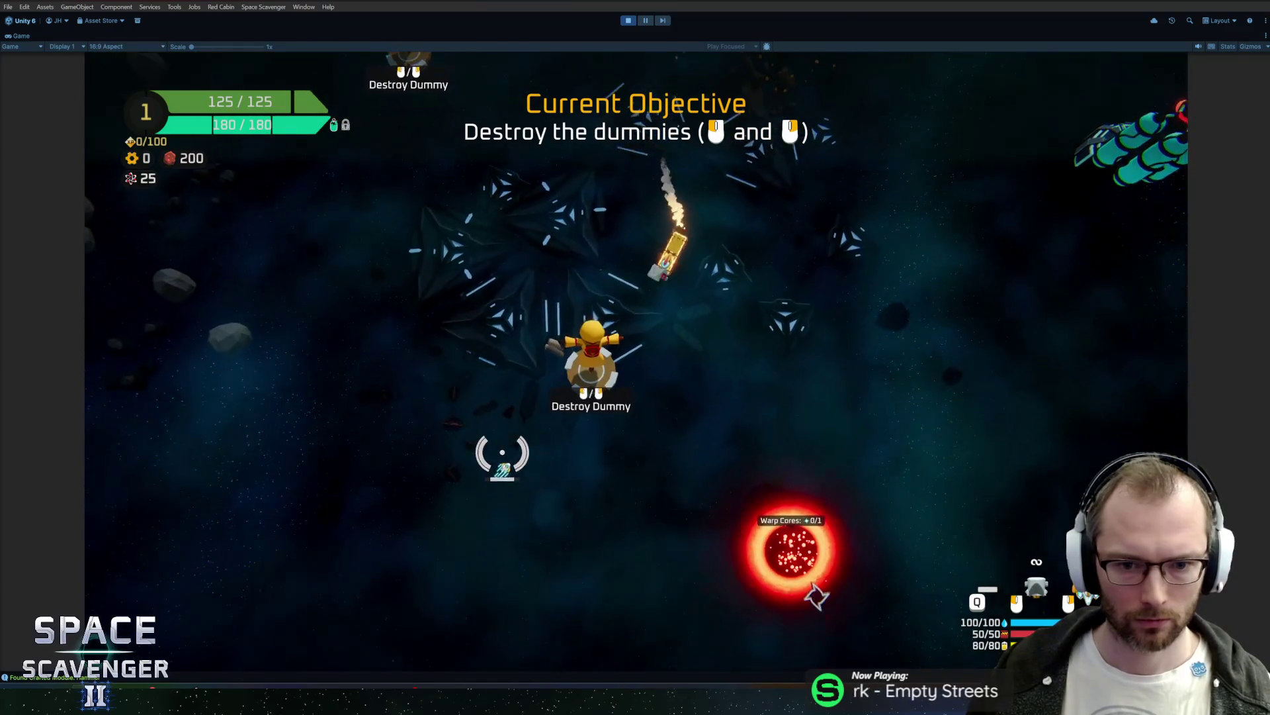
key(w)
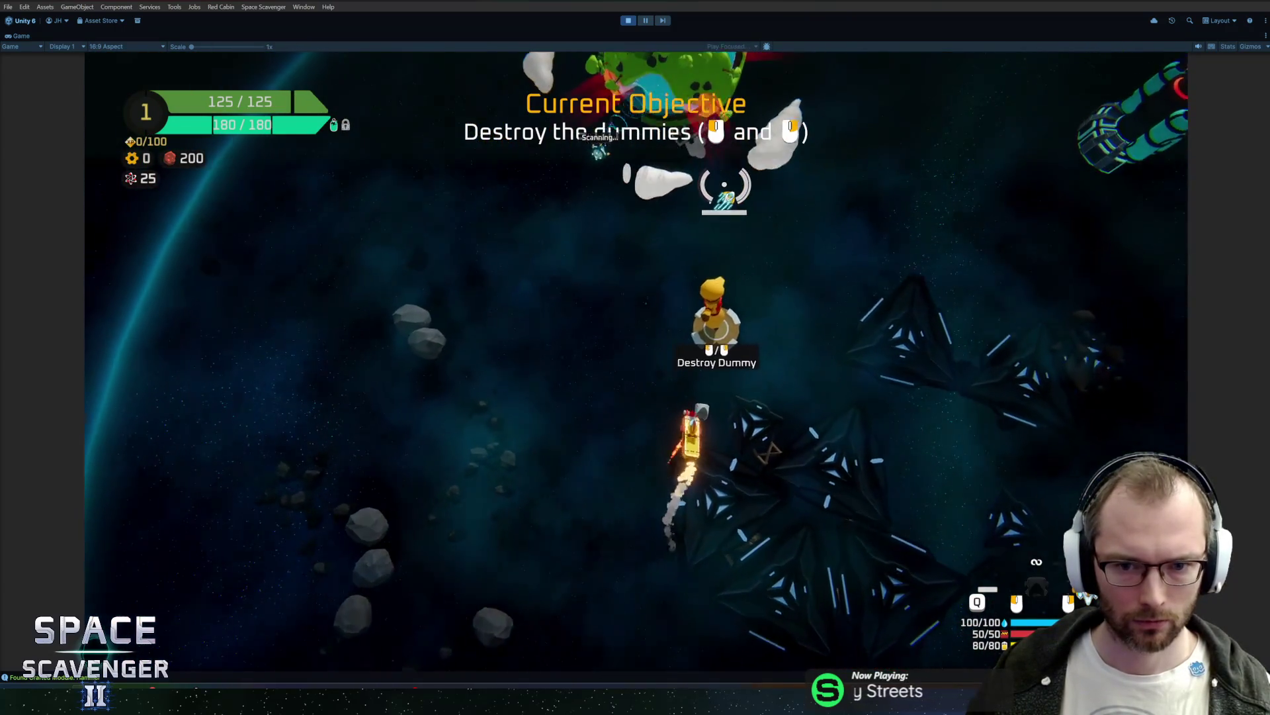
key(d)
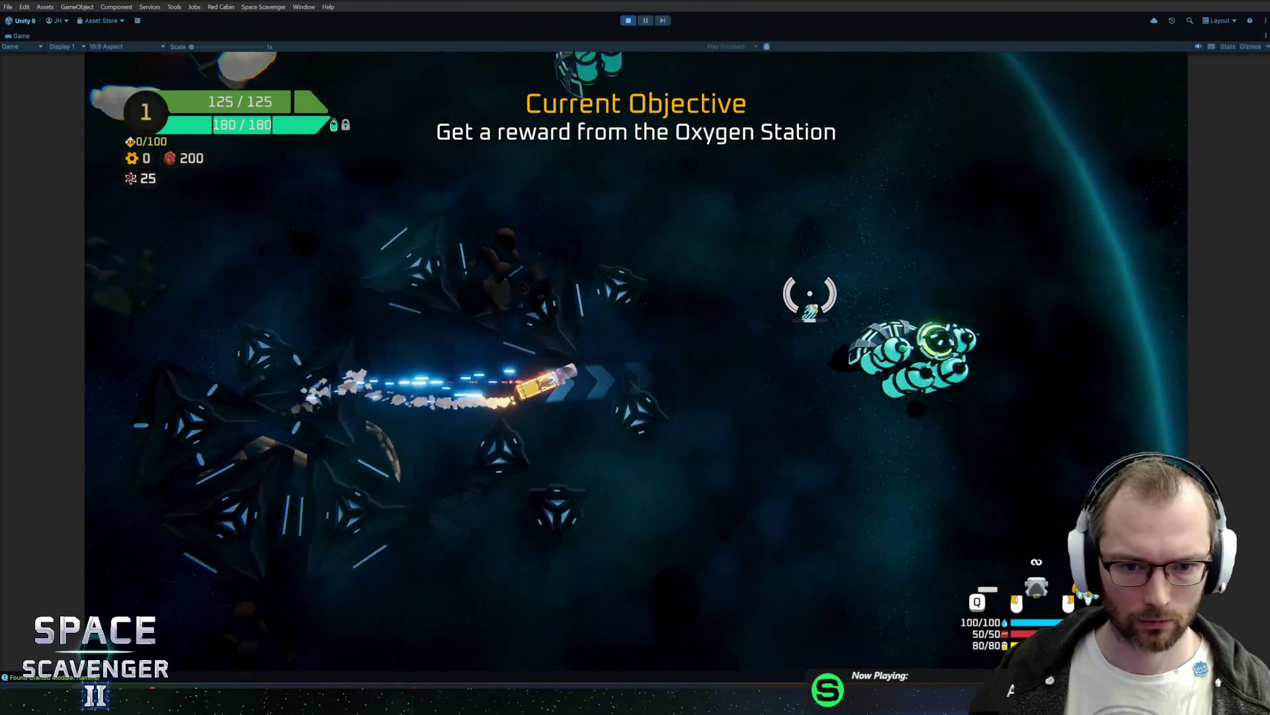
key(e)
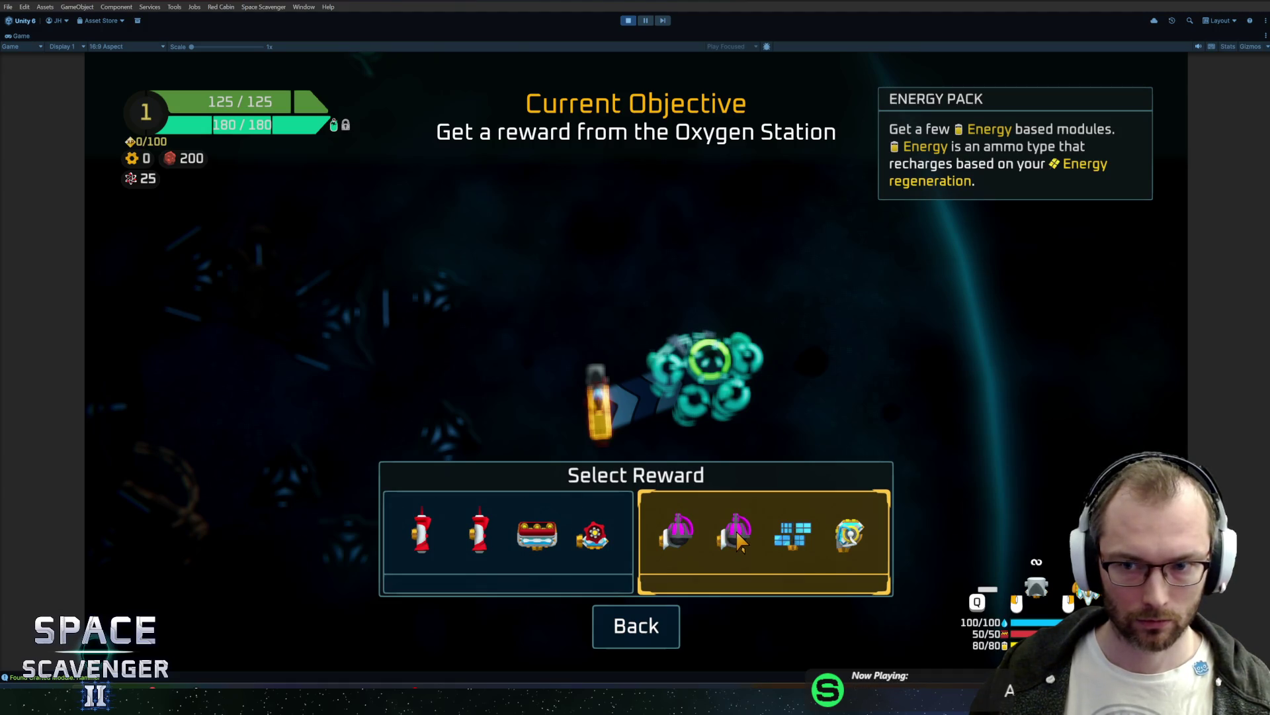
Step: Claim the rocket reward, attaching a rocket launcher on the right and the reloader on the left
click(546, 548)
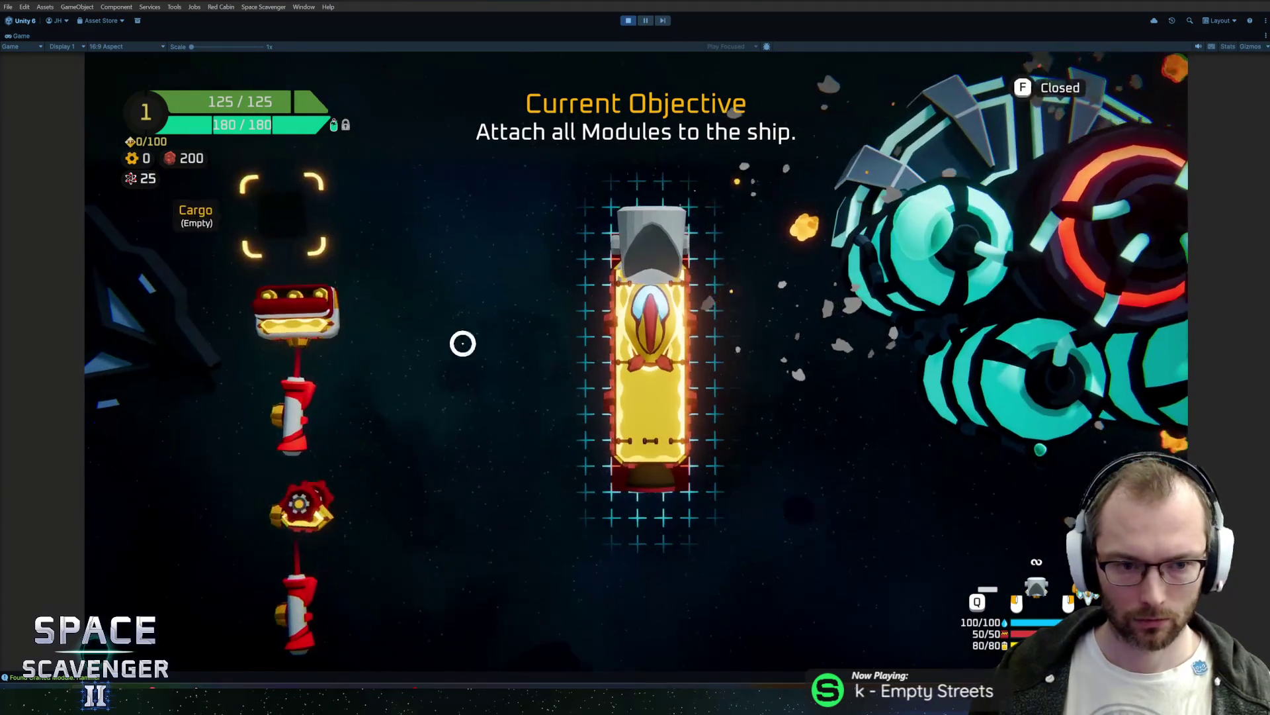
click(679, 342)
click(284, 397)
click(616, 413)
Step: Attach the bullet crate and the second rocket launcher to the ship
click(284, 430)
click(605, 311)
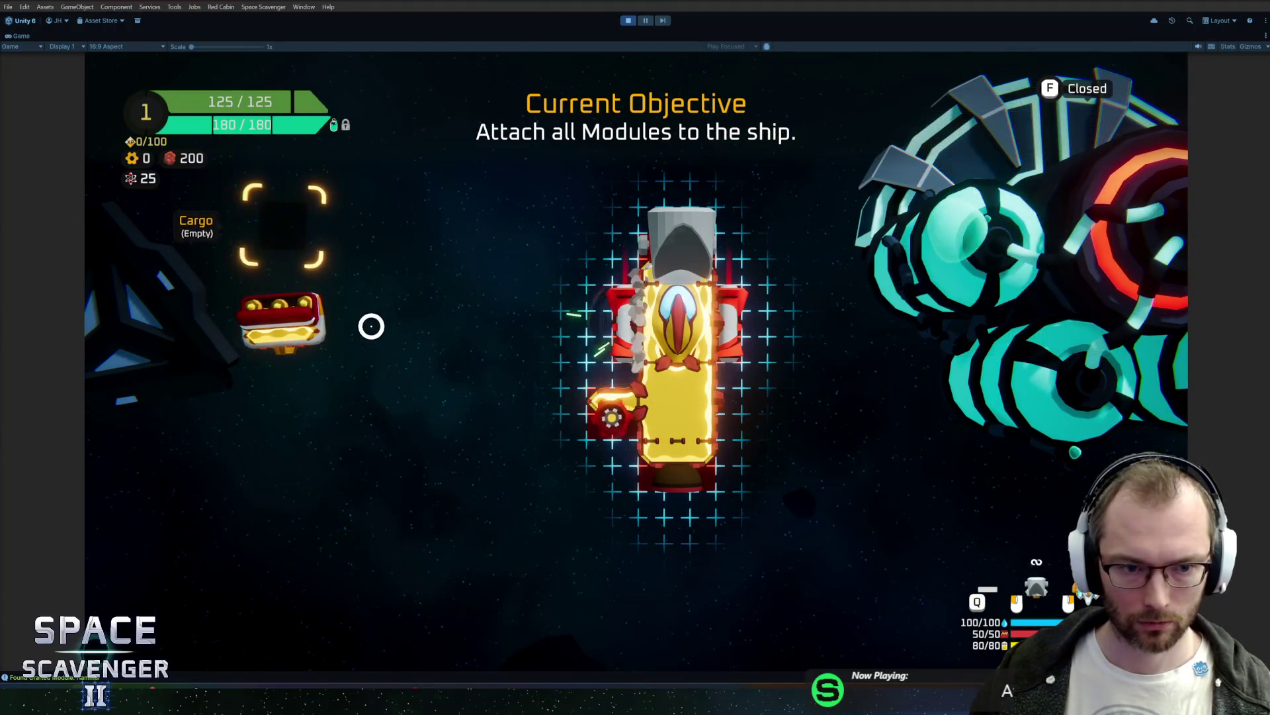
click(285, 318)
click(749, 397)
Step: Move the reloader module to the ship's lower left
mouse_move(585, 407)
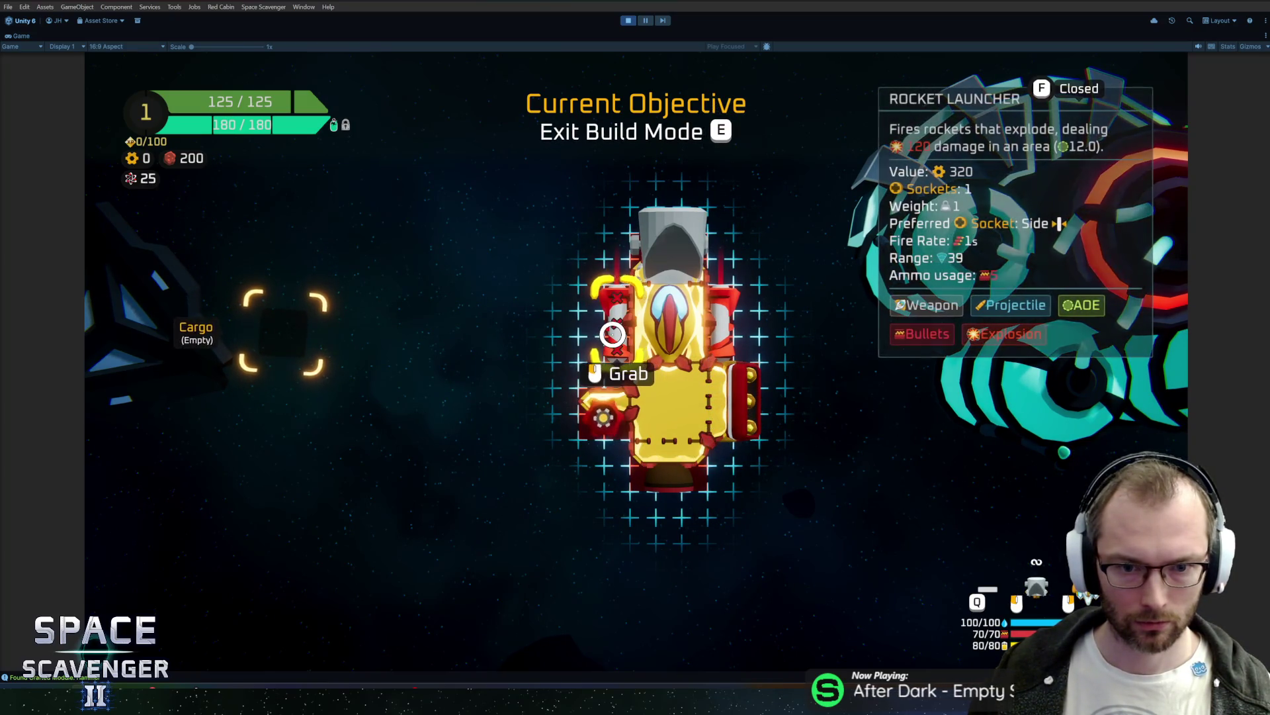
click(605, 413)
click(370, 430)
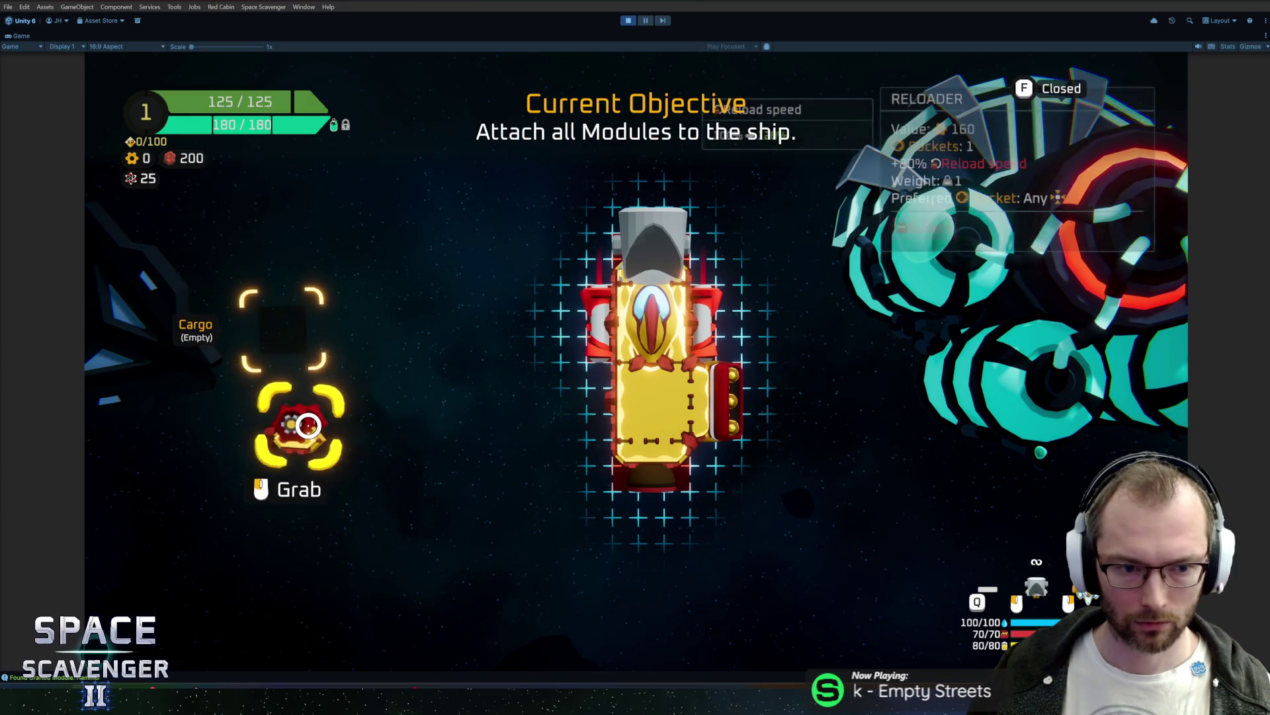
mouse_move(307, 423)
mouse_down()
mouse_move(519, 419)
mouse_move(525, 397)
mouse_up()
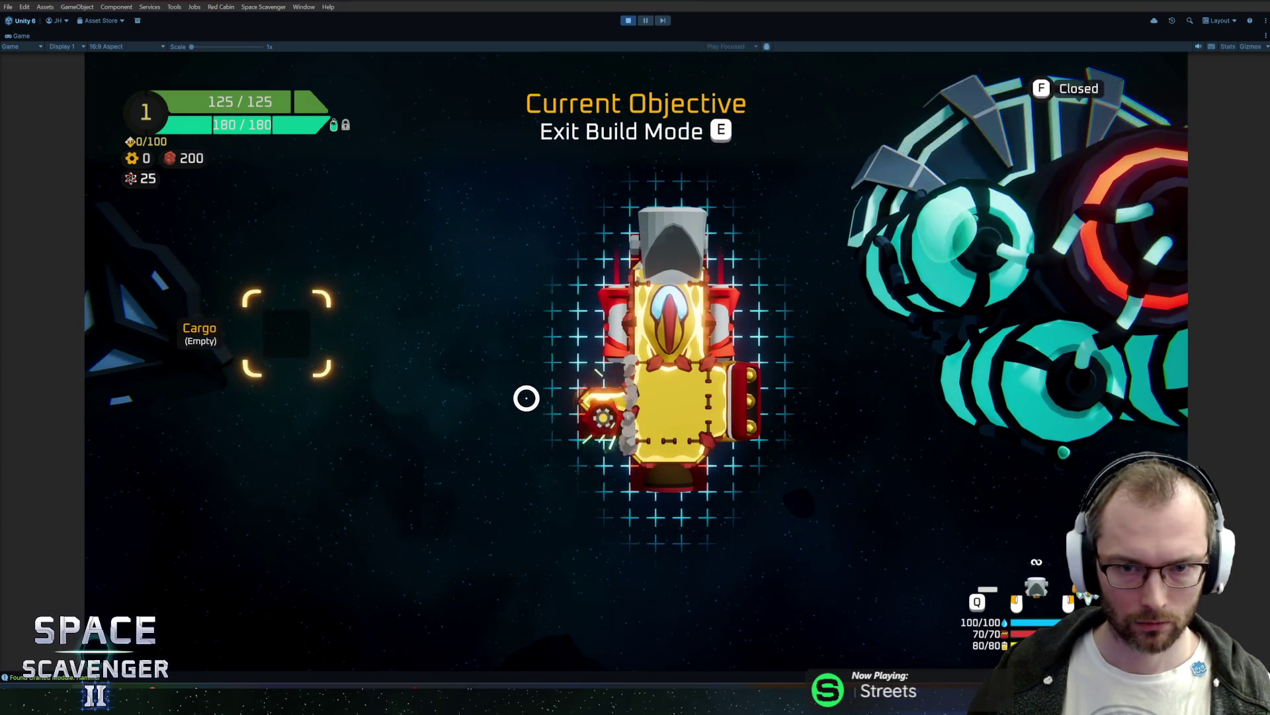
Step: Leave build mode and bind the Rocket Launcher to a fire input in Ship Details
key(e)
key(a)
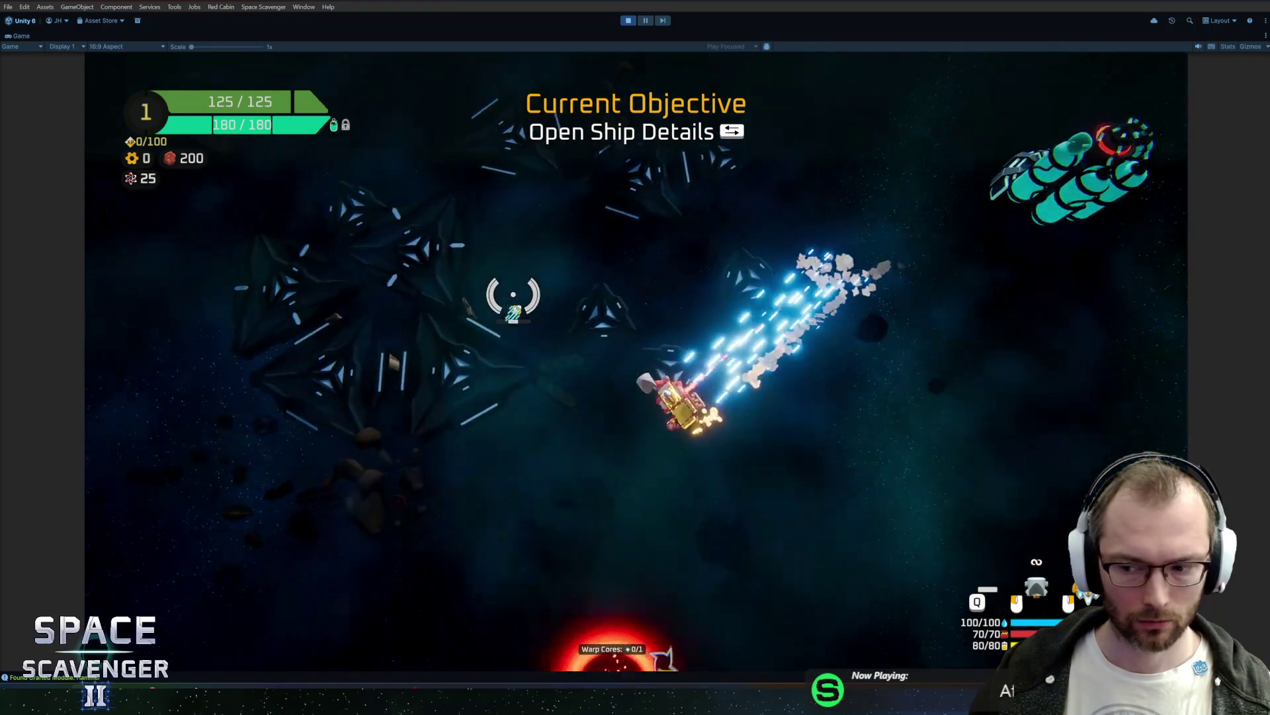
key(Tab)
click(816, 569)
key(Tab)
Step: Fire rockets to destroy the training dummies
click(694, 391)
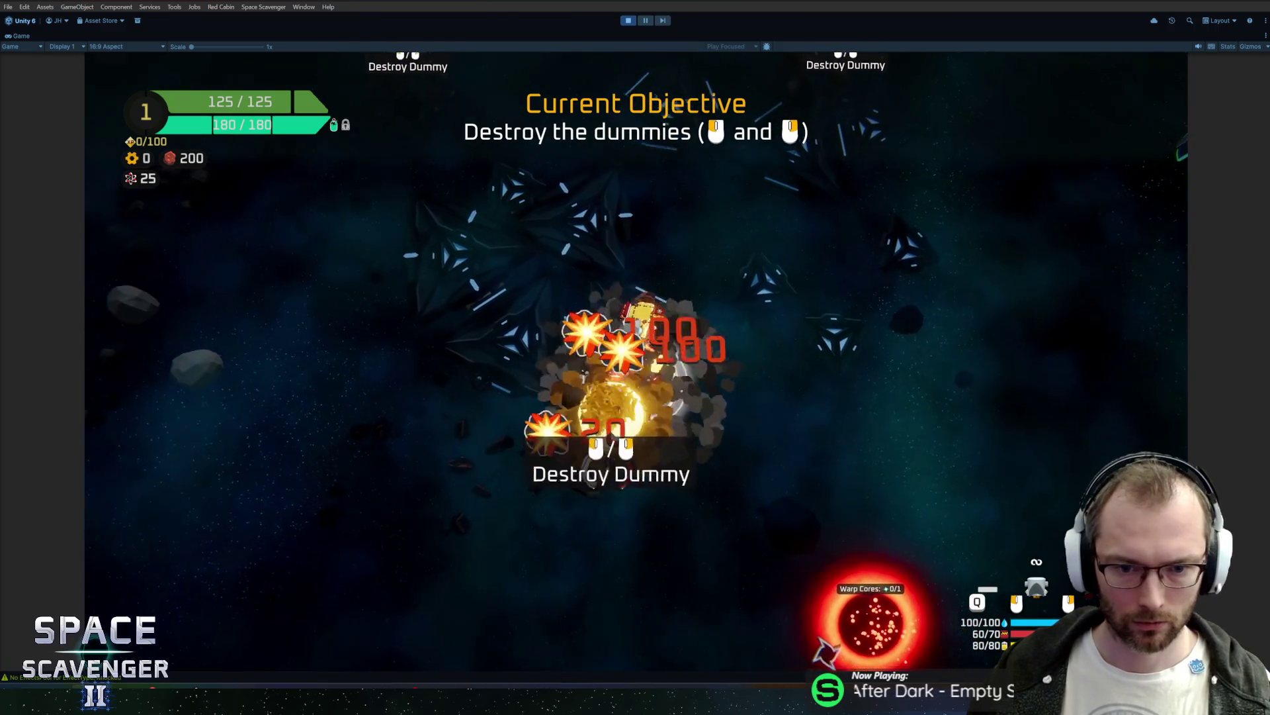
click(727, 192)
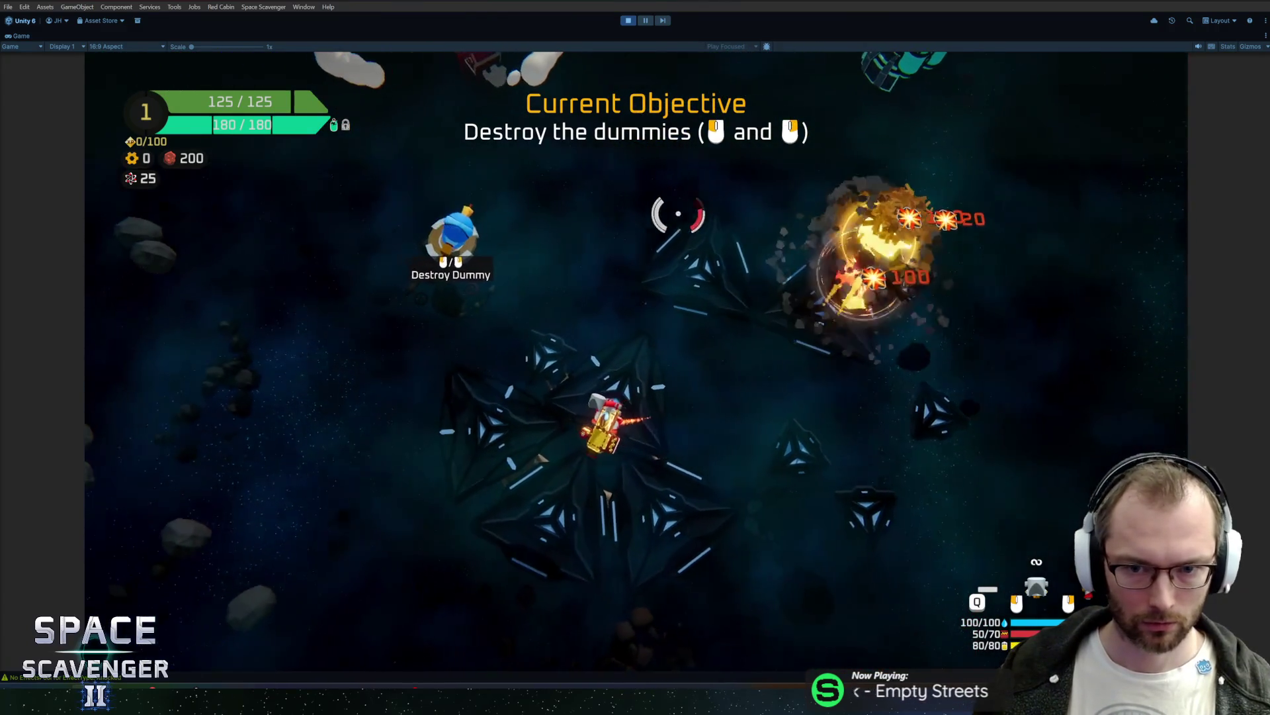
click(568, 212)
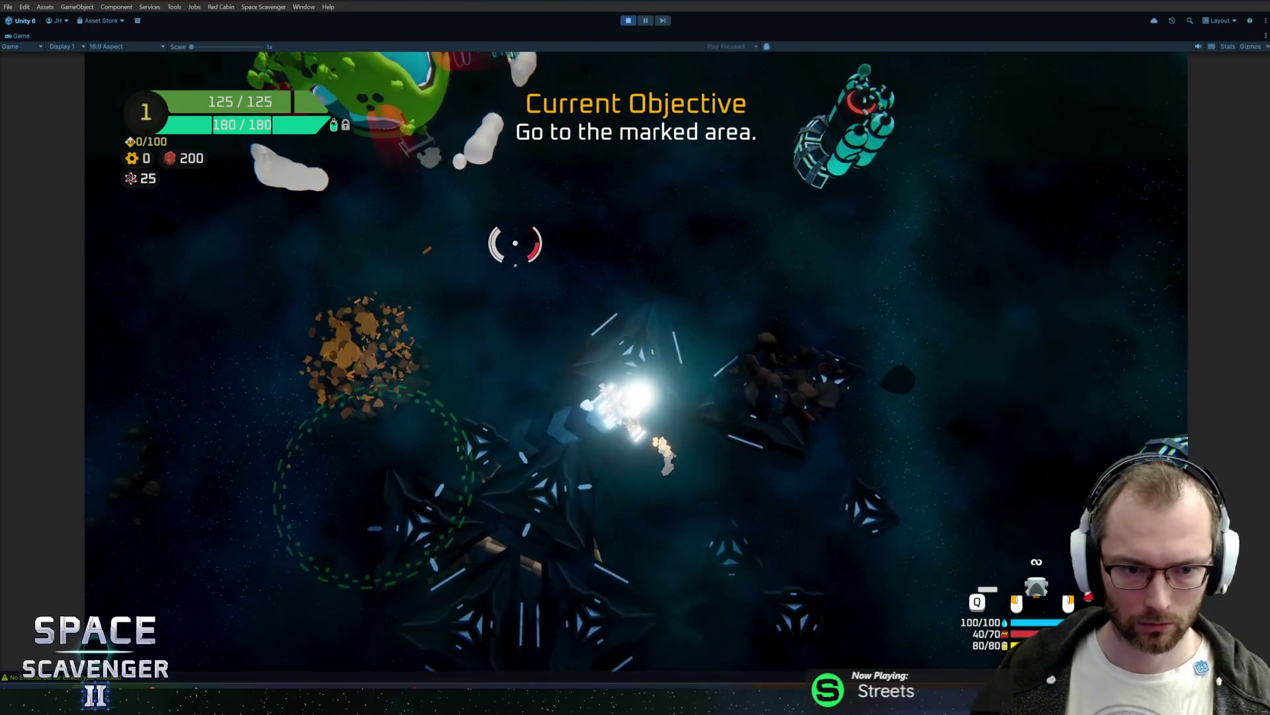
click(680, 219)
Step: Dash three times through the yellow laser line, then boost to the green planet
key(space)
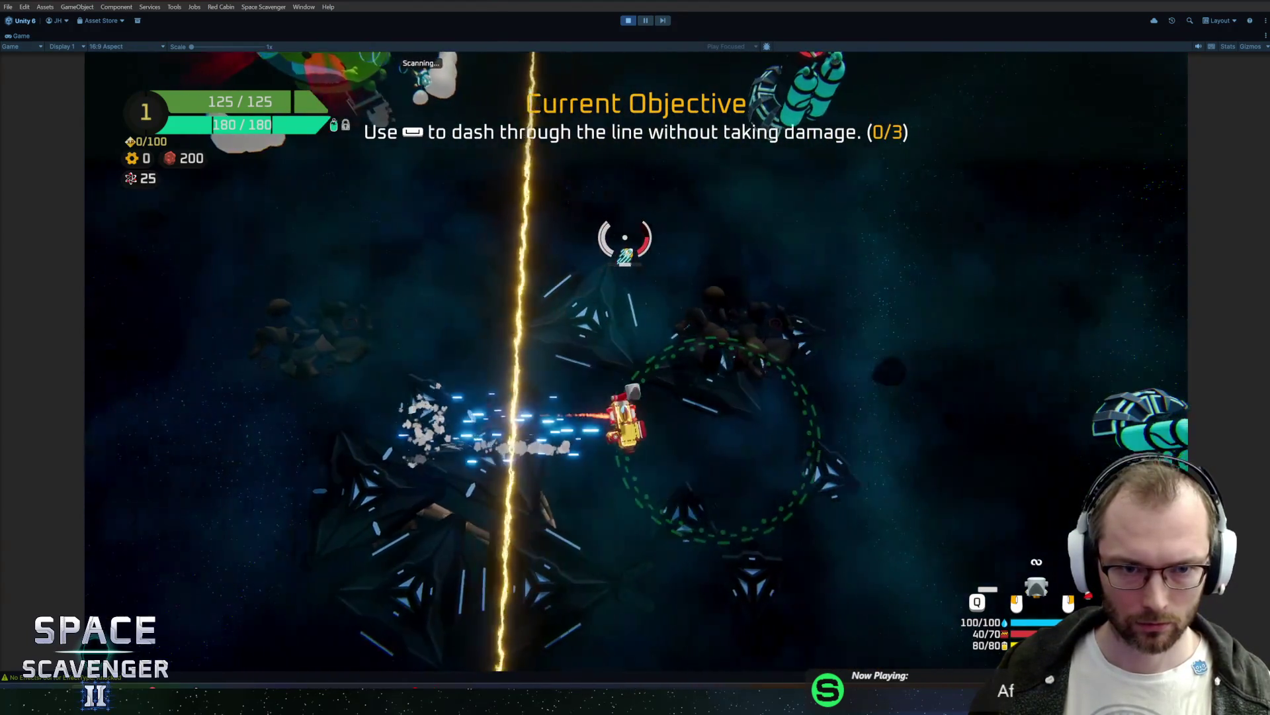
key(space)
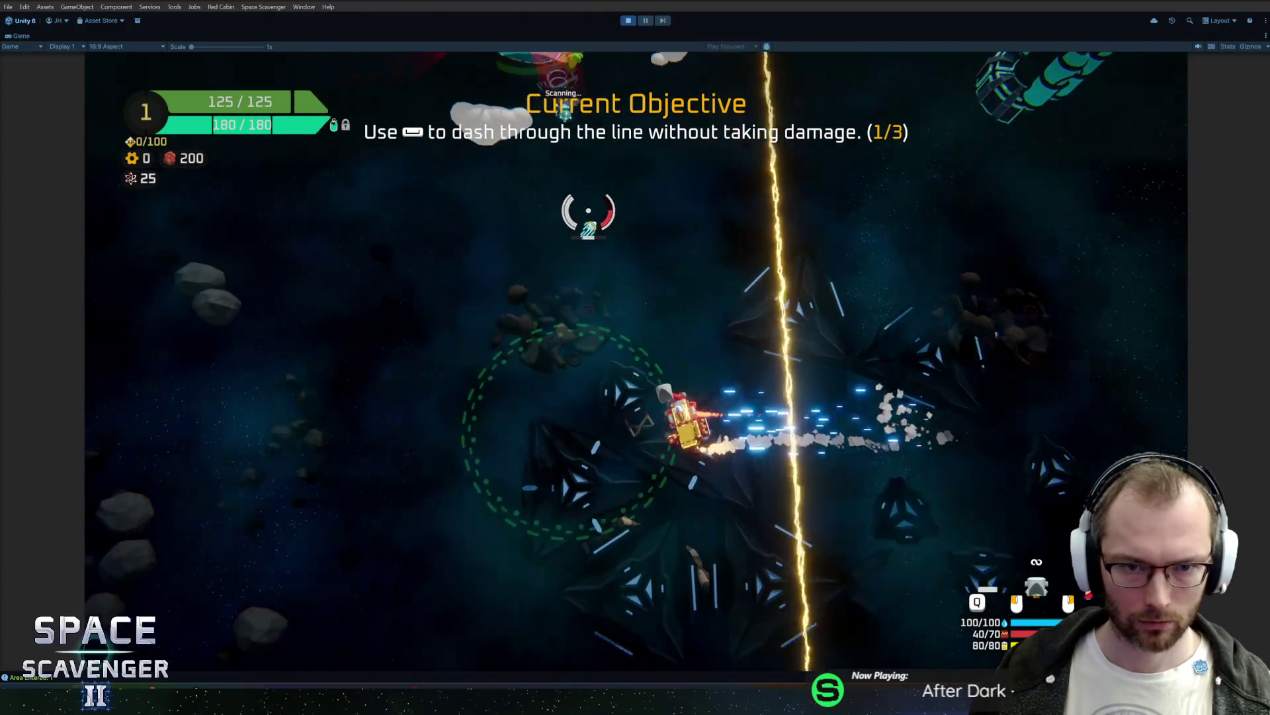
key(space)
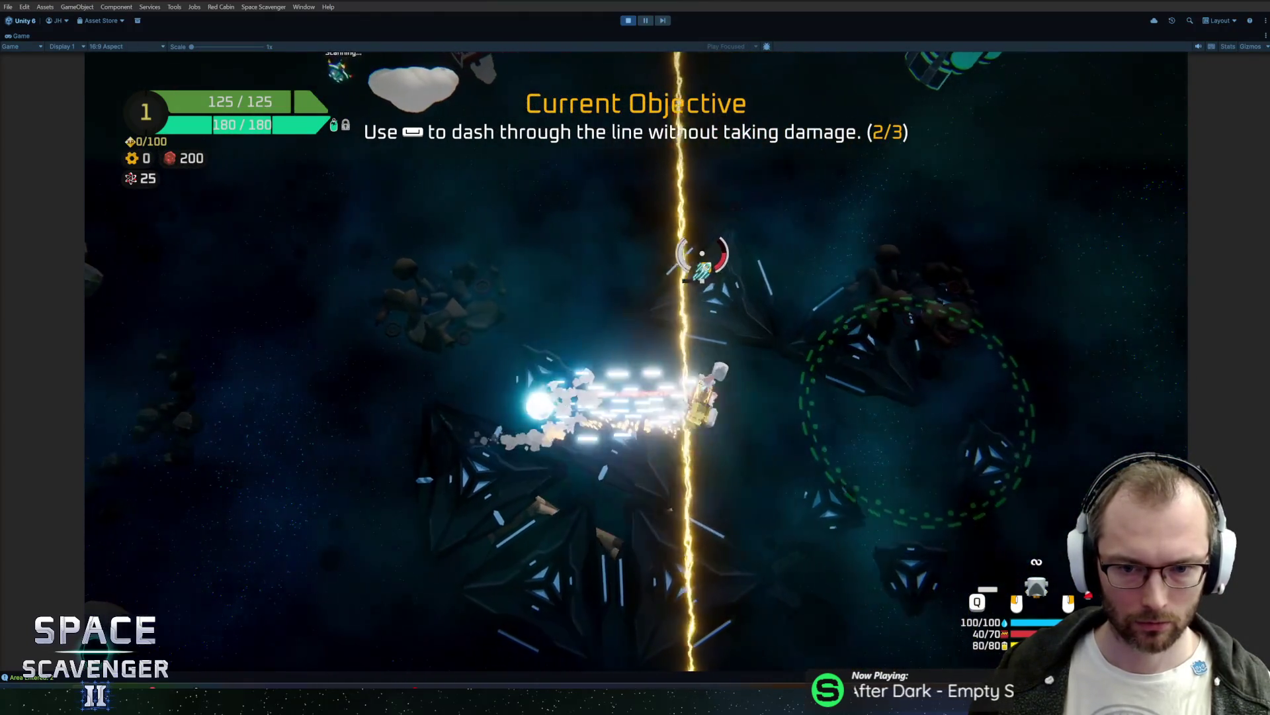
key(space)
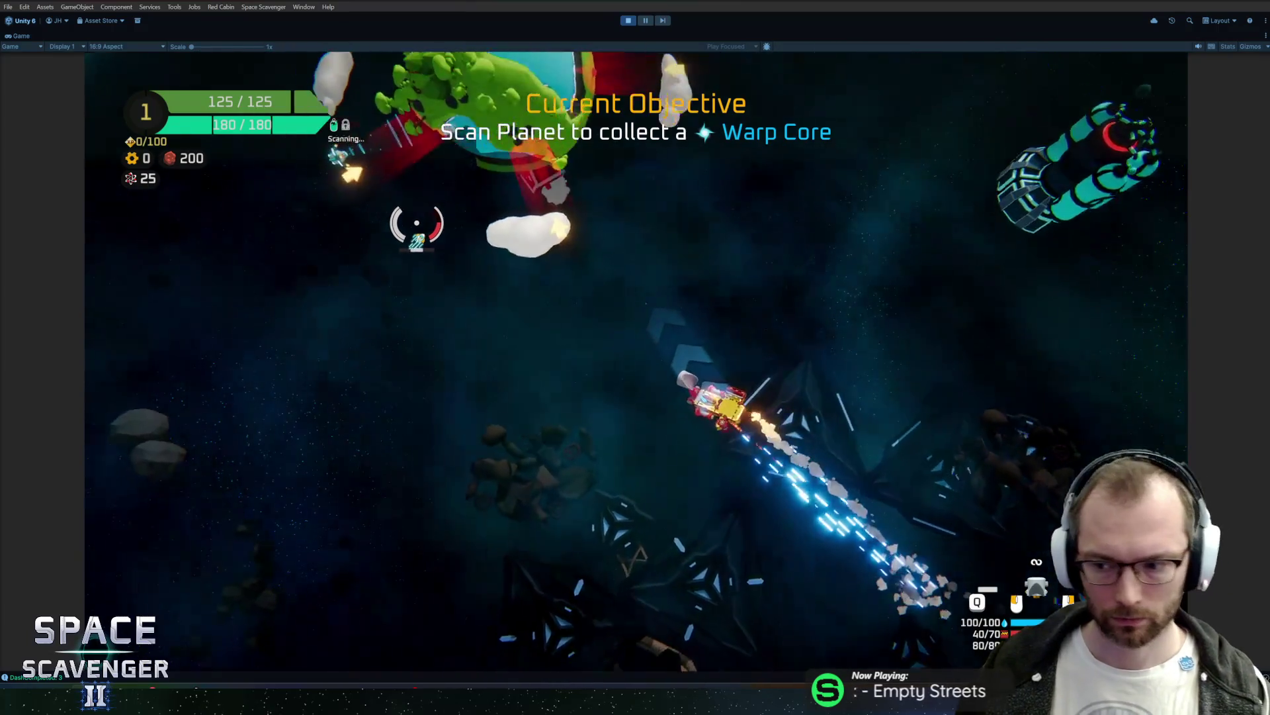
Step: Circle the green planet to scan it, then fly through the asteroids to the Warp Portal
key(w)
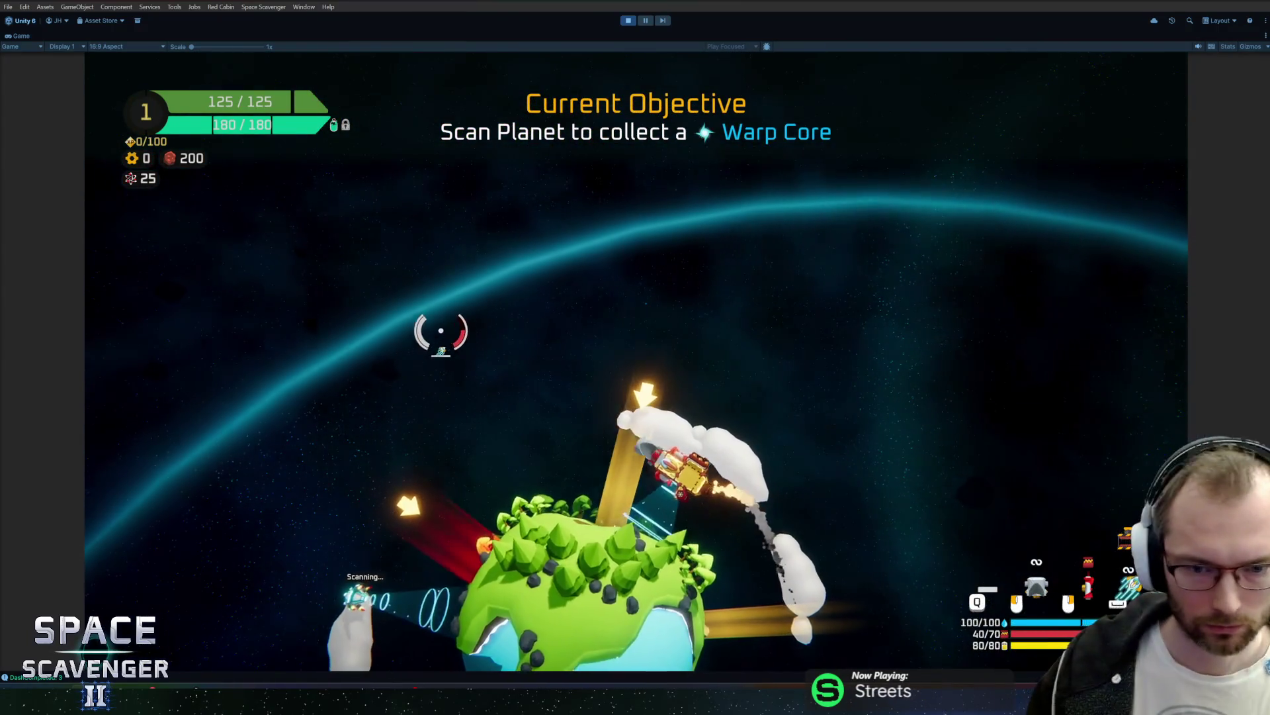
key(w)
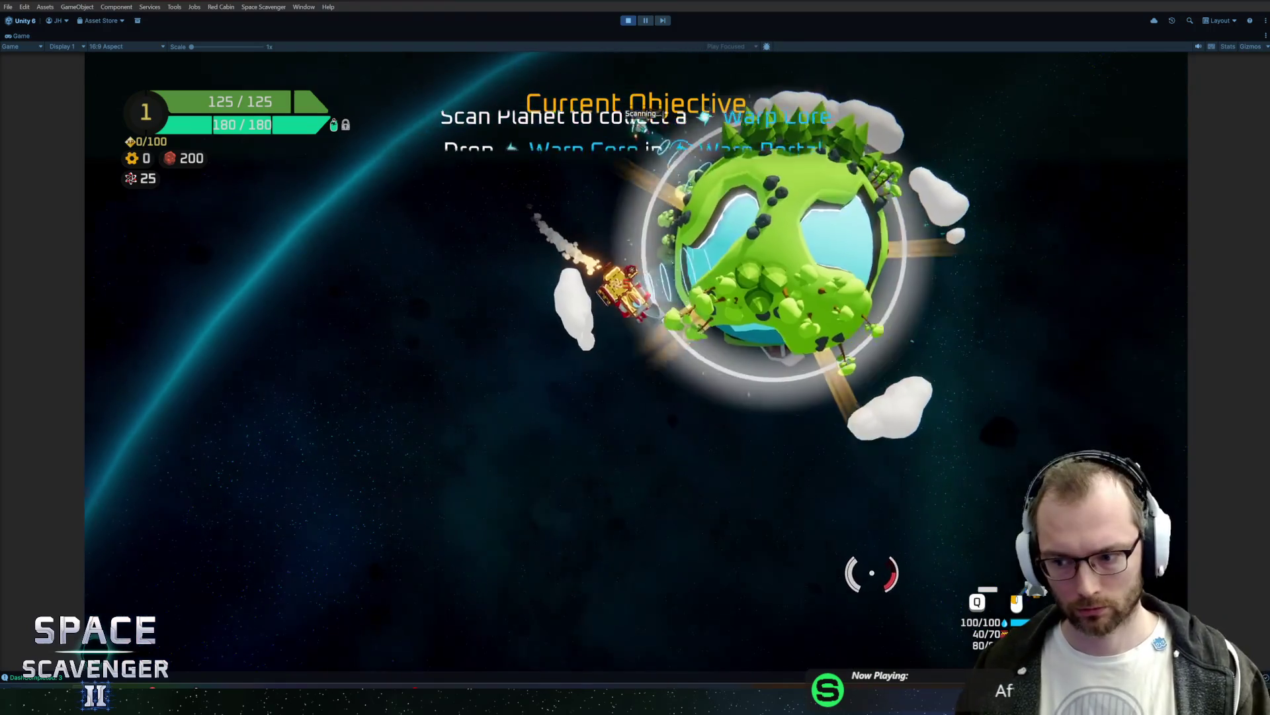
key(w)
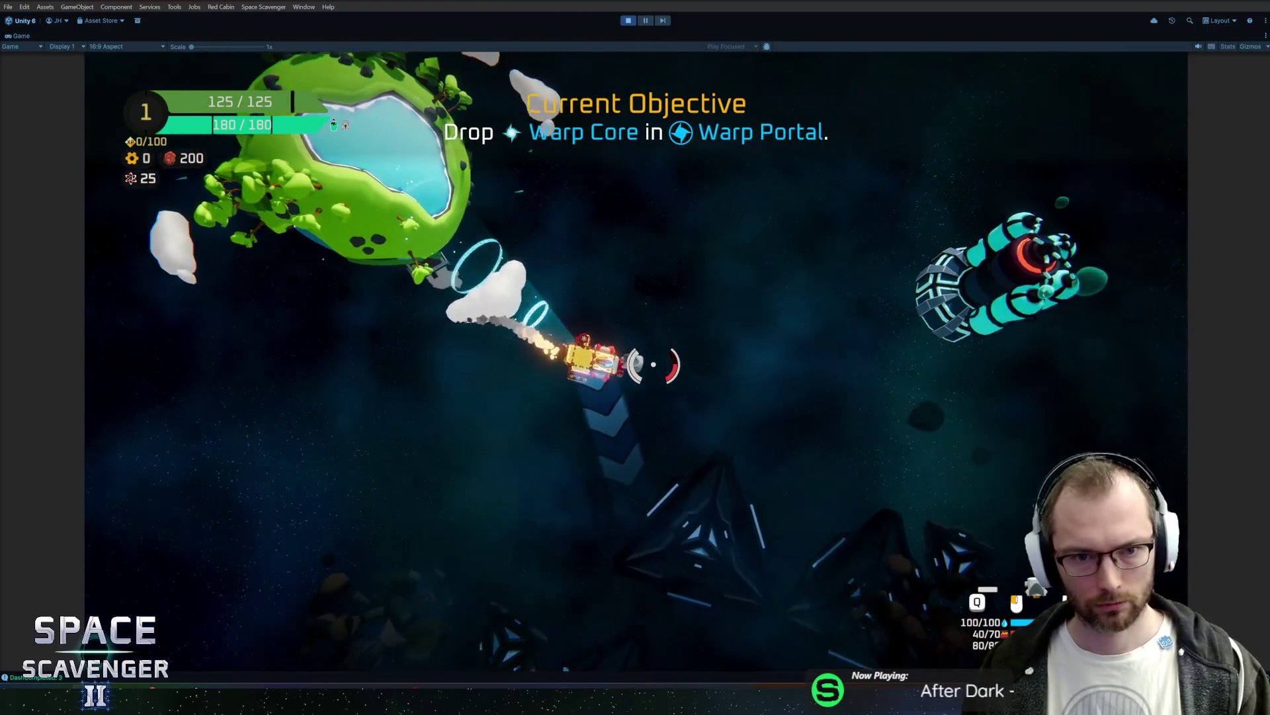
key(w)
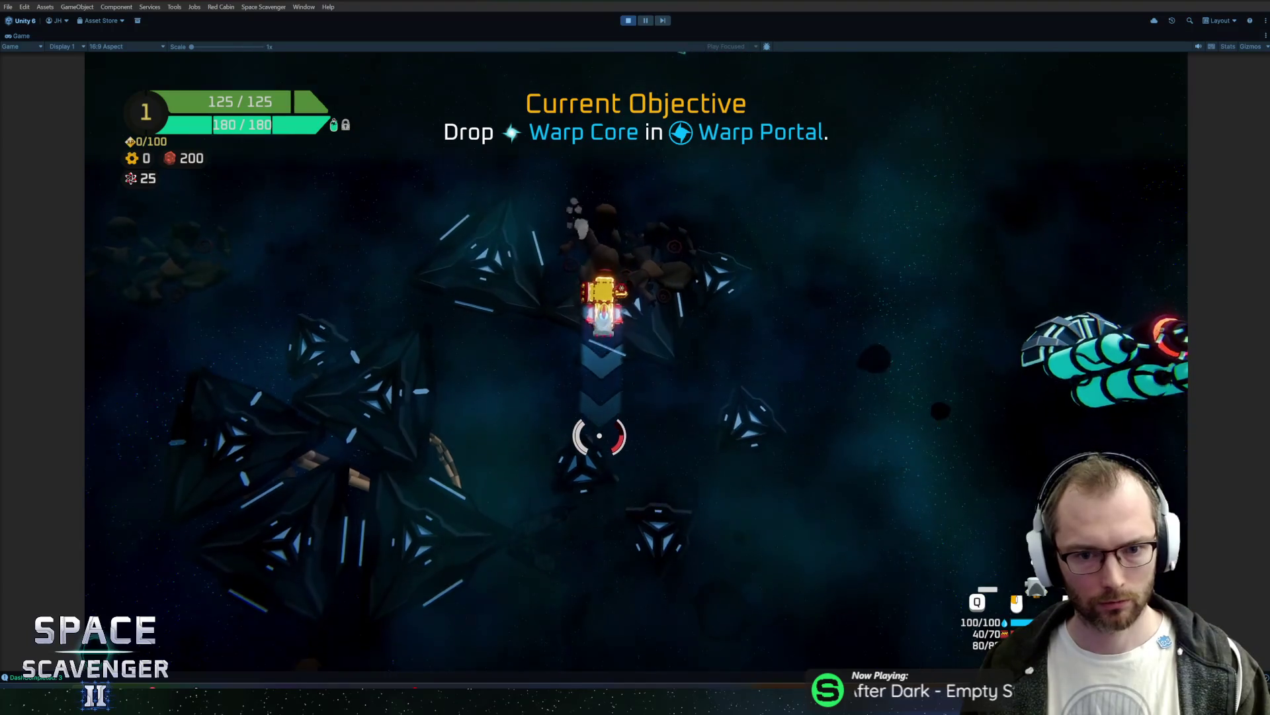
key(w)
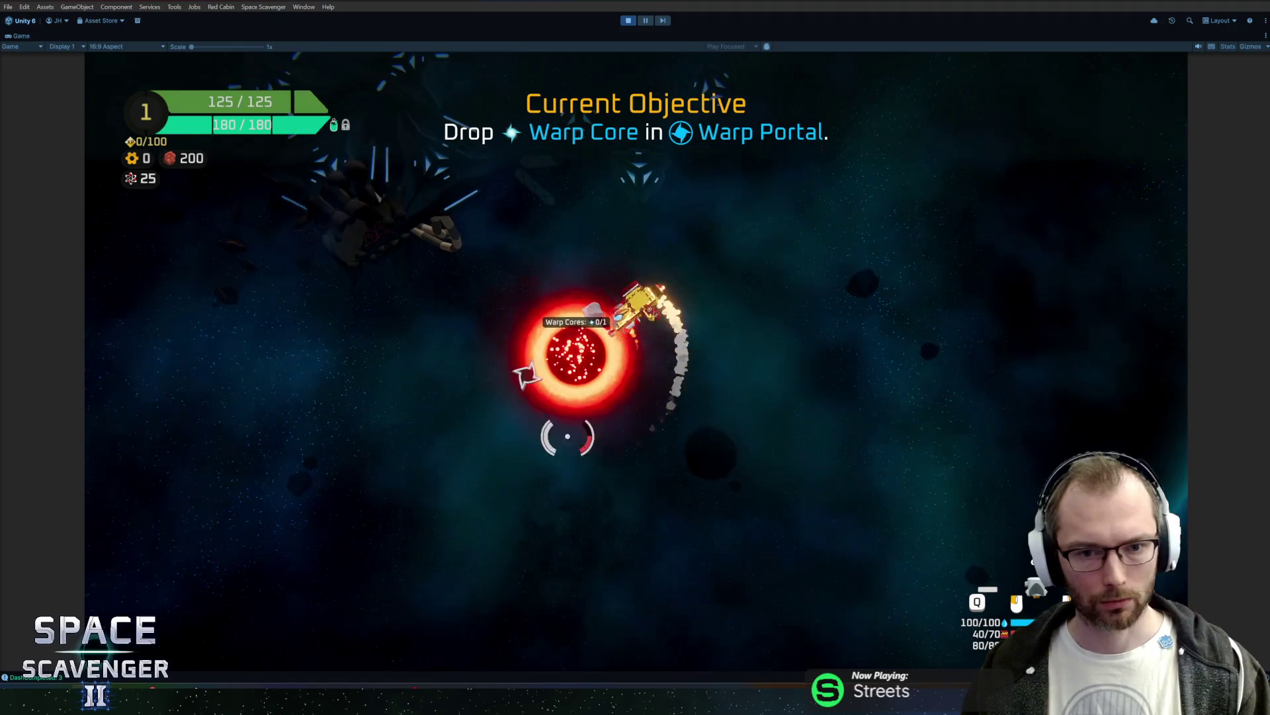
Step: Bring the ship back beside the Warp Portal and un-maximize the Game view
key(space)
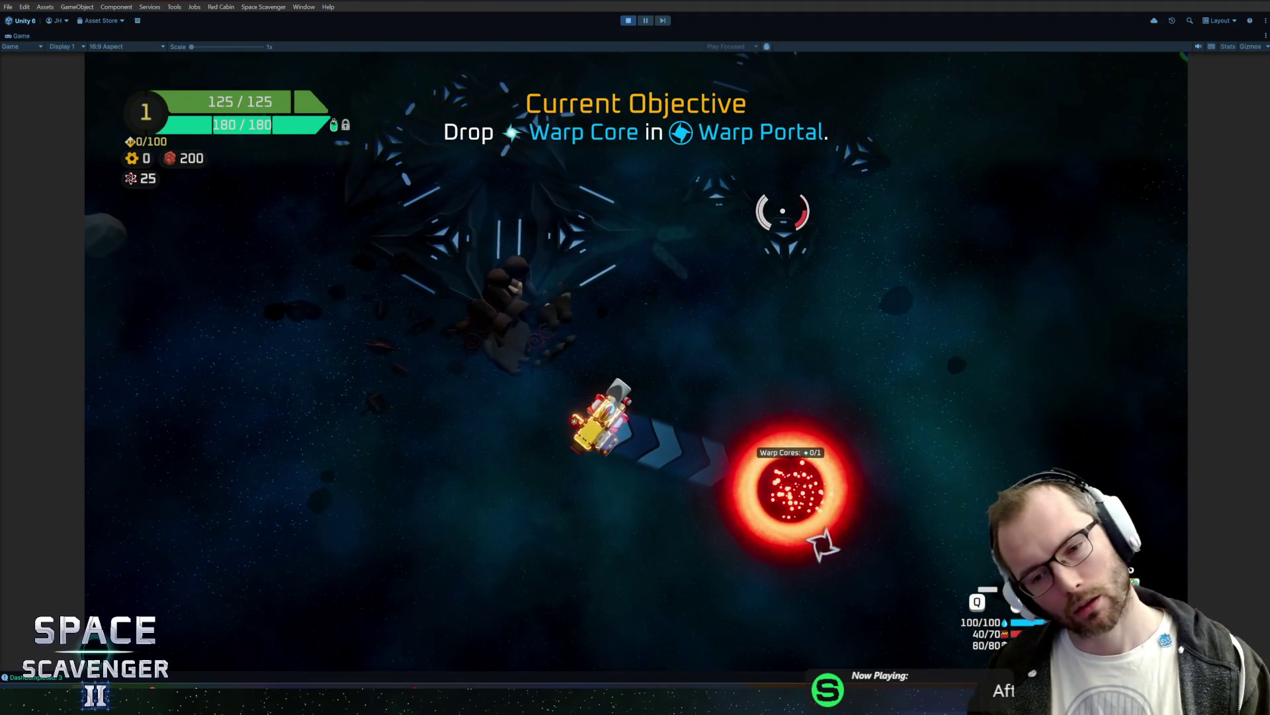
key(w)
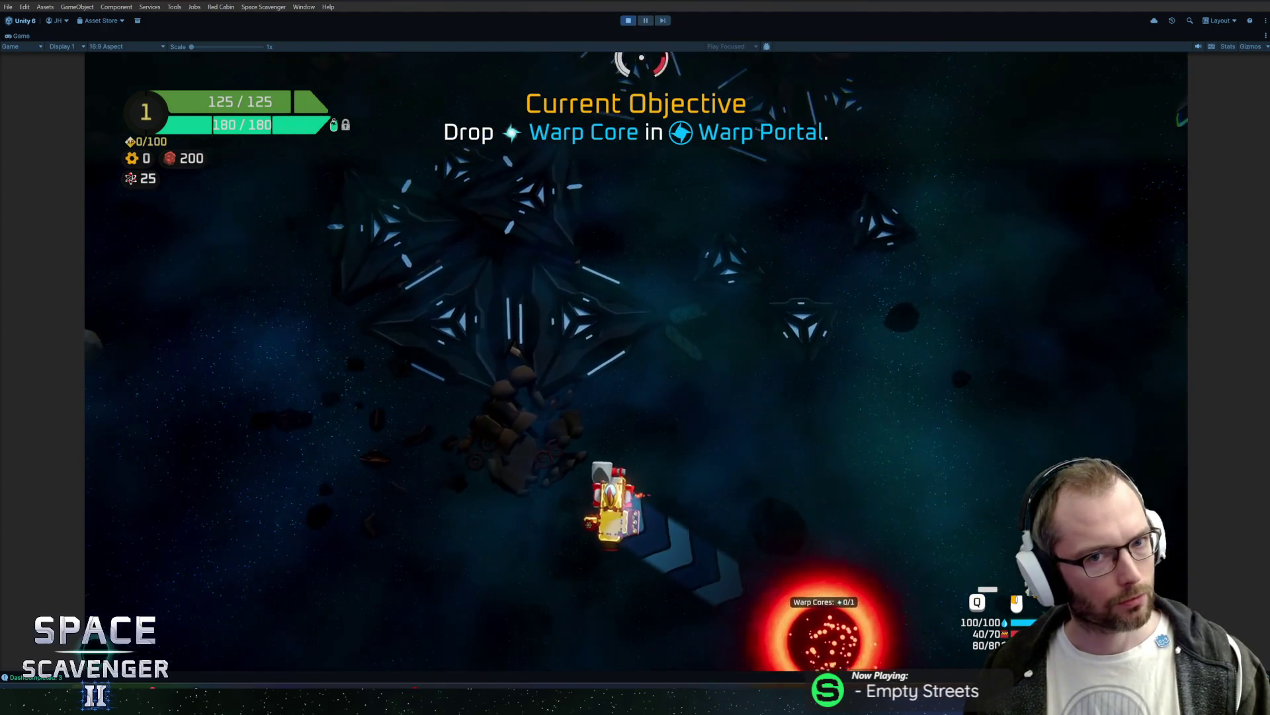
key(s)
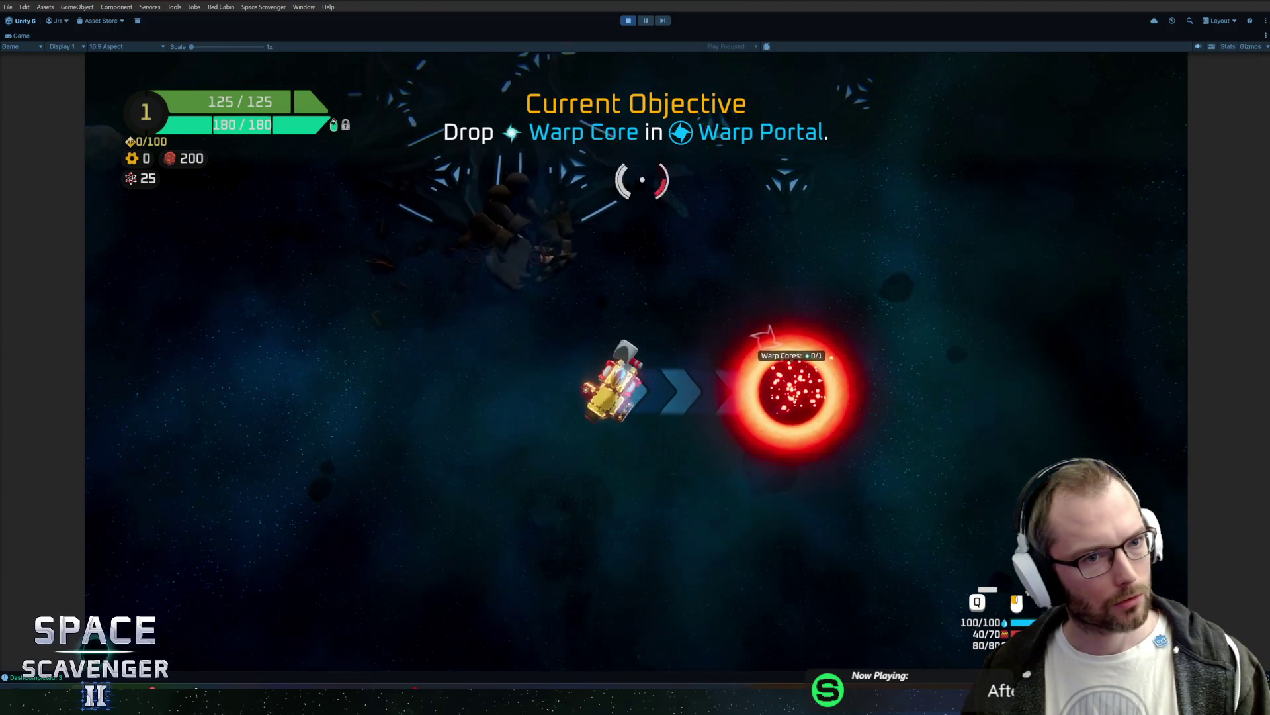
key(shift+space)
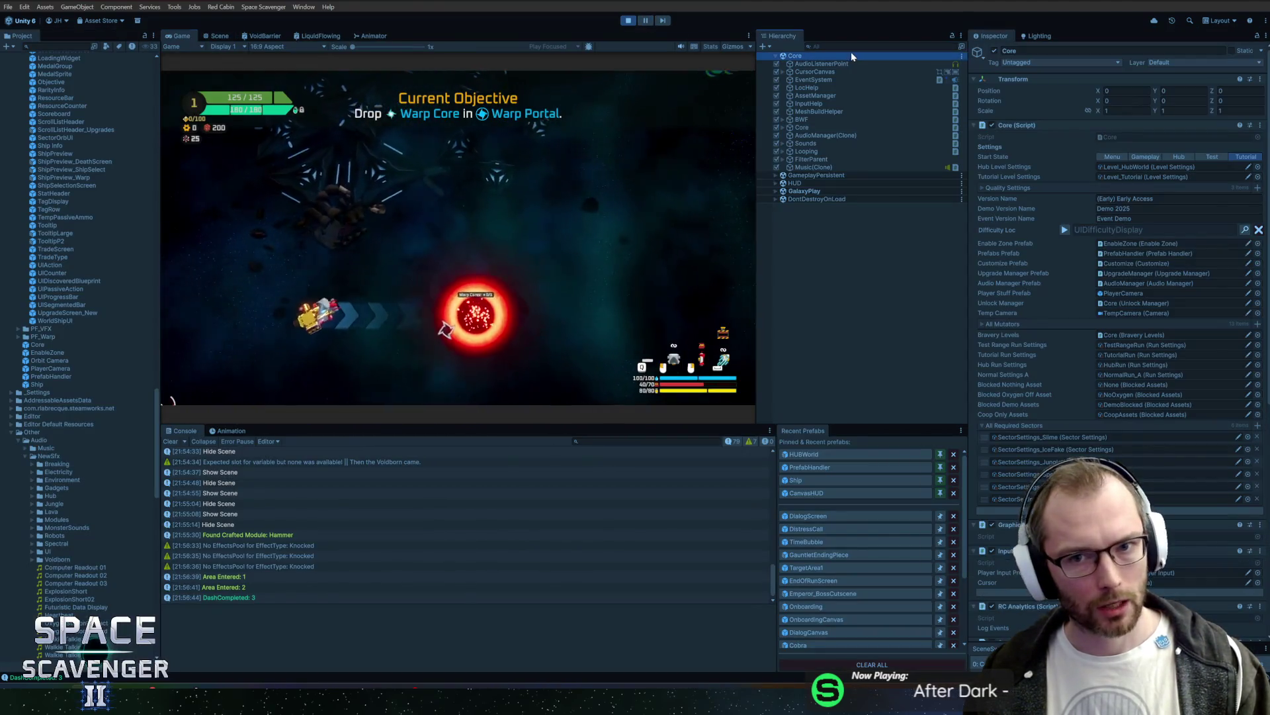
Step: Find WarpPortal(Clone) in the Hierarchy and tick Debug This on its WarpDropSensor timer
click(853, 47)
text(warpcore)
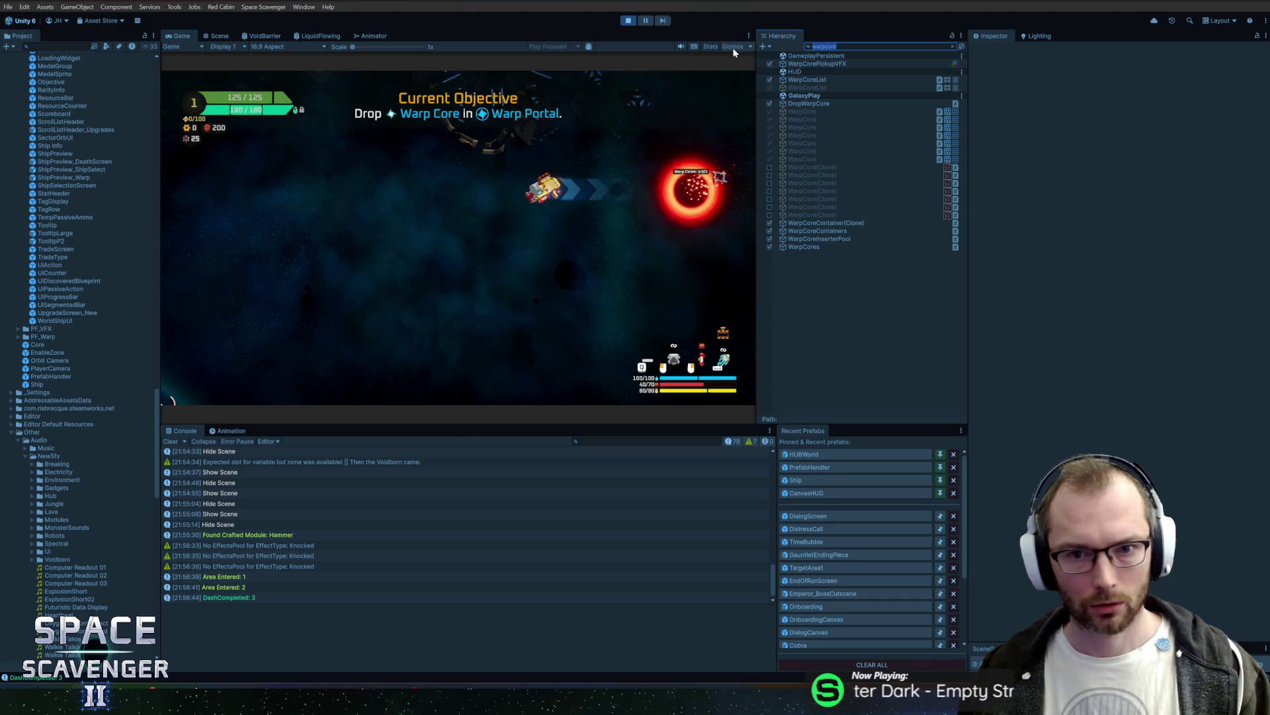
text(po)
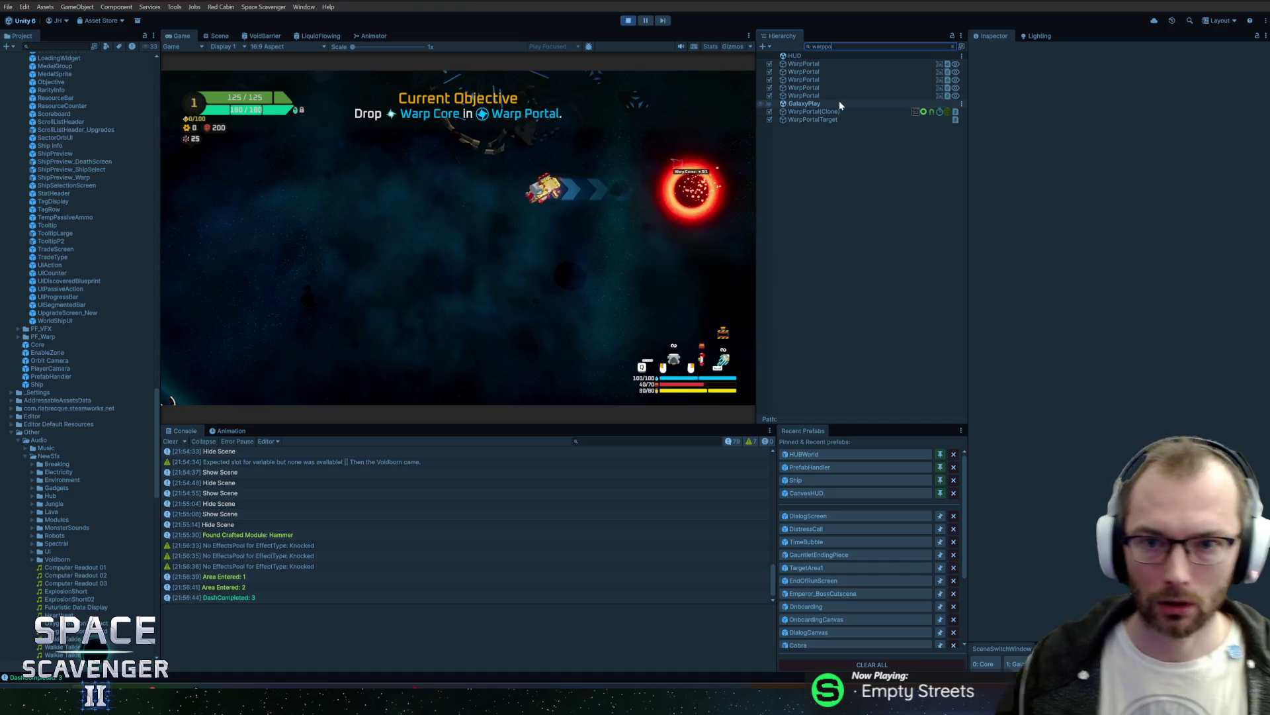
click(818, 120)
click(814, 111)
key(Escape)
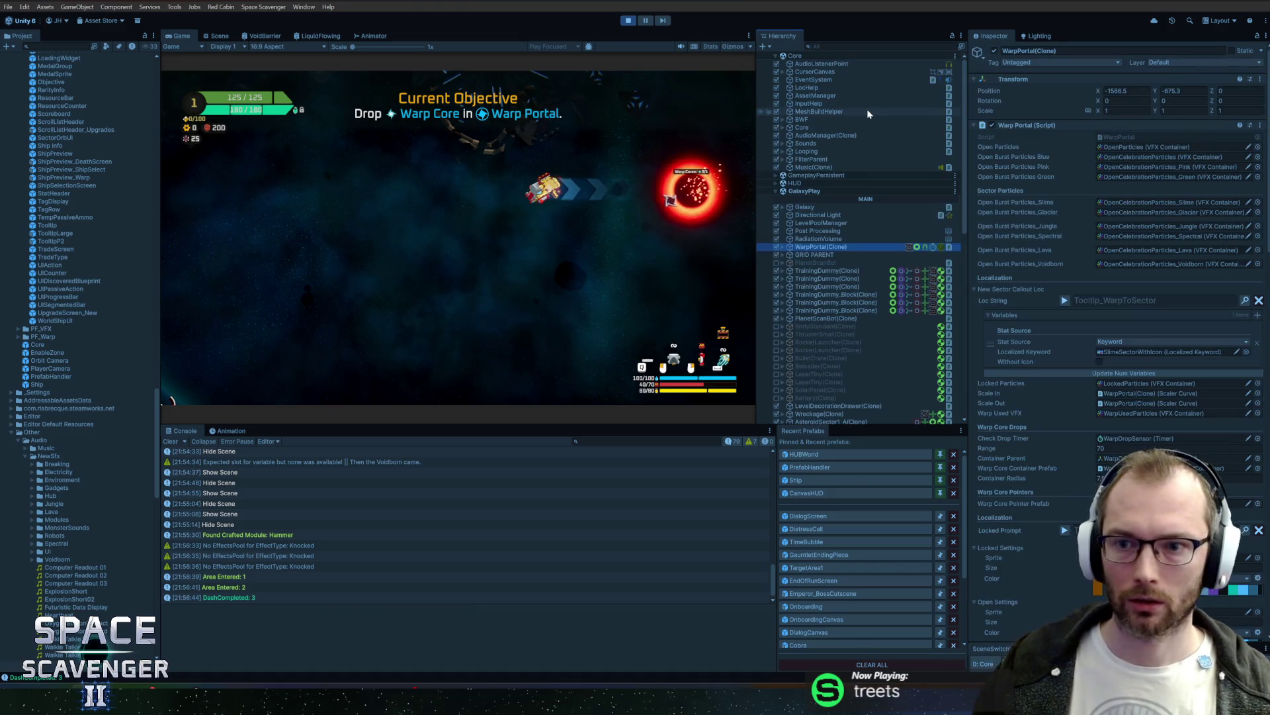
key(Right)
key(Down)
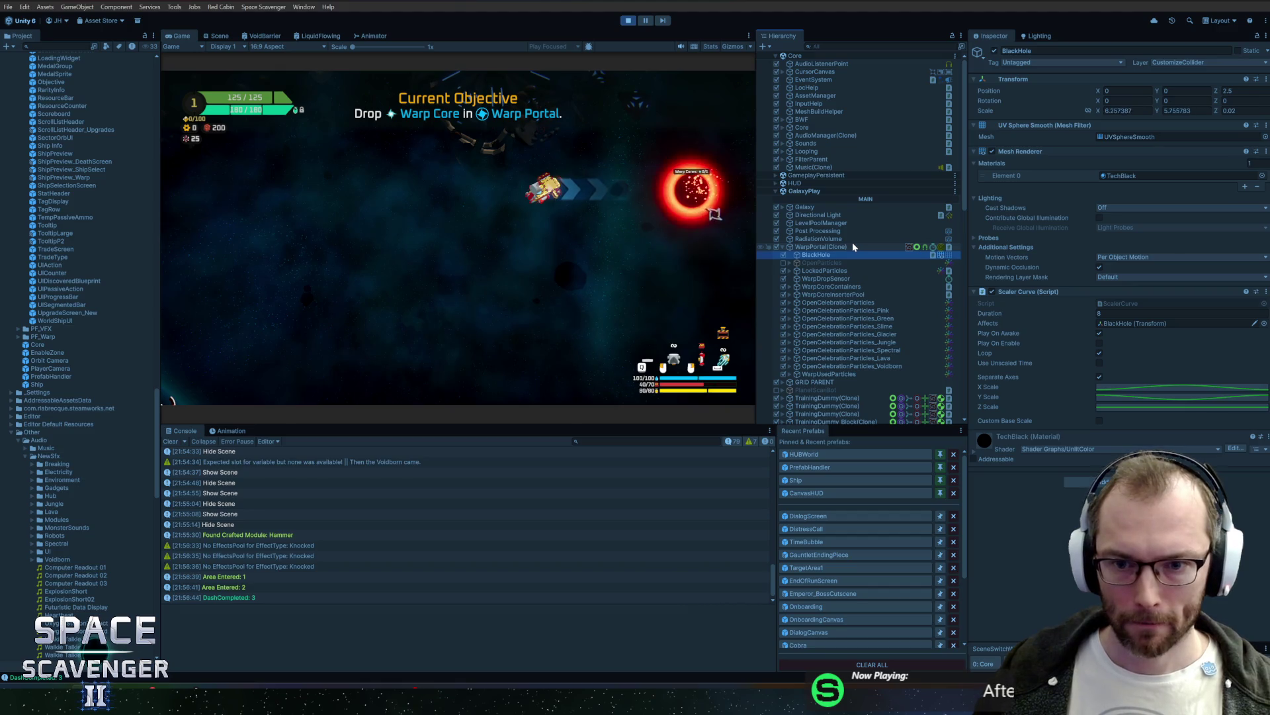
key(Down)
key(Down)
key(Down)
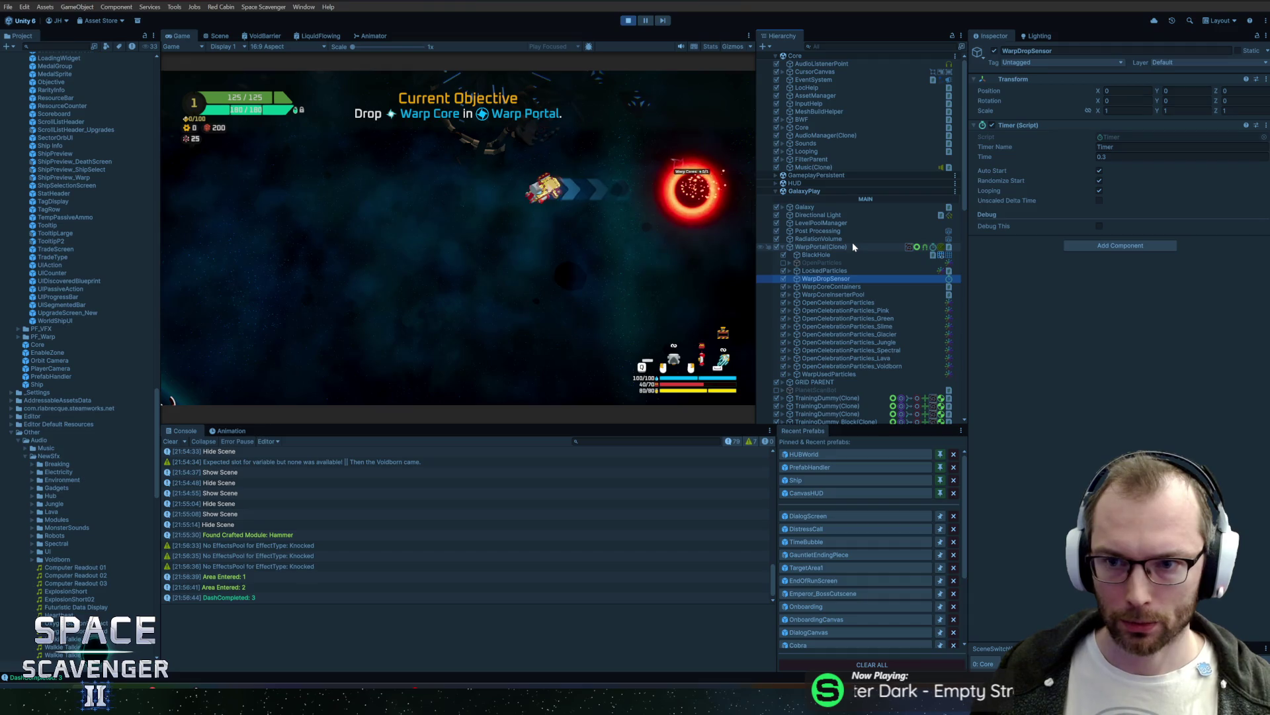
click(1100, 225)
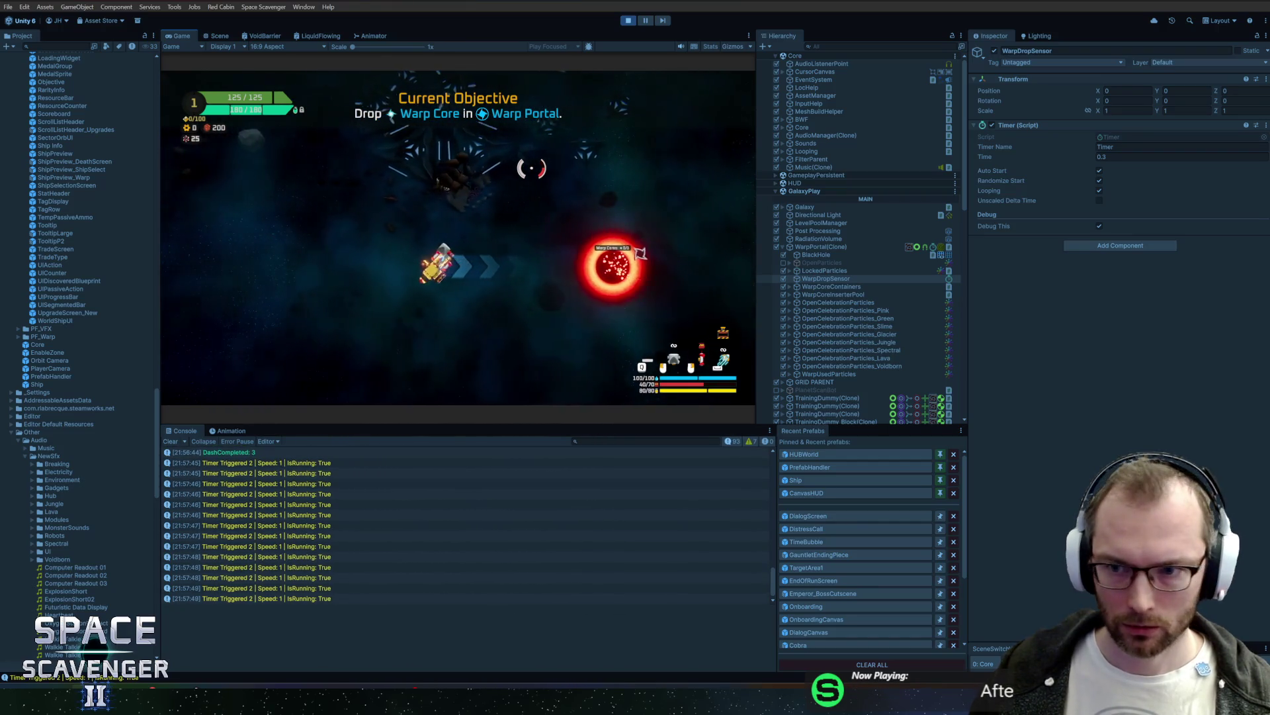
Step: Open the Warp Portal (Script) component in Rider via Edit Script
click(837, 248)
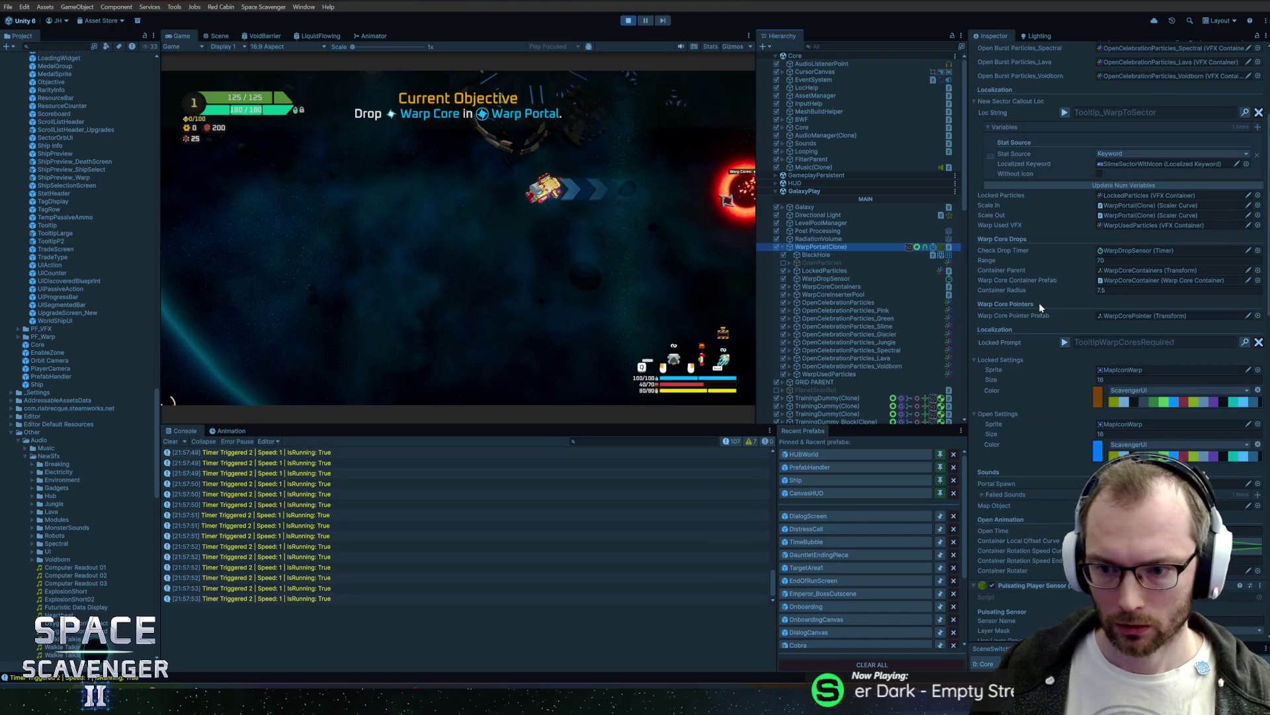
scroll(1030, 129, up, 5)
right_click(1027, 102)
click(1059, 225)
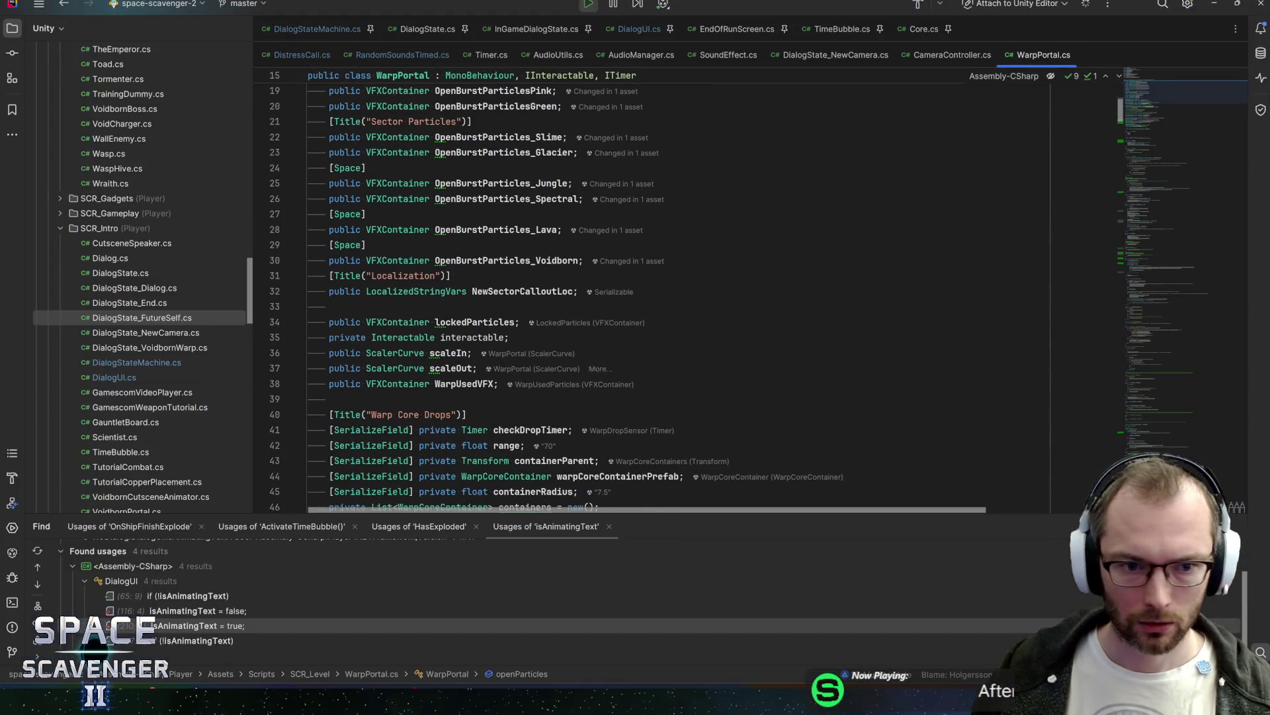
Step: Locate the checkDropTimer check and set a breakpoint on the CheckDrop() call at line 478
scroll(662, 298, down, 5)
click(529, 248)
key(ctrl+f)
key(Return)
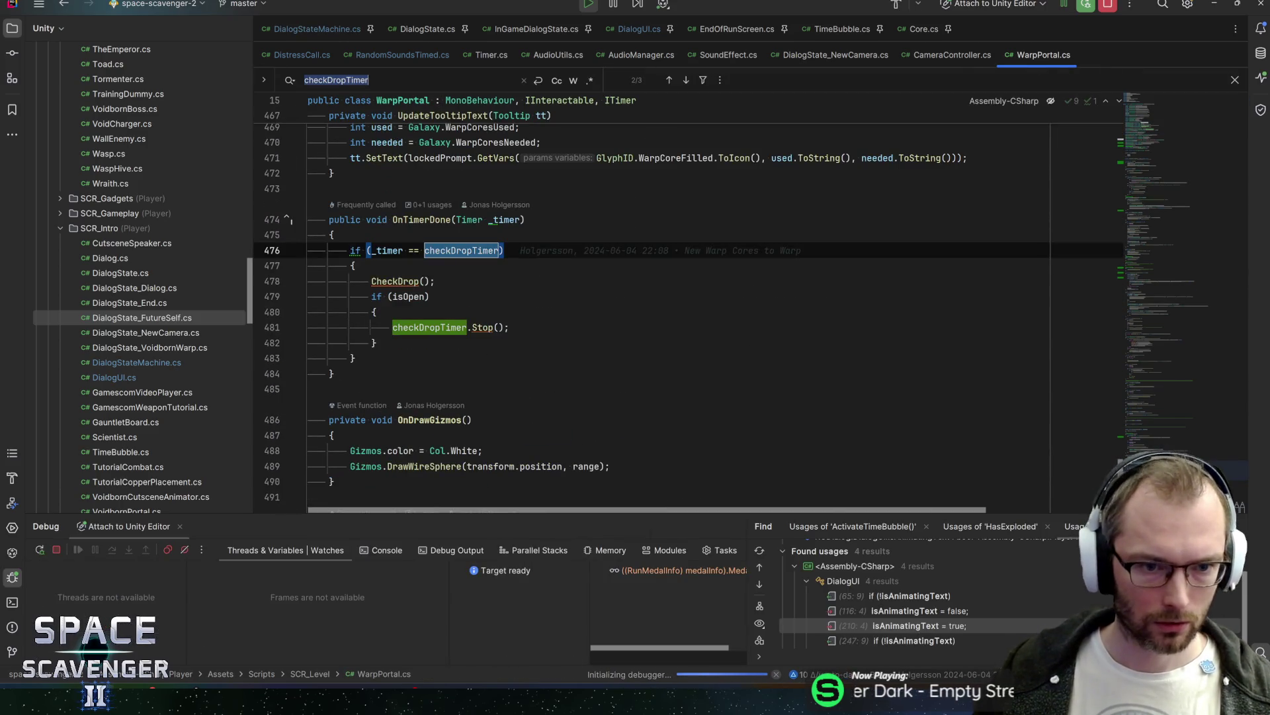
click(374, 281)
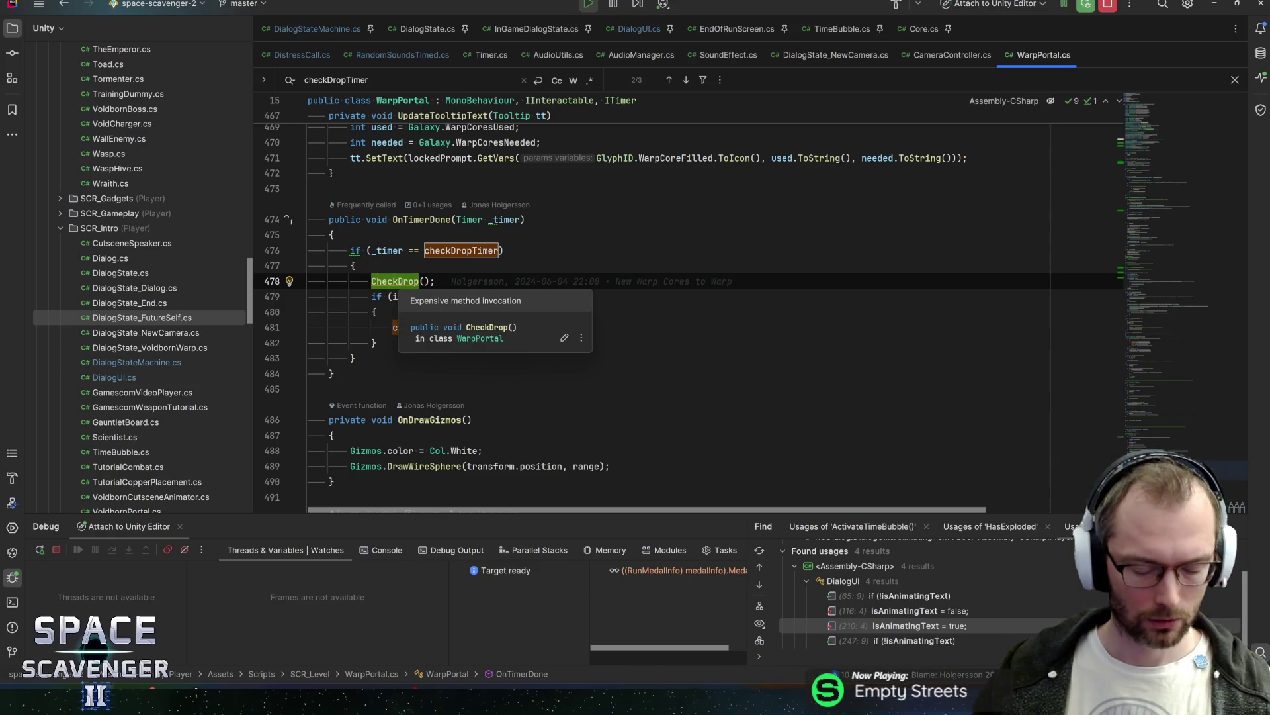
key(F9)
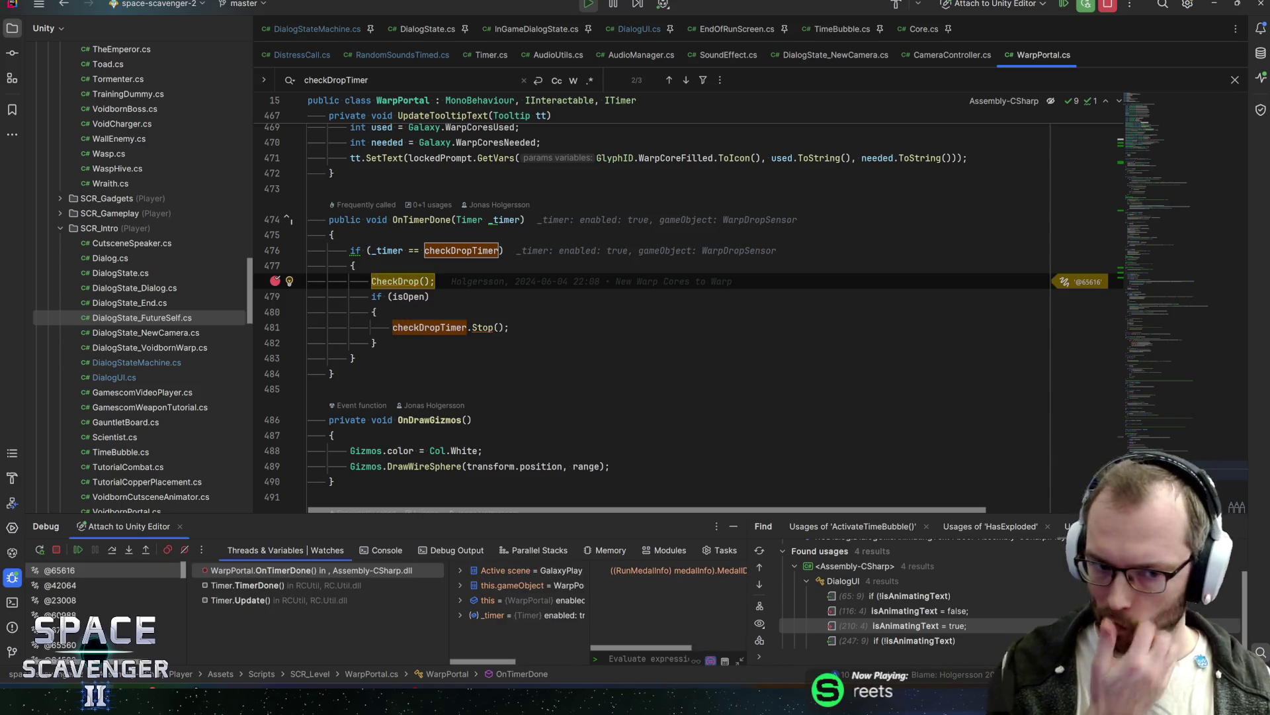
Step: Step through CheckDrop's ship loop and tryDrop check, then into Galaxy.TryUseCore
key(F11)
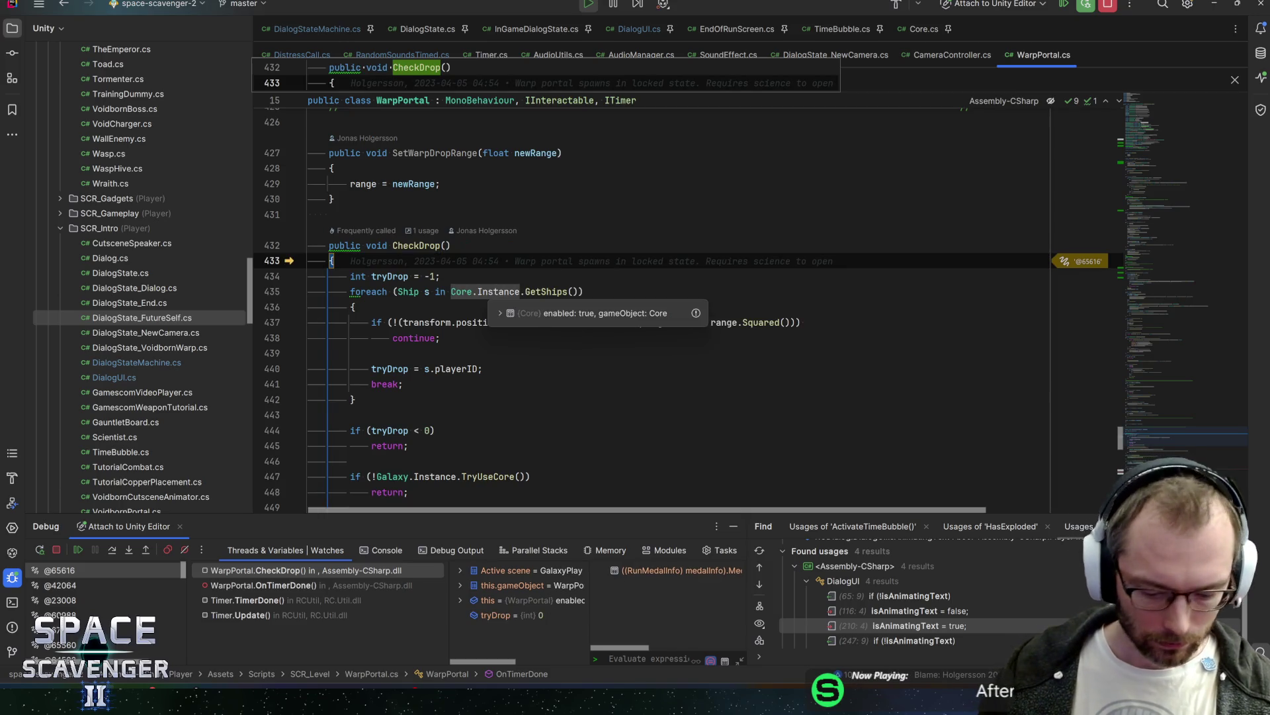
key(F10)
key(F10)
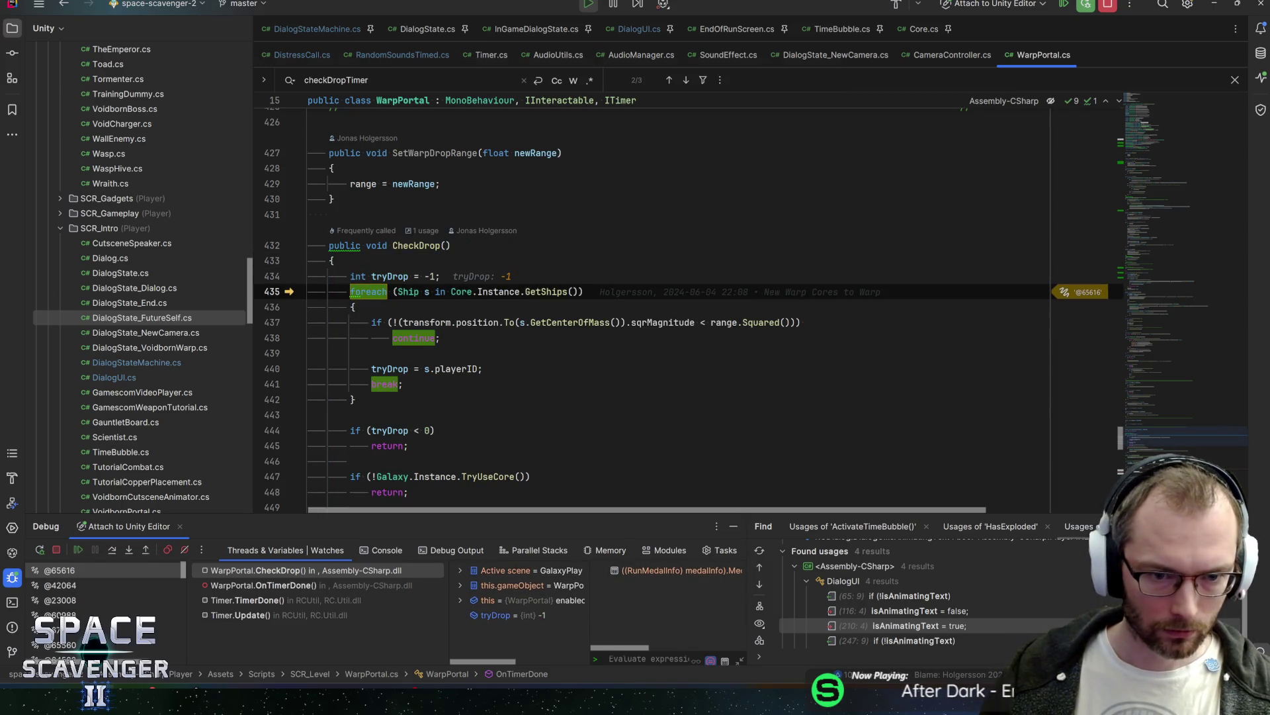
key(F10)
key(F10)
key(F10)
key(F10)
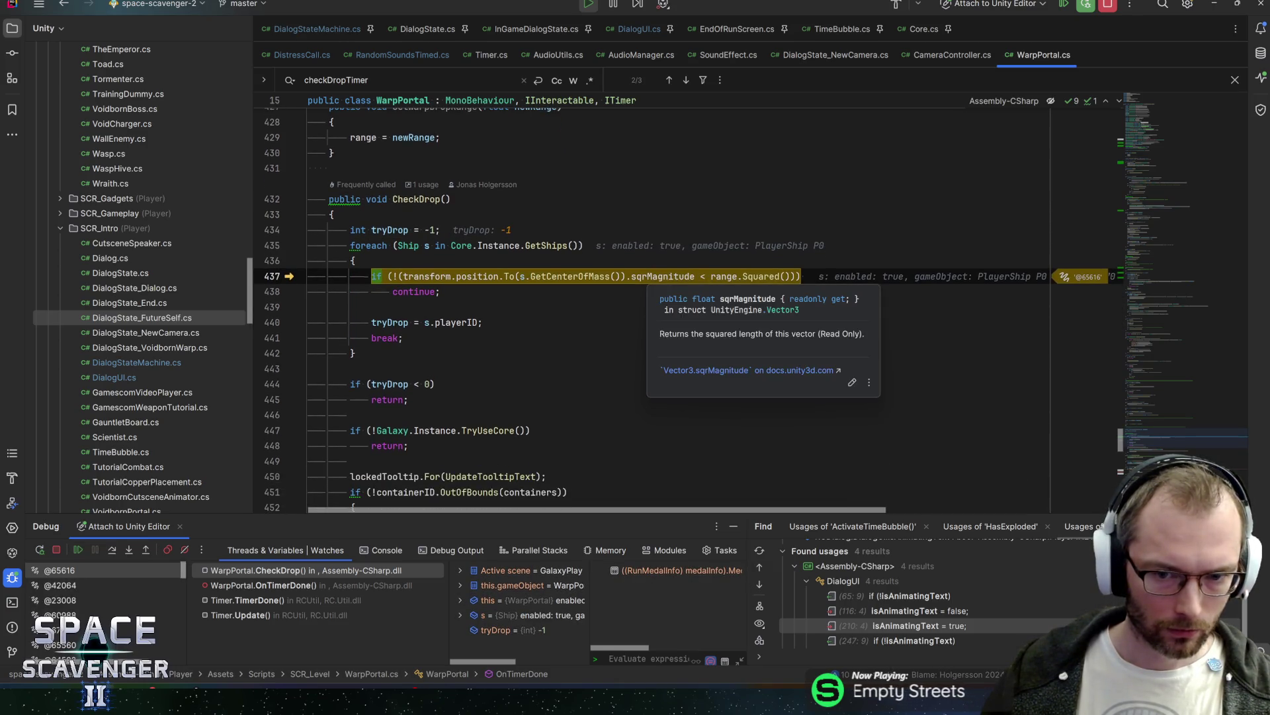
key(F10)
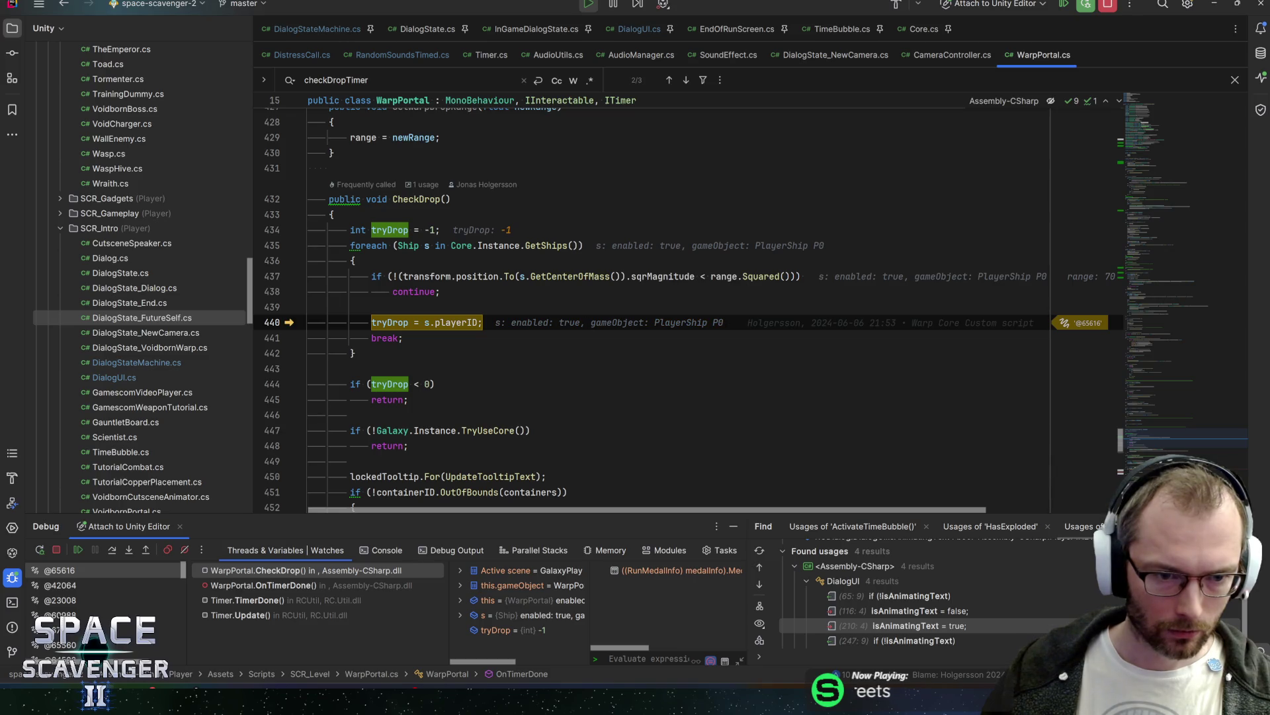
key(F10)
key(F10)
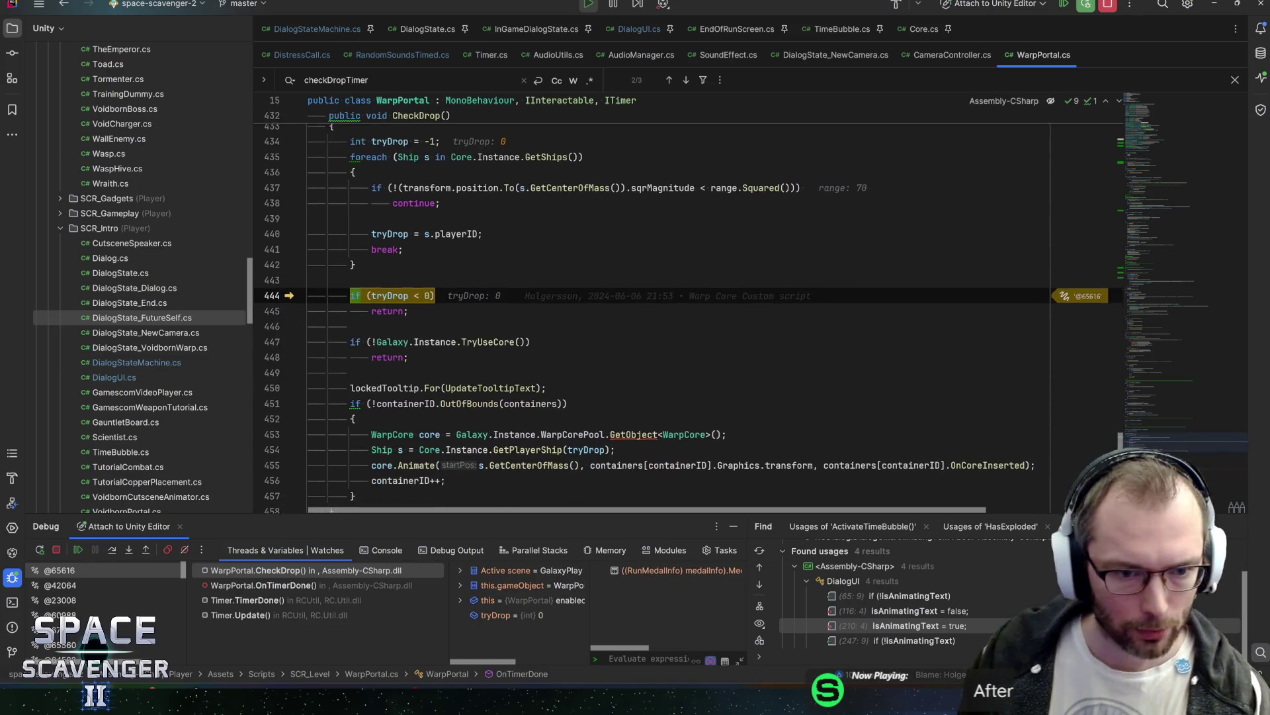
key(F10)
scroll(688, 317, down, 2)
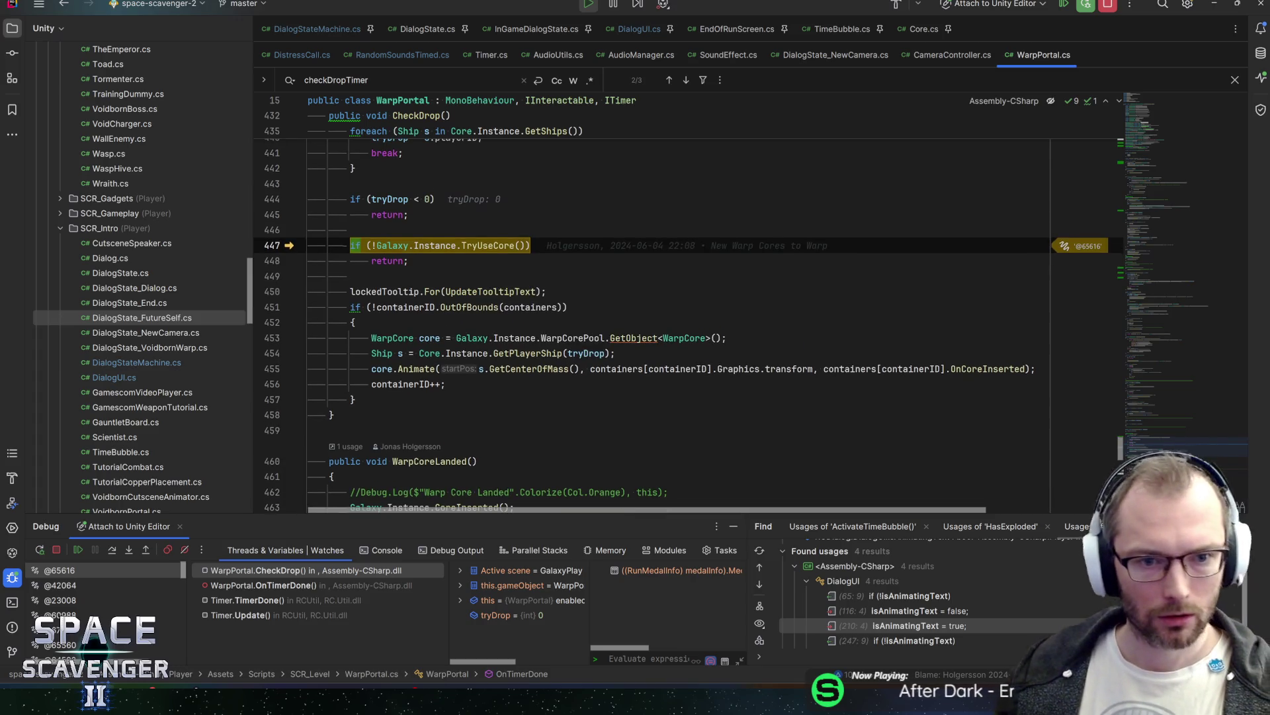
key(F11)
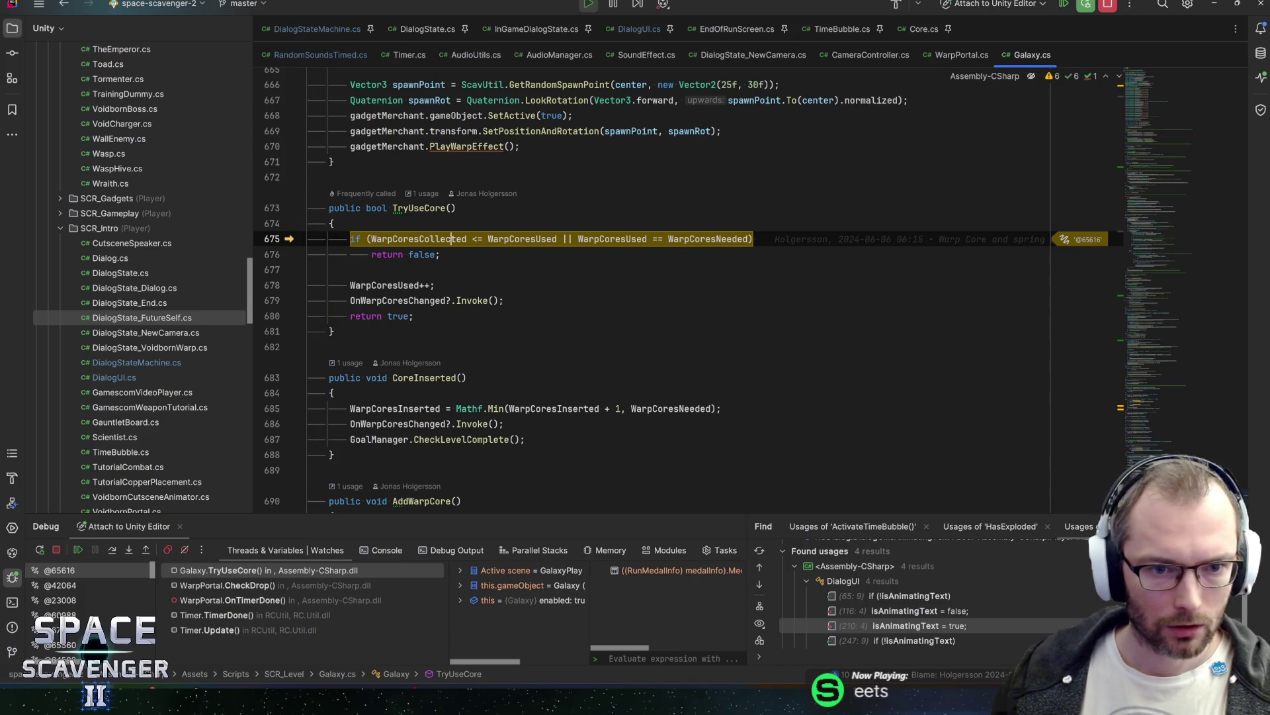
Step: Inspect the WarpCoresNeeded value, then step out of TryUseCore back to WarpPortal.OnTimerDone
mouse_move(452, 239)
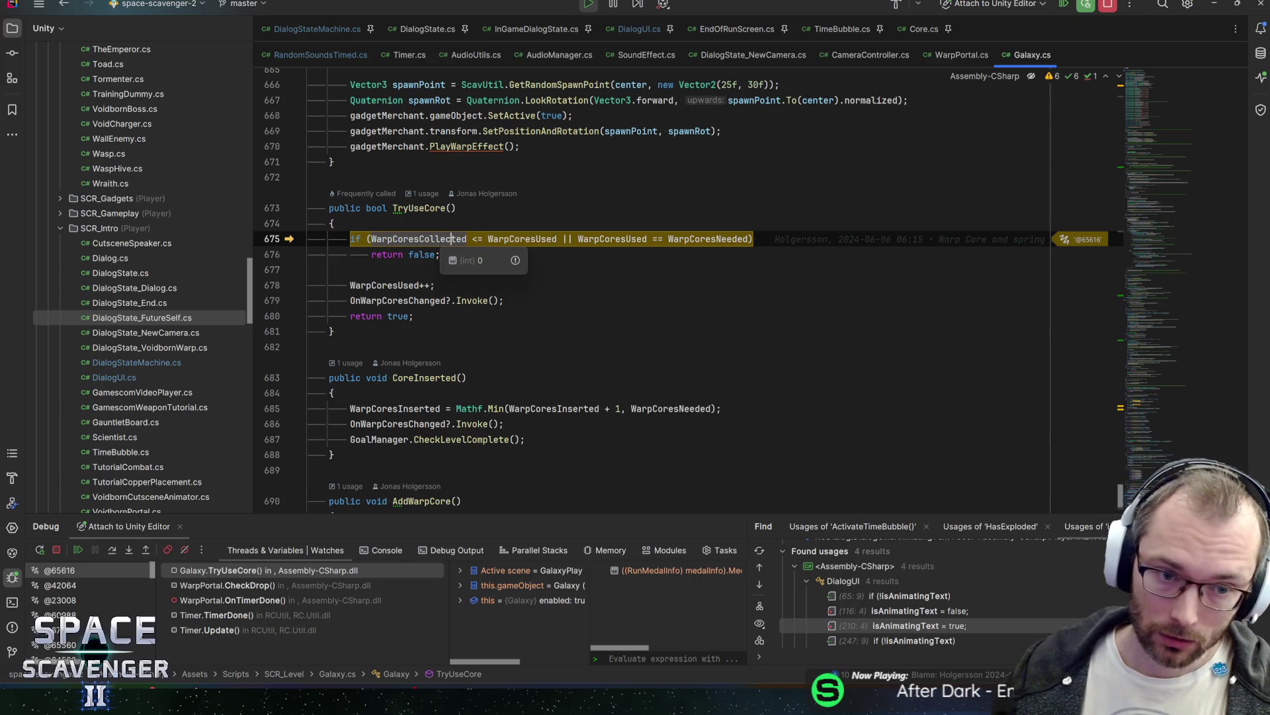
mouse_move(705, 239)
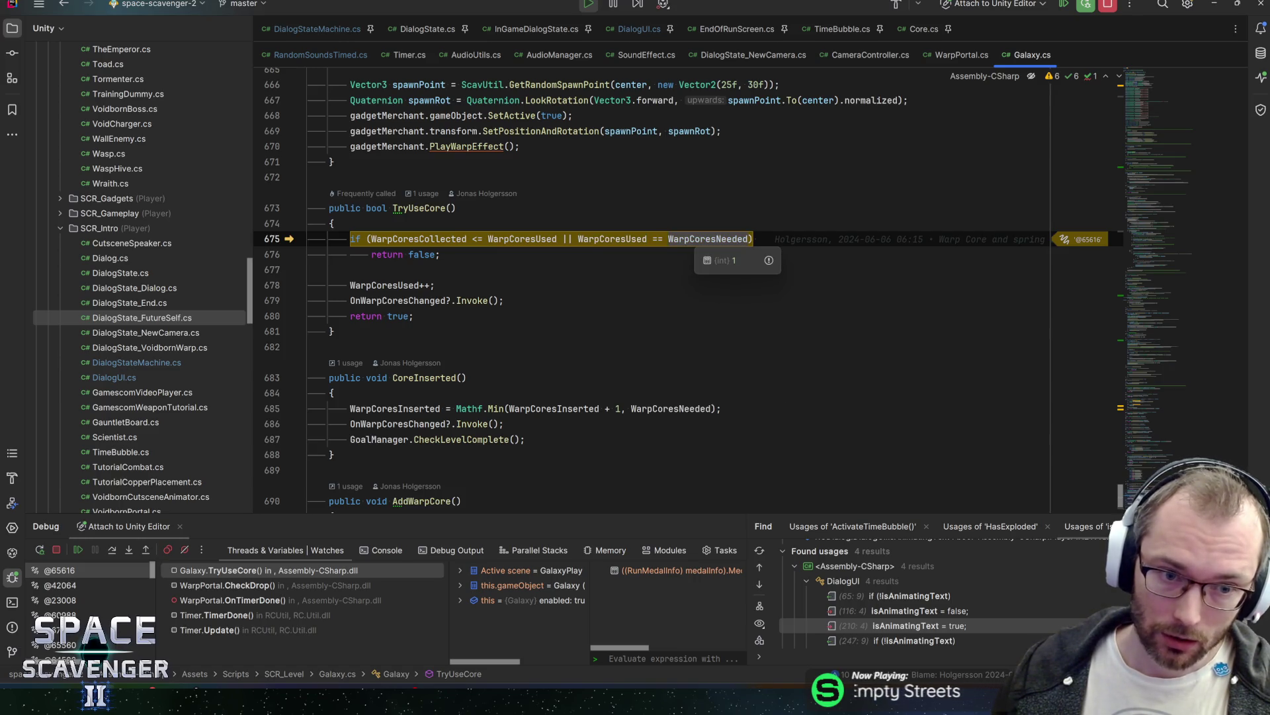
click(424, 239)
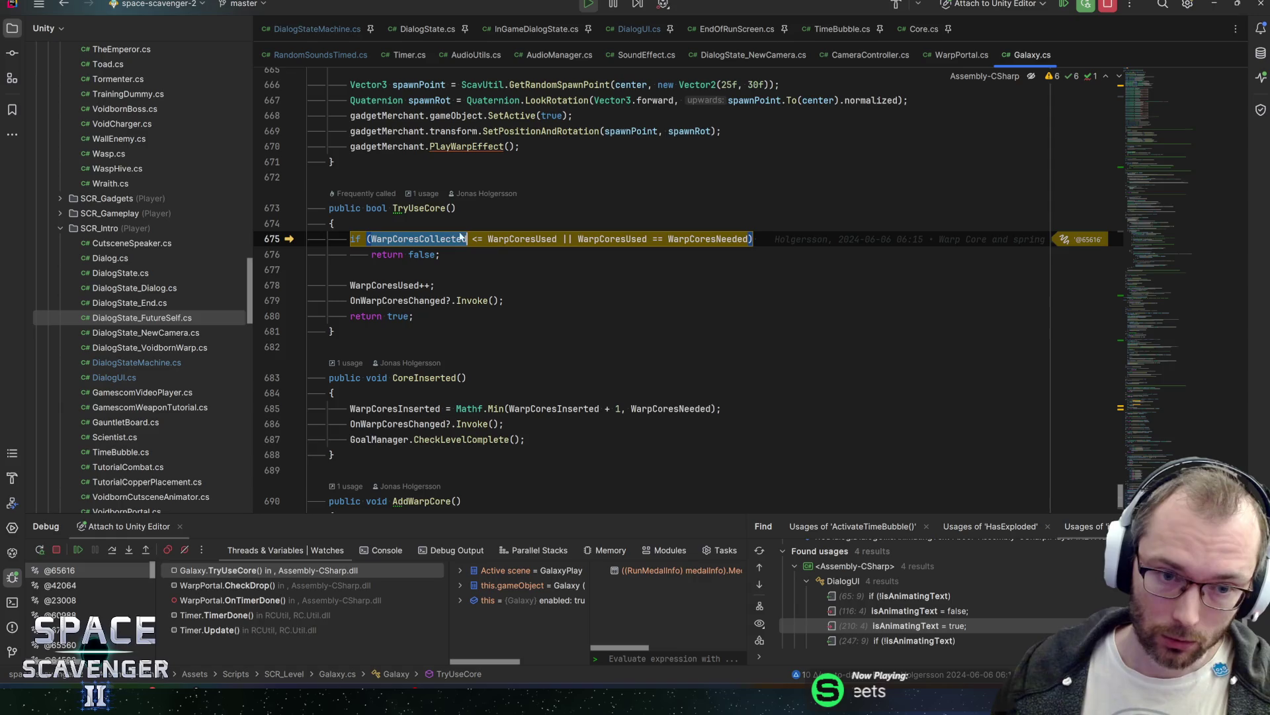
click(324, 269)
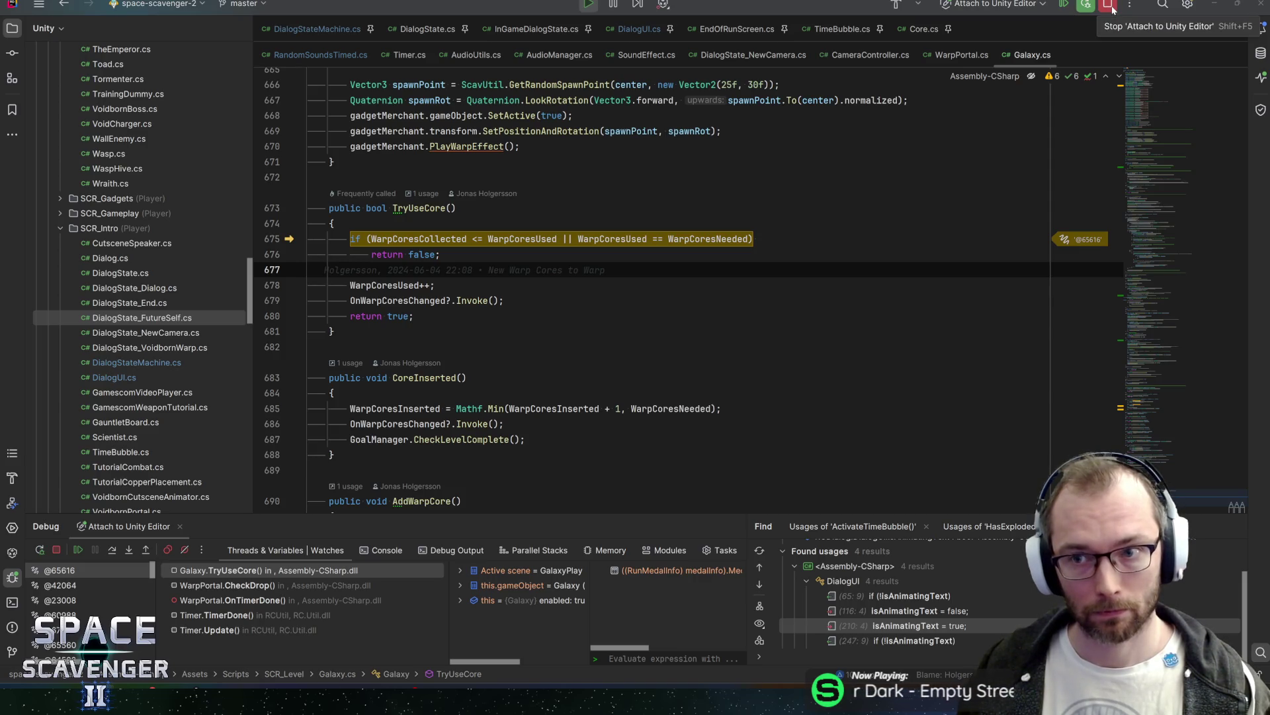
key(F10)
key(shift+F11)
key(shift+F11)
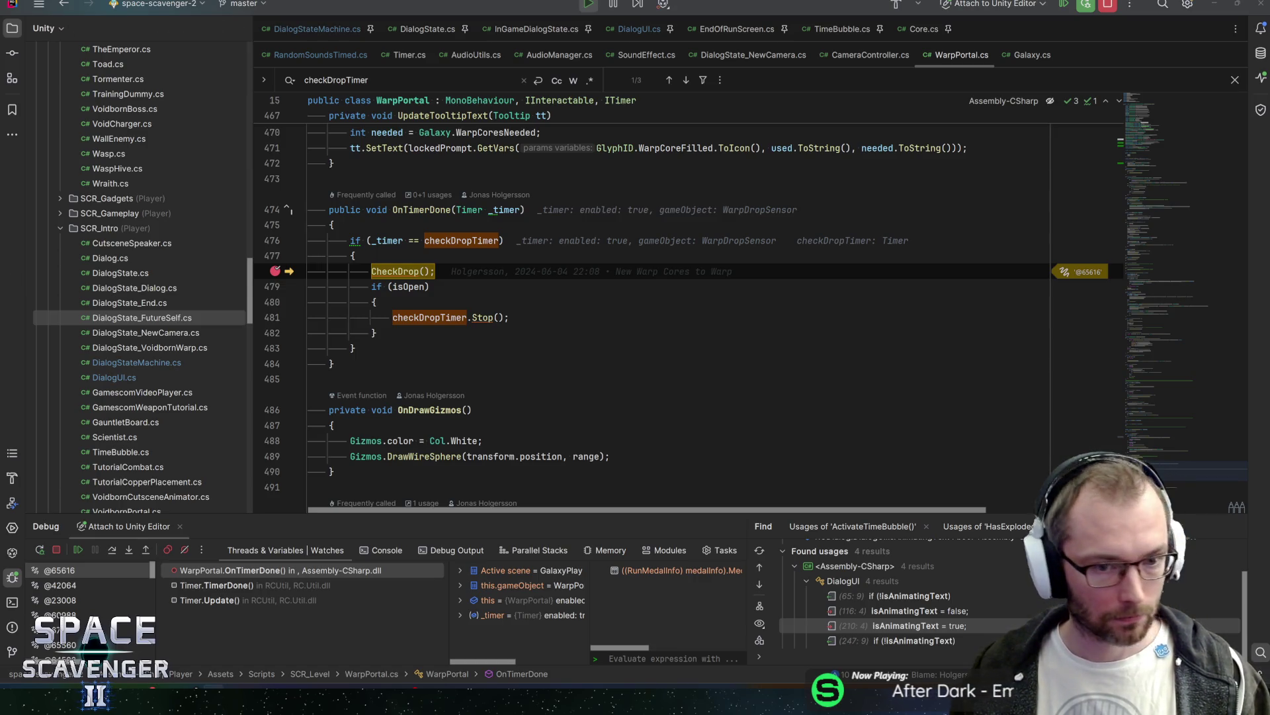
Step: Resume the paused game from Rider and switch to the Unity Editor
key(alt+Tab)
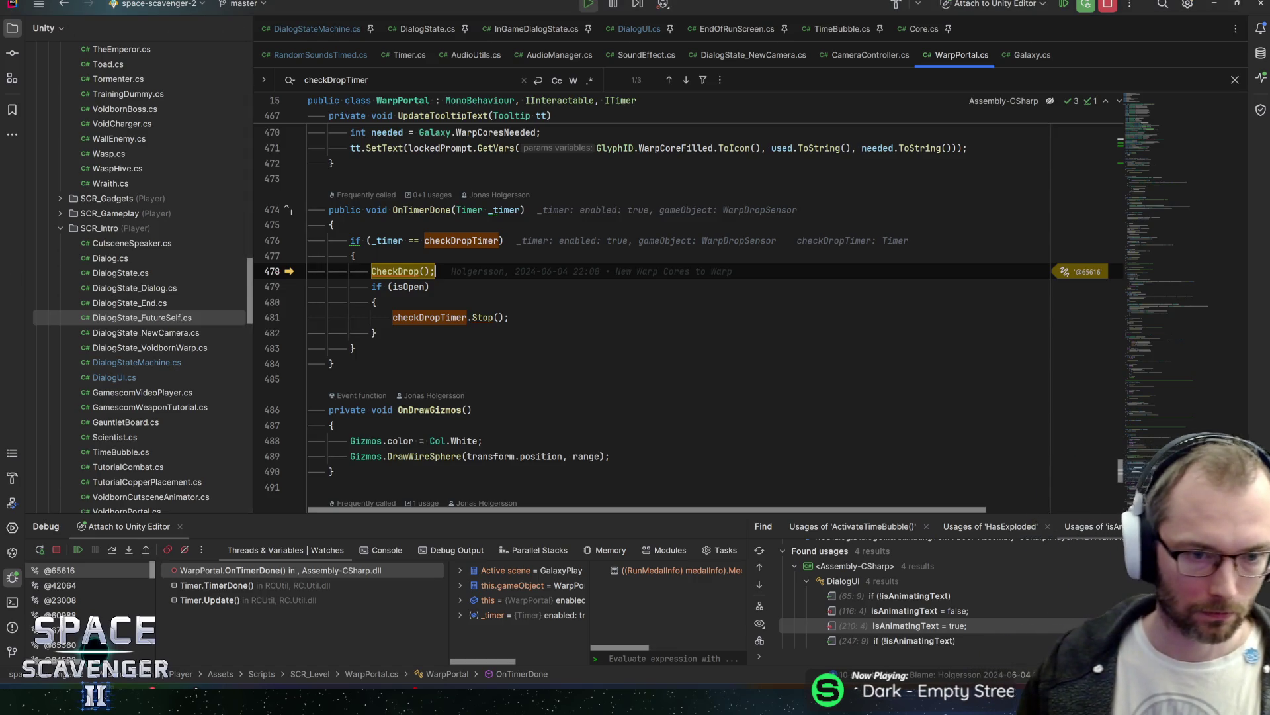
key(F5)
key(alt+Tab)
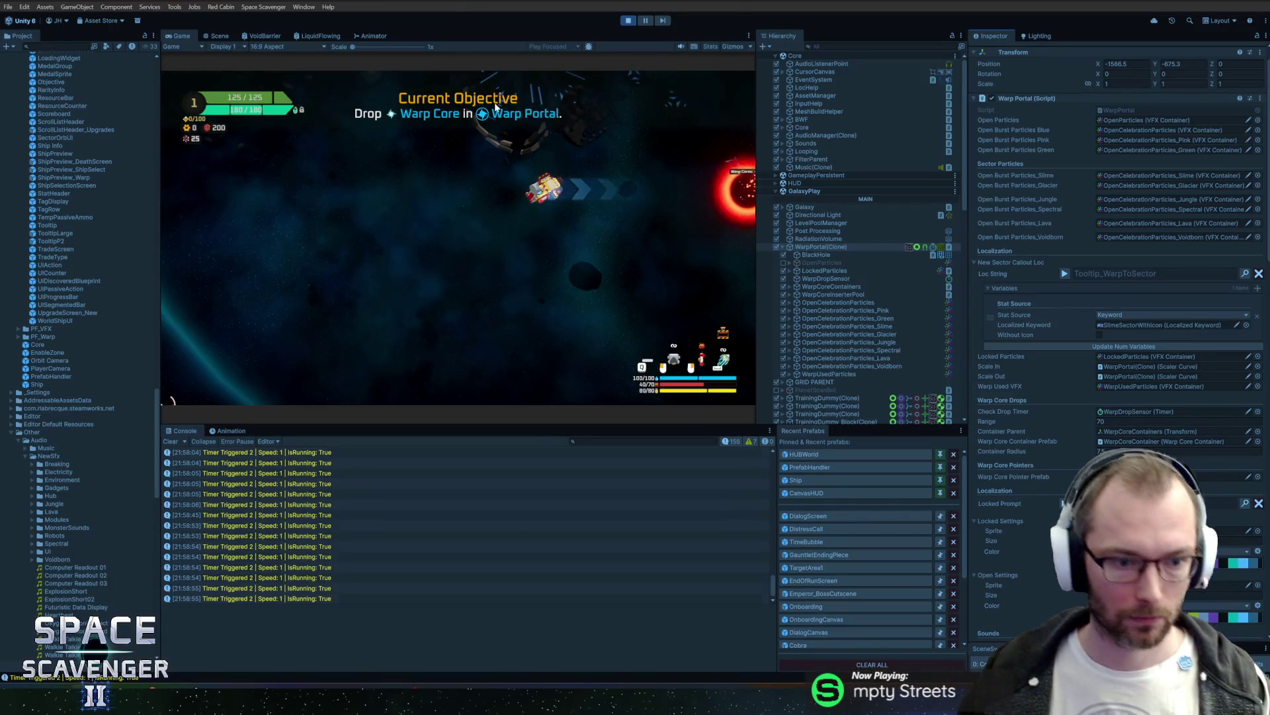
Step: Stop Play mode in the Unity Editor
click(631, 24)
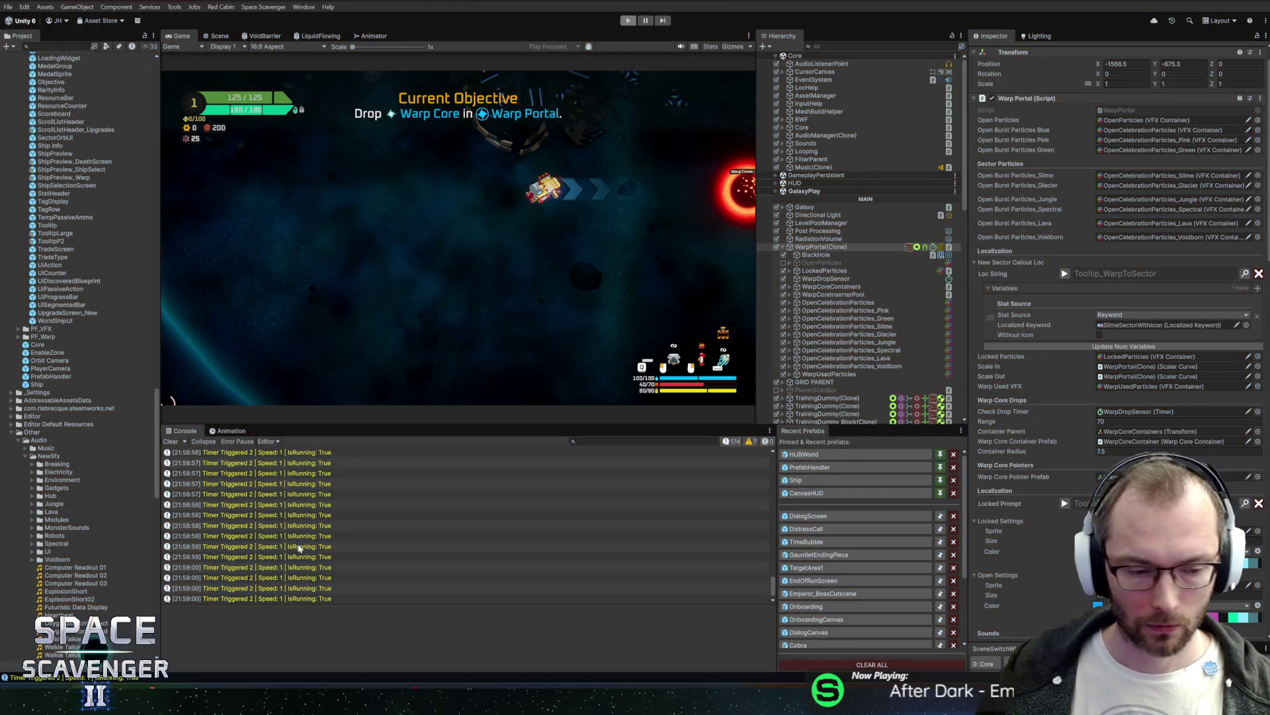
key(alt+Tab)
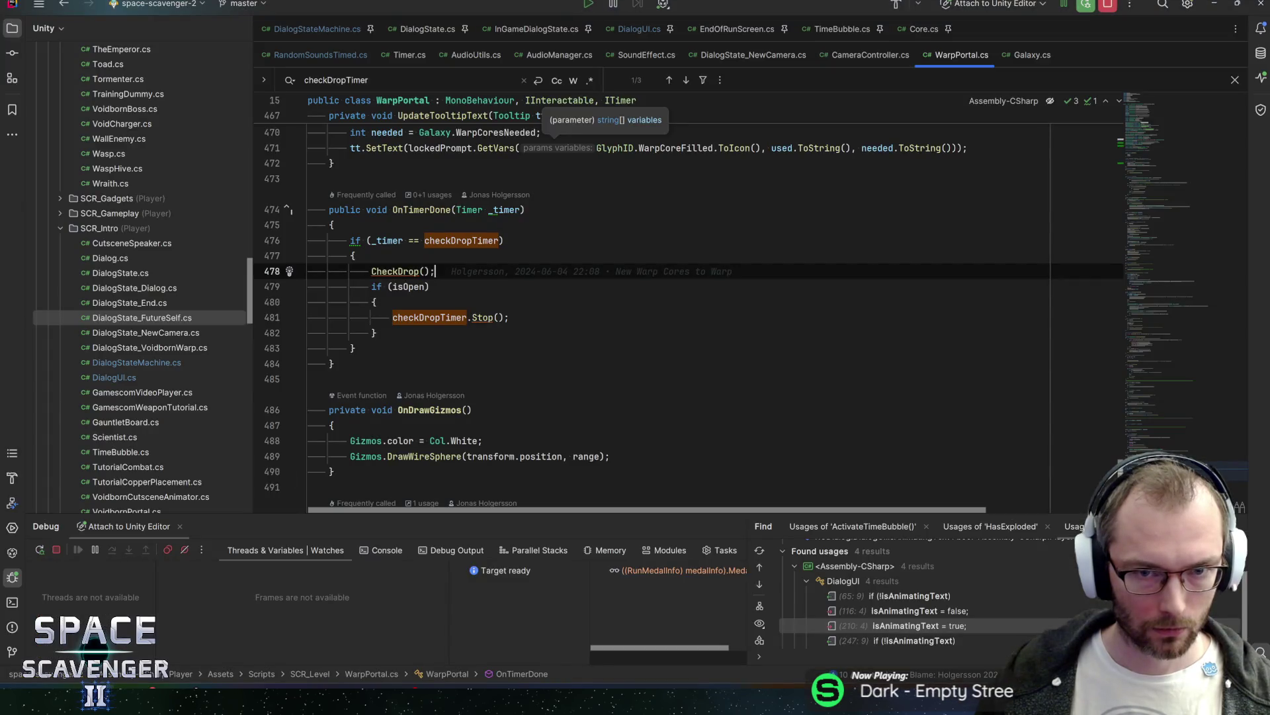
key(alt+Tab)
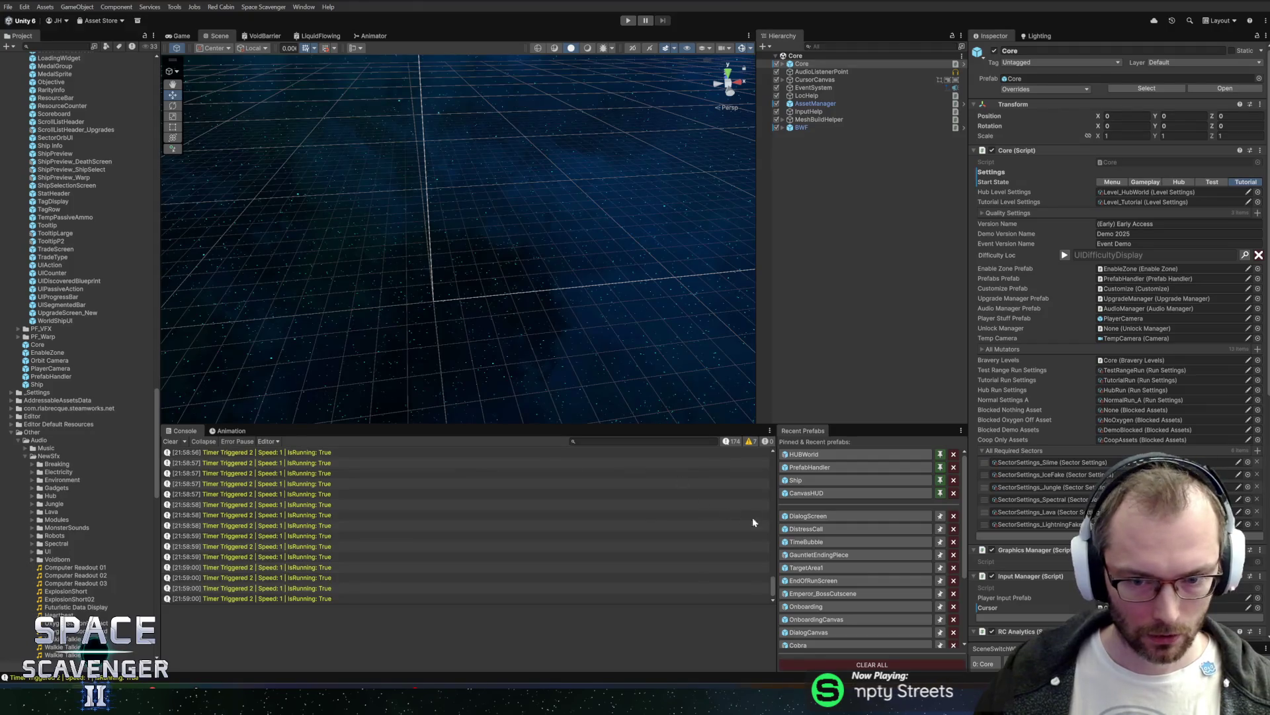
Step: Enlarge the Console and scroll through the fresh tutorial level-load log
drag(774, 588, 778, 425)
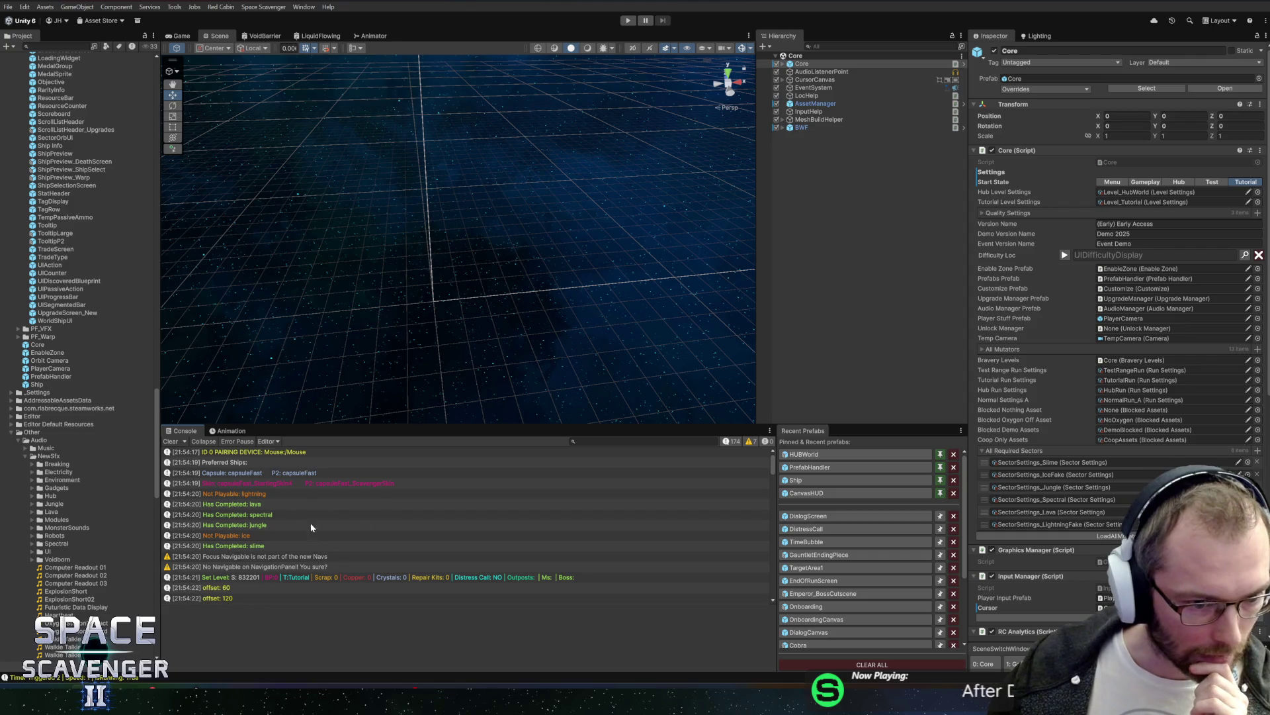
scroll(308, 495, down, 3)
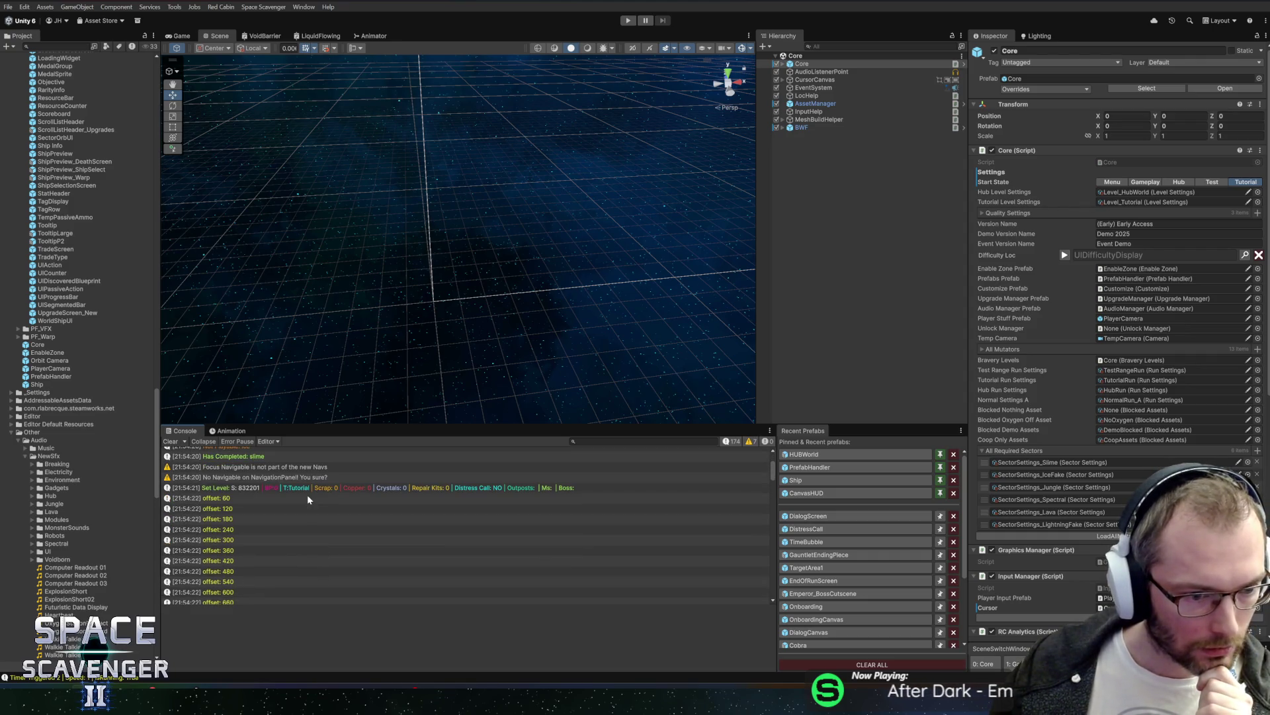
scroll(307, 494, down, 8)
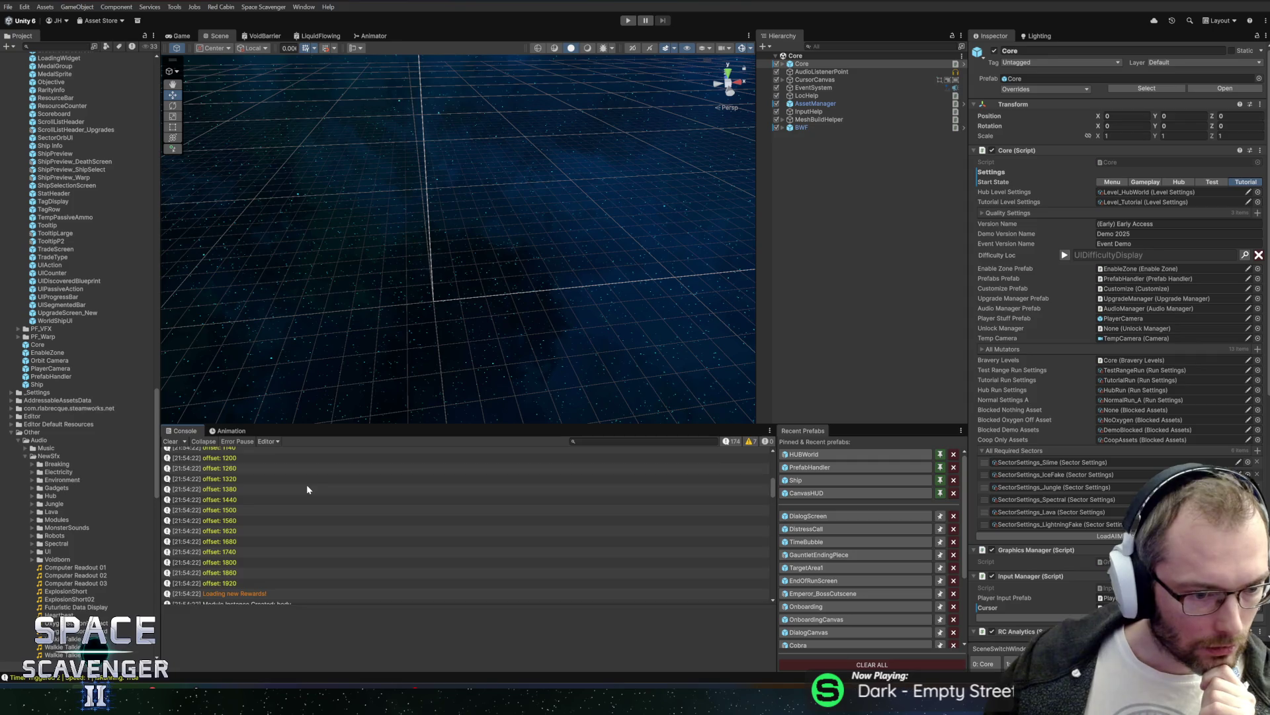
scroll(305, 489, up, 3)
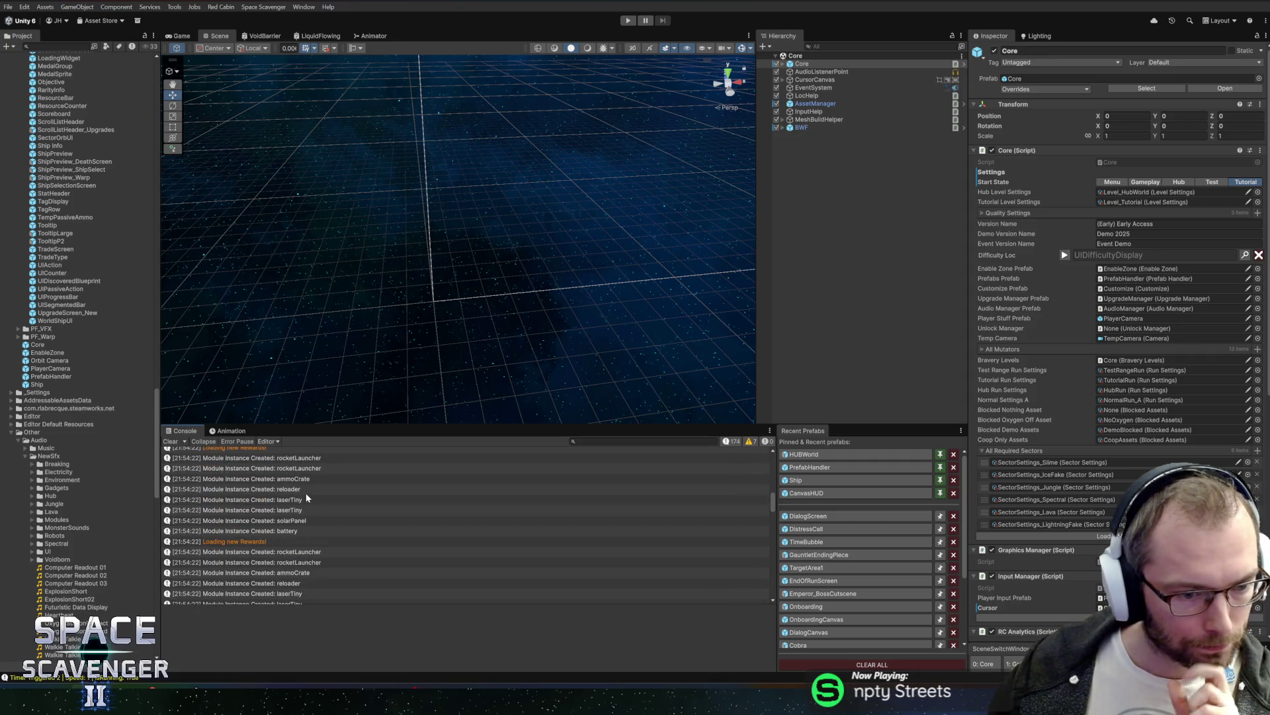
scroll(318, 494, up, 9)
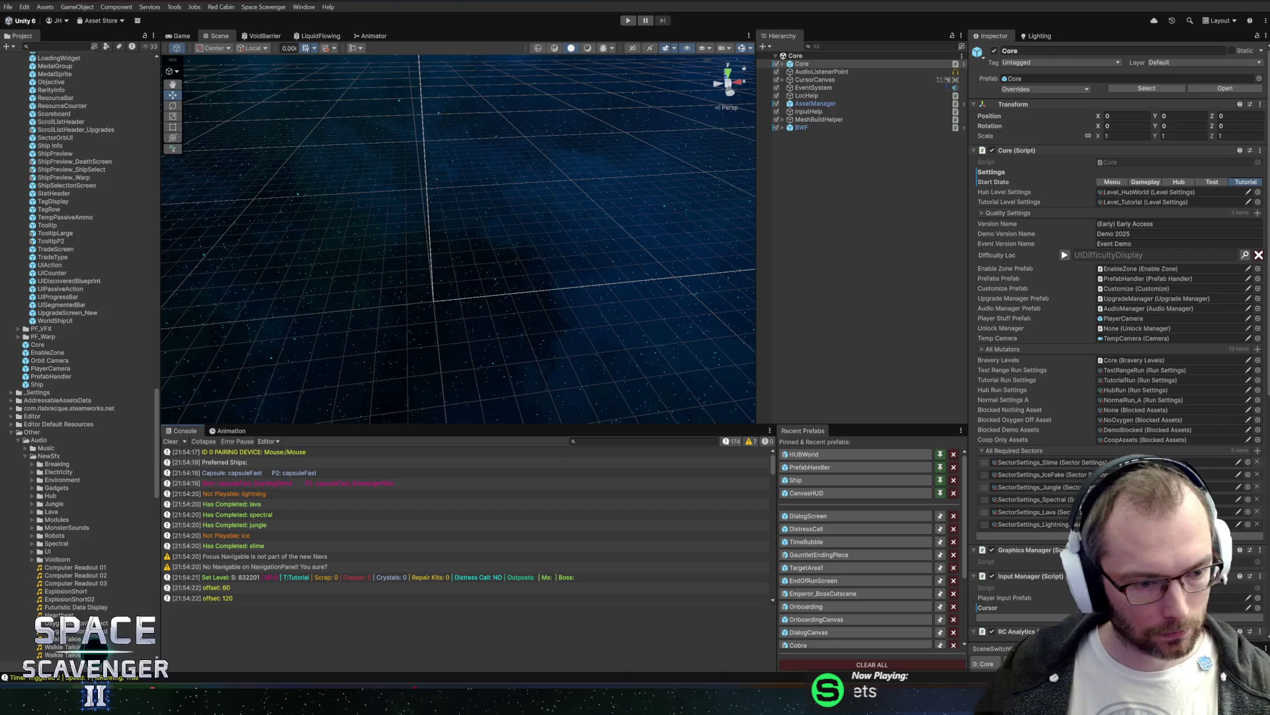
key(alt+Tab)
Step: Open LevelGenerator, find the 'warpcores' call on line 204, and jump to Galaxy.SetupWarpCores
key(ctrl+n)
text(levelgener)
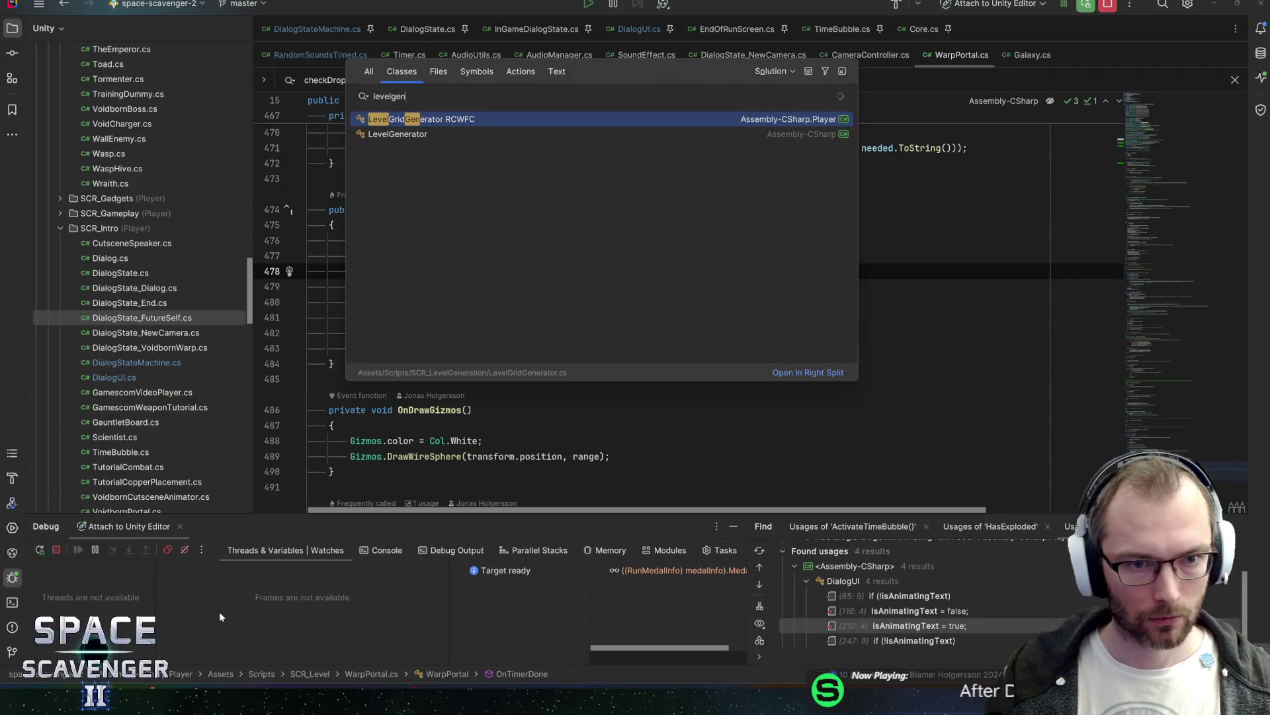
key(Return)
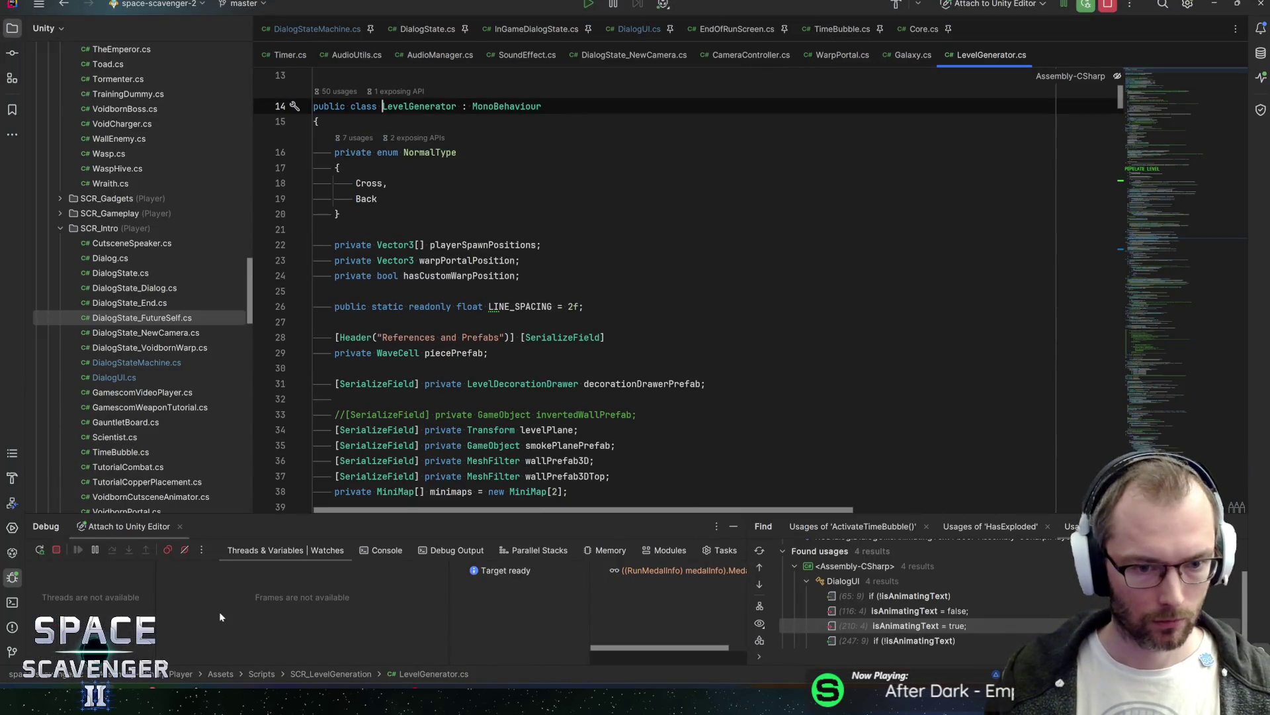
key(ctrl+f)
text(placew)
key(ctrl+a)
text(warpcores)
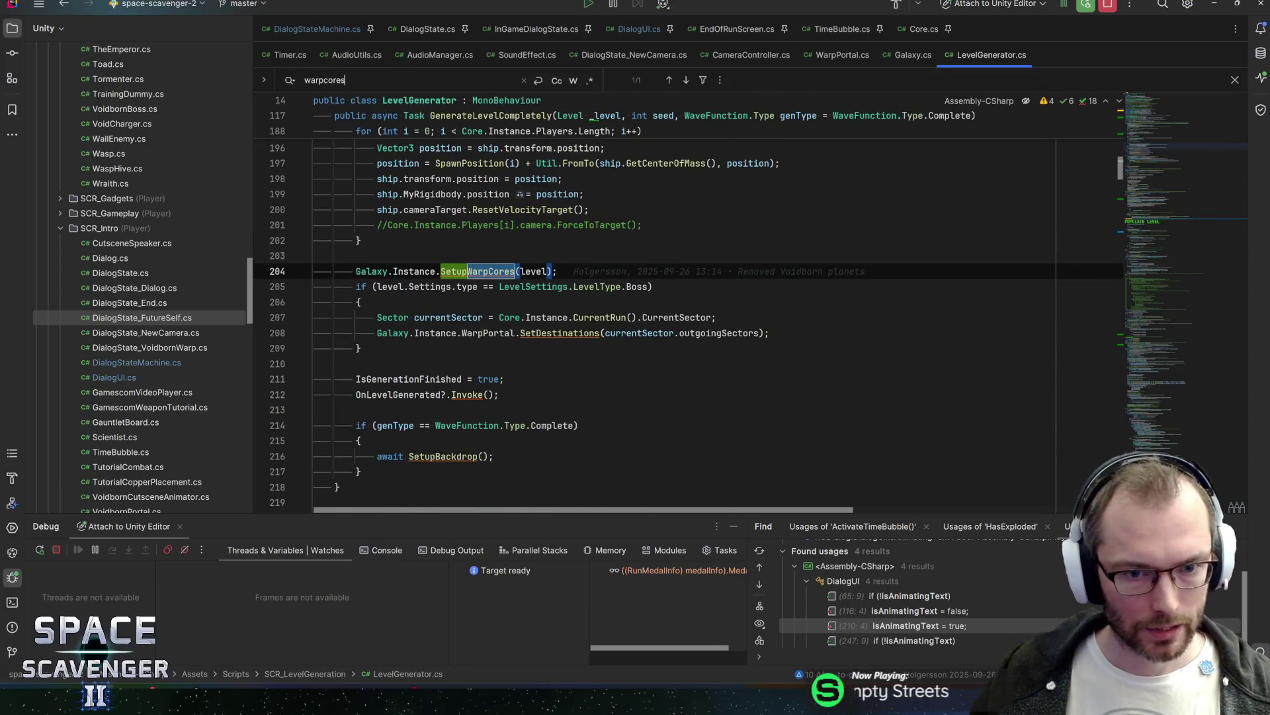
key(Return)
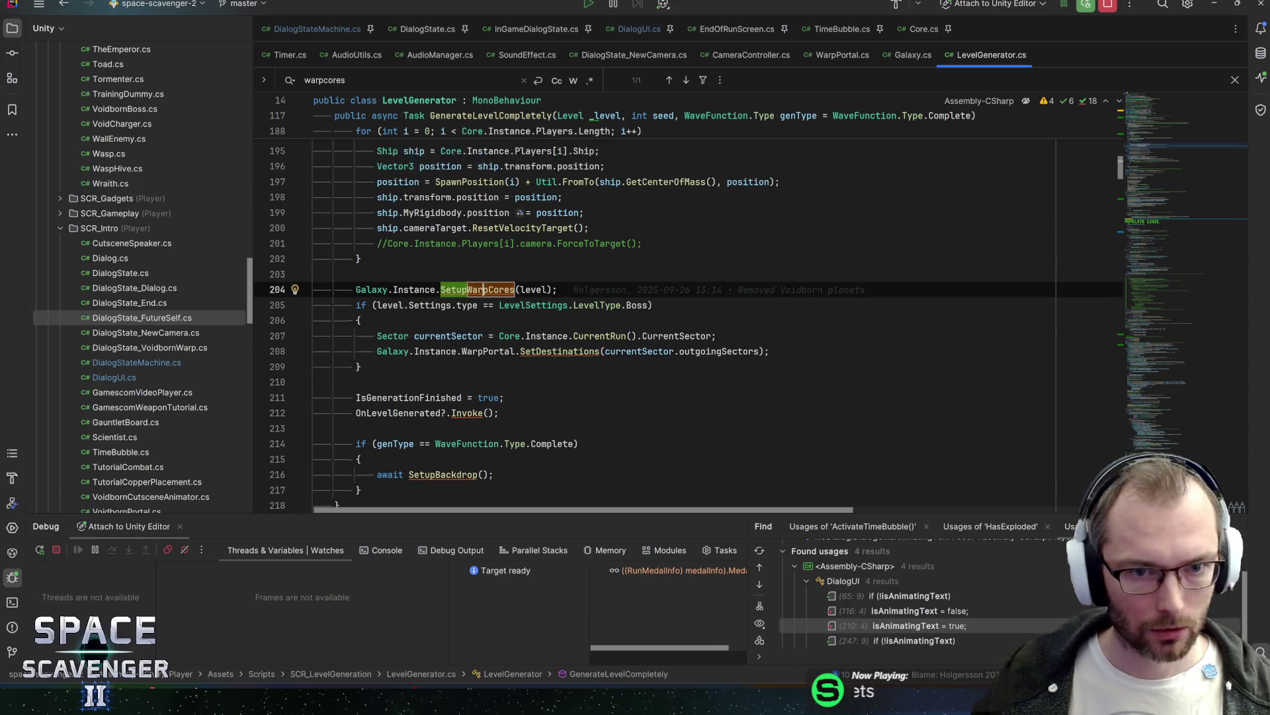
key(F12)
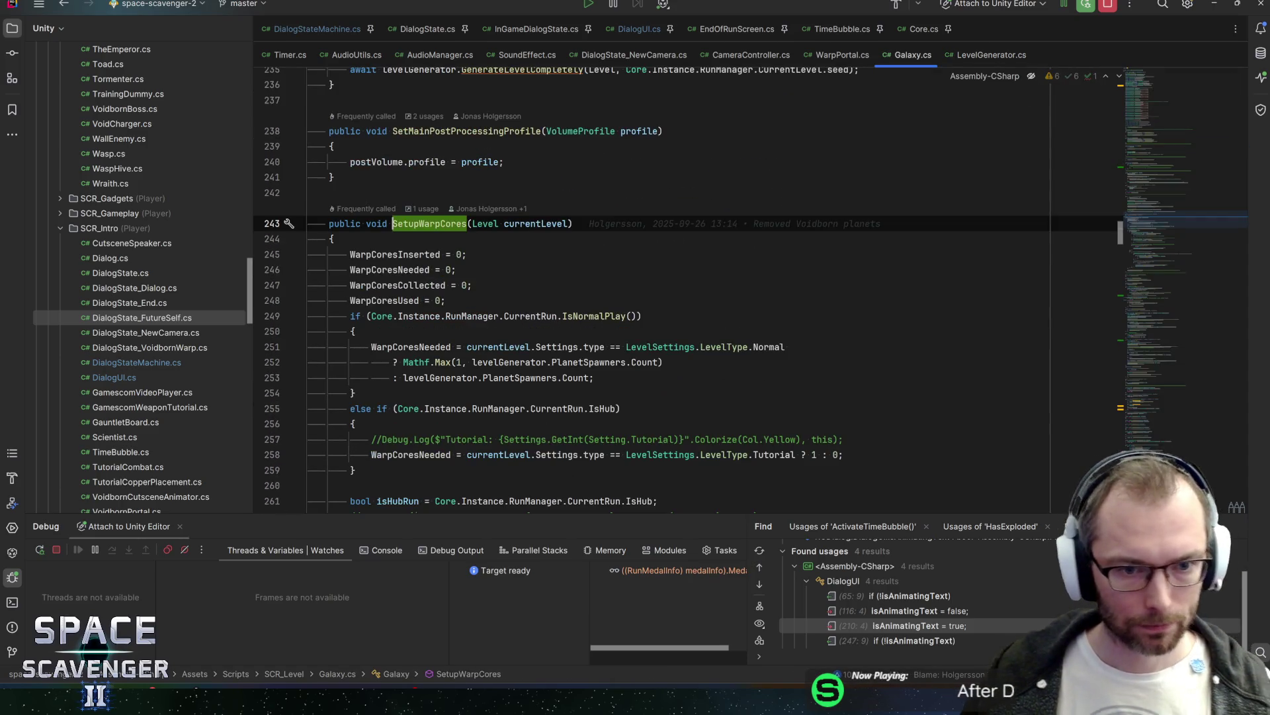
Step: Review the WarpCoresCollected reset and highlight every use of WarpCoresNeeded
click(397, 285)
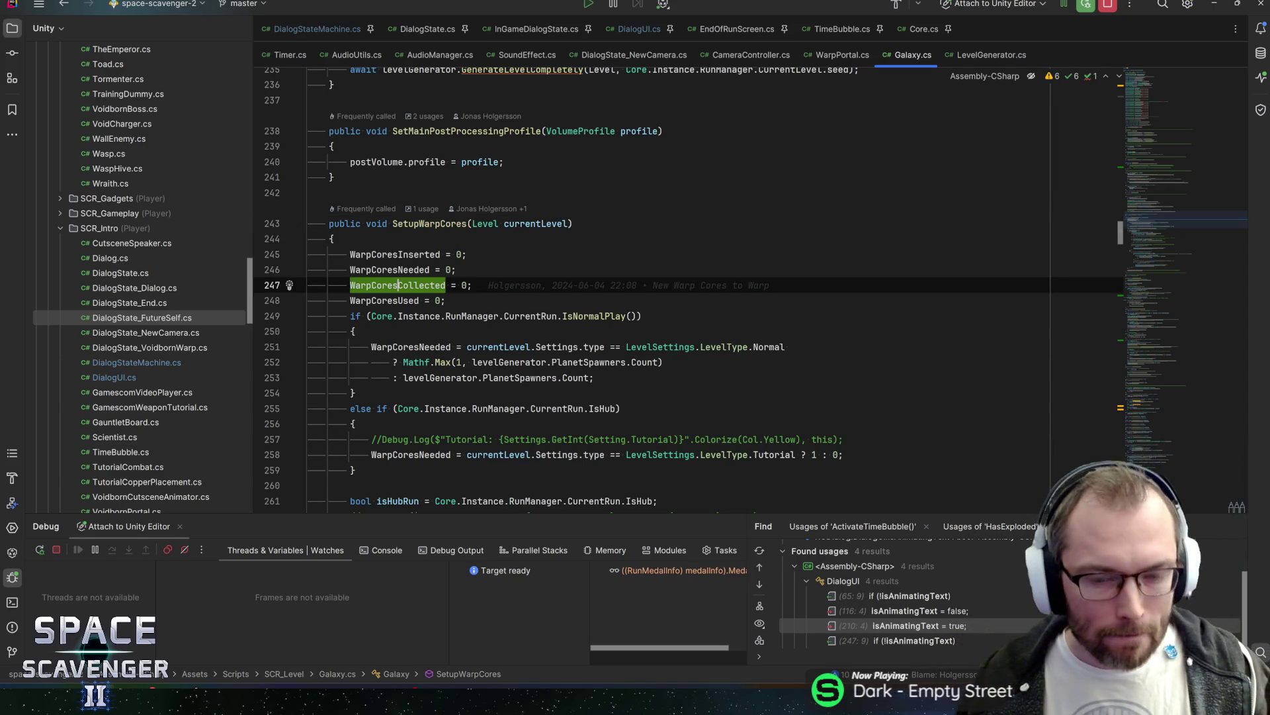
click(355, 330)
scroll(688, 288, down, 2)
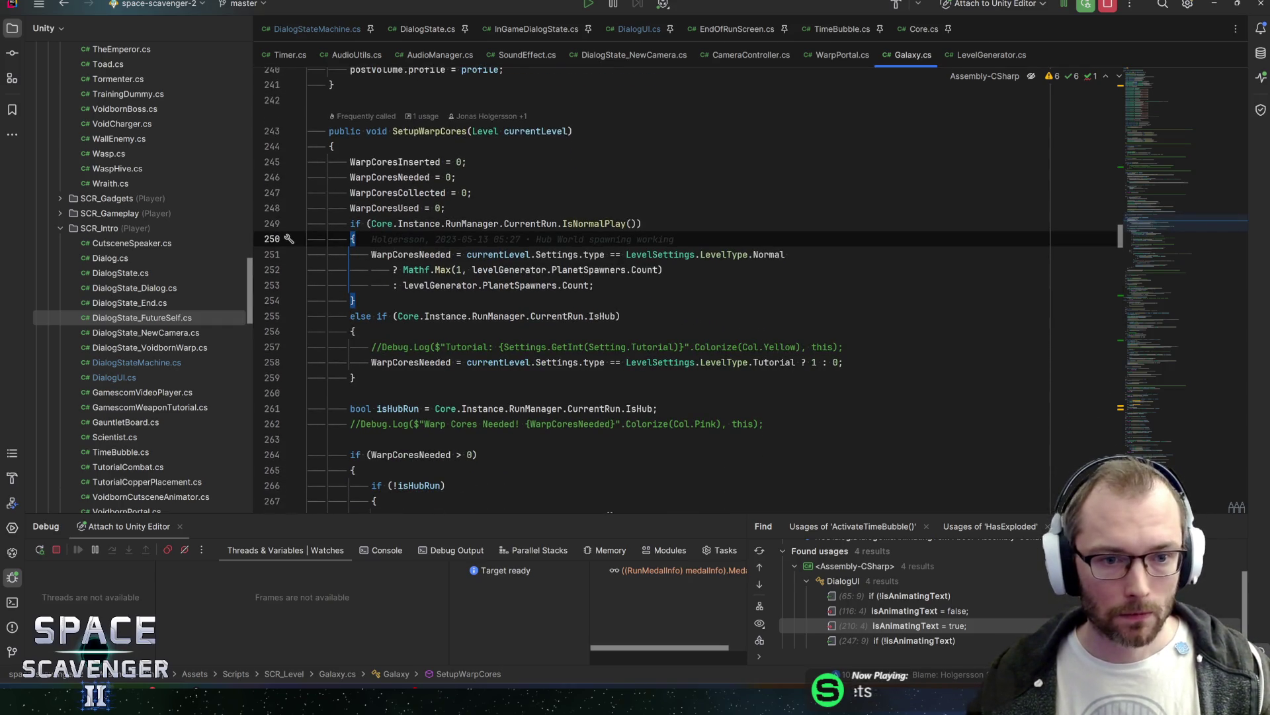
double_click(410, 254)
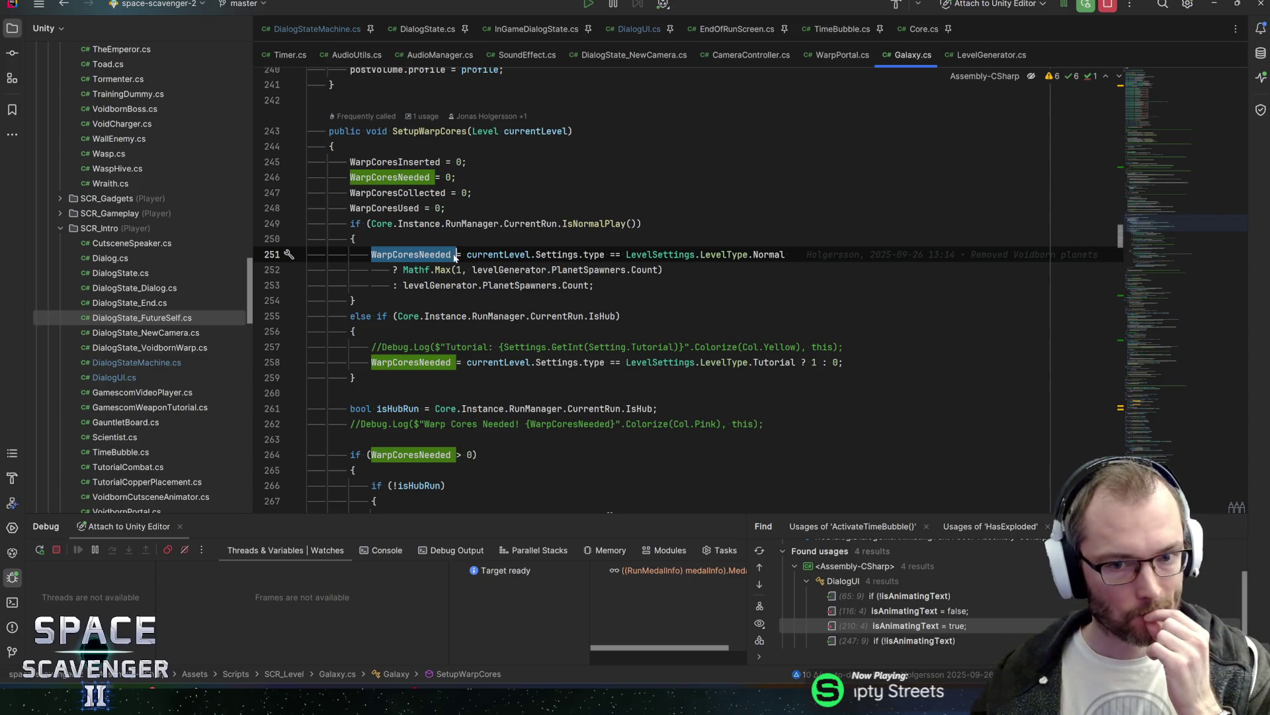
mouse_move(452, 257)
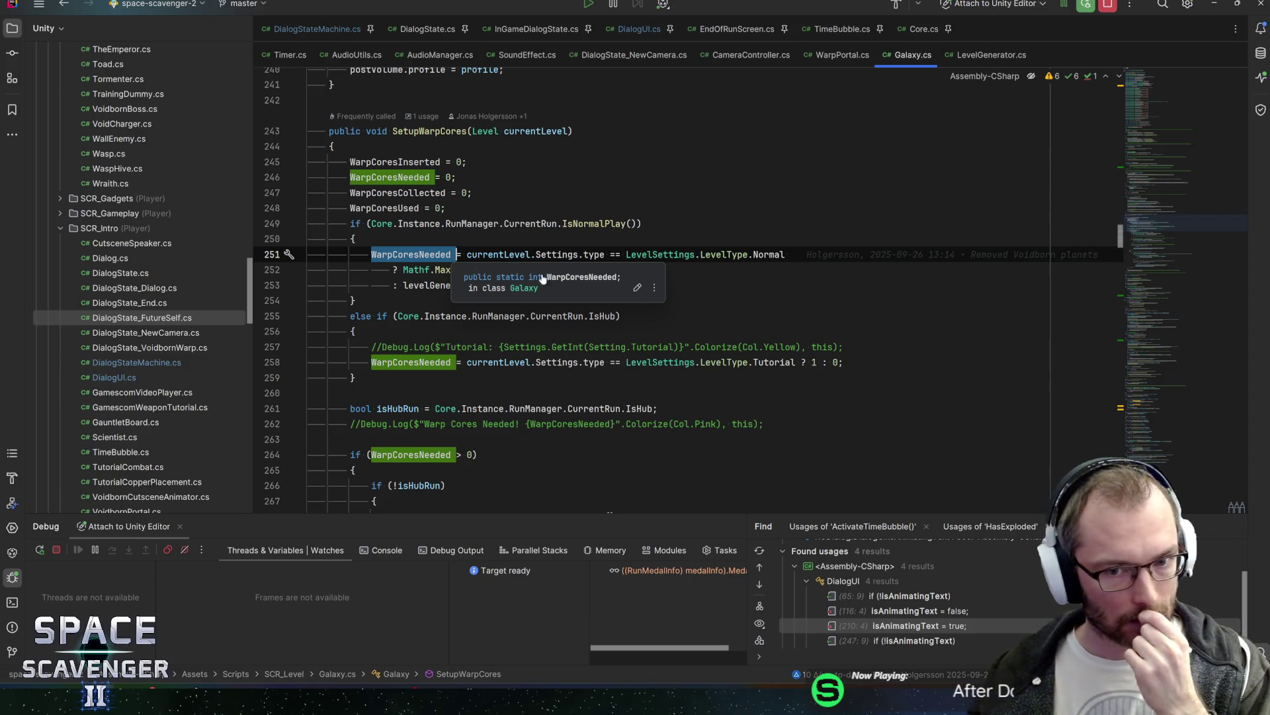
click(664, 269)
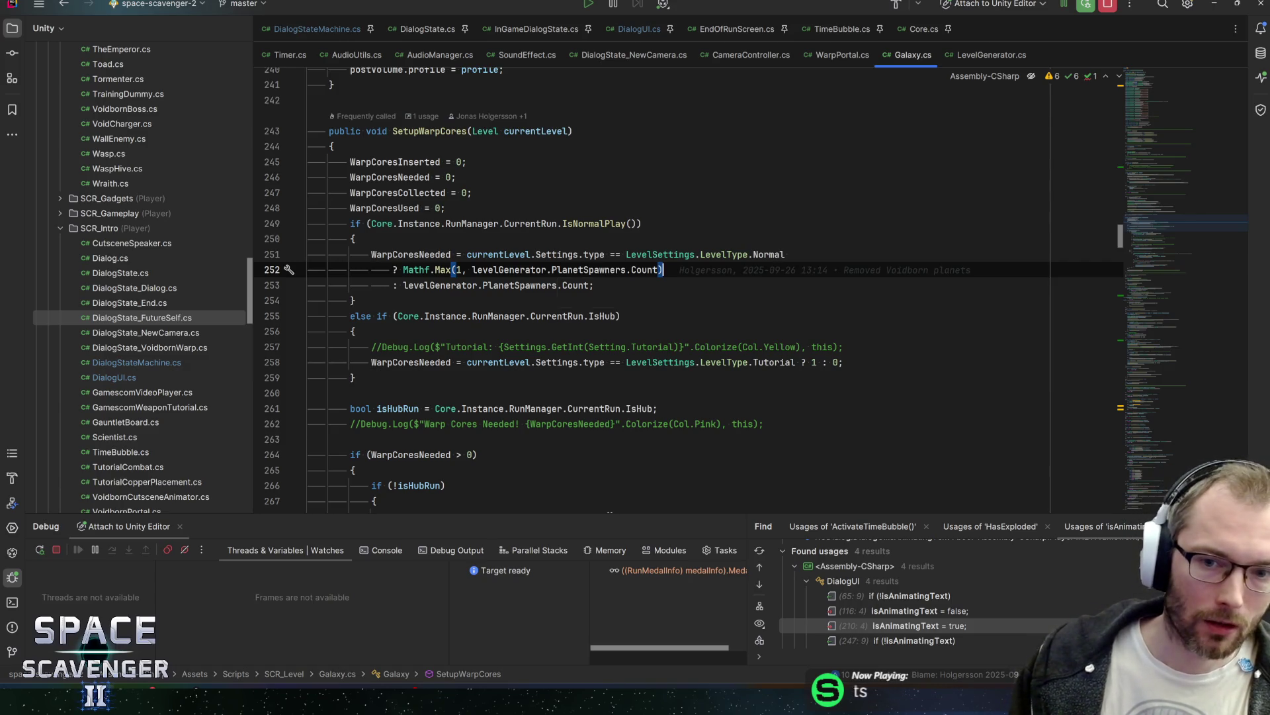
Step: Trace the PlanetSpawners.Count references and the Mathf.Max call on lines 252-253
click(515, 285)
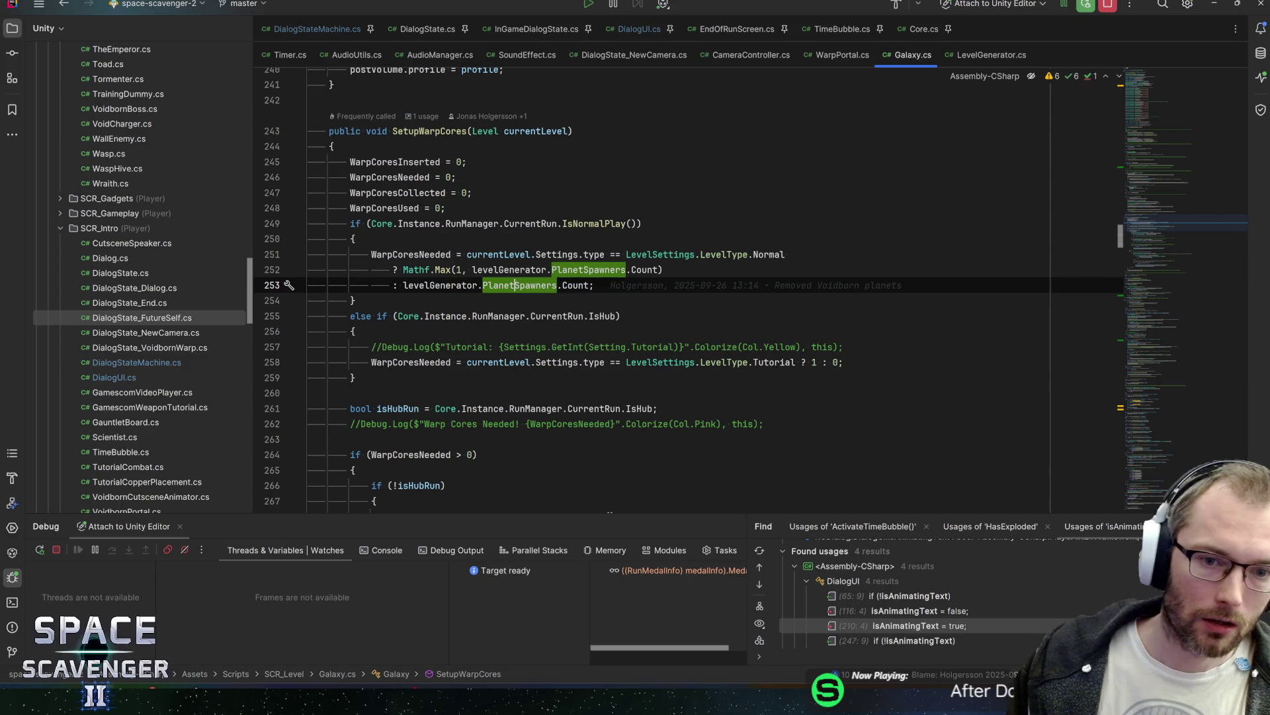
click(564, 285)
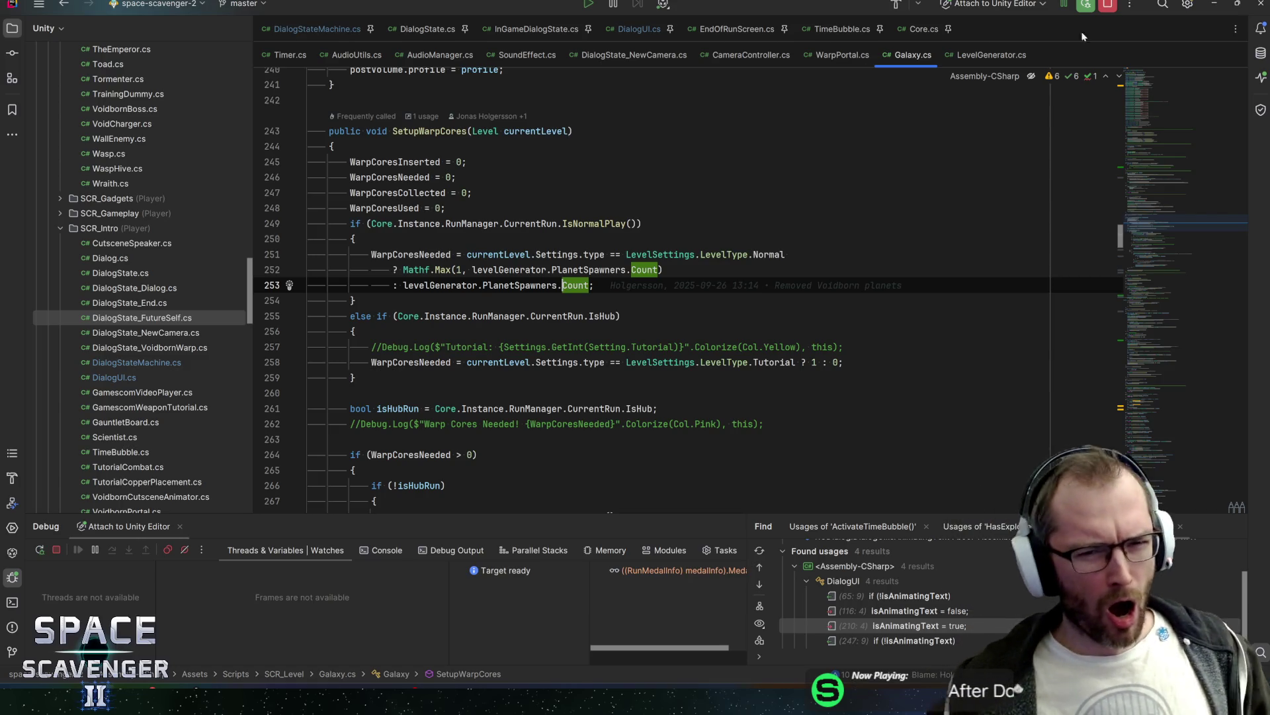
mouse_move(579, 316)
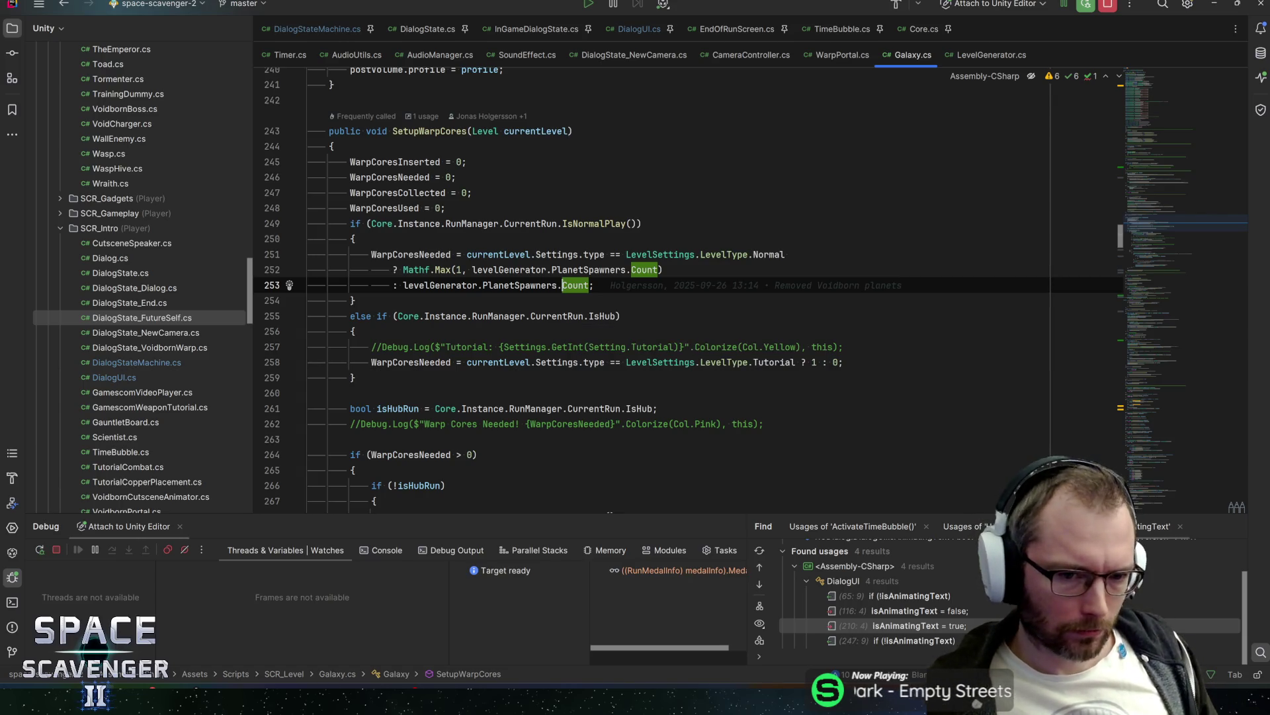
click(442, 269)
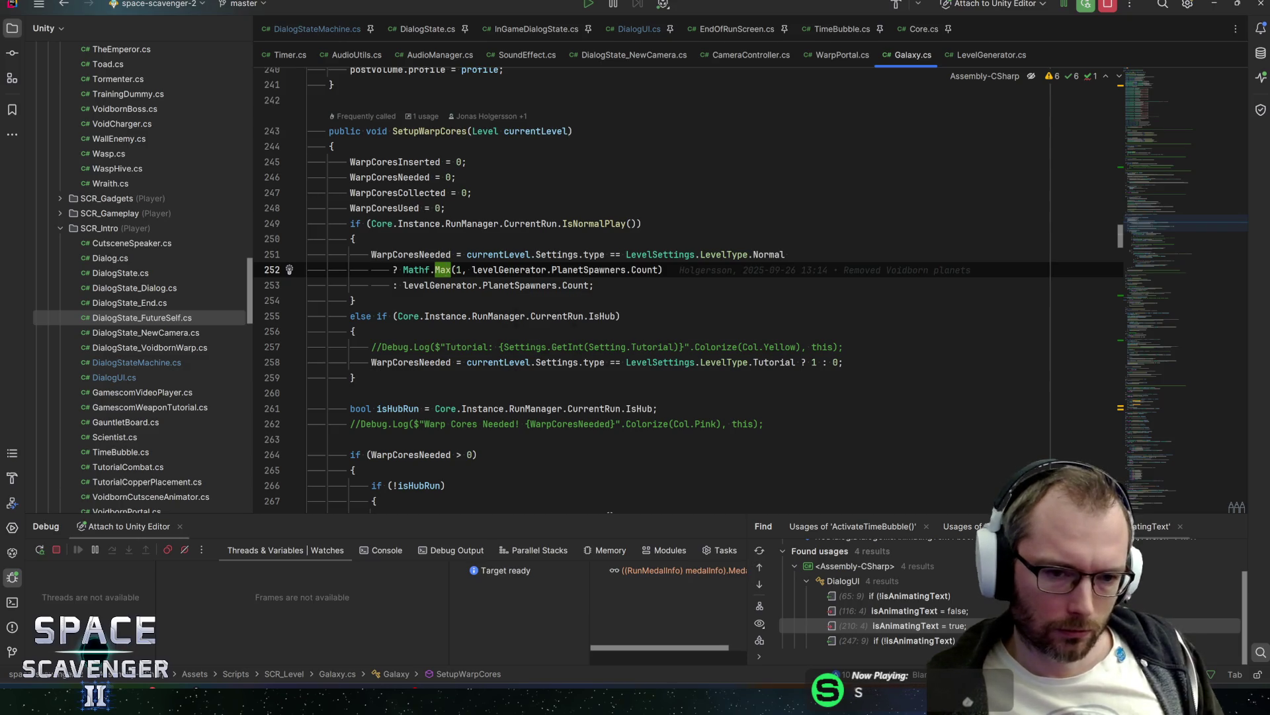
click(444, 285)
click(519, 285)
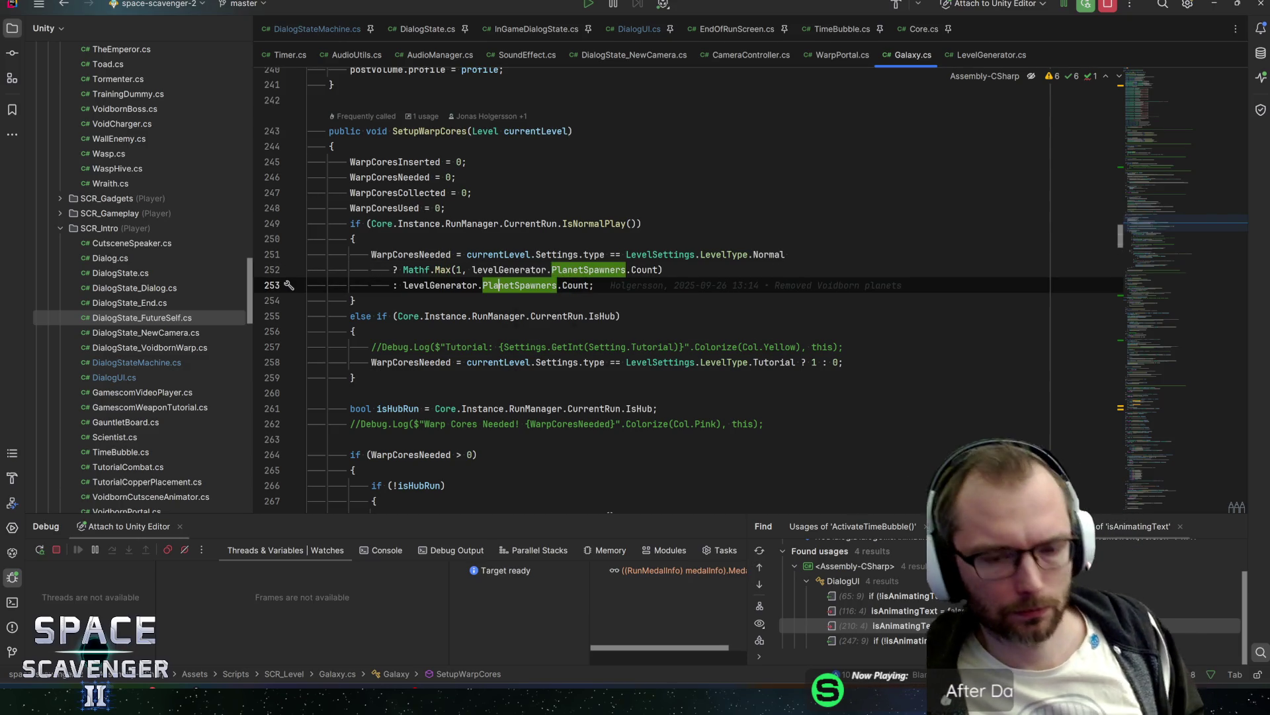